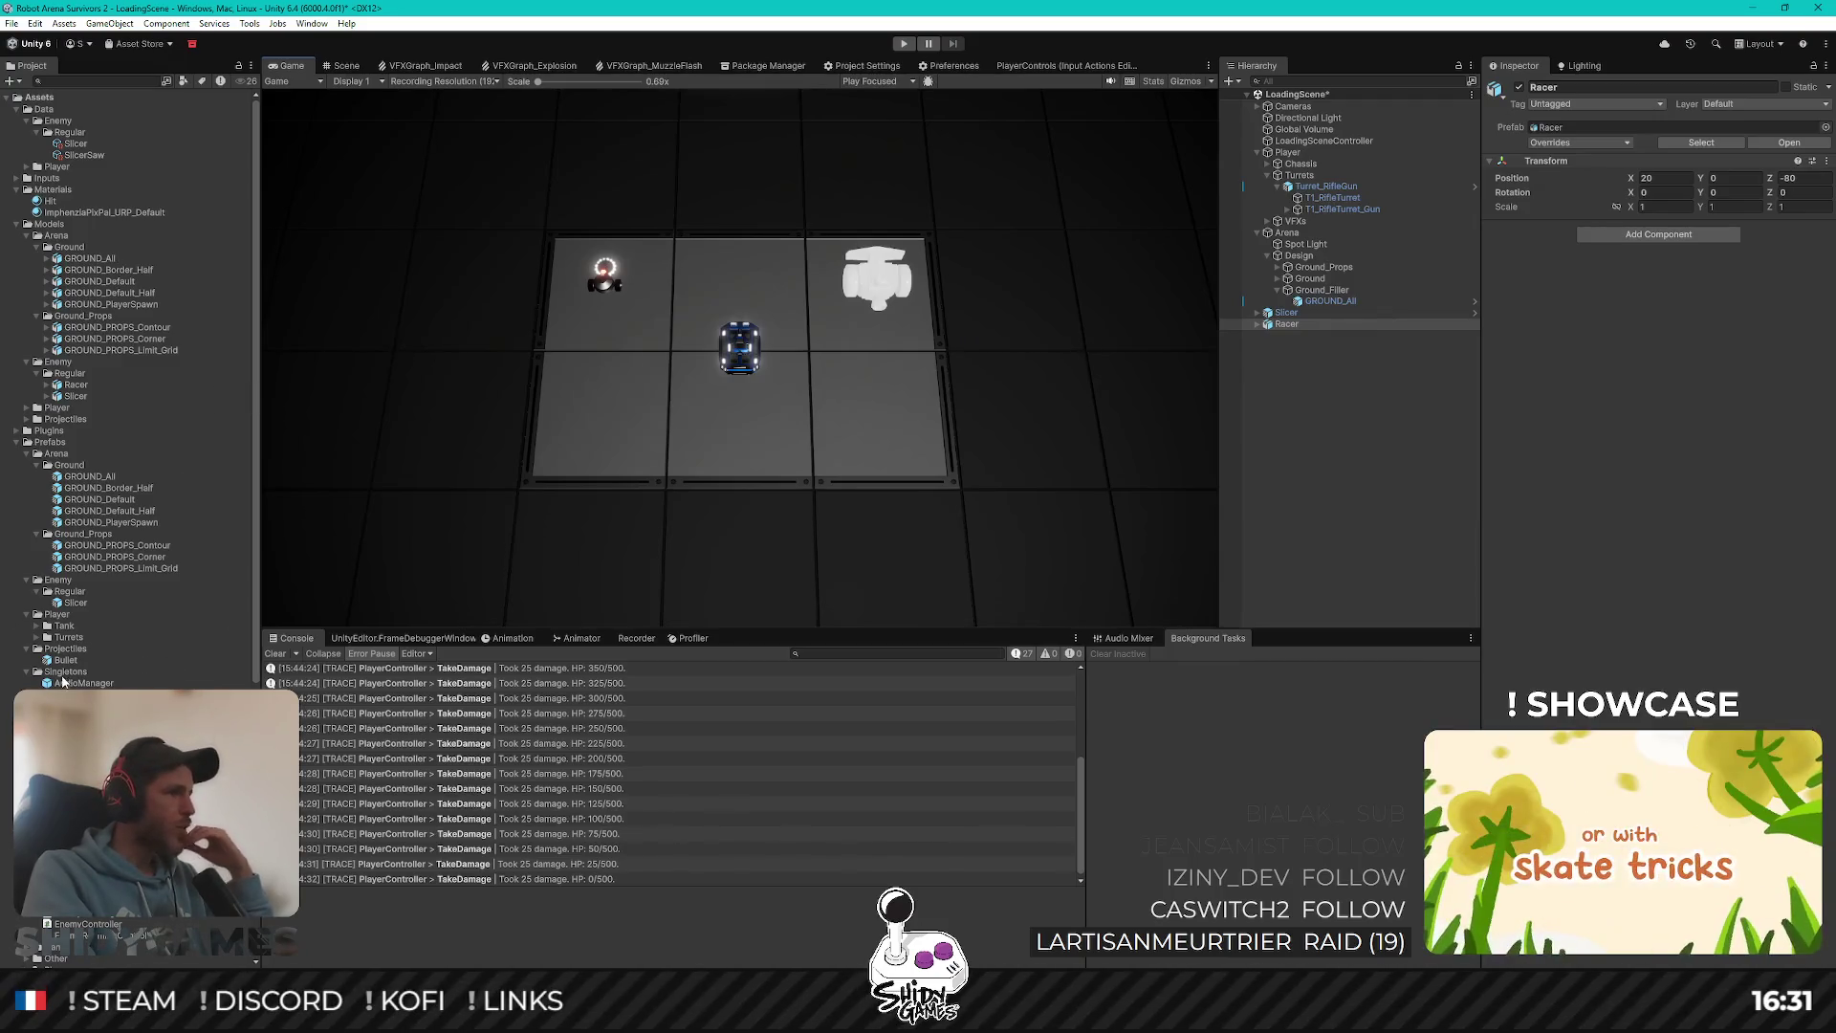
Step: Remap the Racer model's ImphenziaPixPal material to ImphenziaPixPal_URP_Default and apply the change
left_click(76, 385)
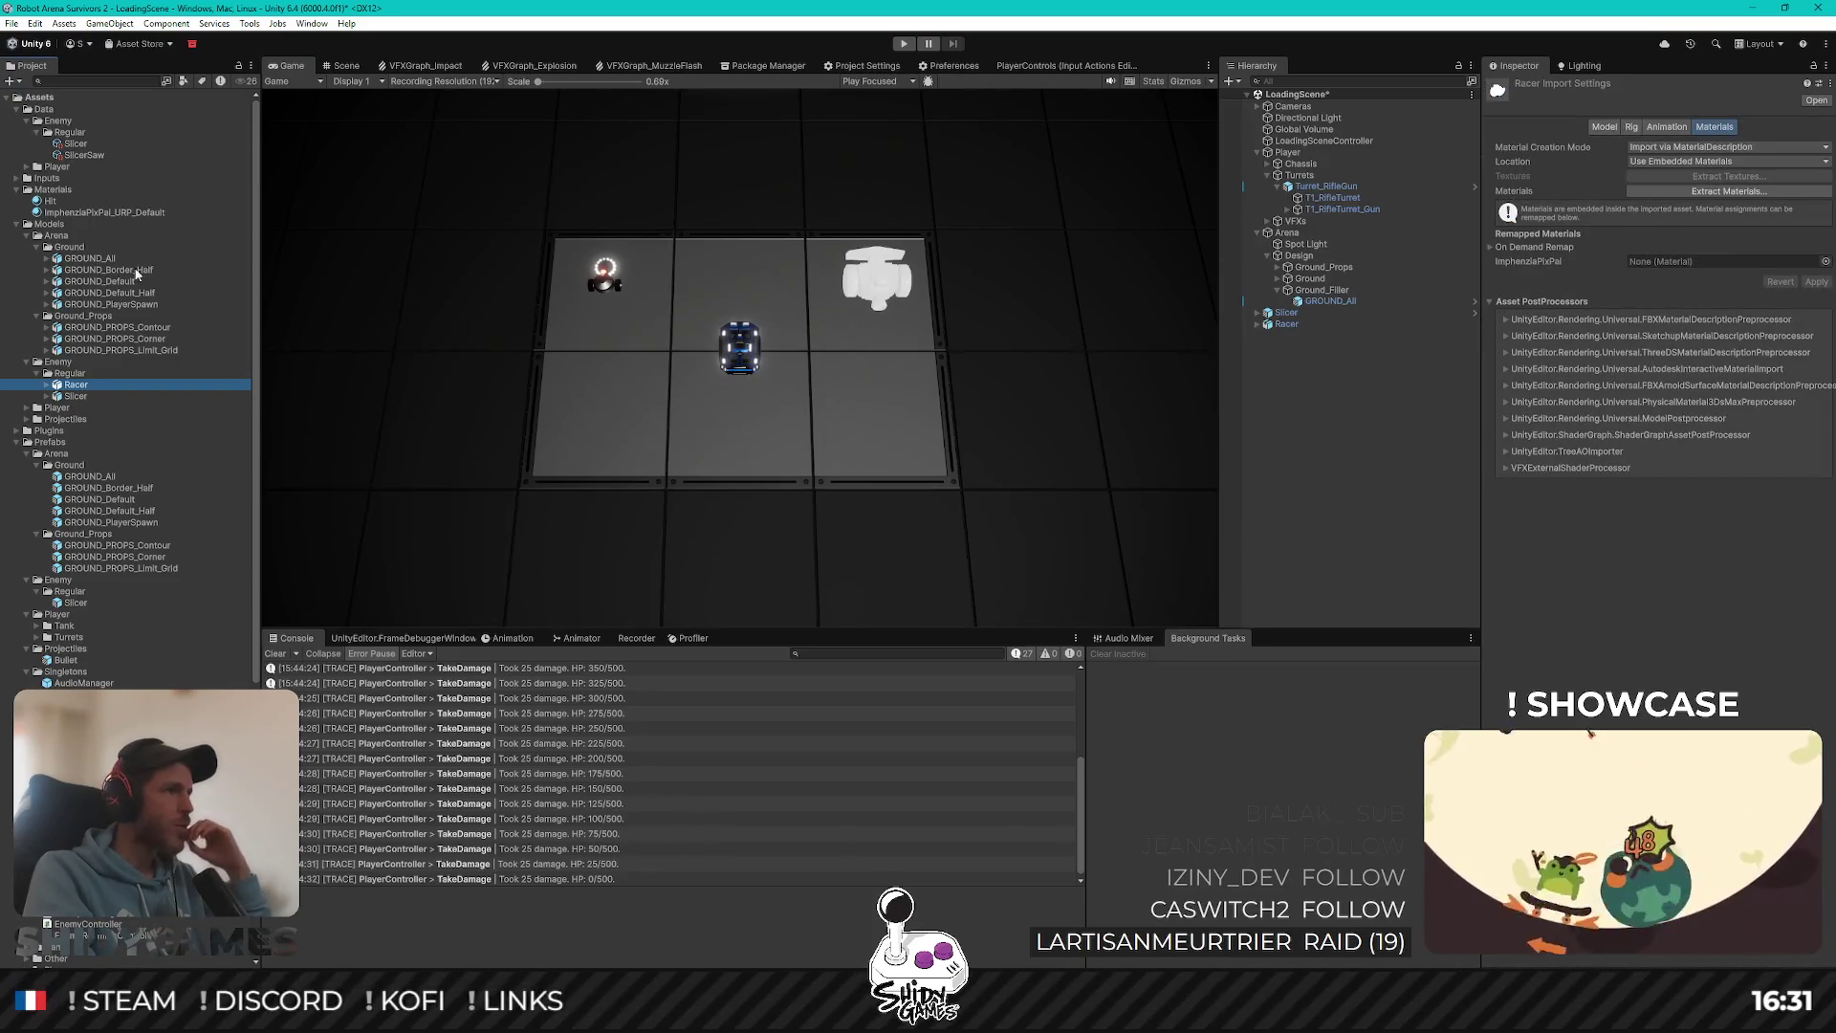
left_click_drag(1748, 305, 1721, 261)
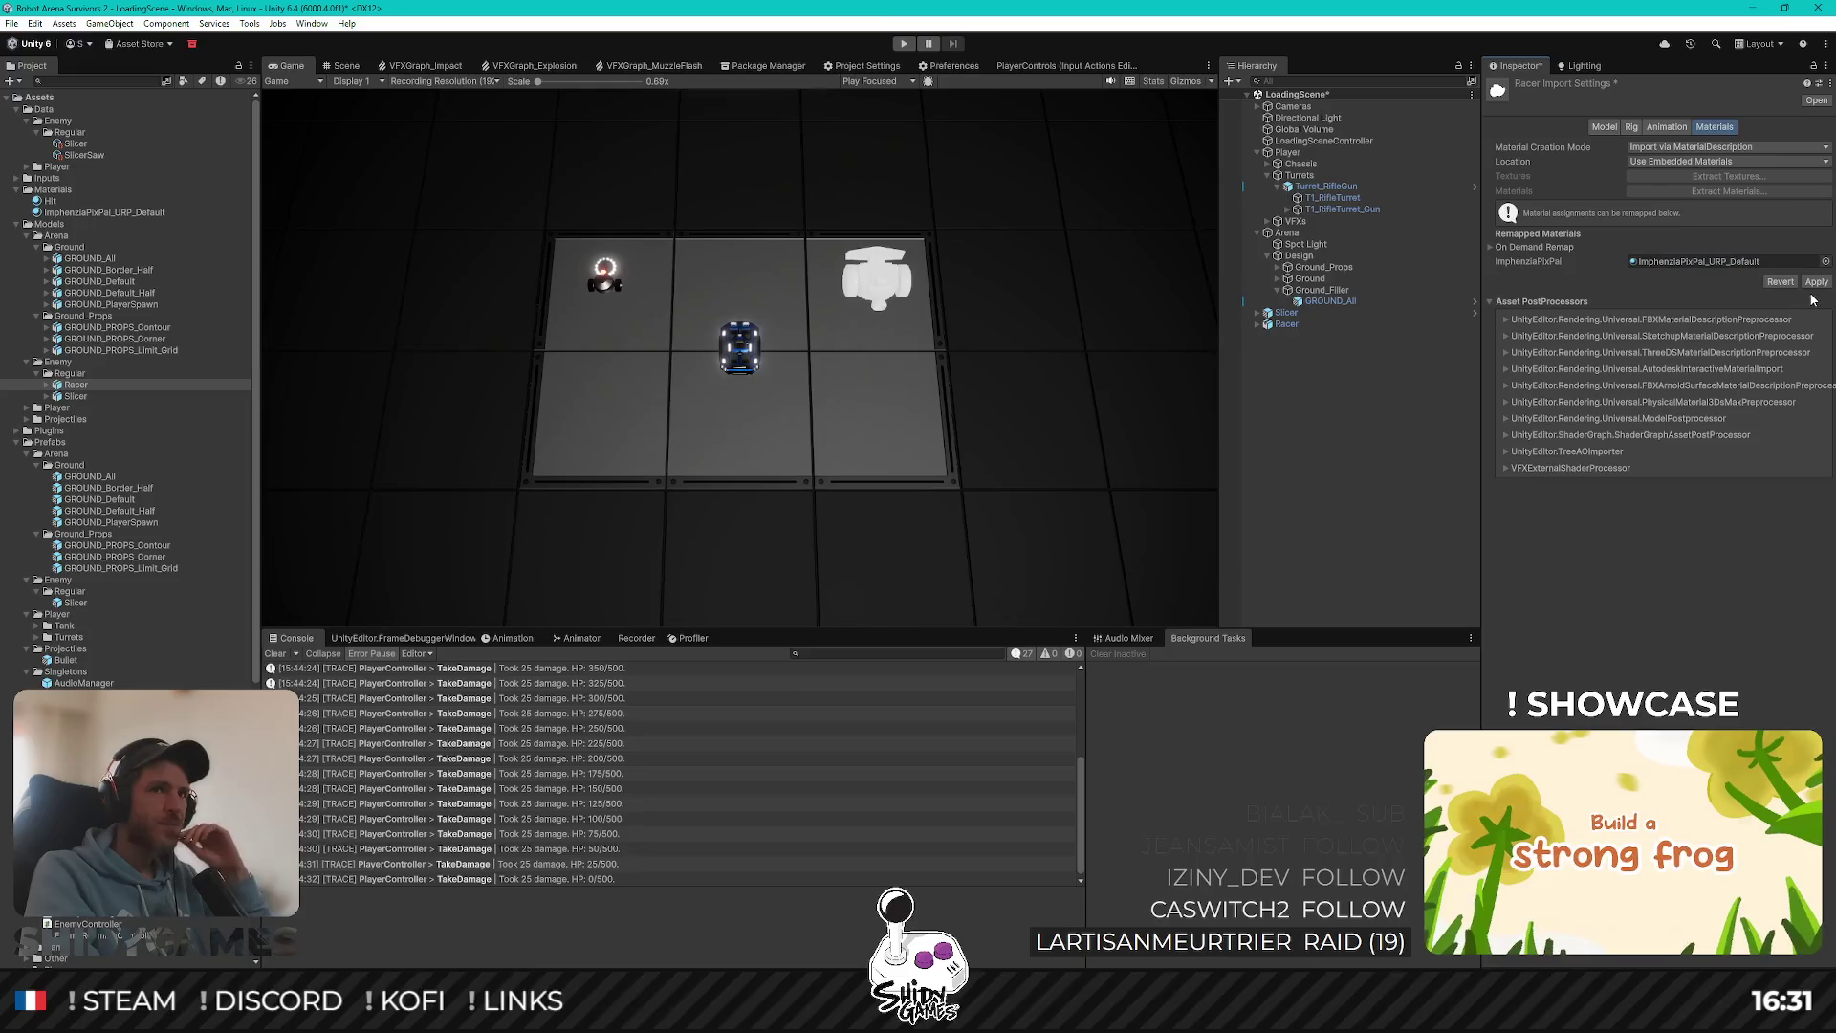
left_click(1820, 283)
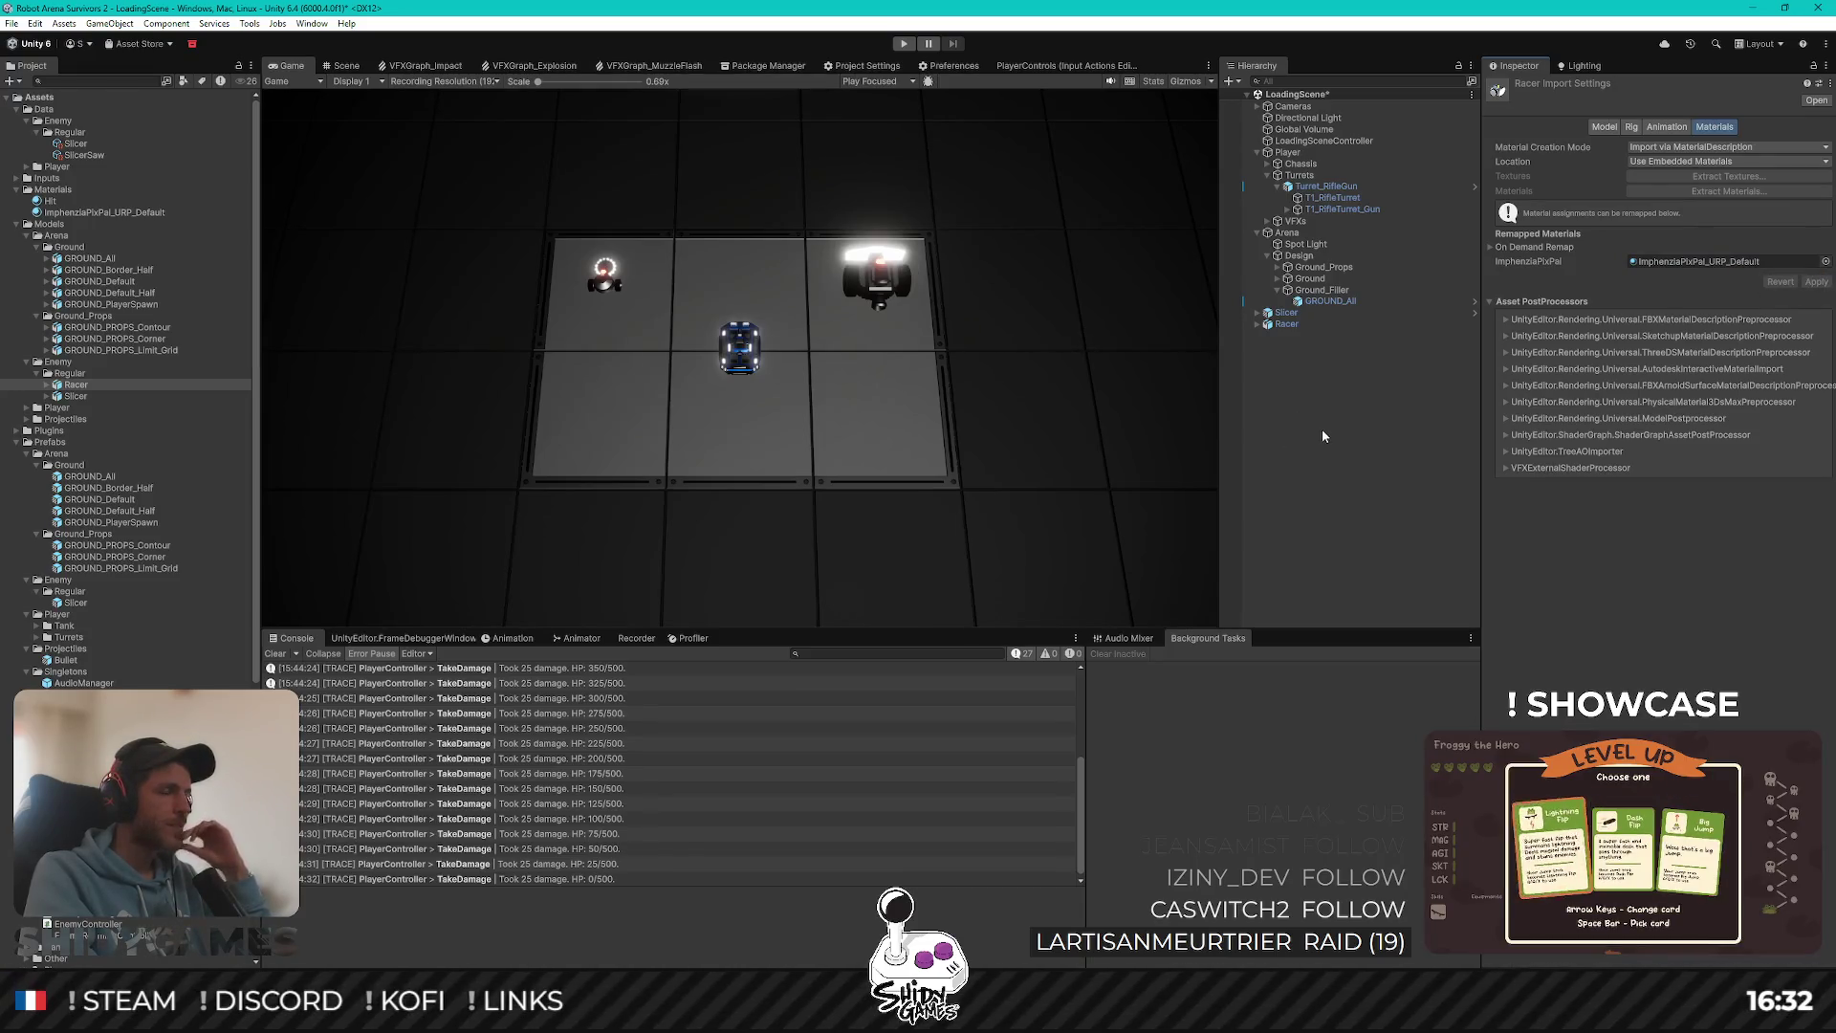
left_click(350, 69)
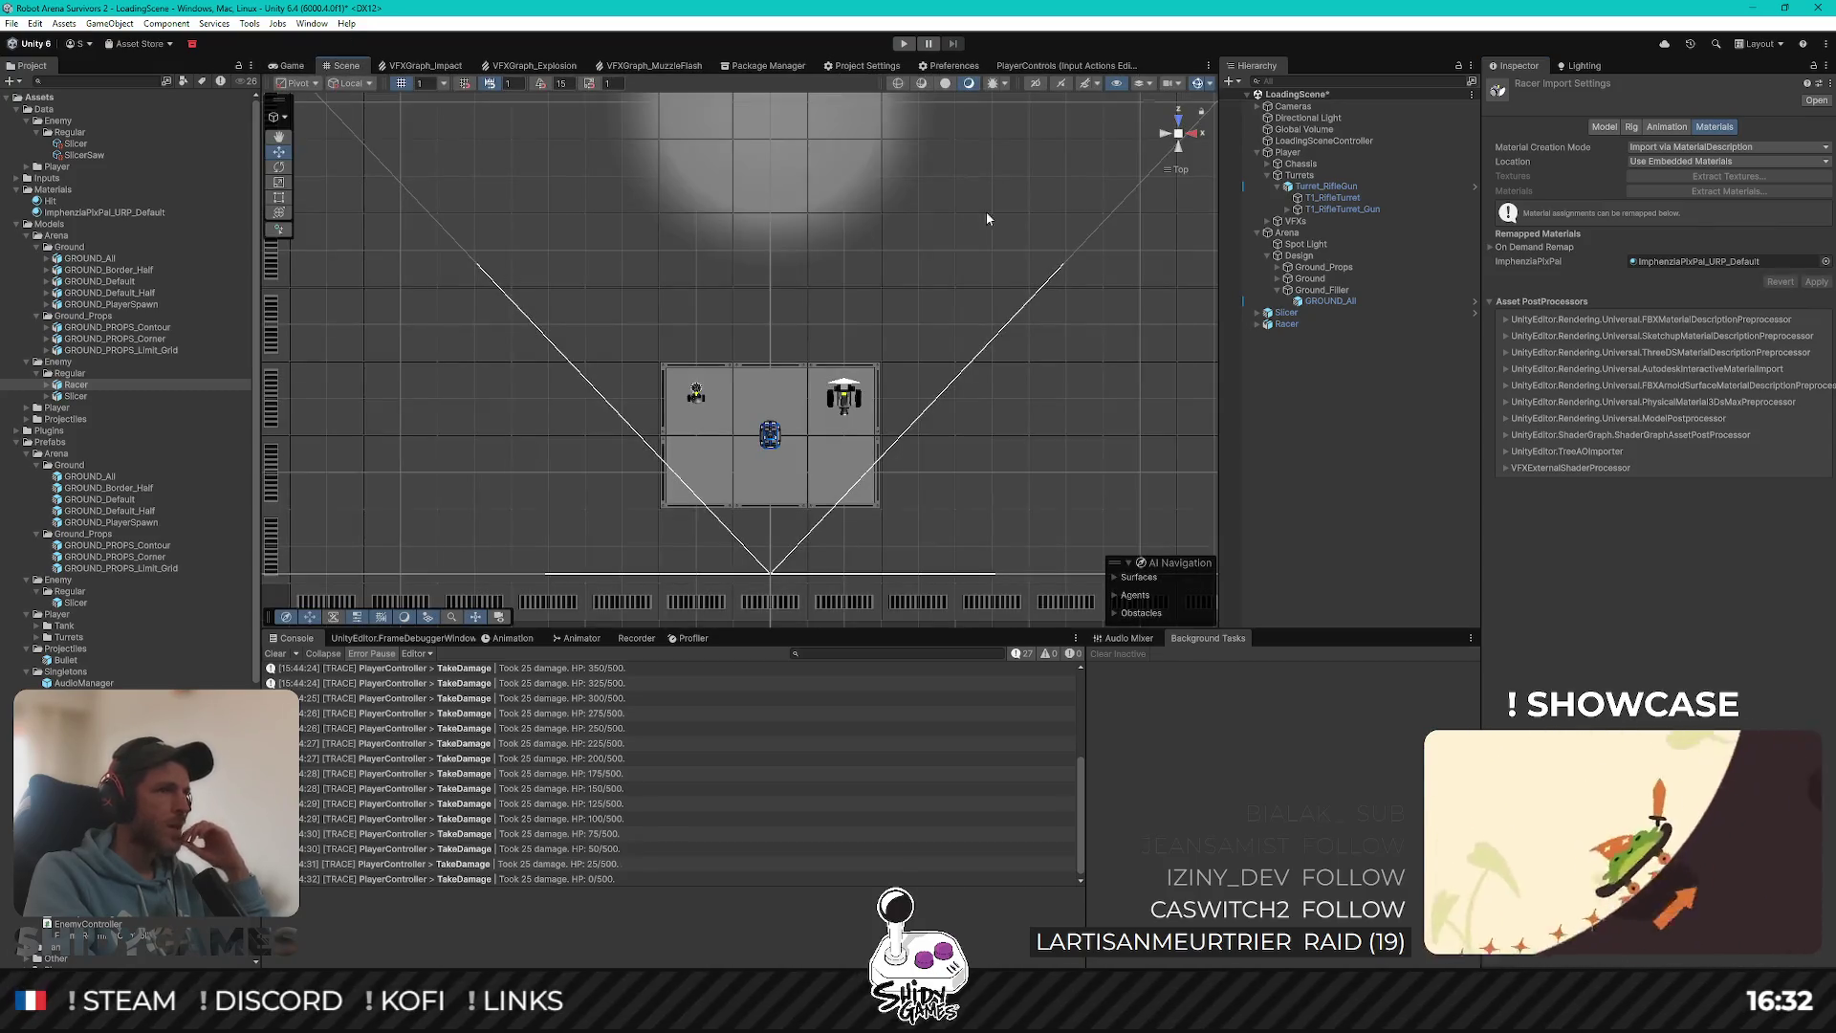
scroll(834, 381, "up", 5)
double_click(1287, 324)
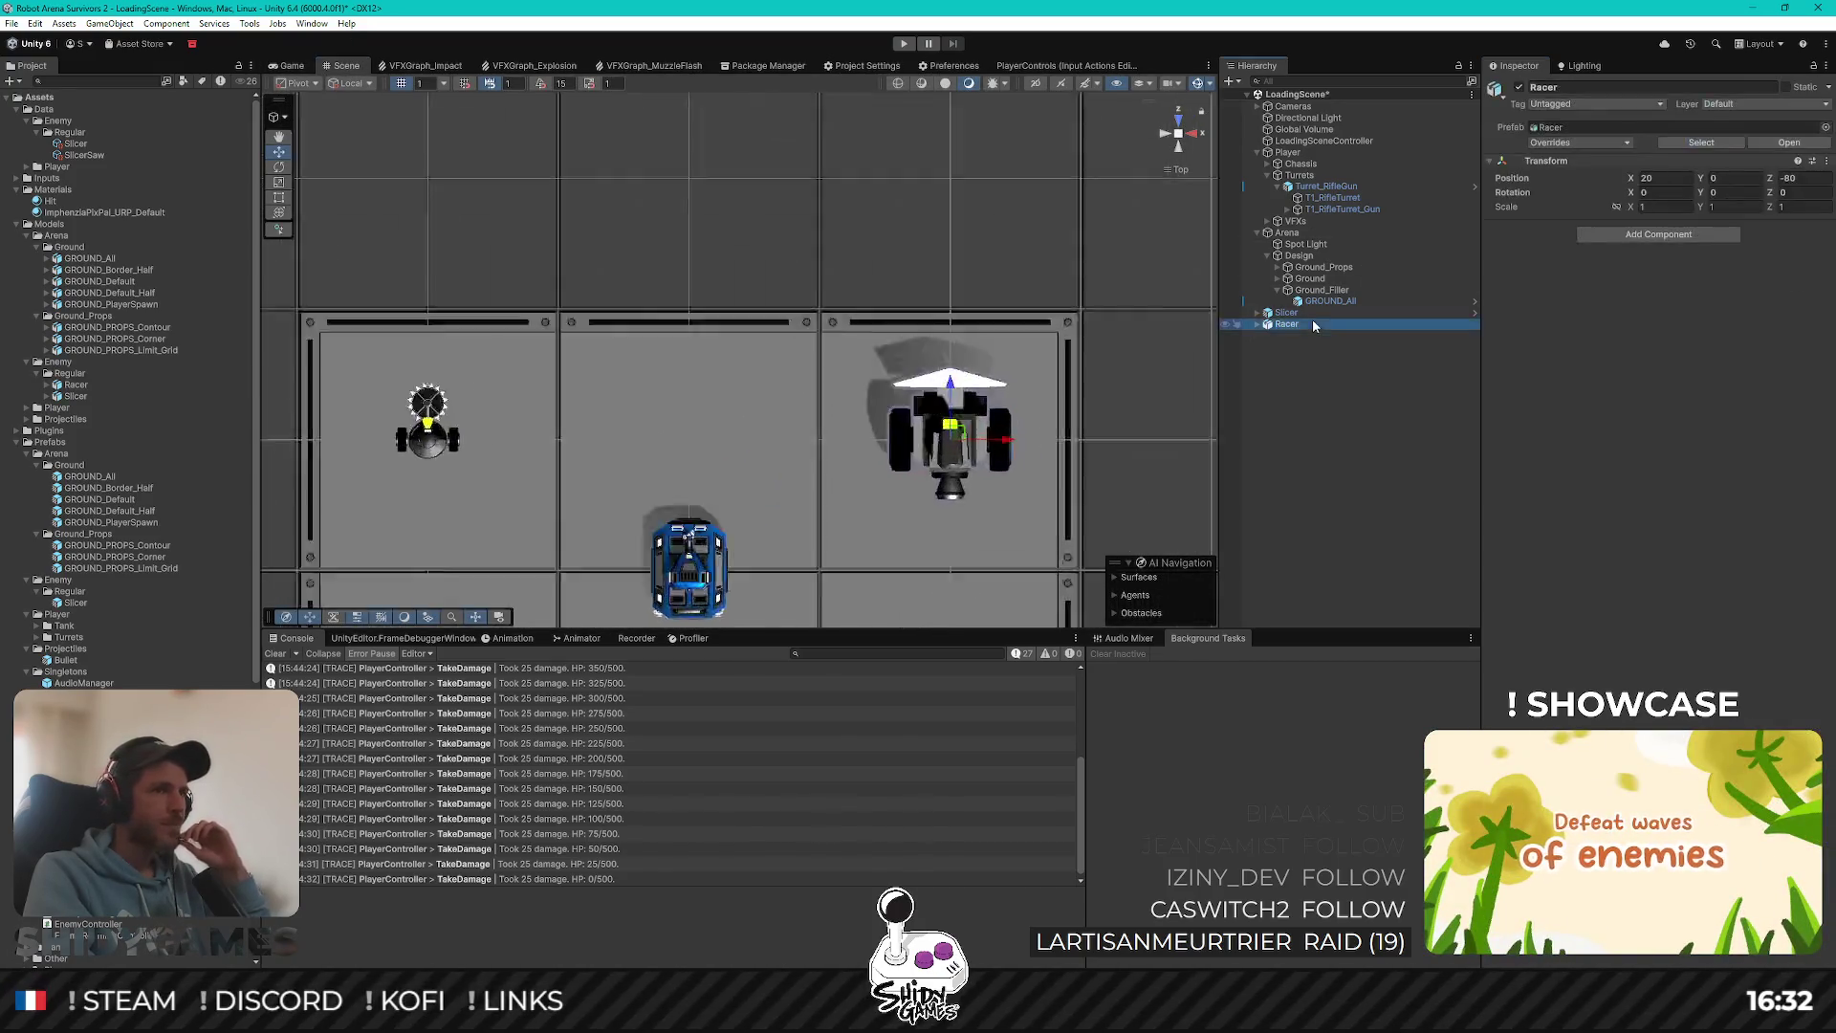
mouse_move(942, 406)
left_mouse_down()
mouse_move(983, 339)
mouse_move(1167, 286)
mouse_move(666, 413)
mouse_move(467, 353)
mouse_move(922, 299)
mouse_move(922, 270)
mouse_move(844, 255)
mouse_move(960, 294)
mouse_move(760, 290)
mouse_move(893, 270)
mouse_move(911, 249)
mouse_move(893, 248)
mouse_move(916, 259)
mouse_move(792, 370)
mouse_move(746, 363)
mouse_move(773, 285)
mouse_move(942, 261)
mouse_move(939, 222)
mouse_move(956, 257)
mouse_move(1074, 102)
left_mouse_up()
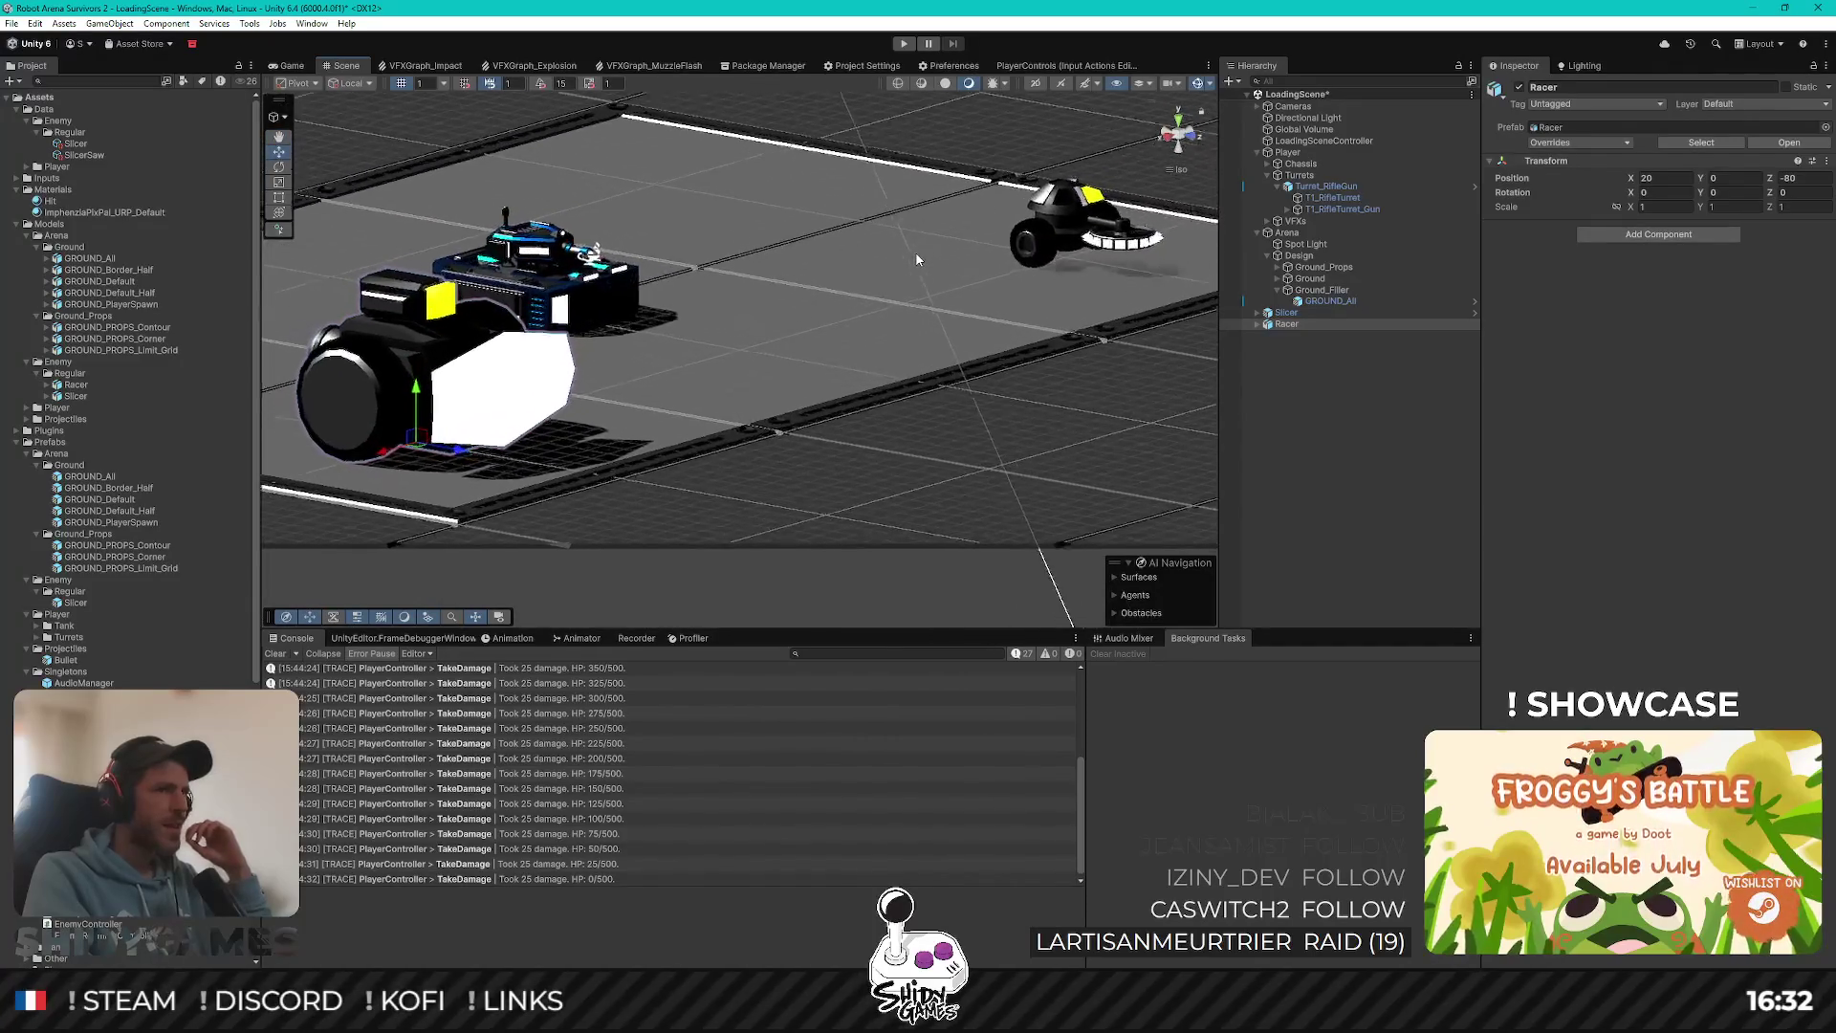
scroll(913, 256, "down", 3)
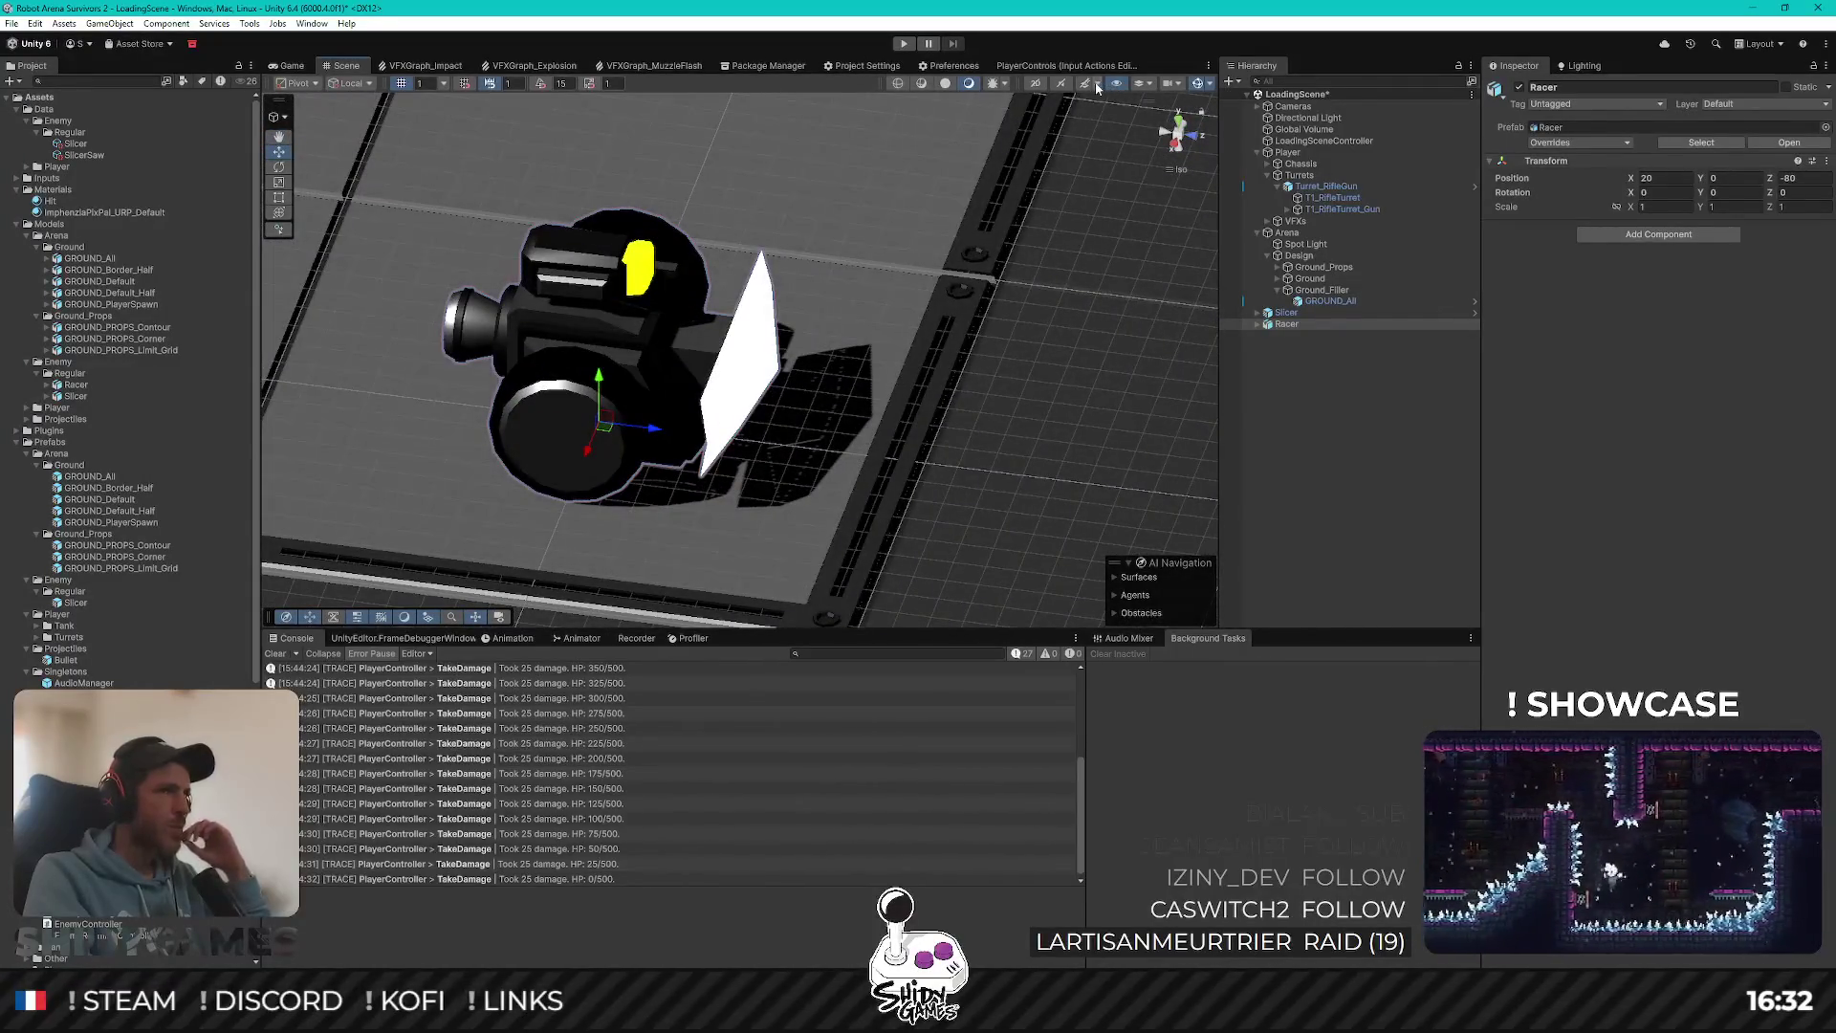
left_click(1087, 85)
mouse_move(957, 201)
left_mouse_down()
mouse_move(762, 200)
mouse_move(564, 239)
mouse_move(1045, 211)
mouse_move(1060, 124)
mouse_move(821, 256)
left_mouse_up()
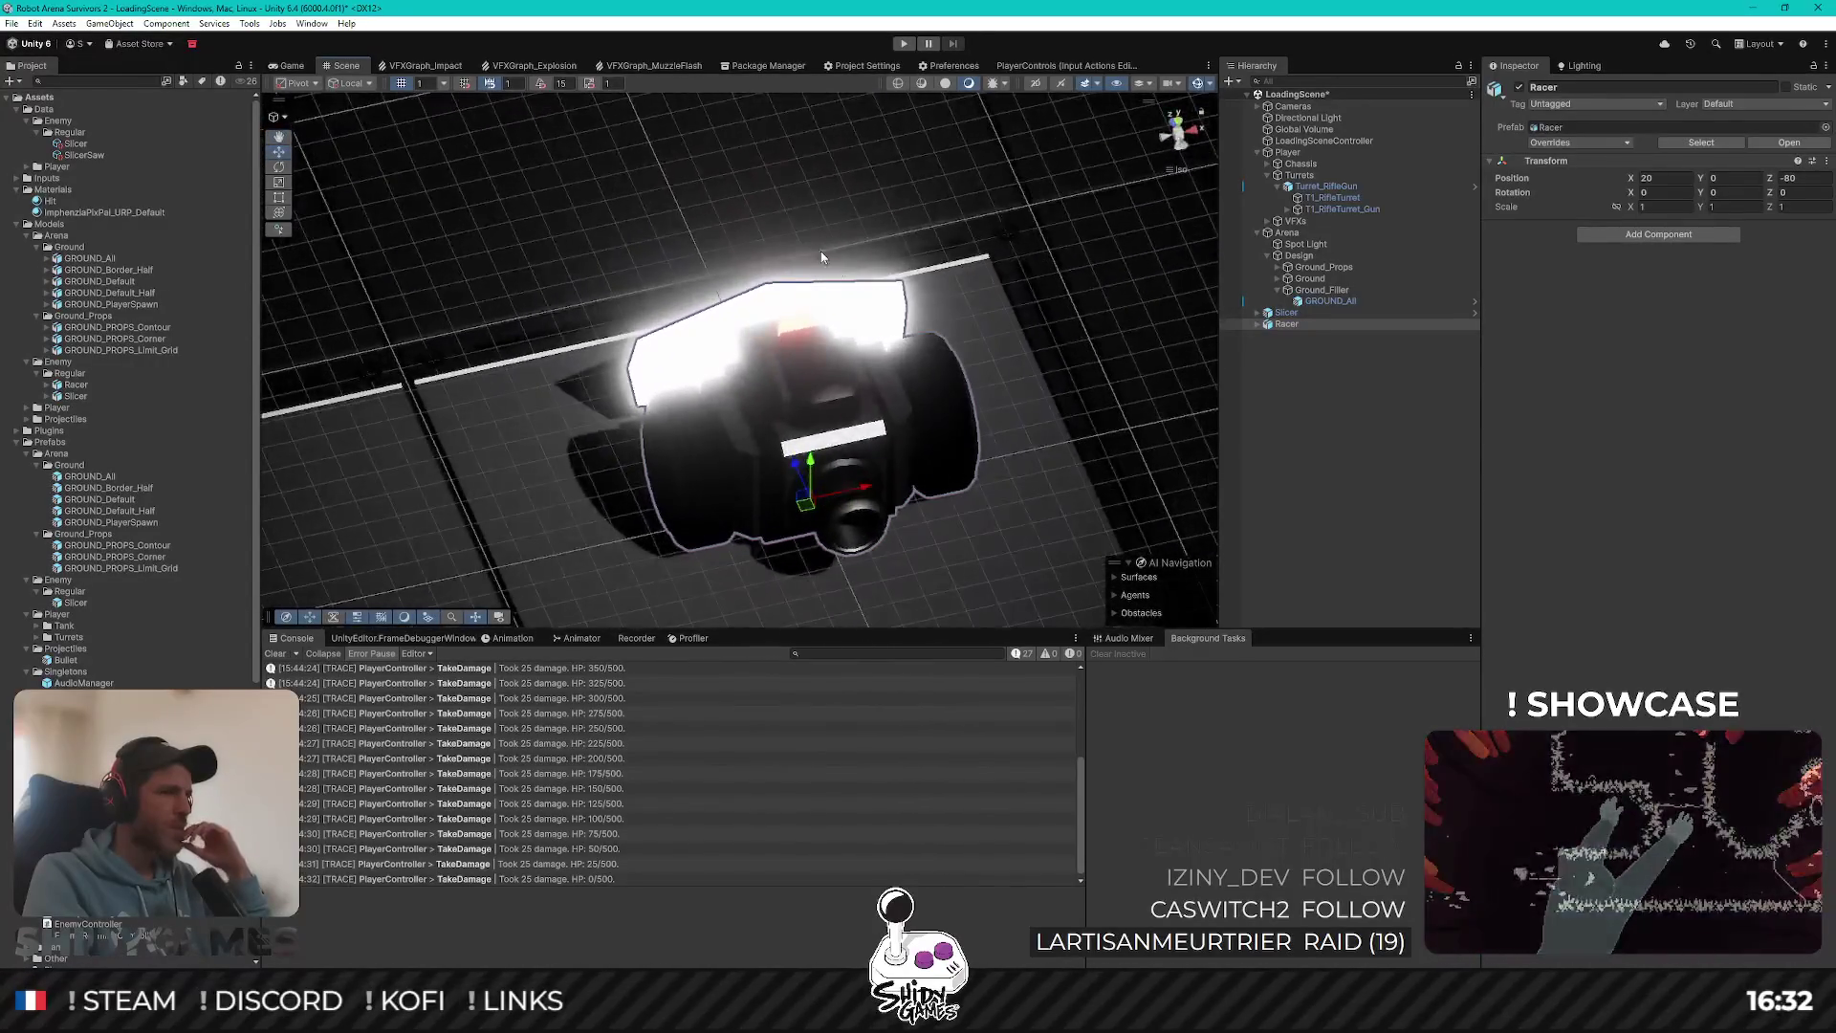
left_click(285, 66)
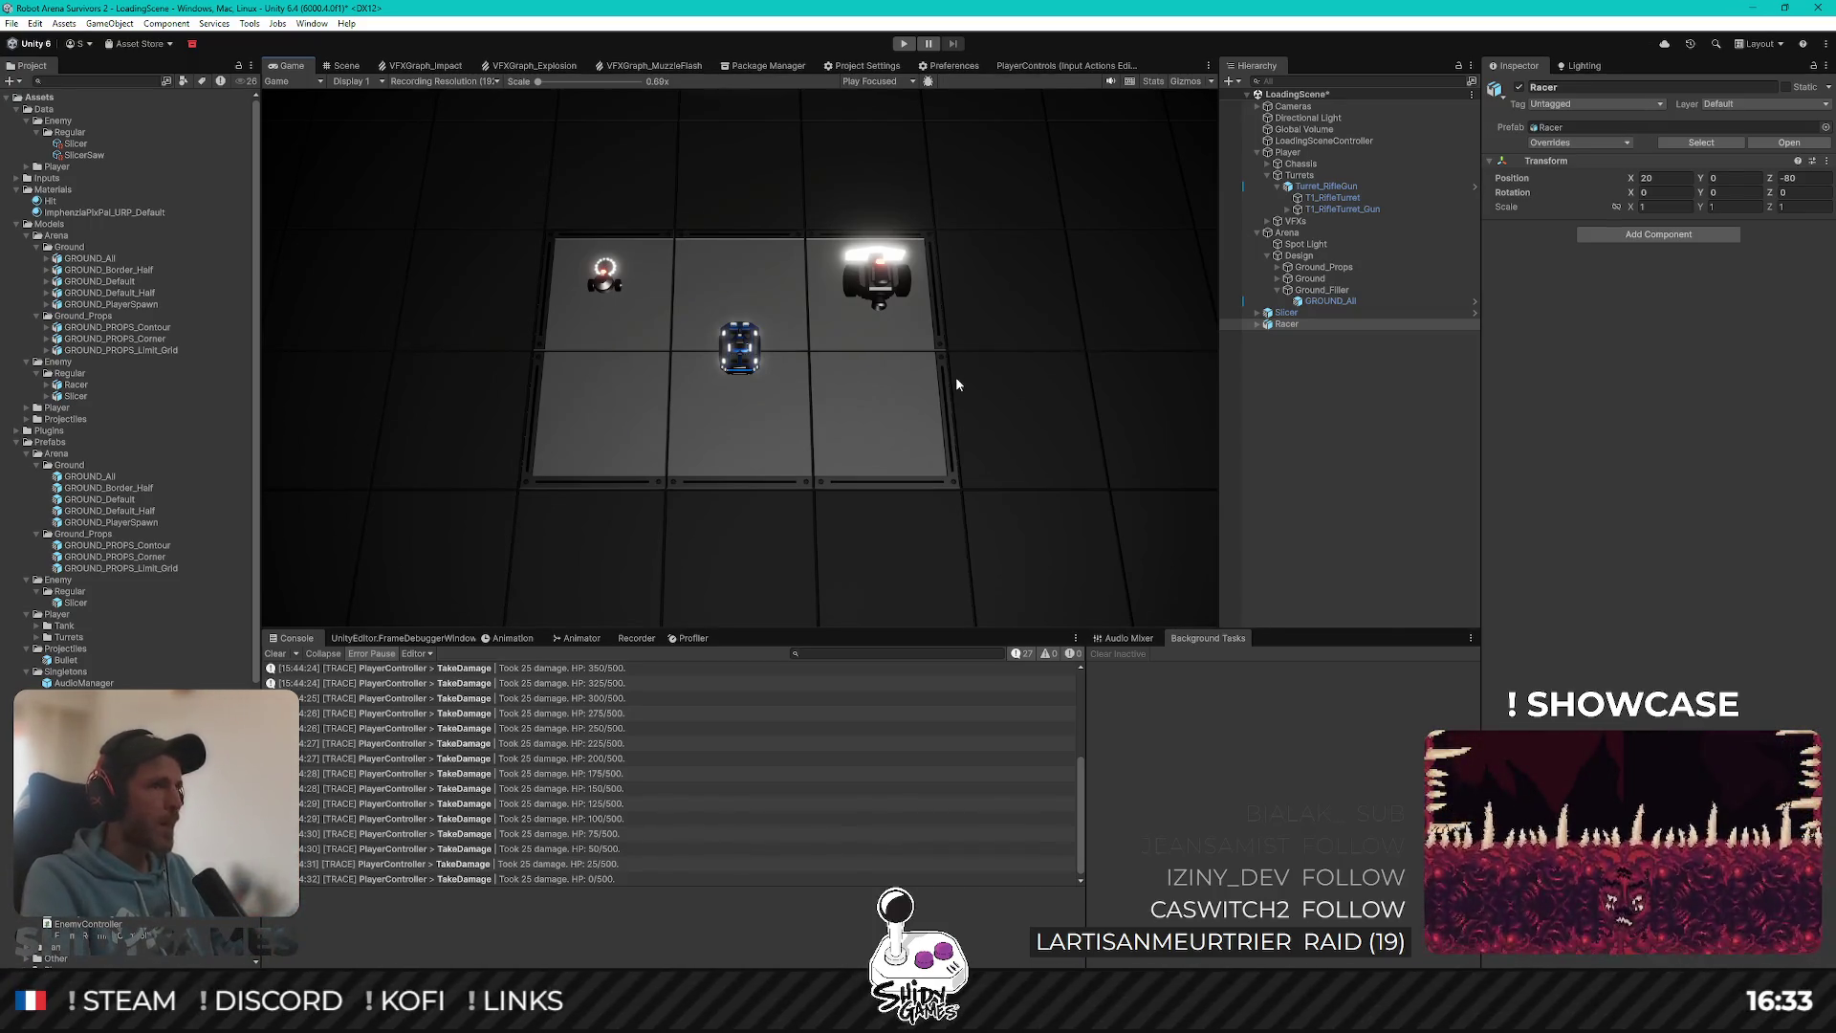
Step: Put the Racer and all its children on the Enemy layer
left_click(1336, 448)
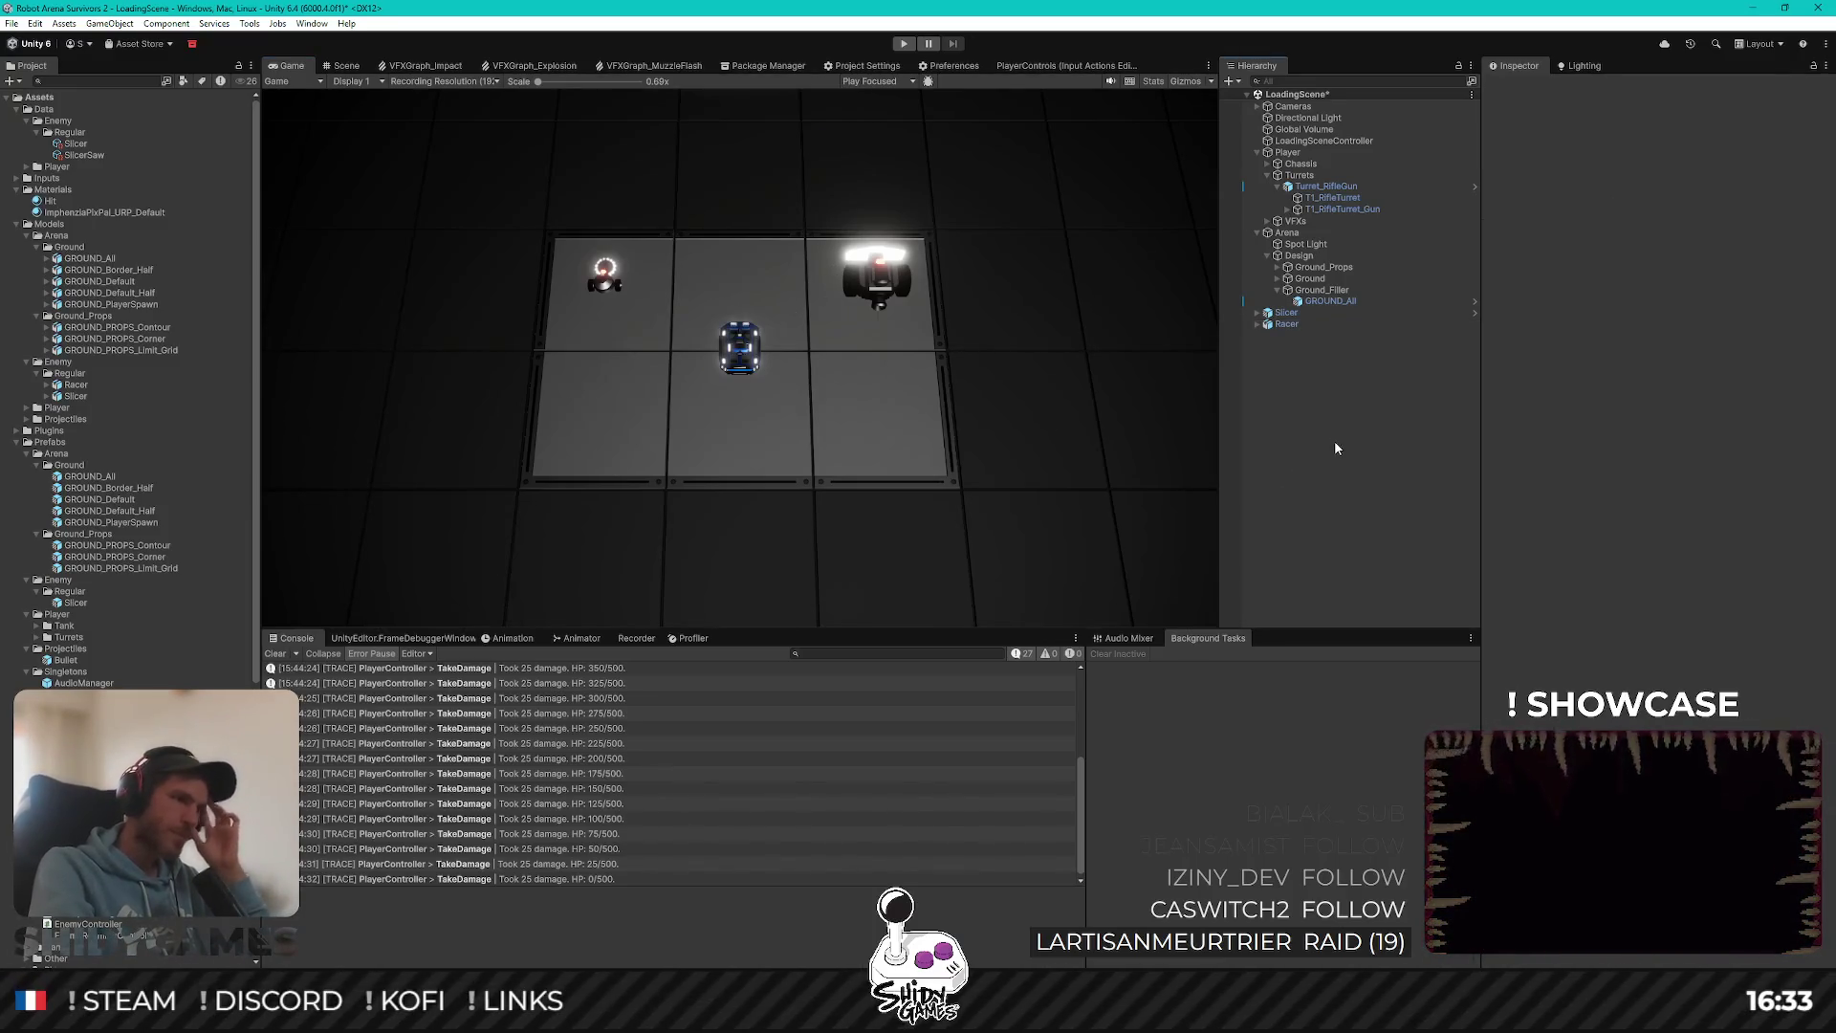
left_click(1288, 314)
left_click(1291, 323)
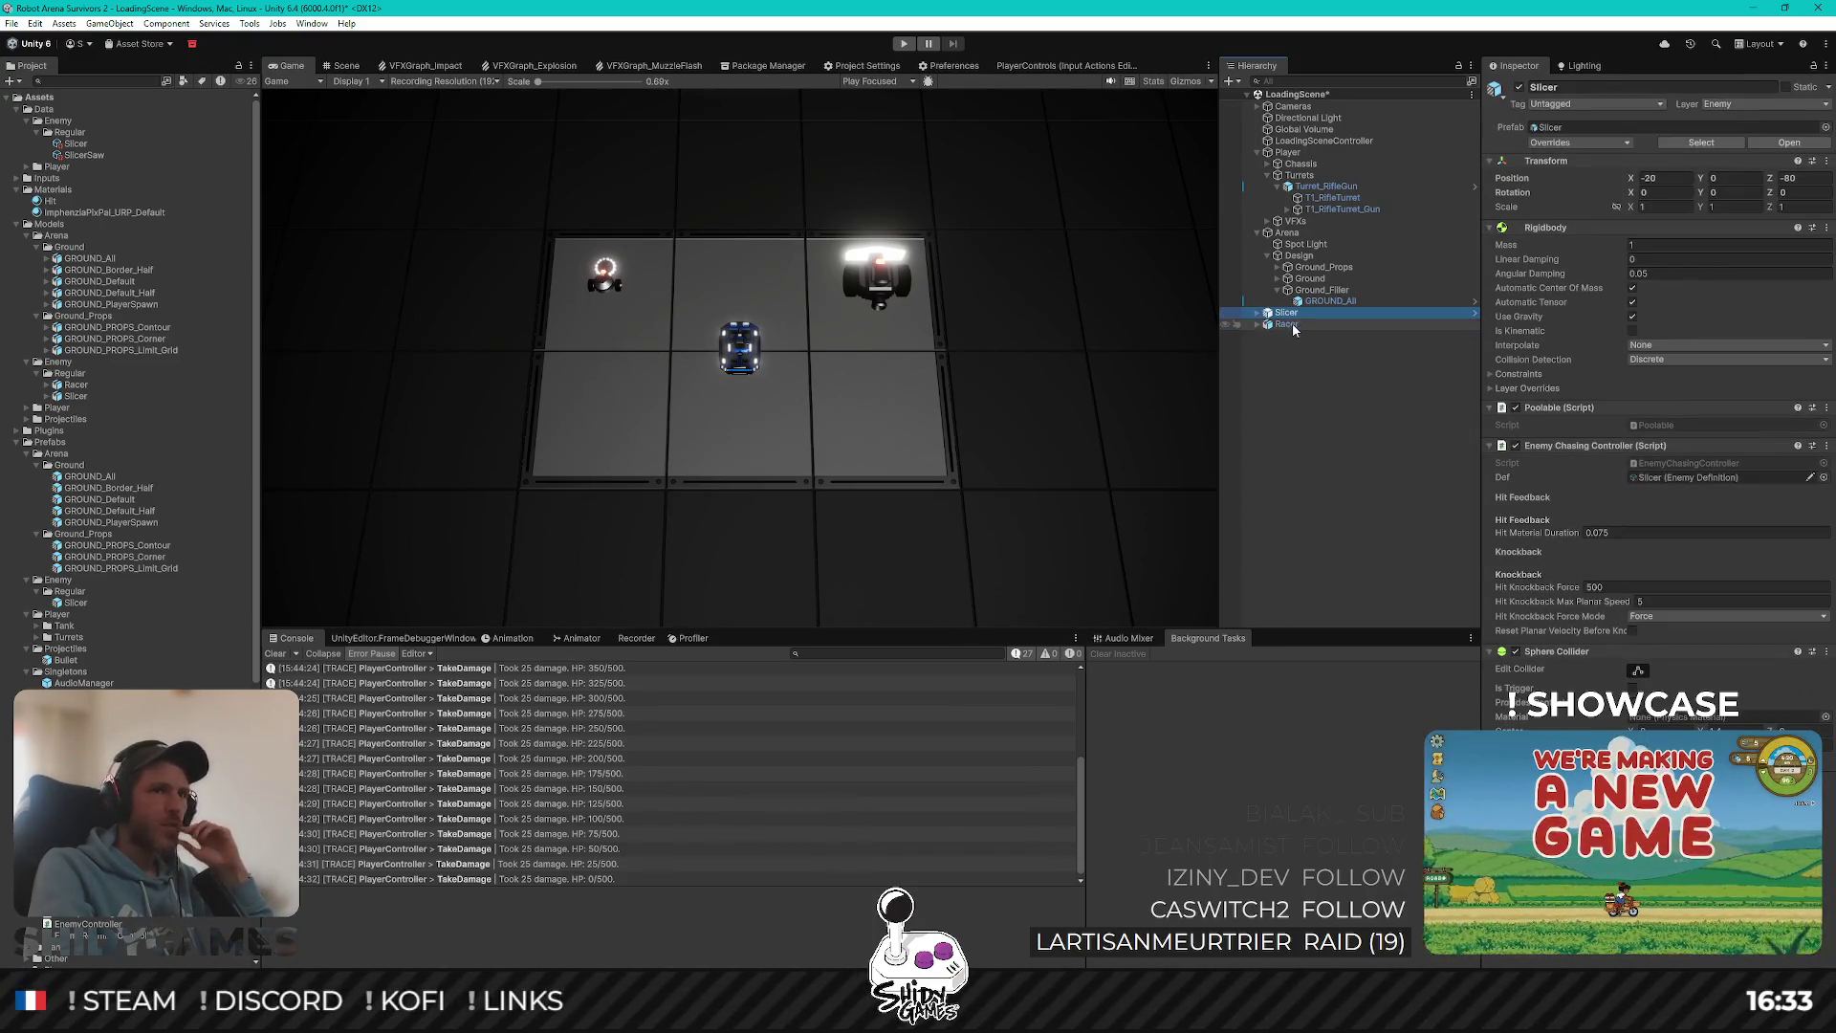
left_click(1764, 103)
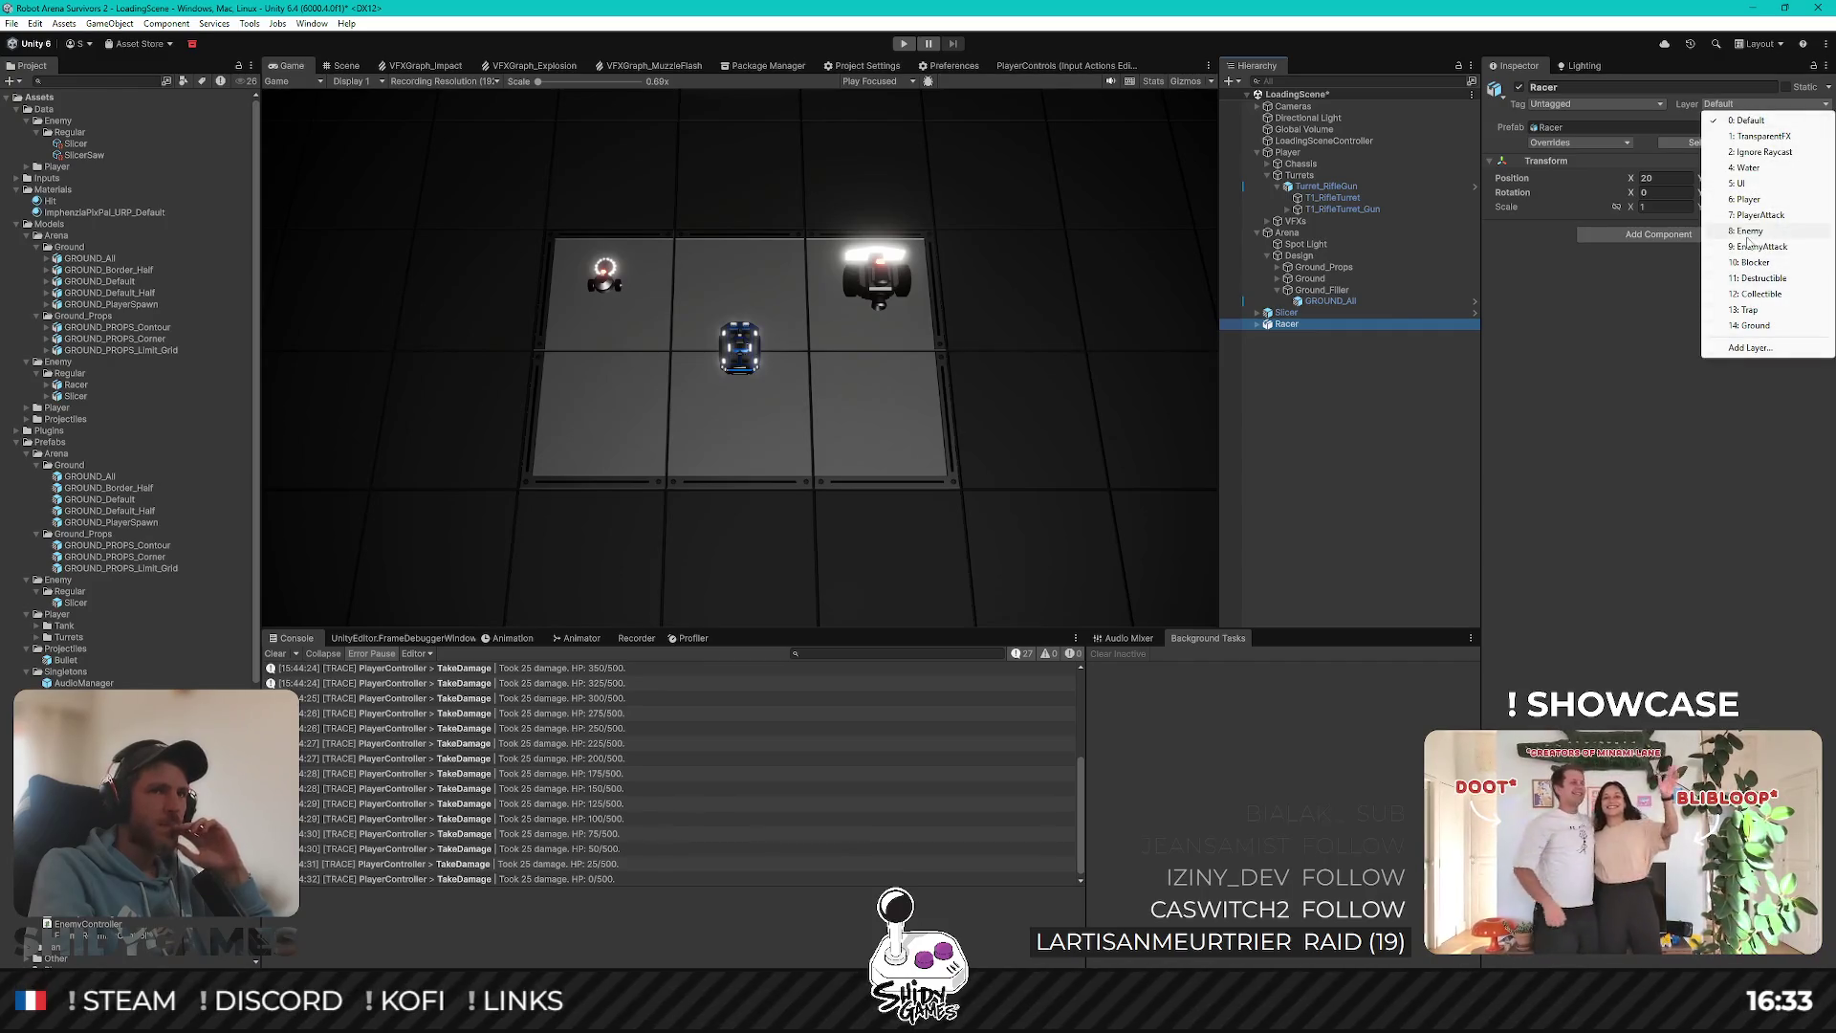
left_click(1746, 232)
left_click(940, 528)
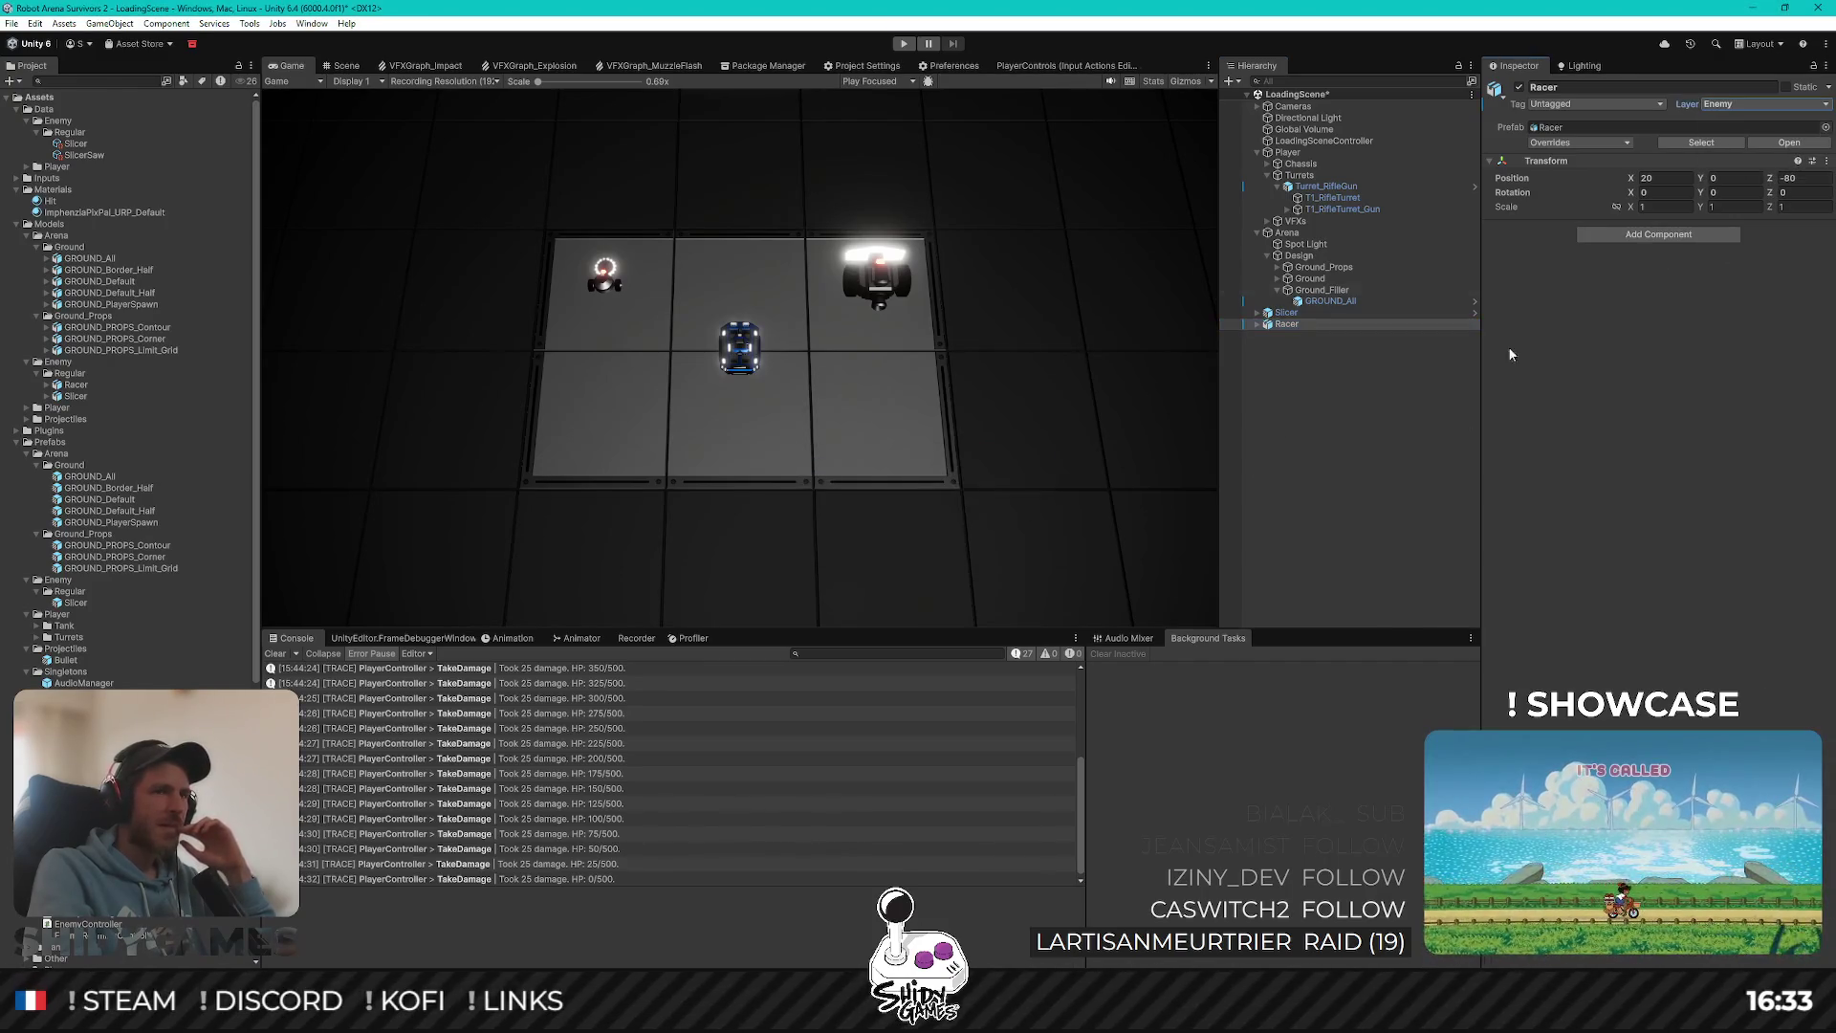
Step: Add a Rigidbody to the Racer, using the Slicer's components as reference
left_click(1256, 313)
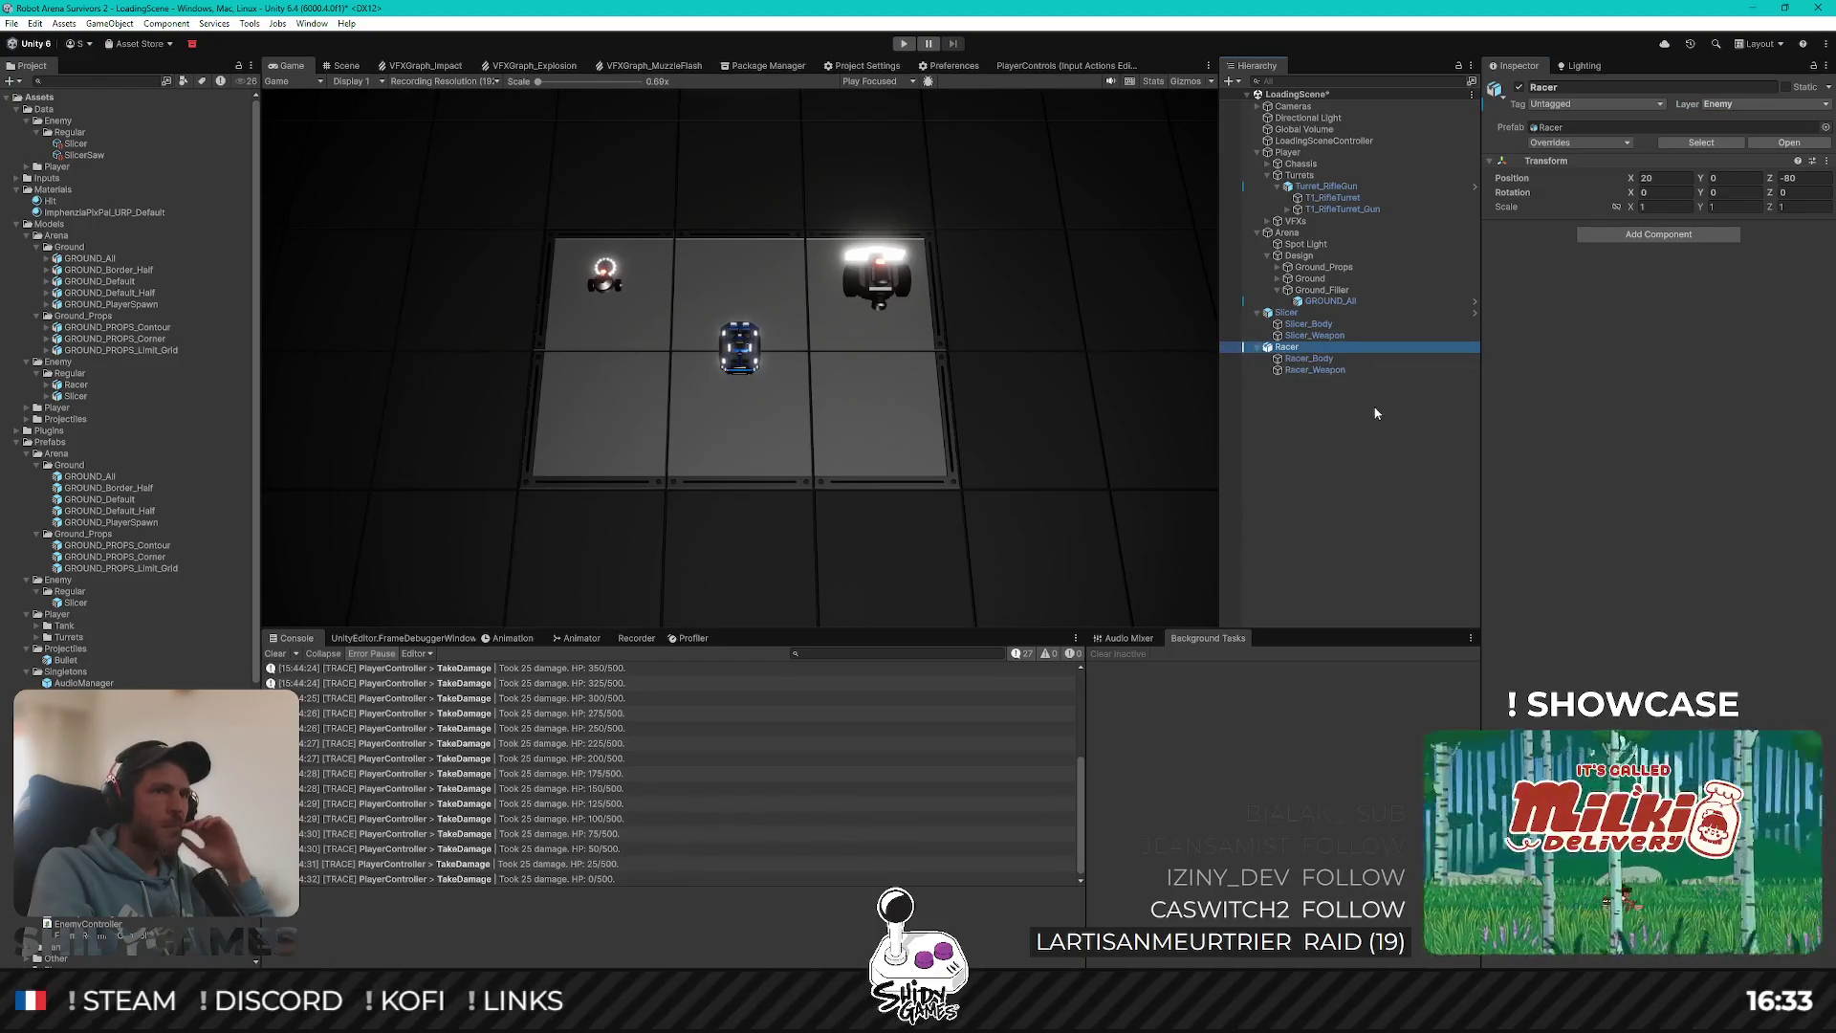
left_click(1287, 313)
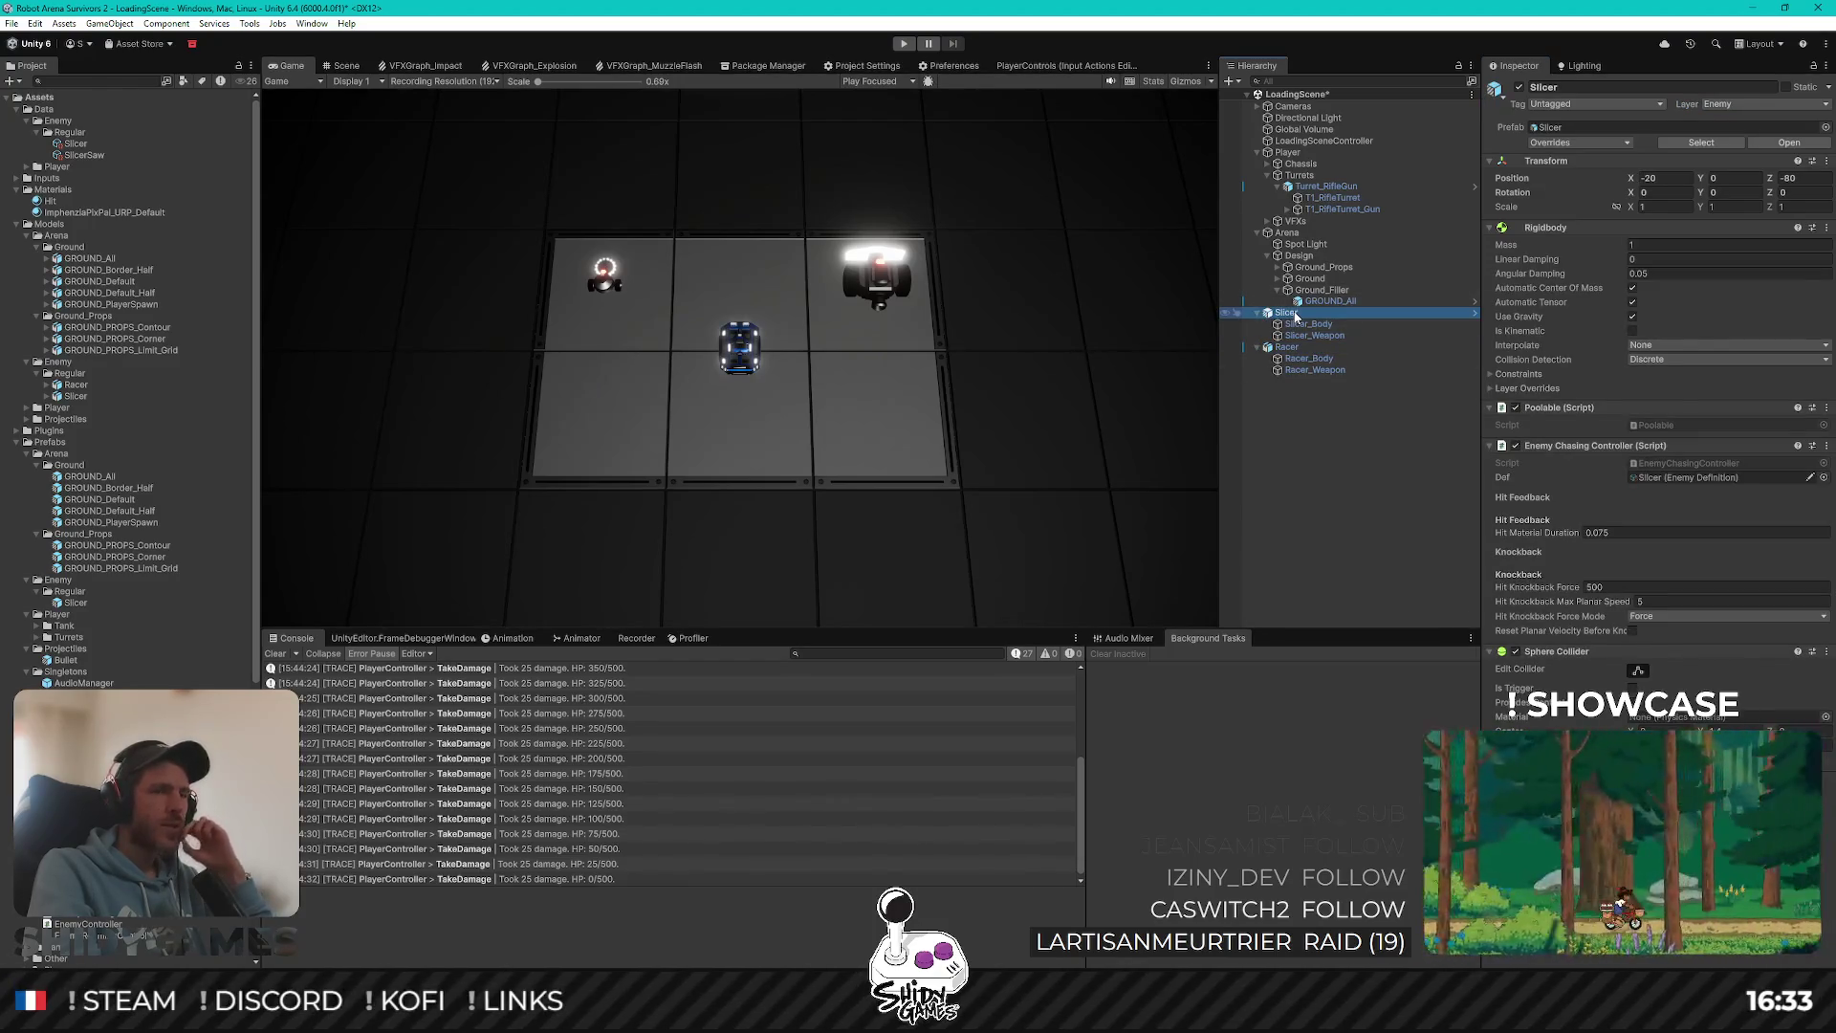
left_click(1287, 348)
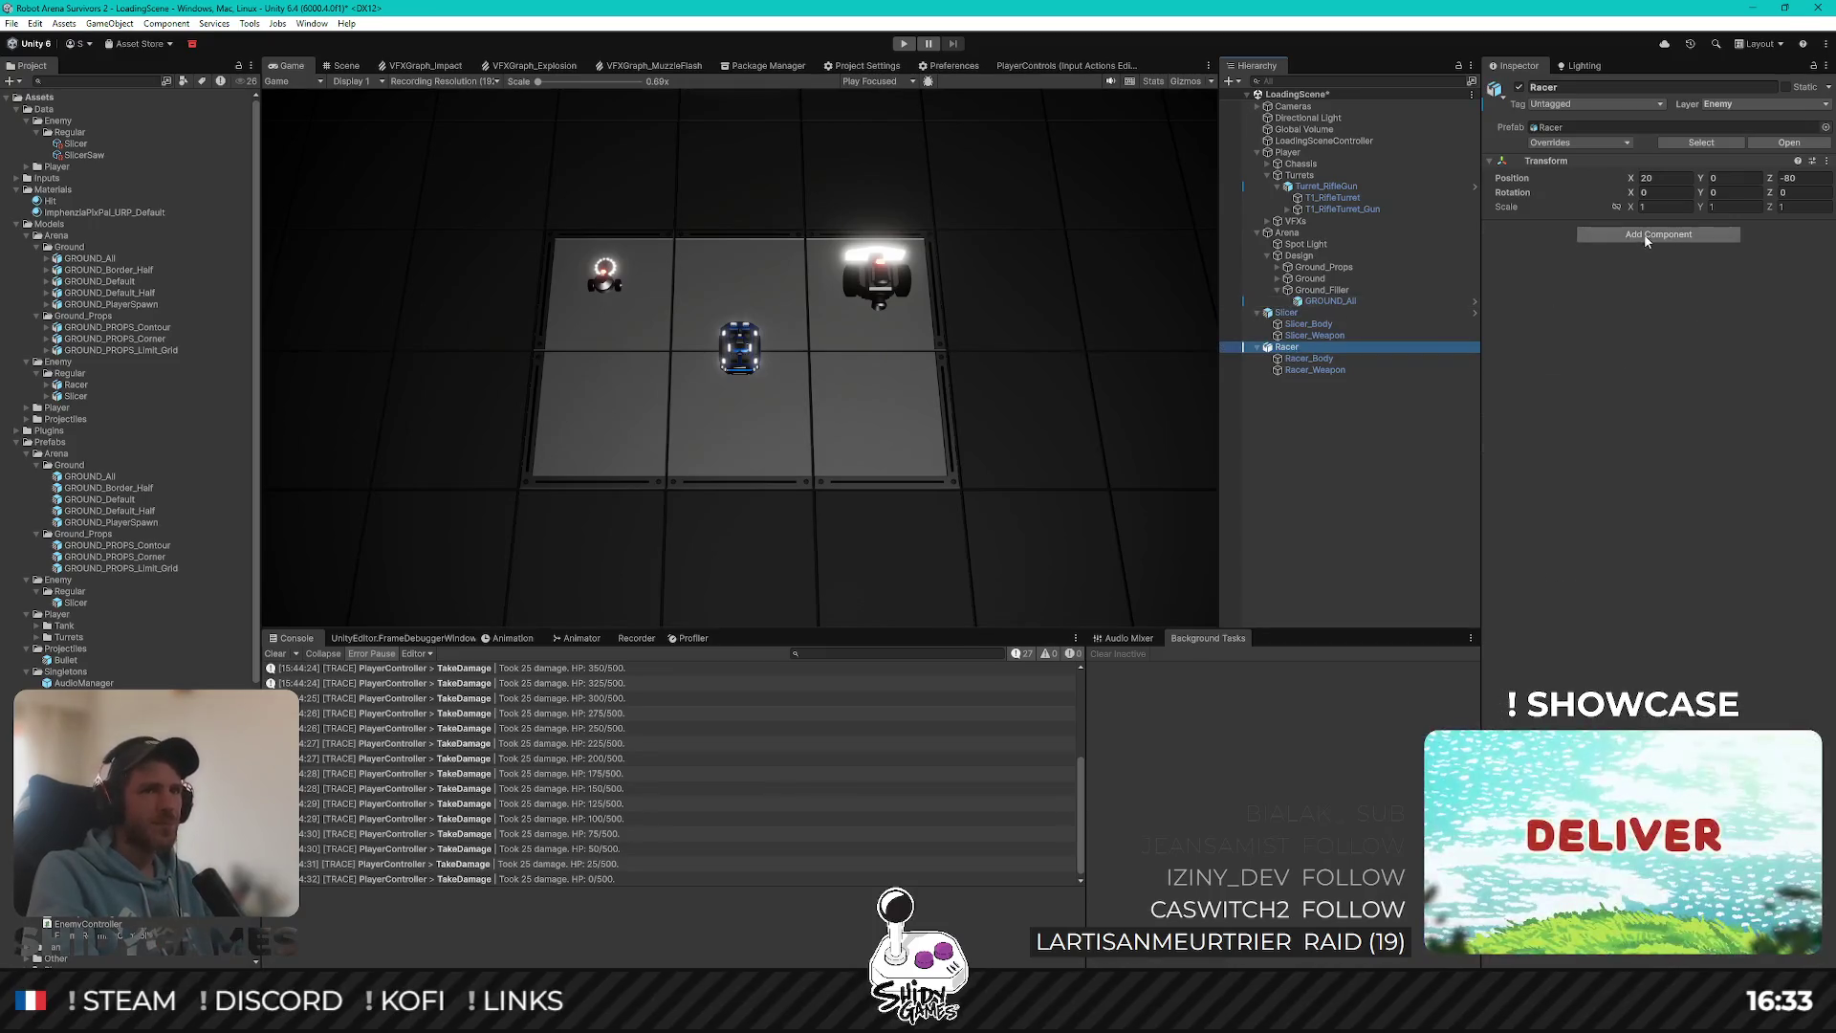
left_click(1647, 236)
type("rigid")
key("Return")
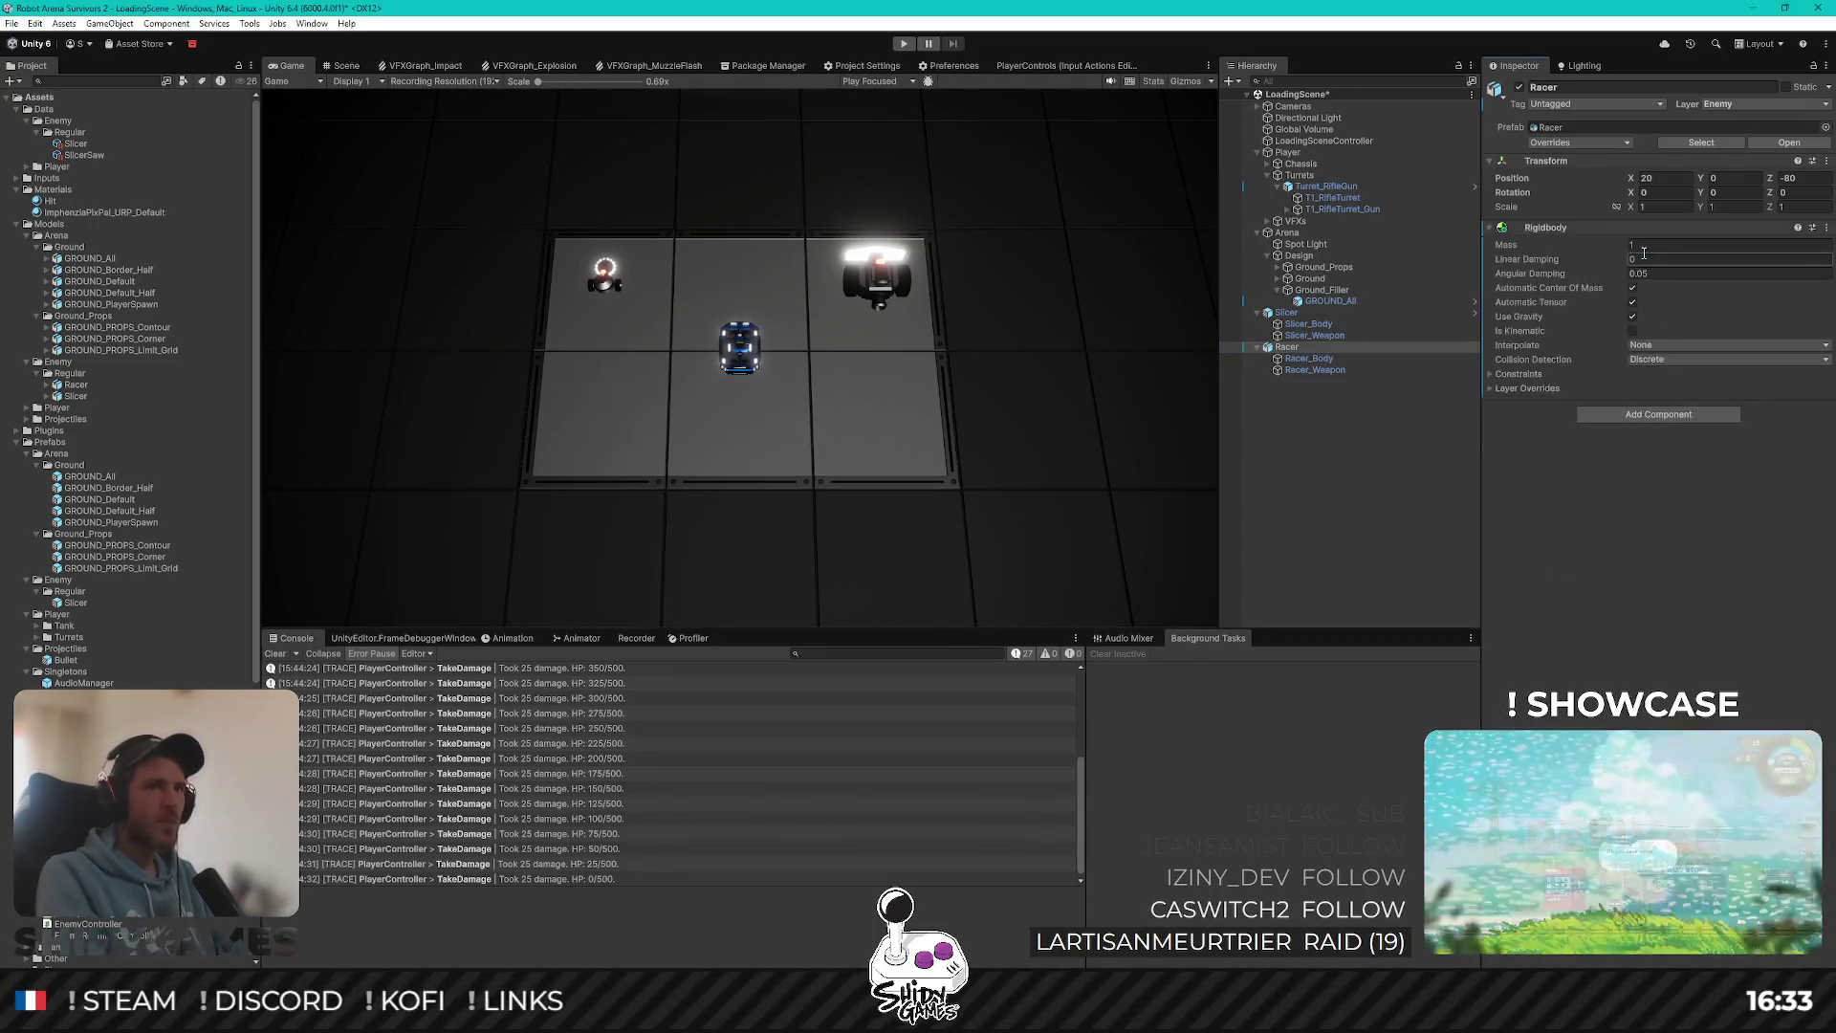
Step: Add Enemy Charging Controller and Sphere Collider components to the Racer
left_click(1289, 313)
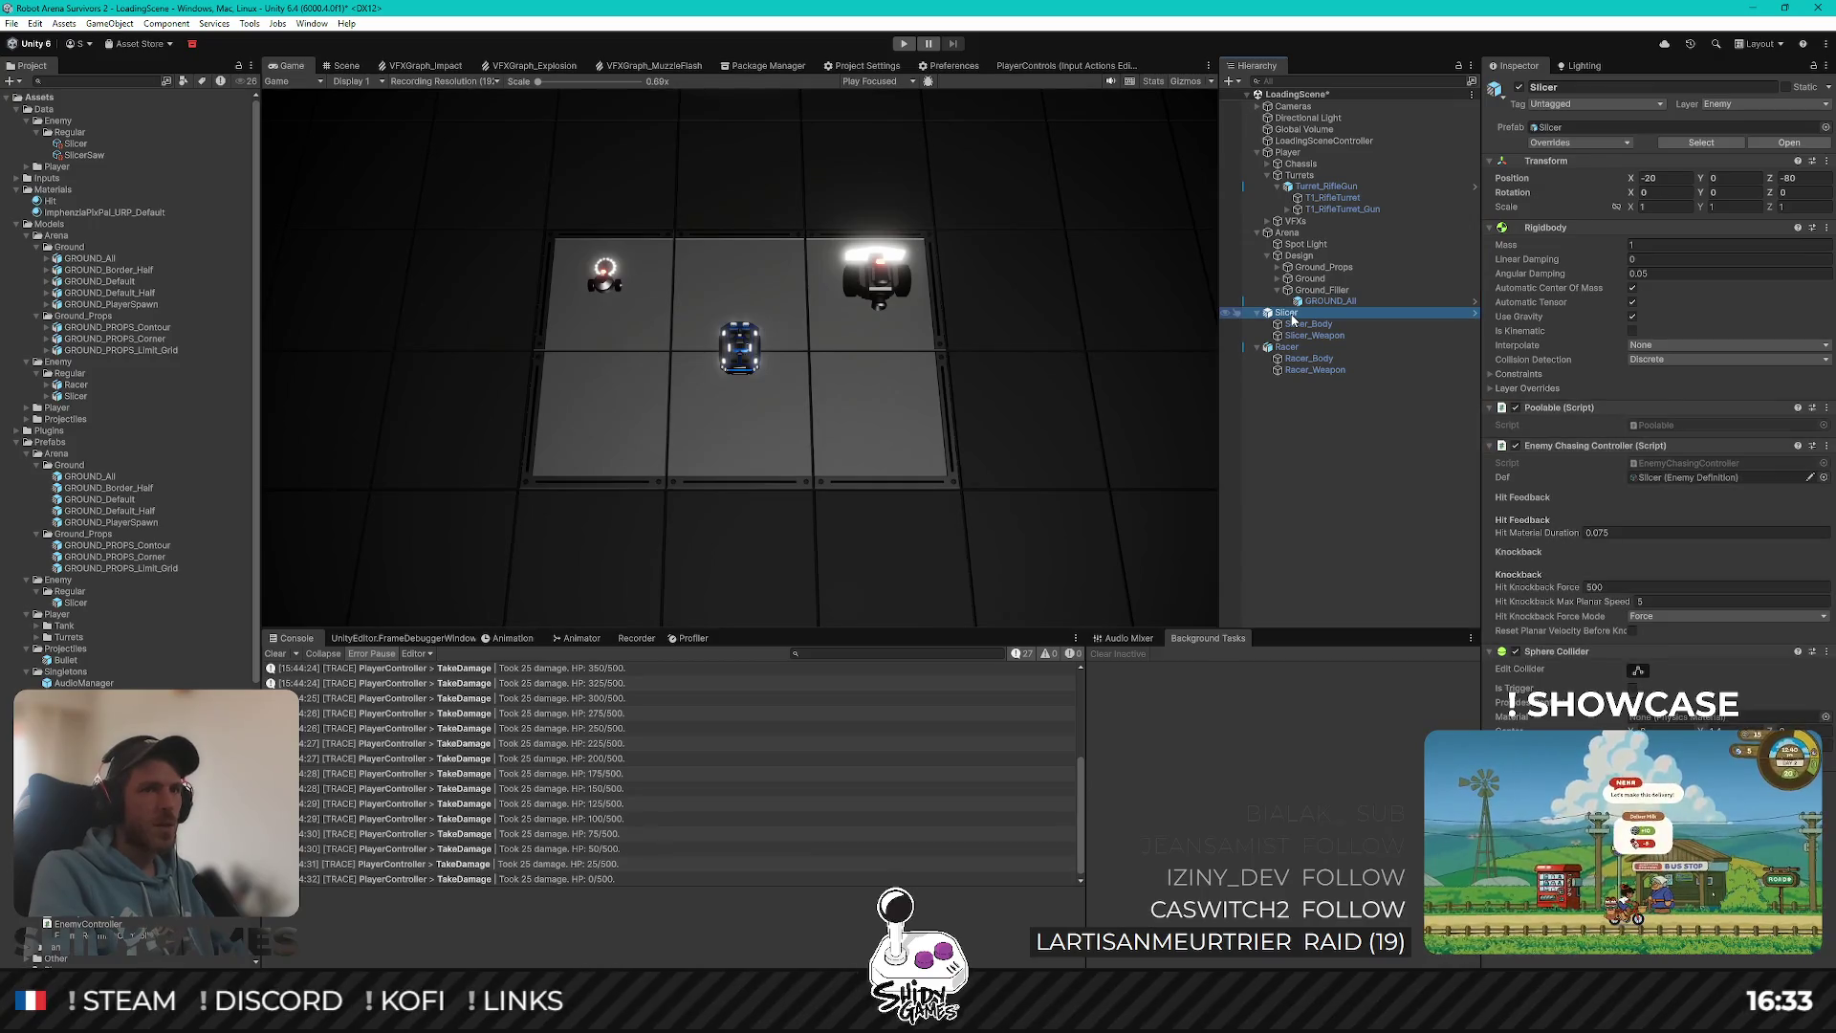
left_click(1287, 347)
left_click(1289, 315)
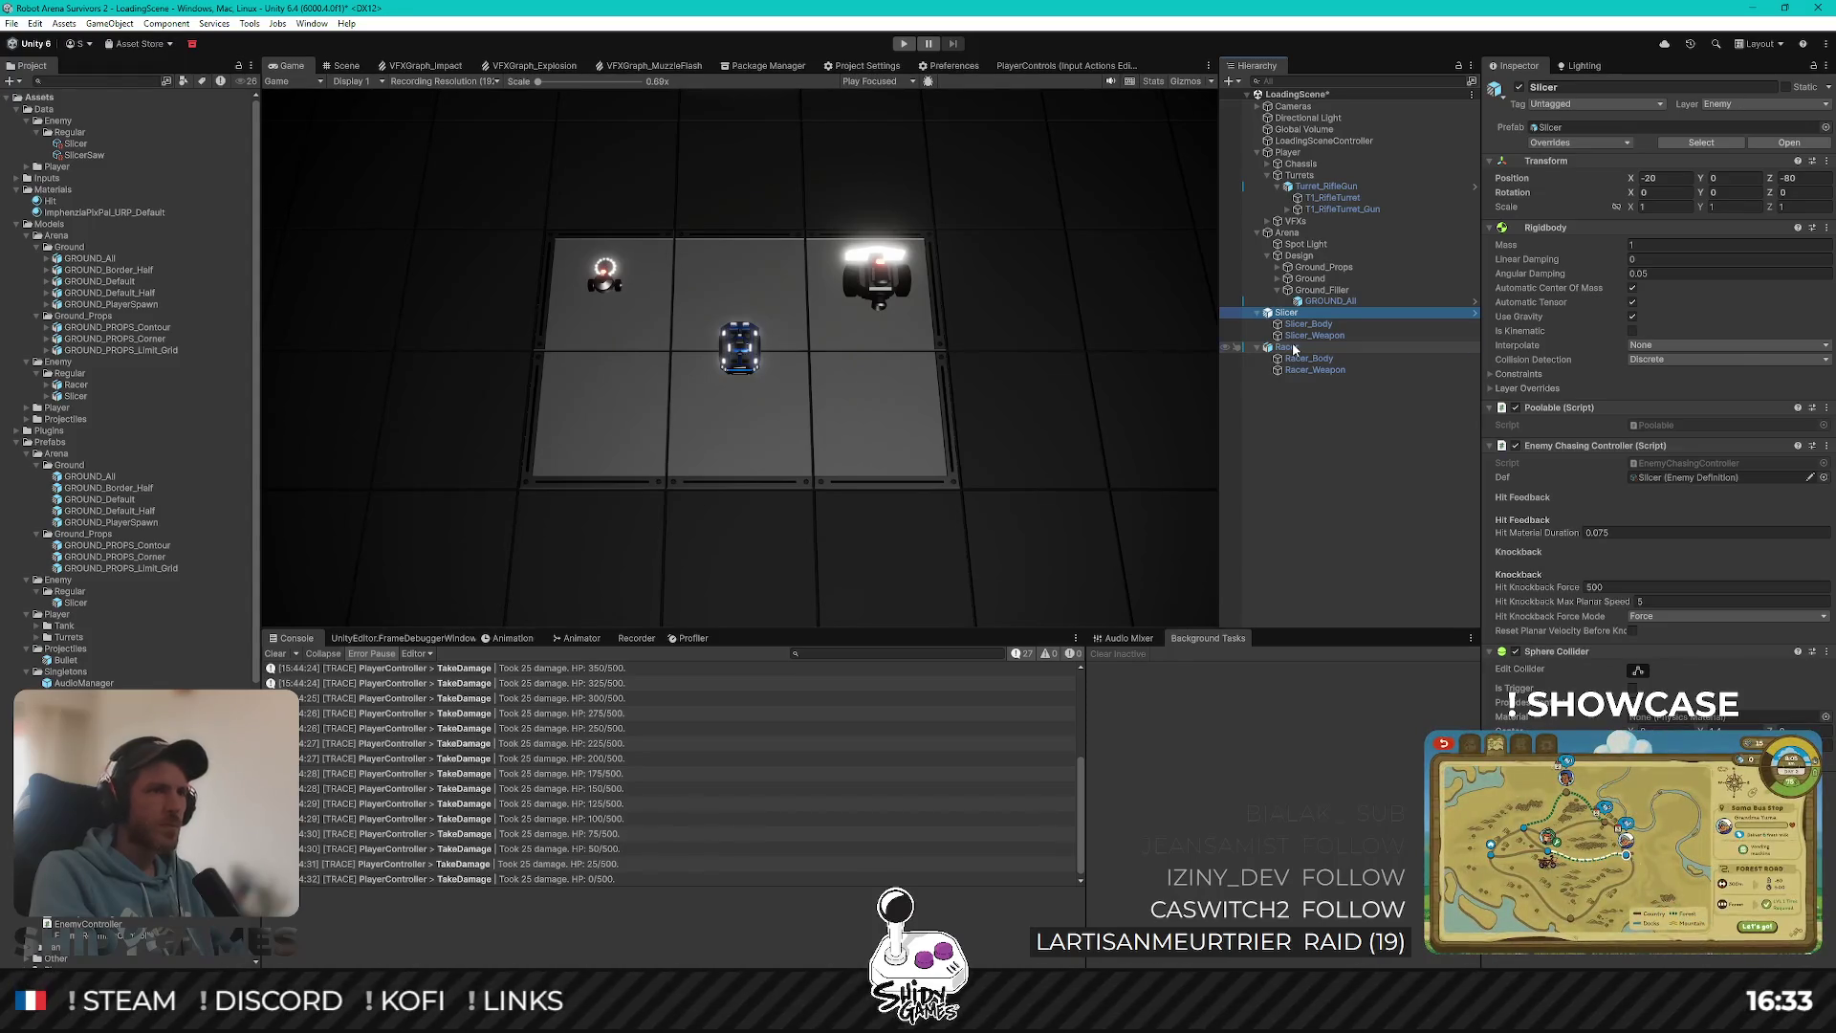
left_click(1293, 349)
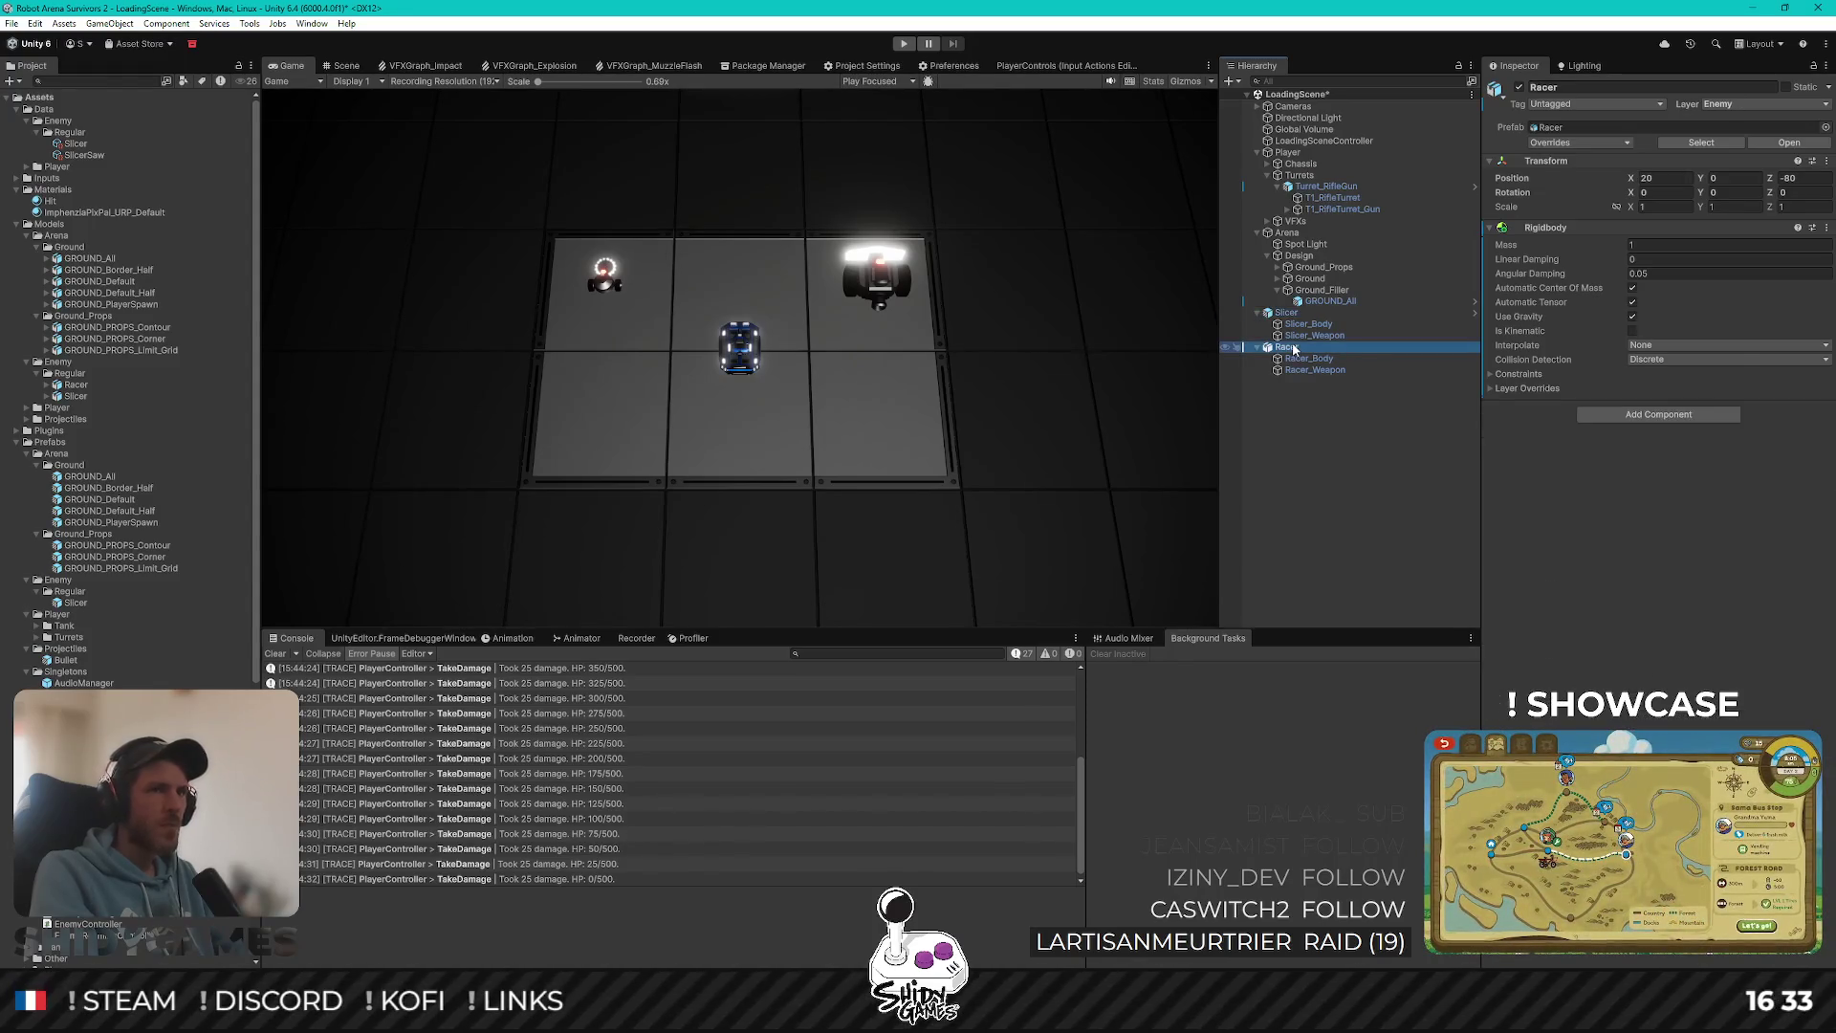
left_click(1627, 415)
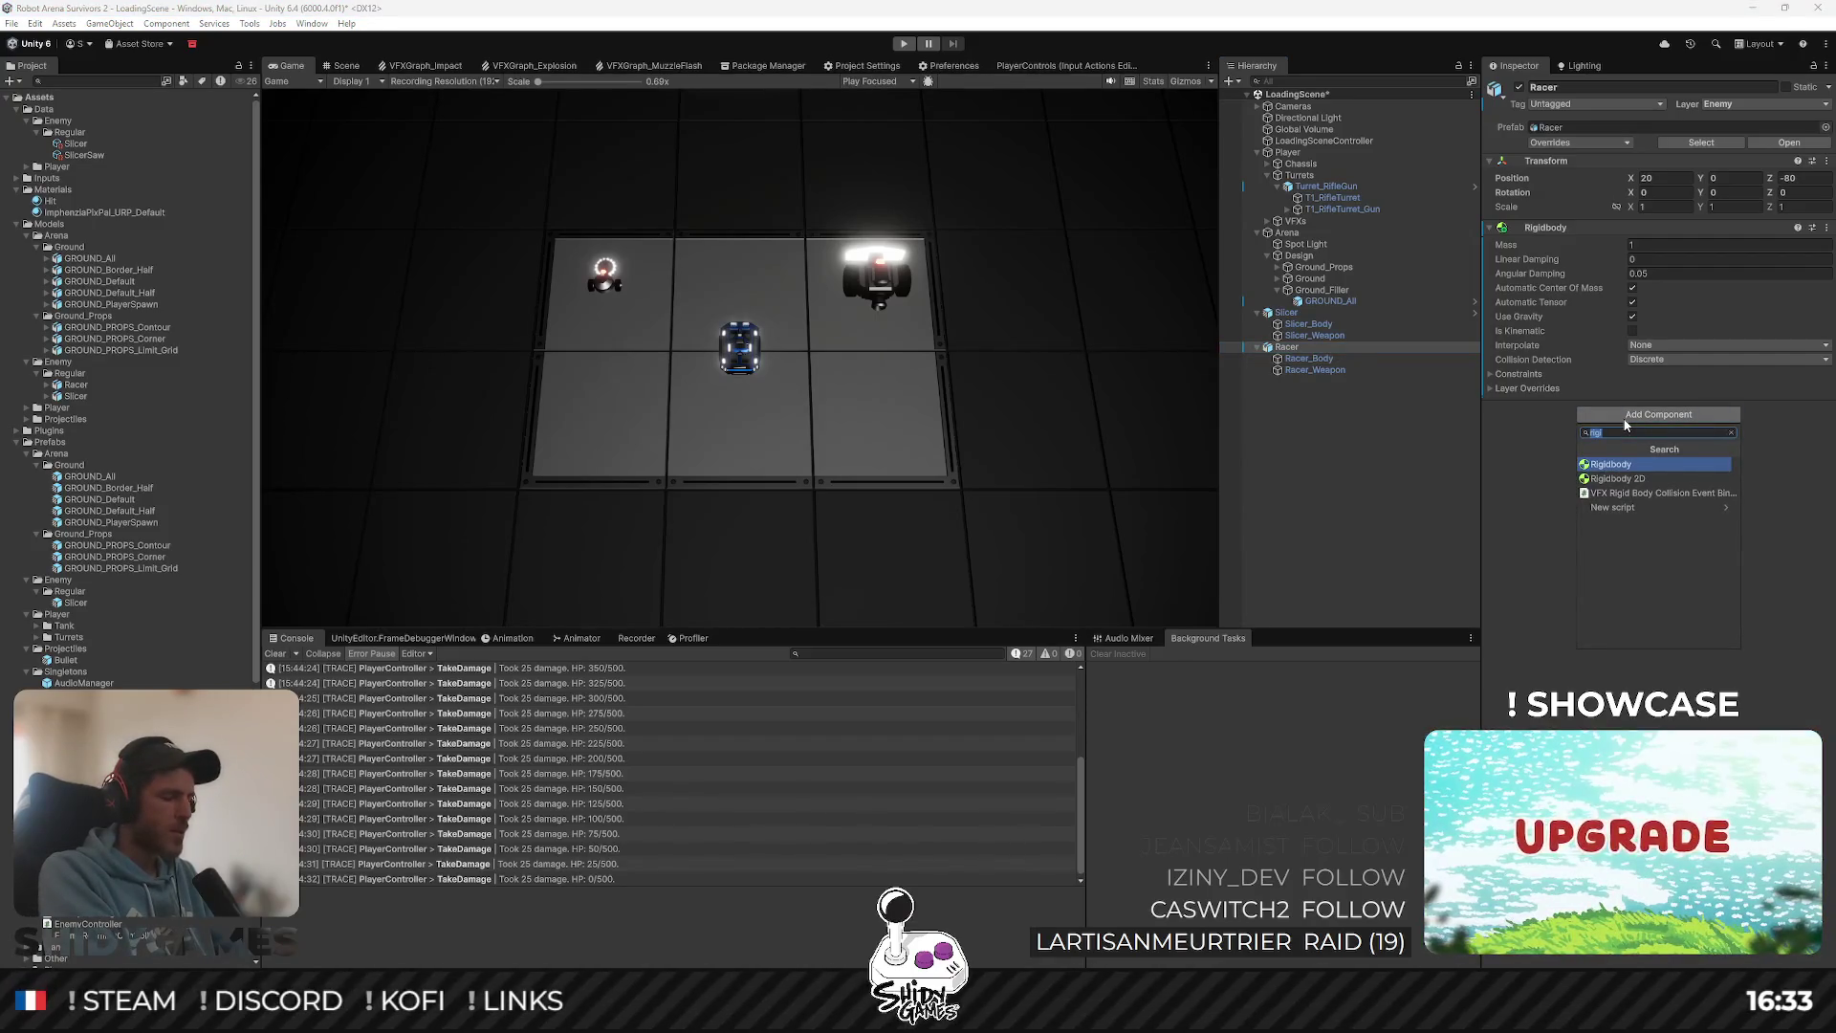
type("charging")
key("Return")
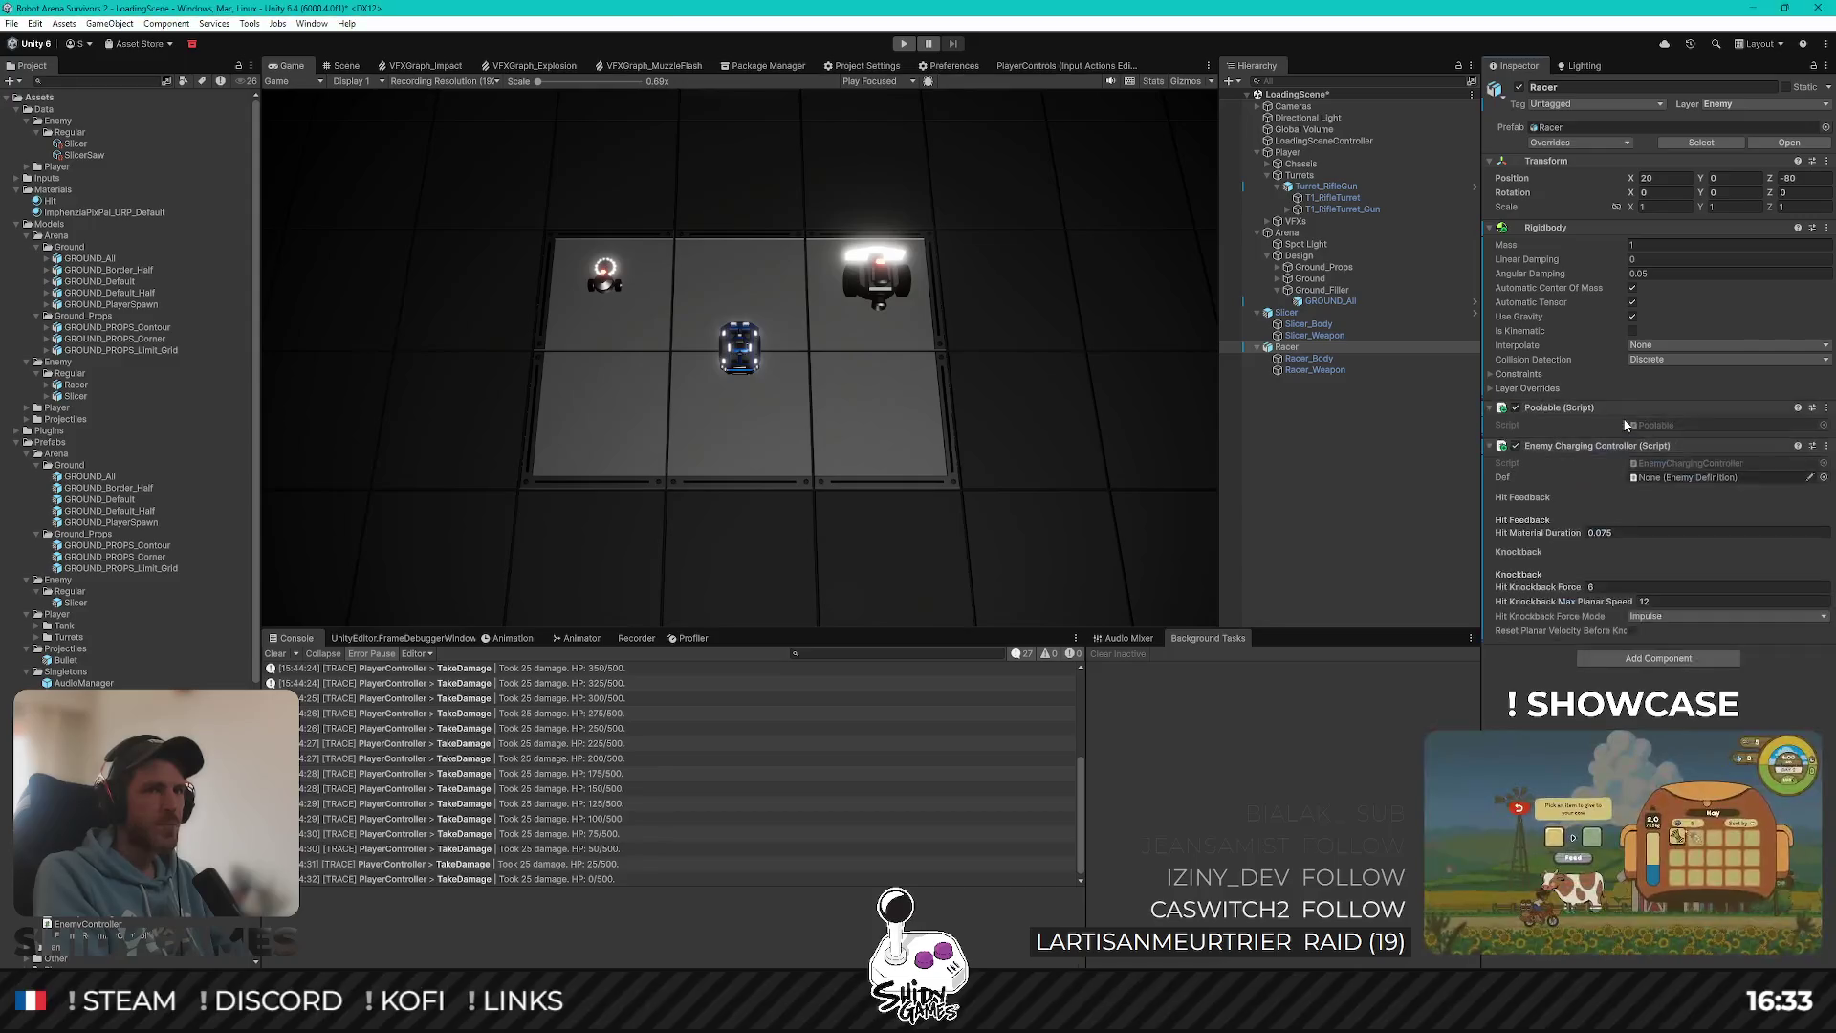
left_click(1649, 661)
type("sph")
key("Return")
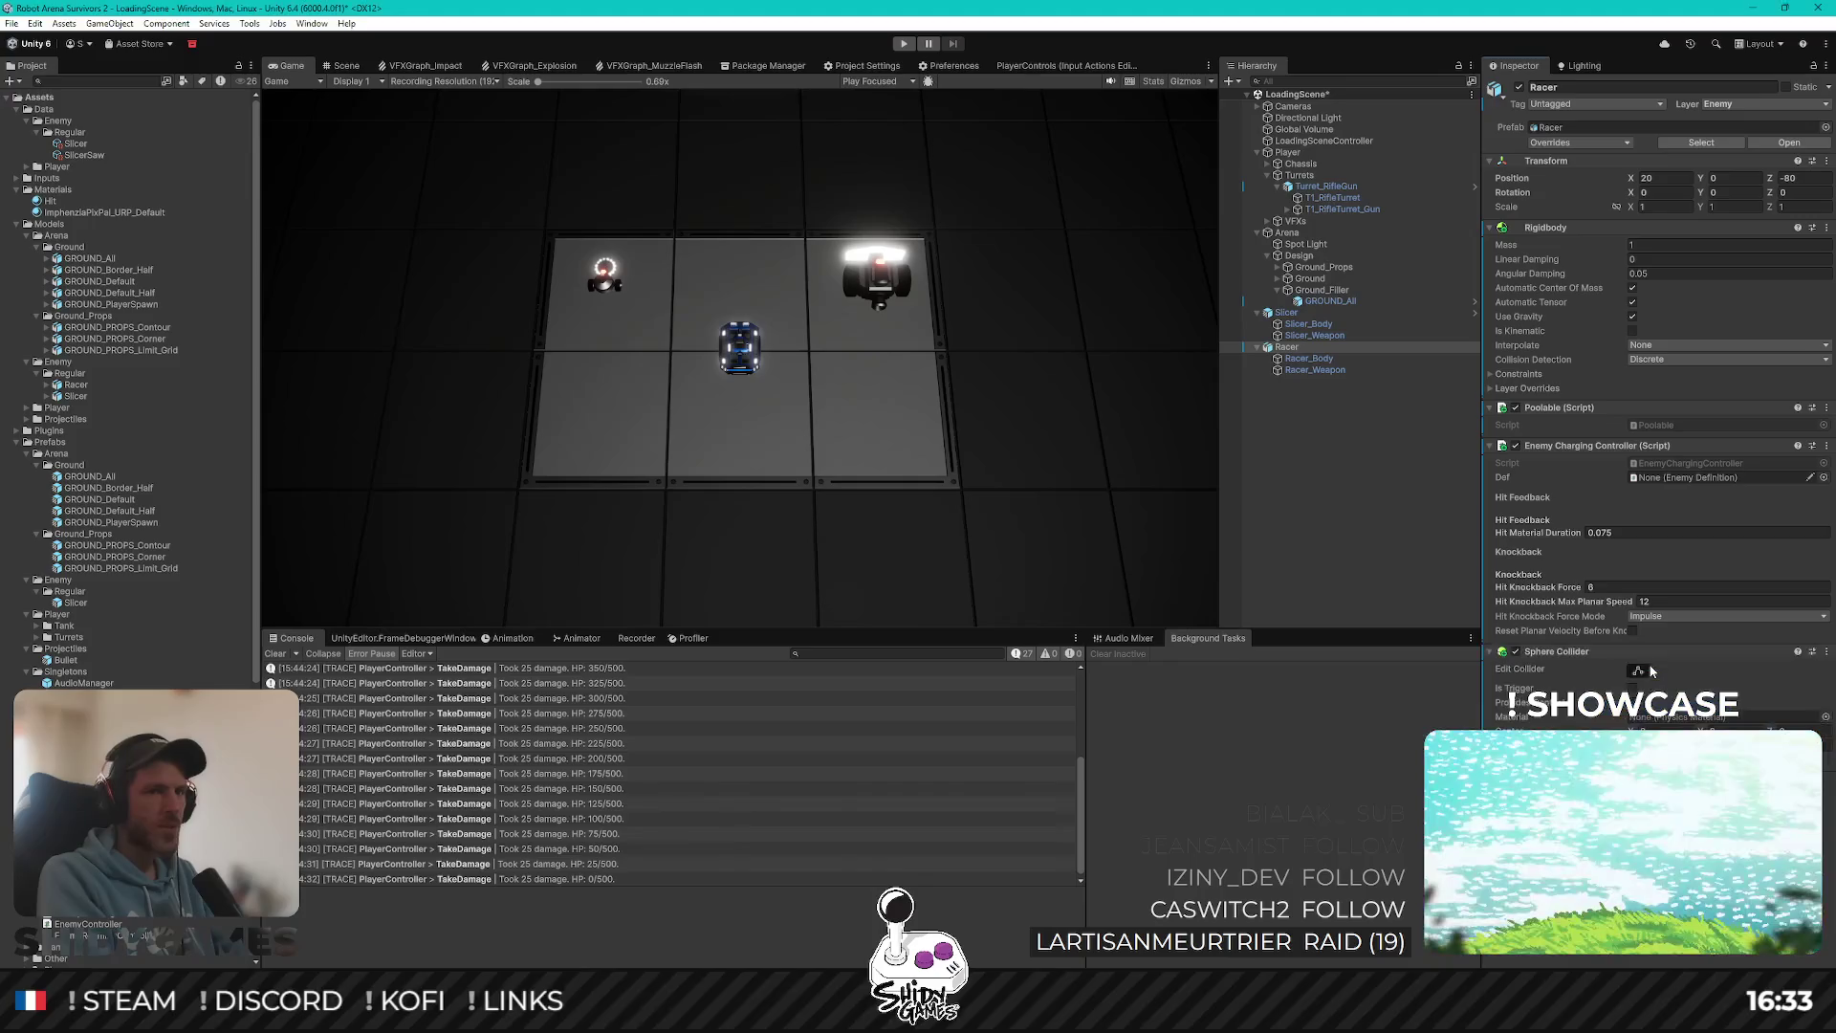
Step: Move the Racer's sphere collider up over the vehicle body, checking it from left, front, right and back views
left_click(337, 66)
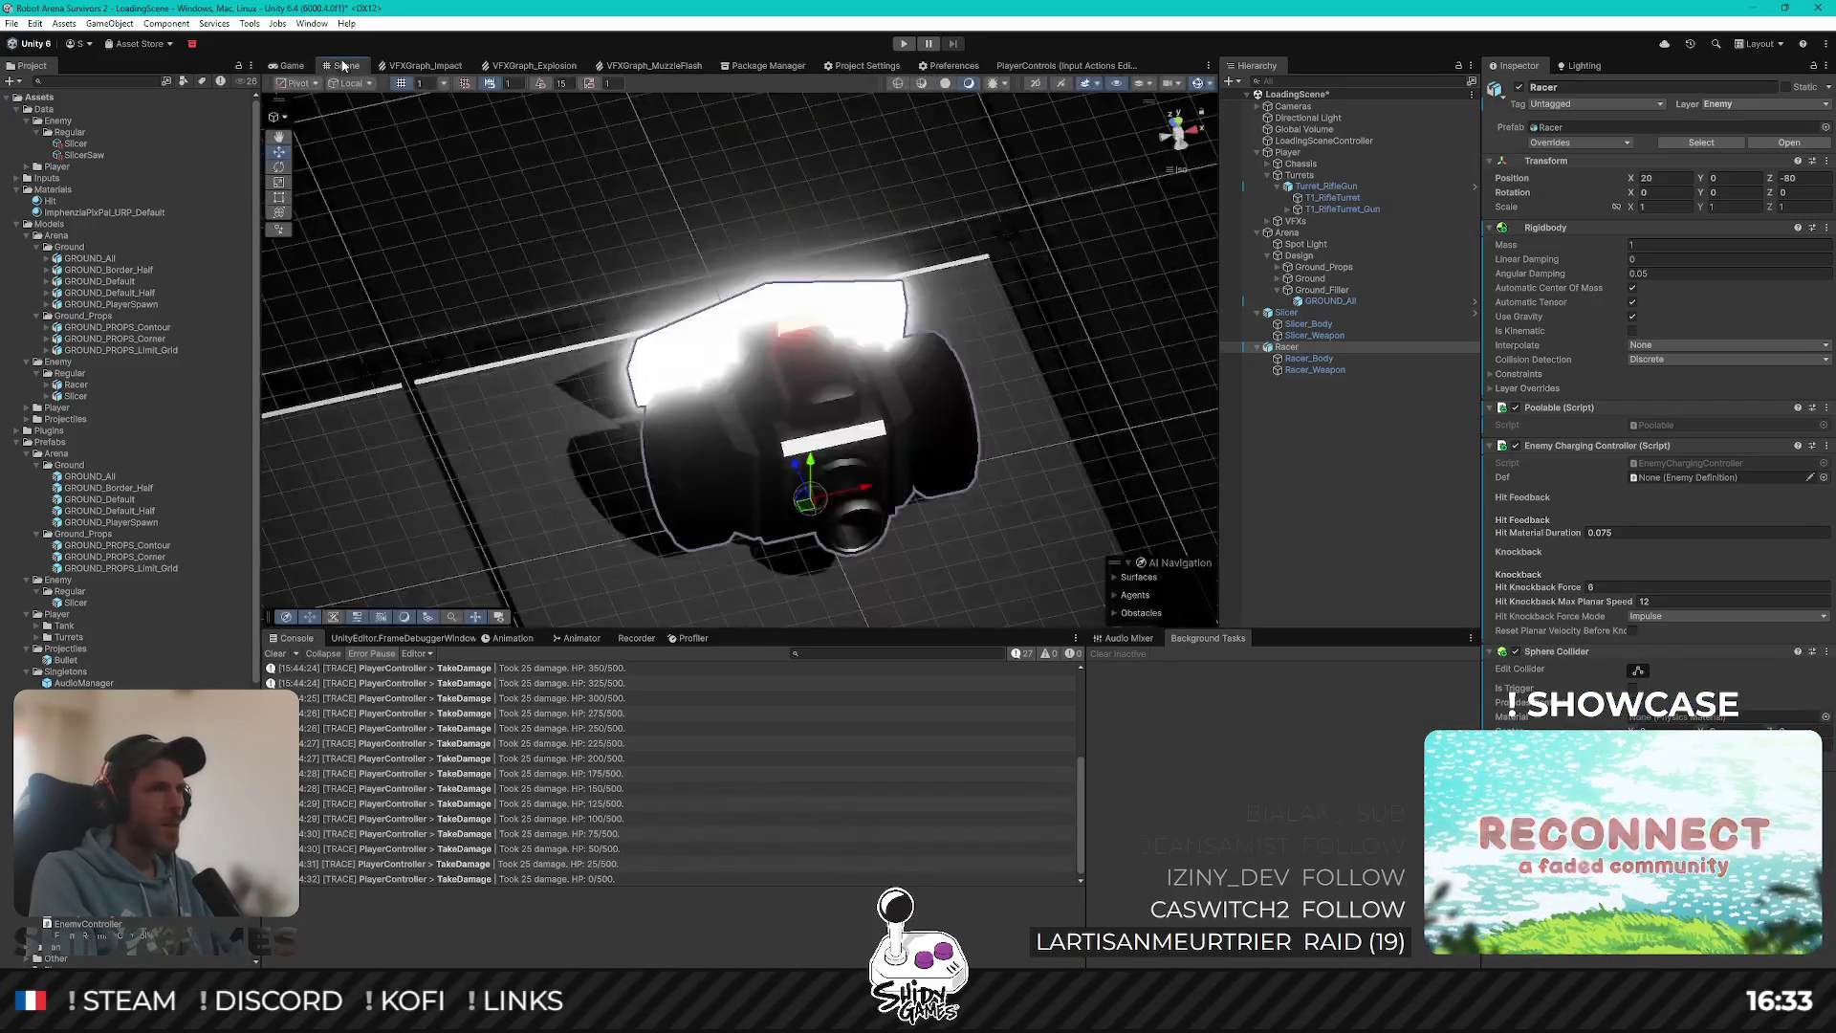
left_click(1637, 670)
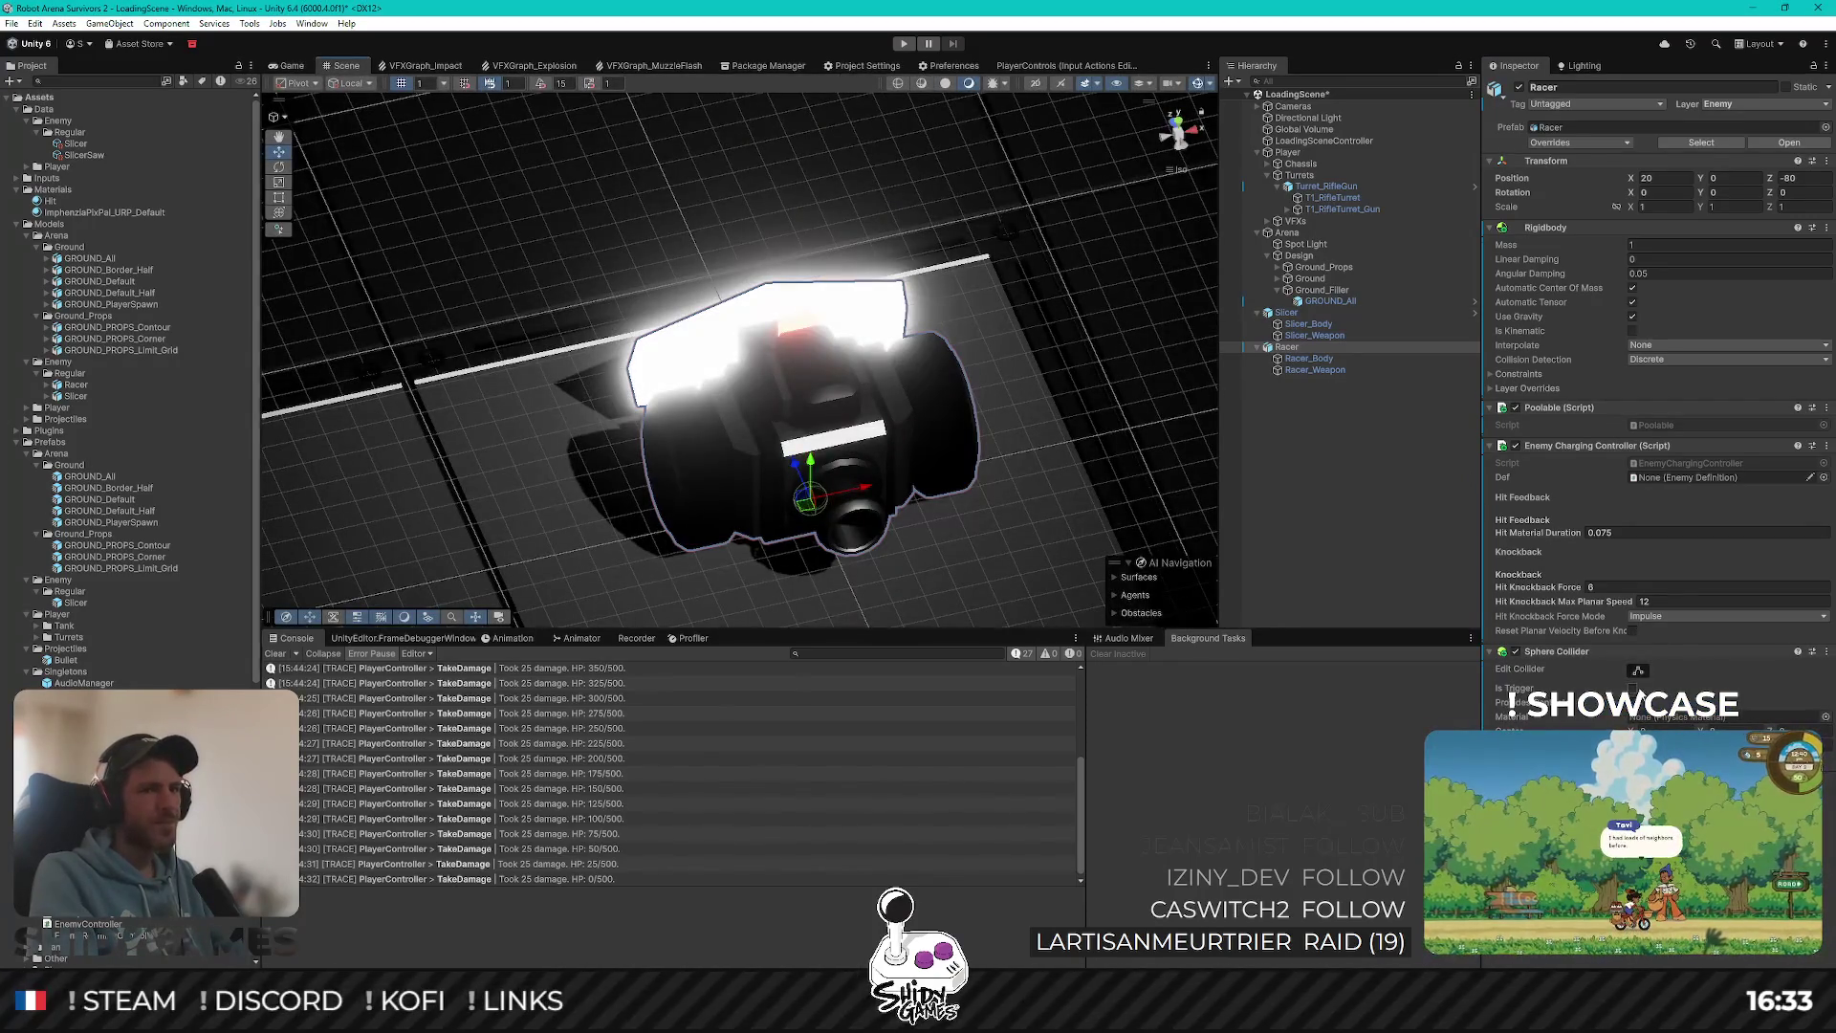
left_click(1165, 139)
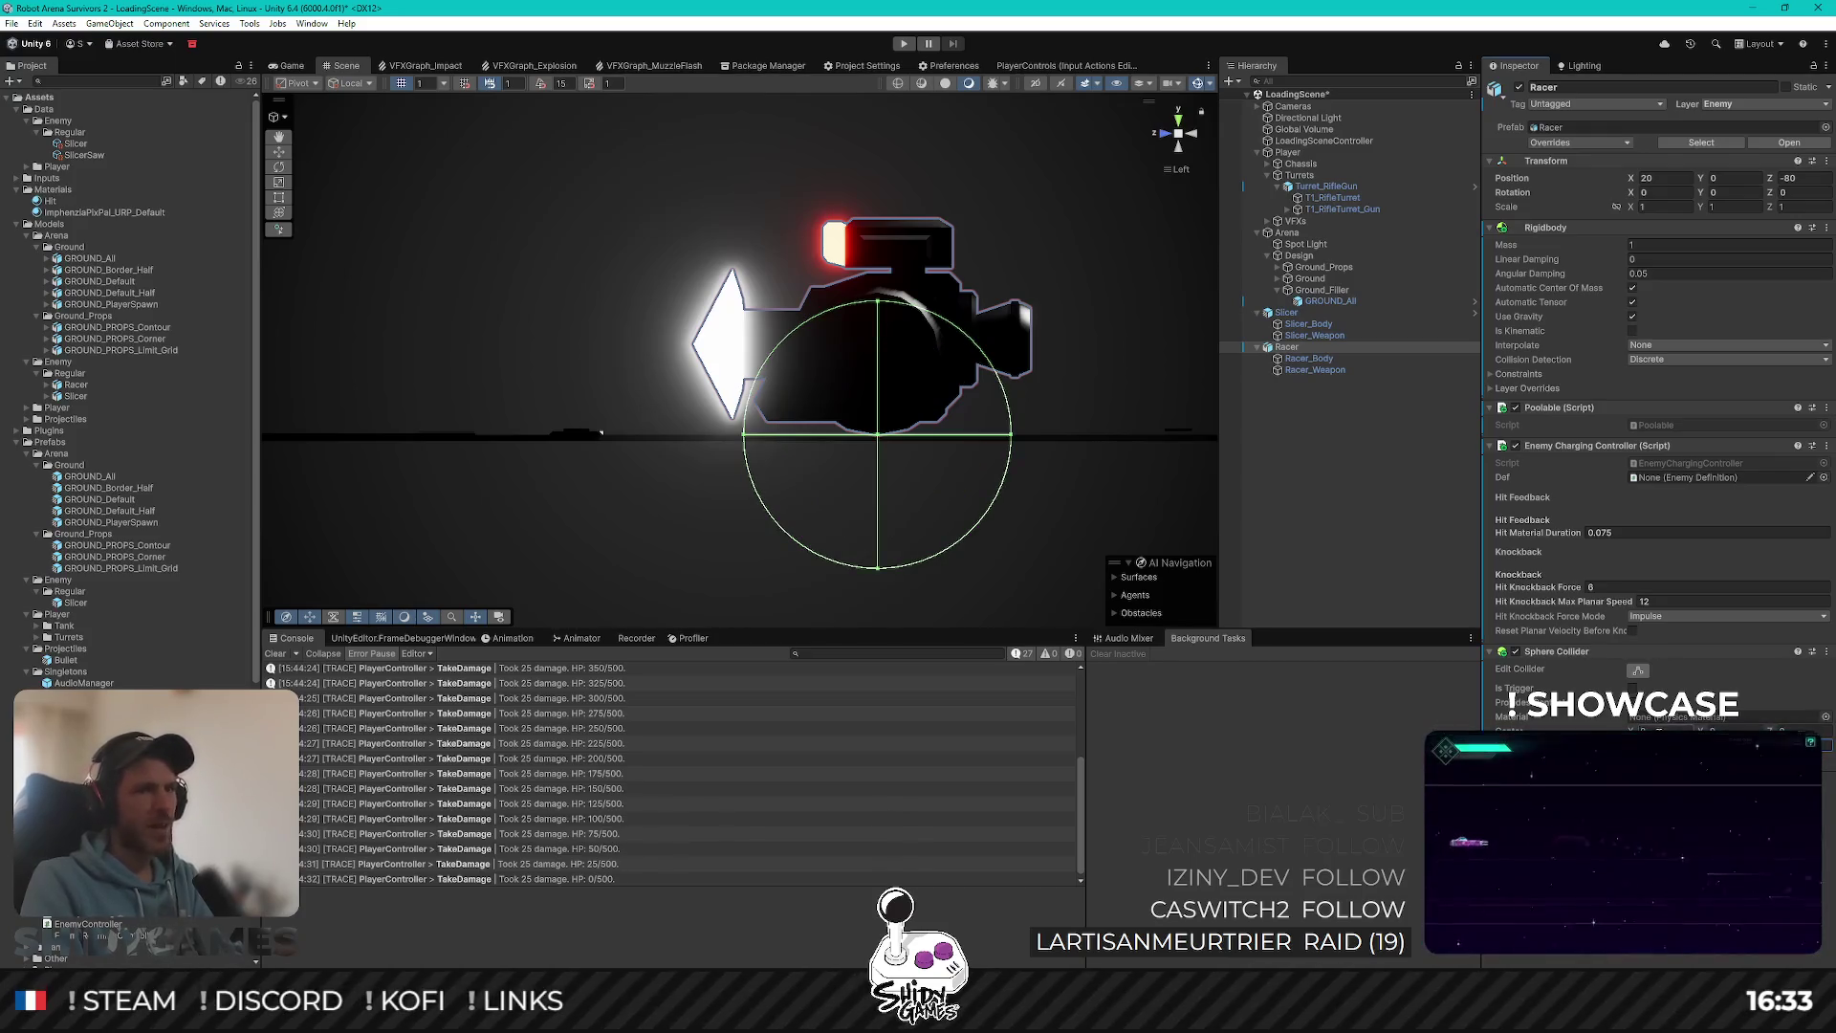
left_click_drag(1741, 730, 1732, 729)
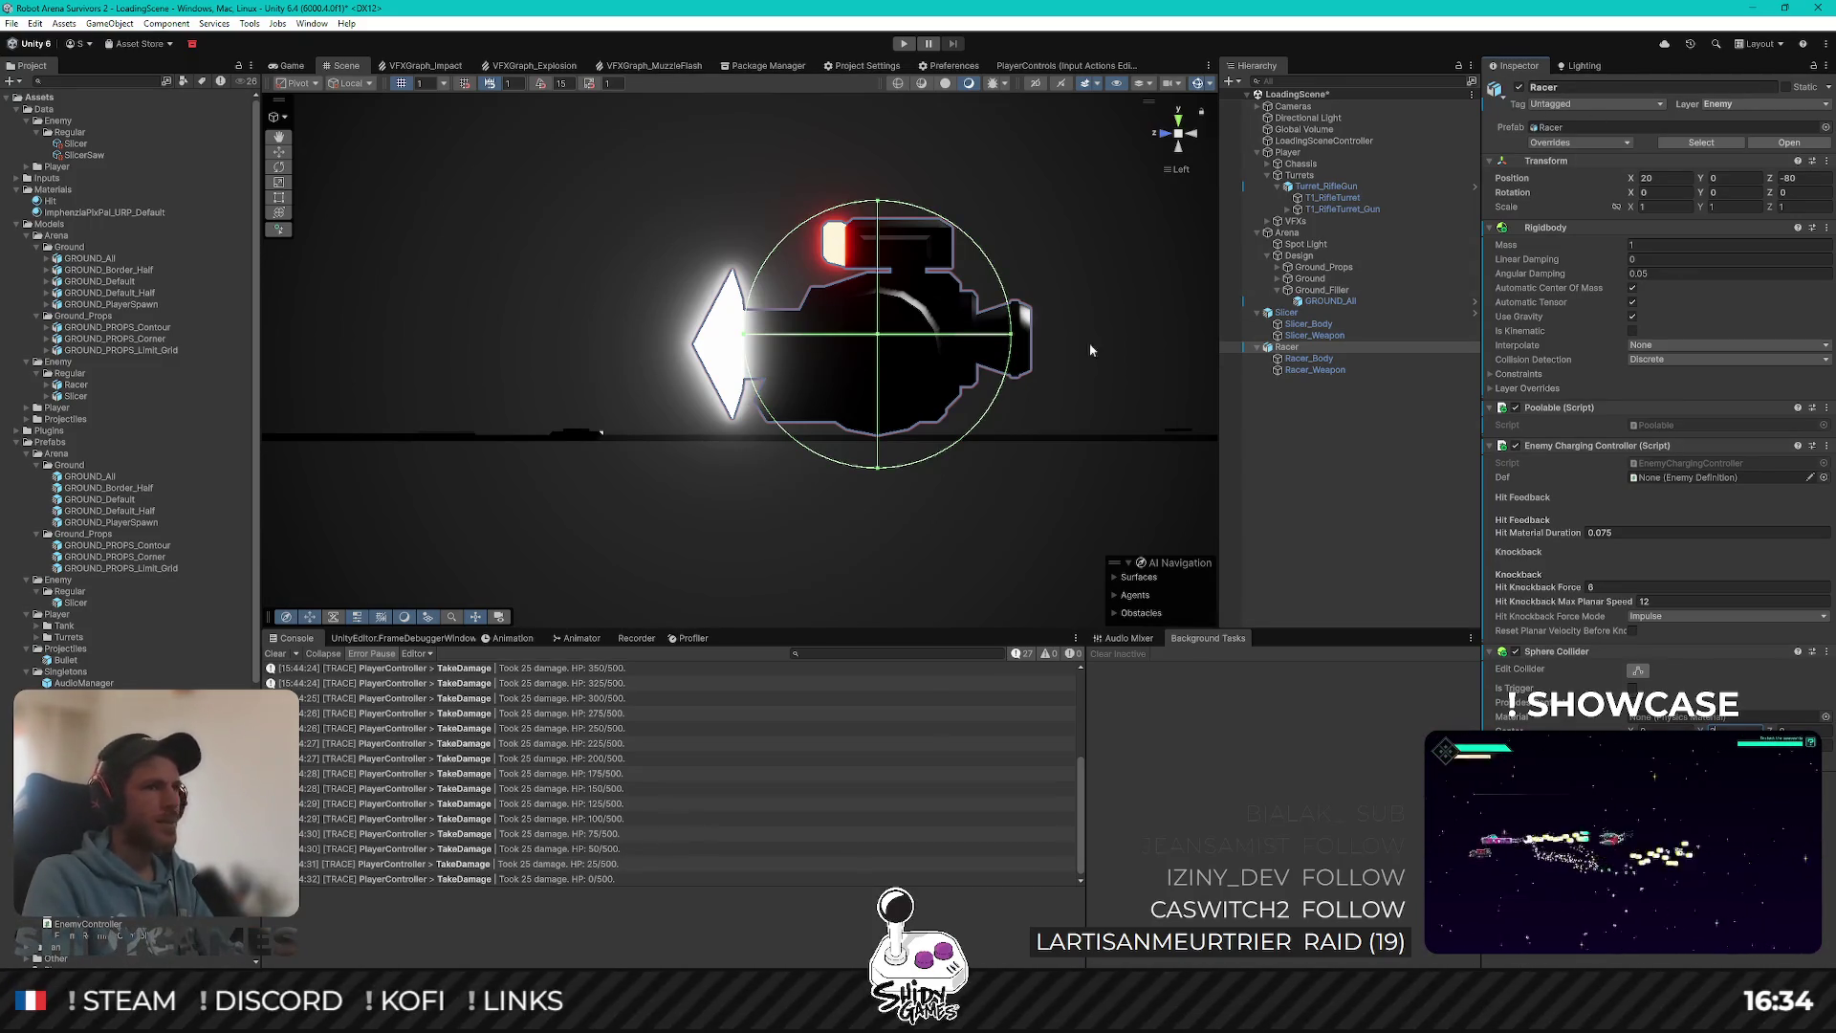
left_click(1157, 132)
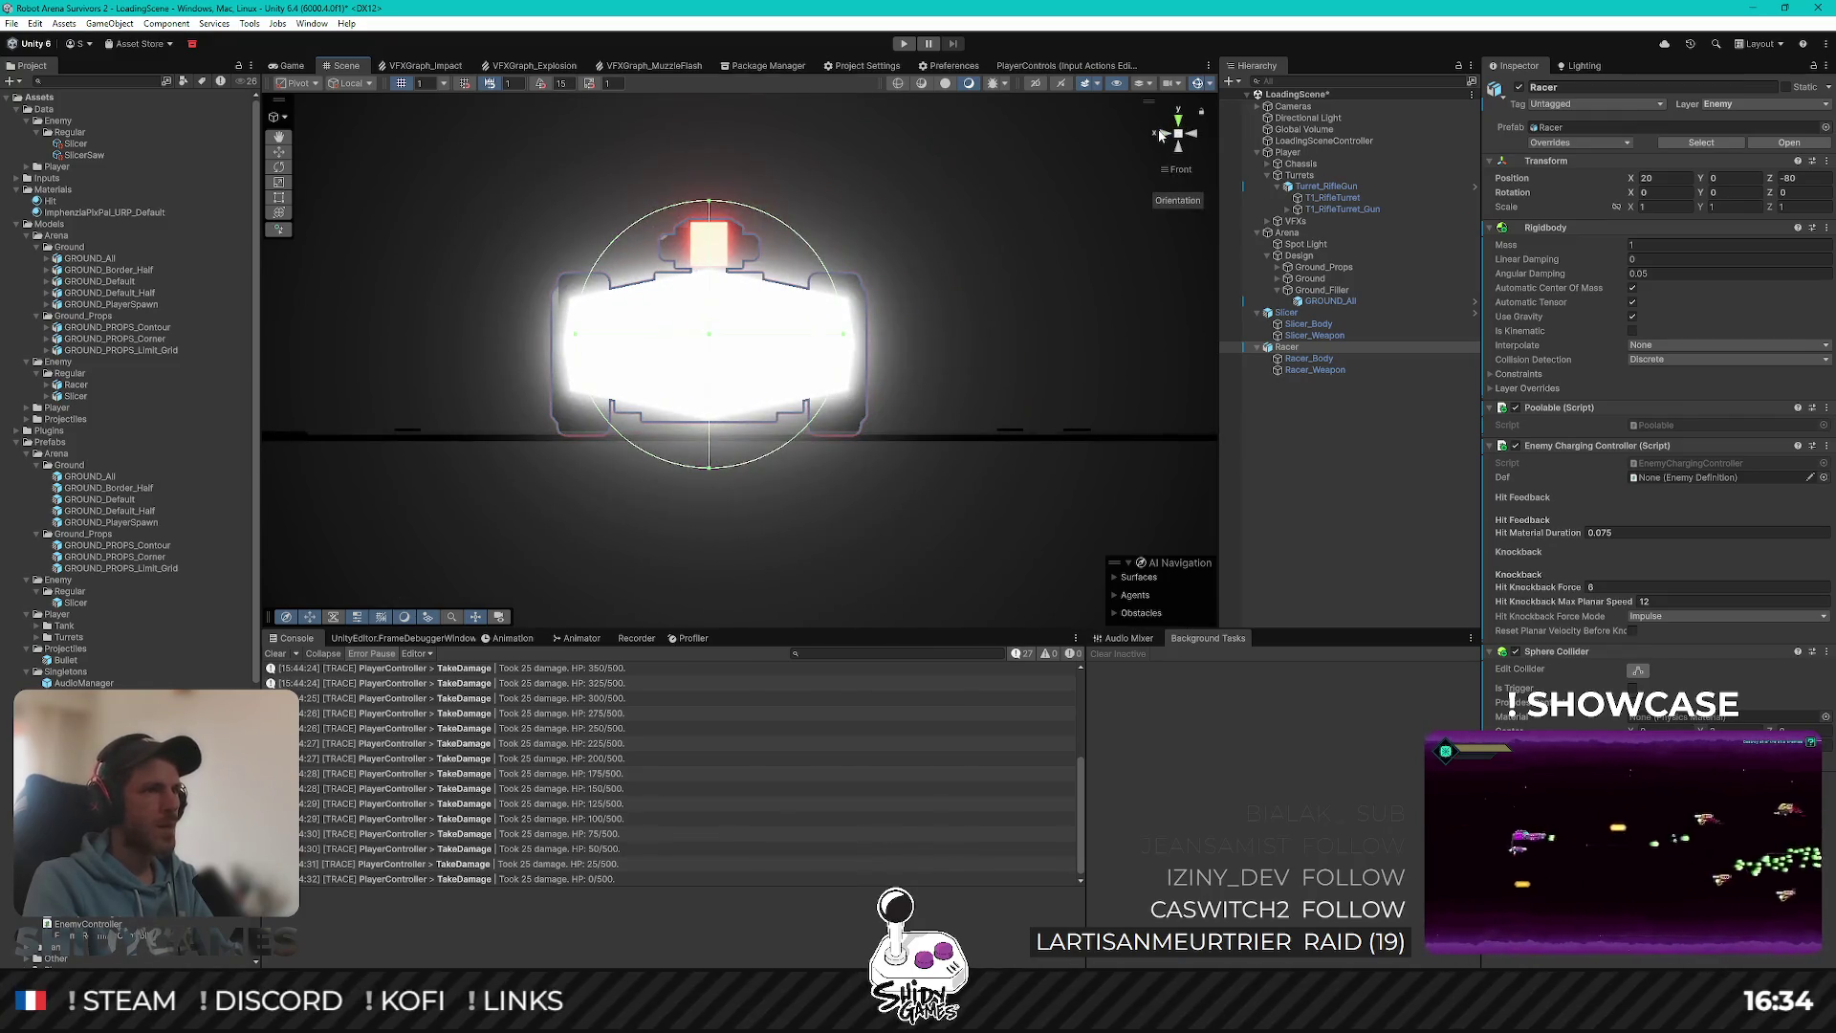
left_click(1160, 137)
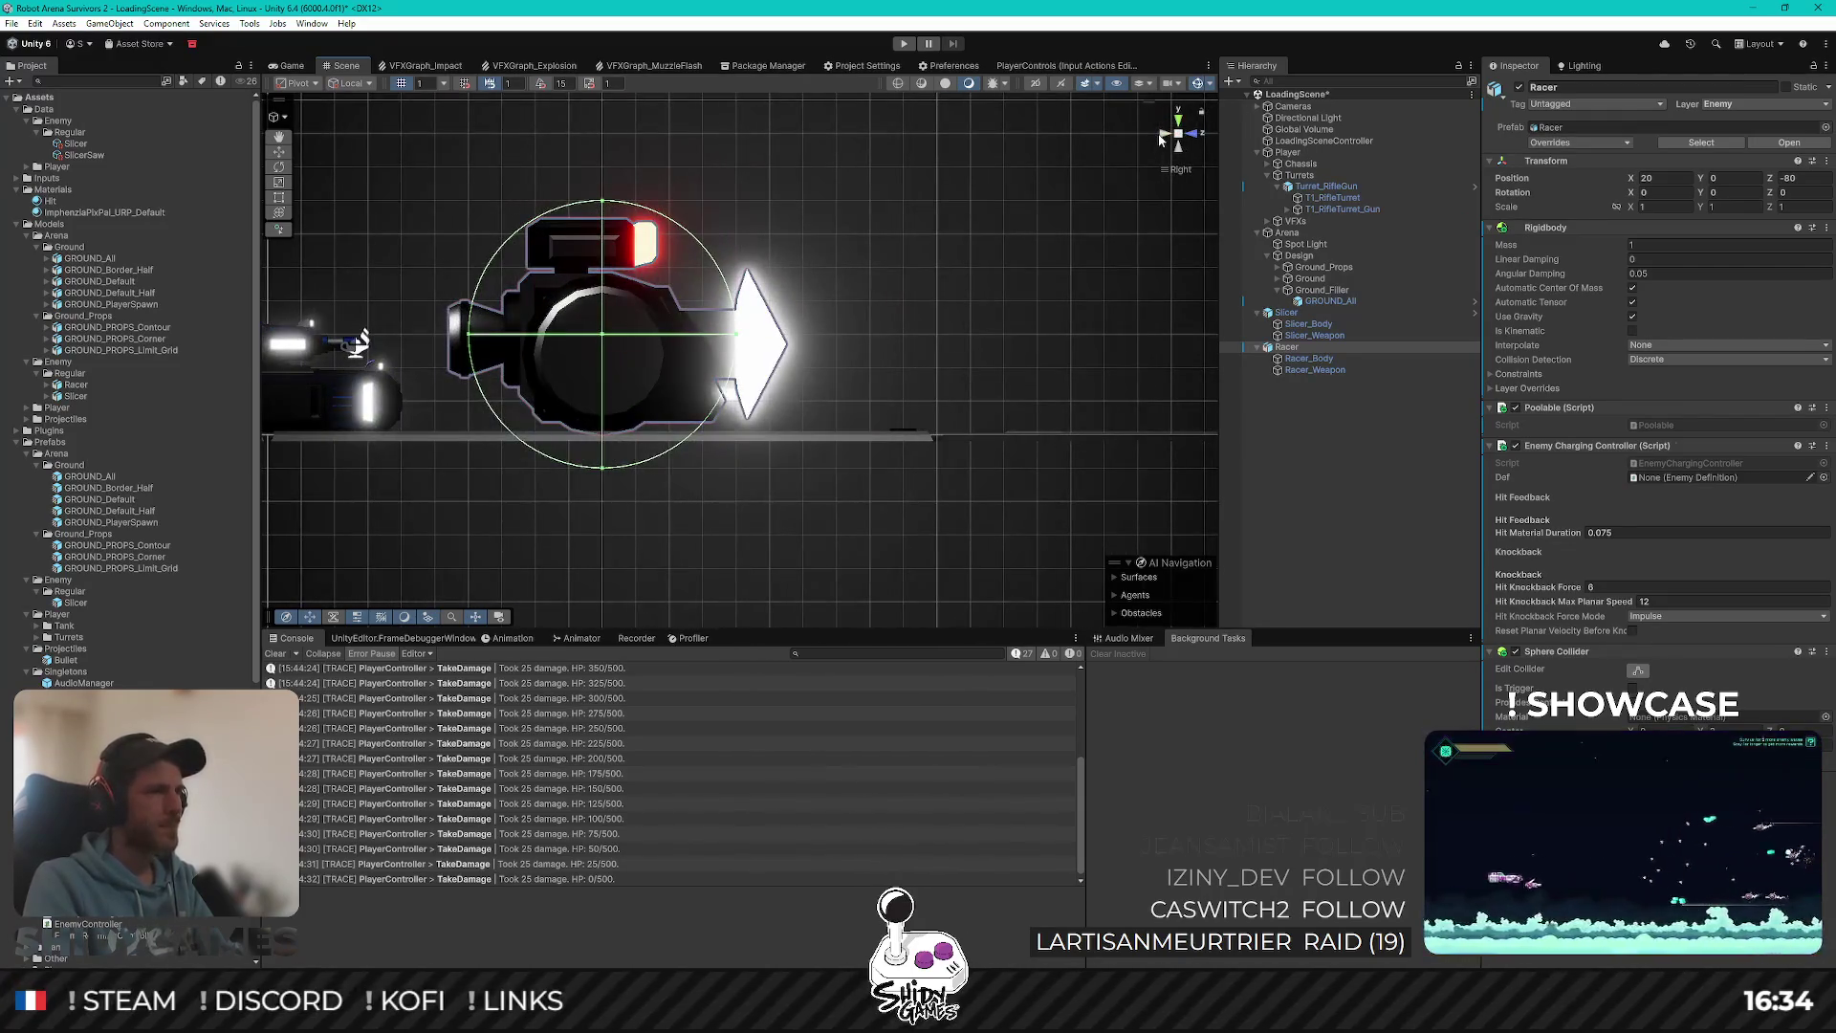
left_click(1162, 136)
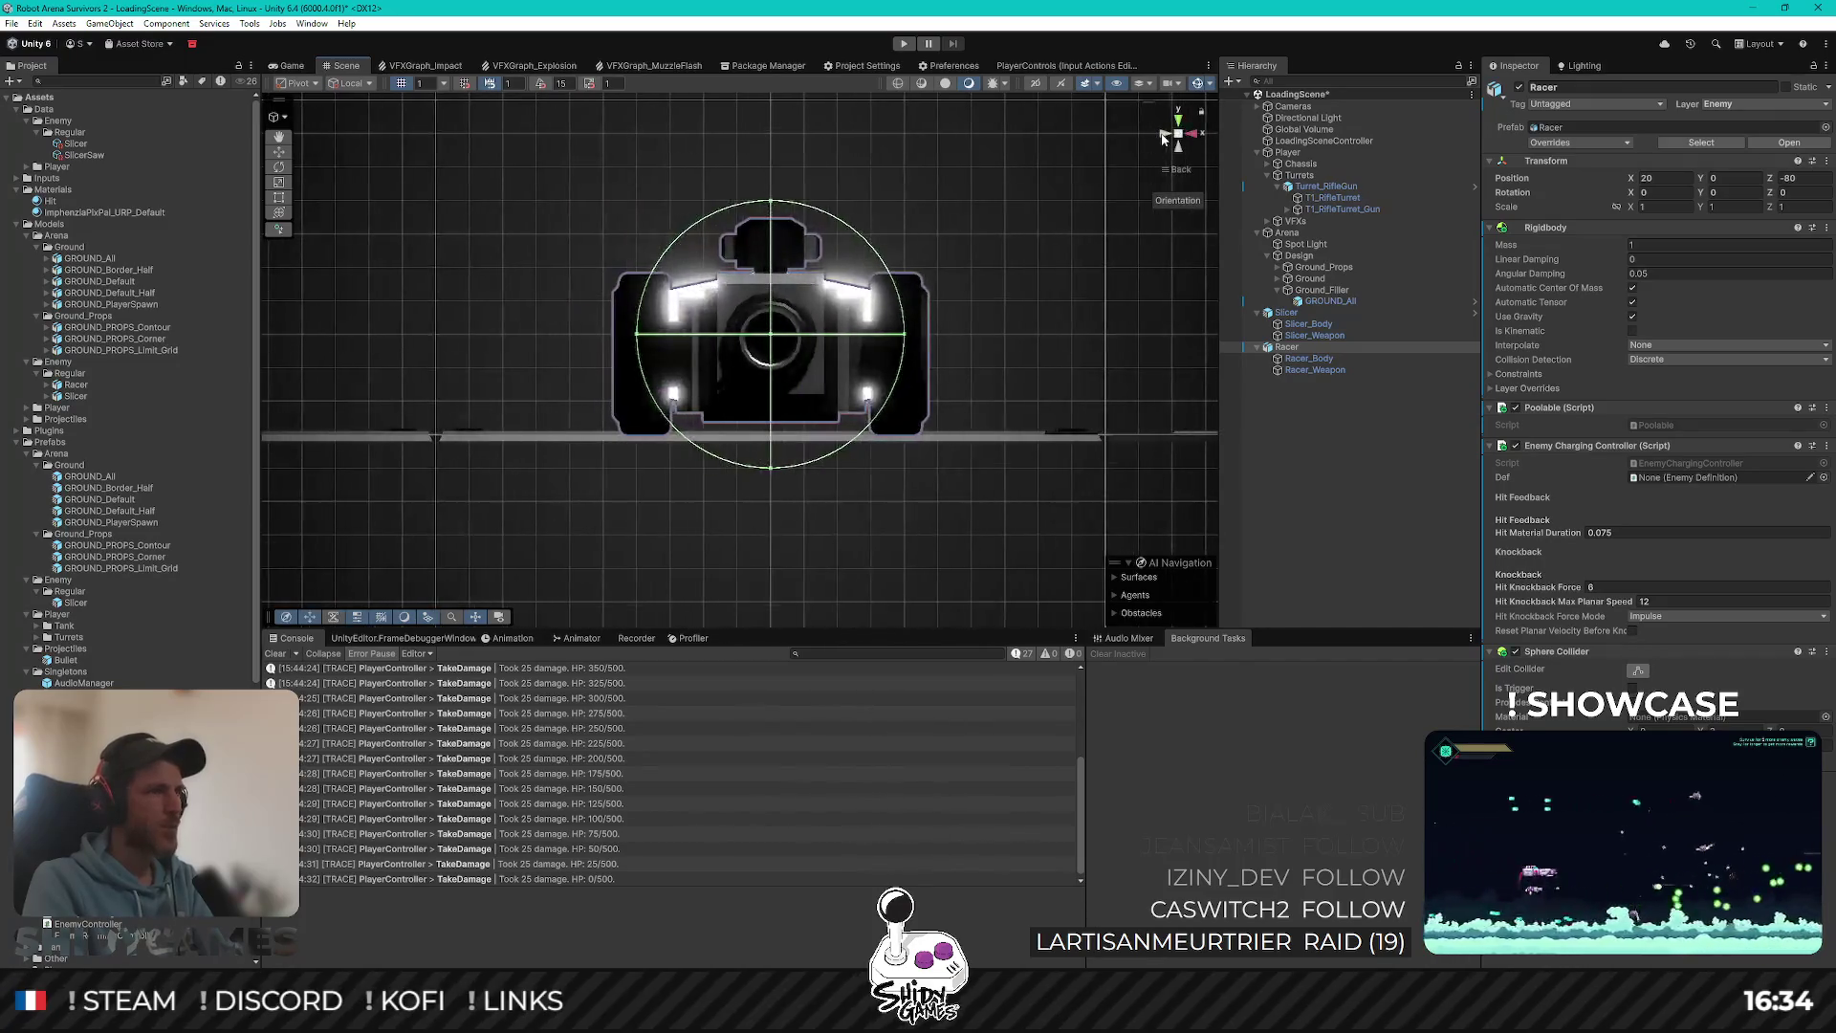
mouse_move(949, 280)
left_mouse_down()
mouse_move(761, 403)
mouse_move(775, 392)
mouse_move(795, 422)
mouse_move(601, 180)
mouse_move(909, 237)
left_mouse_up()
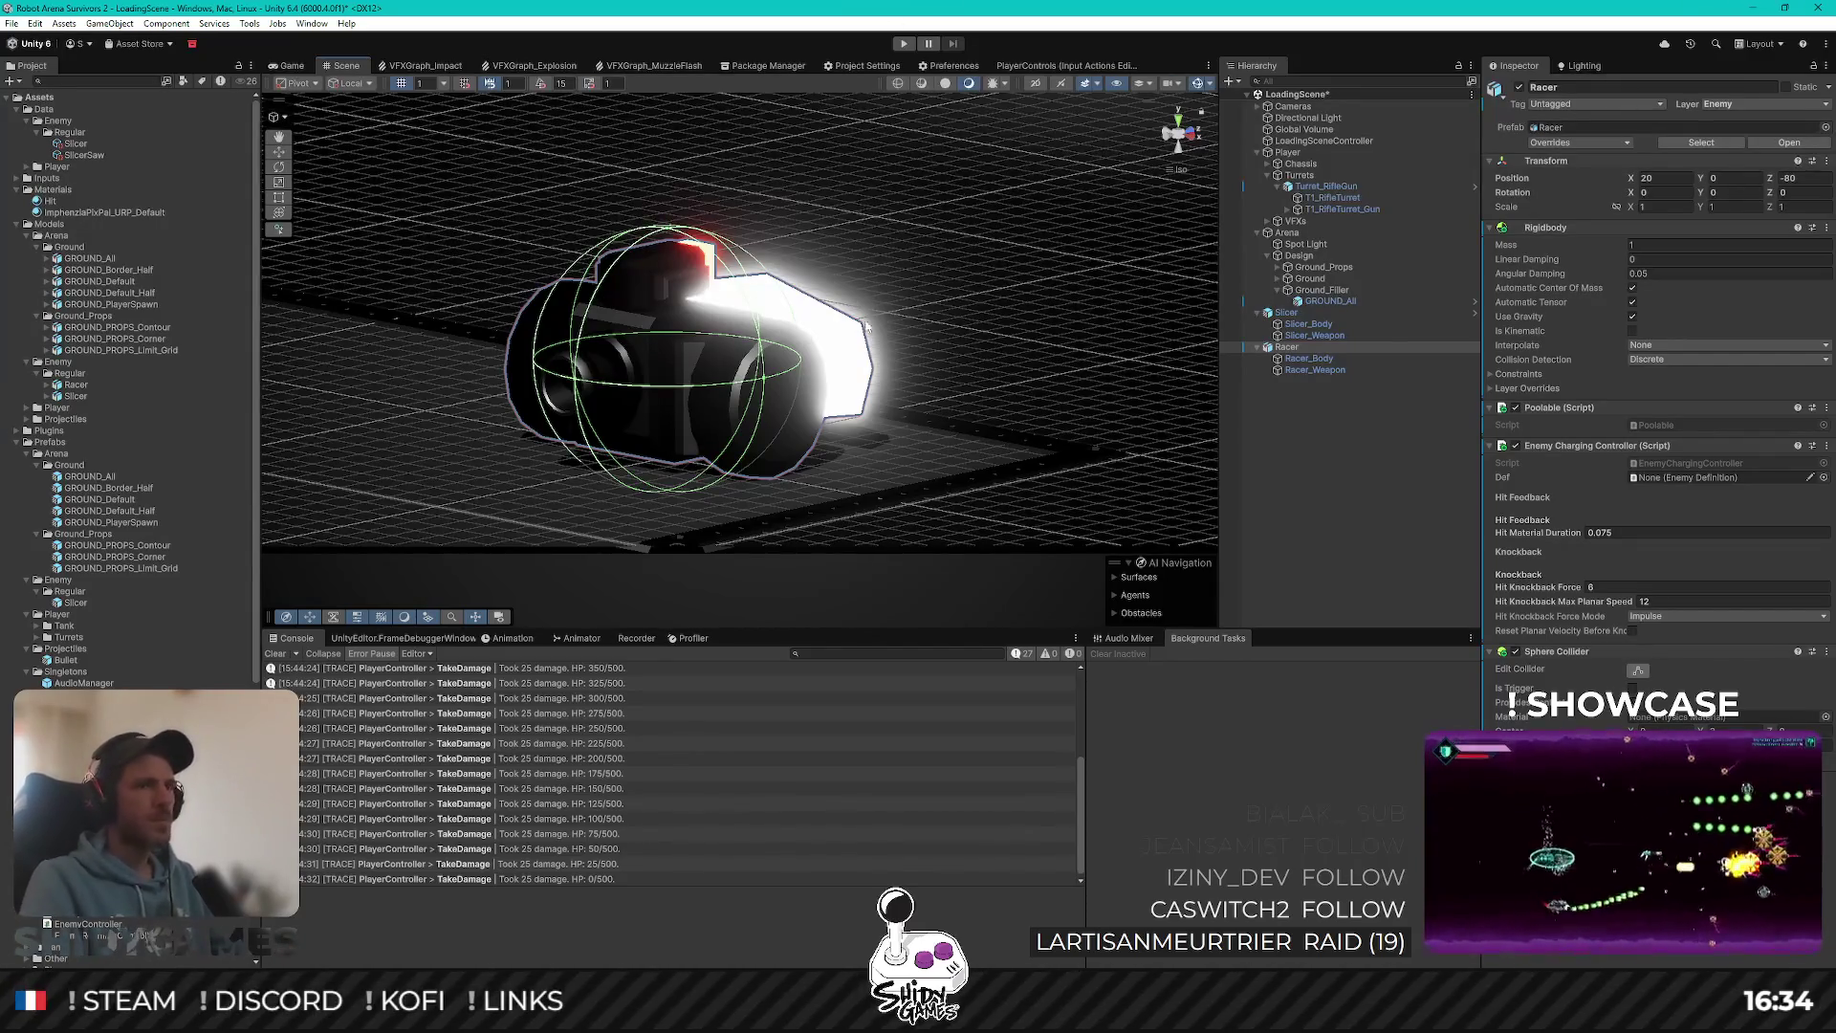
mouse_move(909, 237)
left_mouse_down()
mouse_move(1193, 376)
mouse_move(934, 329)
mouse_move(961, 248)
mouse_move(916, 168)
mouse_move(994, 277)
mouse_move(1014, 268)
mouse_move(1028, 170)
mouse_move(1002, 312)
mouse_move(897, 316)
mouse_move(1052, 259)
mouse_move(882, 243)
left_mouse_up()
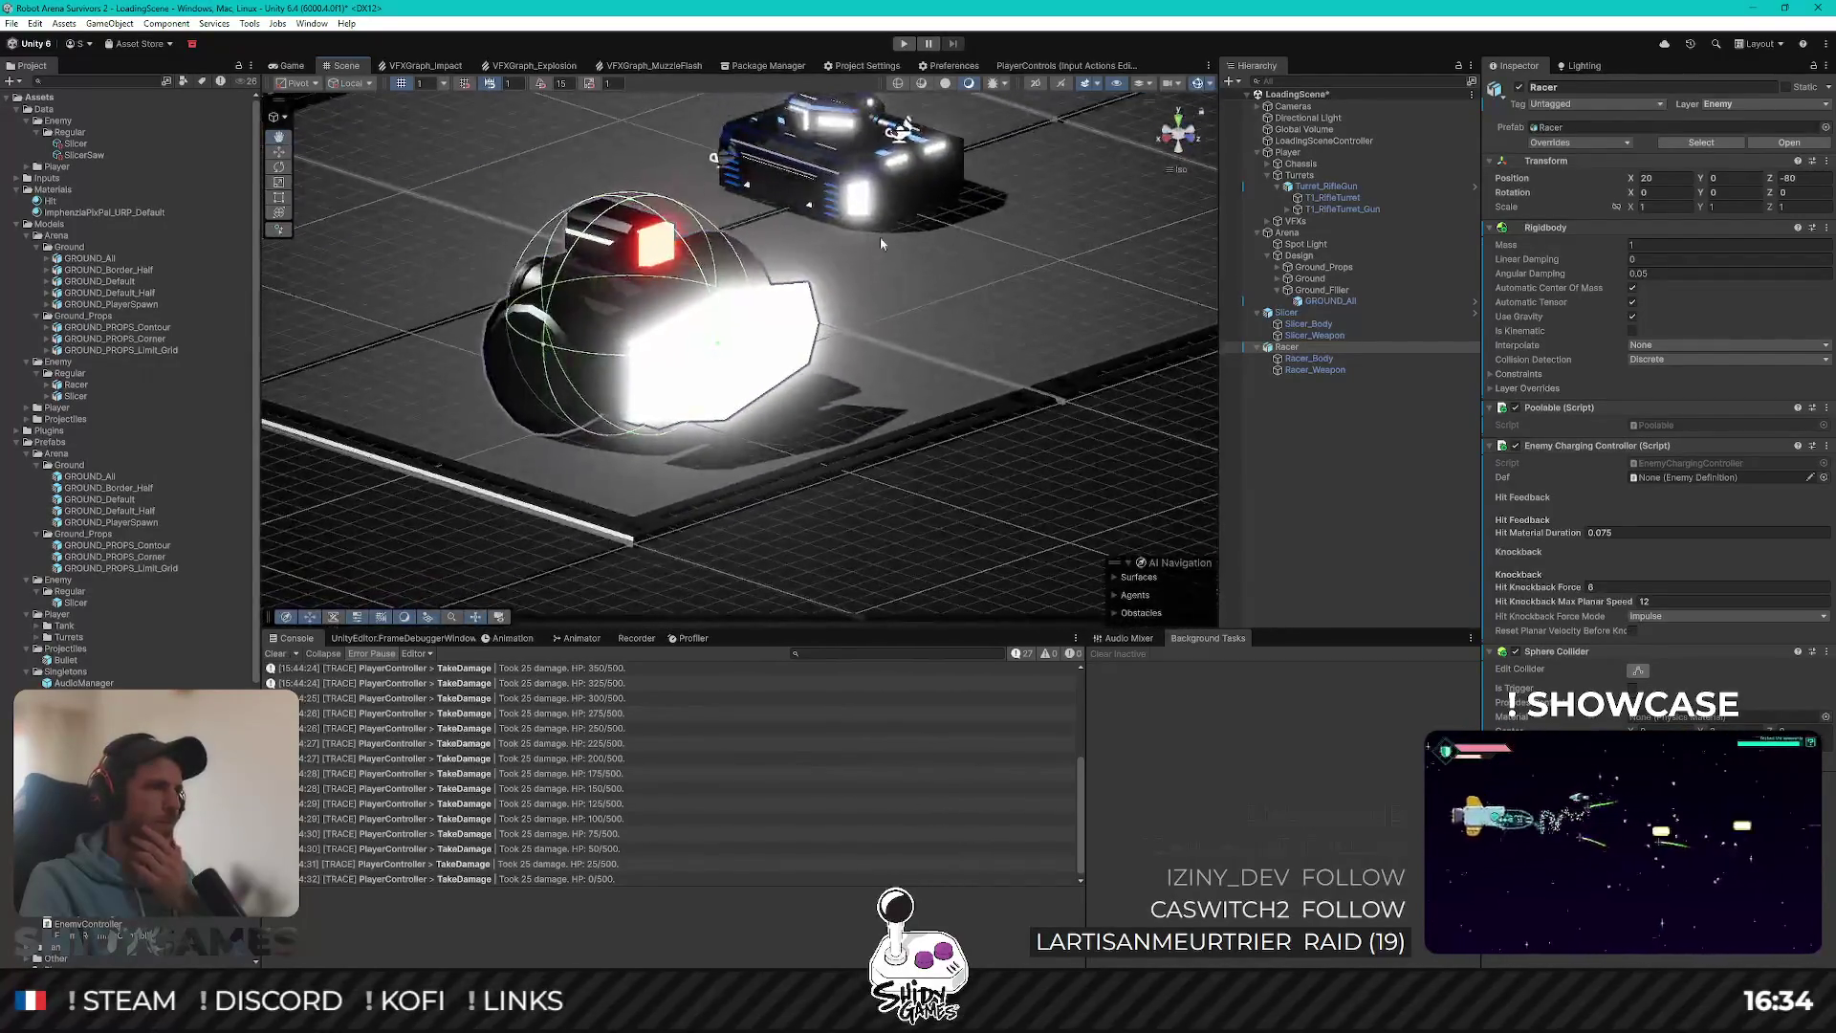
Step: Match the Slicer: set the Racer's knockback to Force mode, force 500, max planar speed 5
left_click(1287, 313)
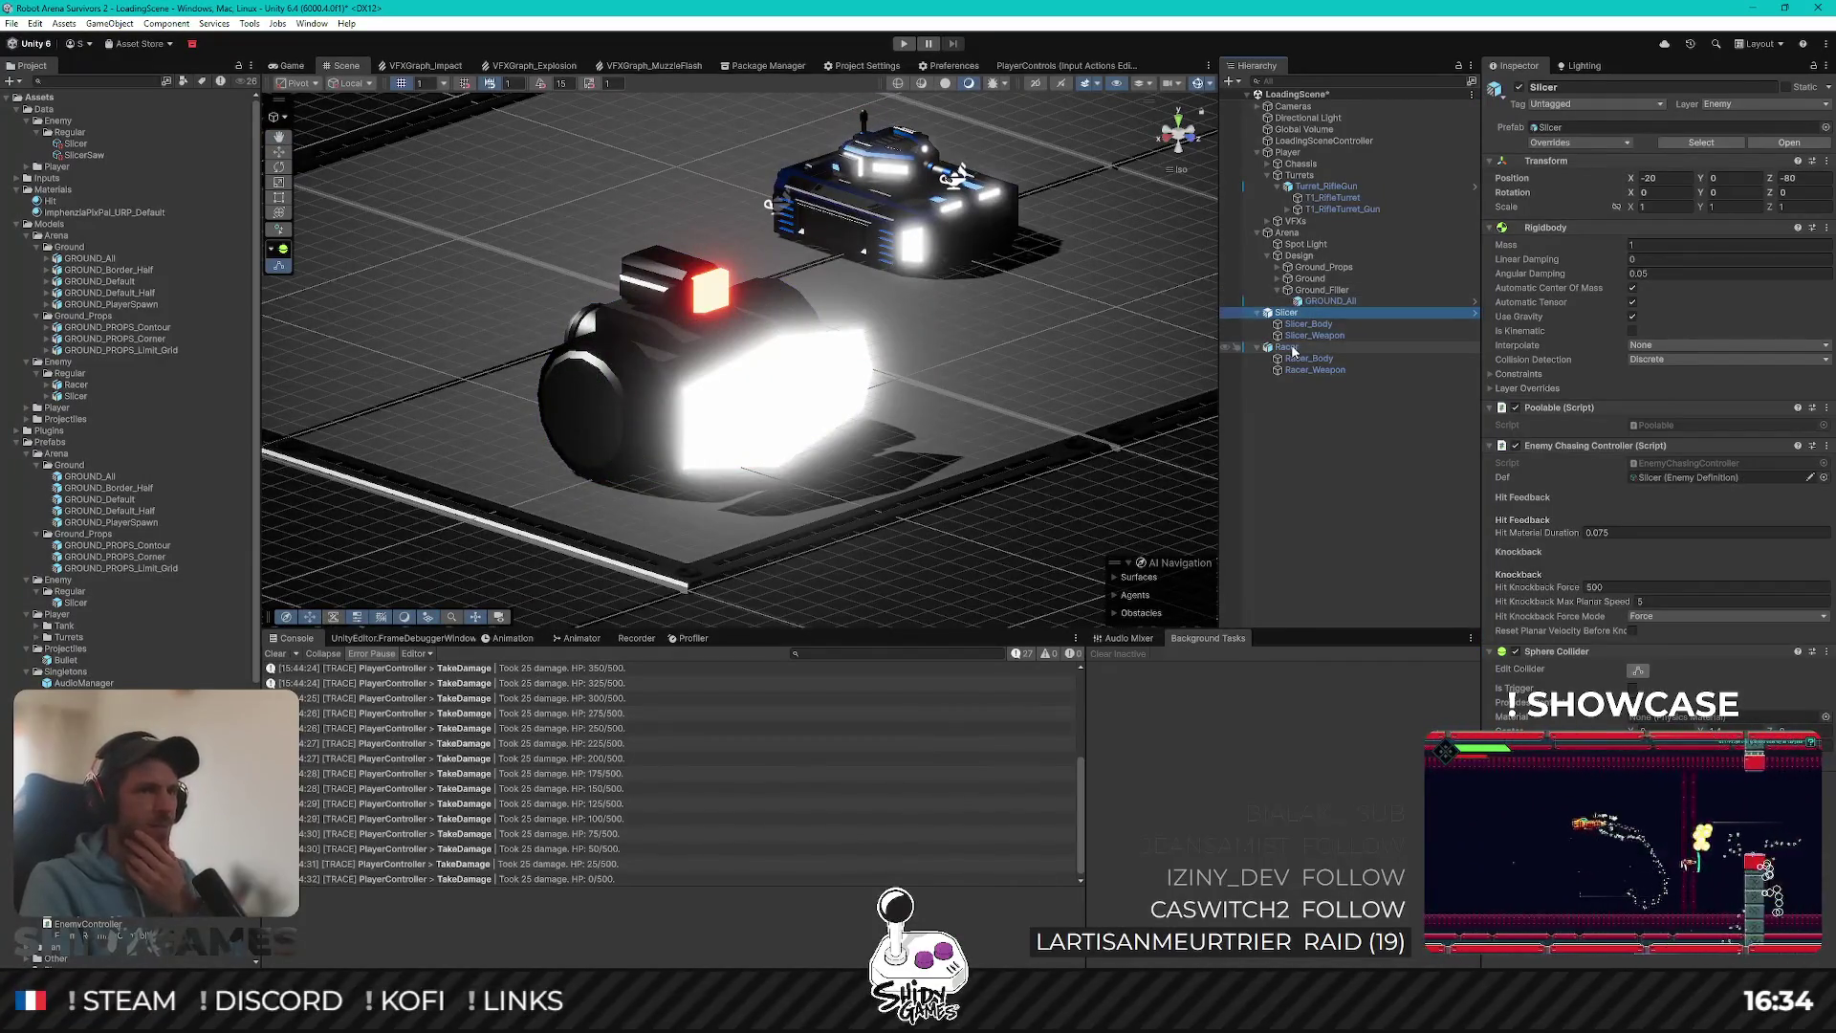
left_click(1293, 350)
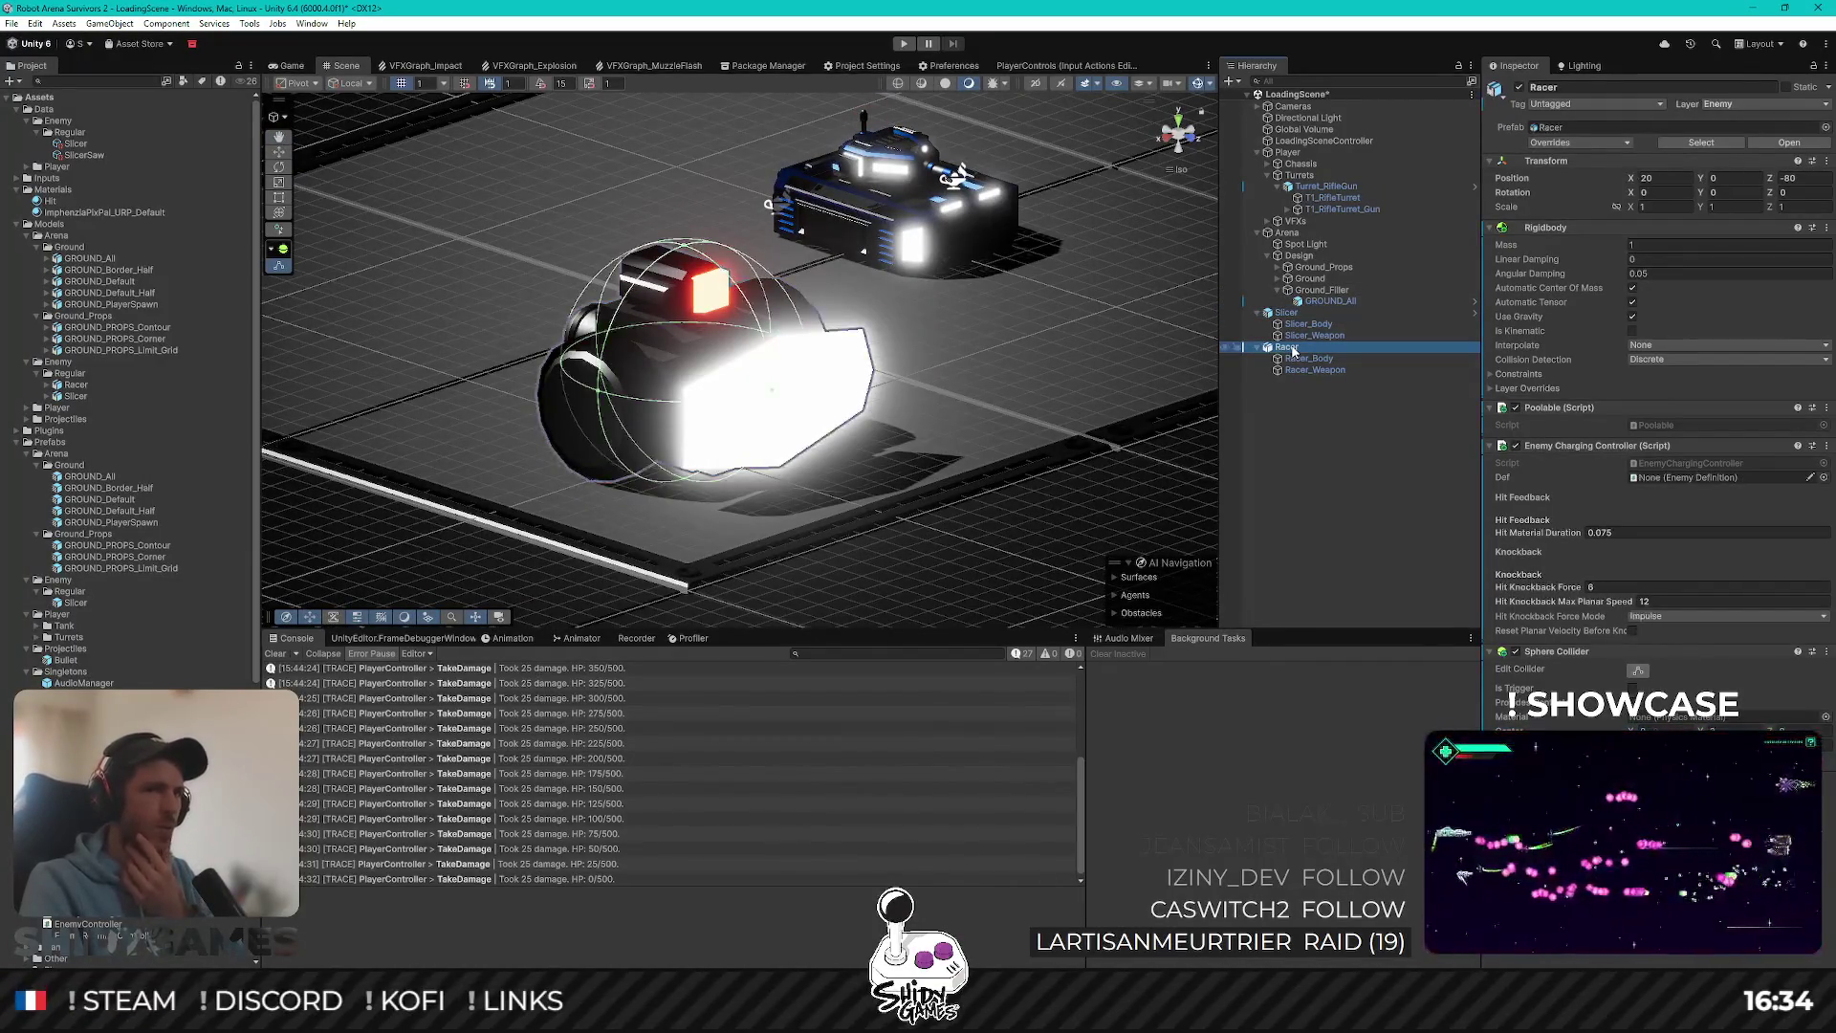
left_click(1286, 313)
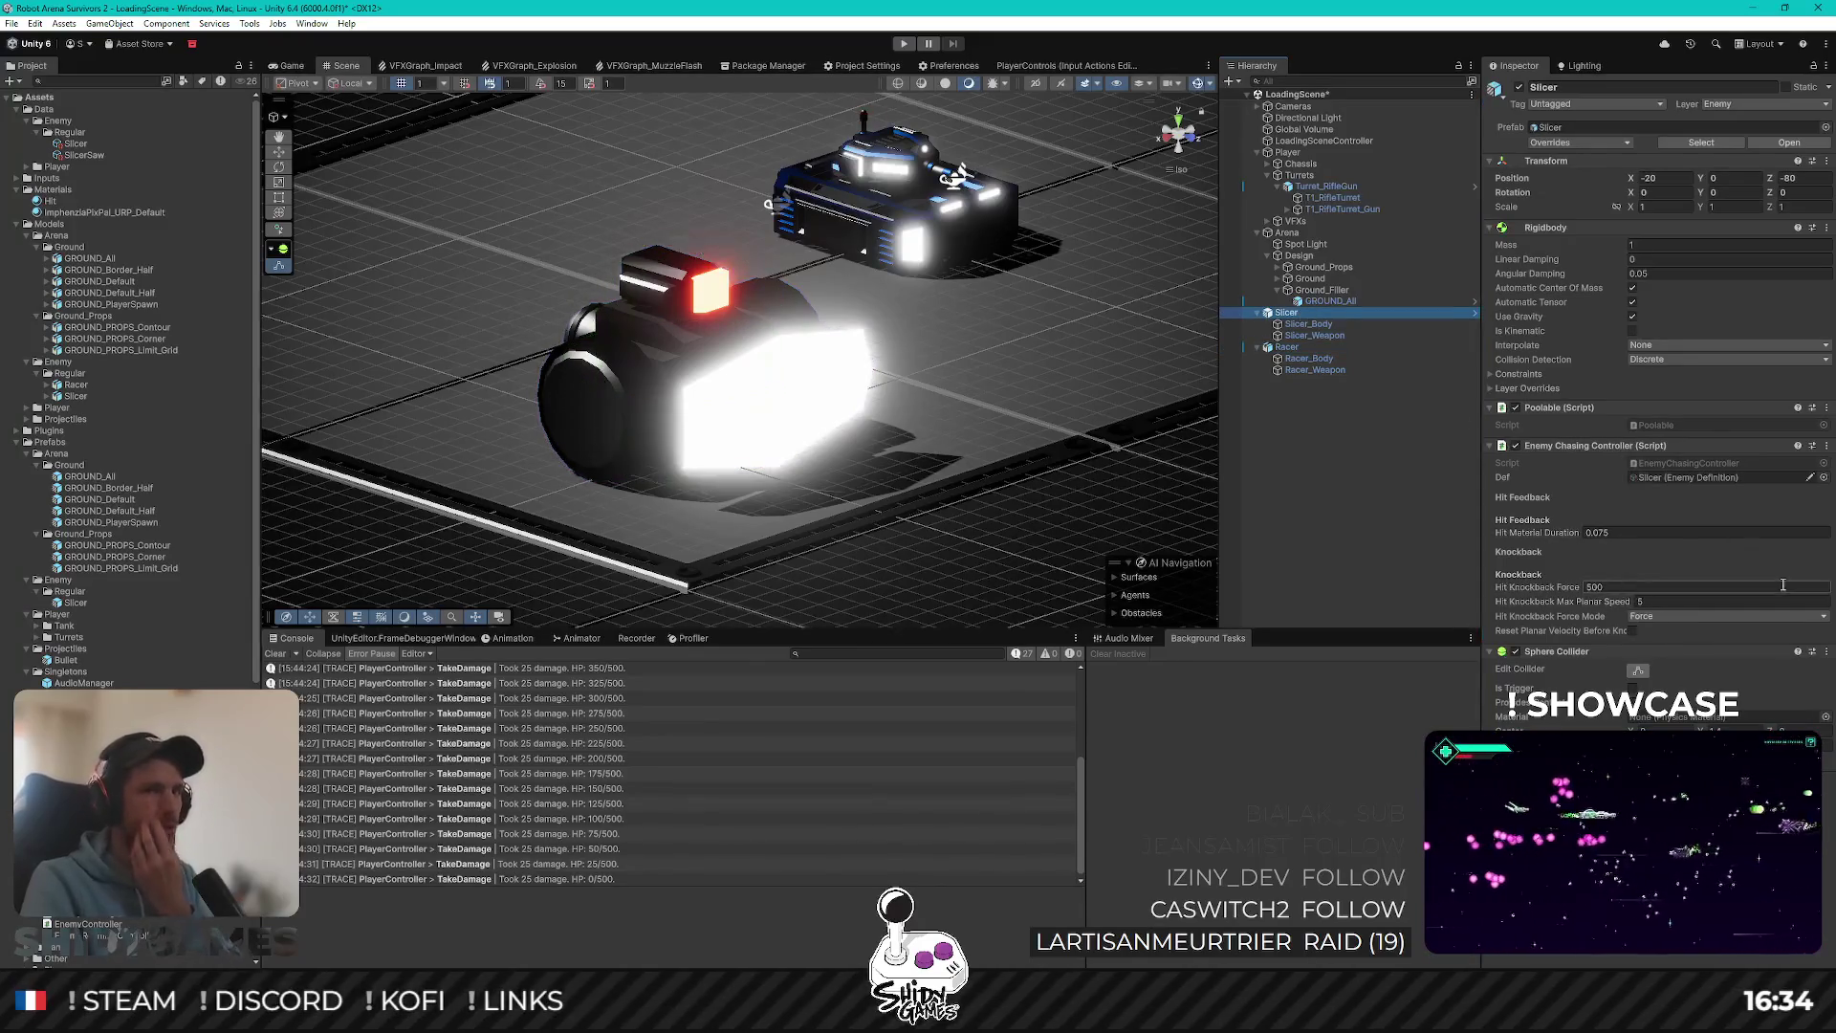
left_click(1337, 348)
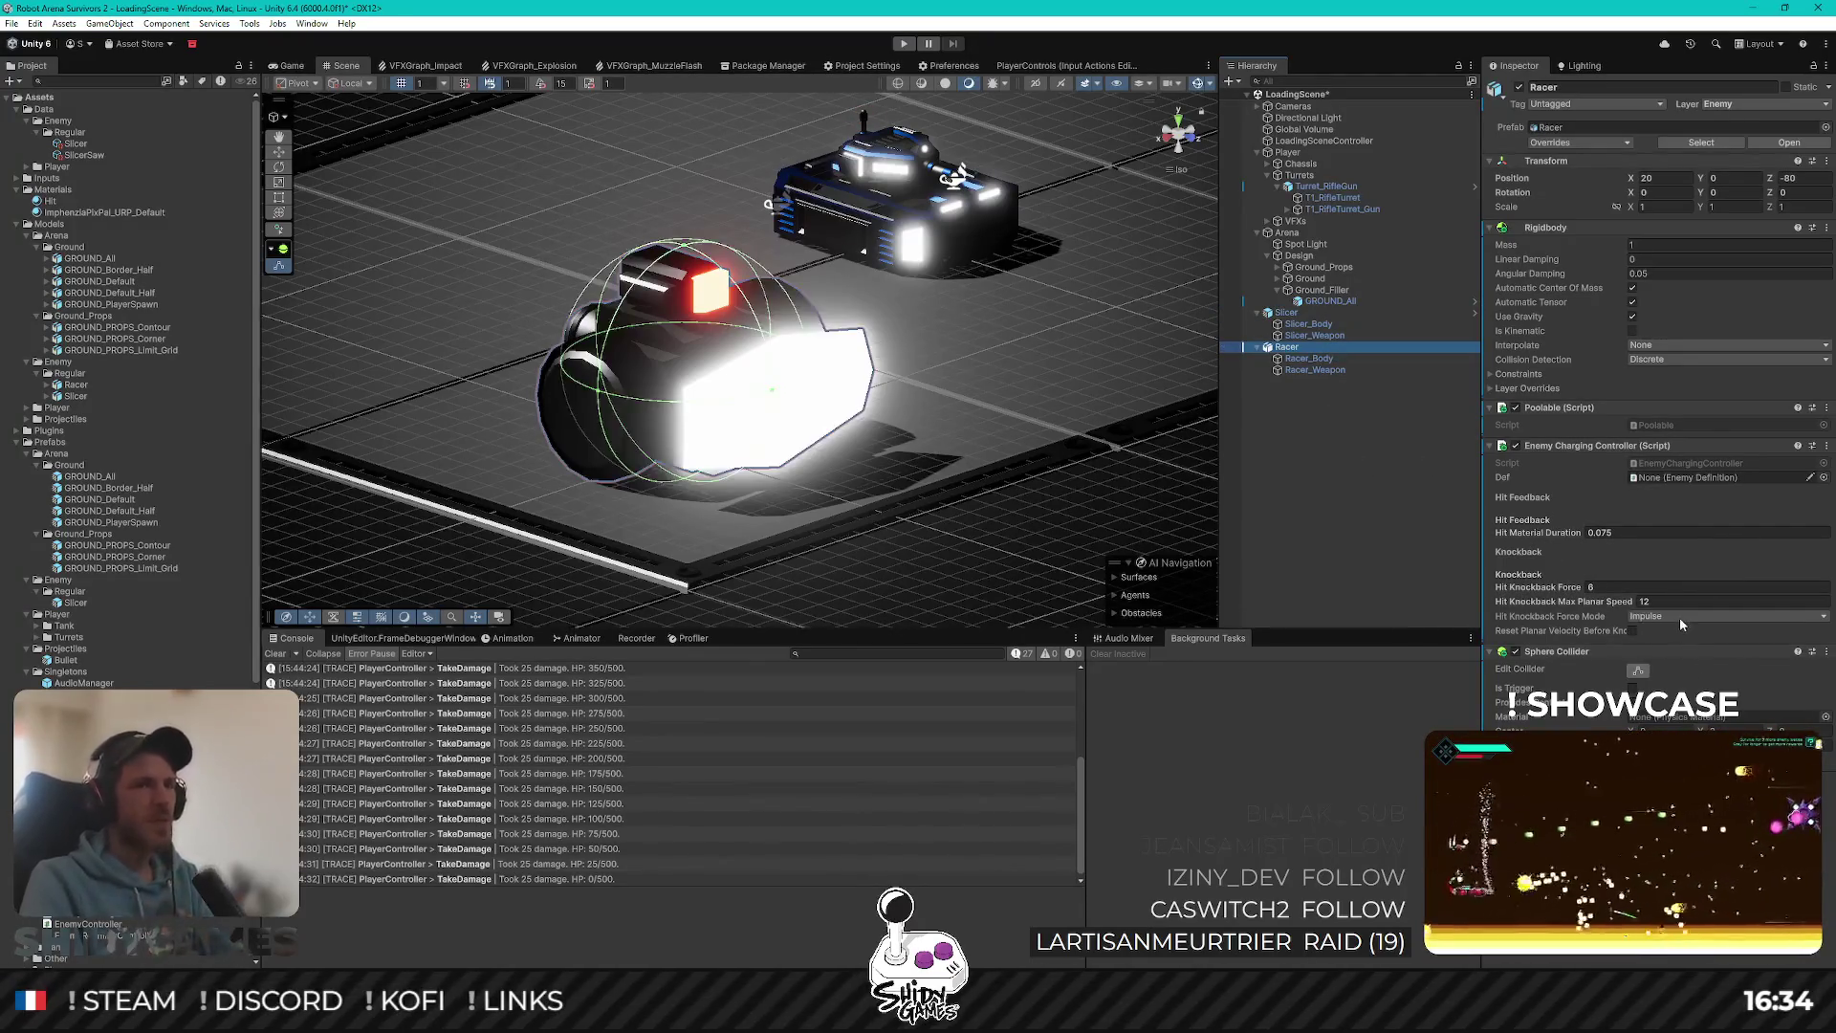
left_click(1680, 617)
left_click(1688, 646)
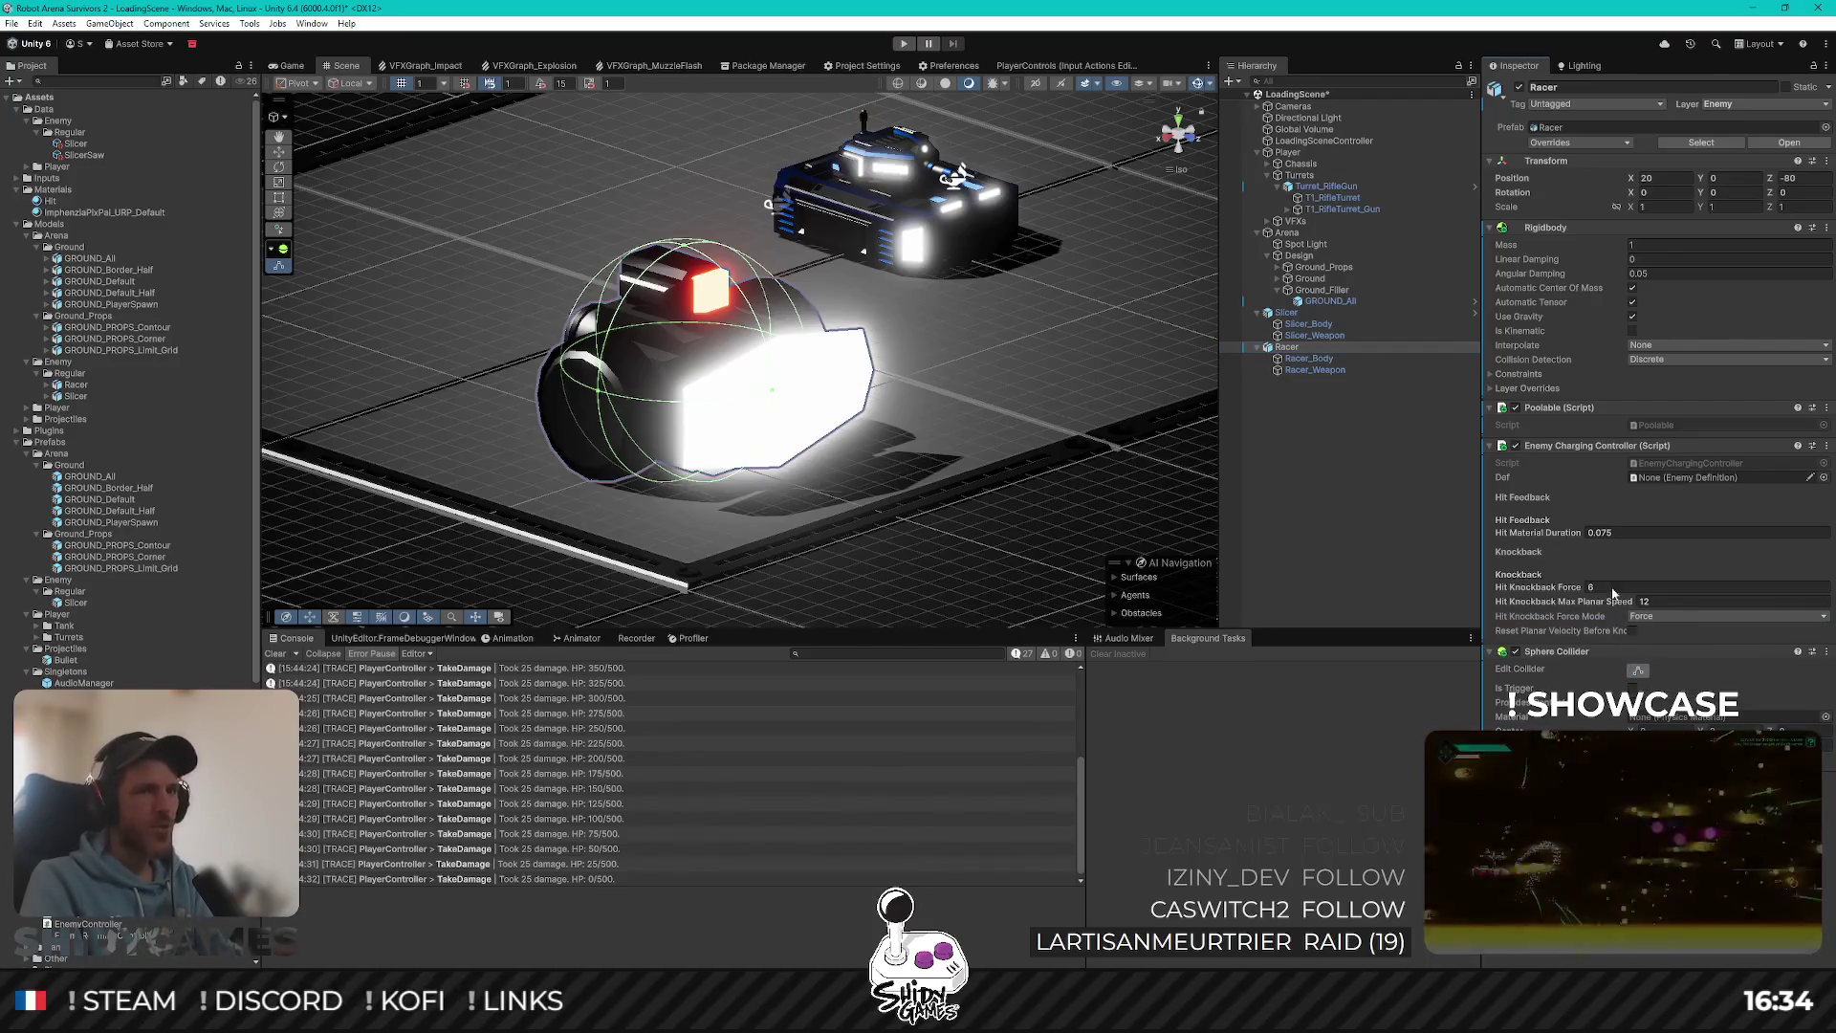
left_click(1310, 313)
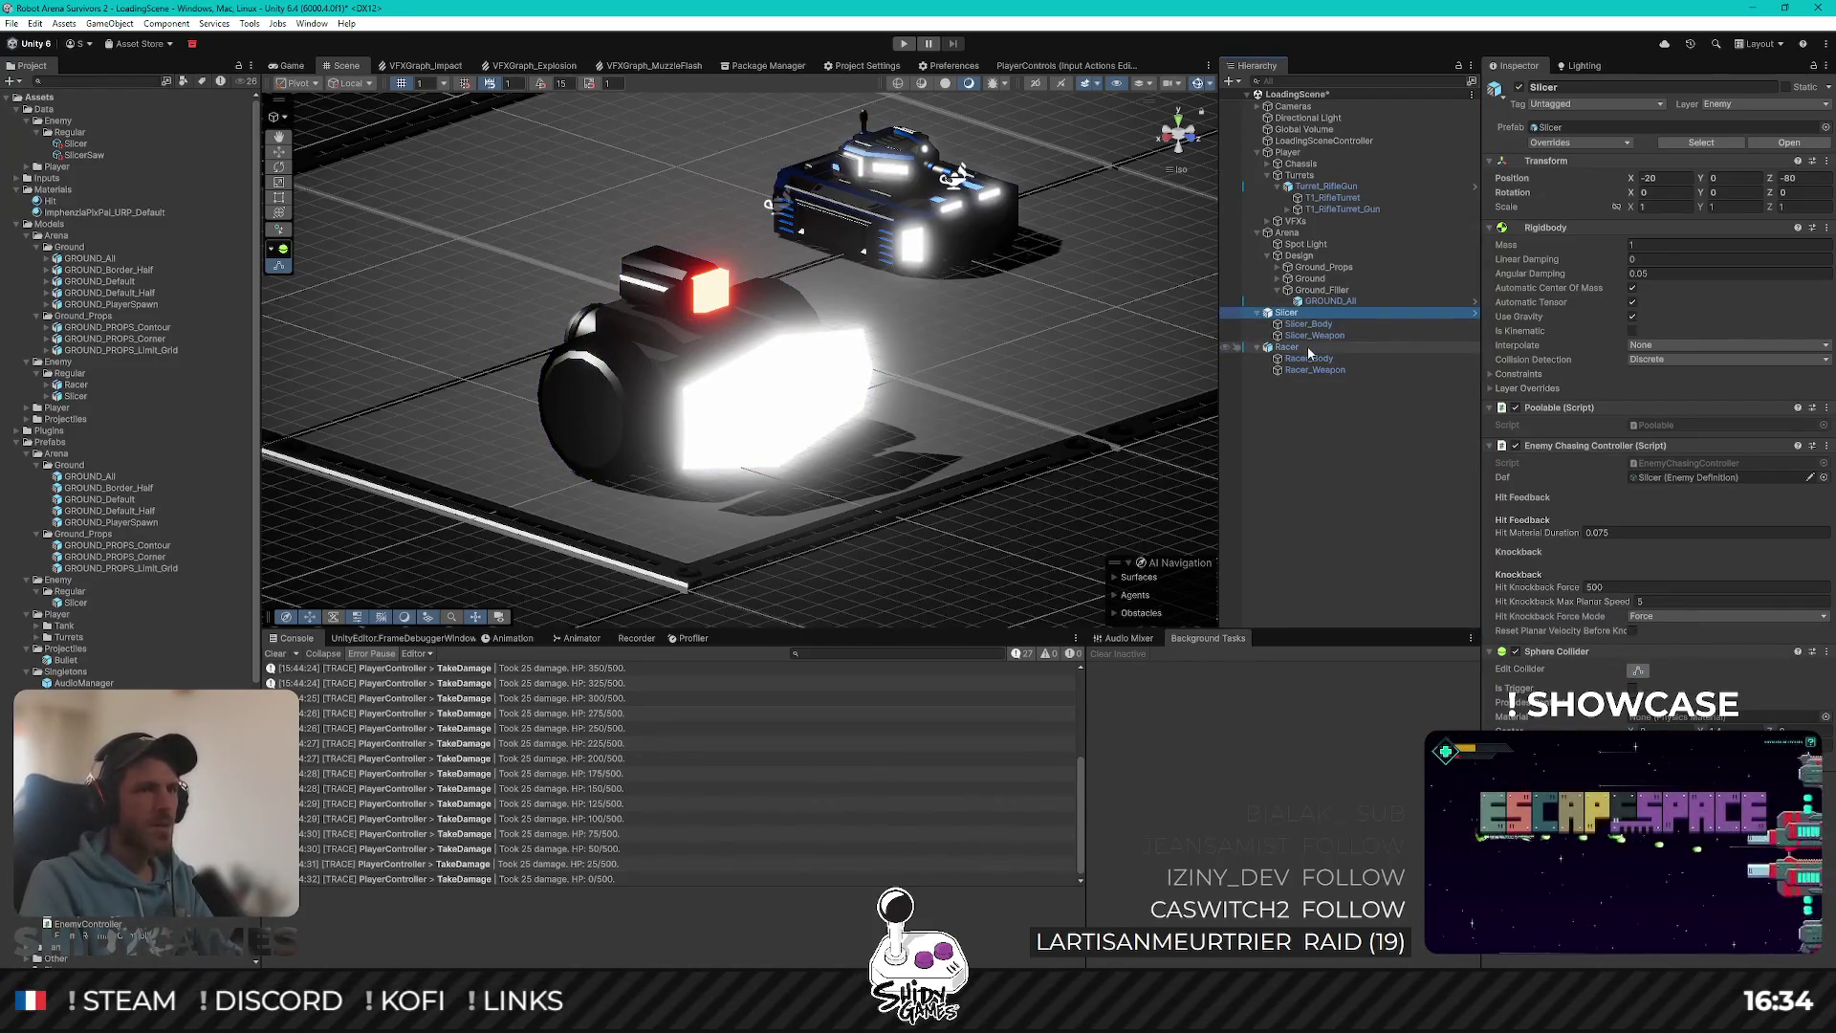
left_click(1306, 346)
left_click(1669, 588)
left_click(1671, 601)
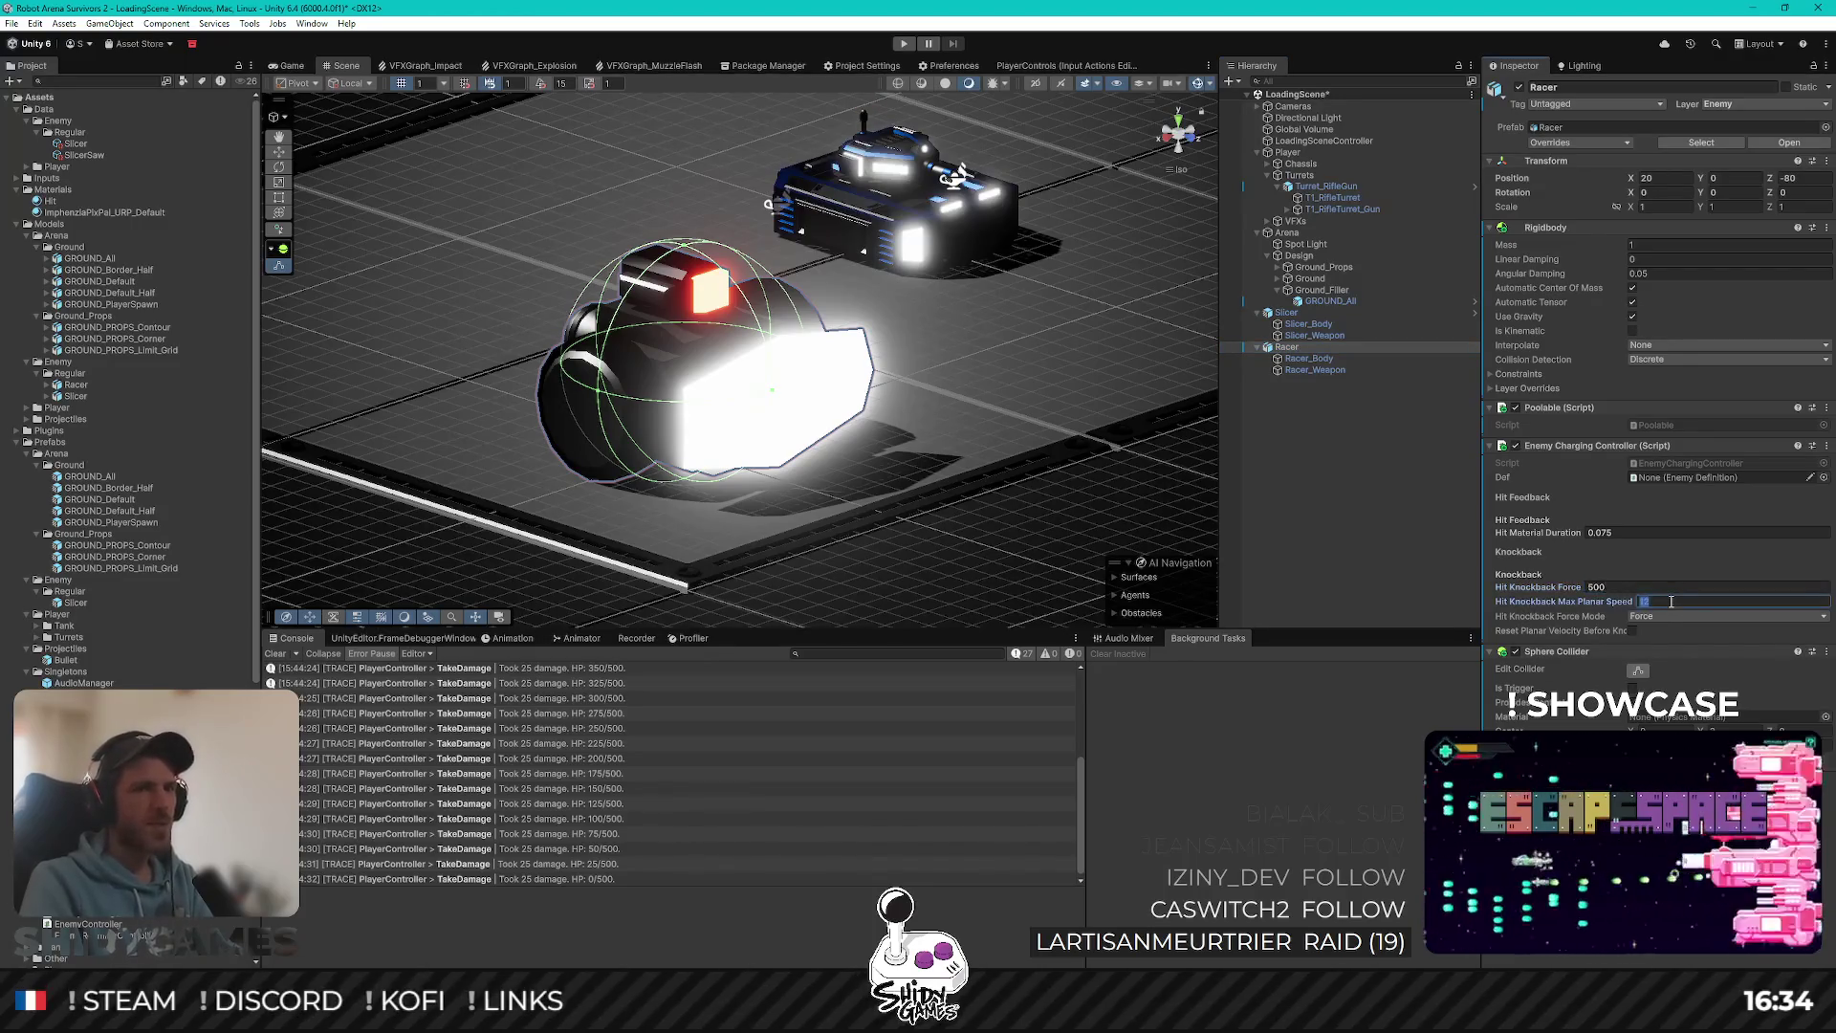
left_click(1338, 313)
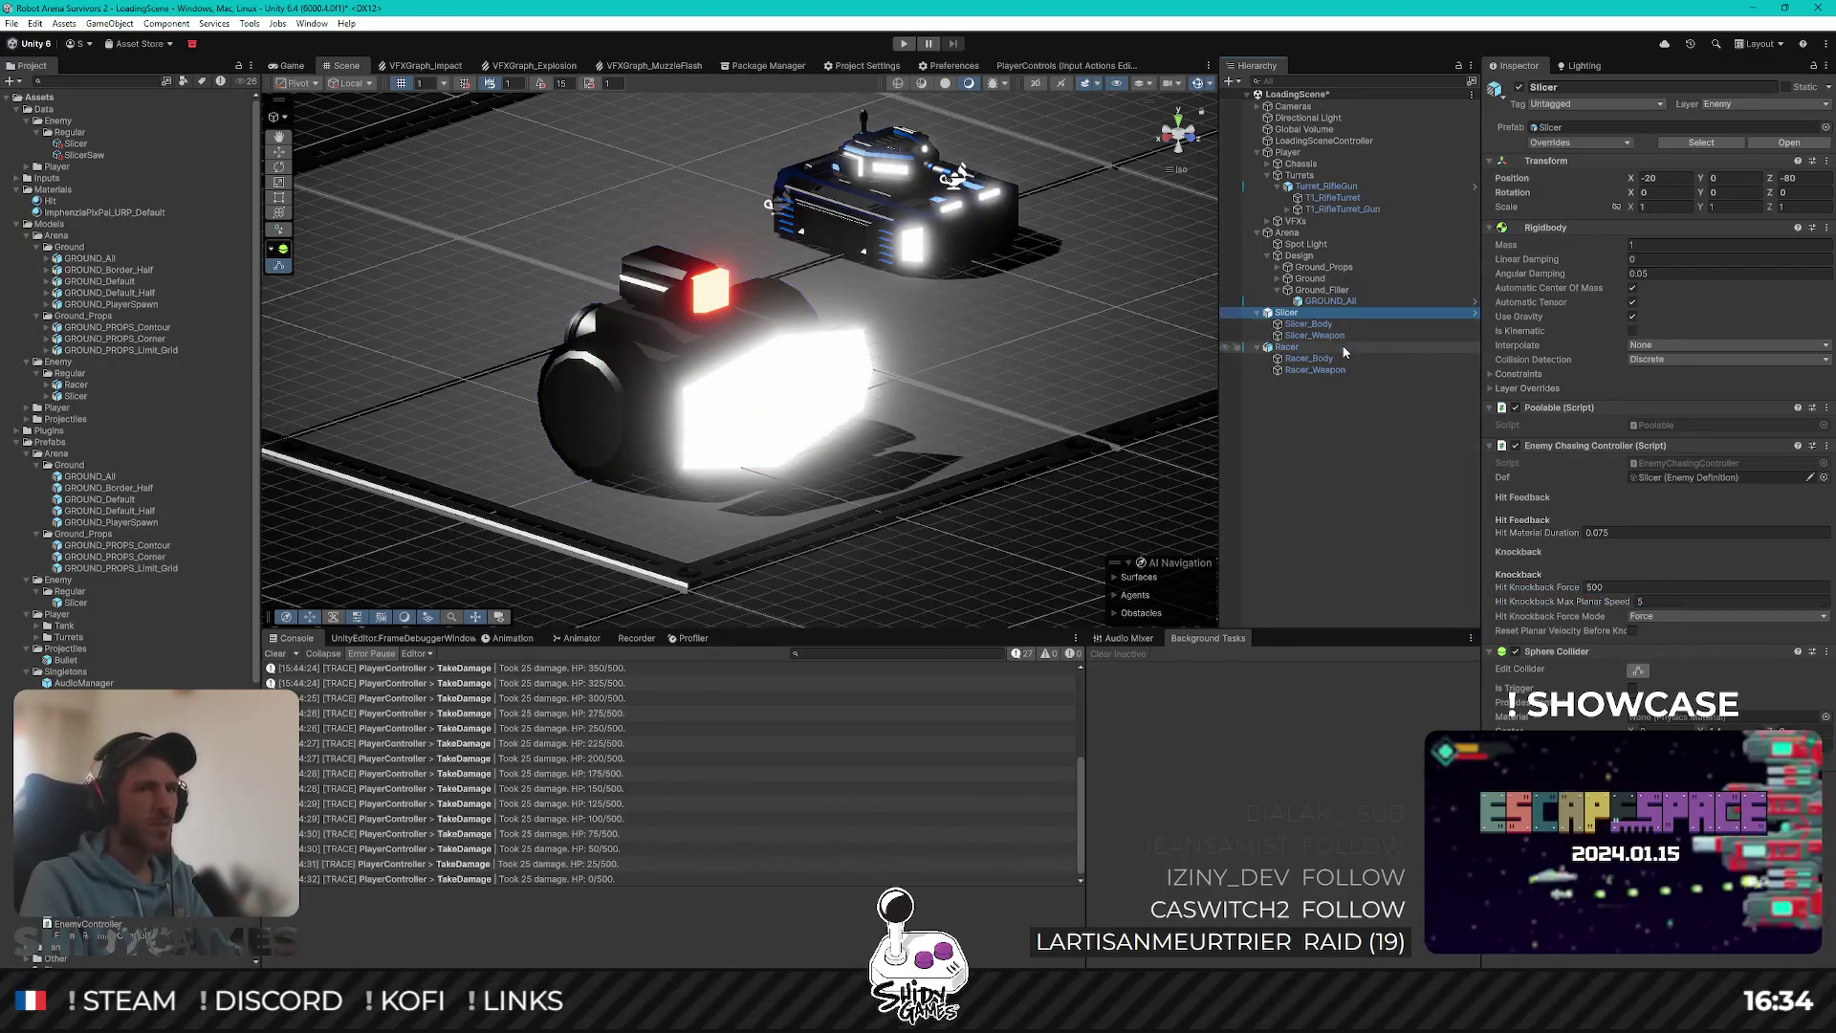
left_click(1341, 348)
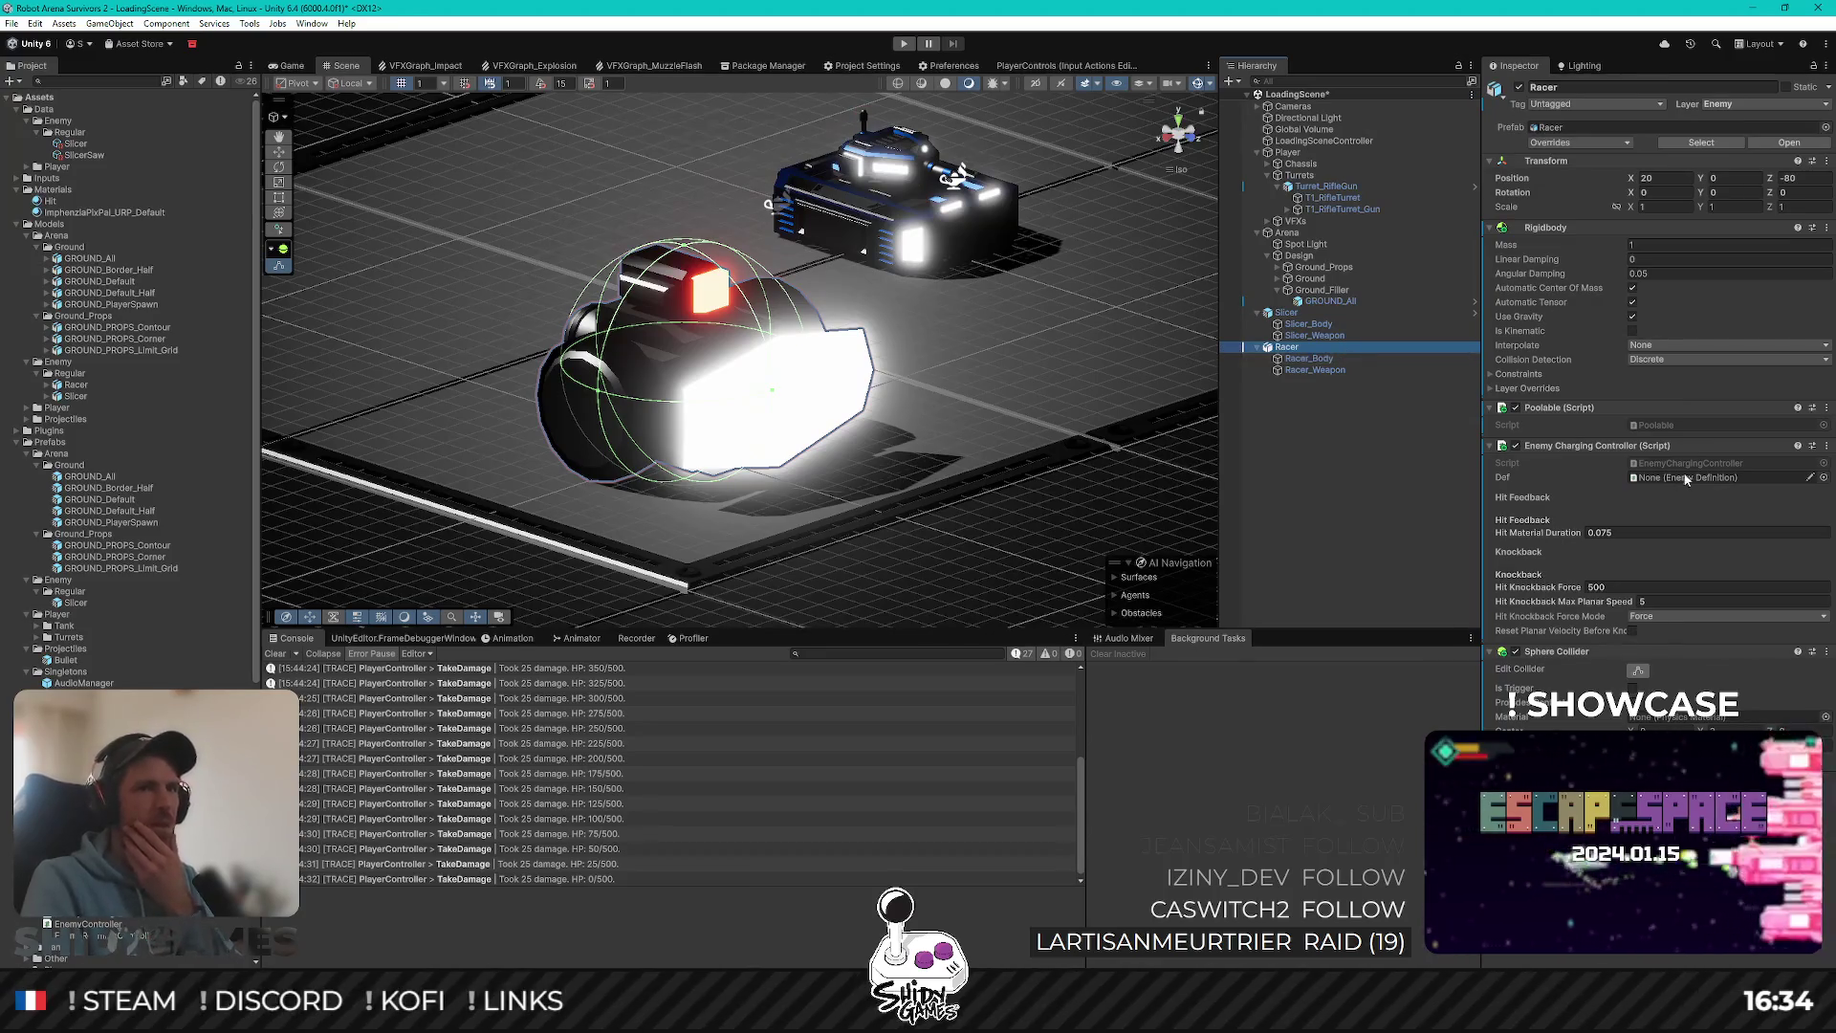
Step: Duplicate the Slicer enemy definition and rename the copy Racer
left_click(232, 143)
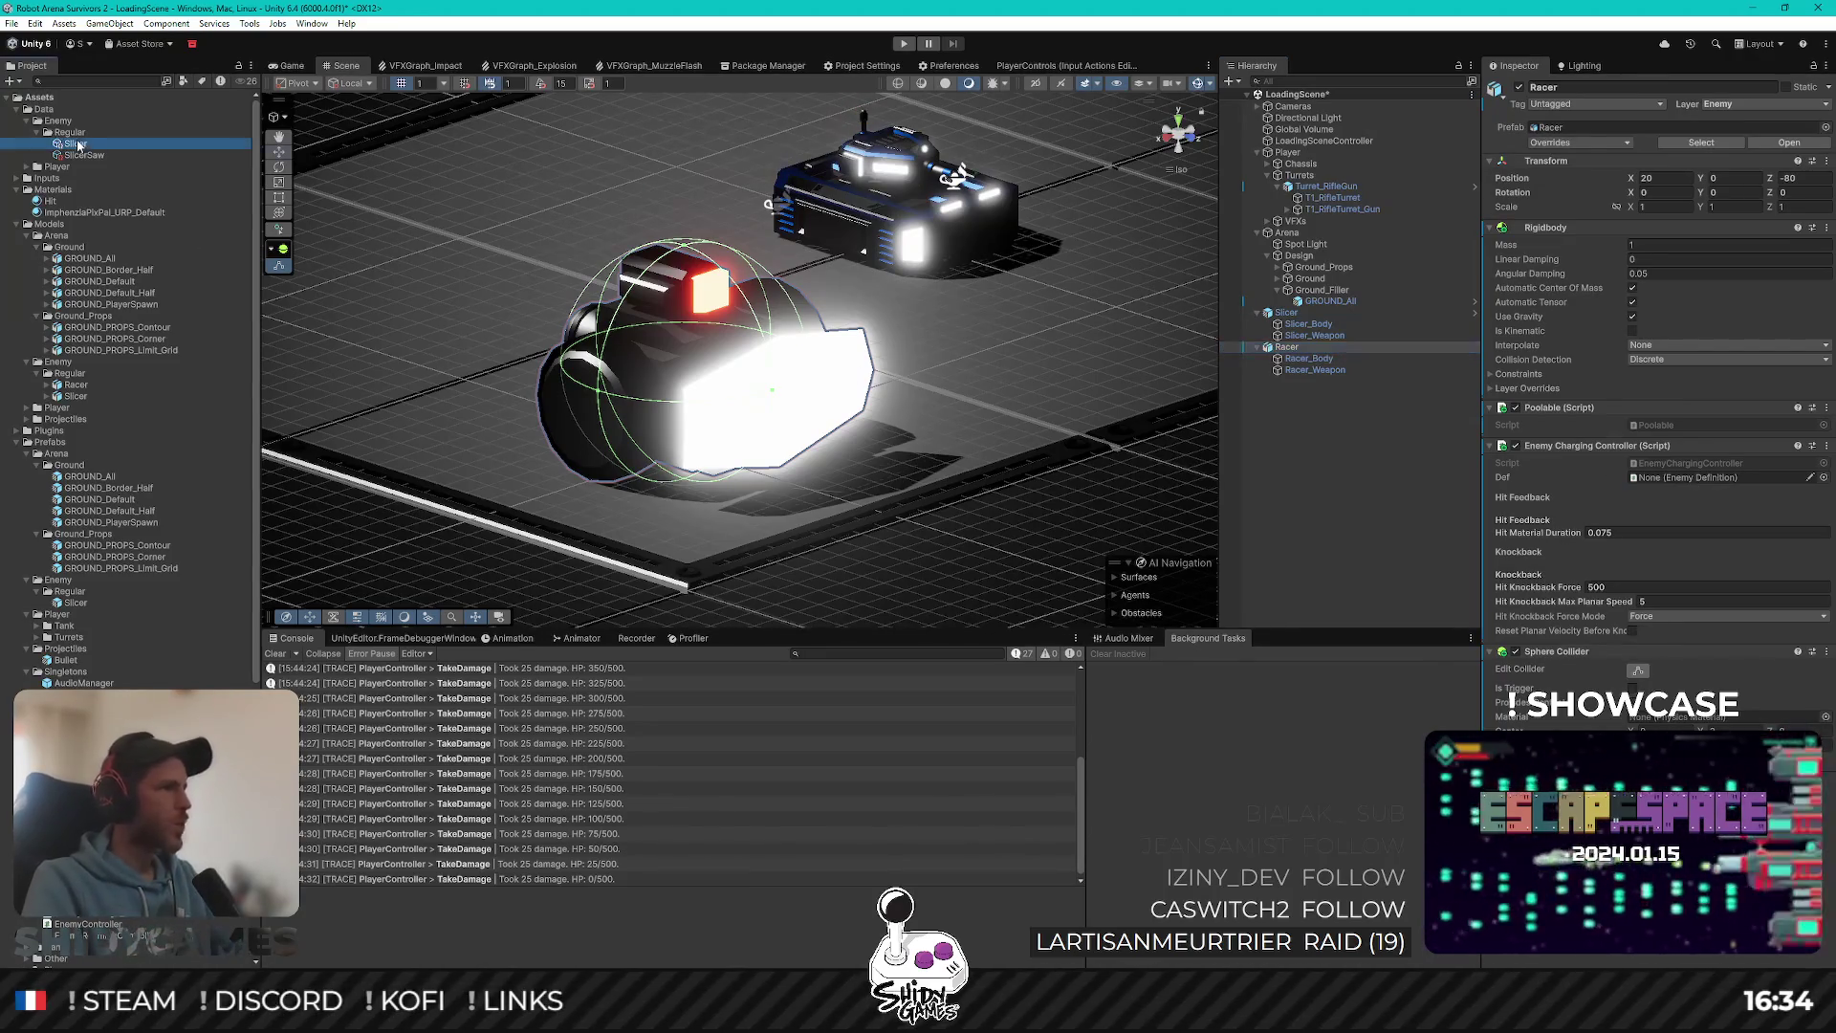
key("ctrl+d")
key("F2")
type("Racer")
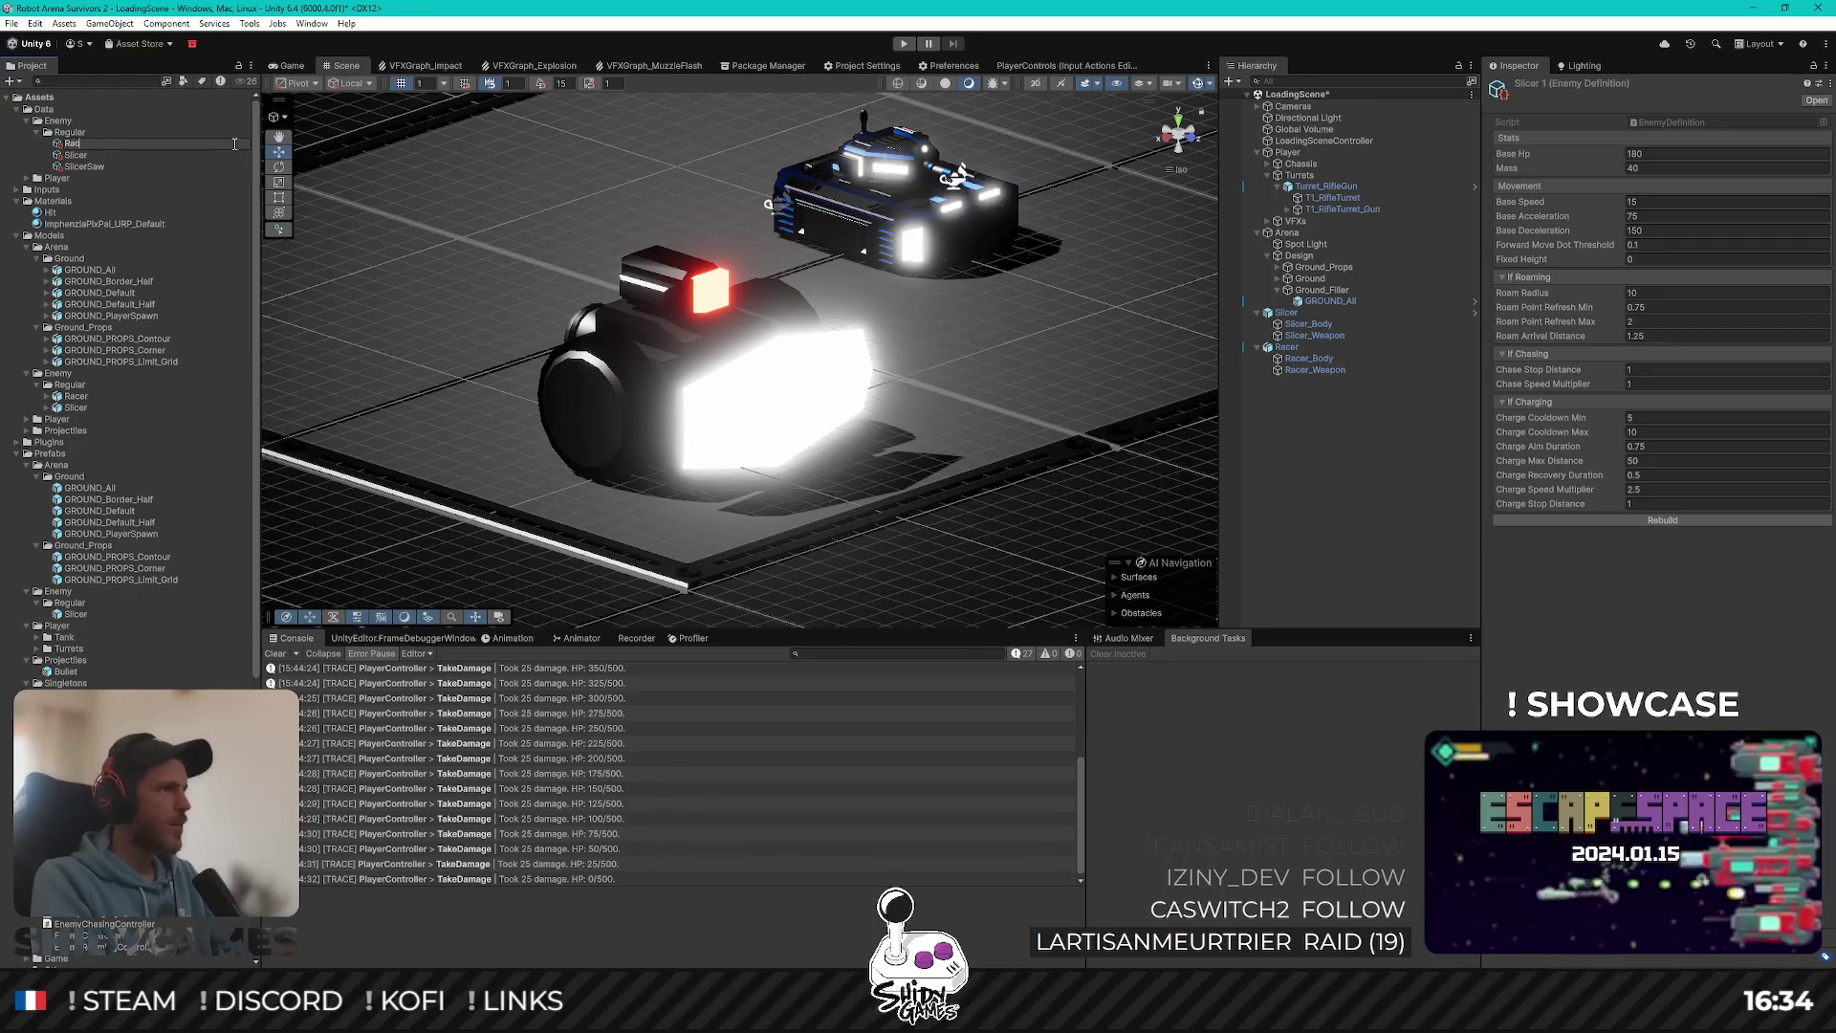
key("Return")
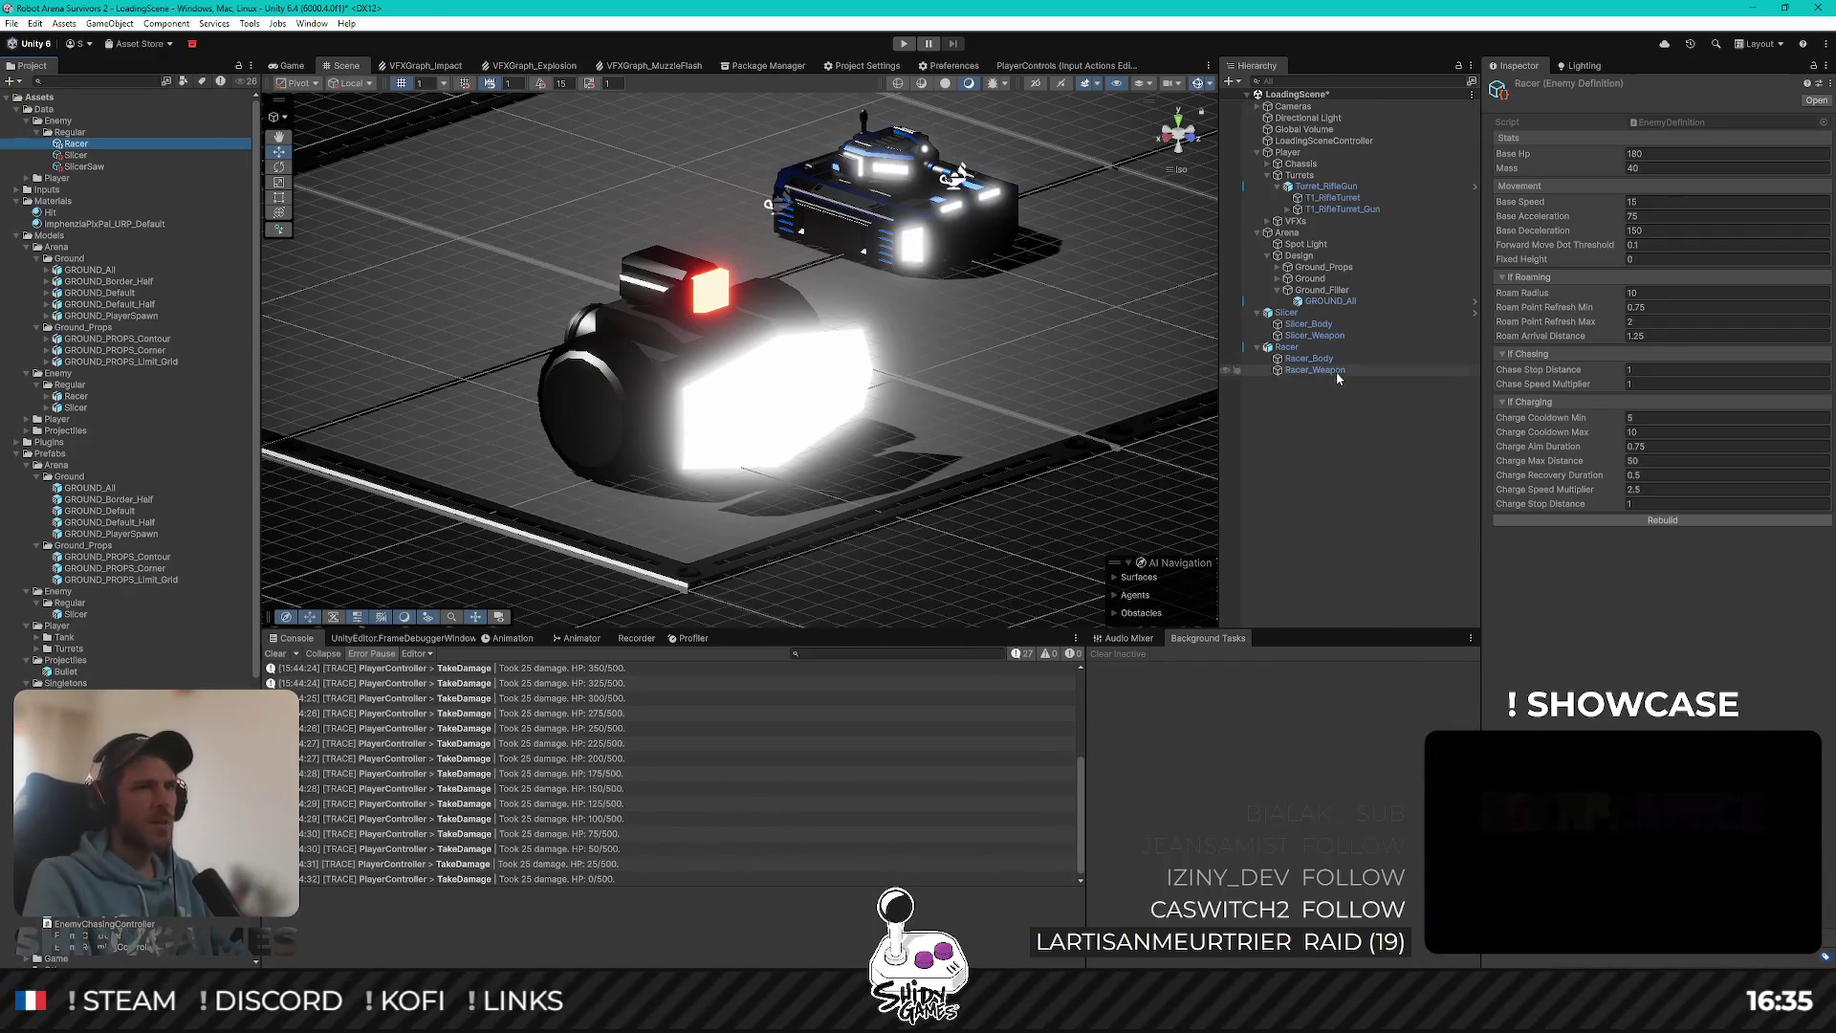
Step: Assign the Racer definition to the Racer's Def field and save the scene
left_click(1331, 348)
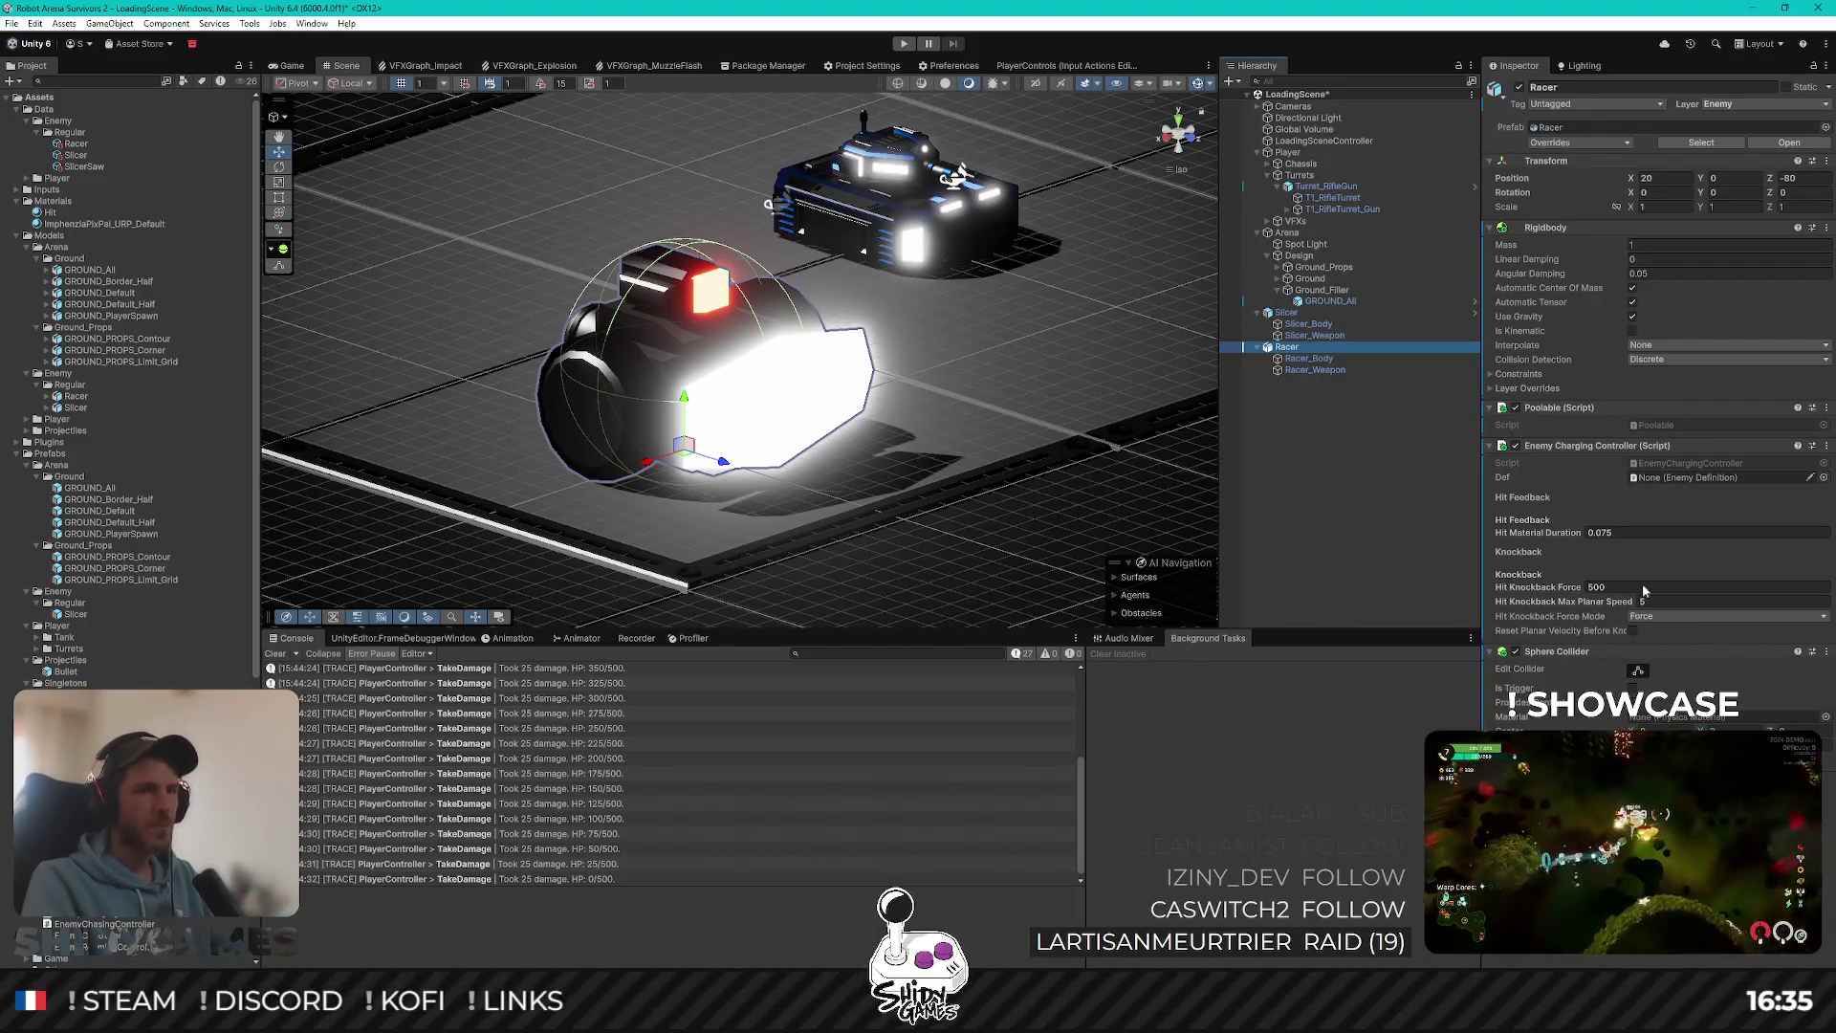
mouse_move(76, 142)
left_mouse_down()
mouse_move(1709, 498)
mouse_move(1712, 477)
left_mouse_up()
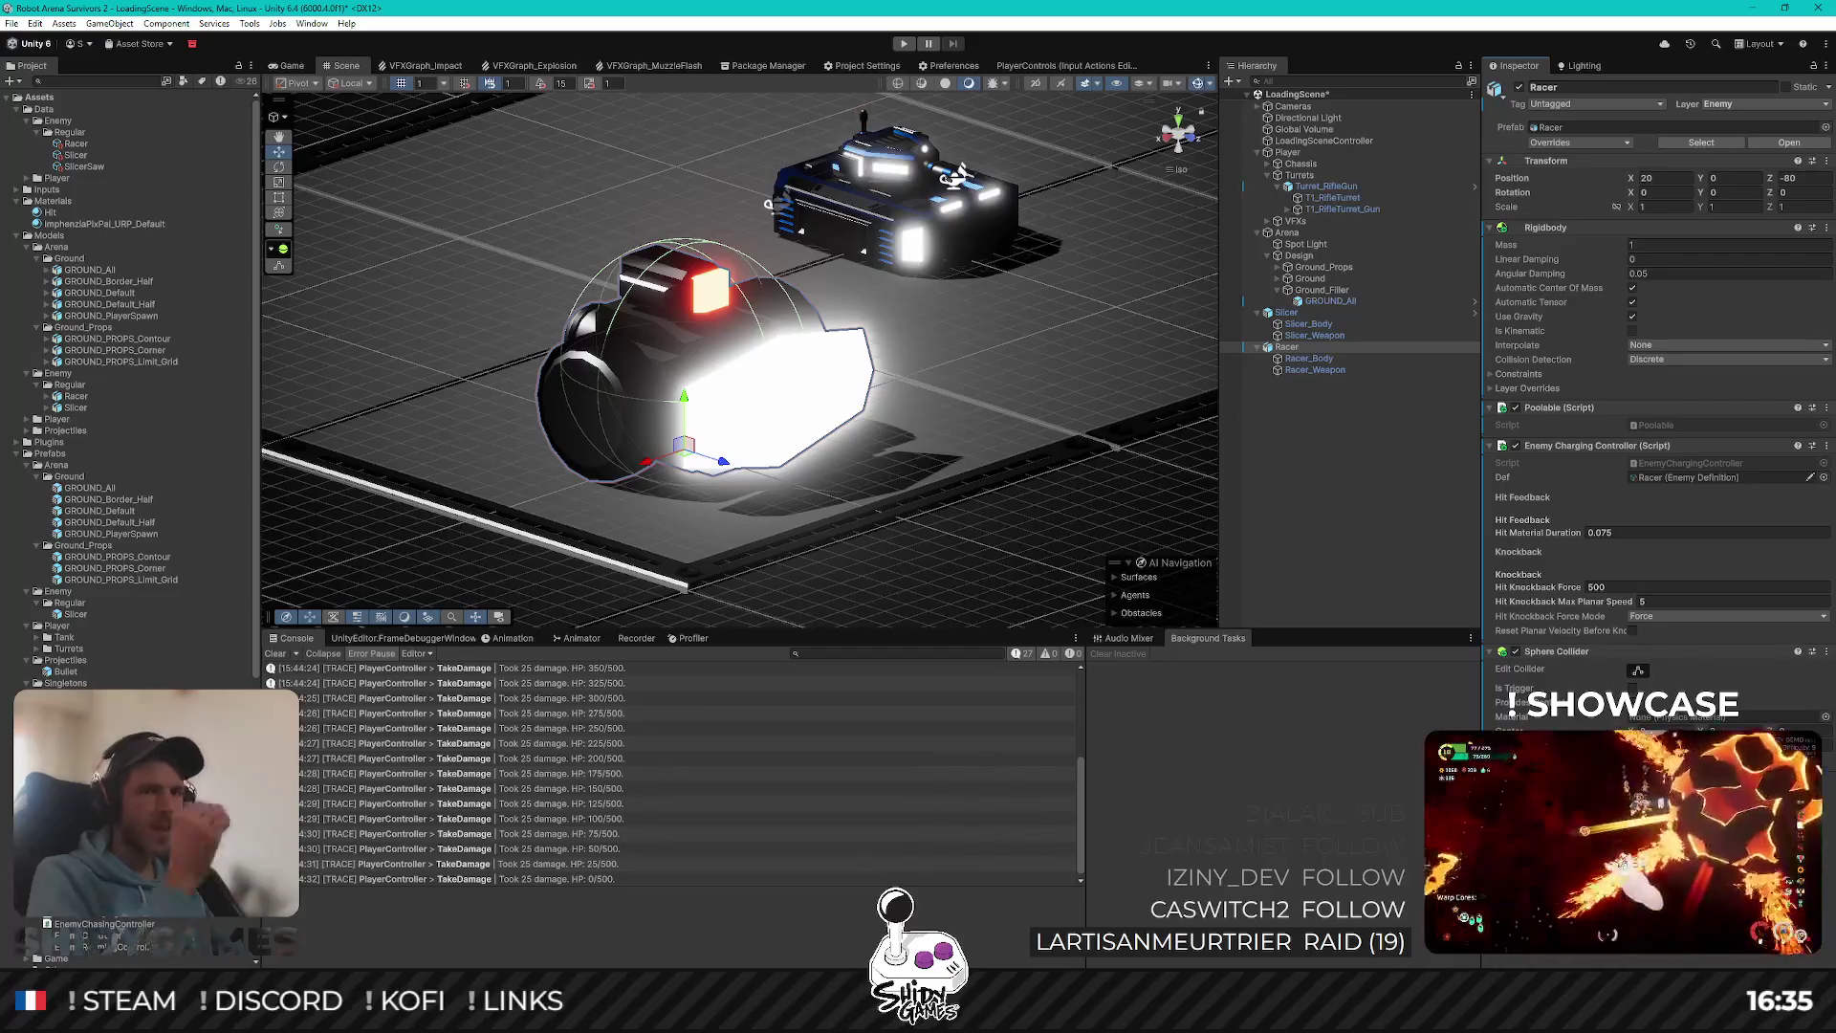
key("ctrl+s")
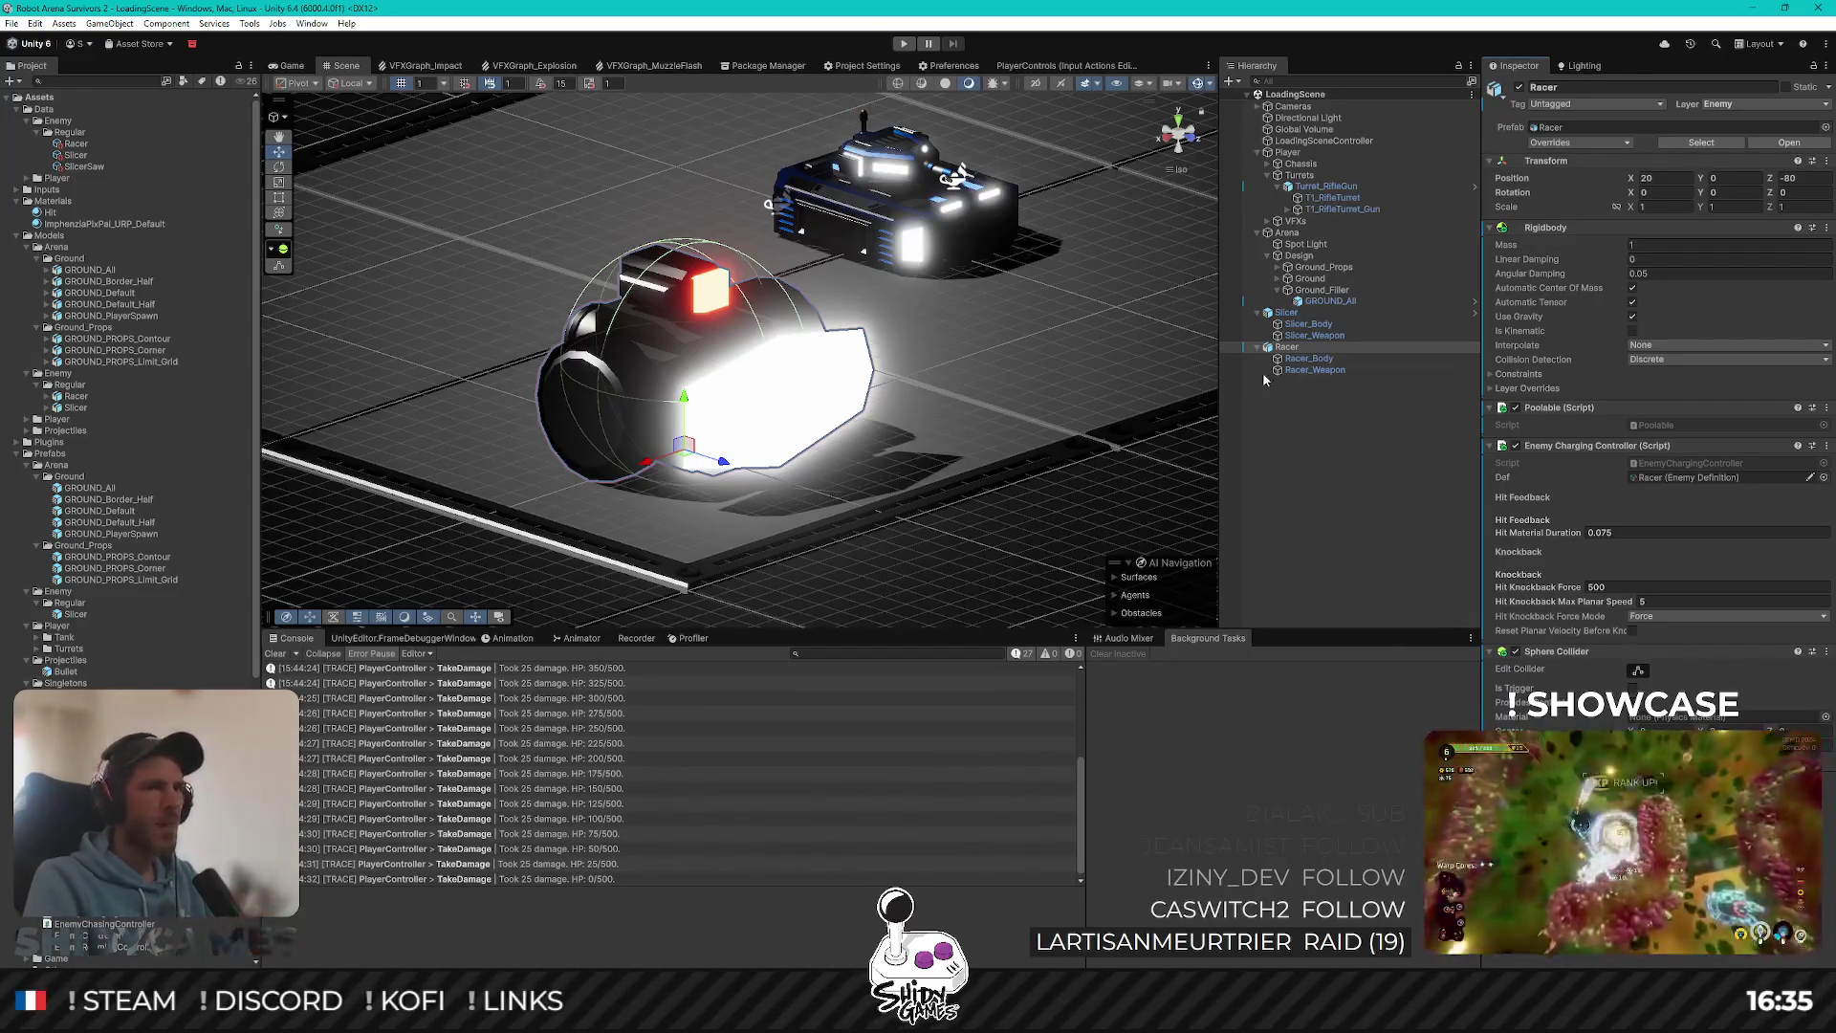
left_click(1286, 313)
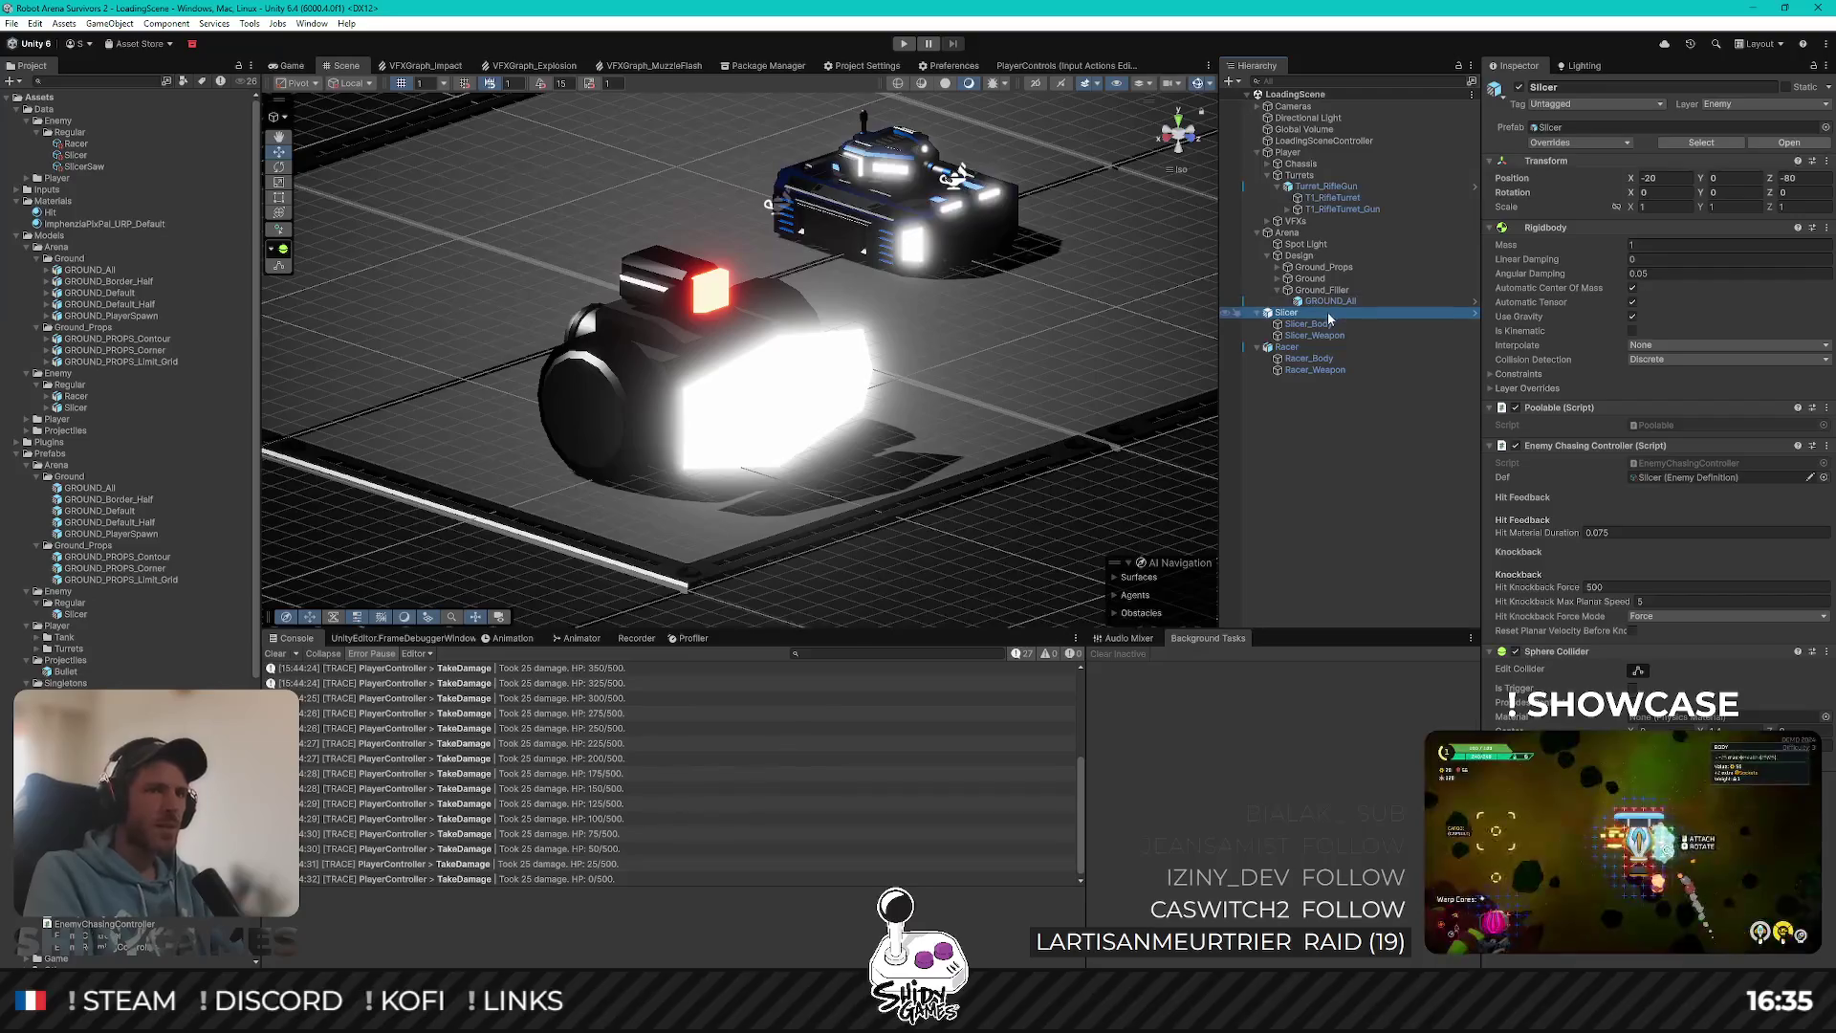
left_click(1319, 326)
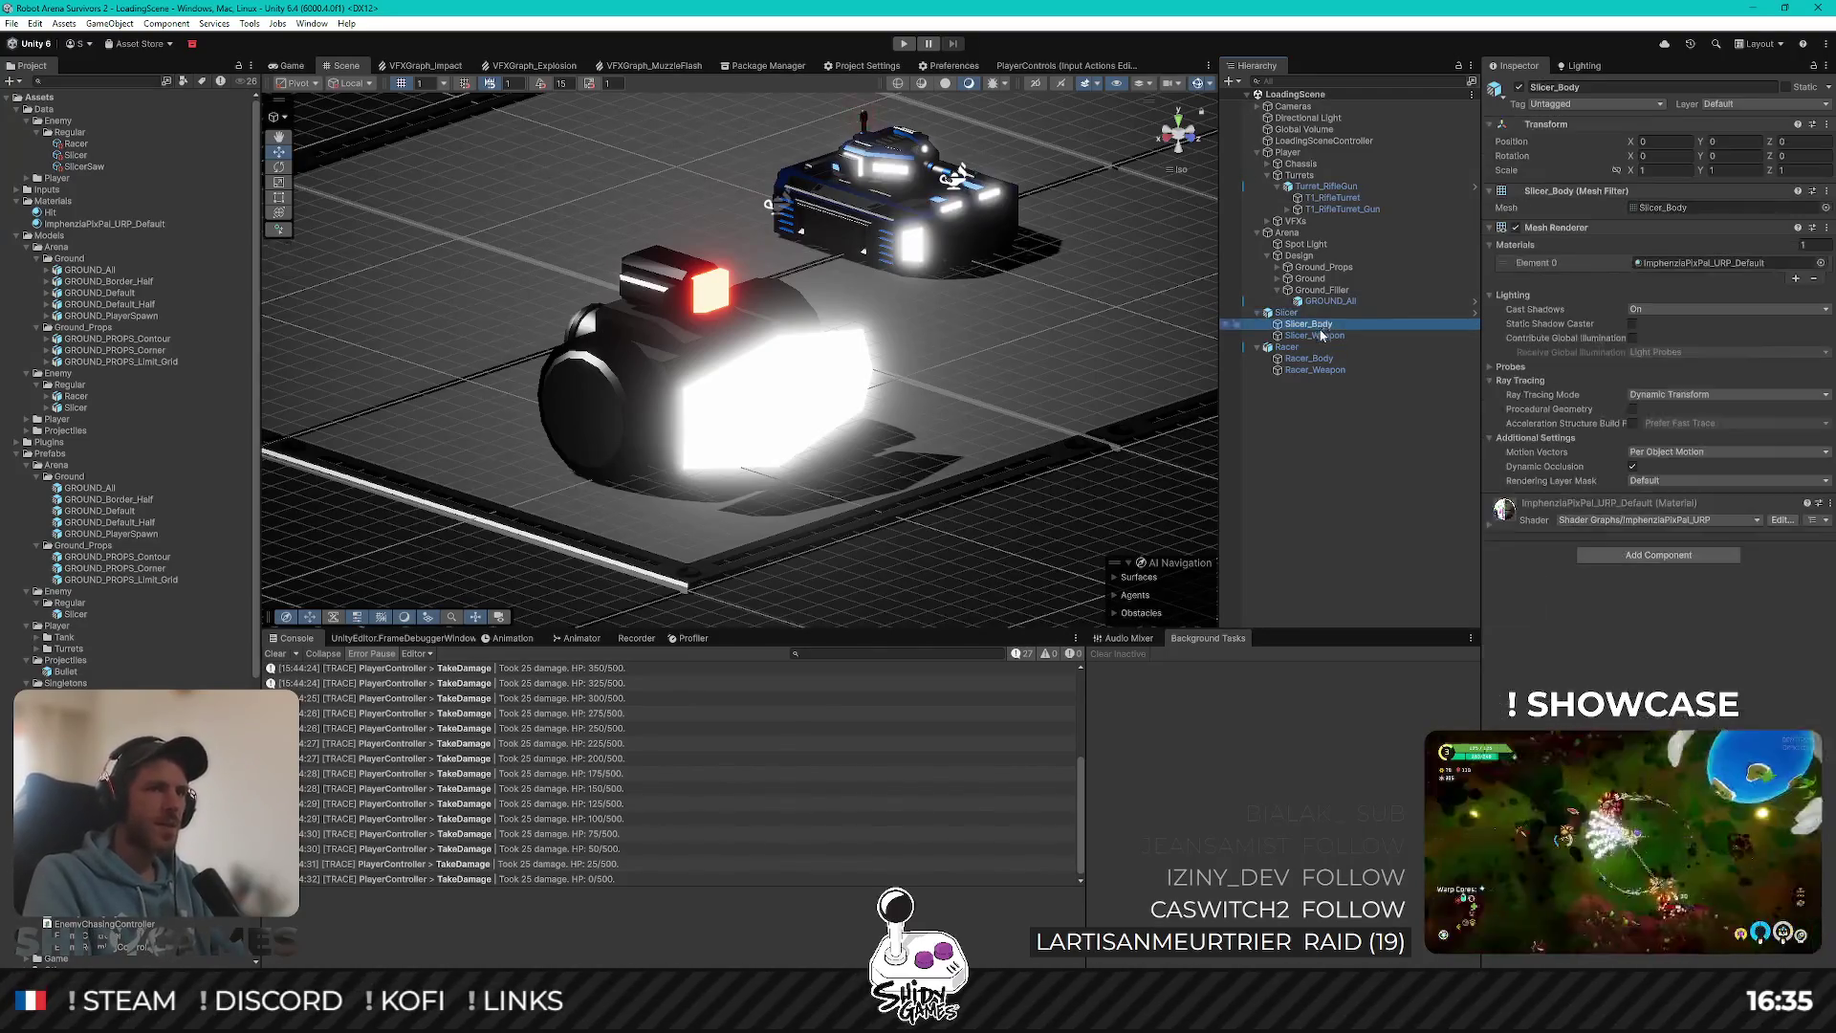
left_click(1321, 335)
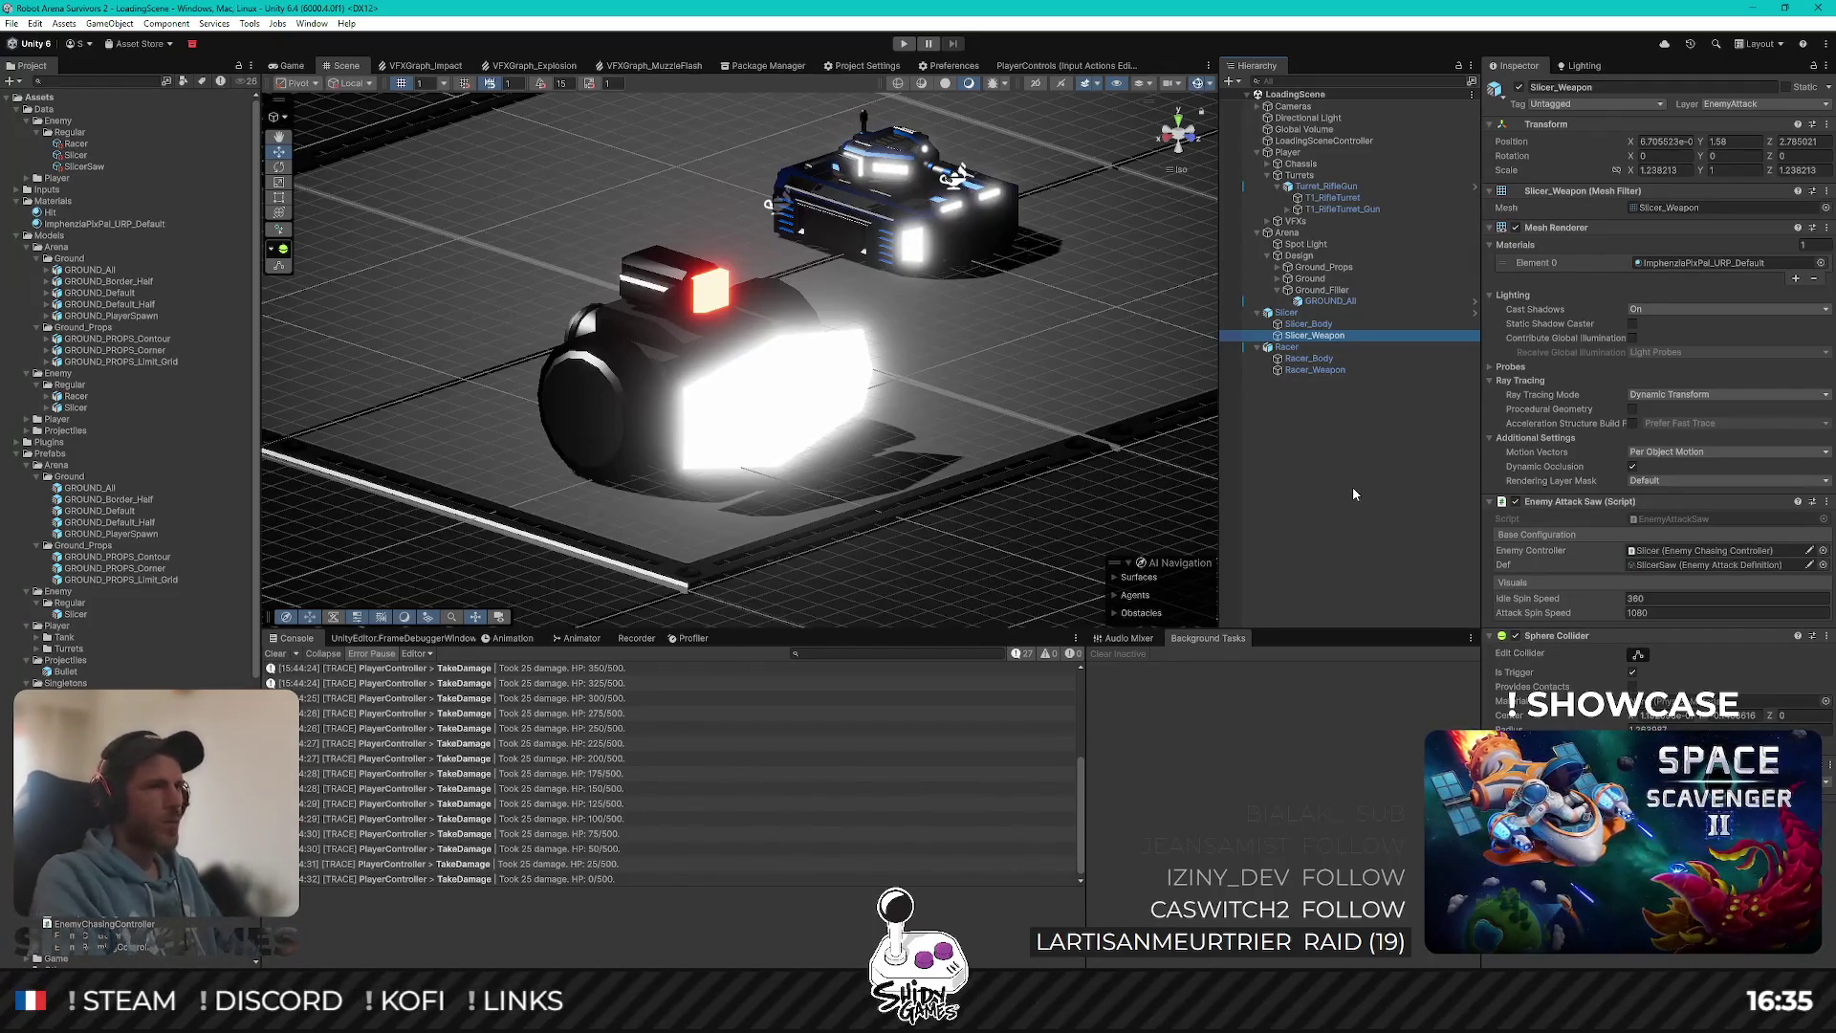
Step: Delete the Slicer, zero the Racer's Z position, view it top-down and save
left_click(1286, 313)
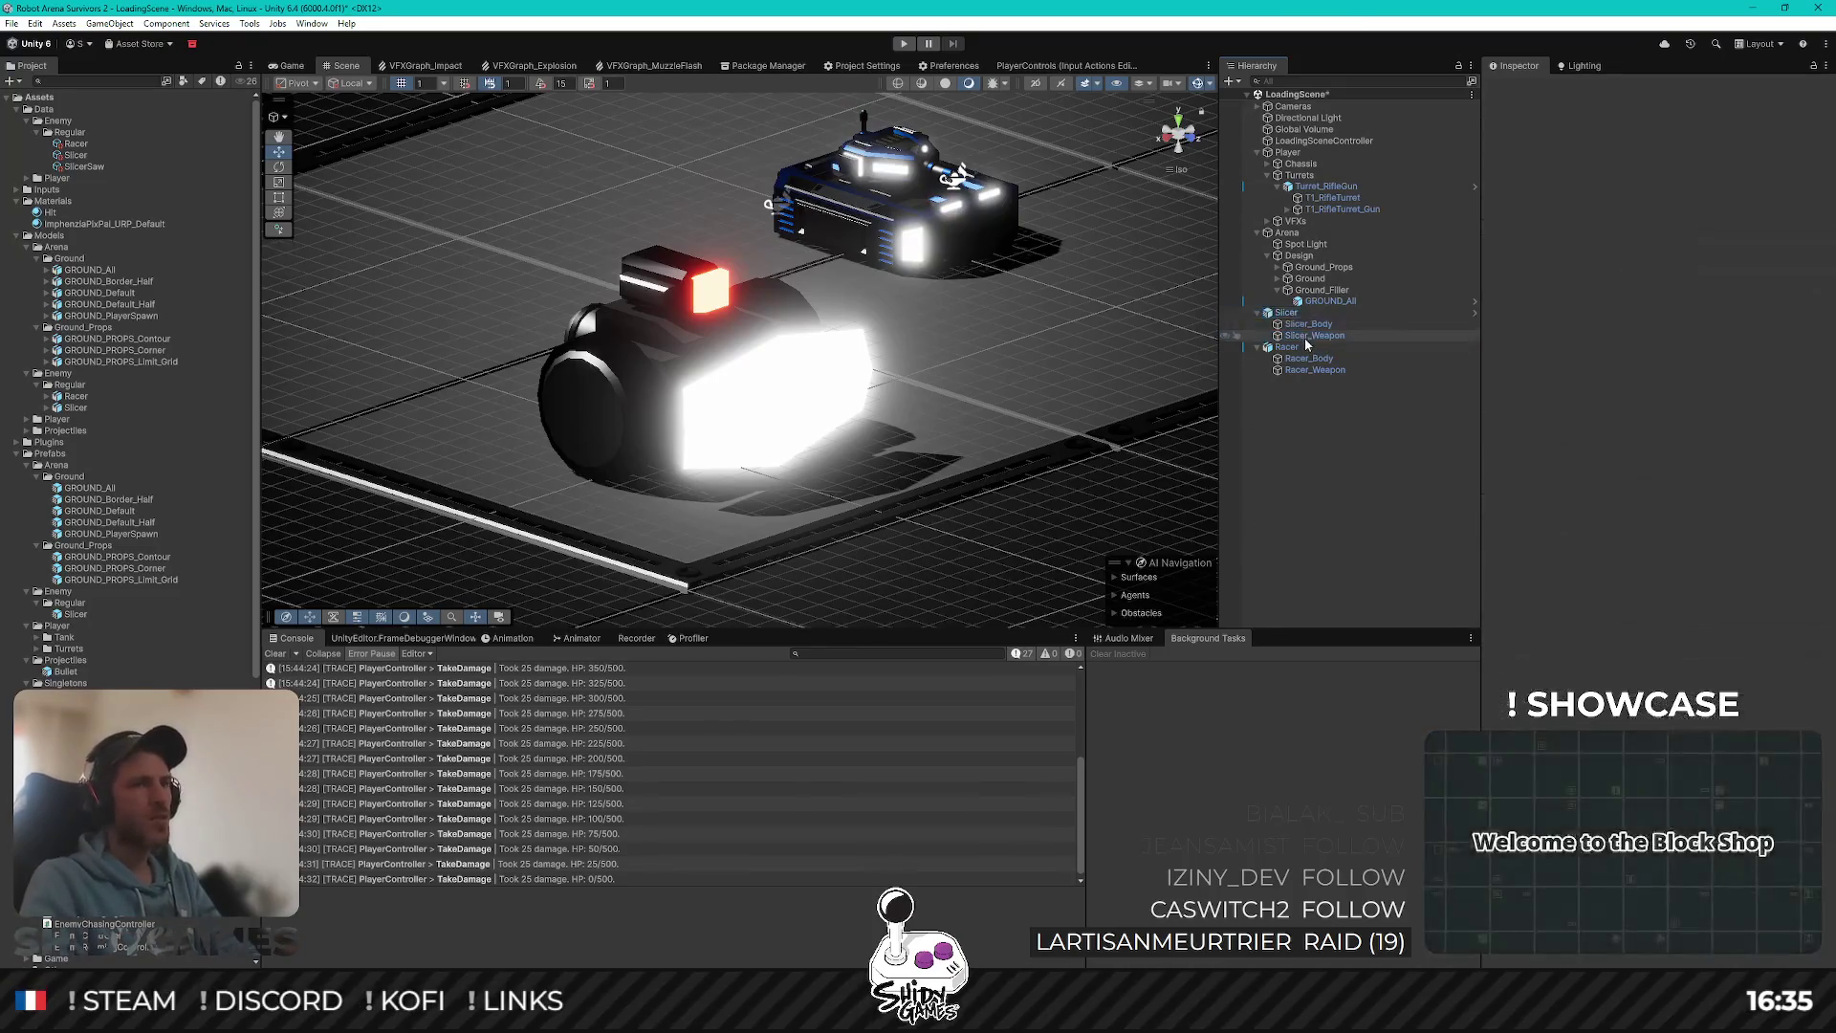
key("Delete")
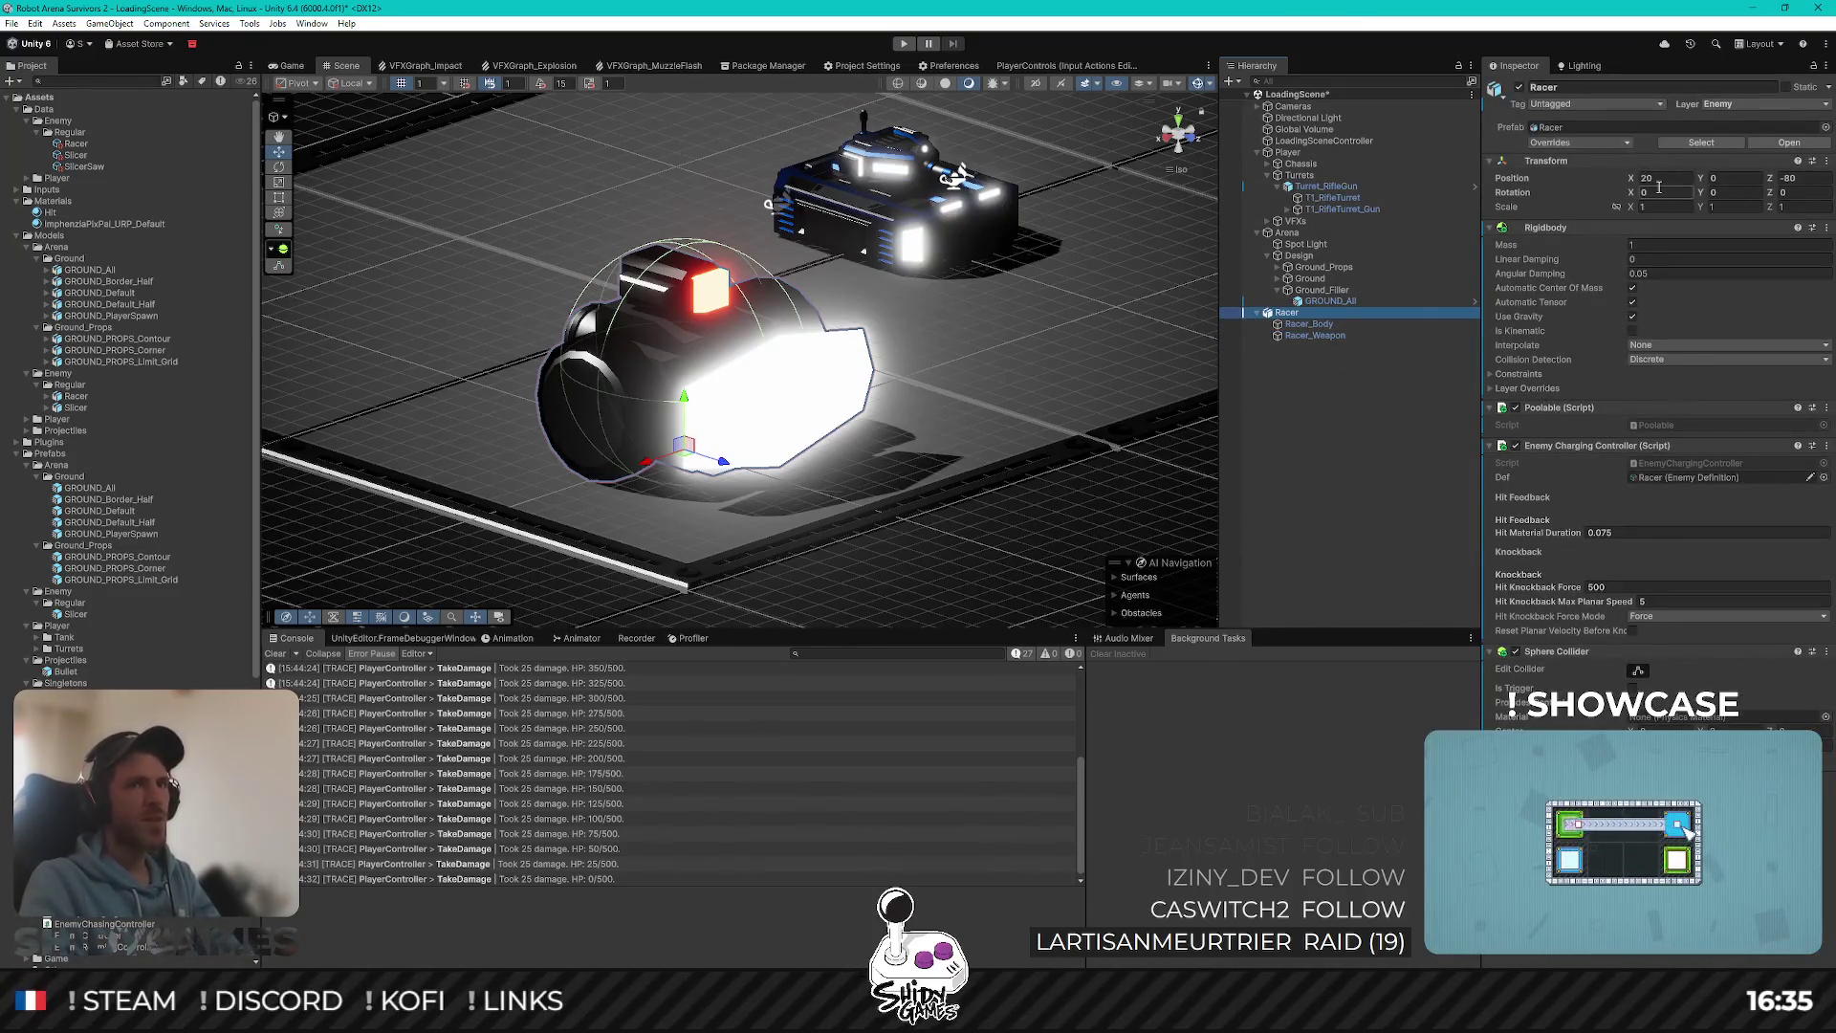
type("0")
left_click(1794, 178)
type("0")
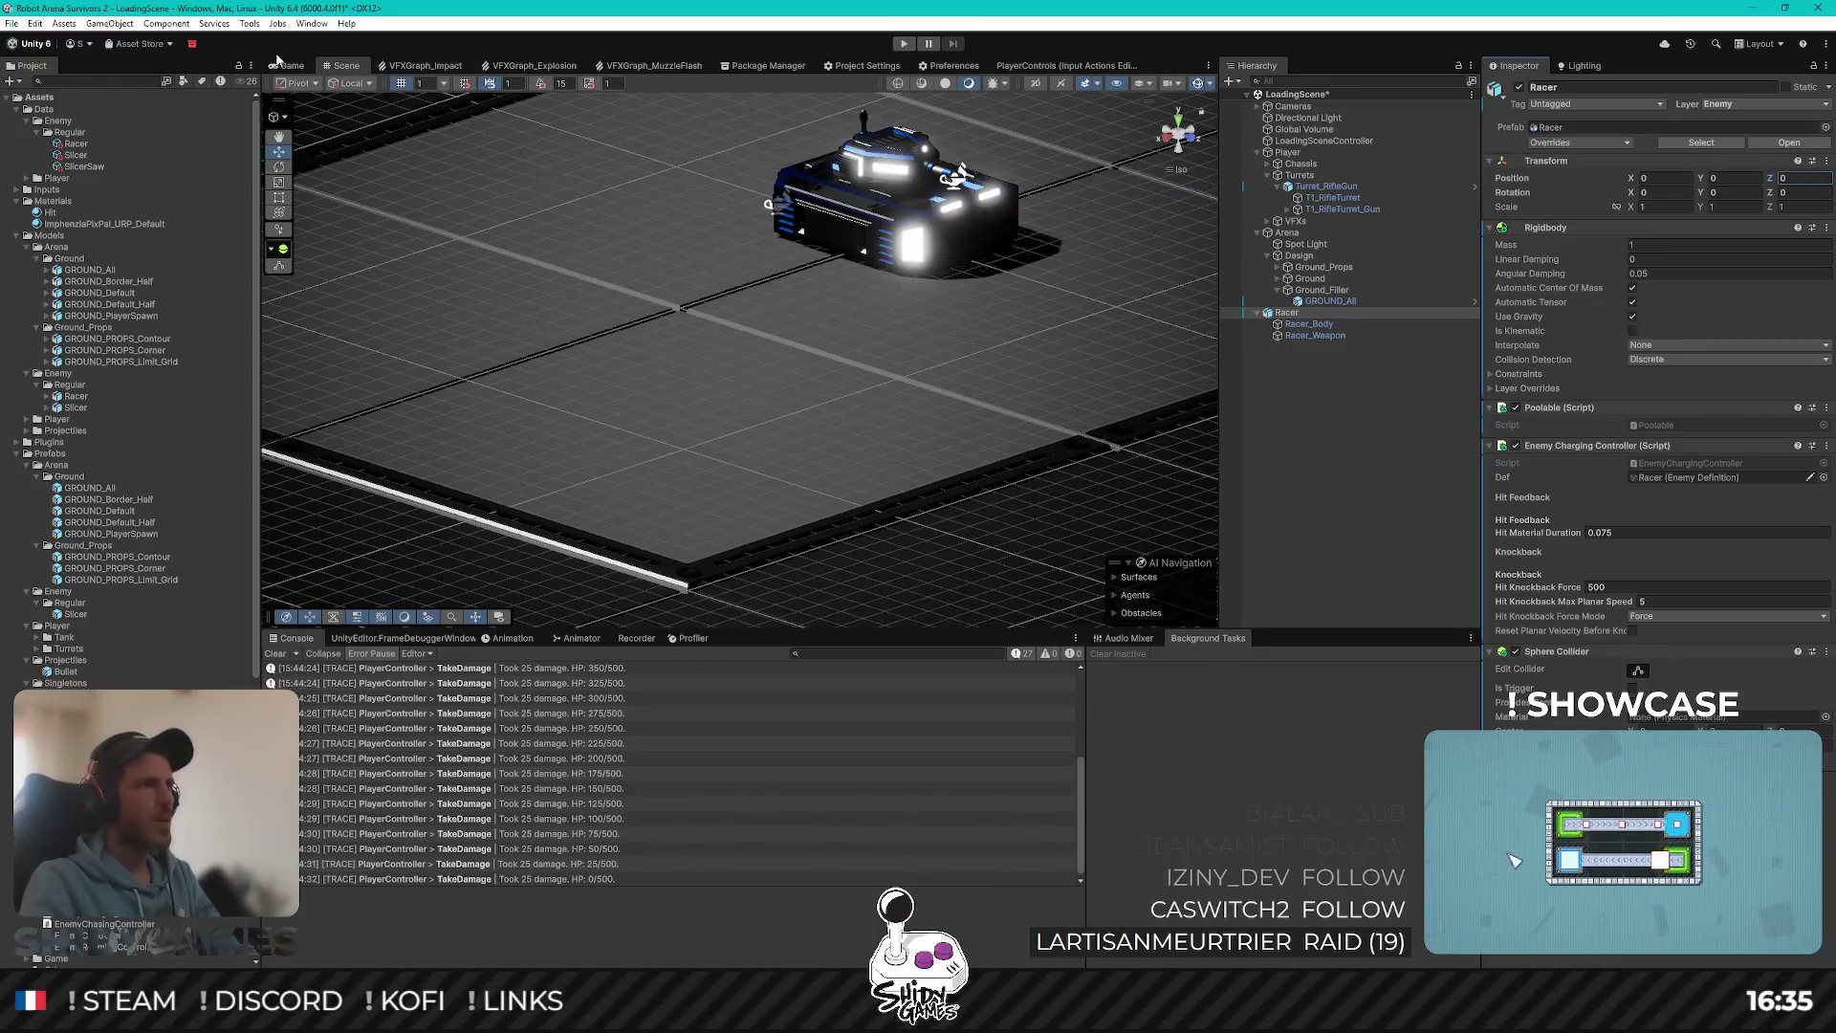
left_click(283, 66)
left_click(347, 66)
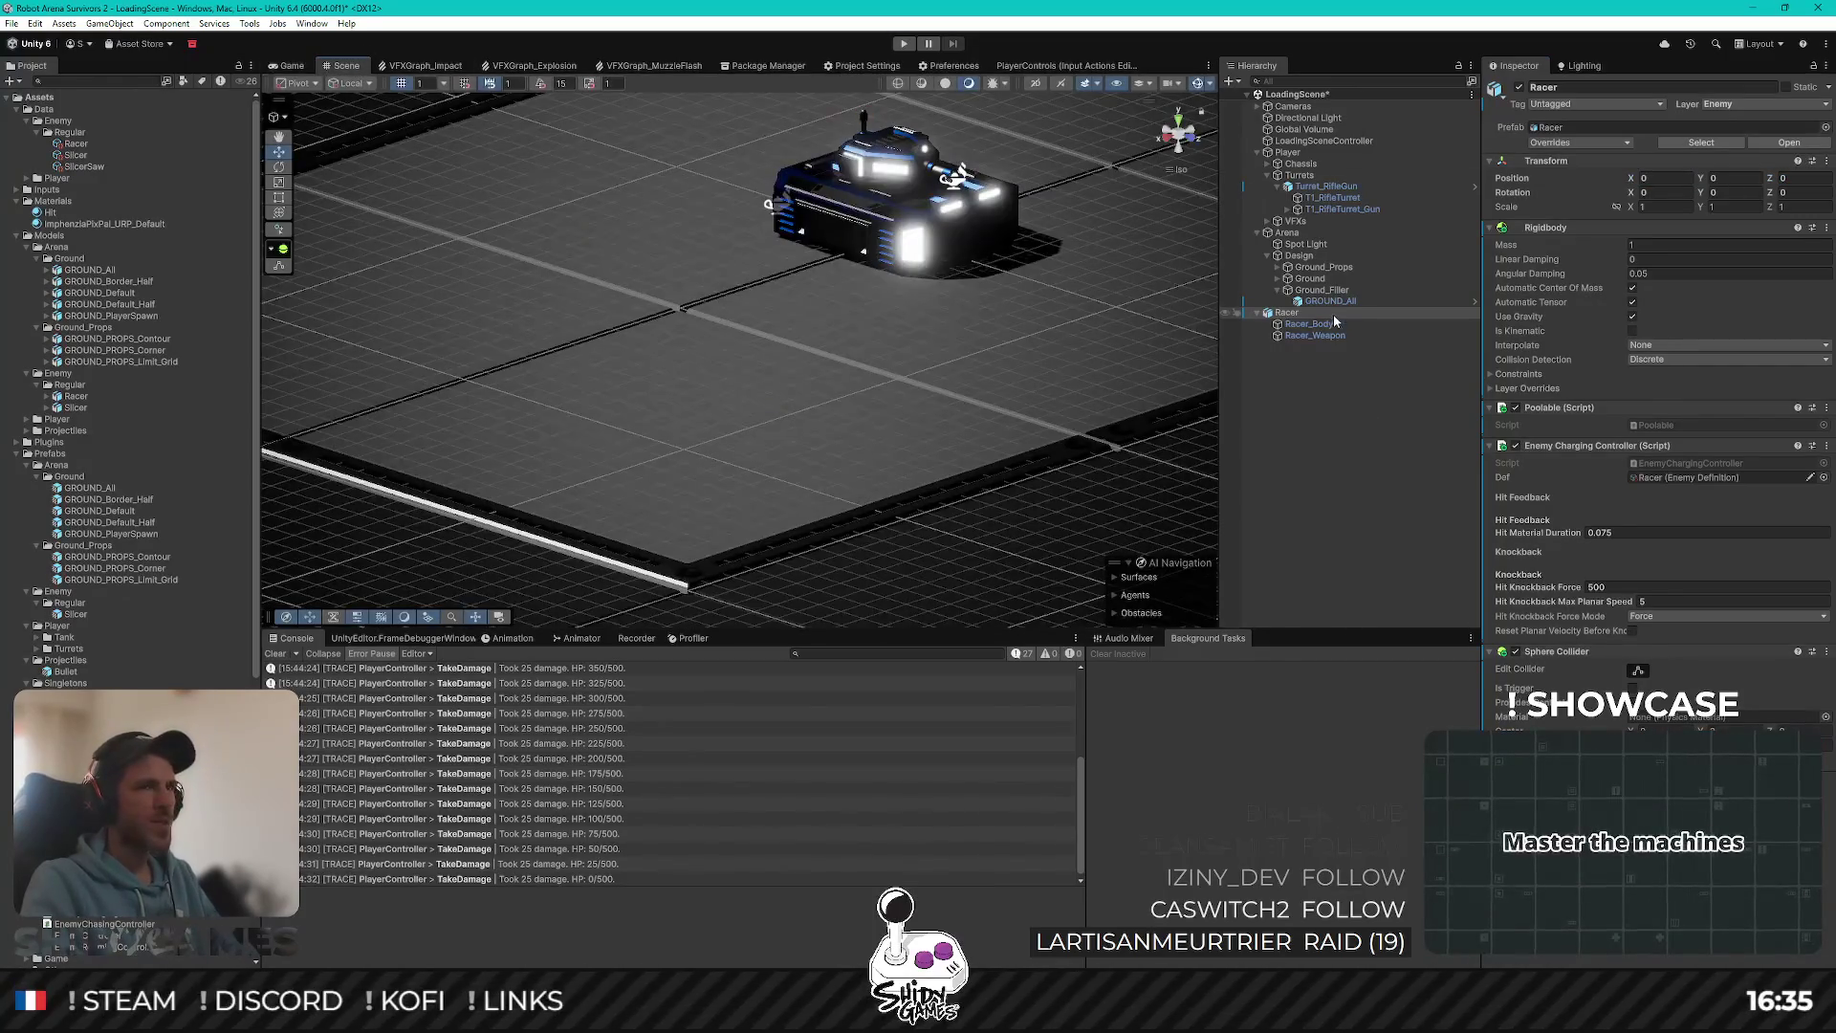
double_click(1286, 313)
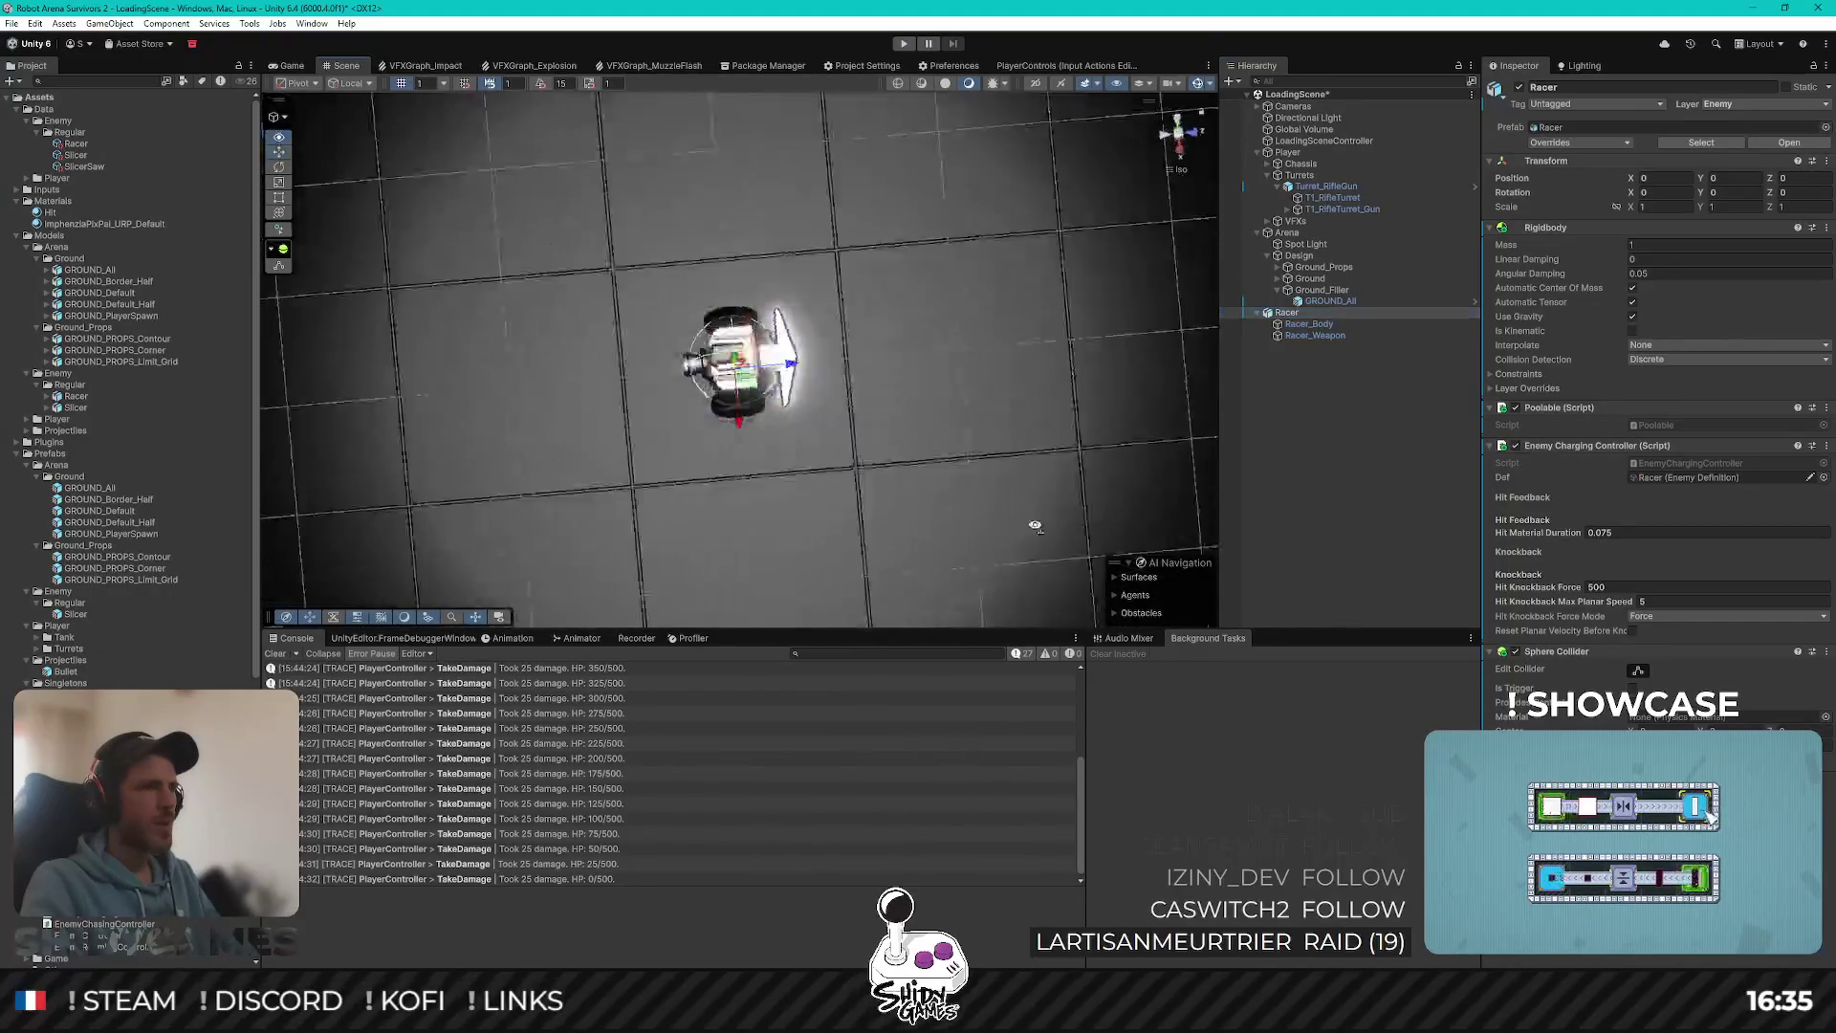
mouse_move(1036, 526)
left_mouse_down()
mouse_move(1401, 526)
mouse_move(1374, 508)
left_mouse_up()
left_click(1312, 371)
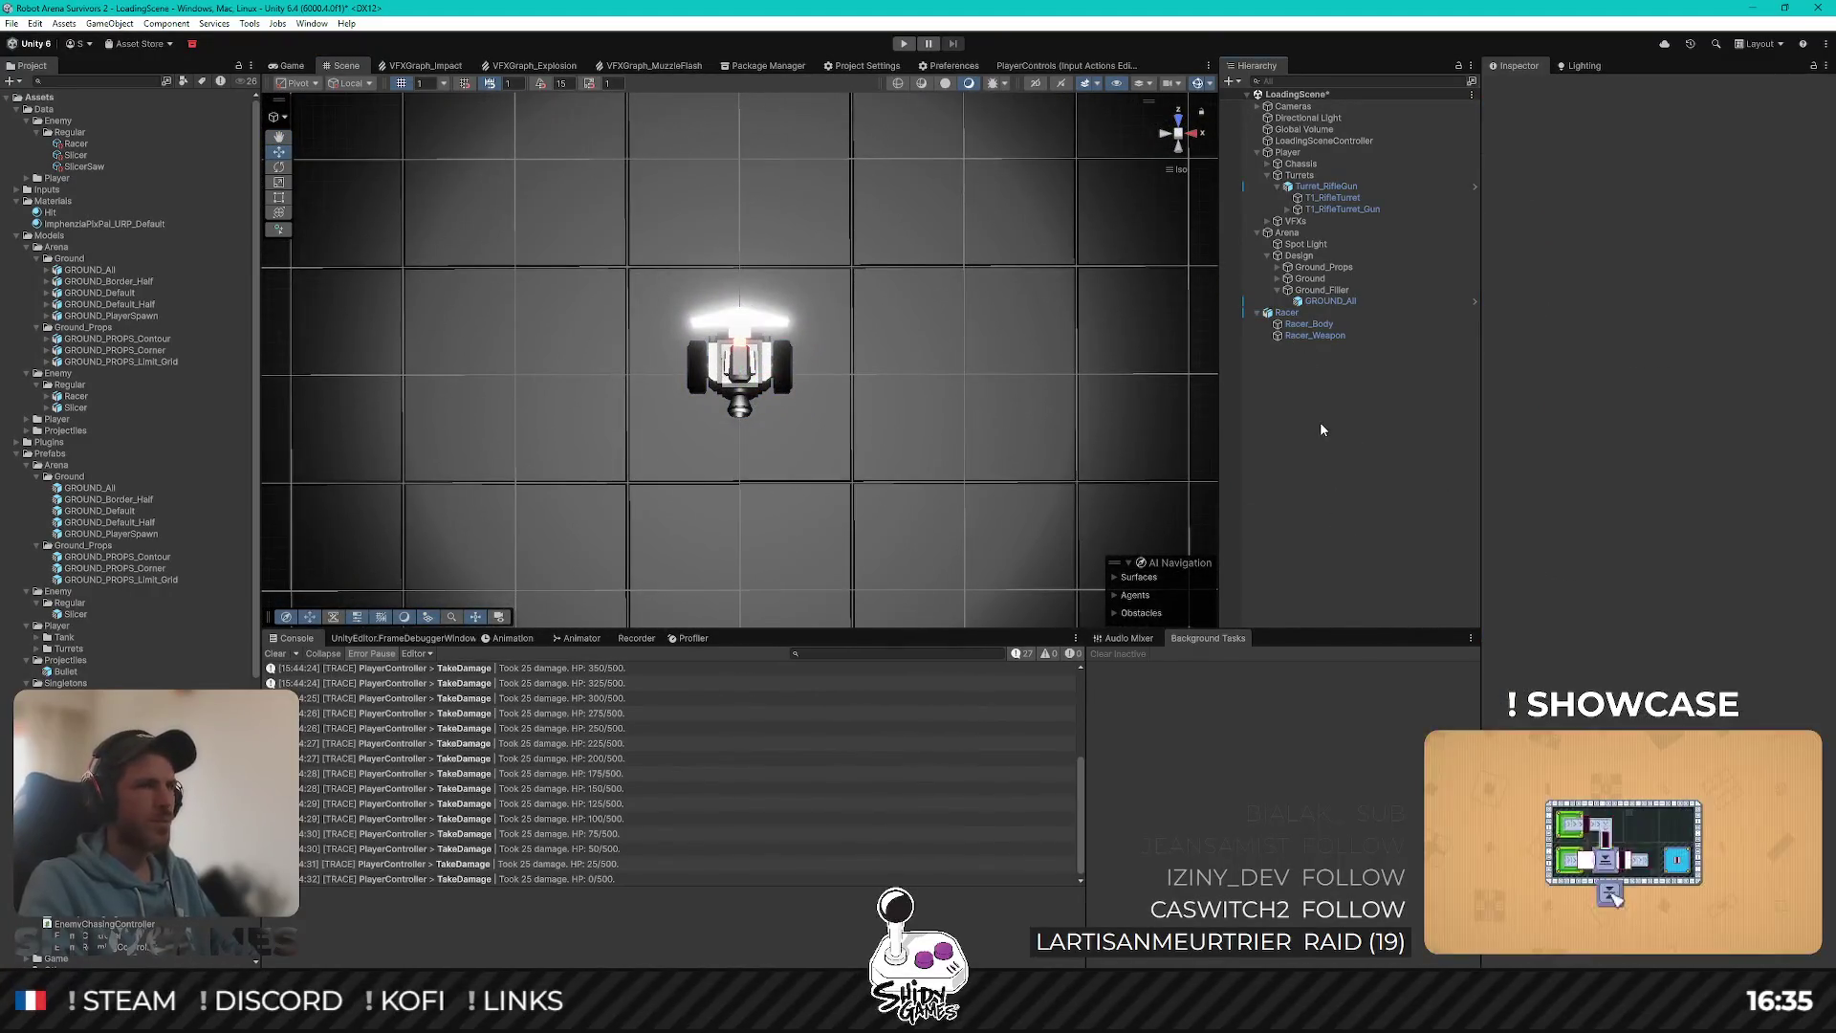
key("ctrl+s")
Step: Put Racer_Weapon on the EnemyAttack layer and save the scene
left_click(1308, 324)
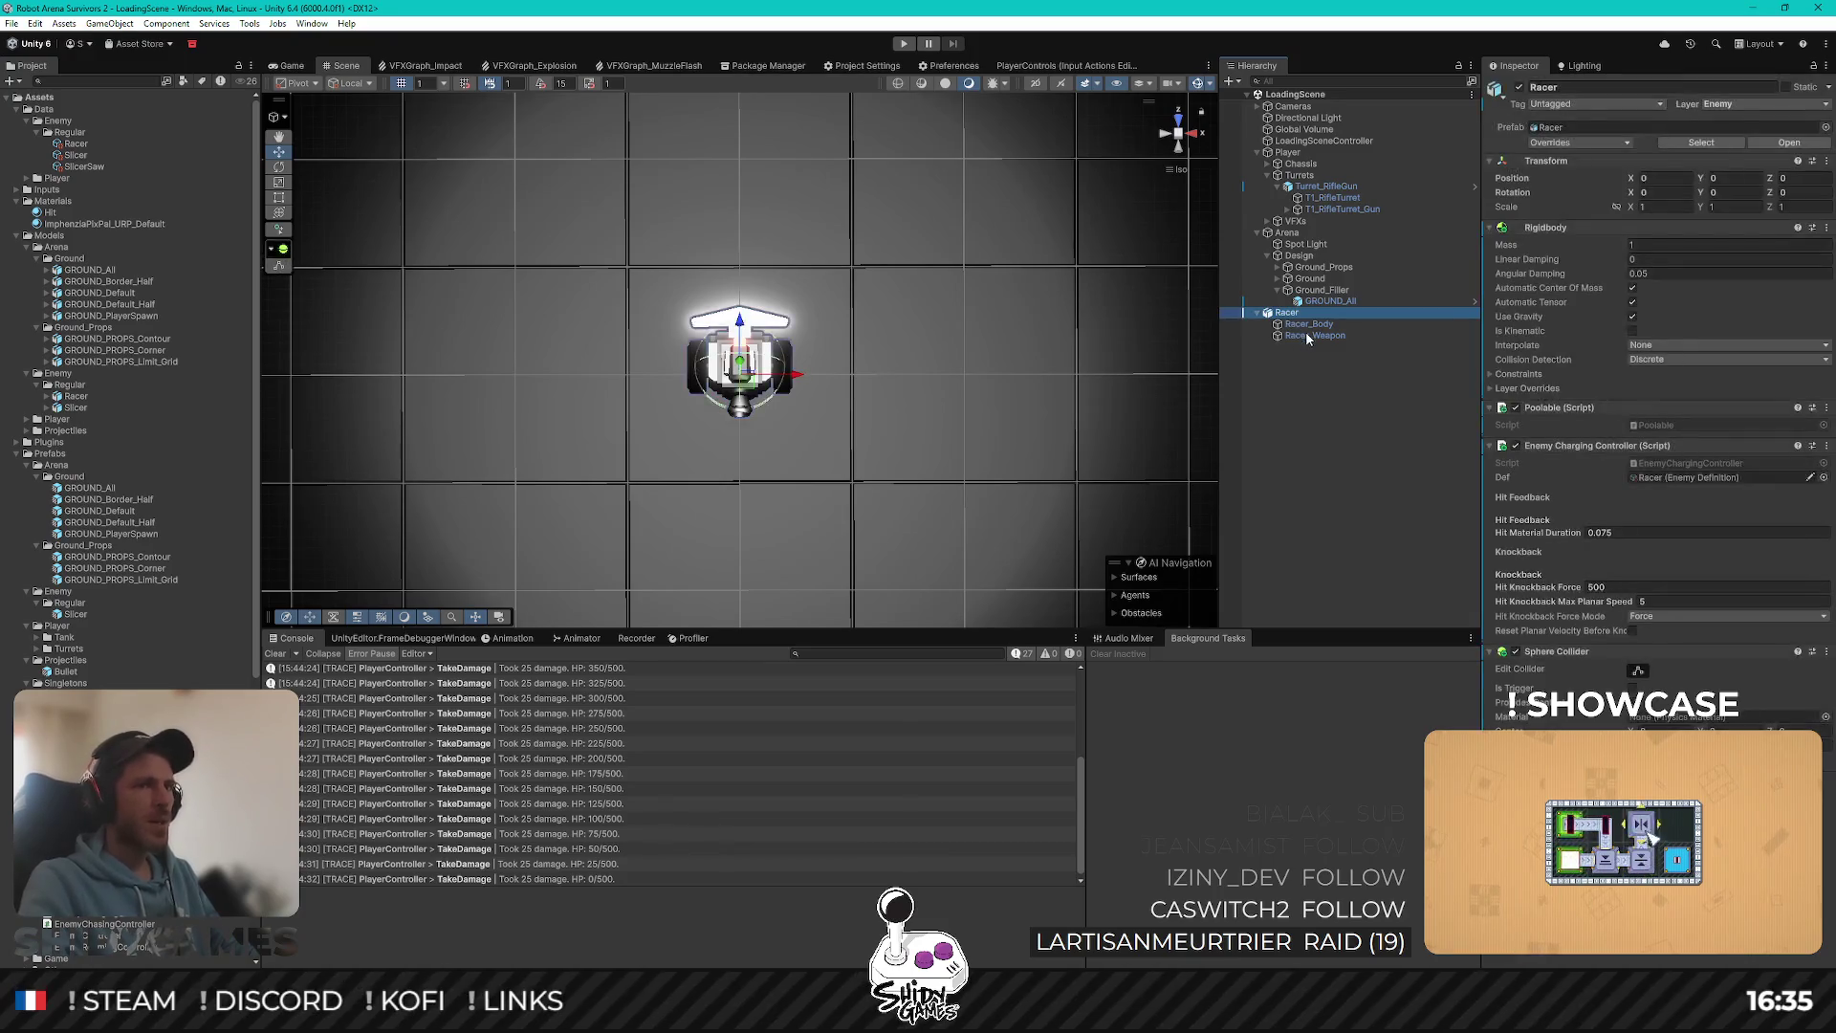
left_click(1315, 336)
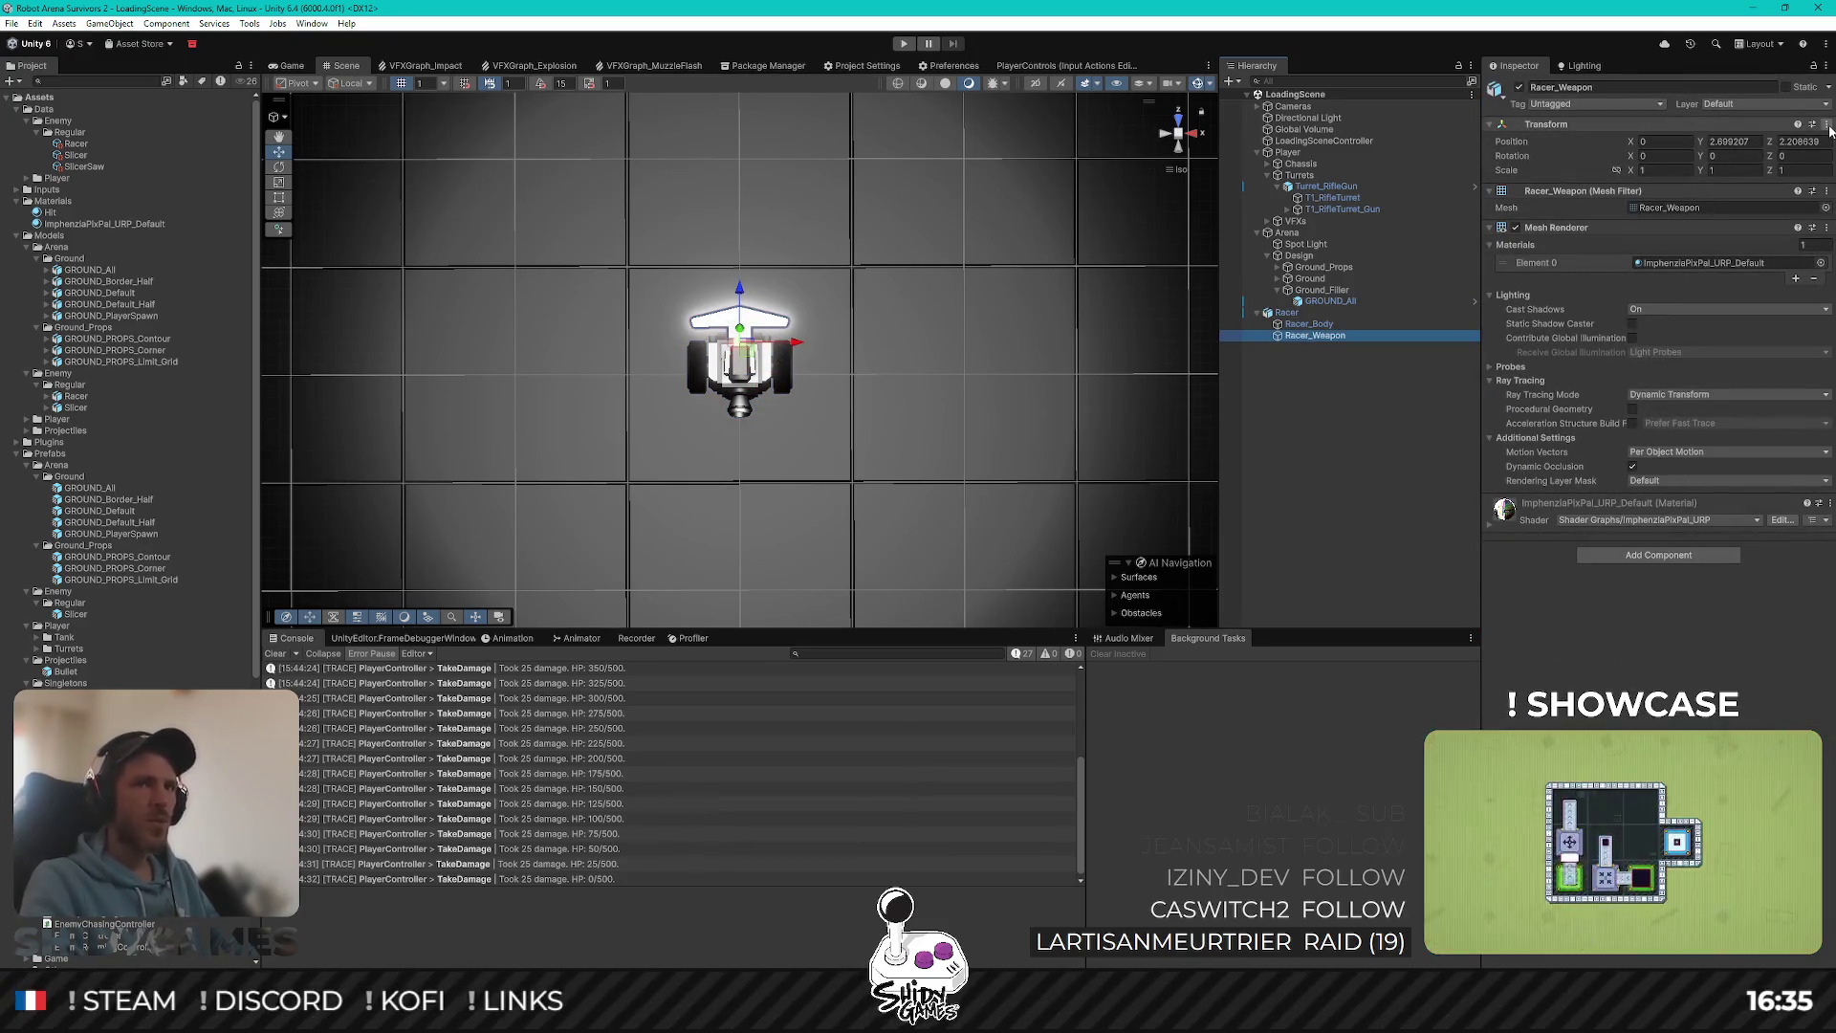
left_click(1780, 105)
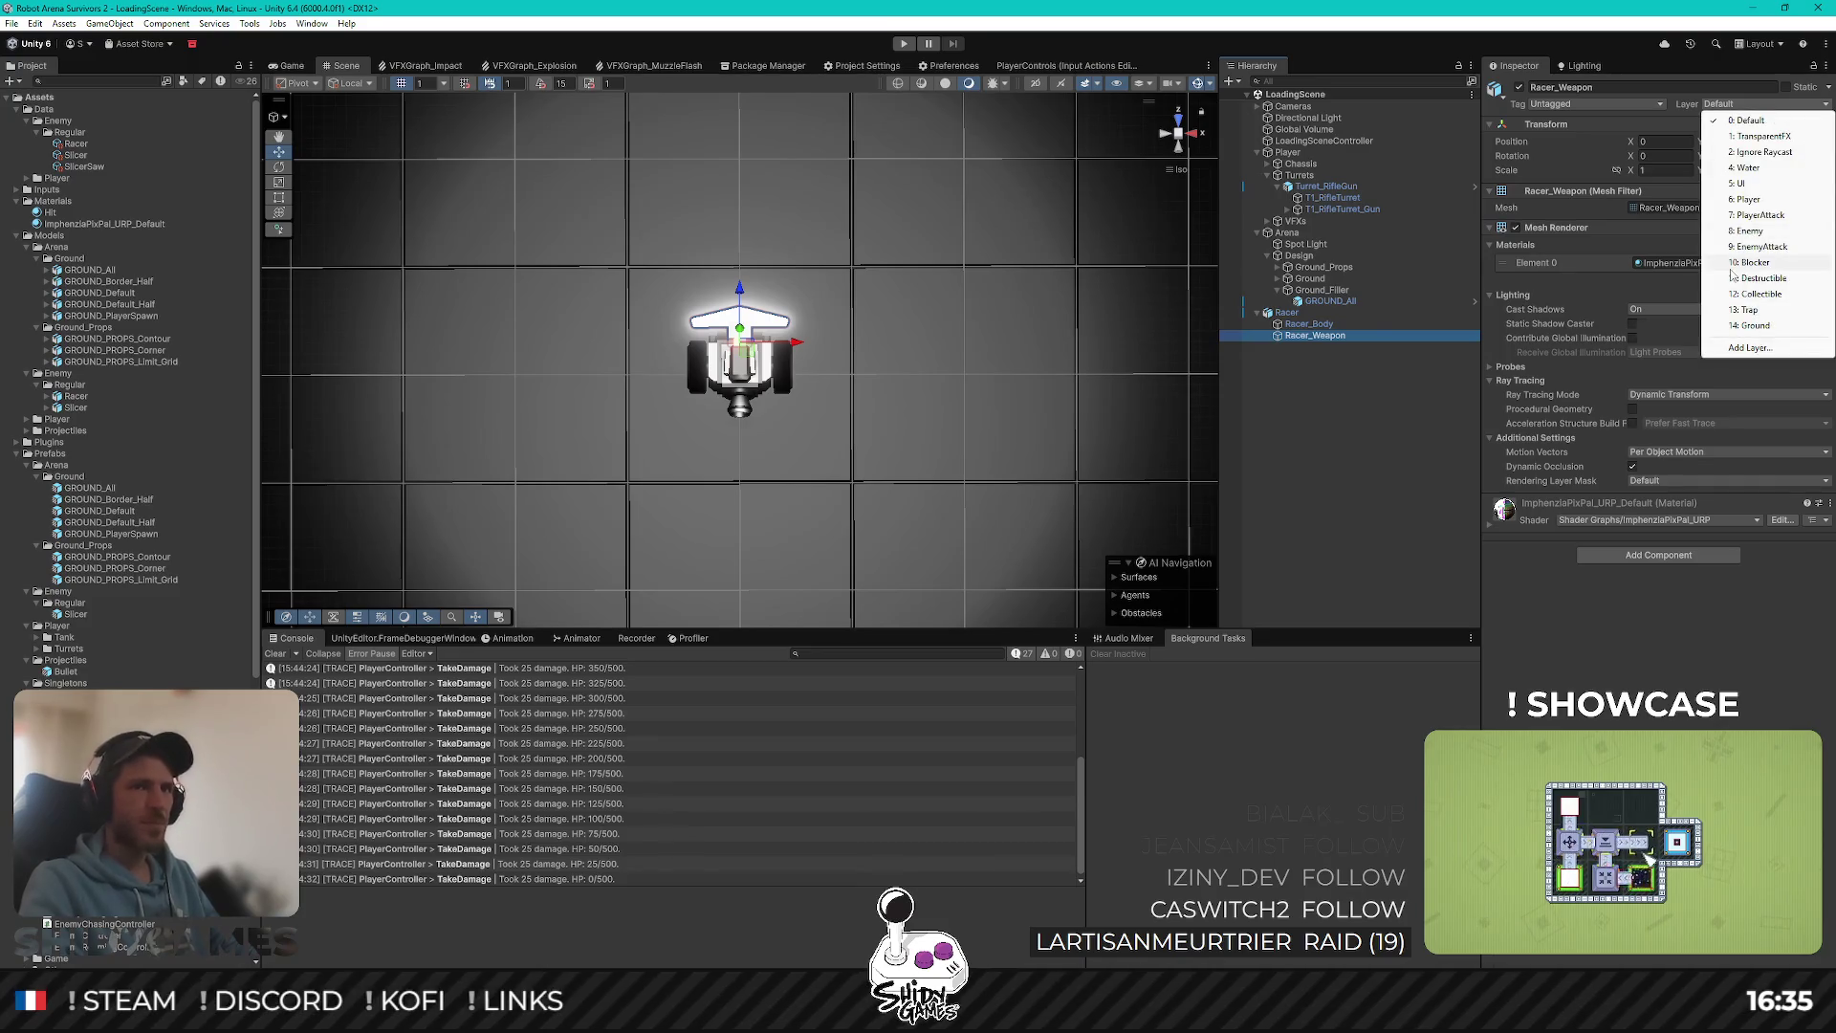
left_click(1798, 262)
left_click(1334, 501)
key("ctrl+s")
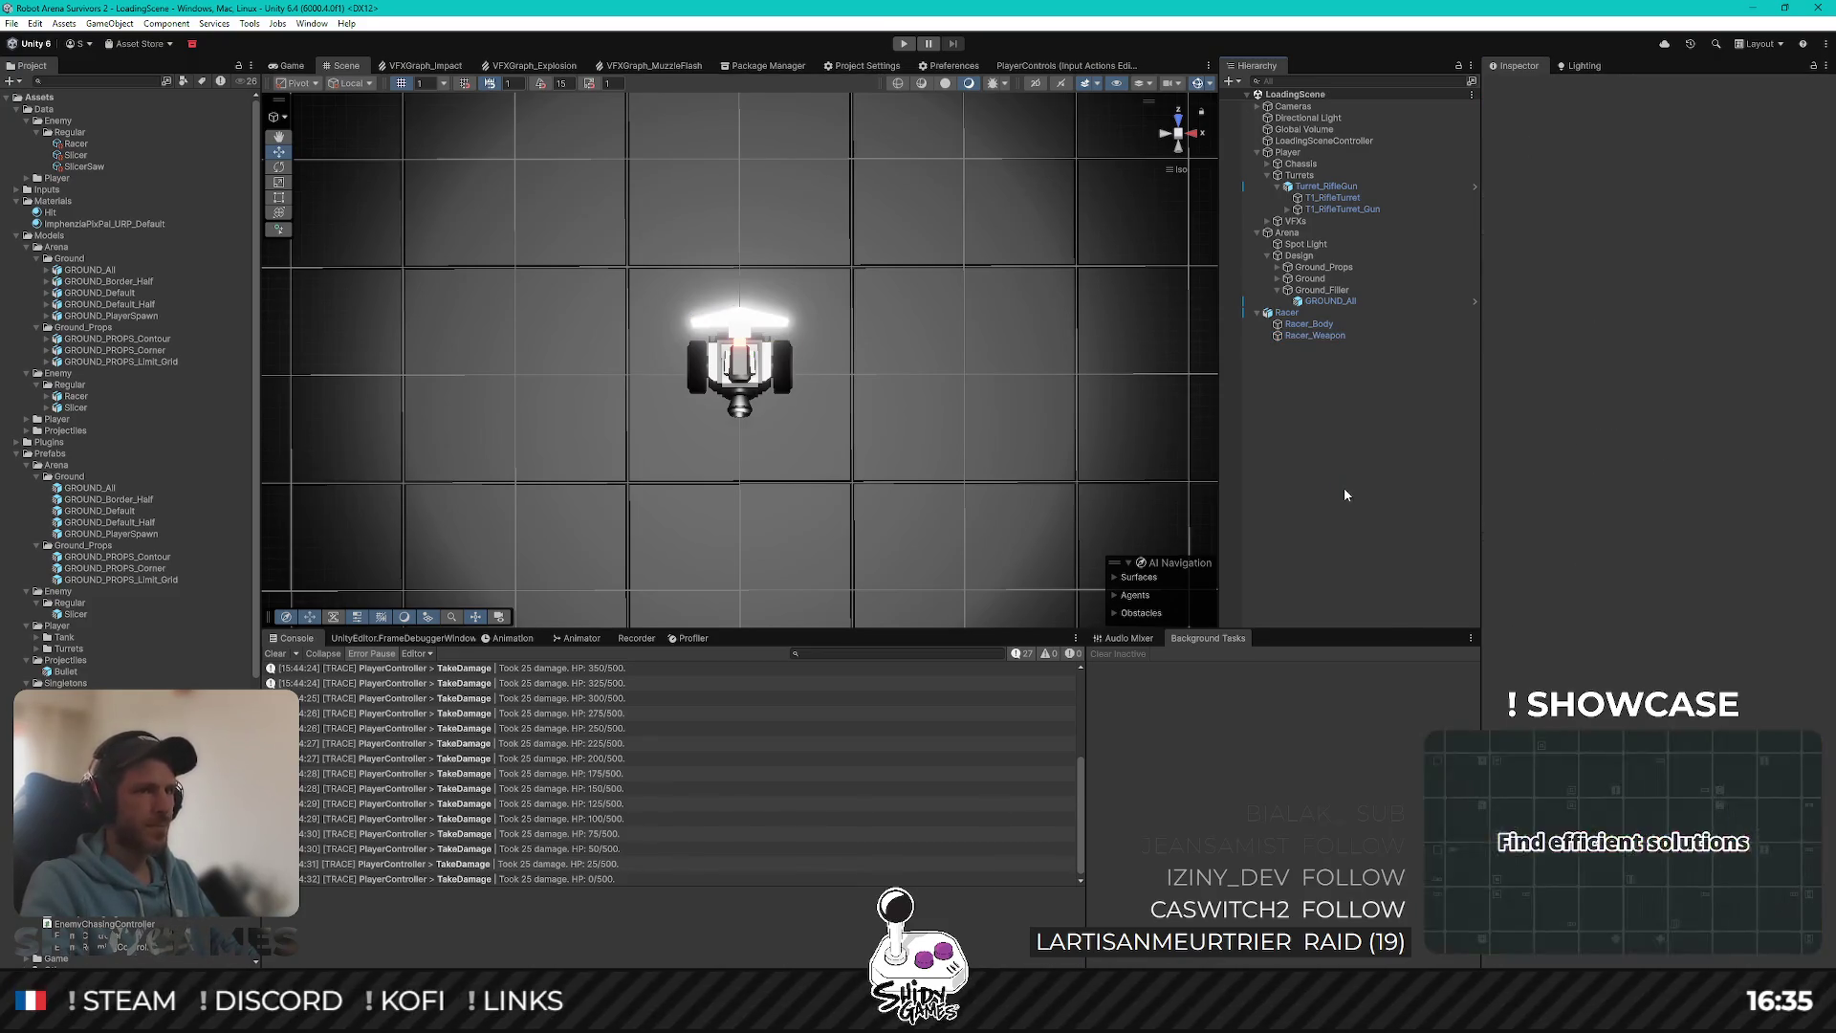
Step: Make Racer a prefab in Prefabs/Enemy/Regular, delete it from the scene and save
scroll(139, 354, "down", 3)
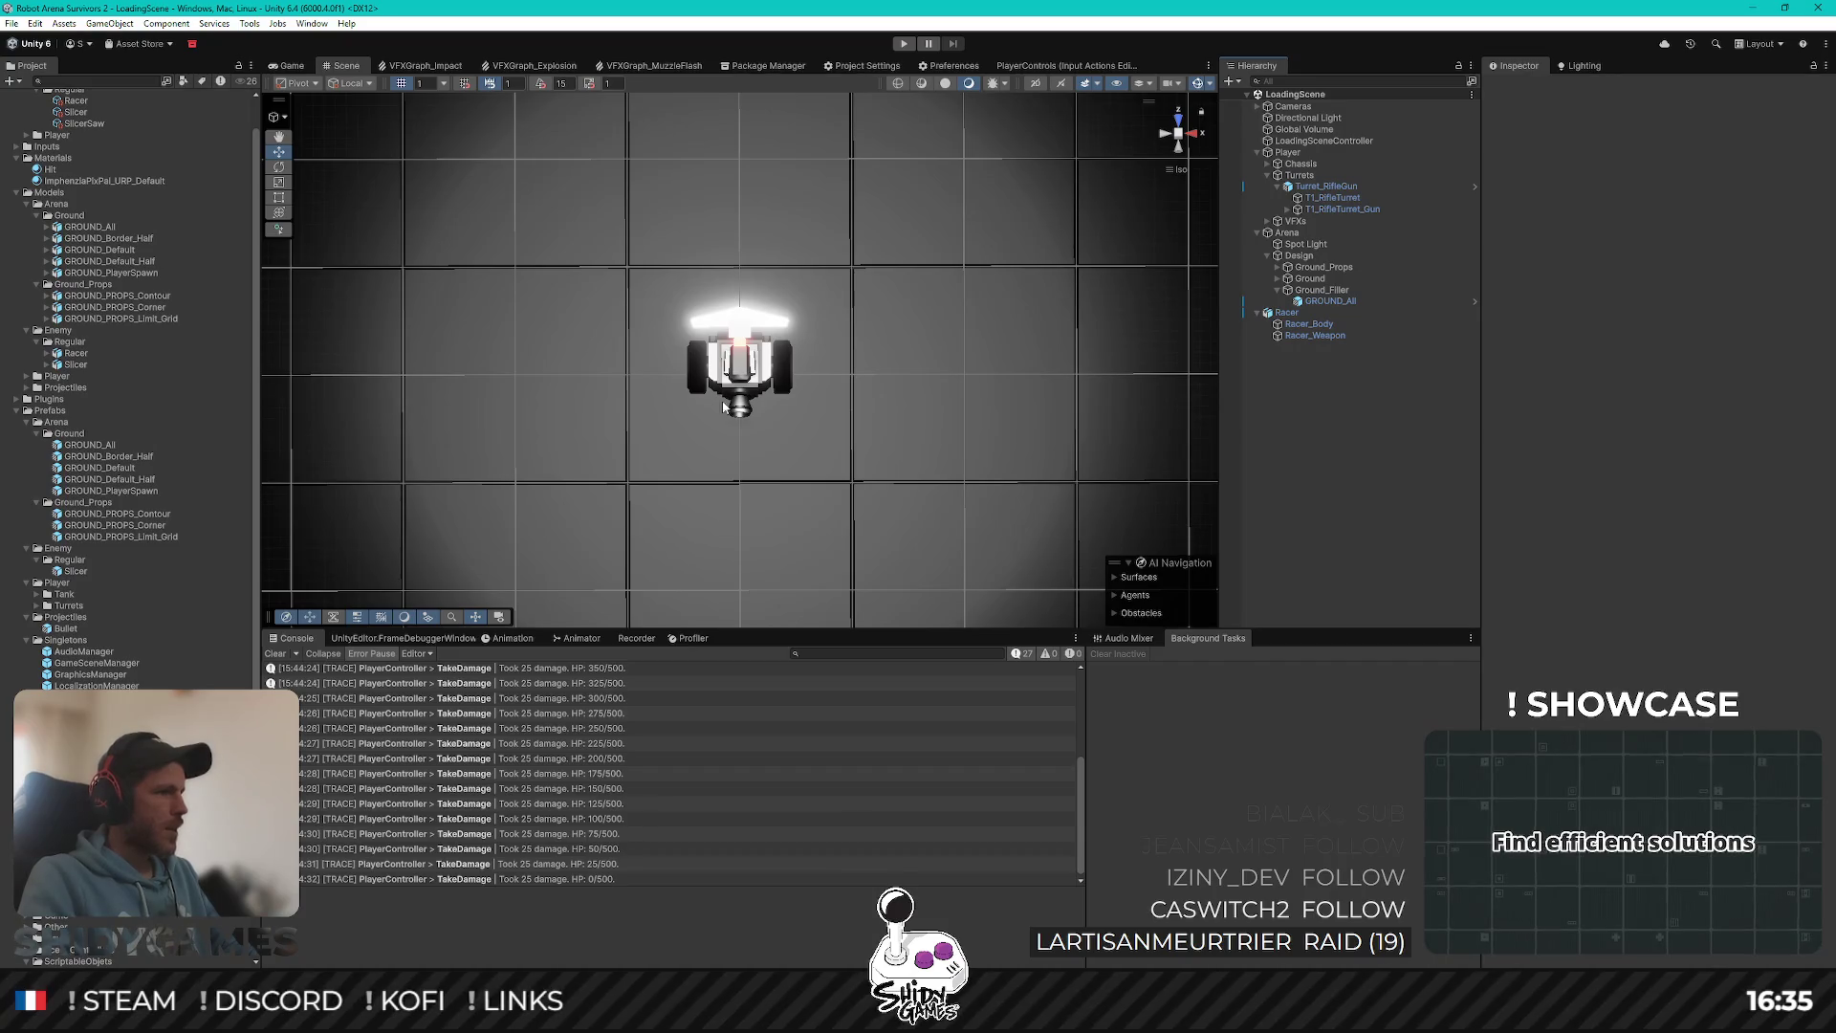
mouse_move(1286, 313)
left_mouse_down()
mouse_move(669, 478)
mouse_move(74, 562)
left_mouse_up()
key("Delete")
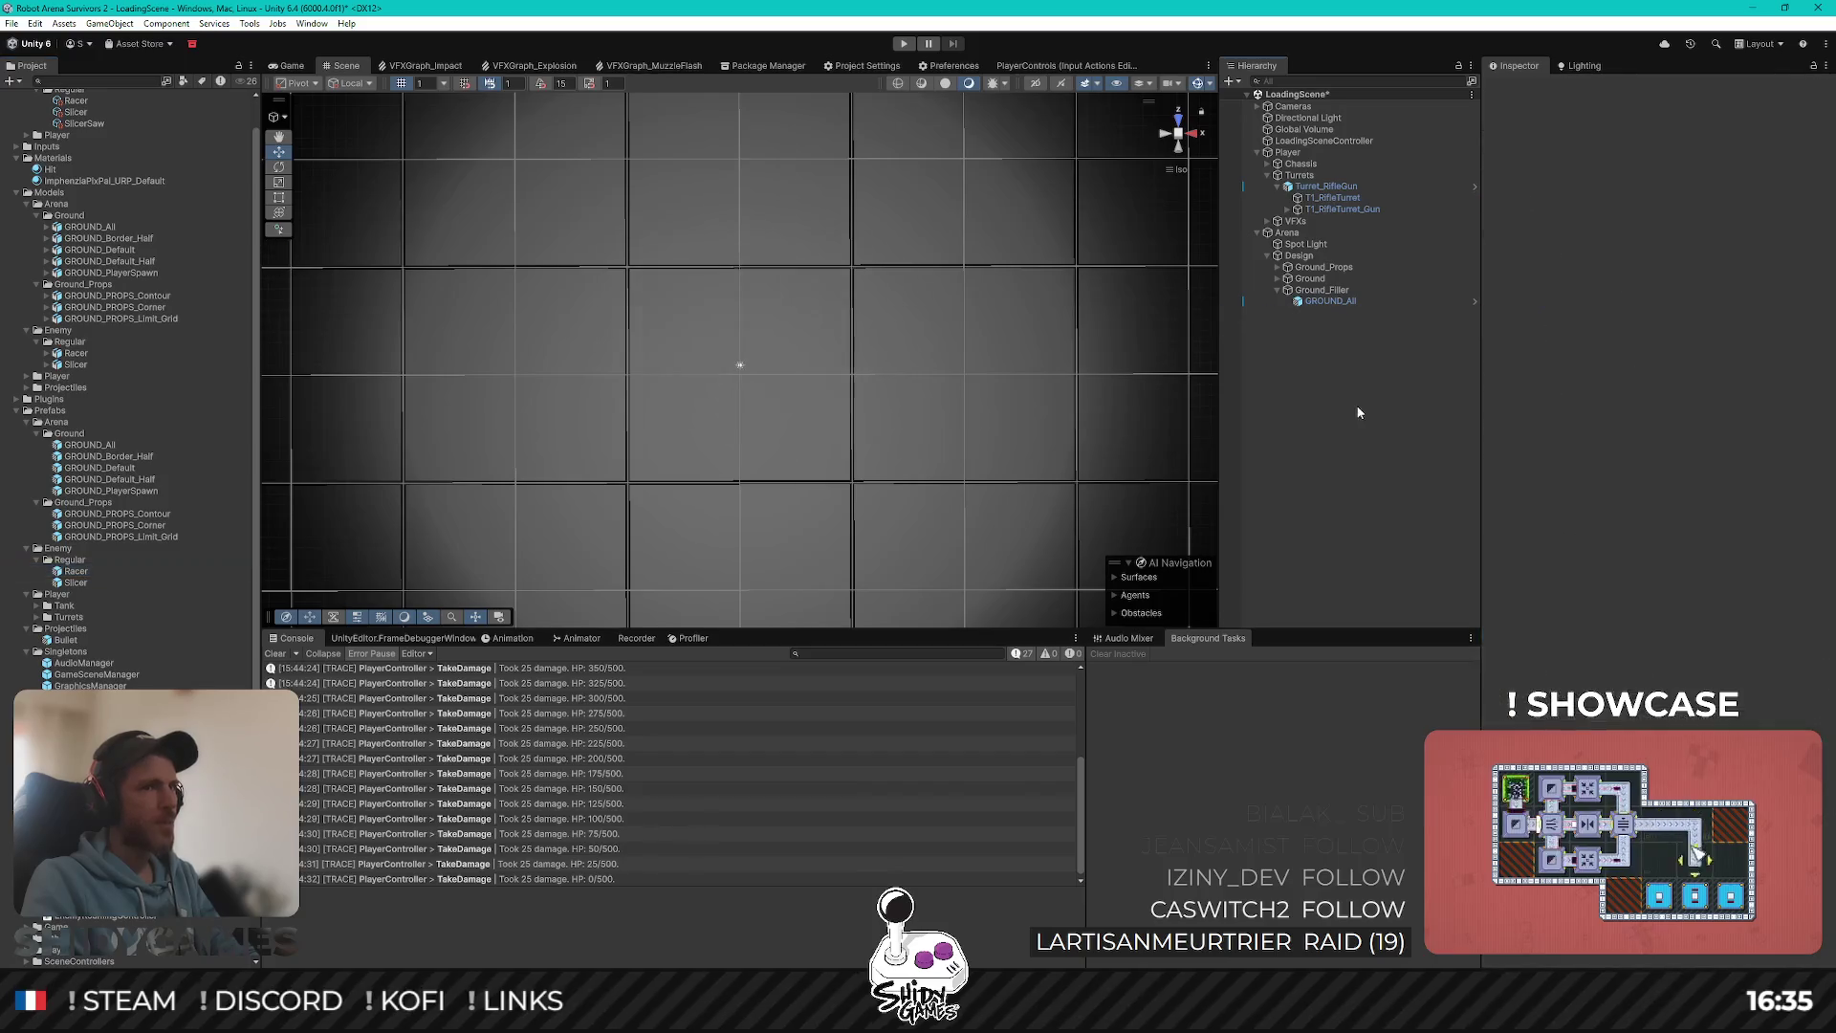
key("ctrl+s")
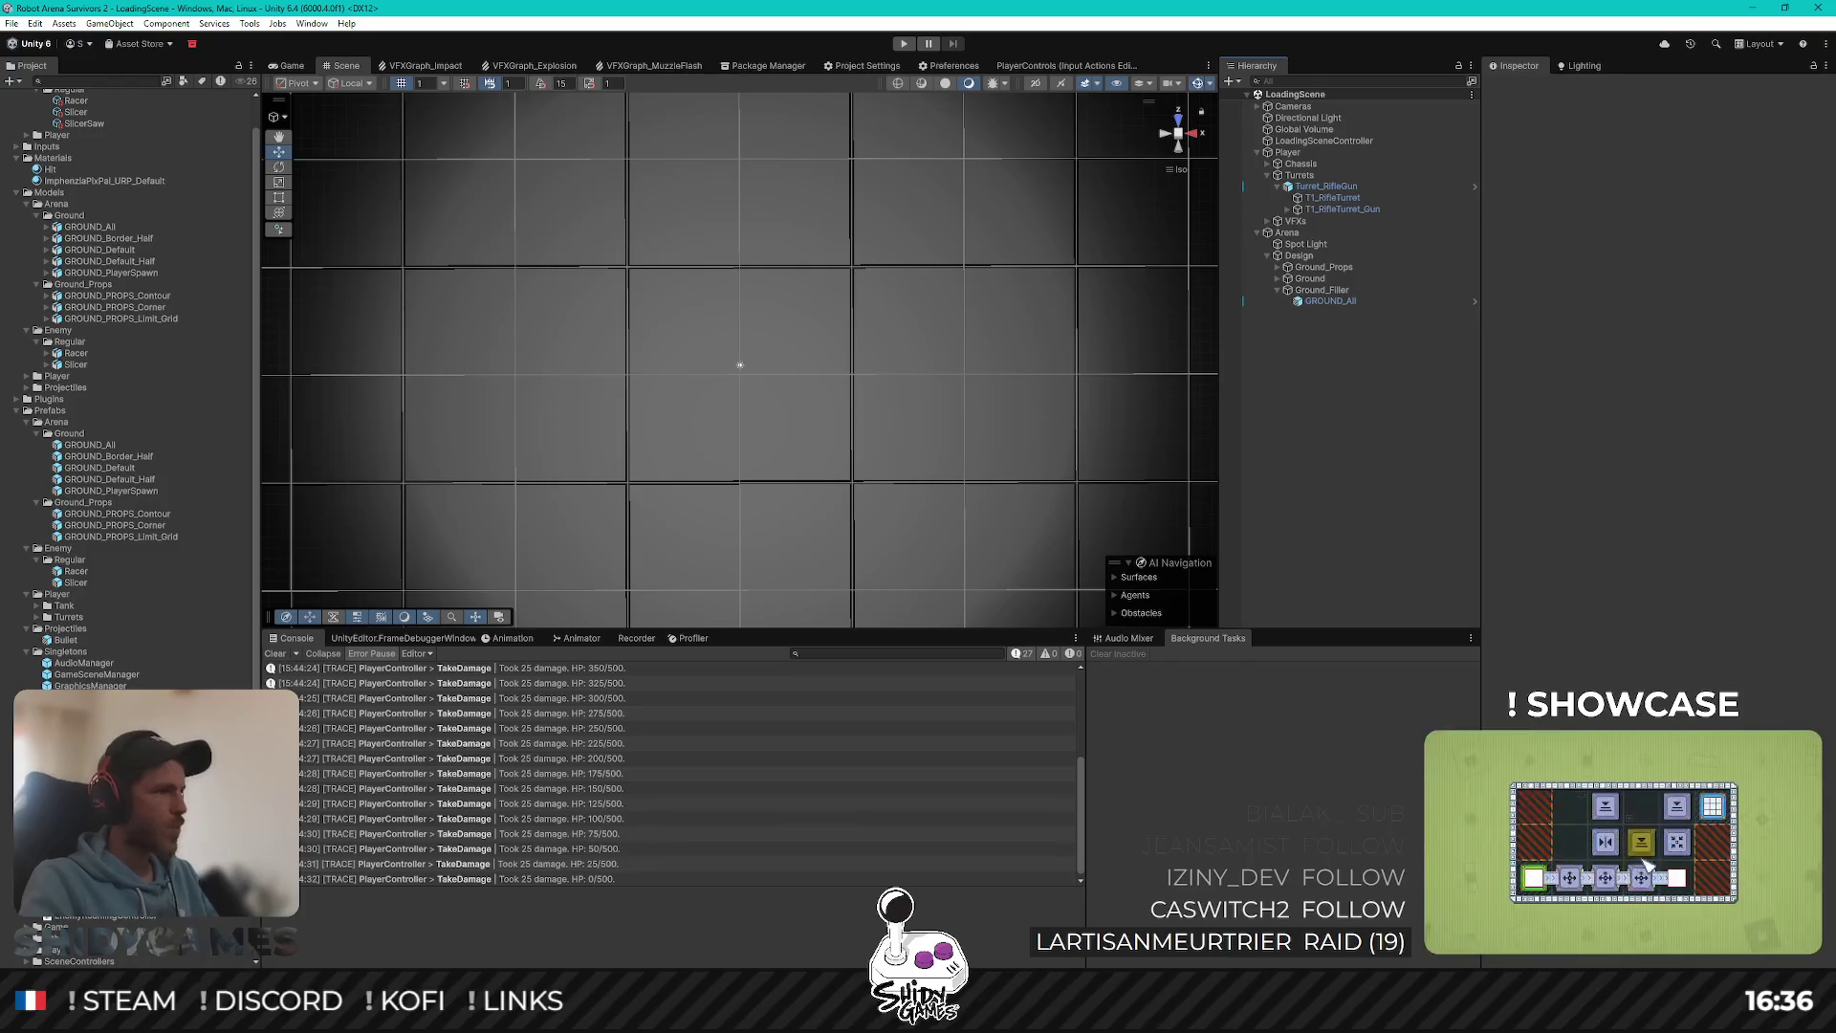
Step: In the PoolingManager prefab, duplicate POOL_Slicer and rename the original POOL_EnemySlicer
double_click(91, 708)
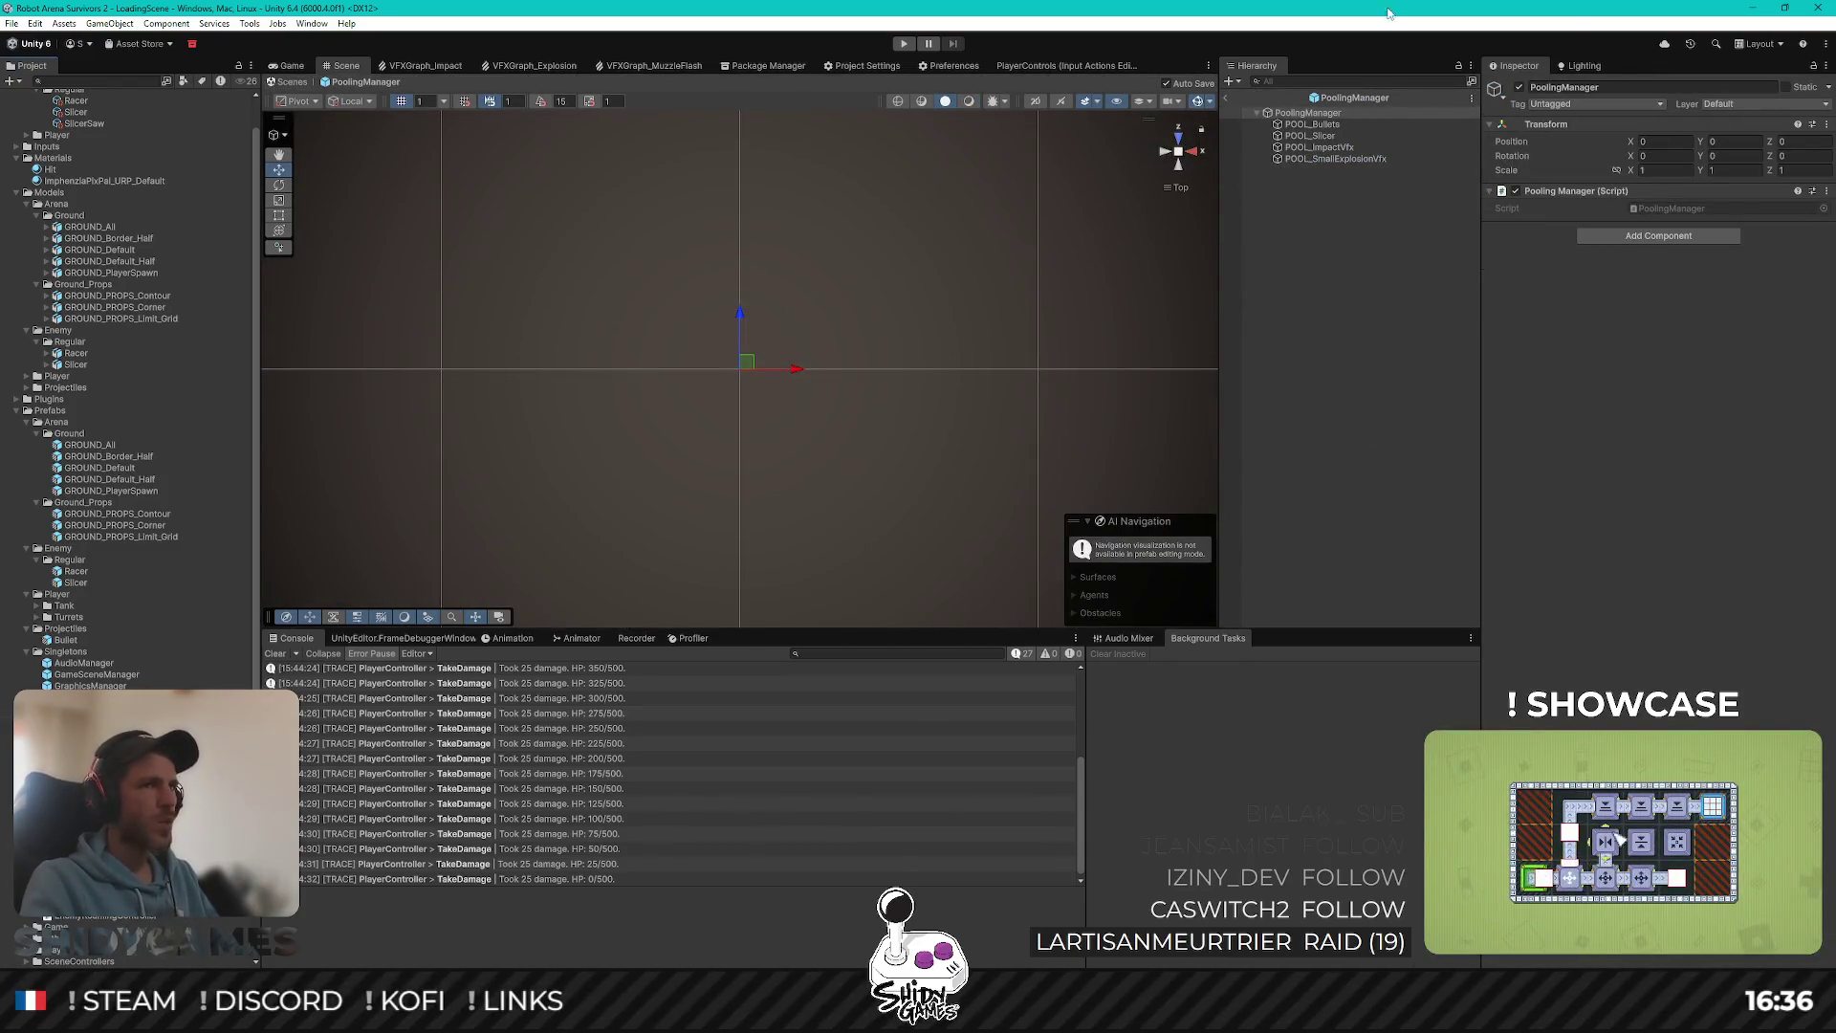
left_click(1327, 136)
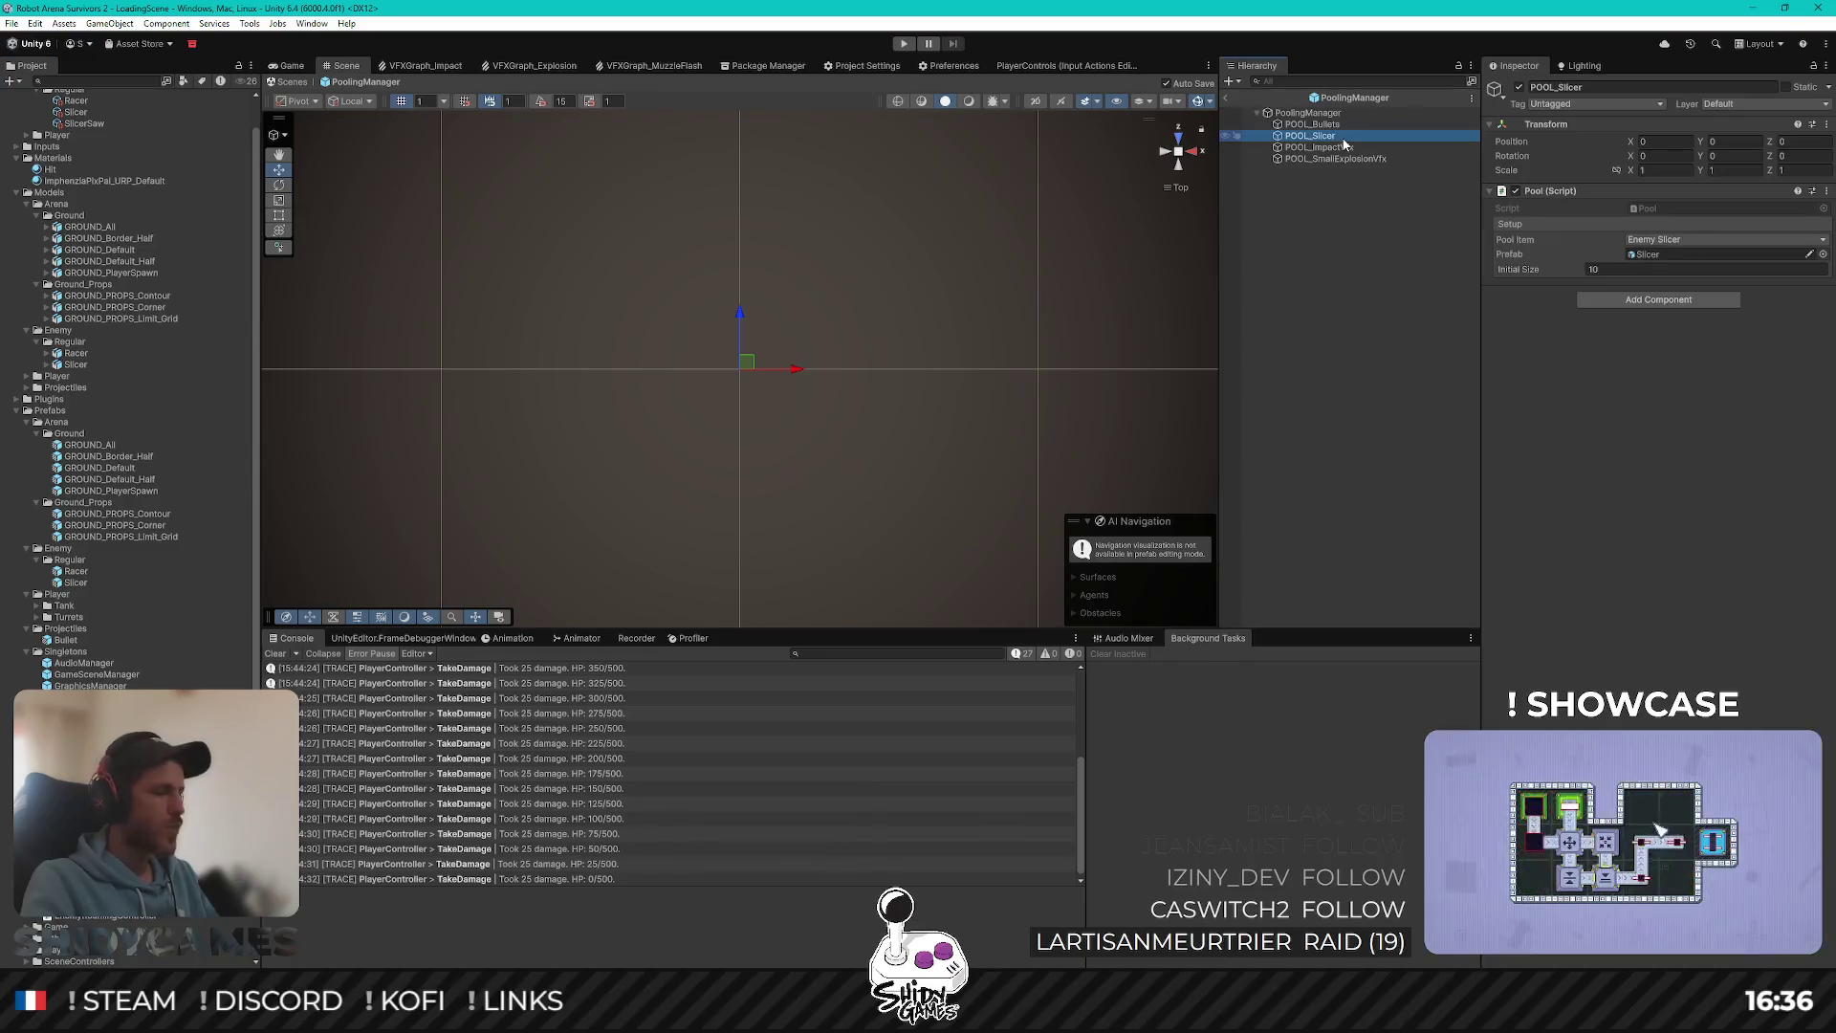
key("ctrl+d")
left_click(1337, 136)
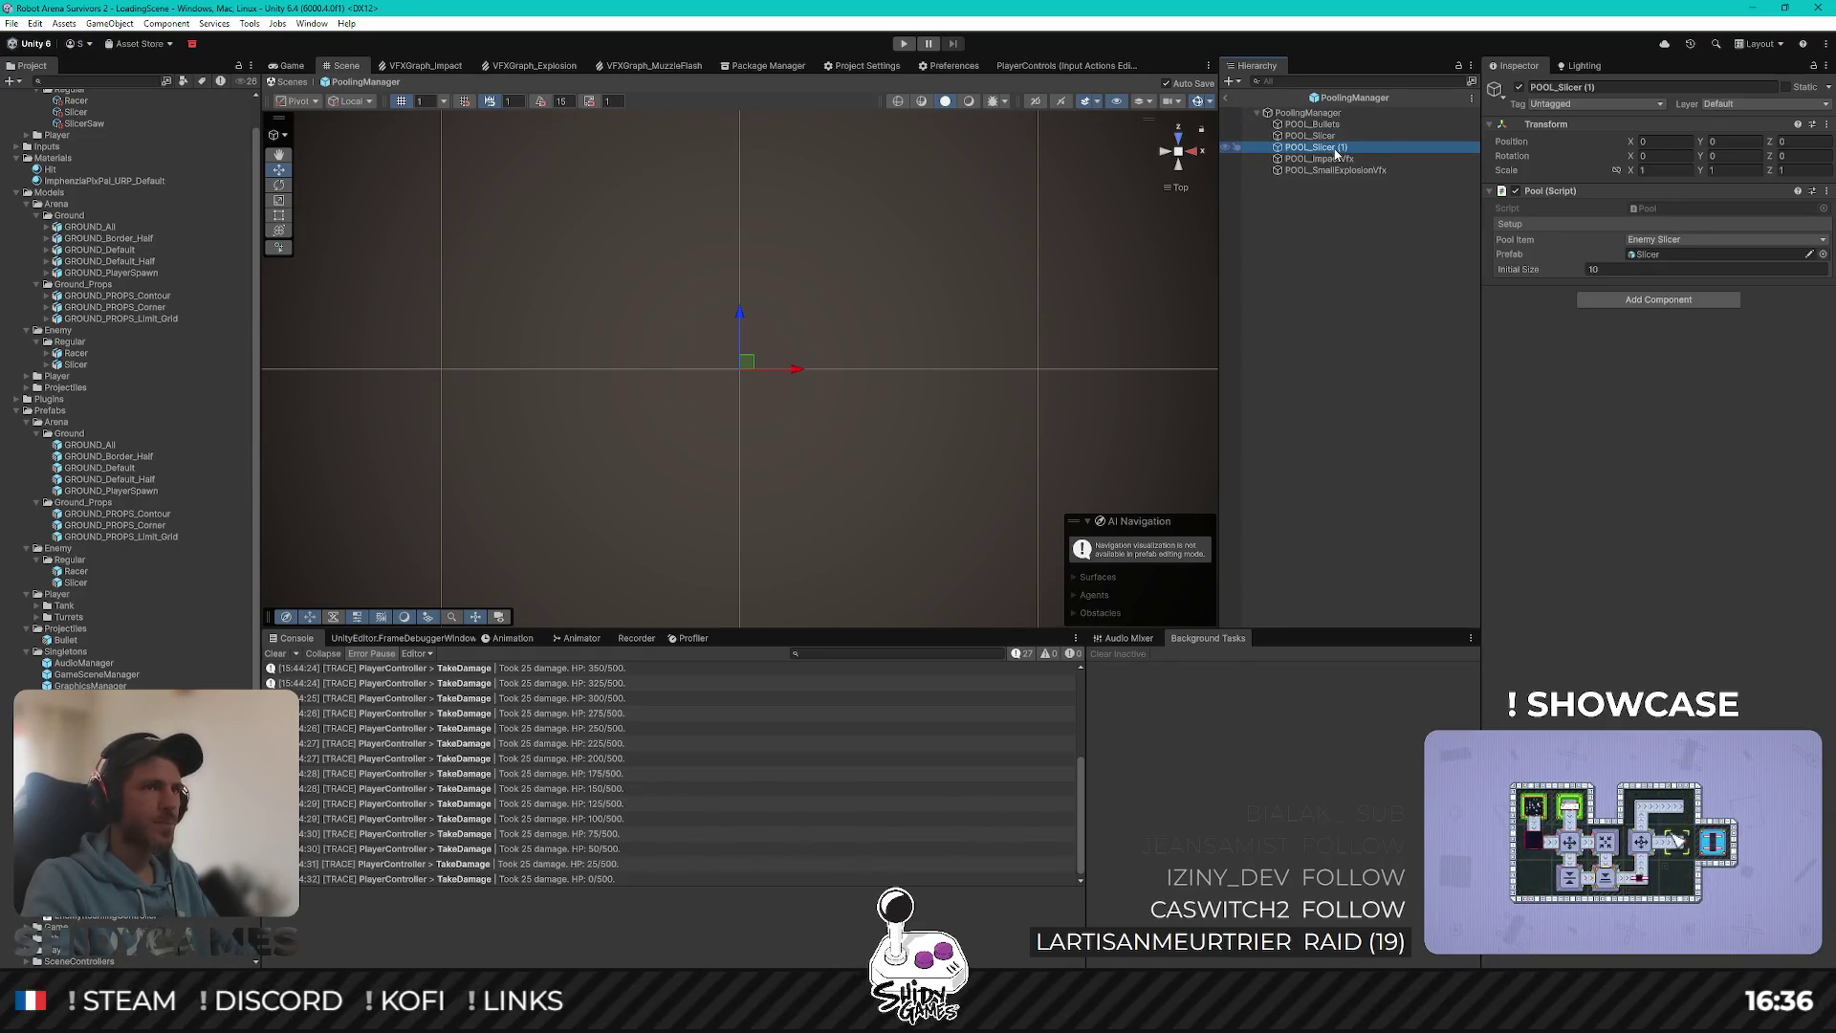
left_click(1337, 136)
left_click(1337, 138)
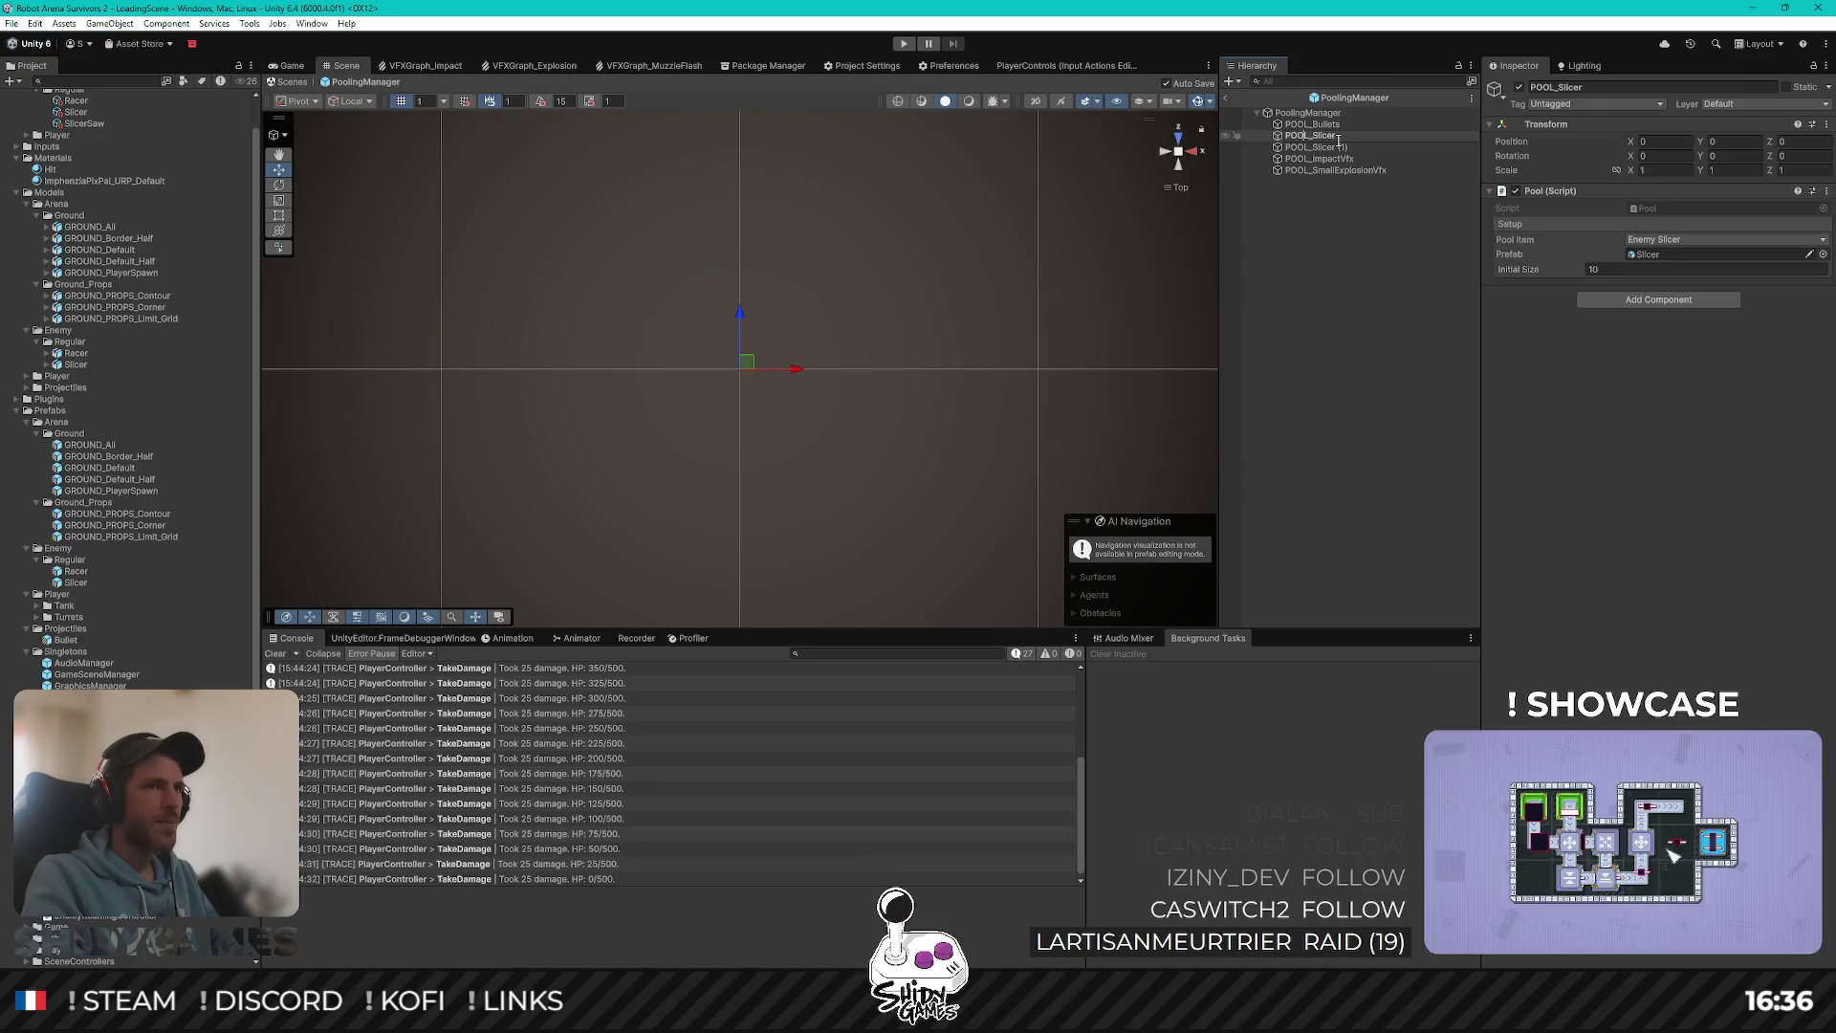
type("Enemy")
key("Return")
Step: Rename the duplicated pool to POOL_EnemyRacer
left_click(1340, 147)
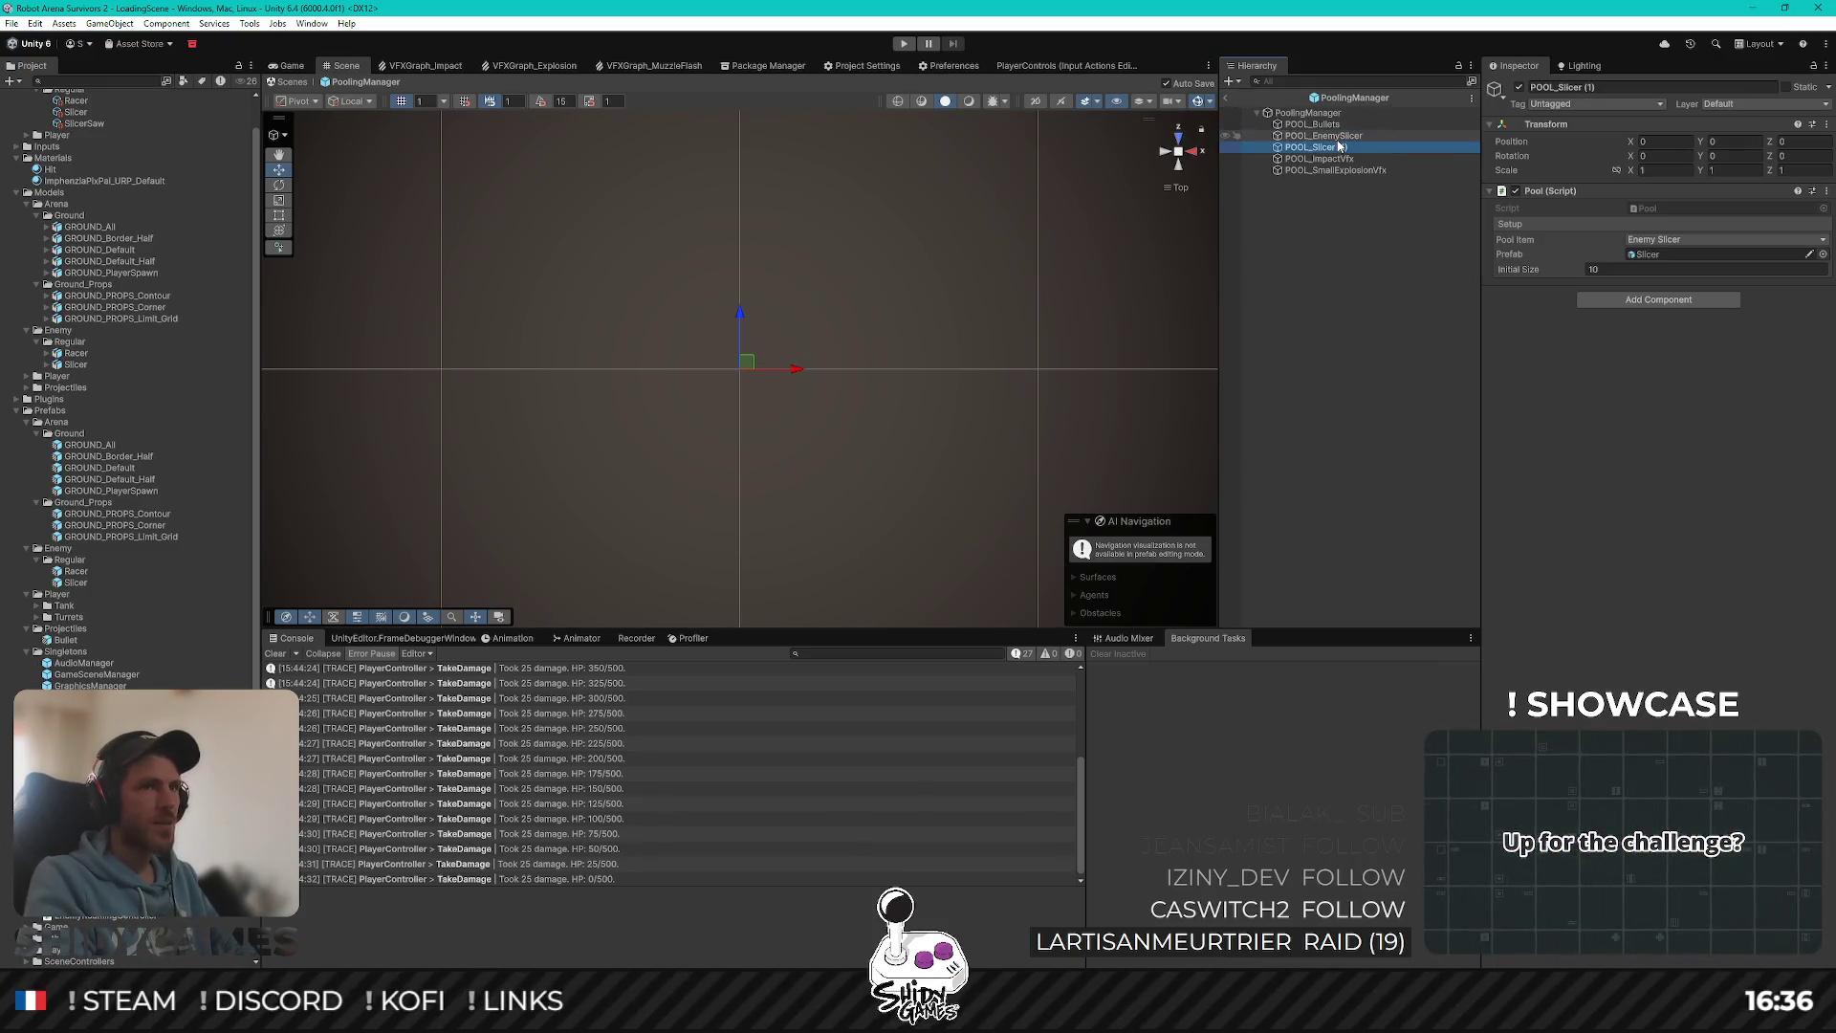
left_click(1339, 145)
key("BackSpace")
key("BackSpace")
key("BackSpace")
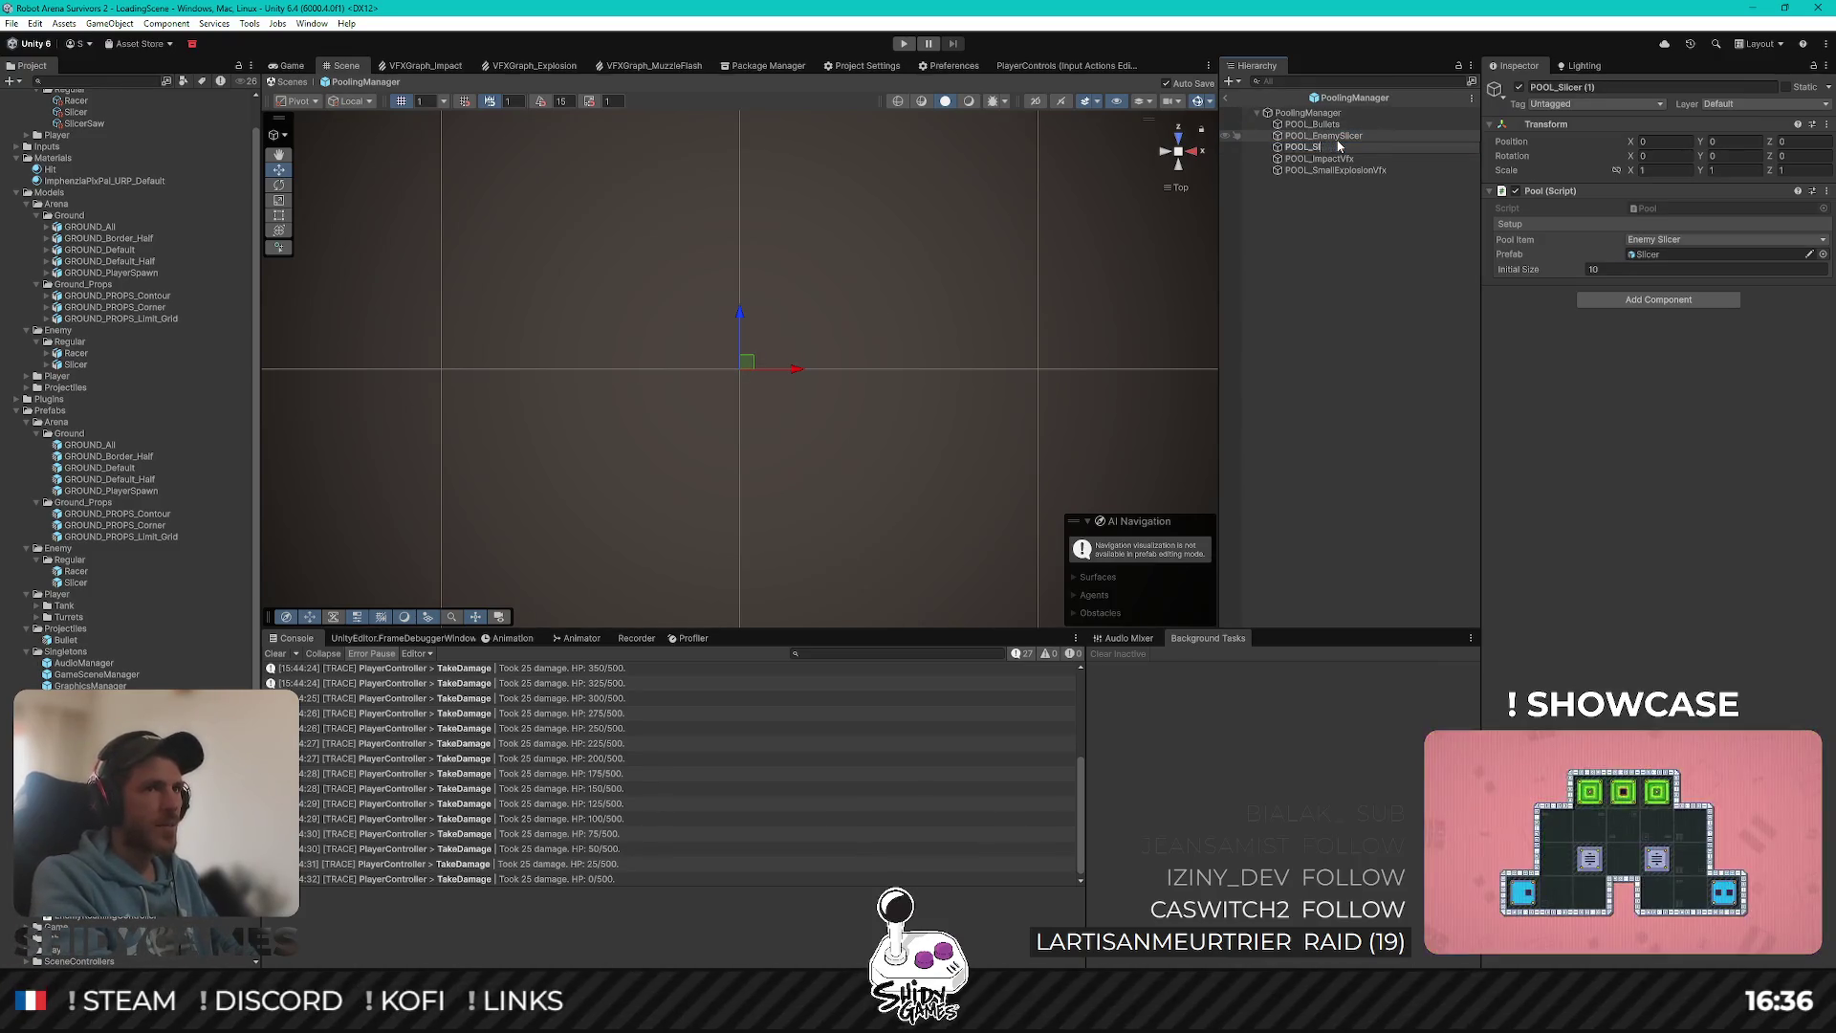
key("BackSpace")
type("EnemyRac")
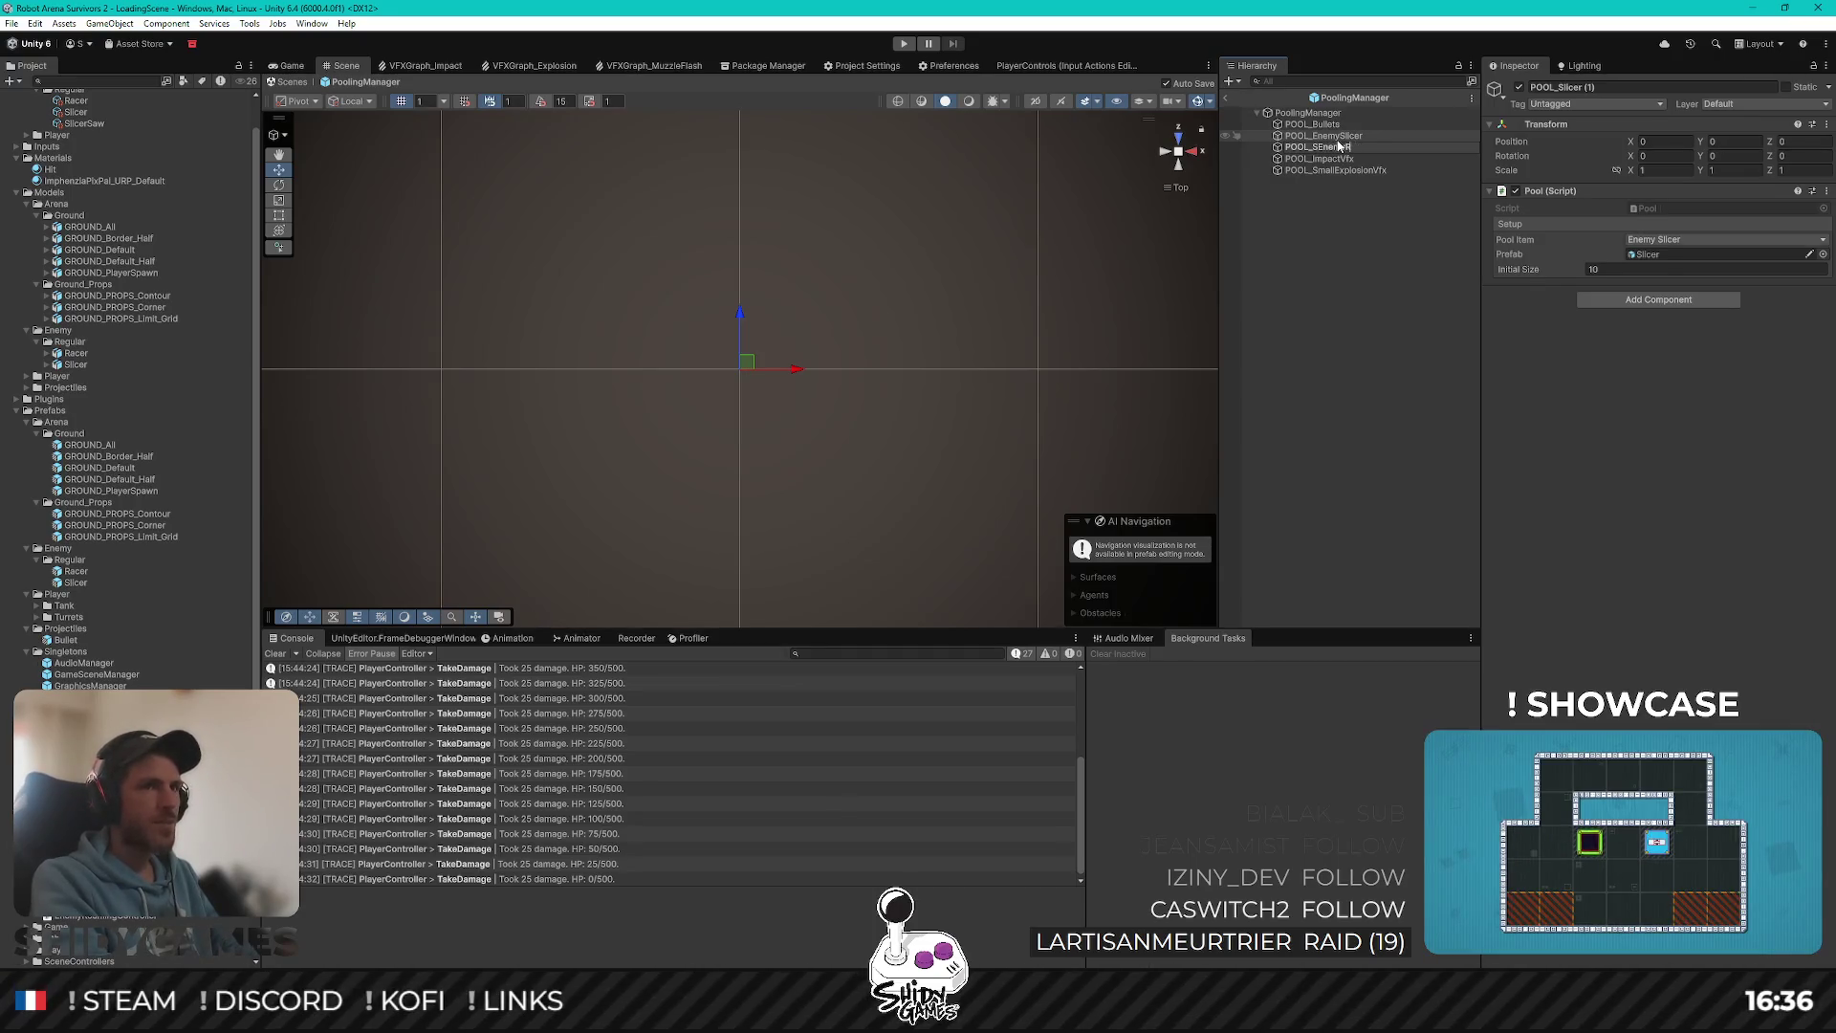
key("BackSpace")
key("BackSpace")
key("BackSpace")
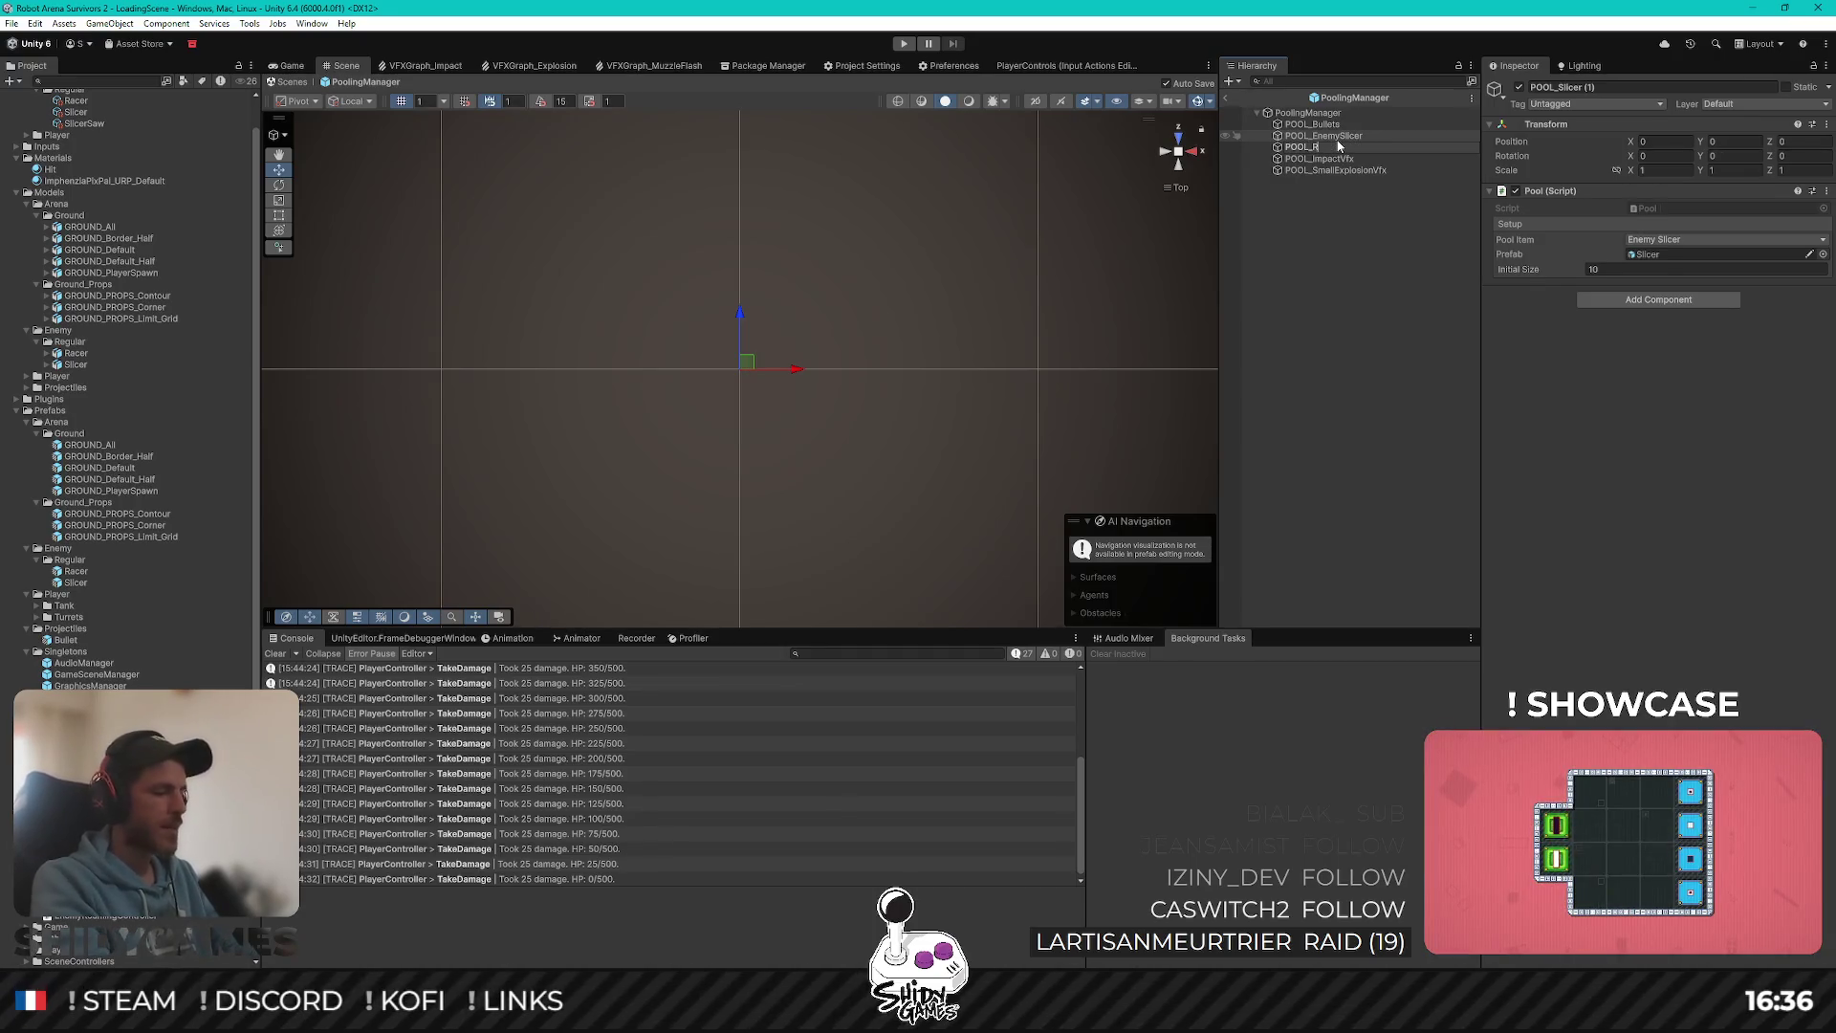
type("nemyRacer")
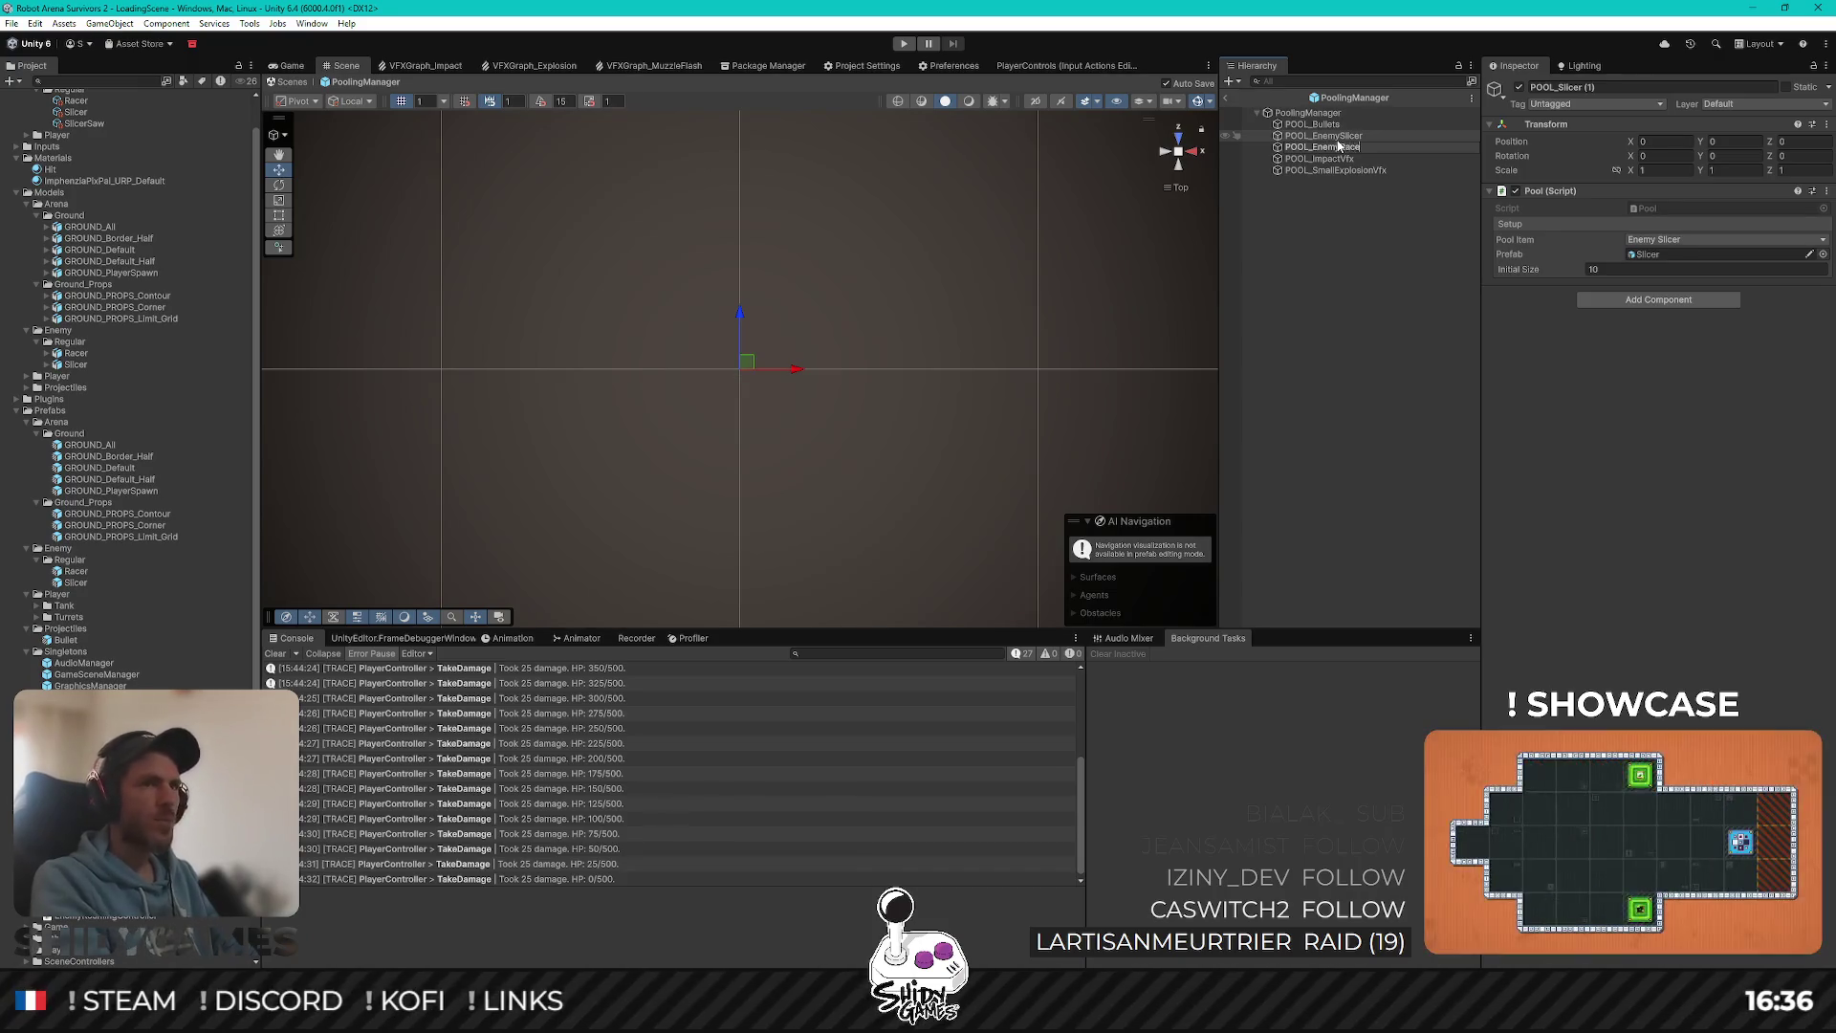
key("Return")
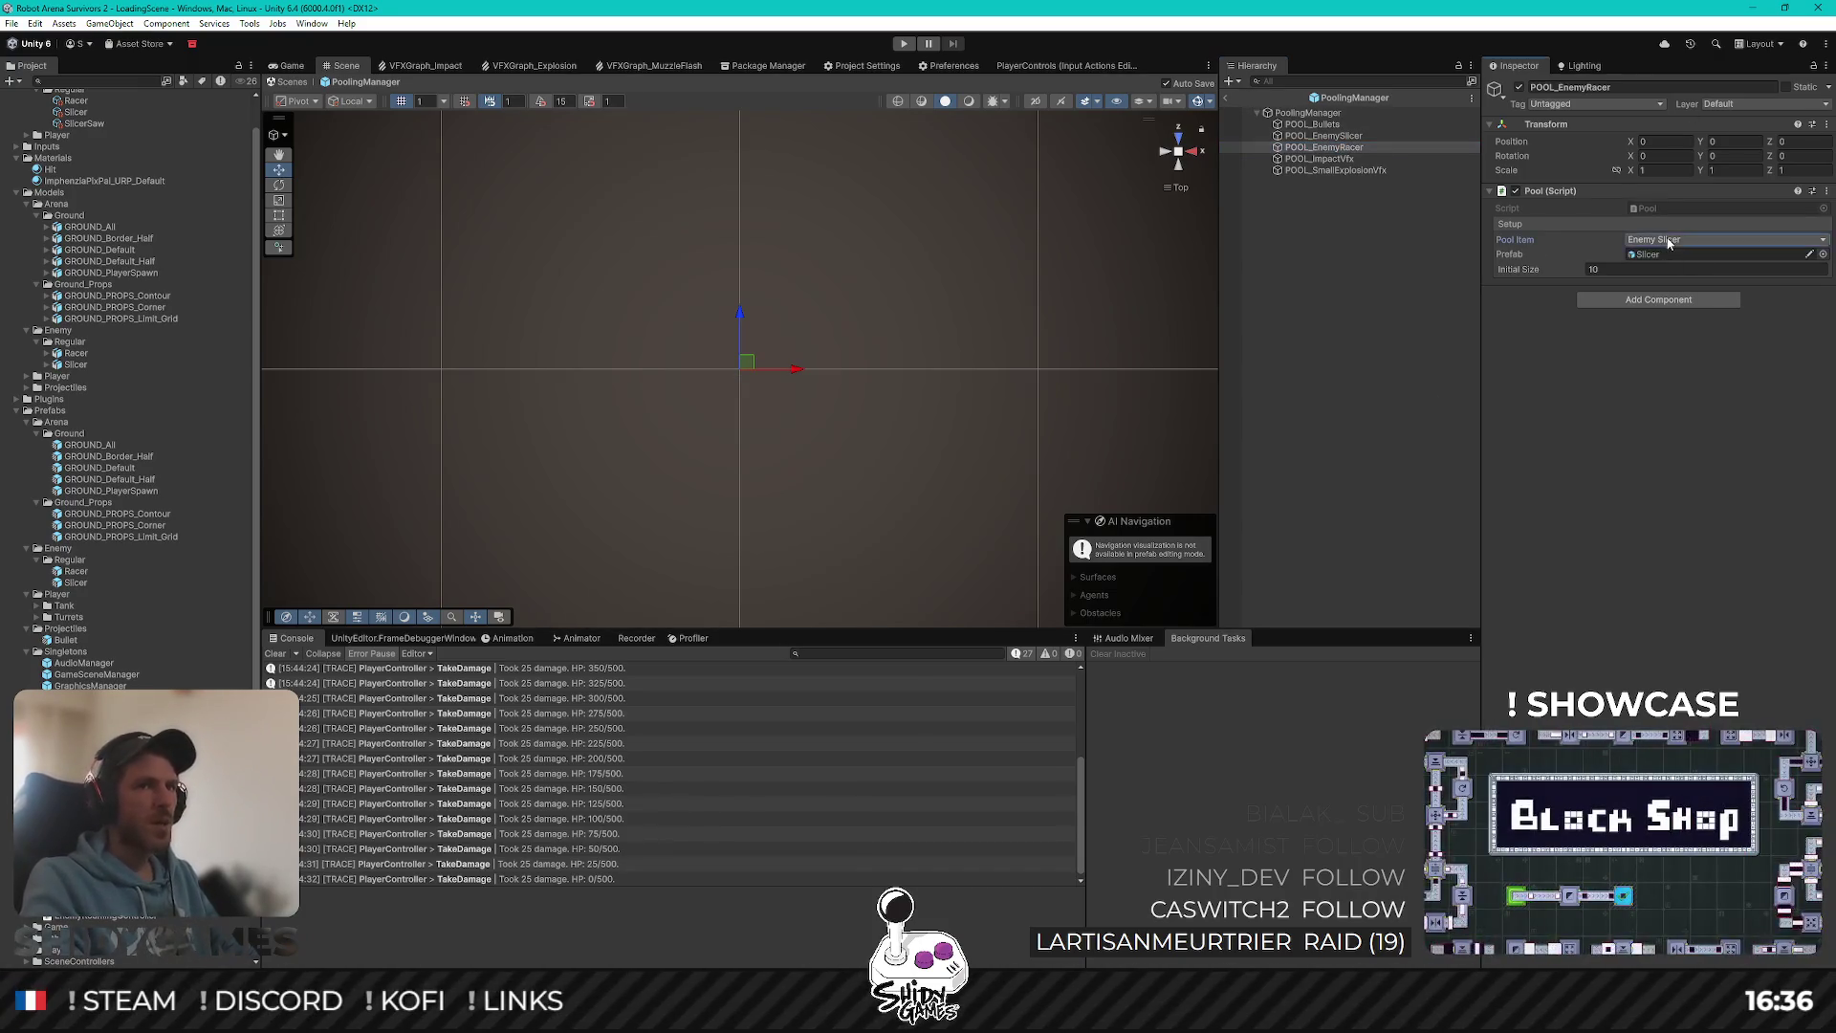
Step: Check the pool item list, leaving Enemy Slicer, and switch to Enums.cs in Rider
left_click(1668, 240)
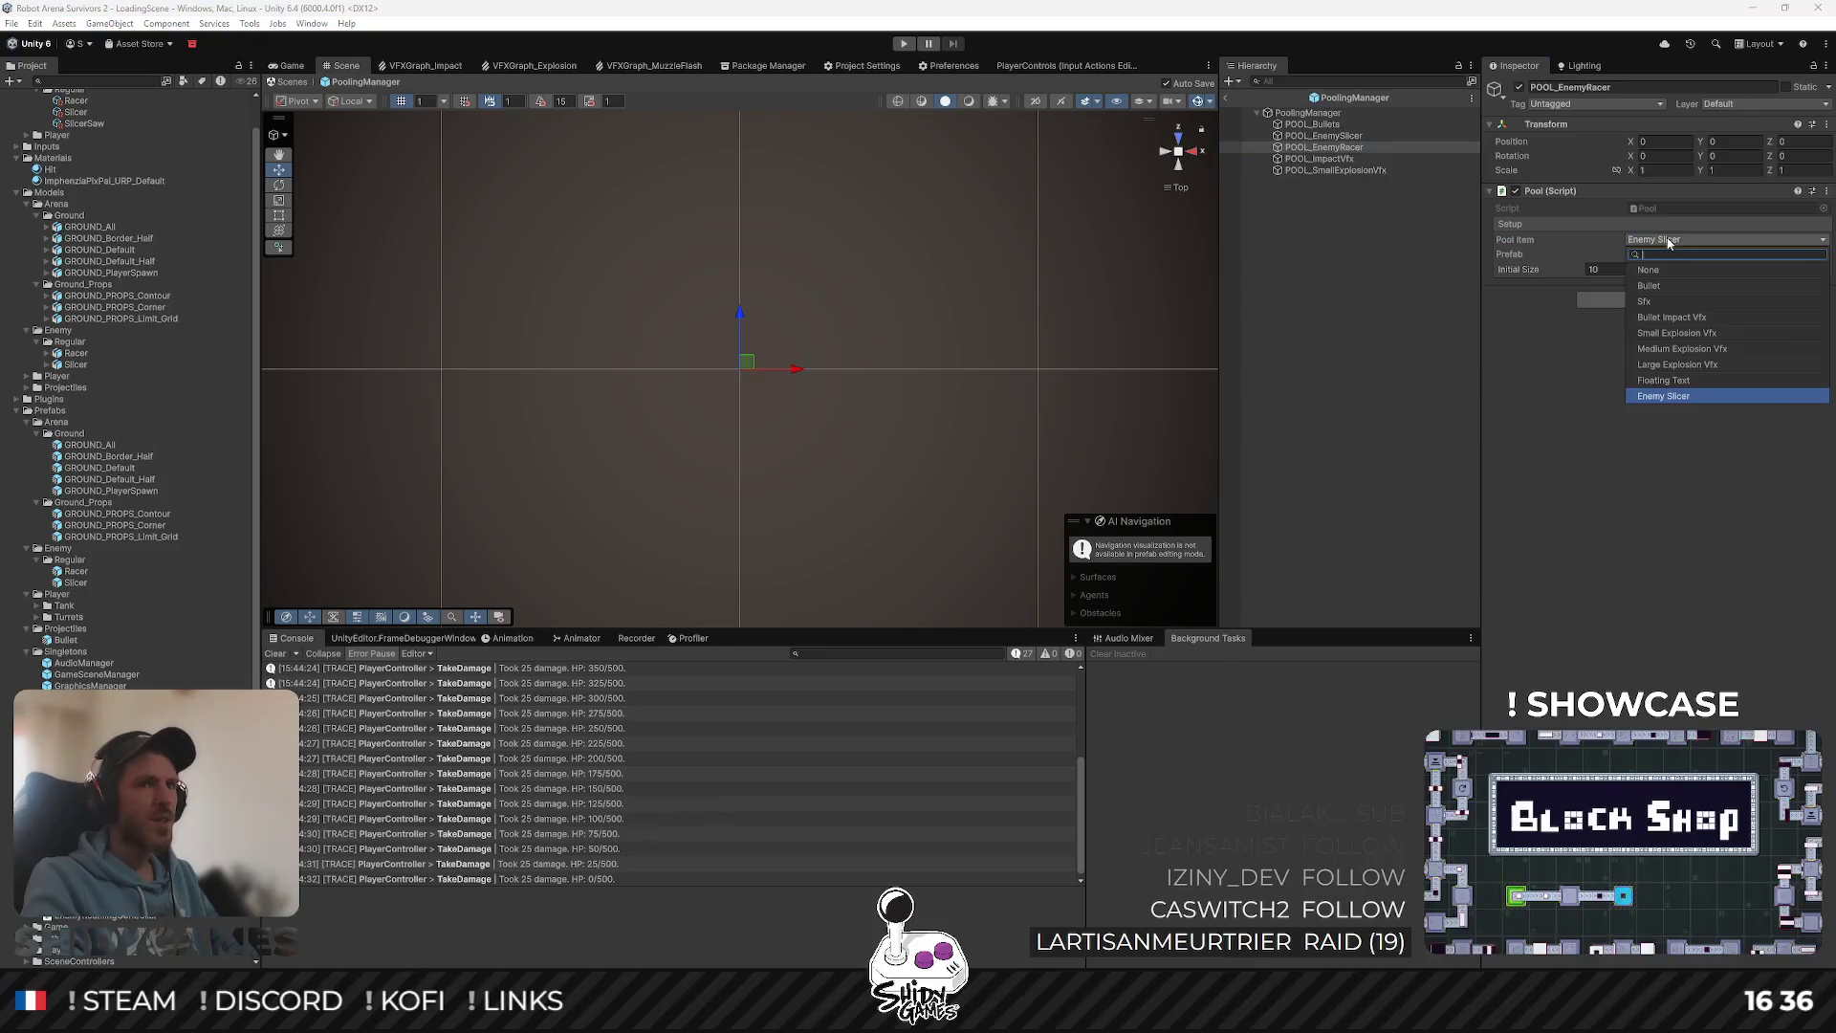
left_click(1675, 406)
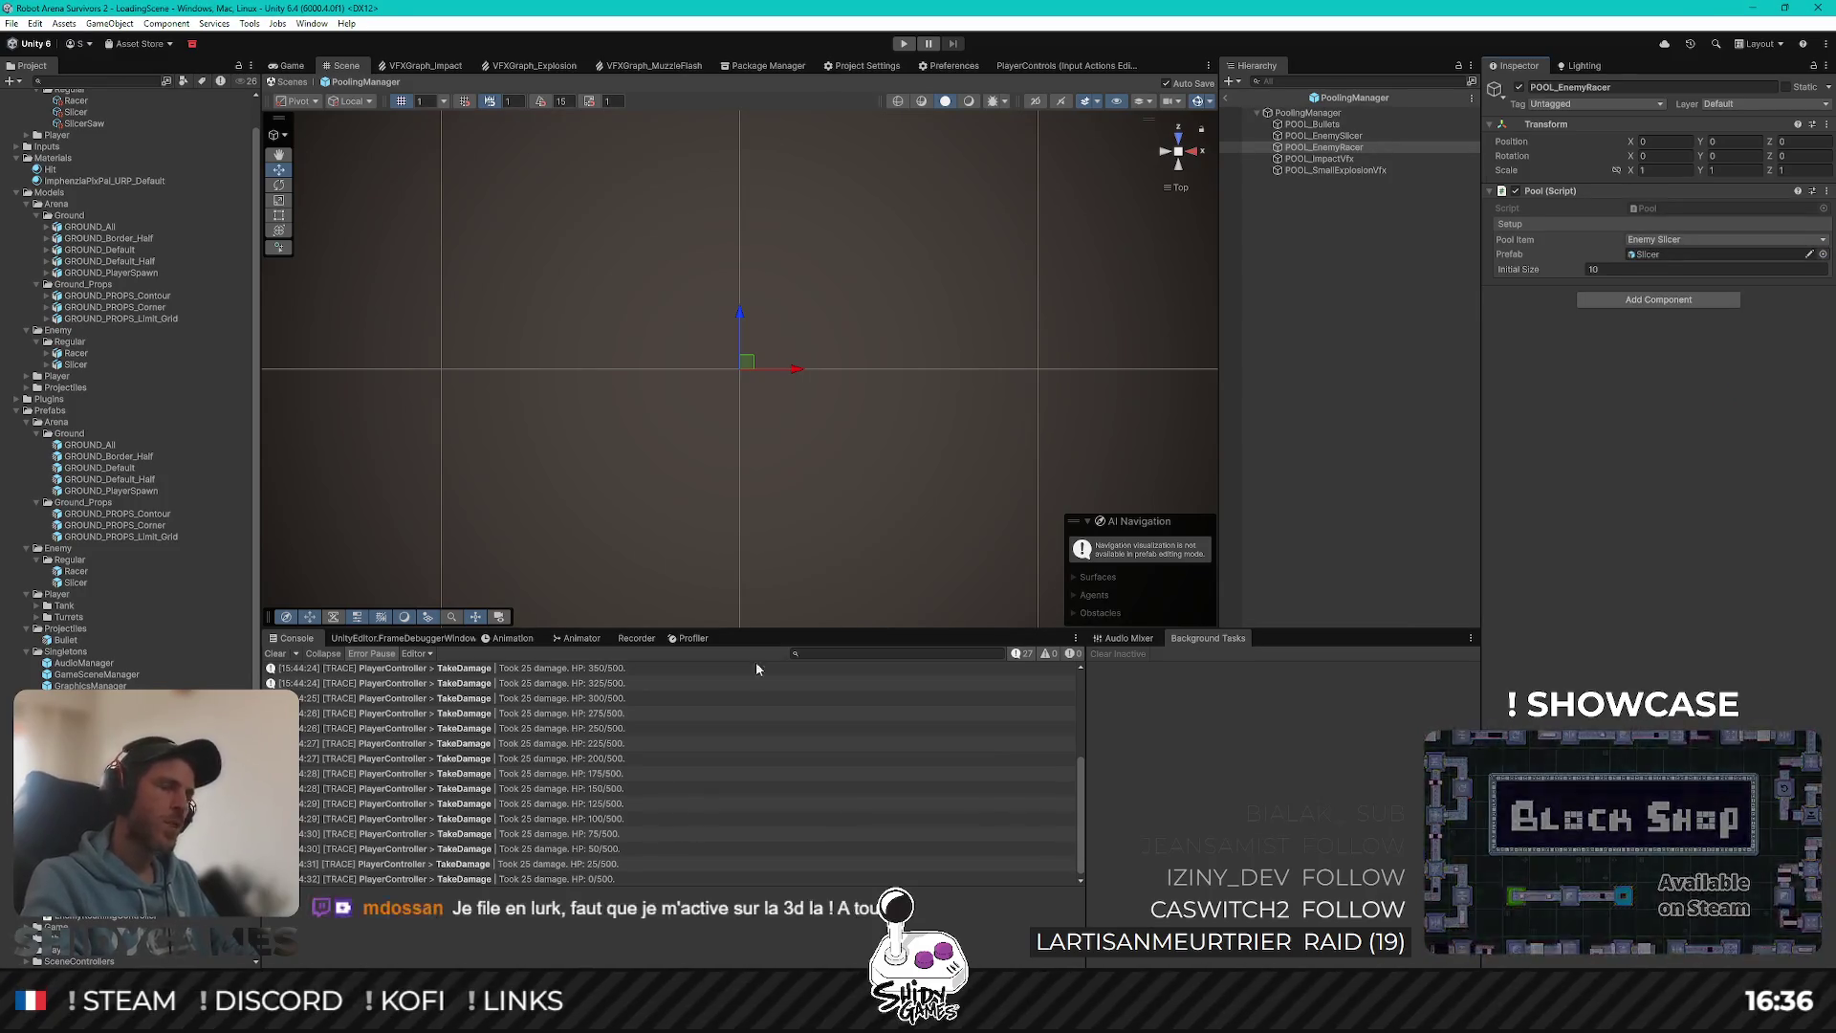
key("alt+Tab")
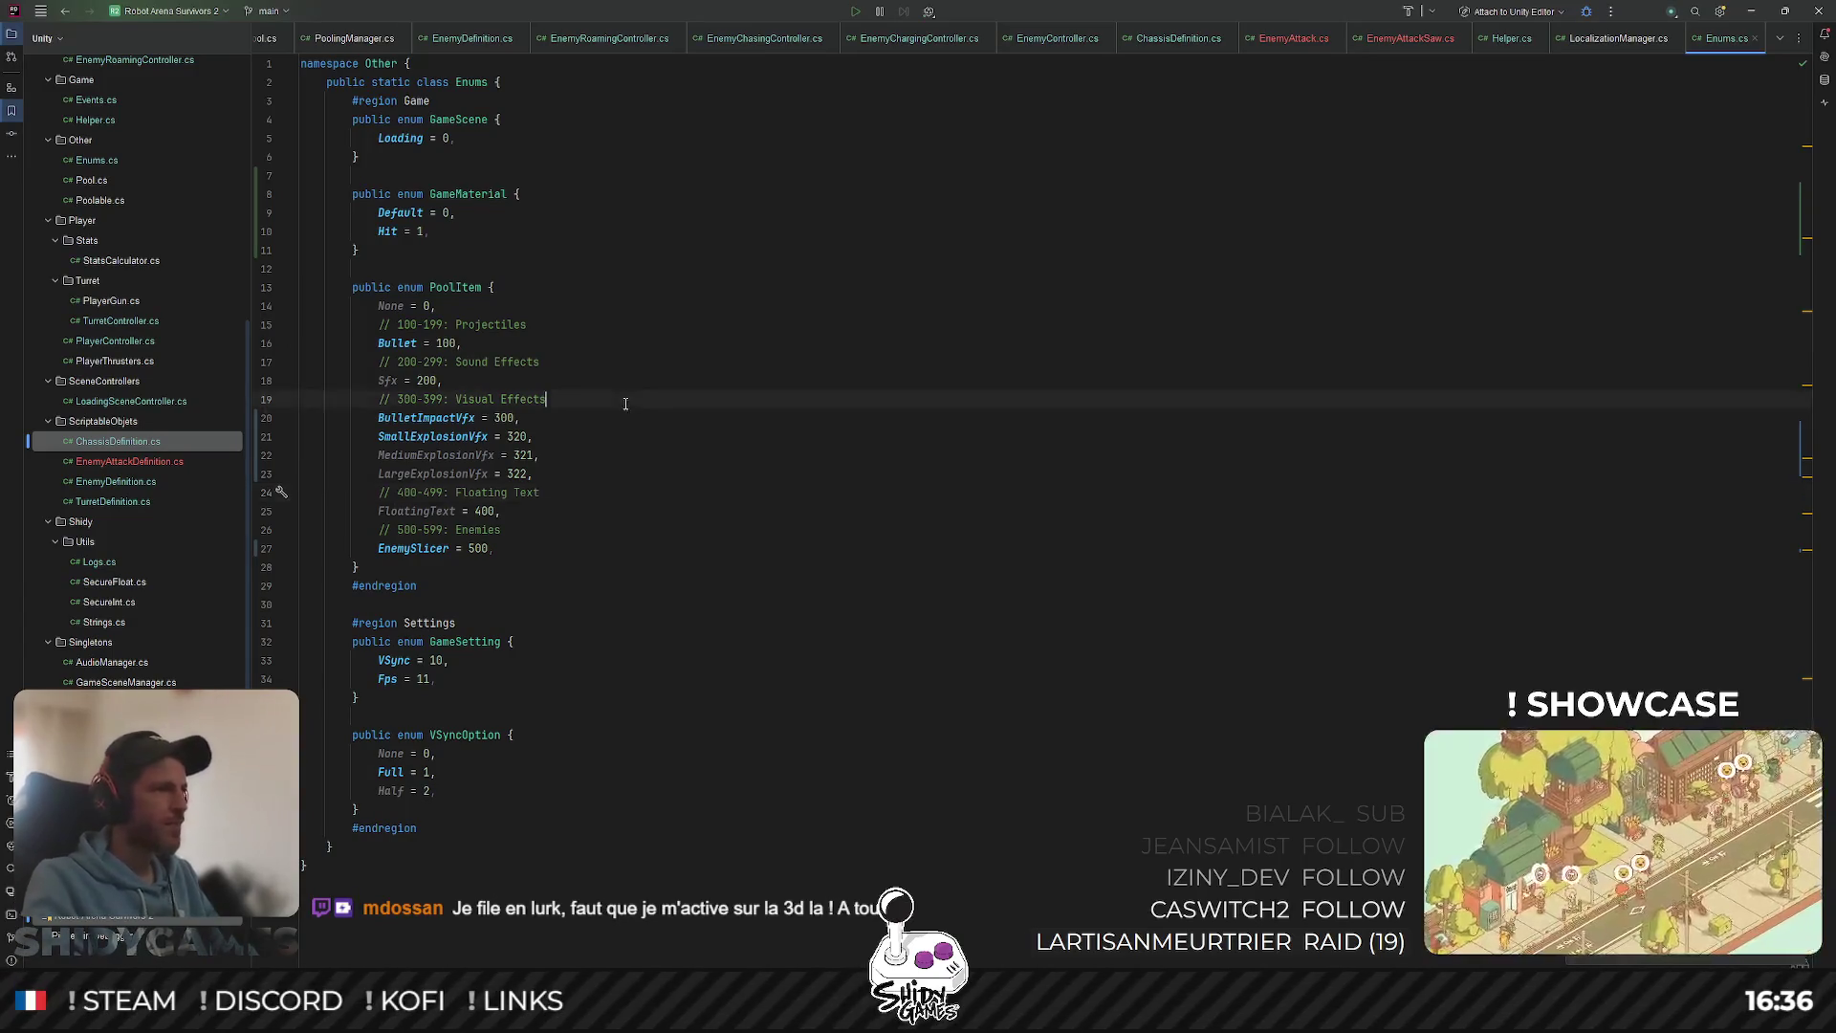
Step: Add EnemyRacer = 501 below EnemySlicer = 500 in the PoolItem enum, then return to Unity
key("Return")
type("Enemy")
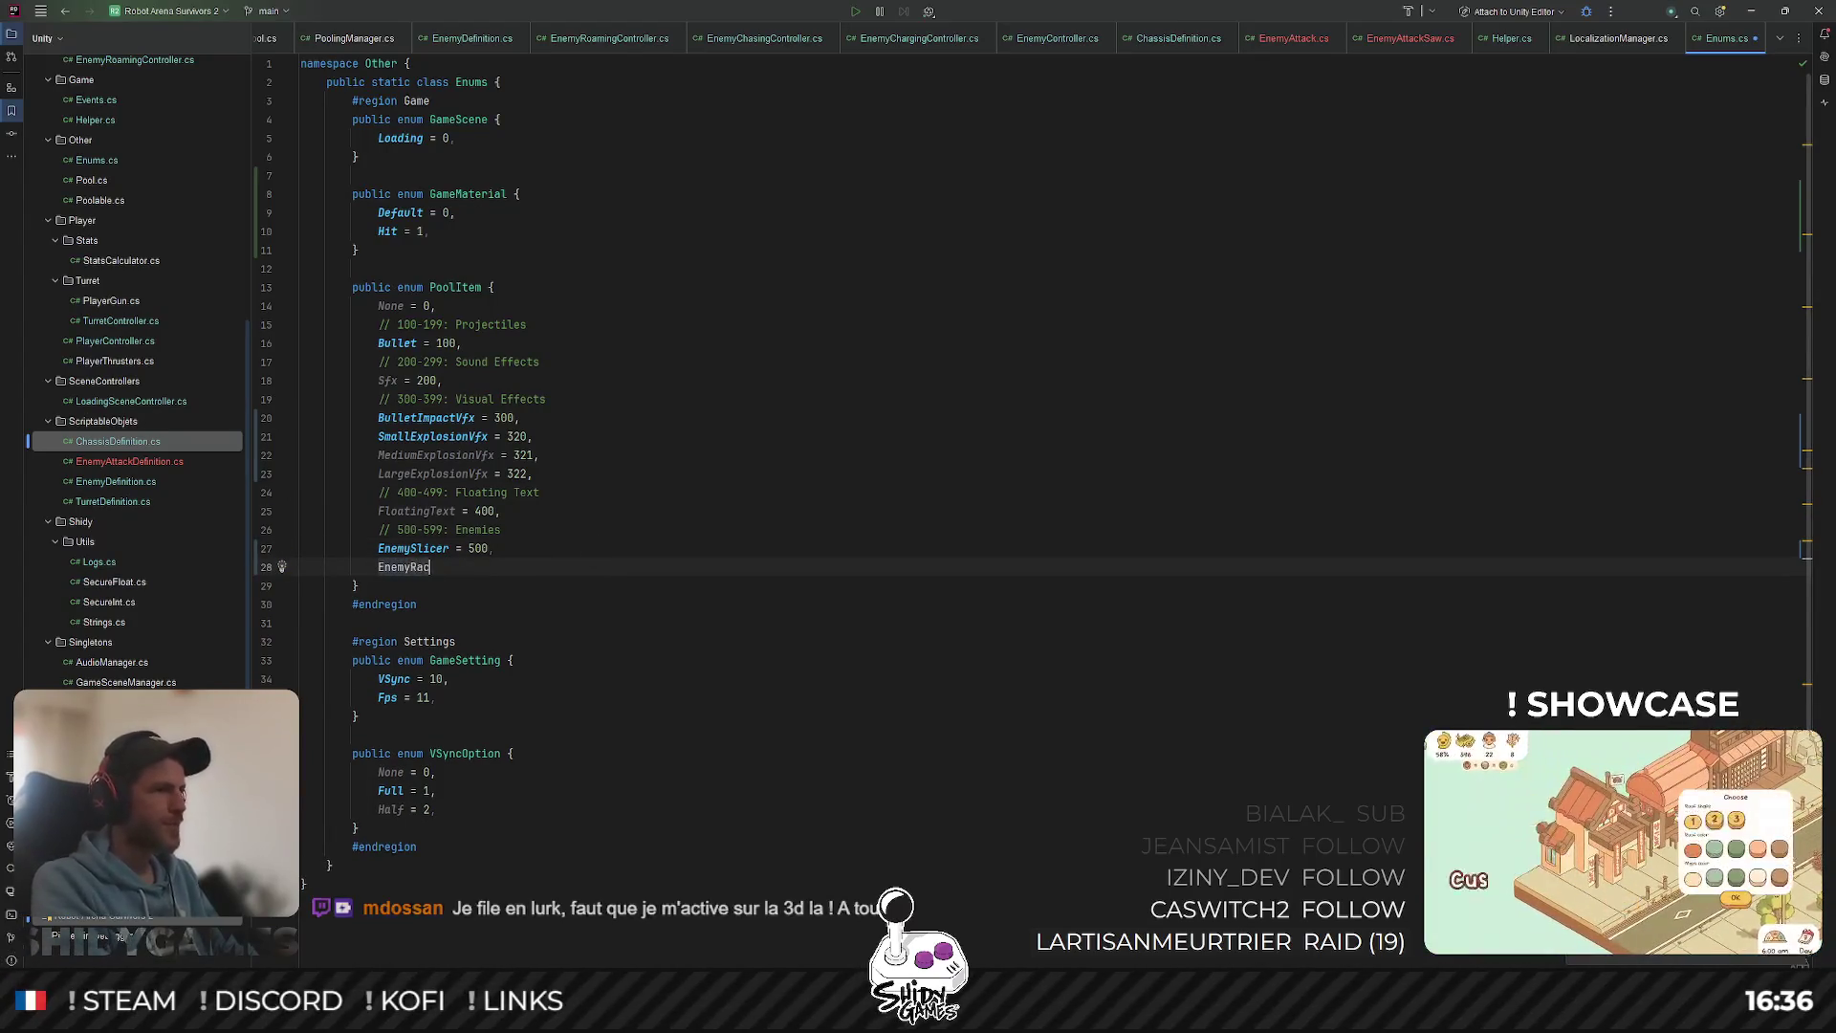
type("Racer = 501")
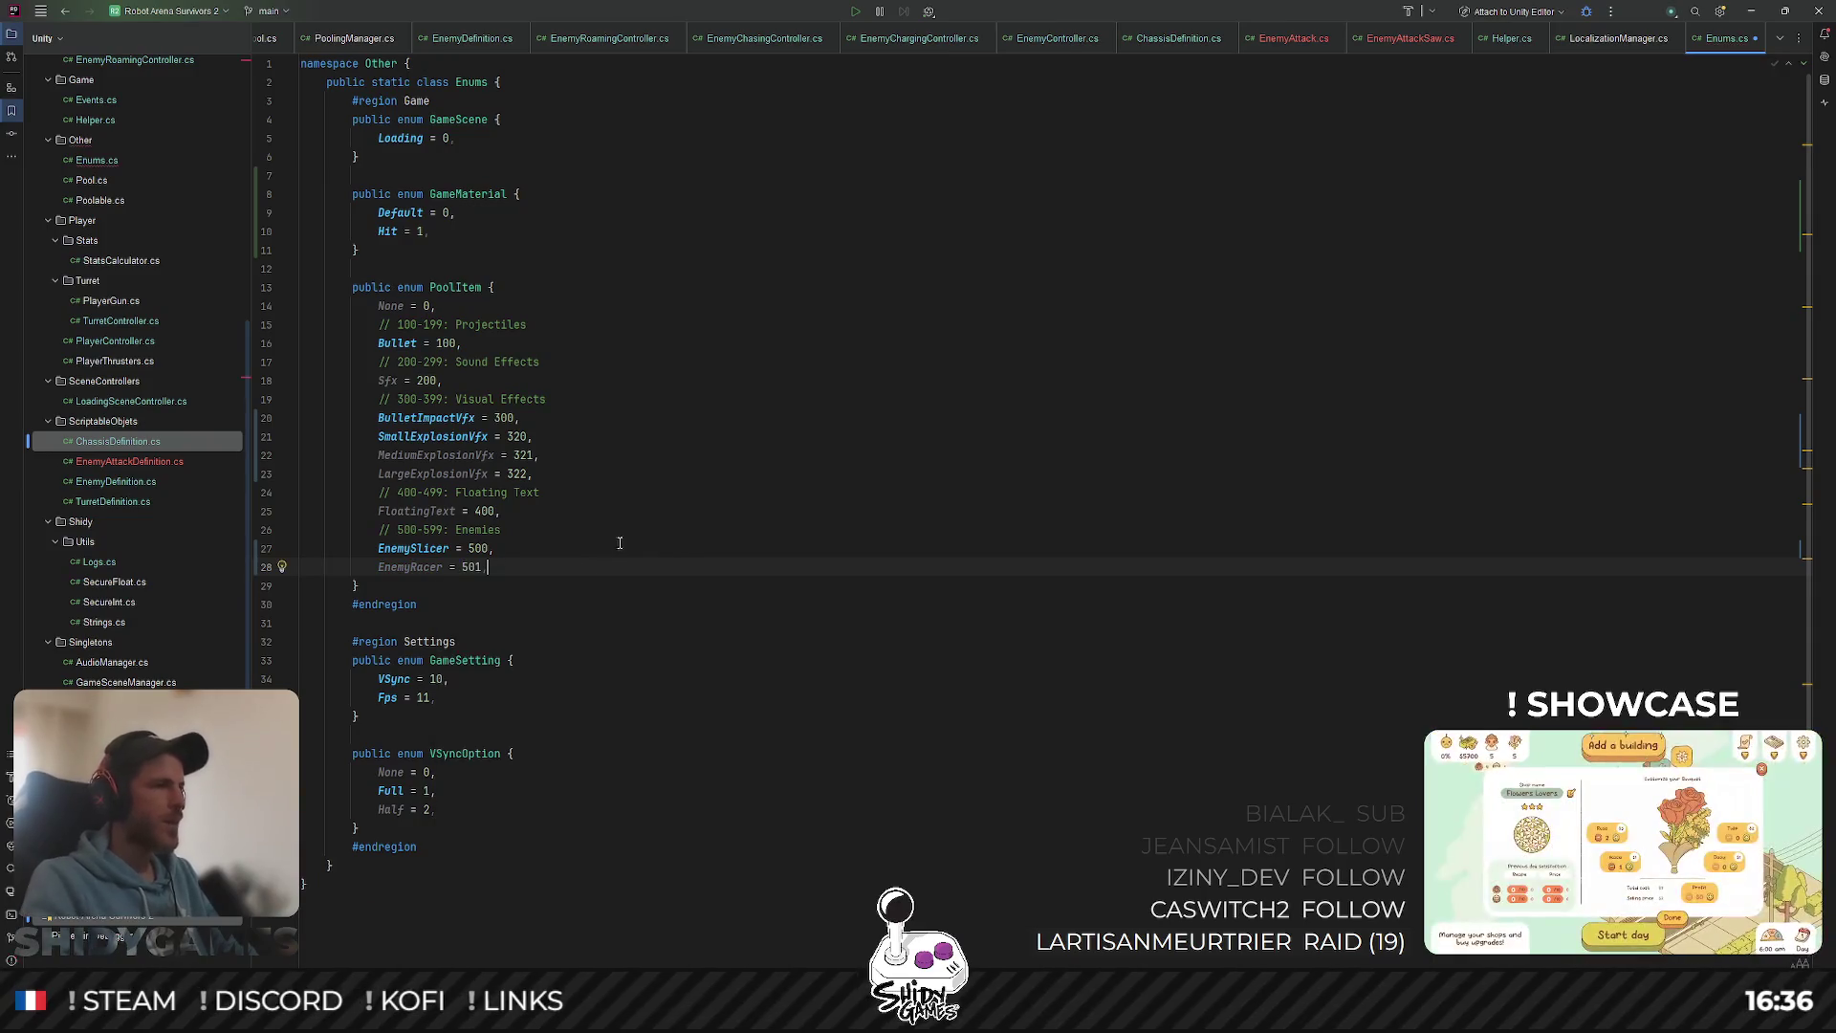
left_click(1751, 13)
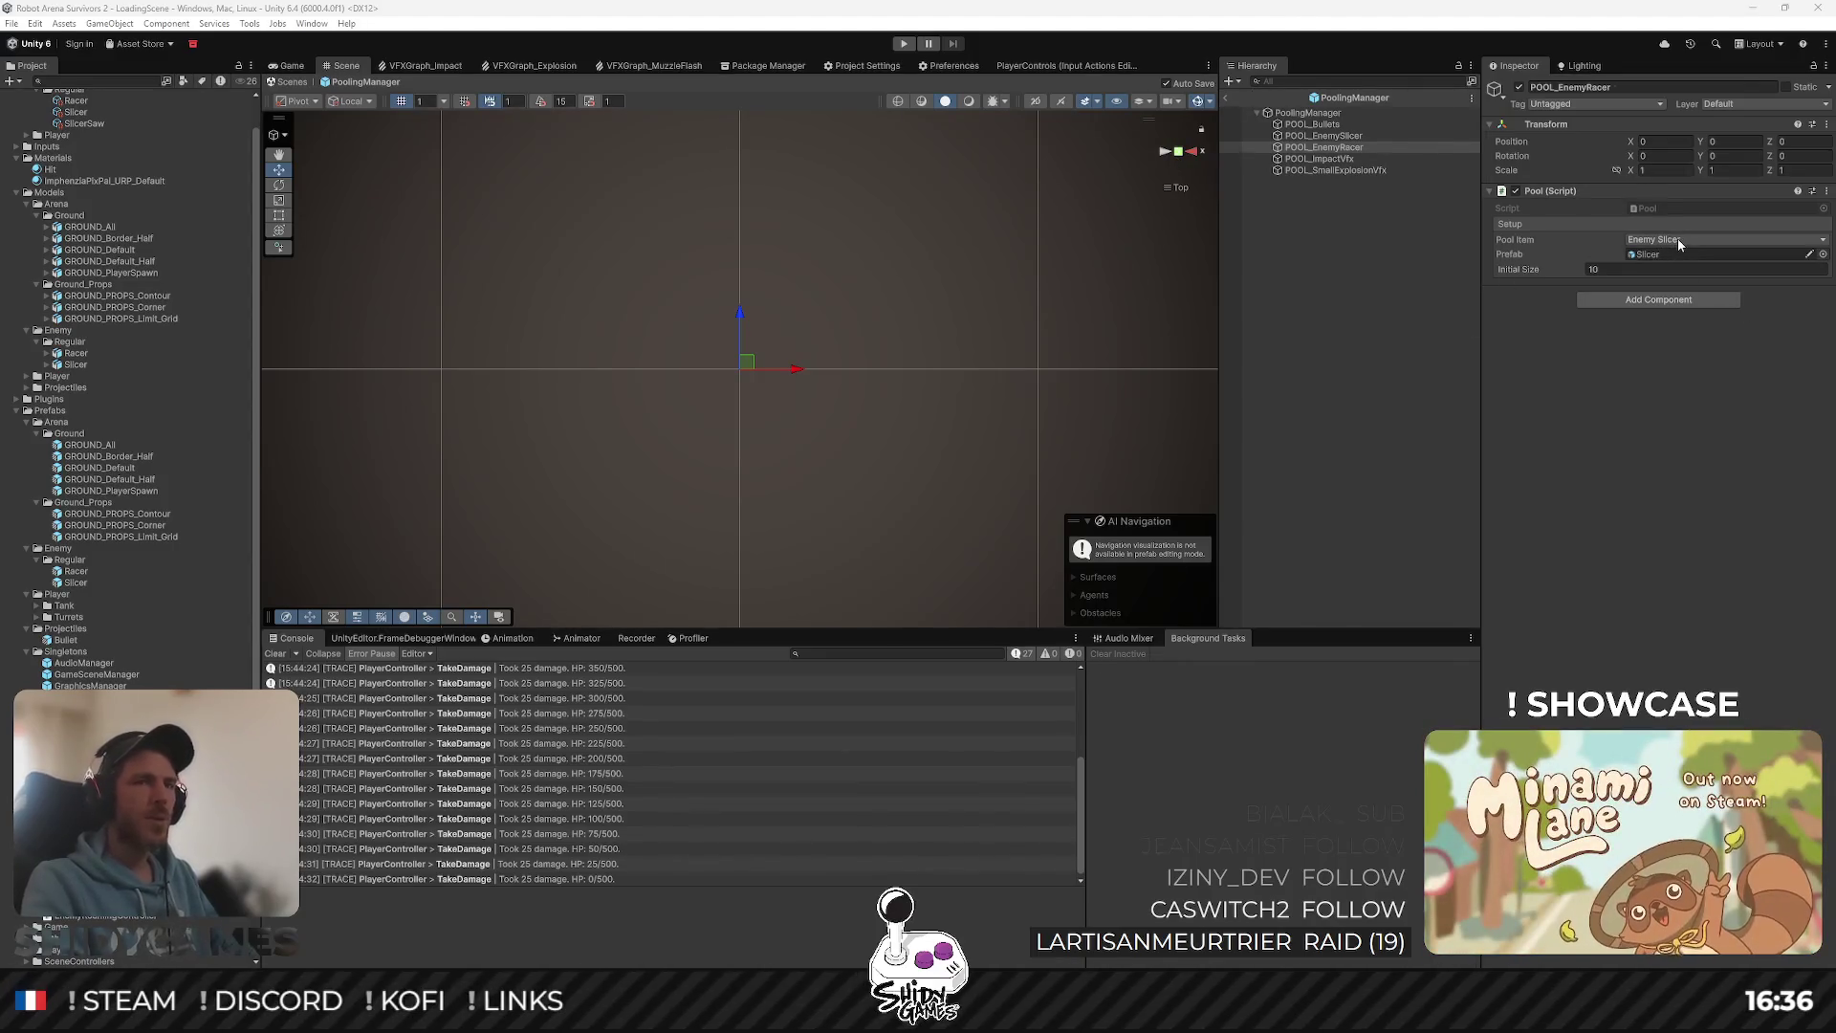
Step: Give POOL_EnemyRacer the Enemy Racer item and Racer prefab, then exit to LoadingScene and select Arena
key("ctrl+shift+a")
type("sph")
key("BackSpace")
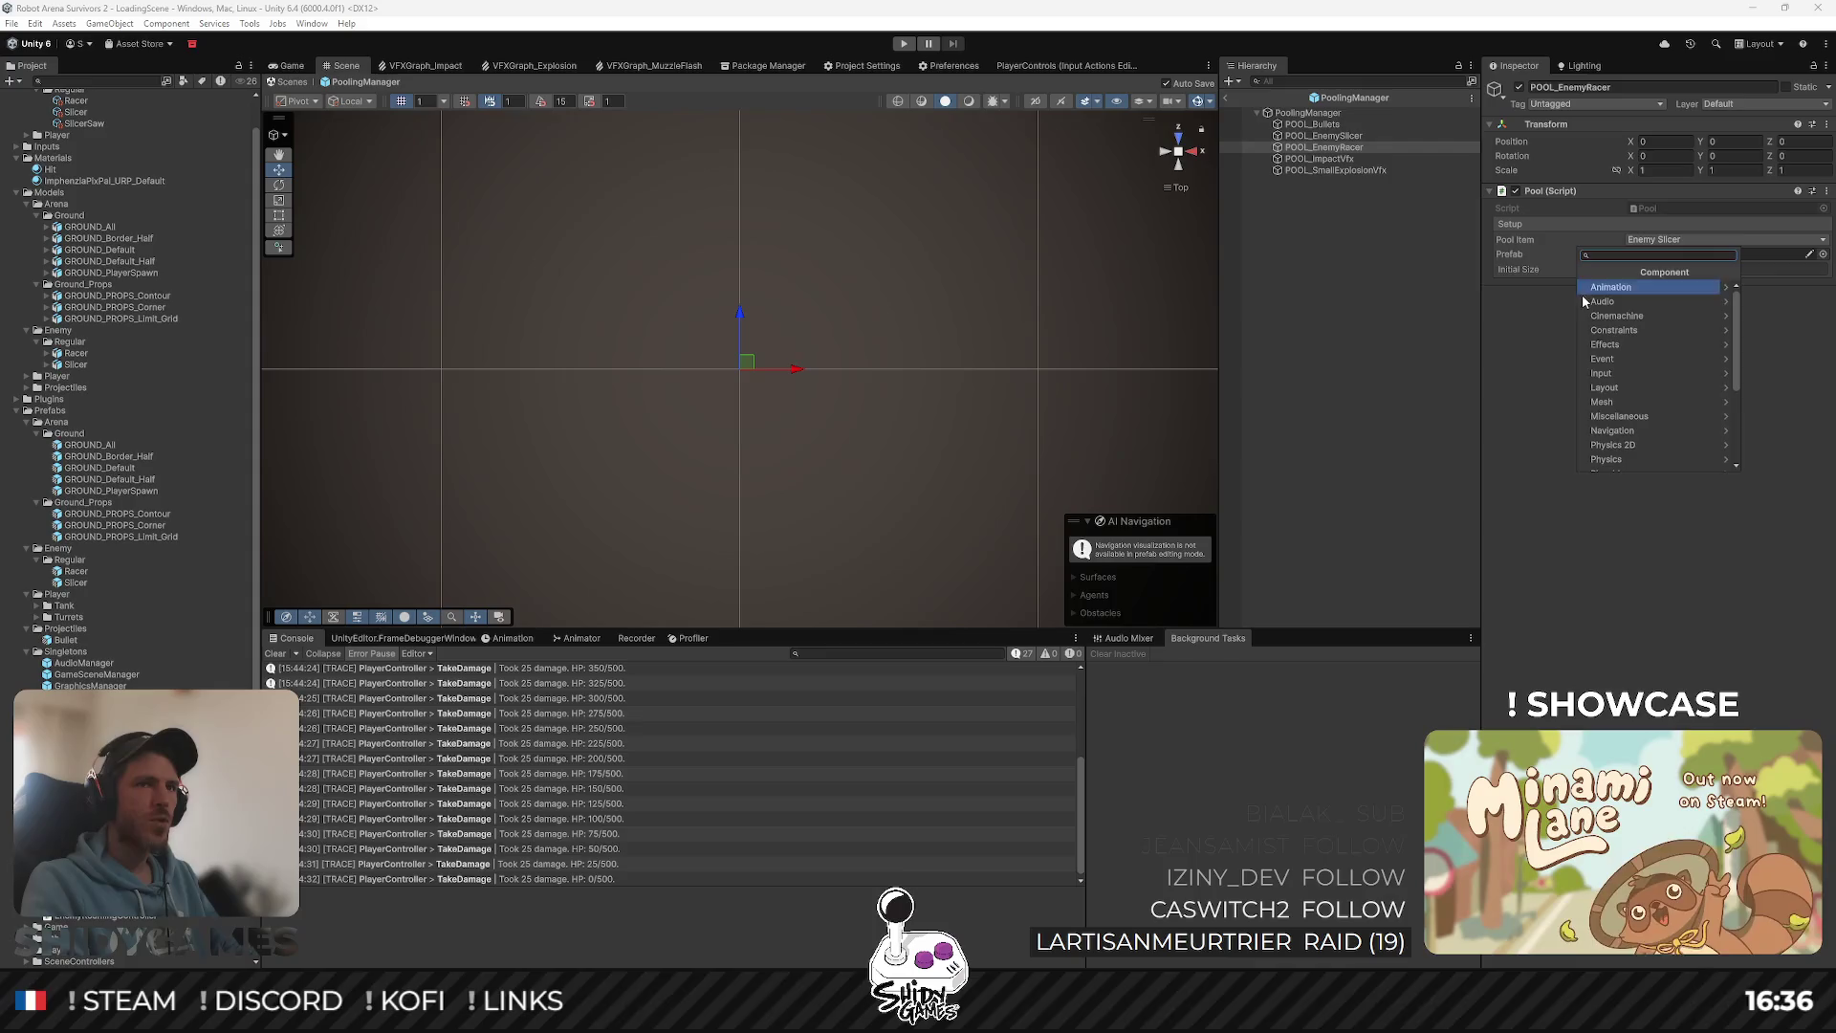
left_click(1532, 430)
left_click(1673, 241)
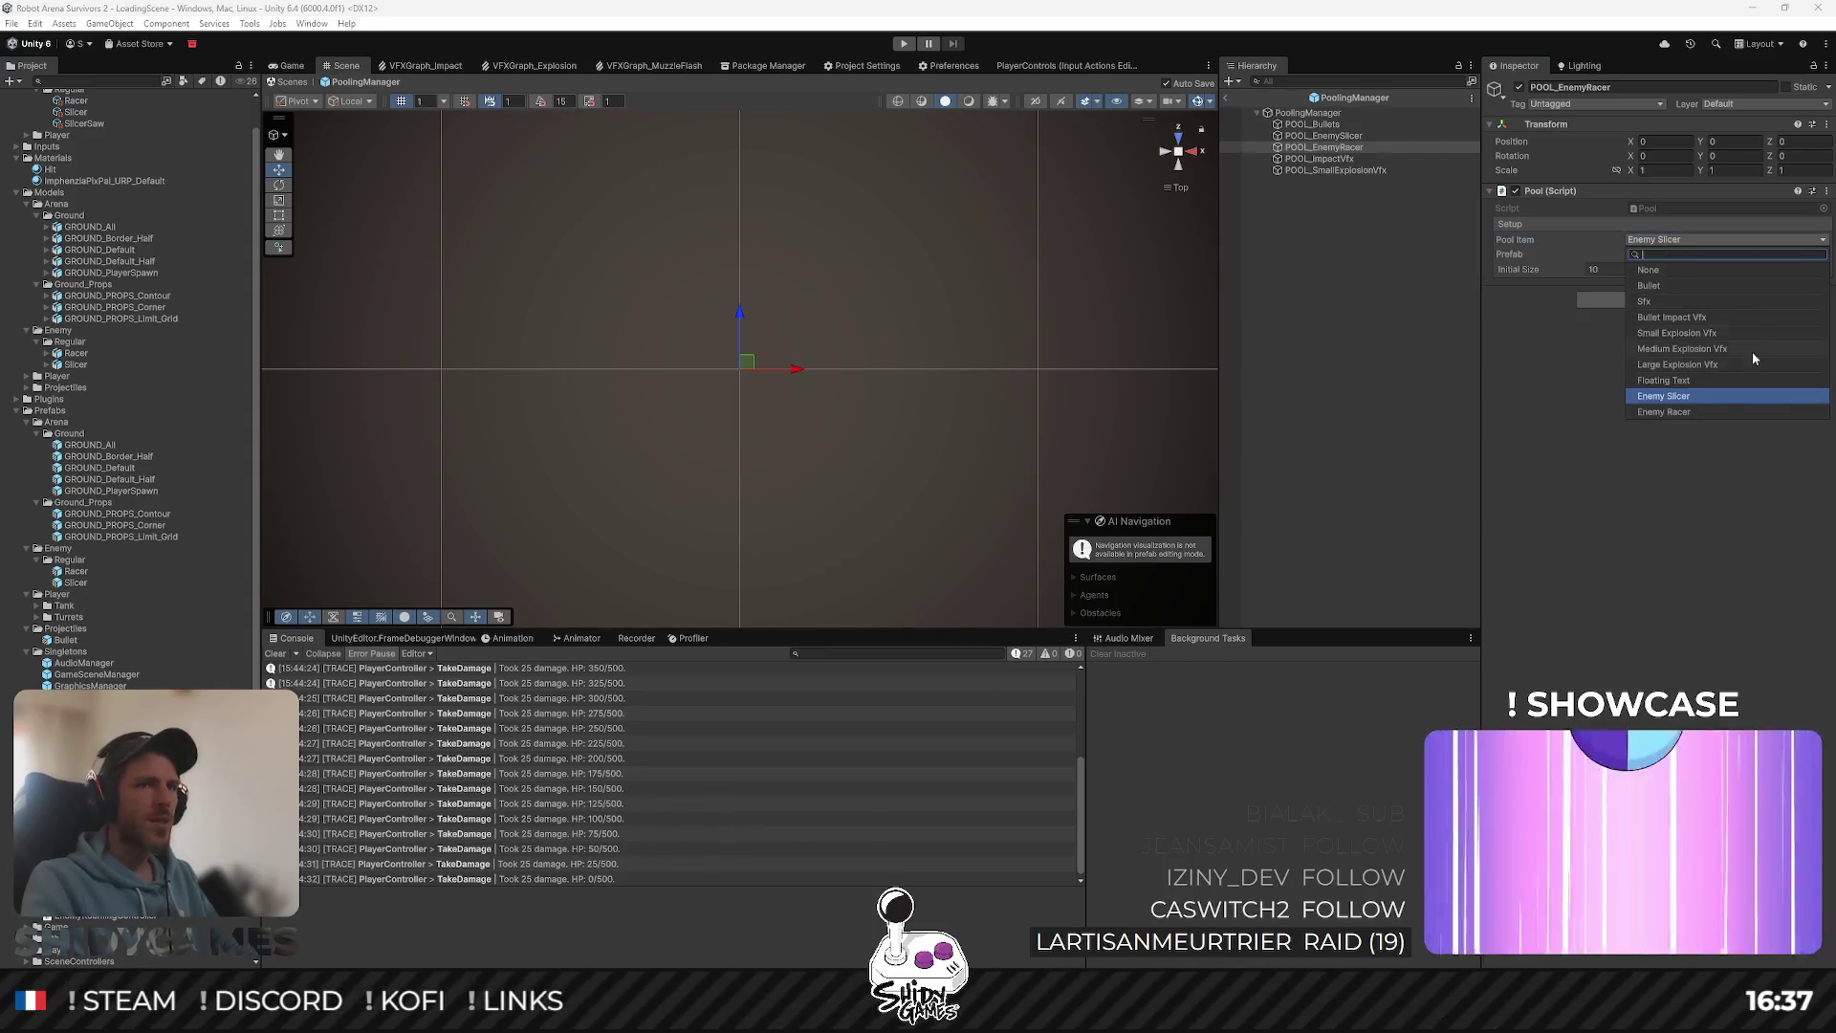
left_click(1676, 412)
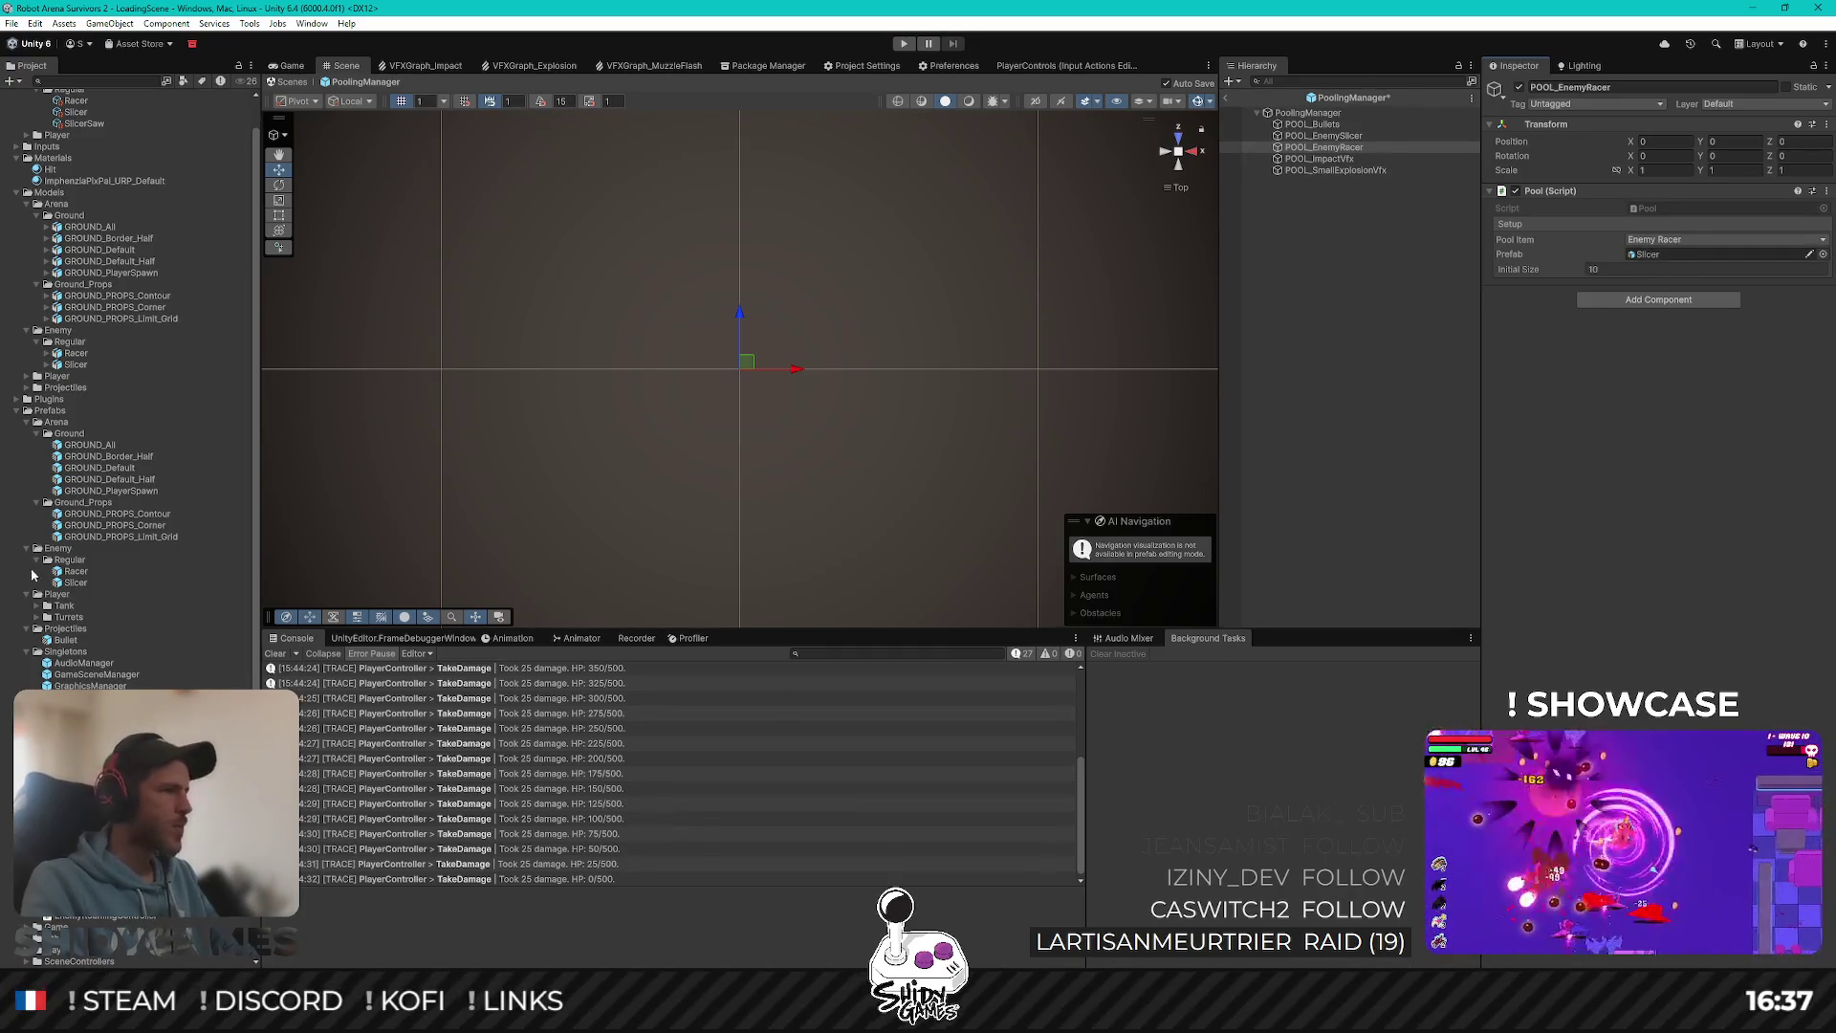
mouse_move(67, 575)
left_mouse_down()
mouse_move(1557, 422)
mouse_move(1676, 254)
left_mouse_up()
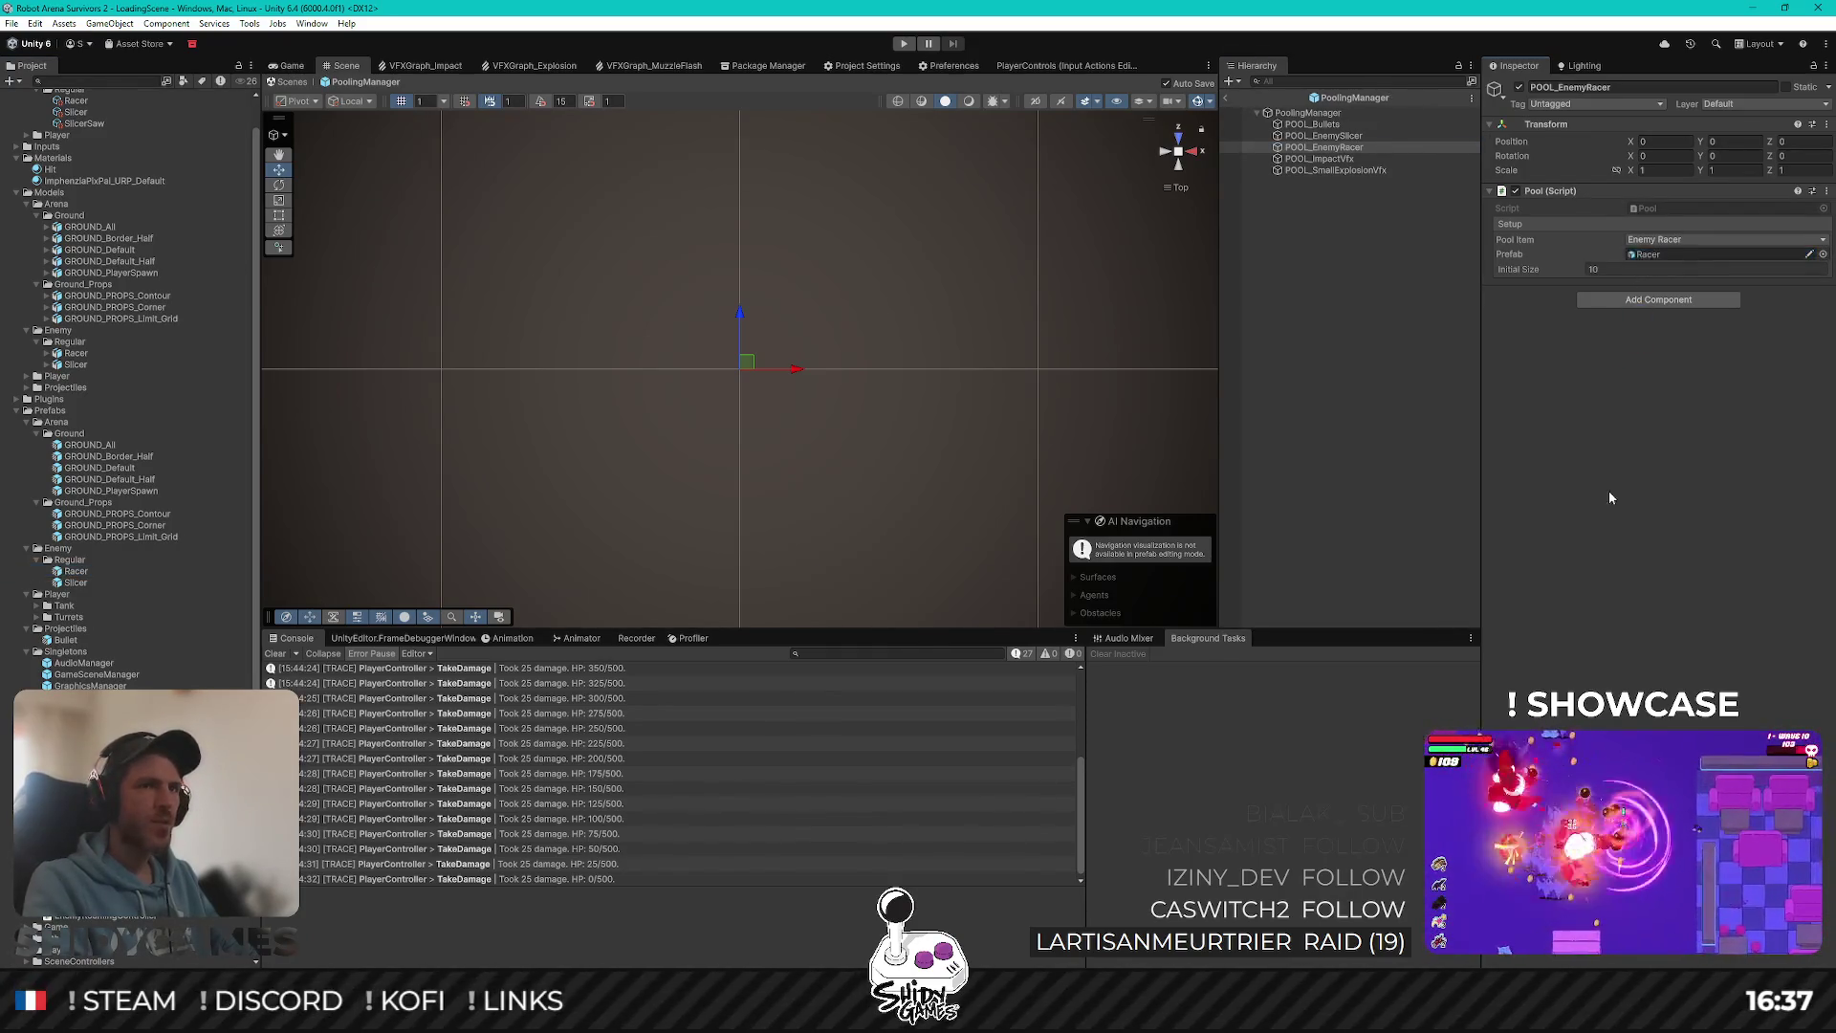
left_click(1227, 98)
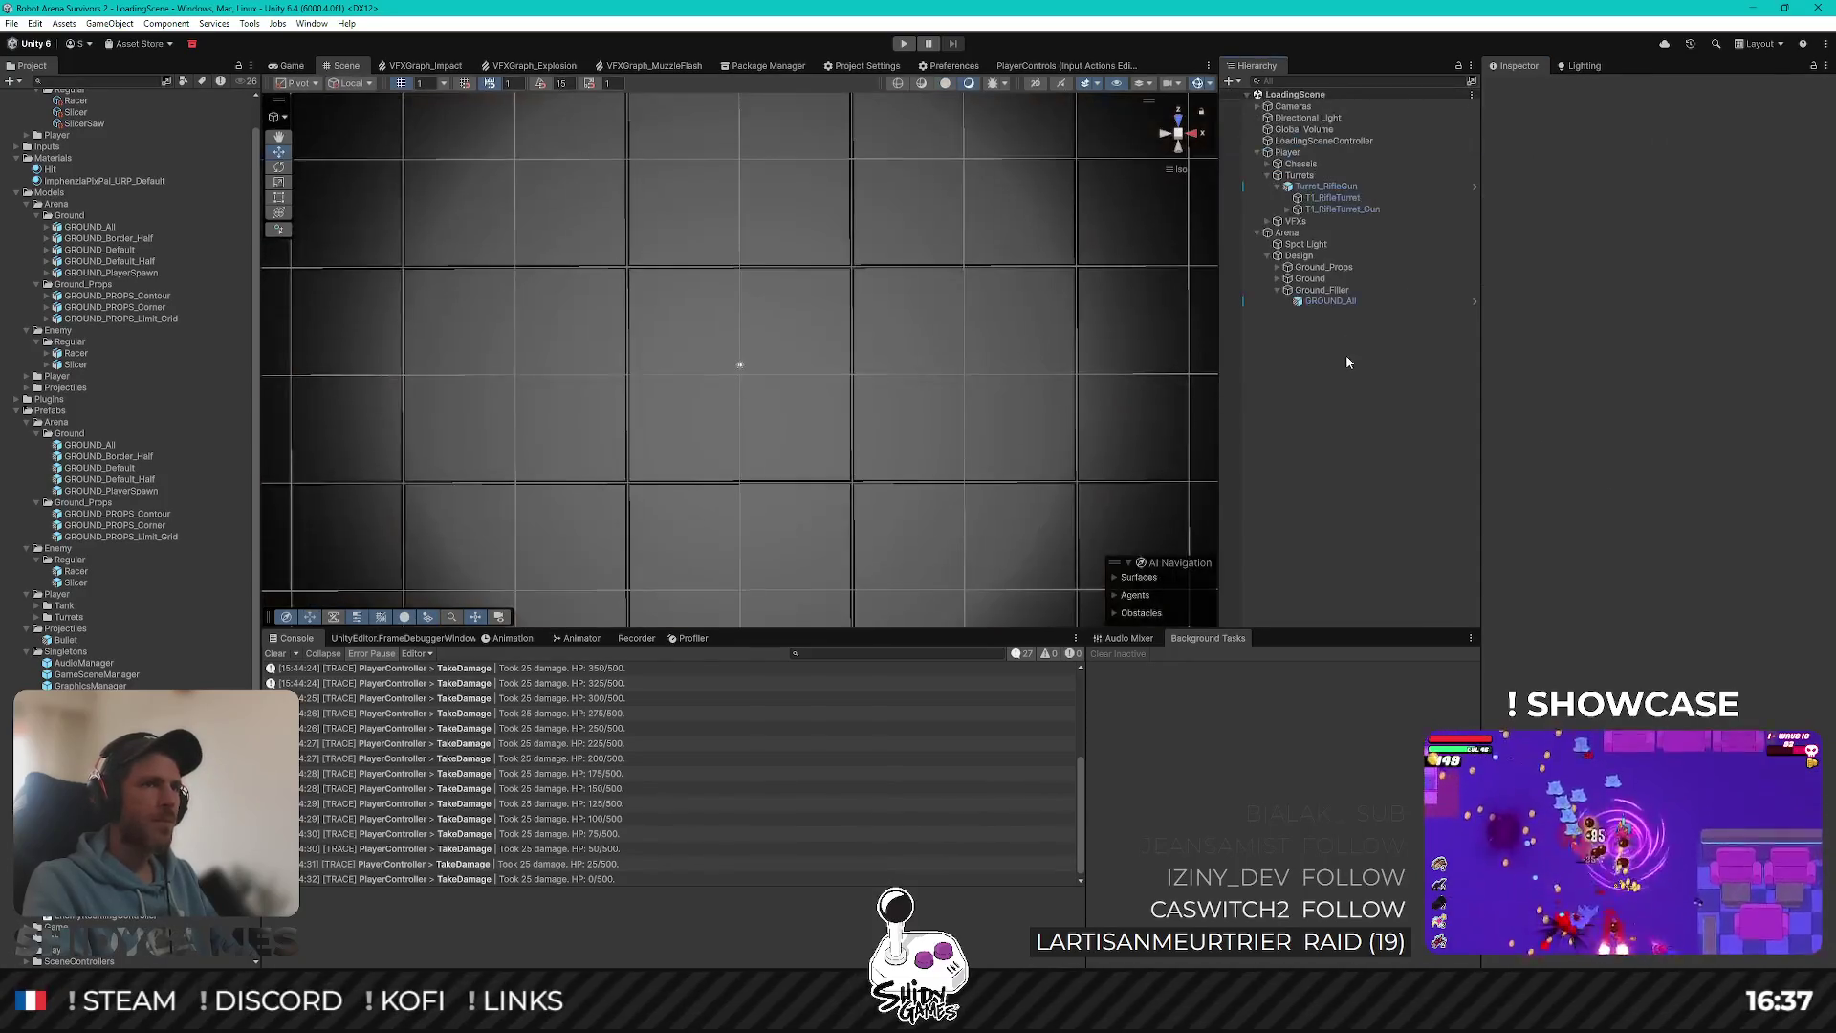
left_click(1329, 233)
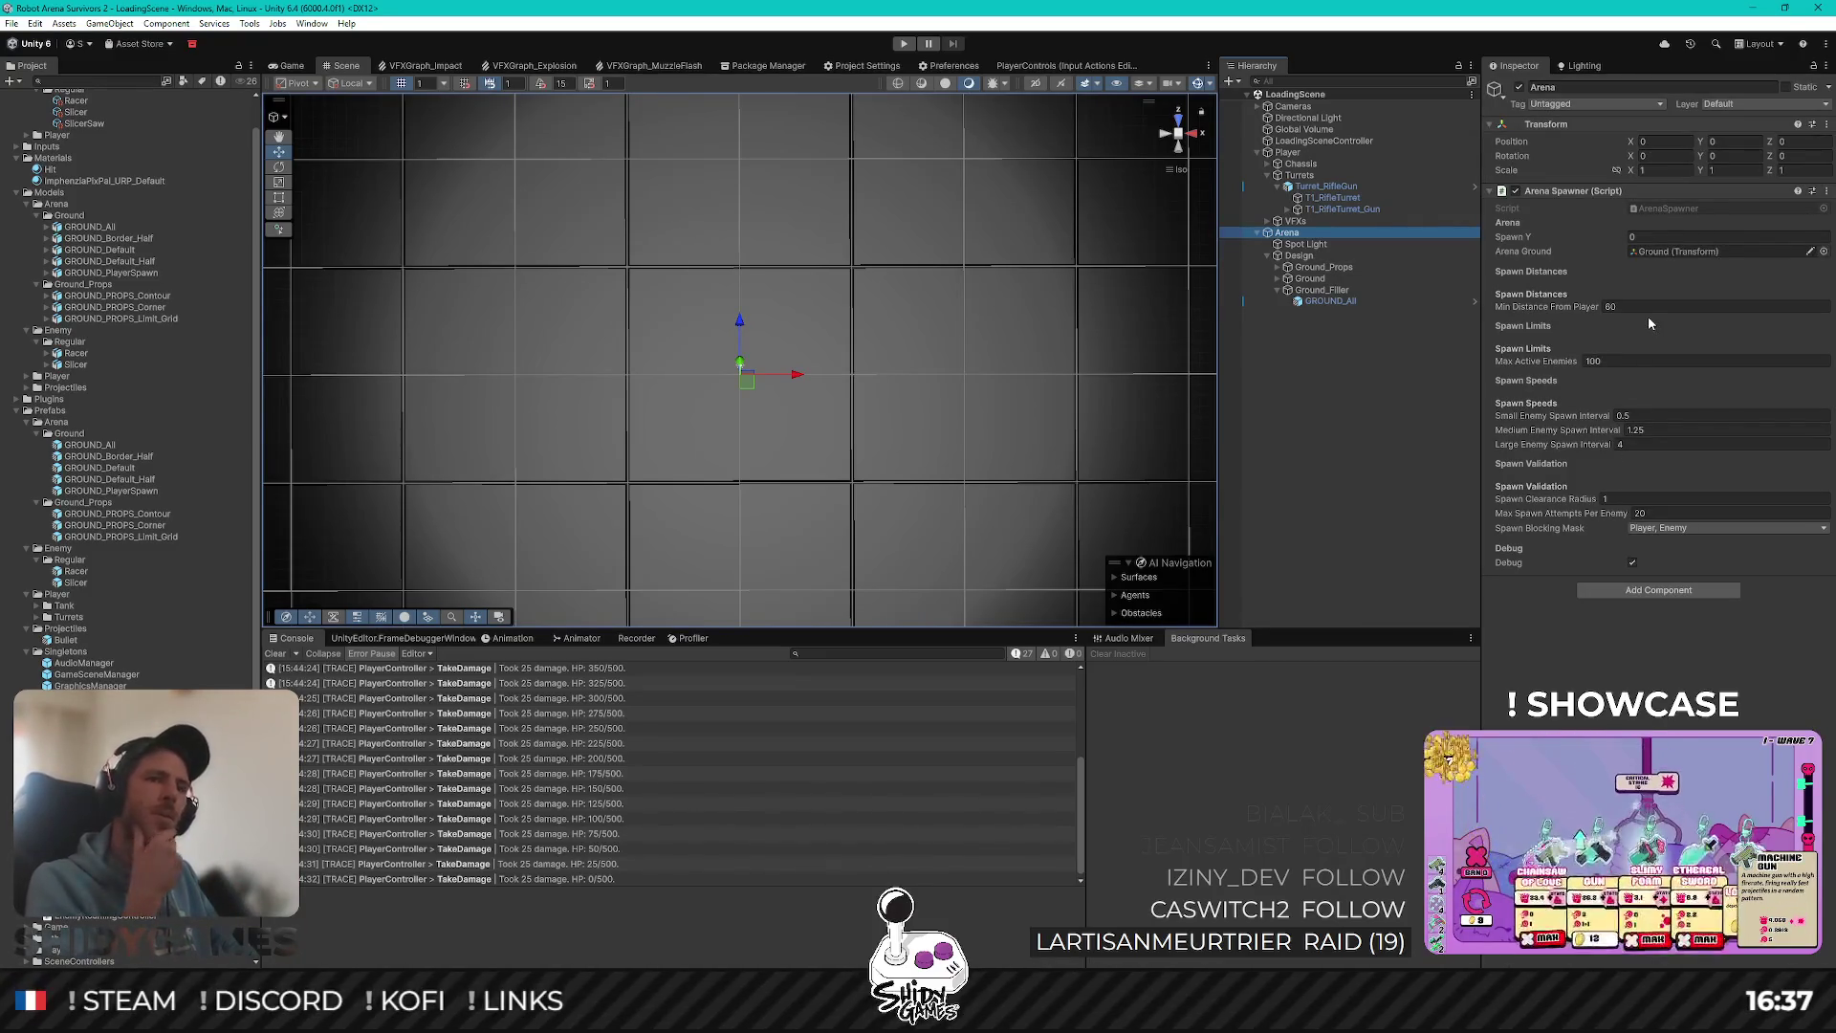
Step: Open the Arena Spawner script in Rider and scroll through it
double_click(1664, 204)
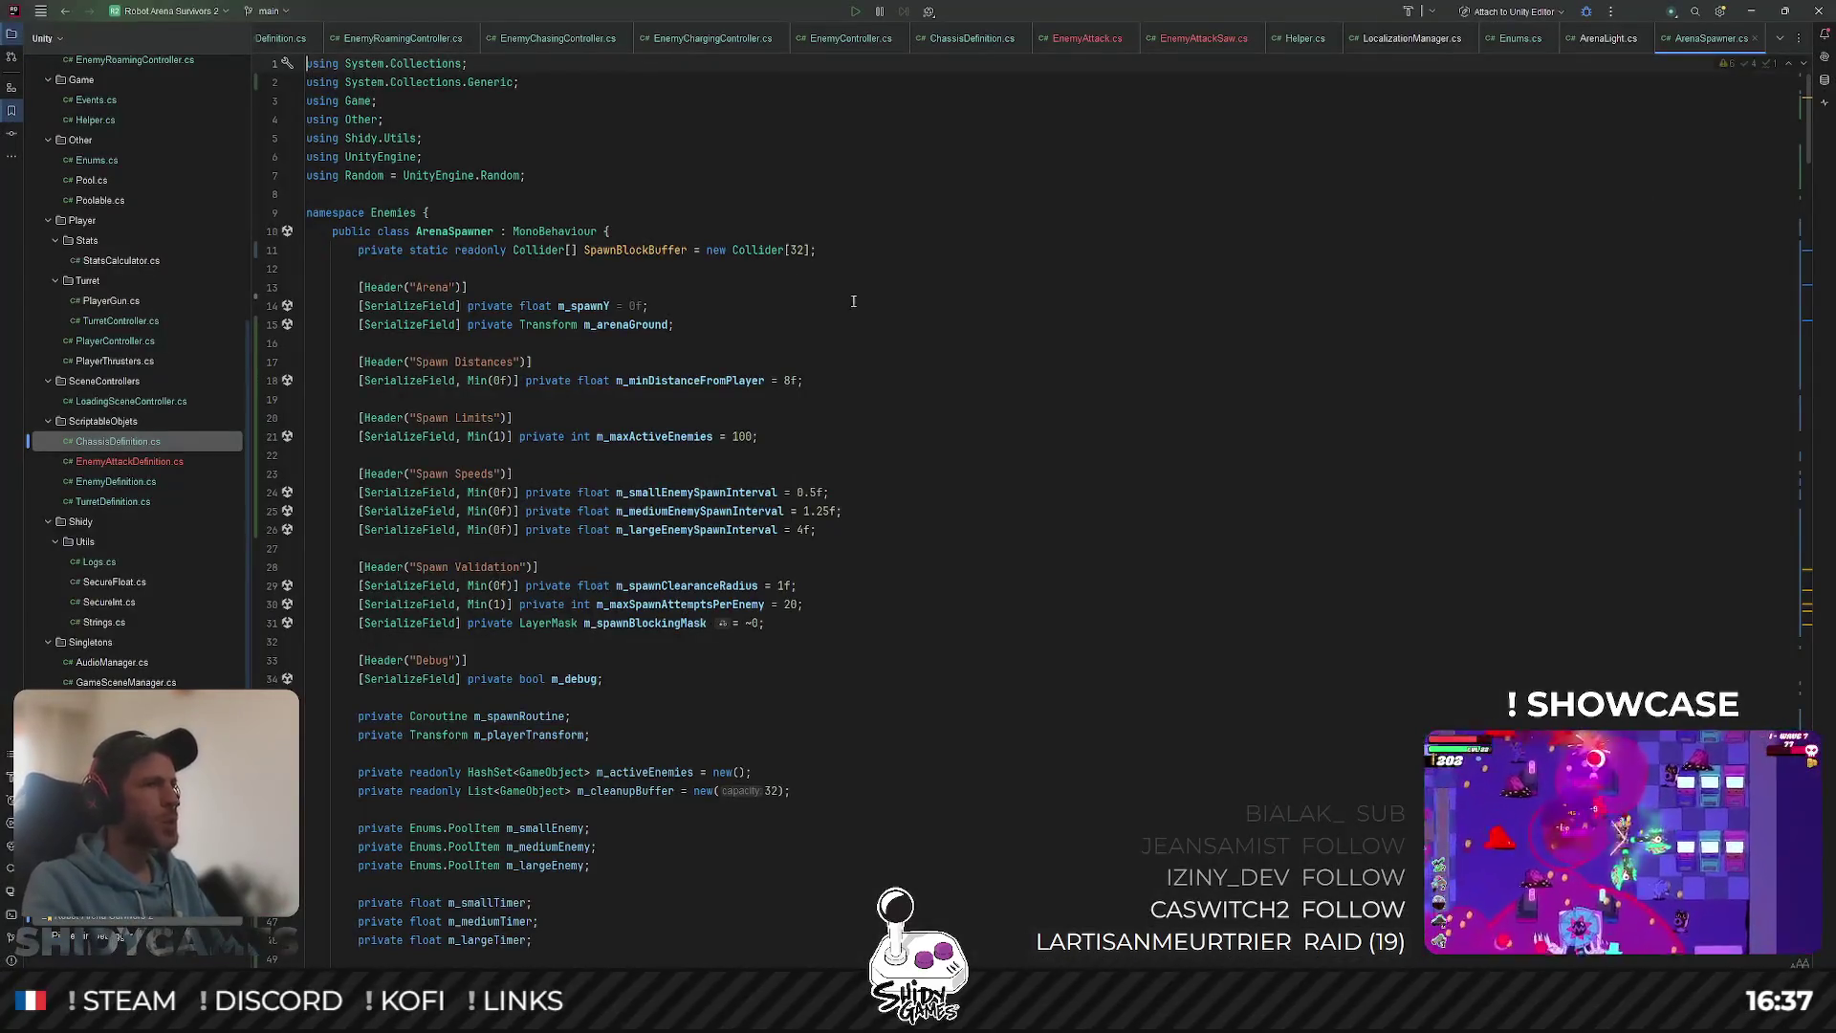
scroll(851, 254, "down", 9)
scroll(864, 255, "down", 20)
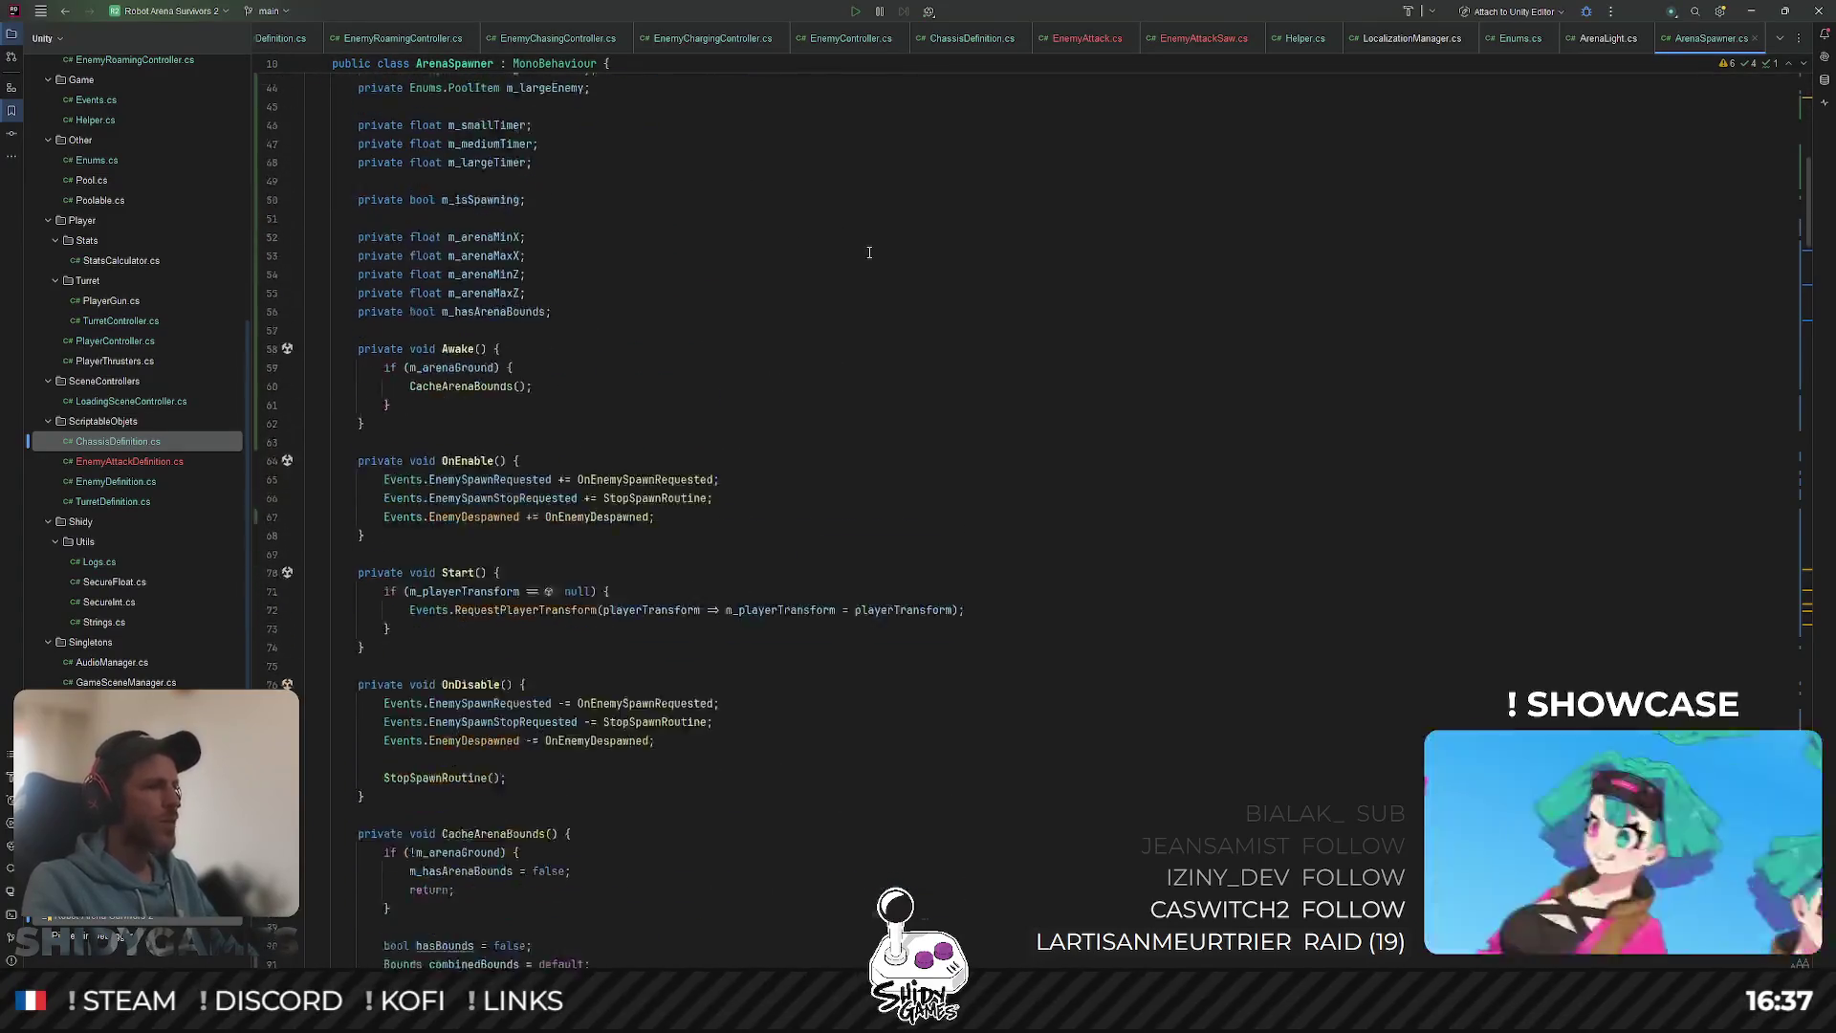
scroll(879, 252, "down", 12)
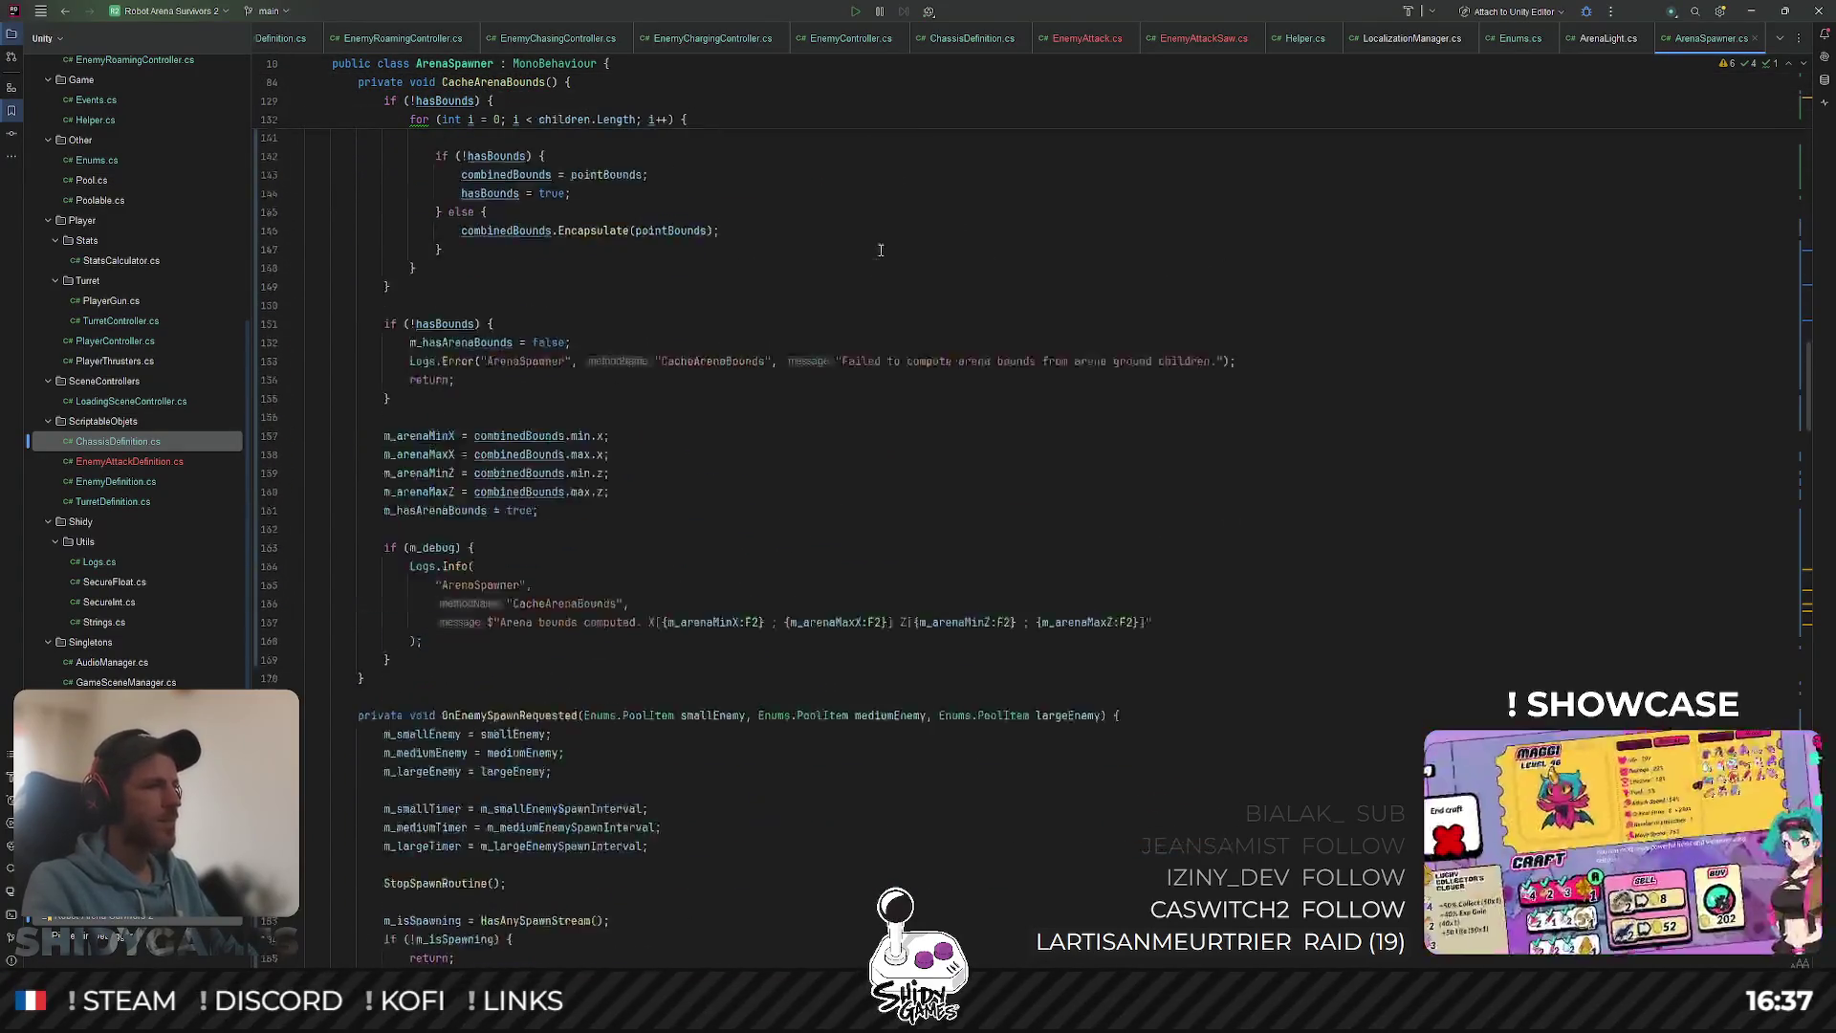
scroll(865, 247, "up", 20)
scroll(861, 242, "up", 20)
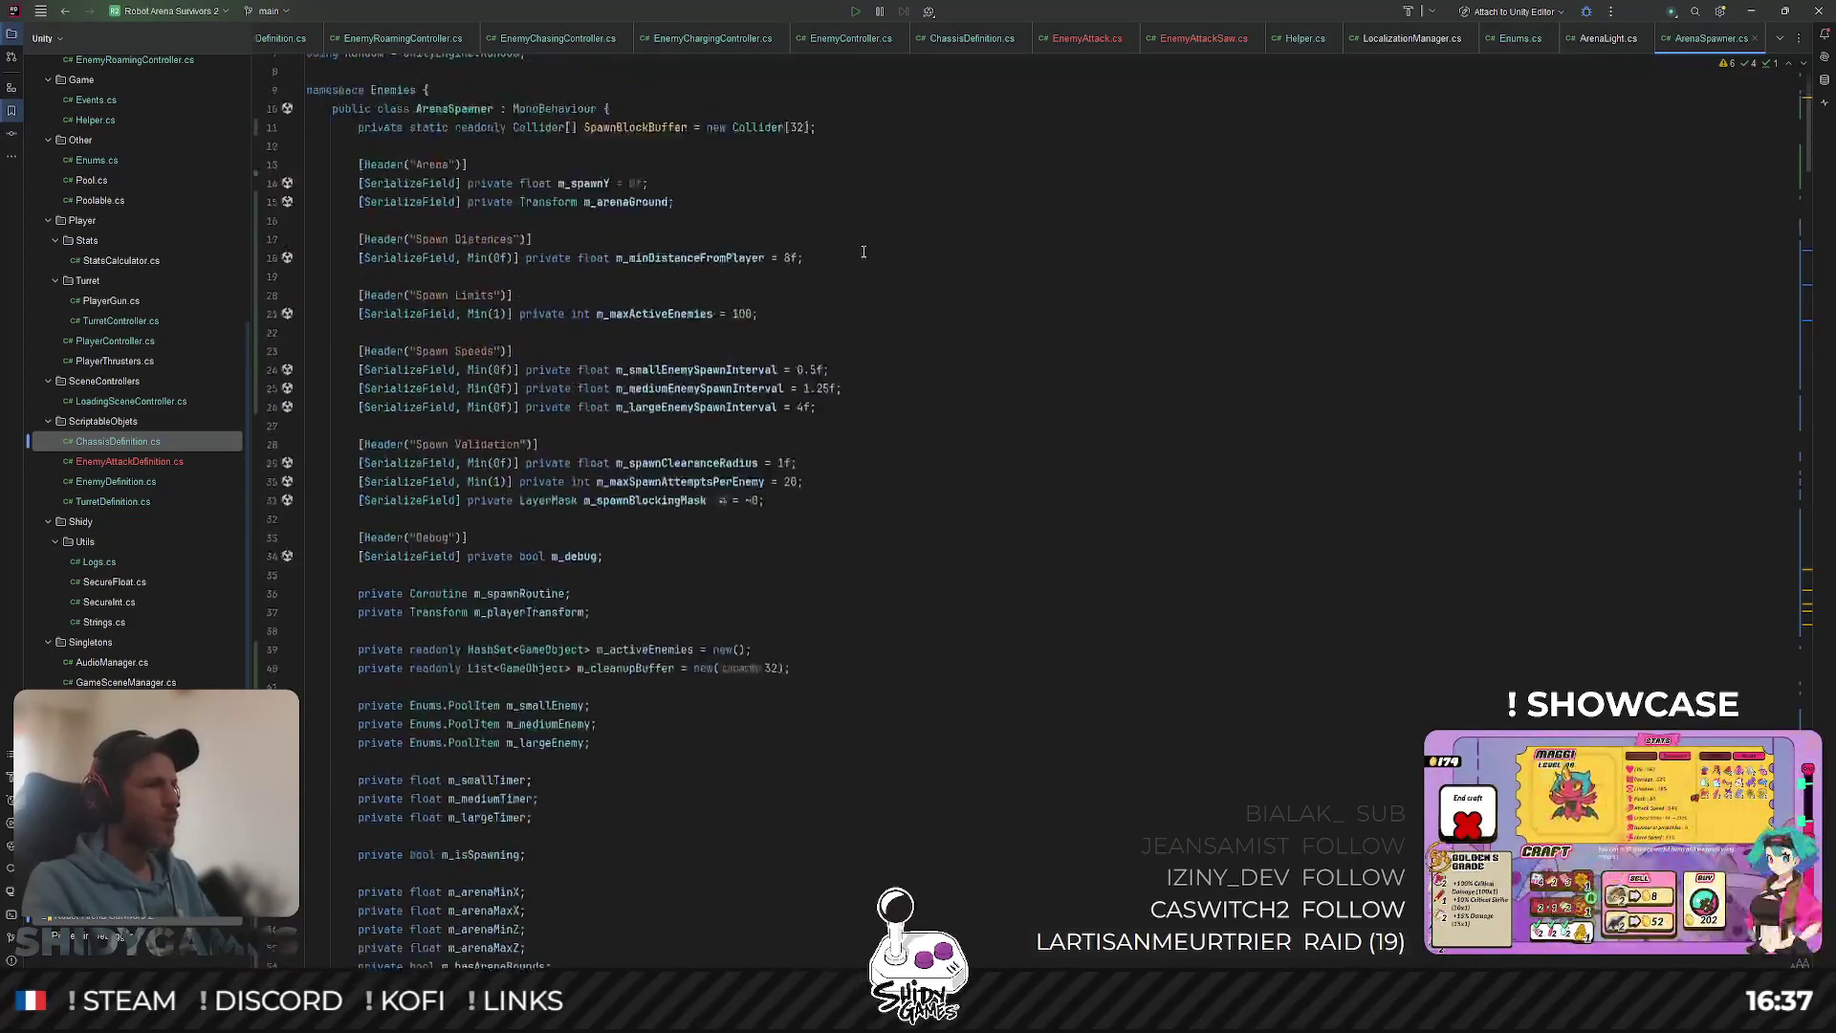
Step: In LoadingSceneController.cs, change line 21's second spawn argument from EnemySlicer to EnemyRacer
key("ctrl+shift+n")
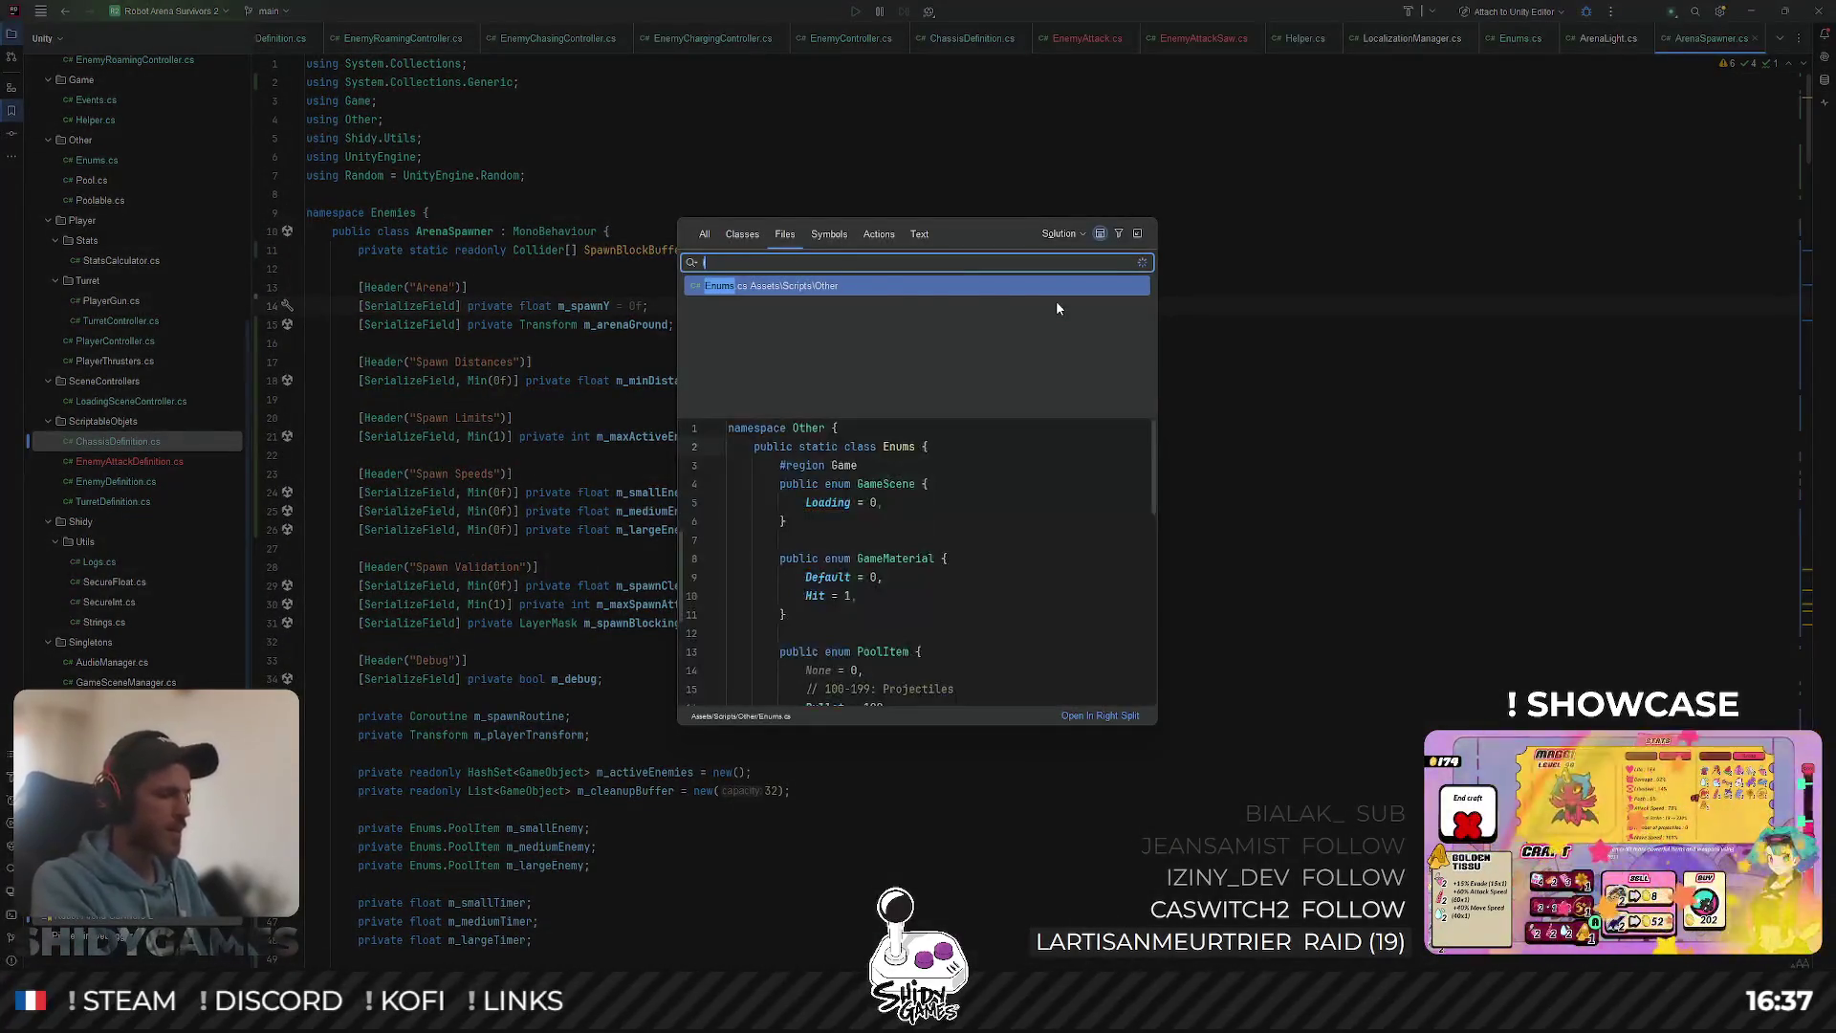
type("LoadingScene")
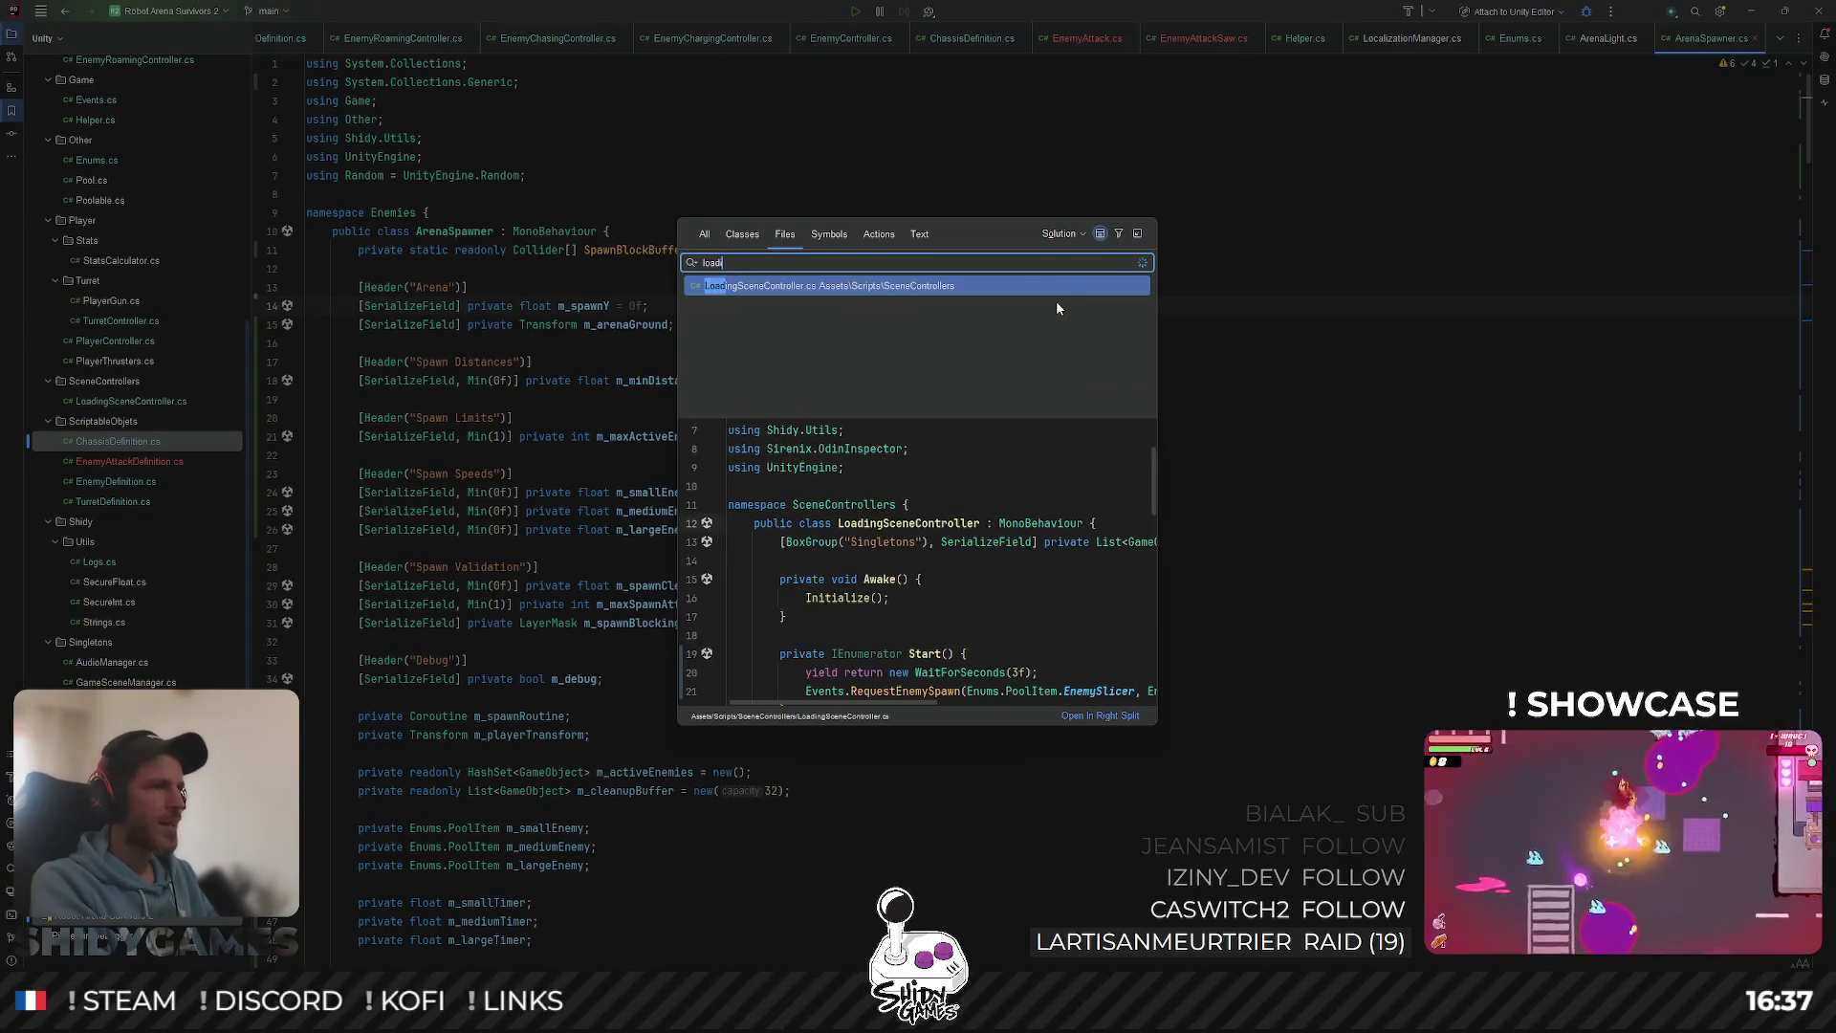
key("Return")
scroll(632, 435, "up", 3)
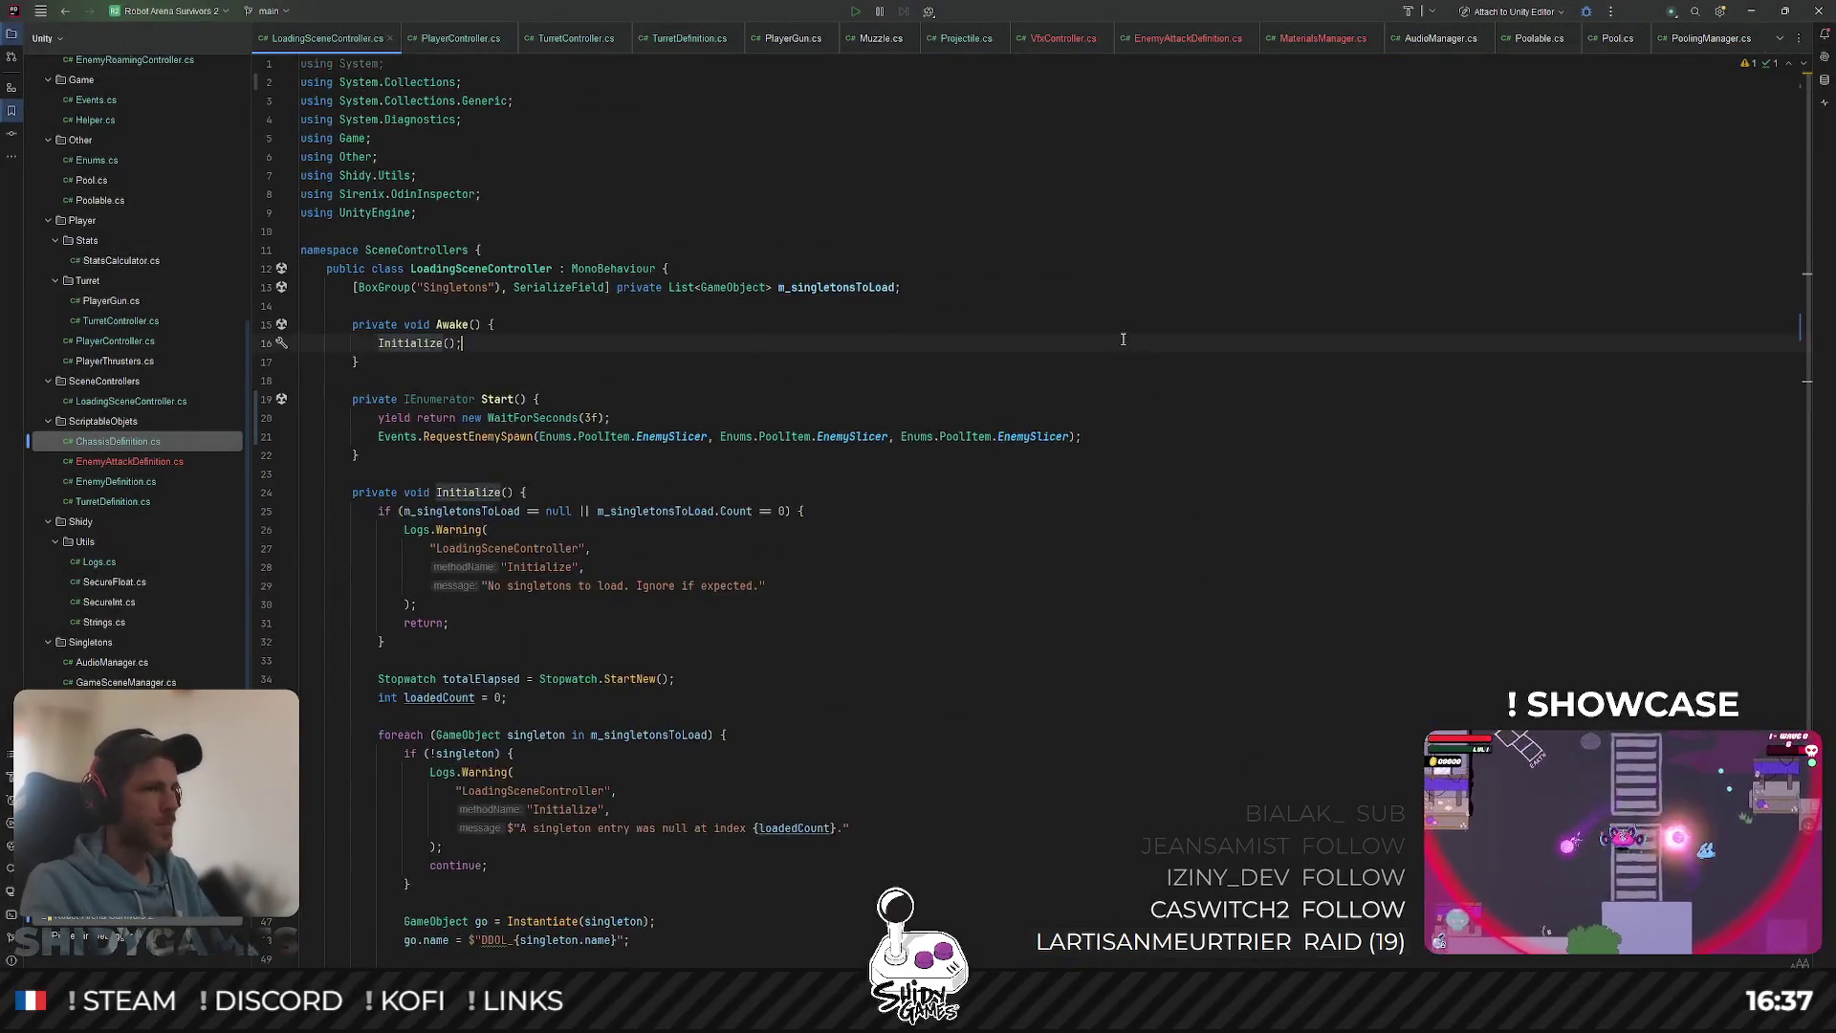
key("End")
double_click(502, 437)
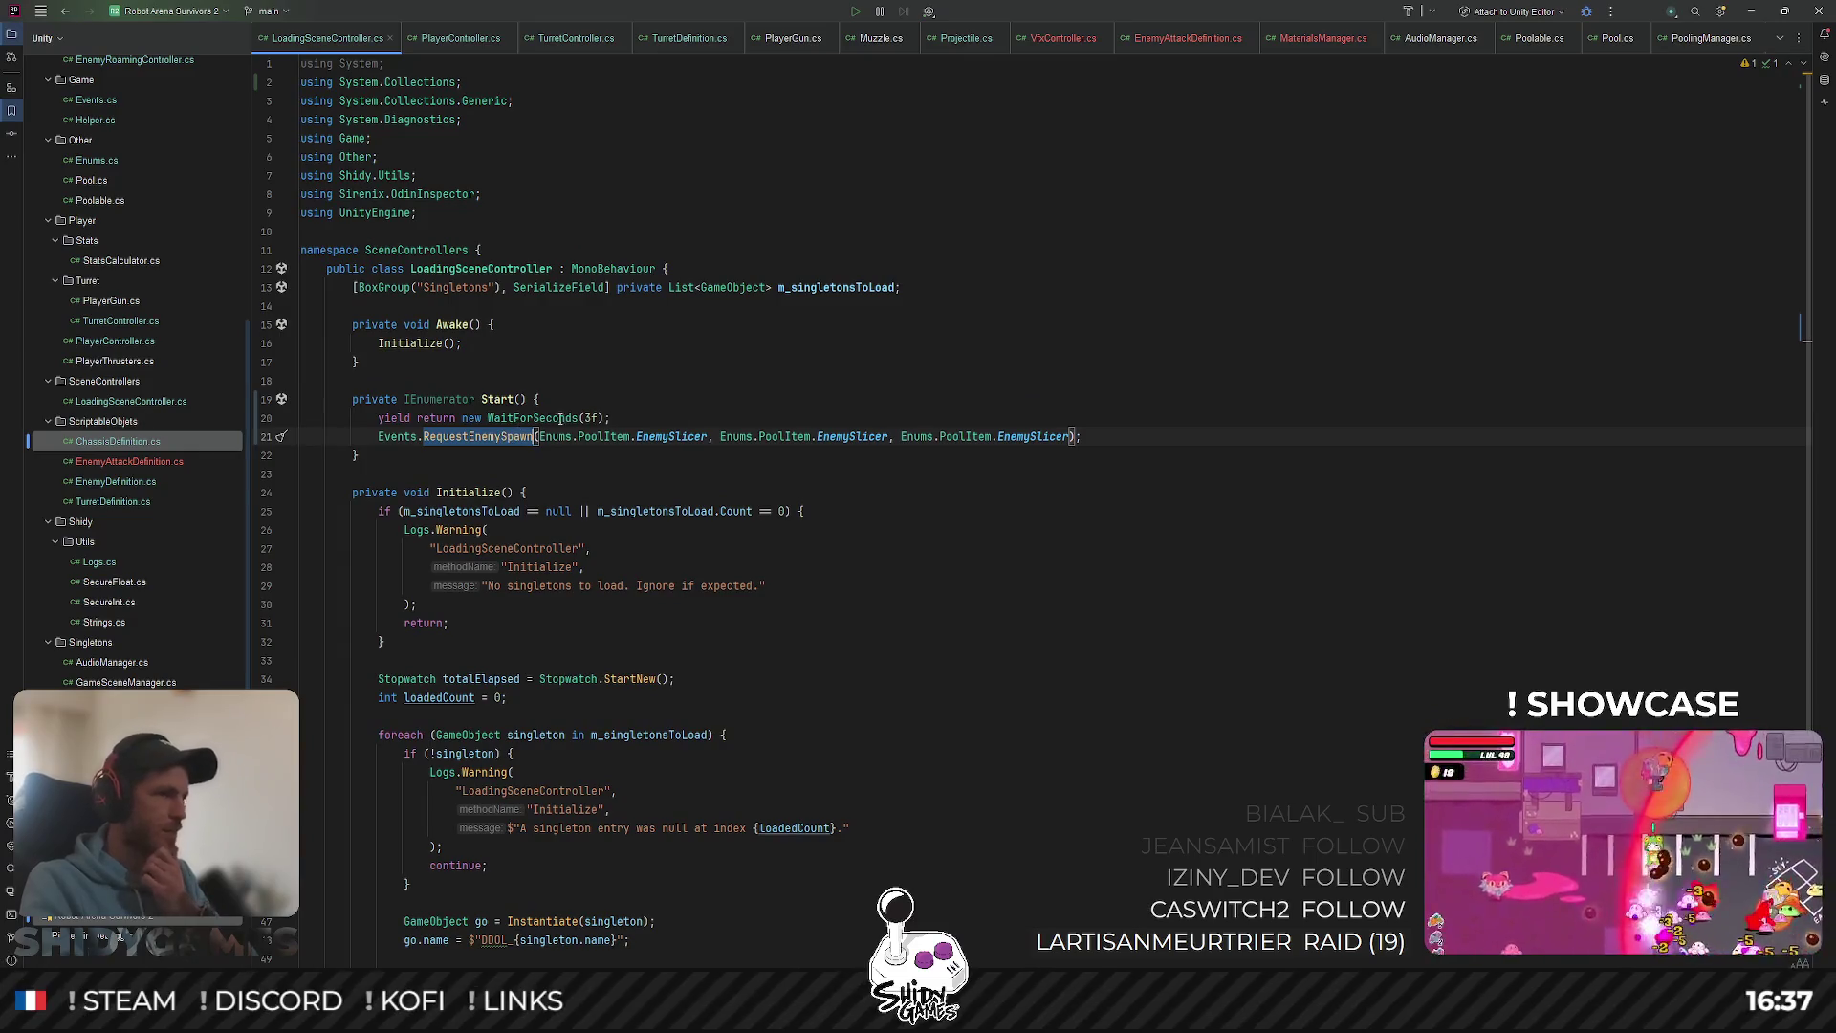
double_click(852, 436)
type("Enemy")
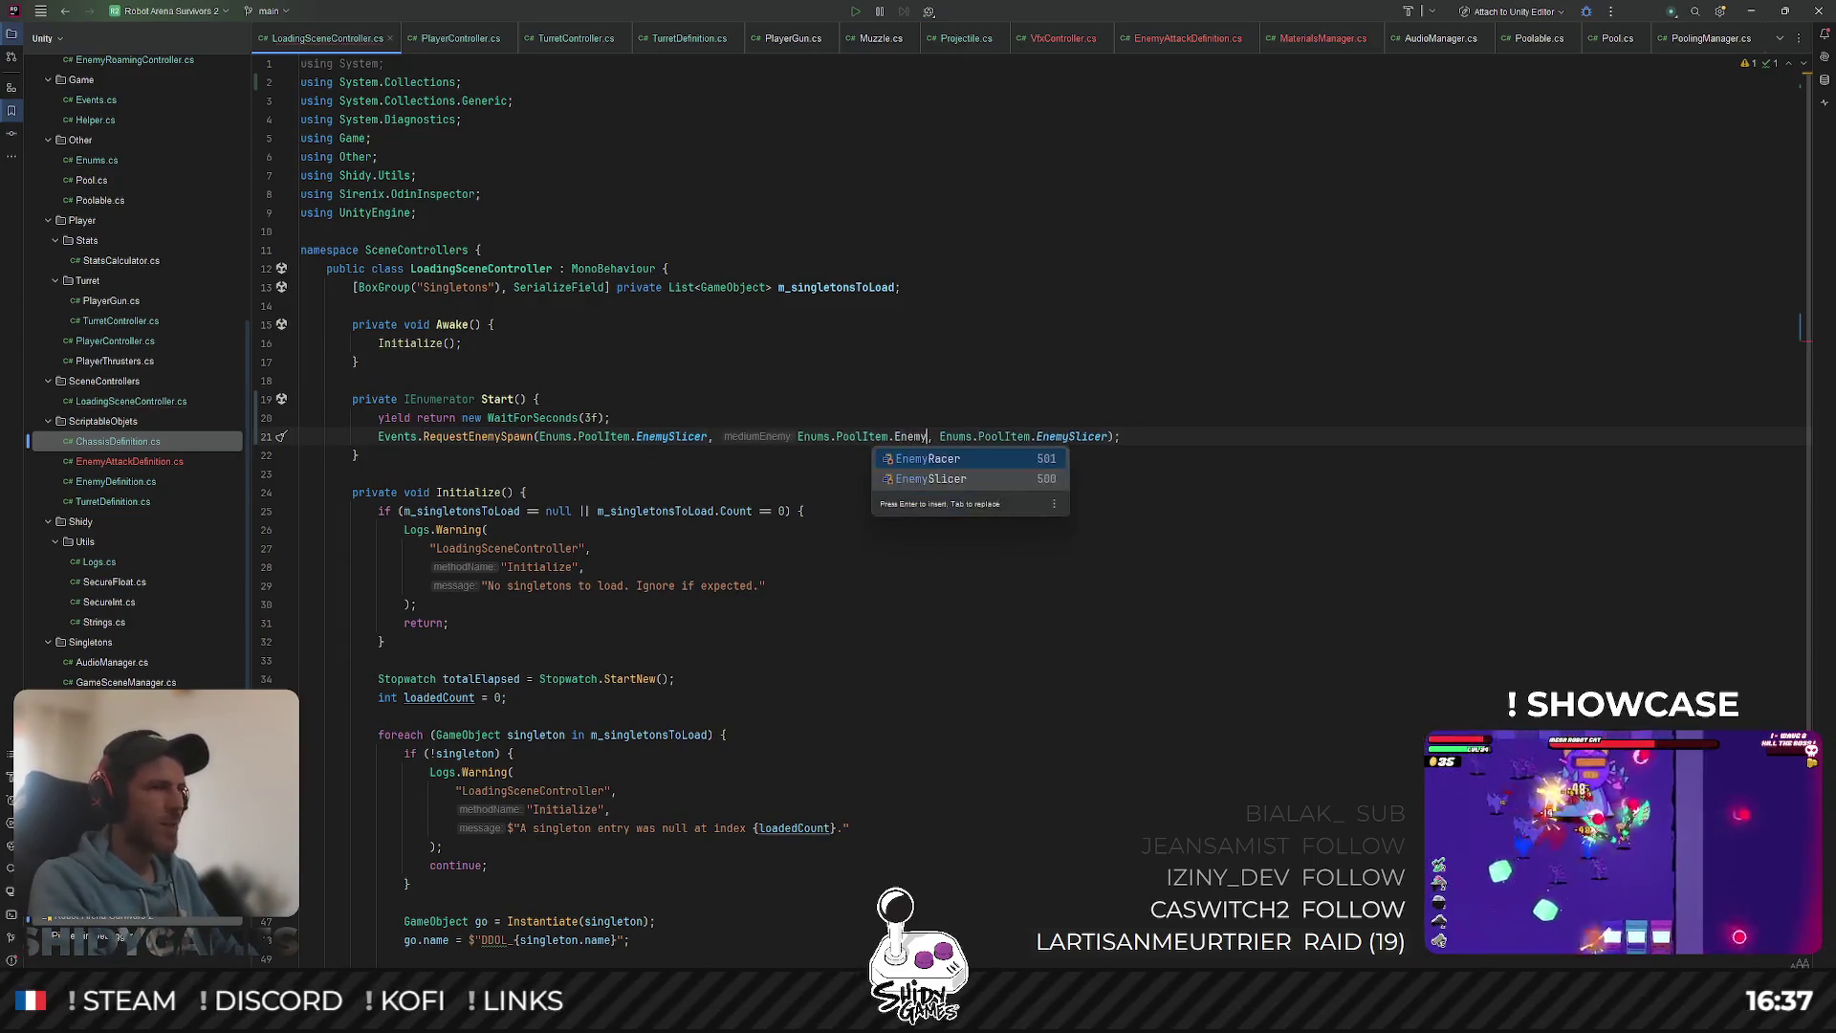
key("Return")
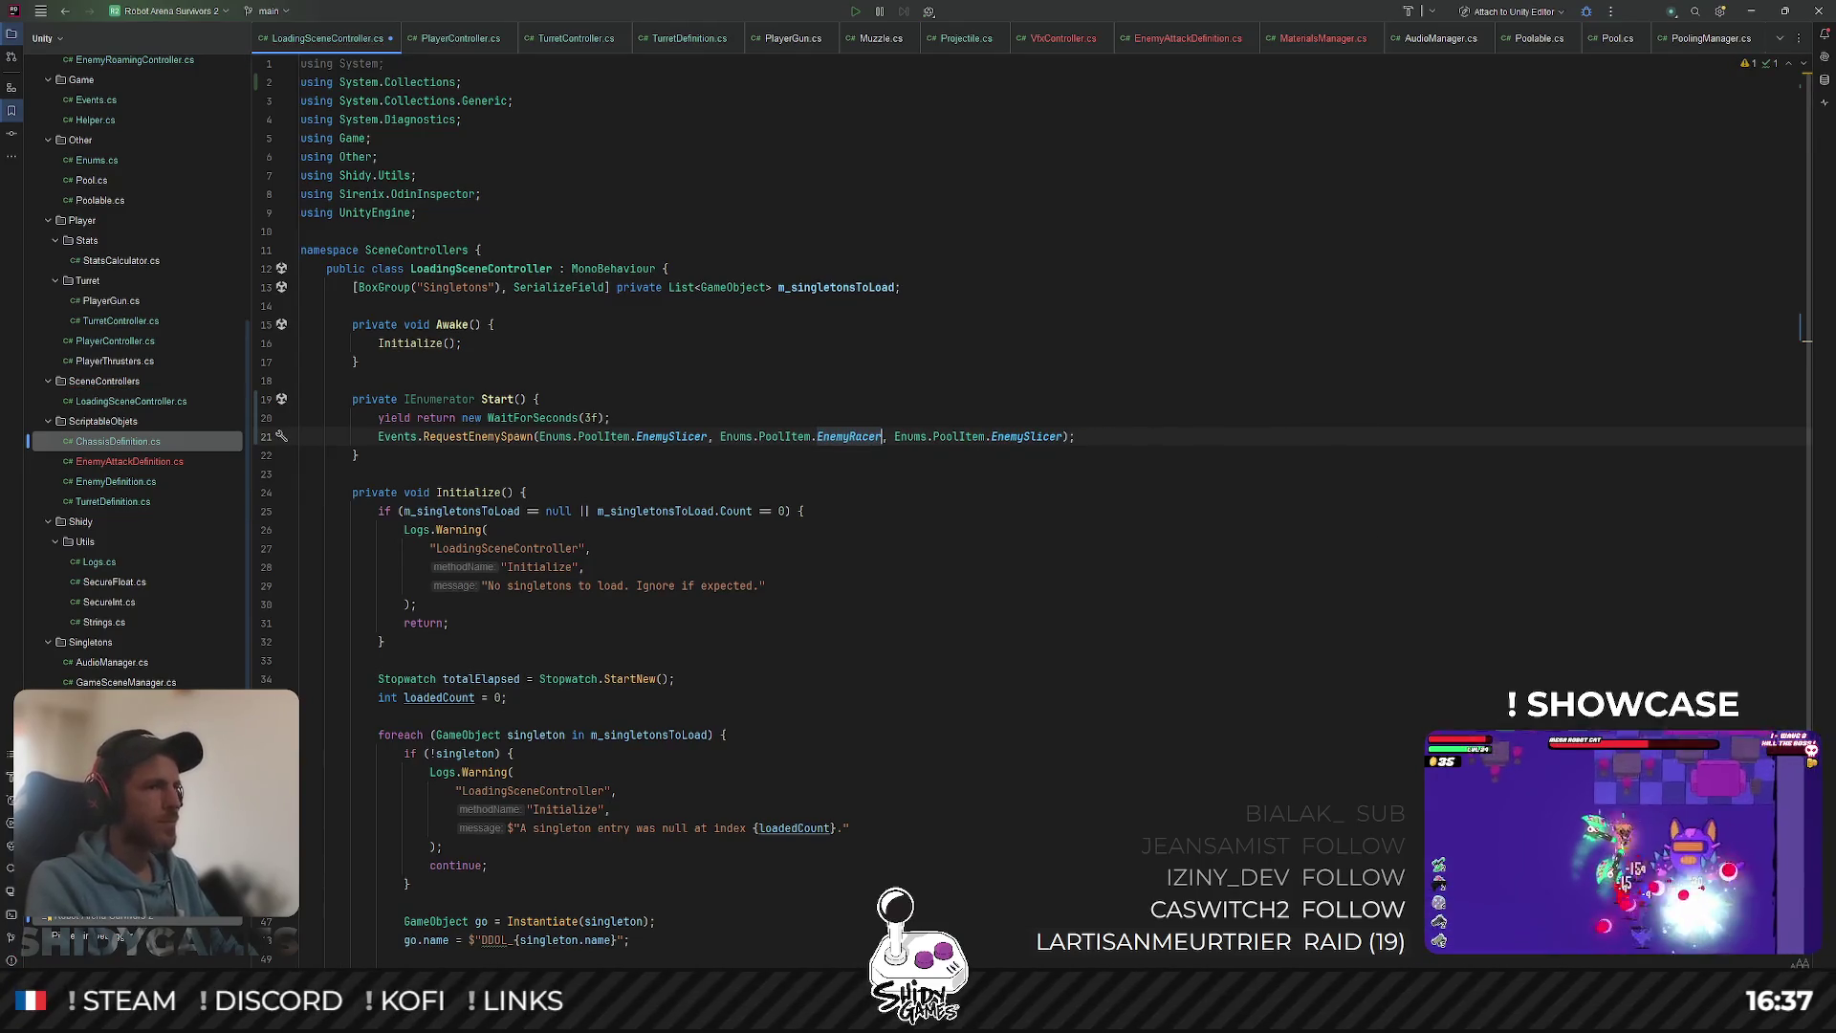
left_click(1043, 494)
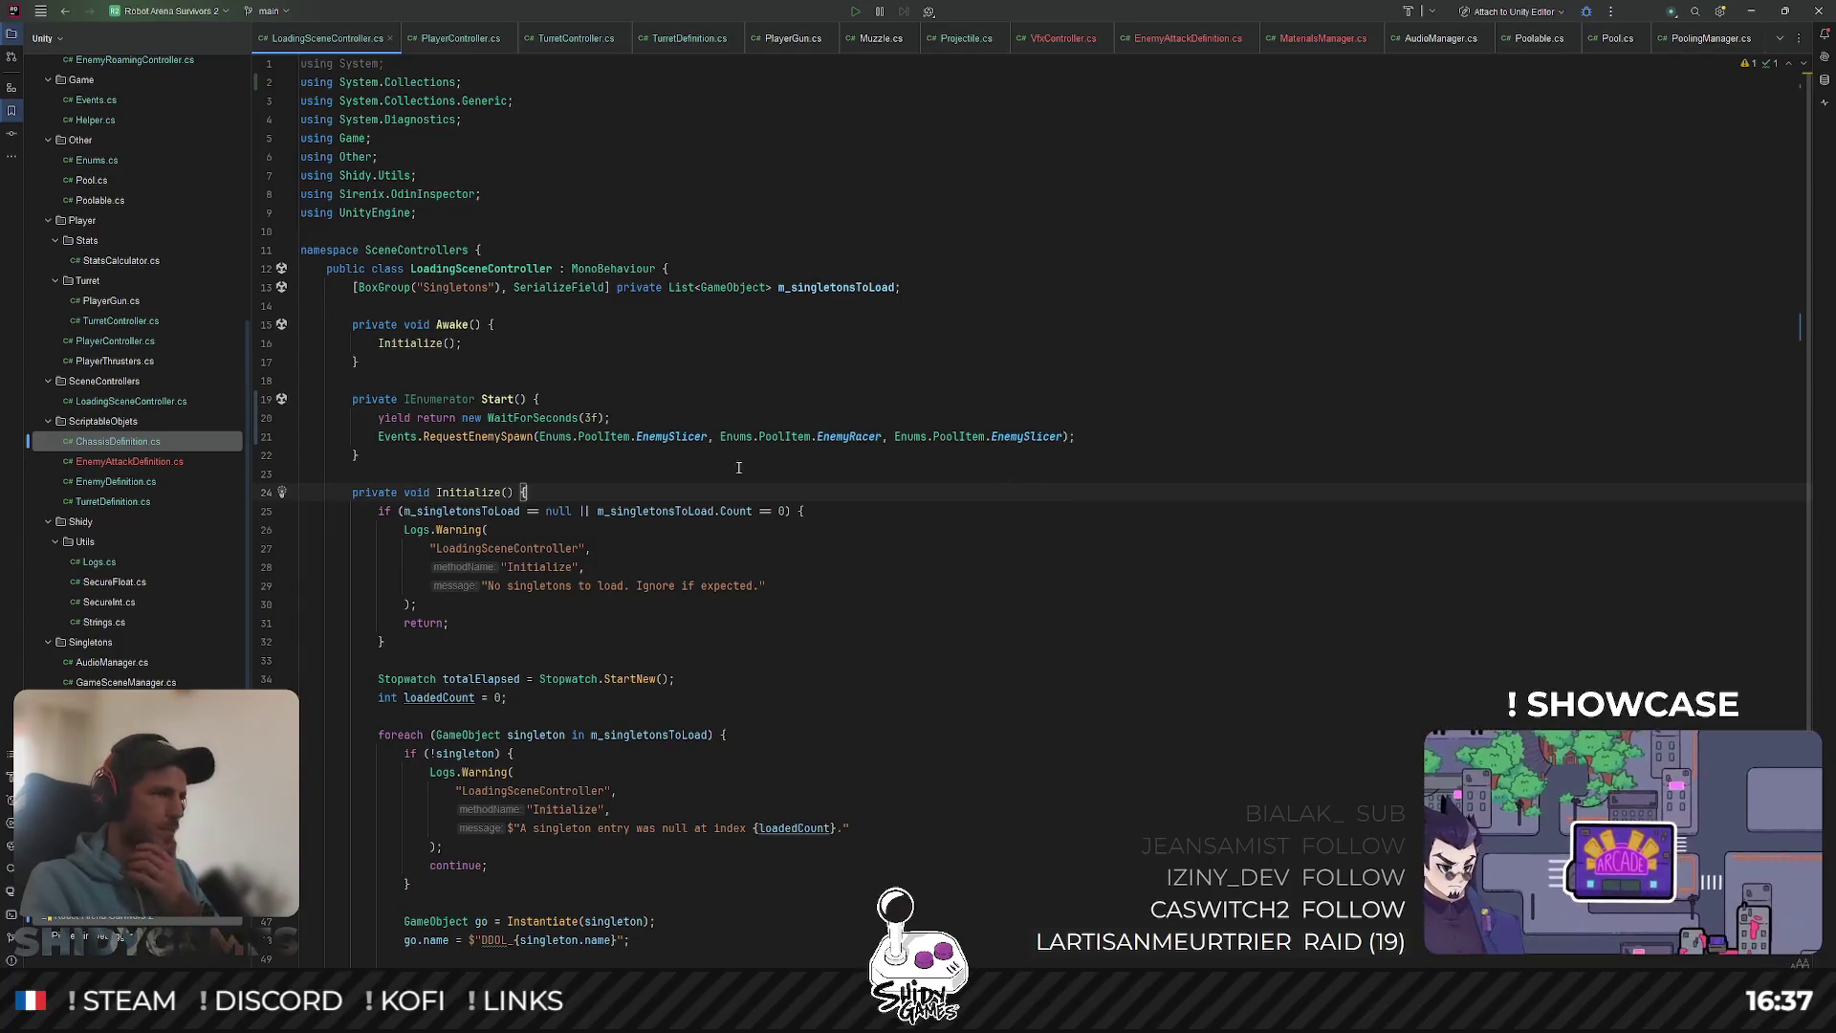
Step: Trace RequestEnemySpawn through EnemySpawnRequested to the OnEnemySpawnRequested handler in ArenaSpawner.cs
left_click(478, 436, "ctrl")
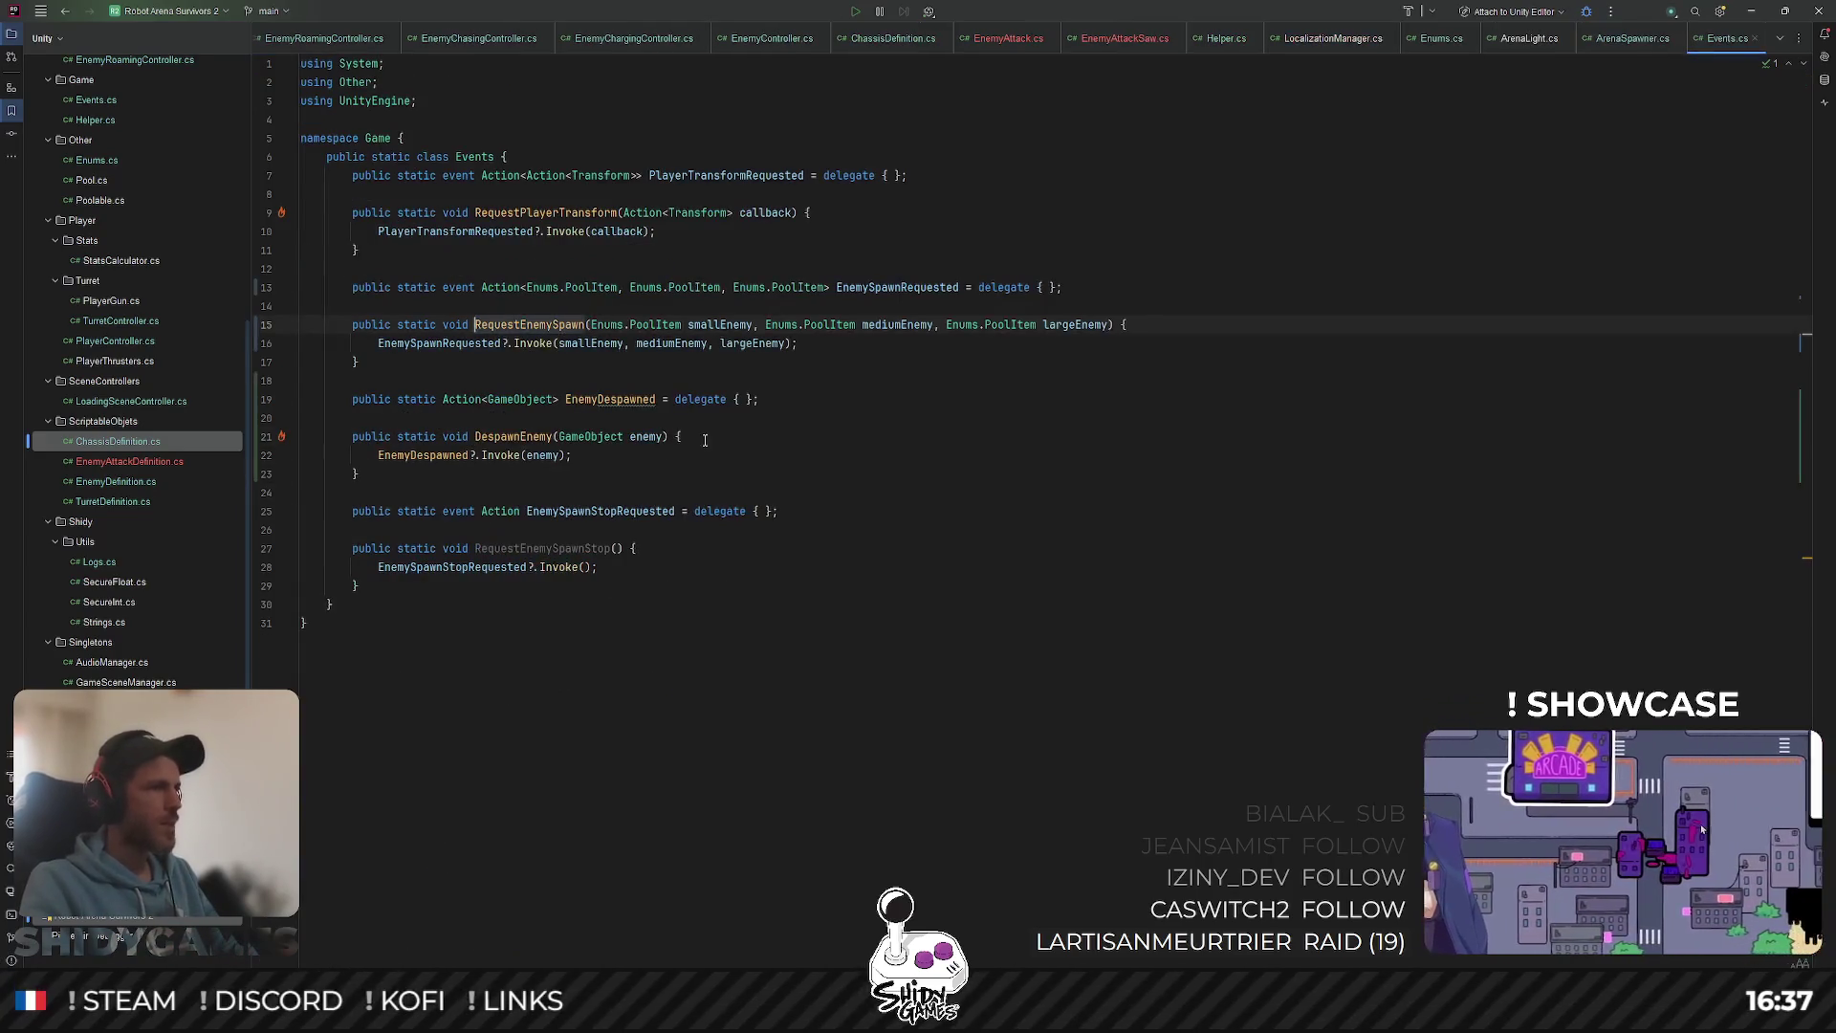
left_click(416, 346, "ctrl")
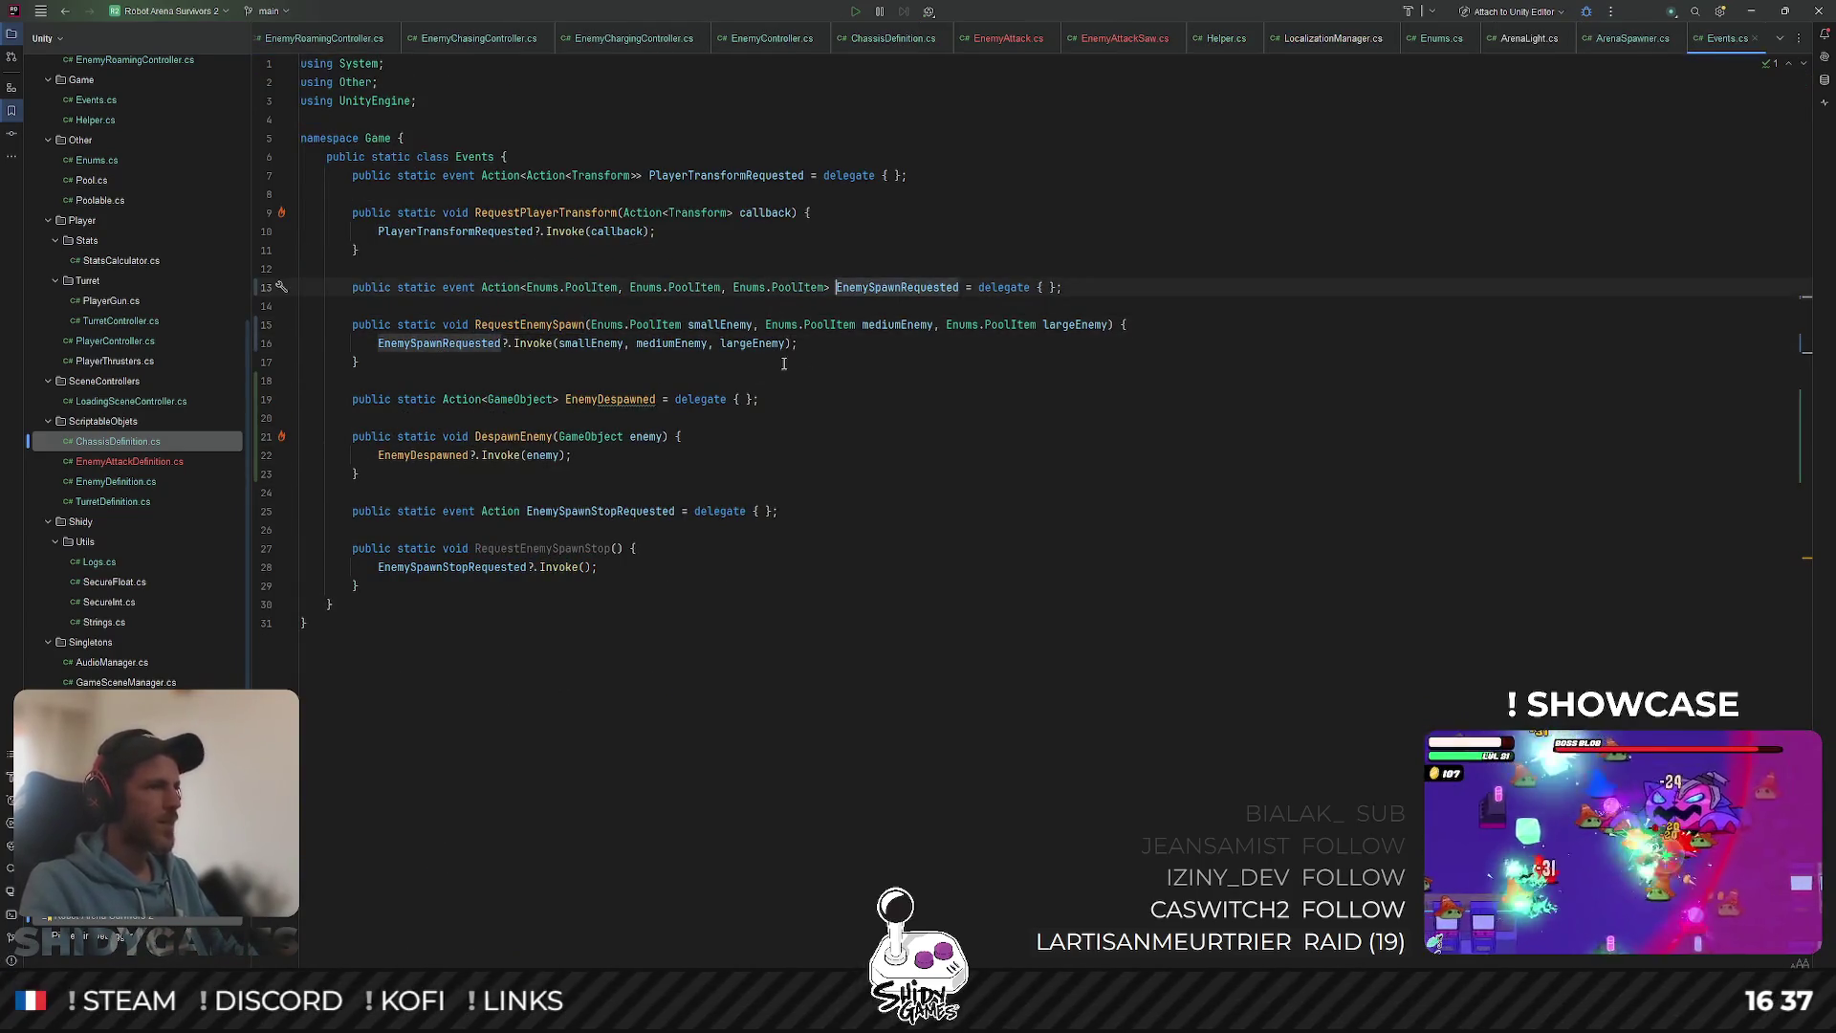
left_click(899, 280, "ctrl")
left_click(1073, 353)
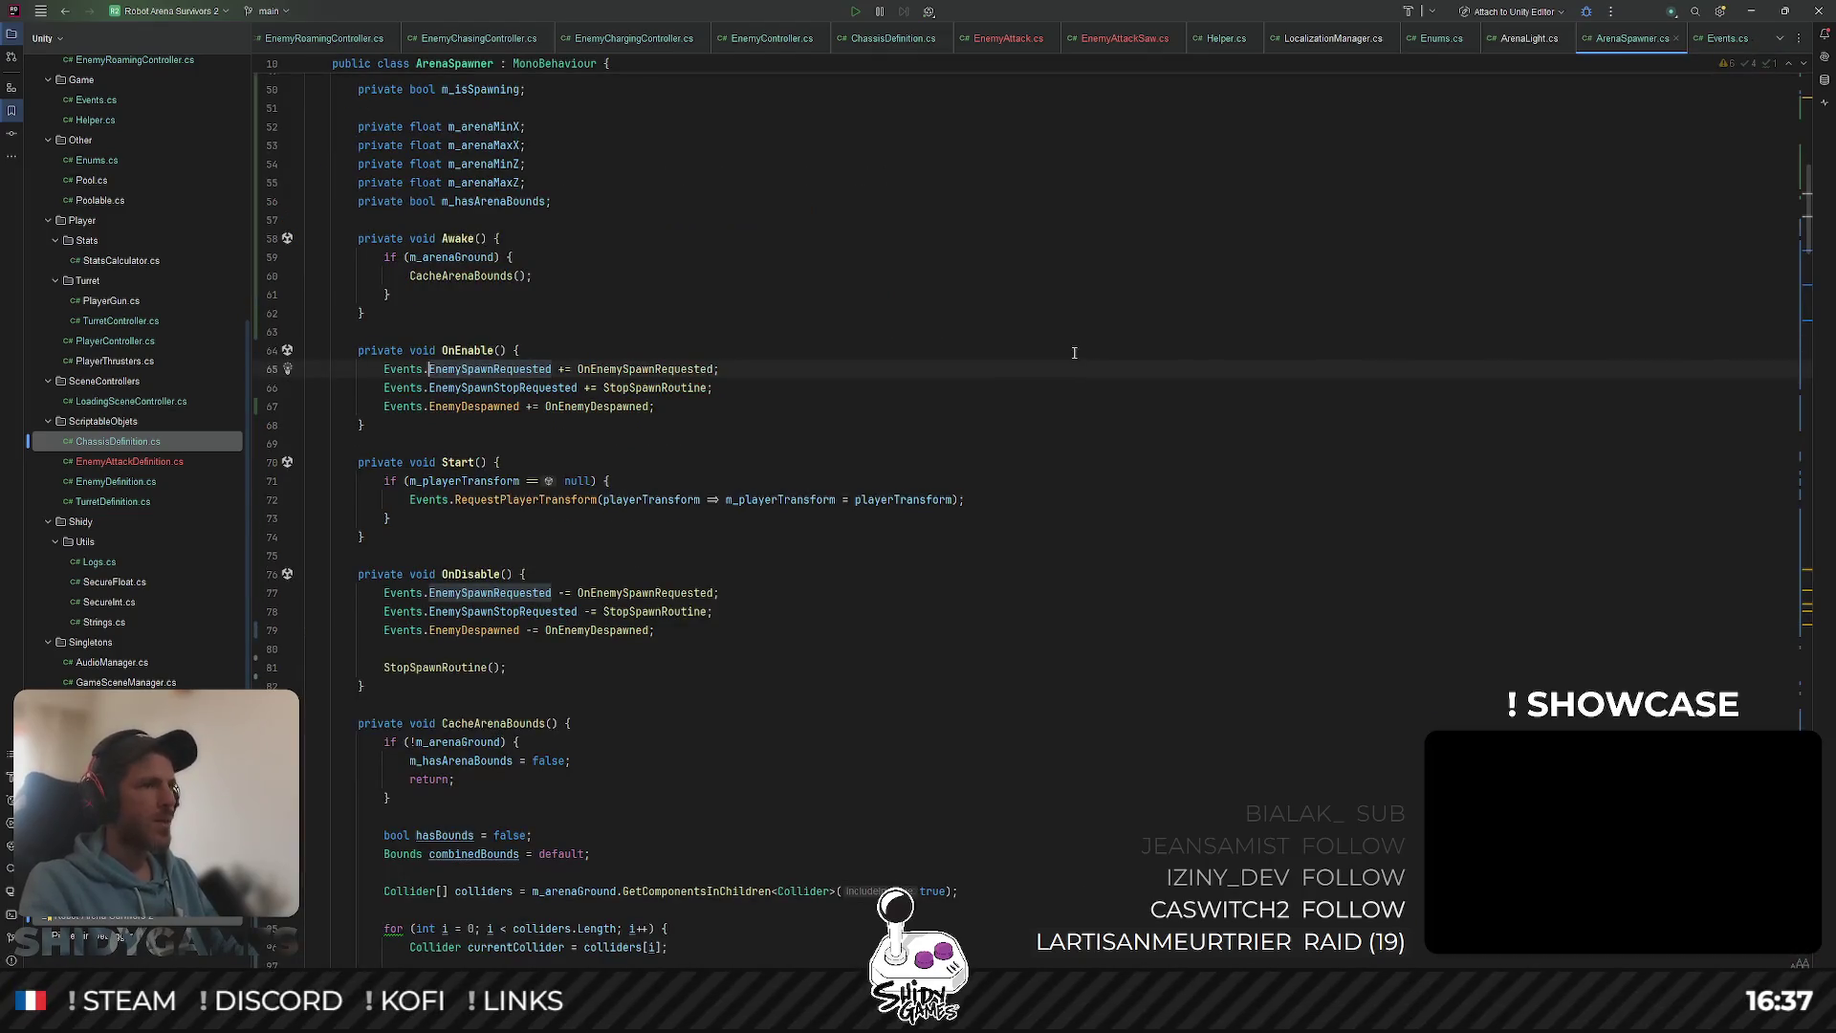
left_click(696, 369, "ctrl")
left_click(839, 461)
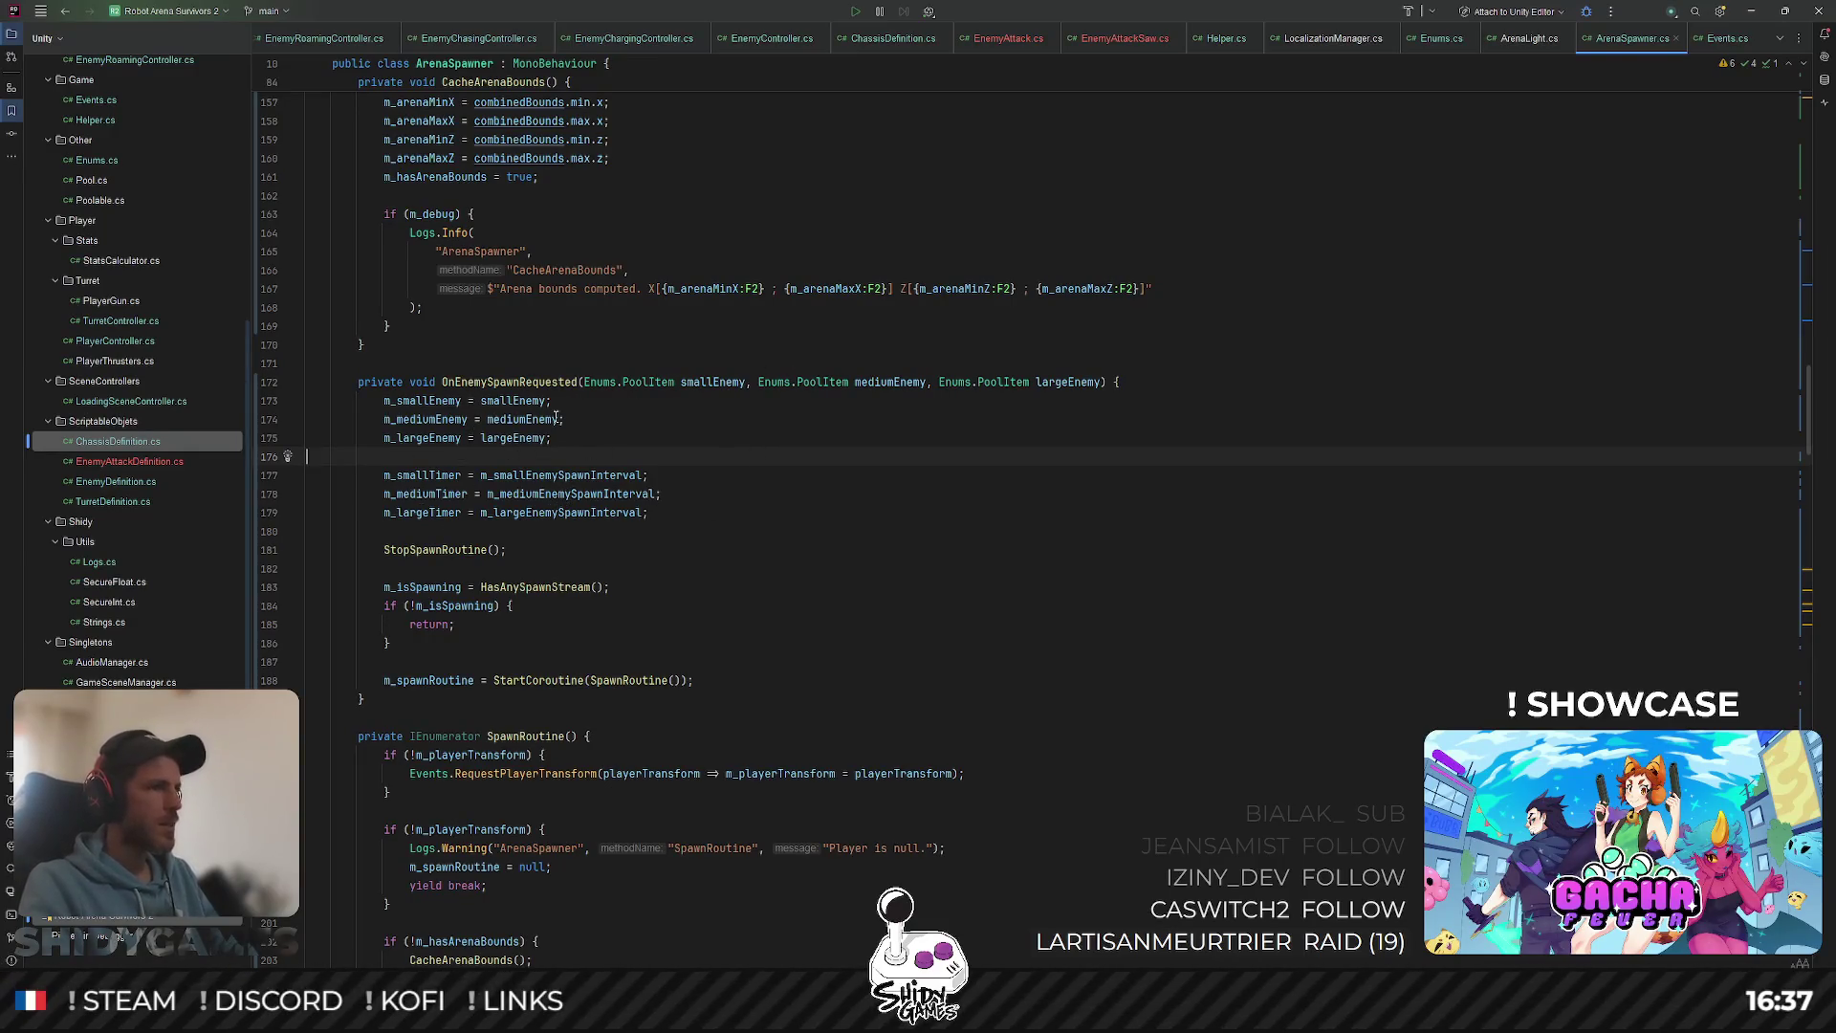
Step: Review m_mediumEnemy usages and SpawnRoutine, then minimize Rider
double_click(402, 422)
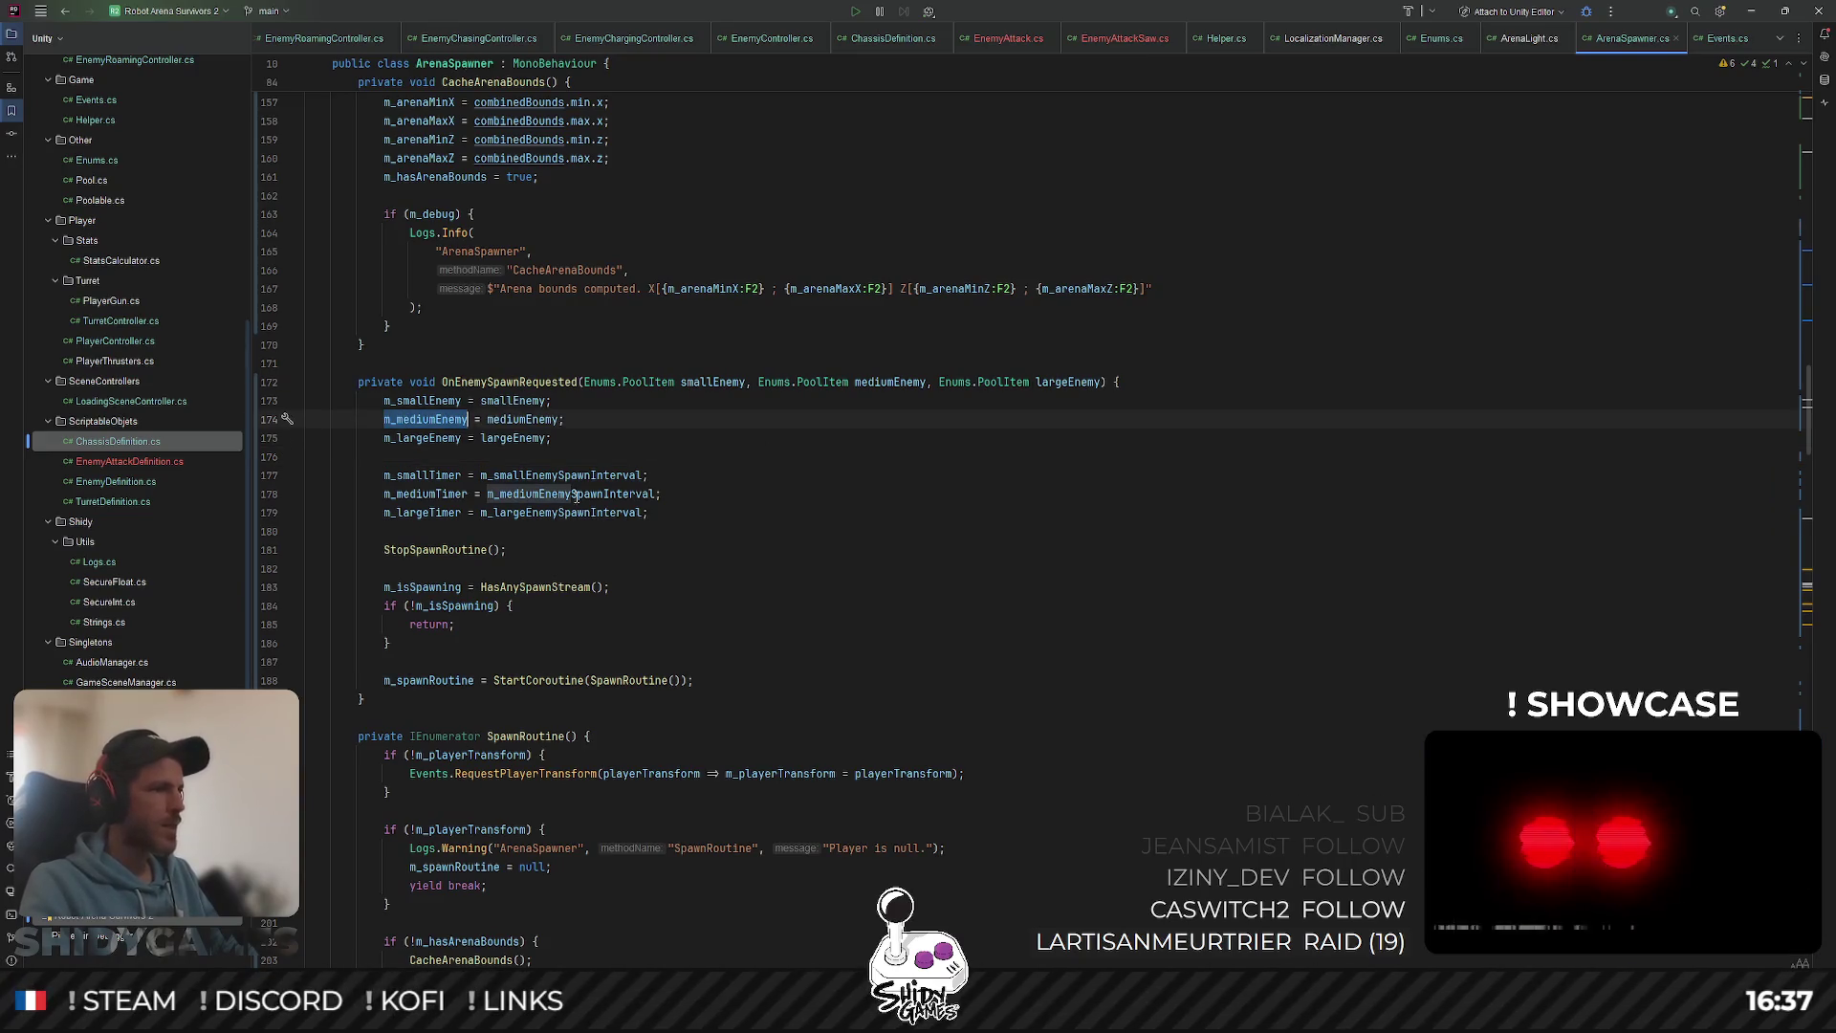
scroll(730, 609, "down", 6)
left_click(782, 592)
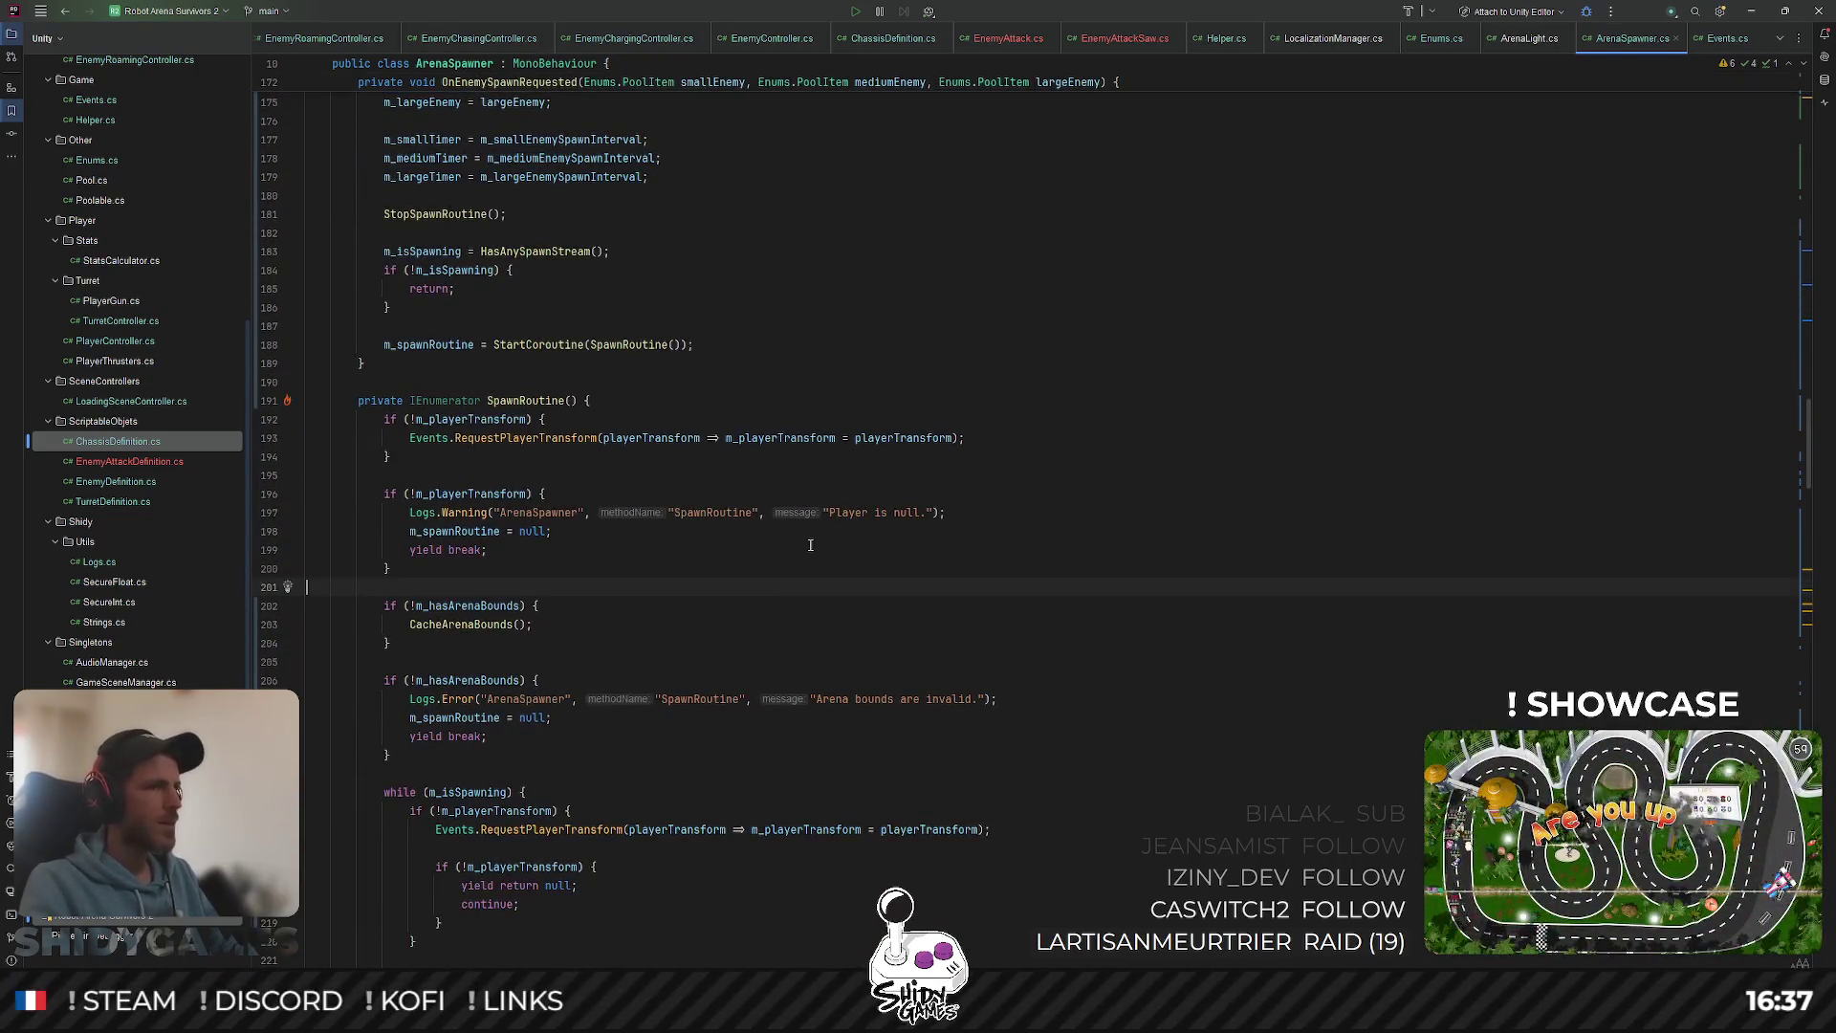
scroll(809, 545, "up", 20)
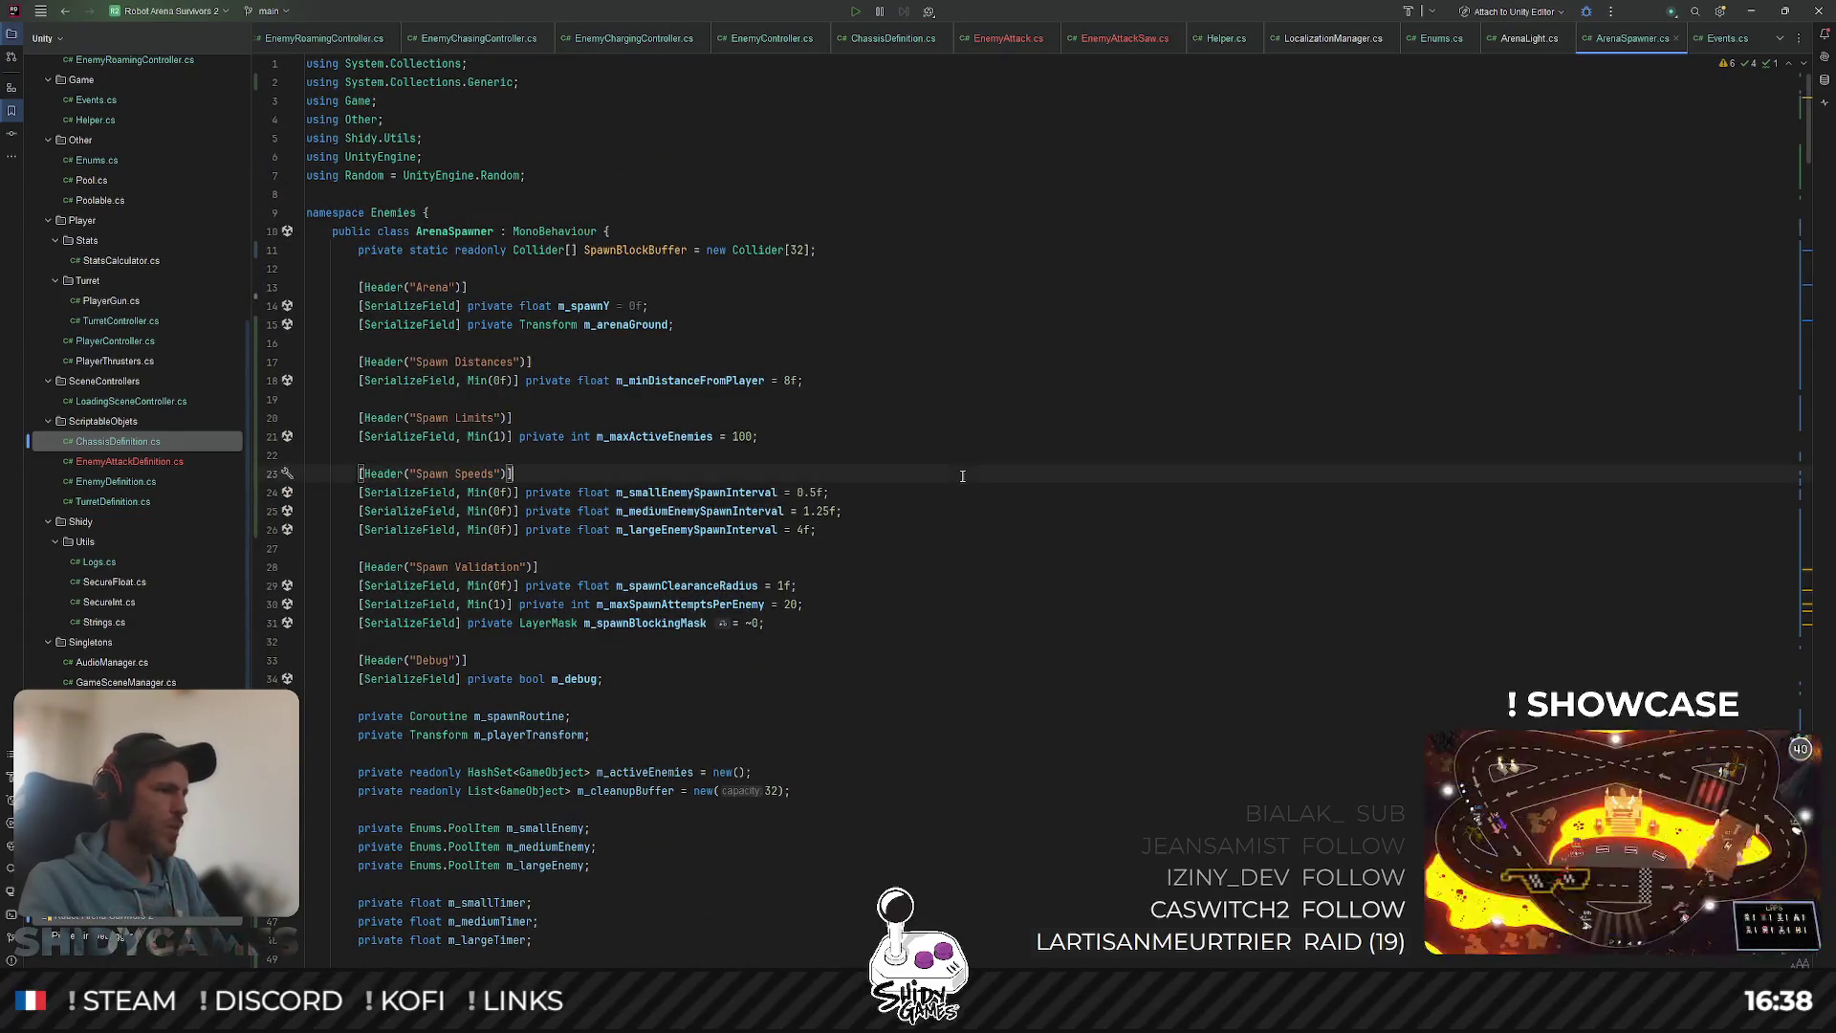
left_click(1756, 11)
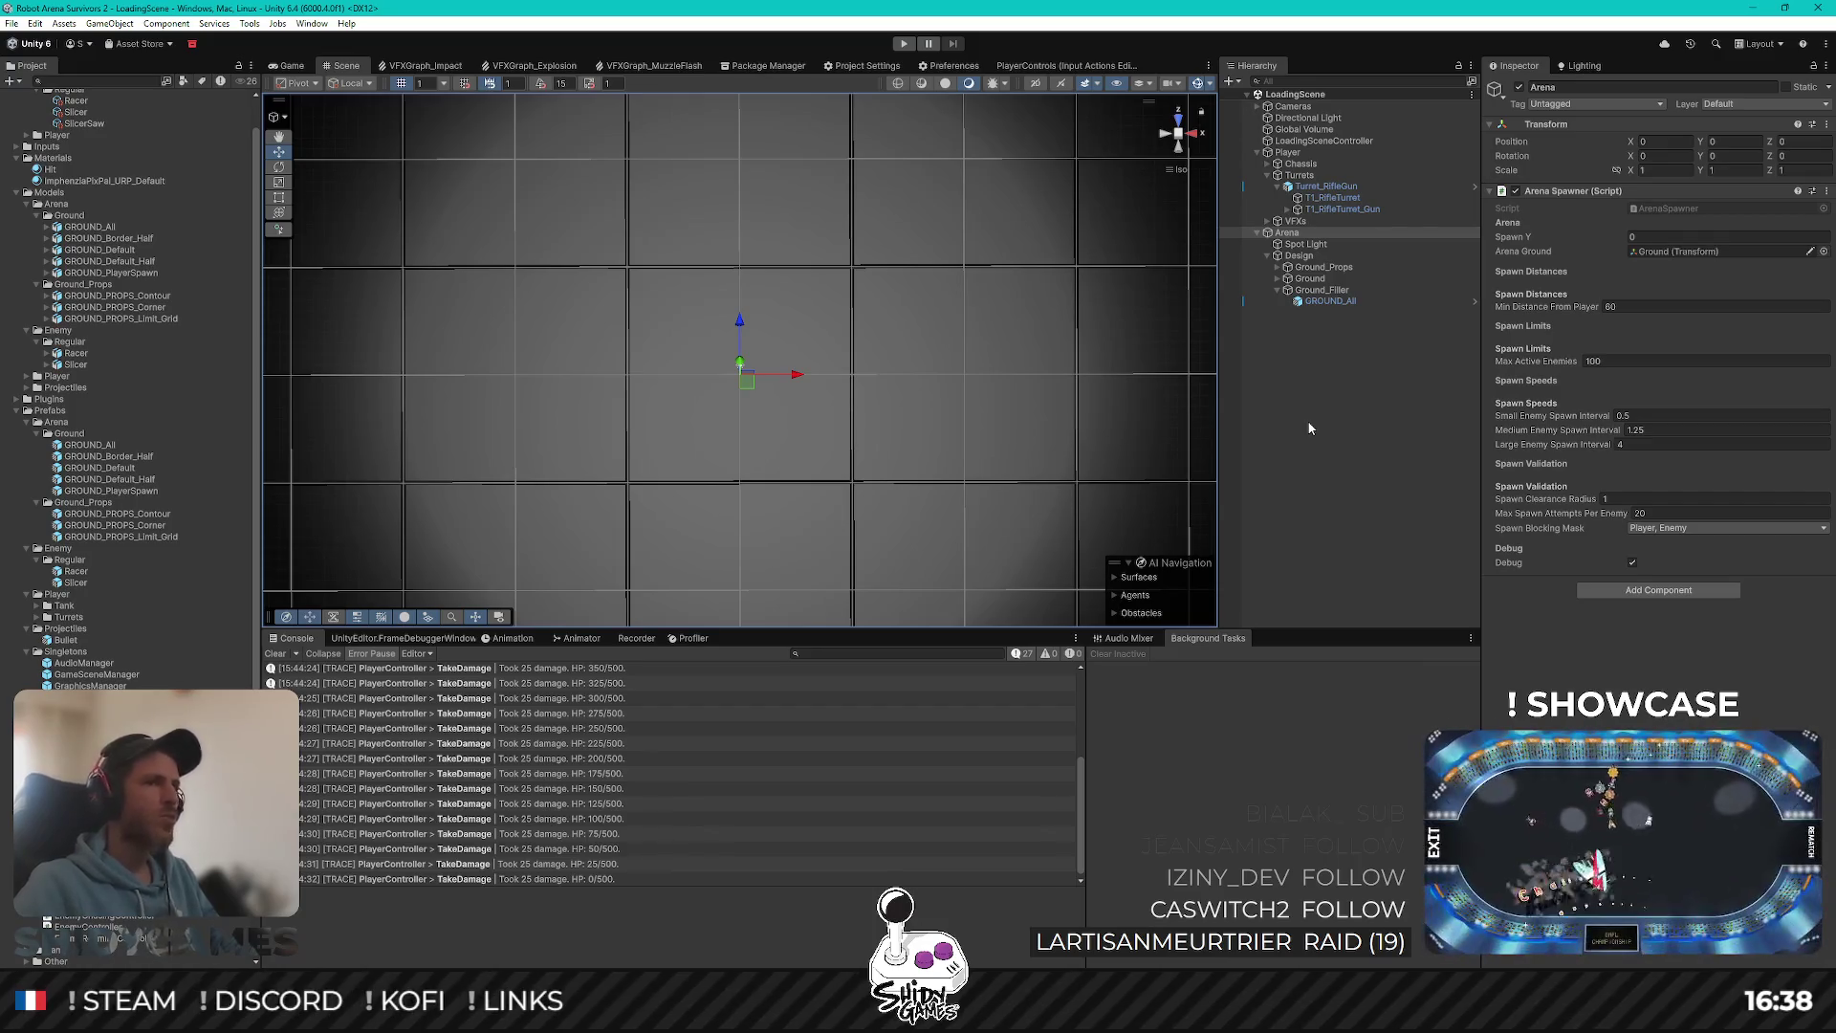
Step: Switch the viewport from Scene to Game view showing the robot on the floor
left_click(293, 67)
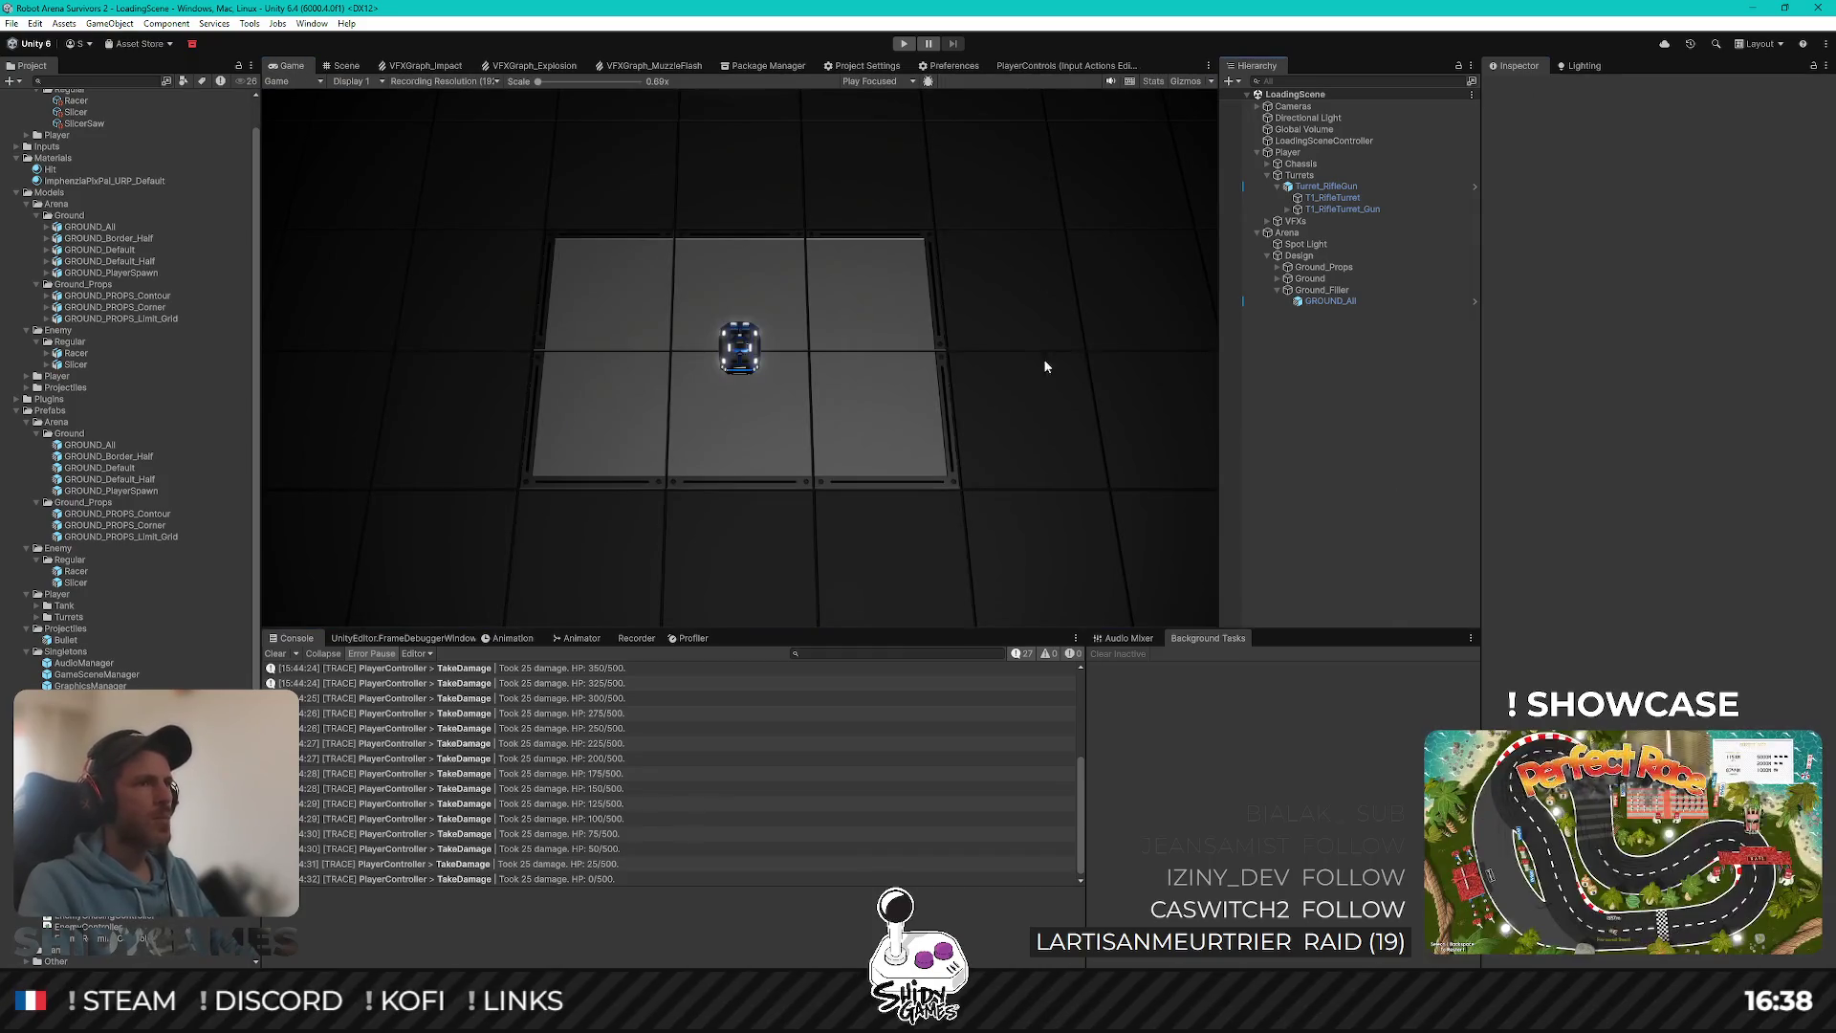
Step: Start Play mode and playtest the arena against the enemy swarm
left_click(903, 45)
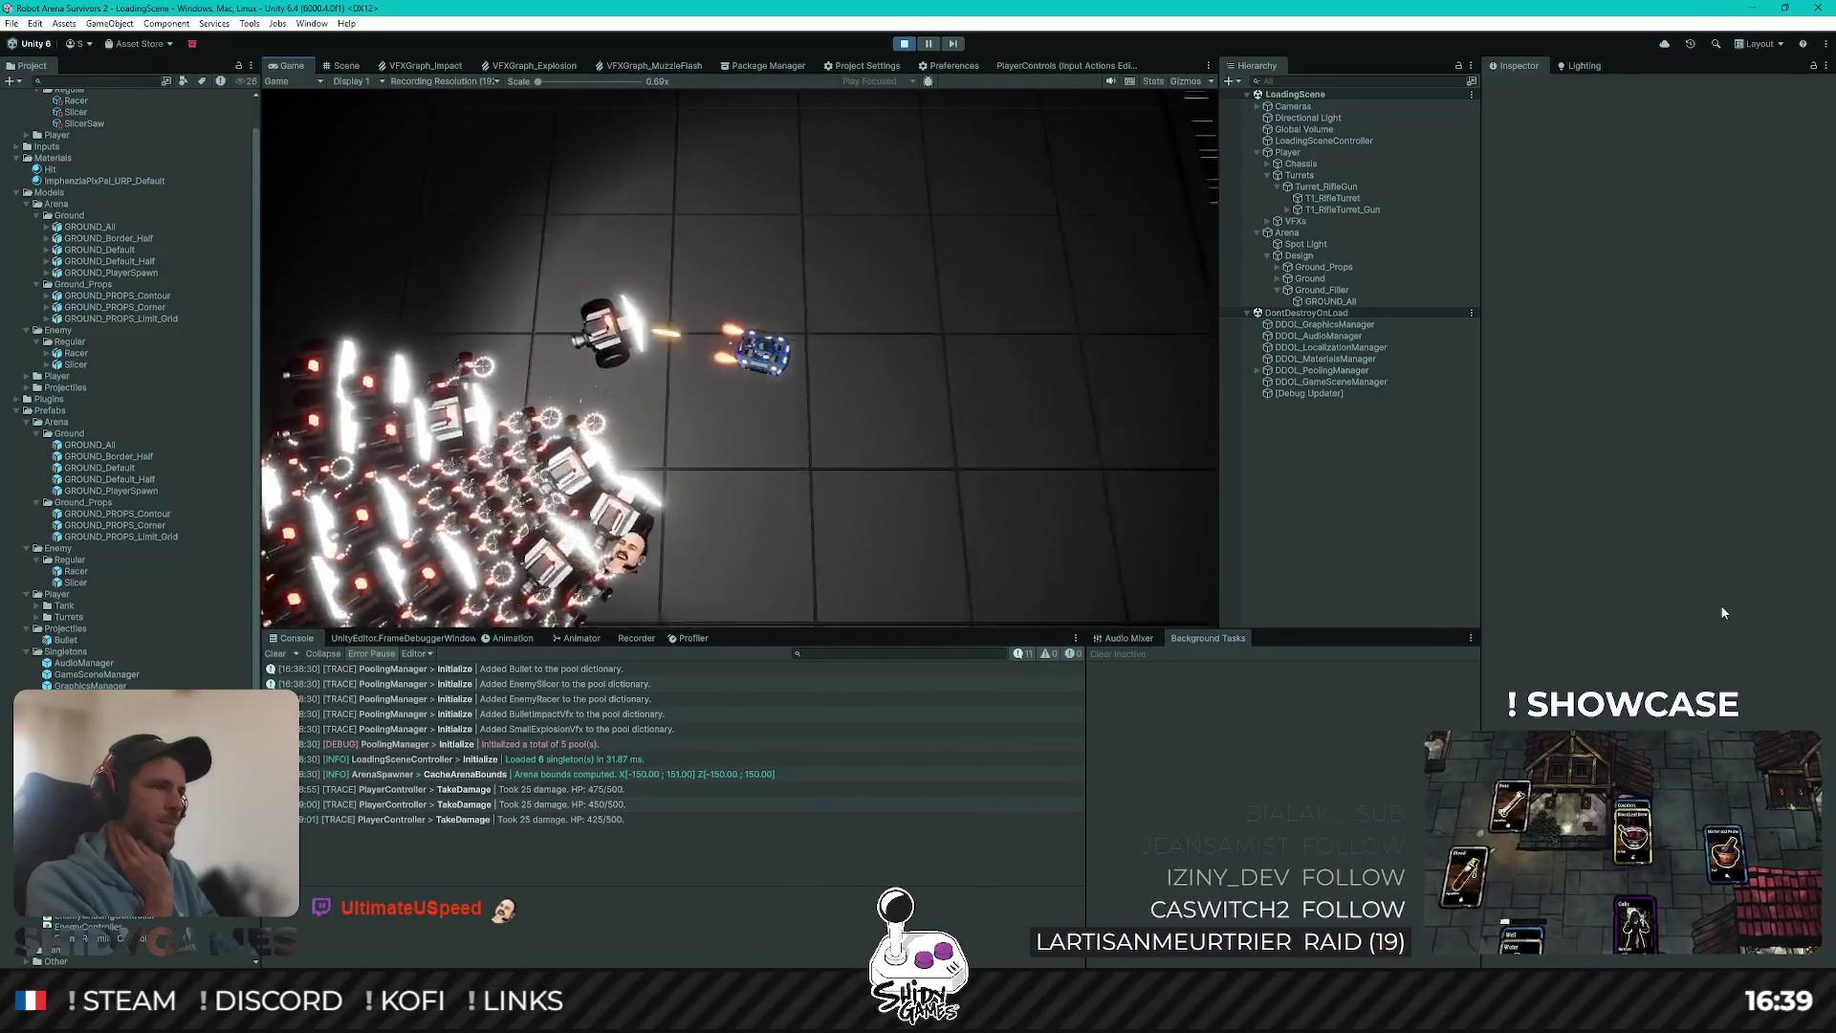
Step: Stop Play mode and select the Data/Enemy/Regular/Racer enemy definition
left_click(905, 44)
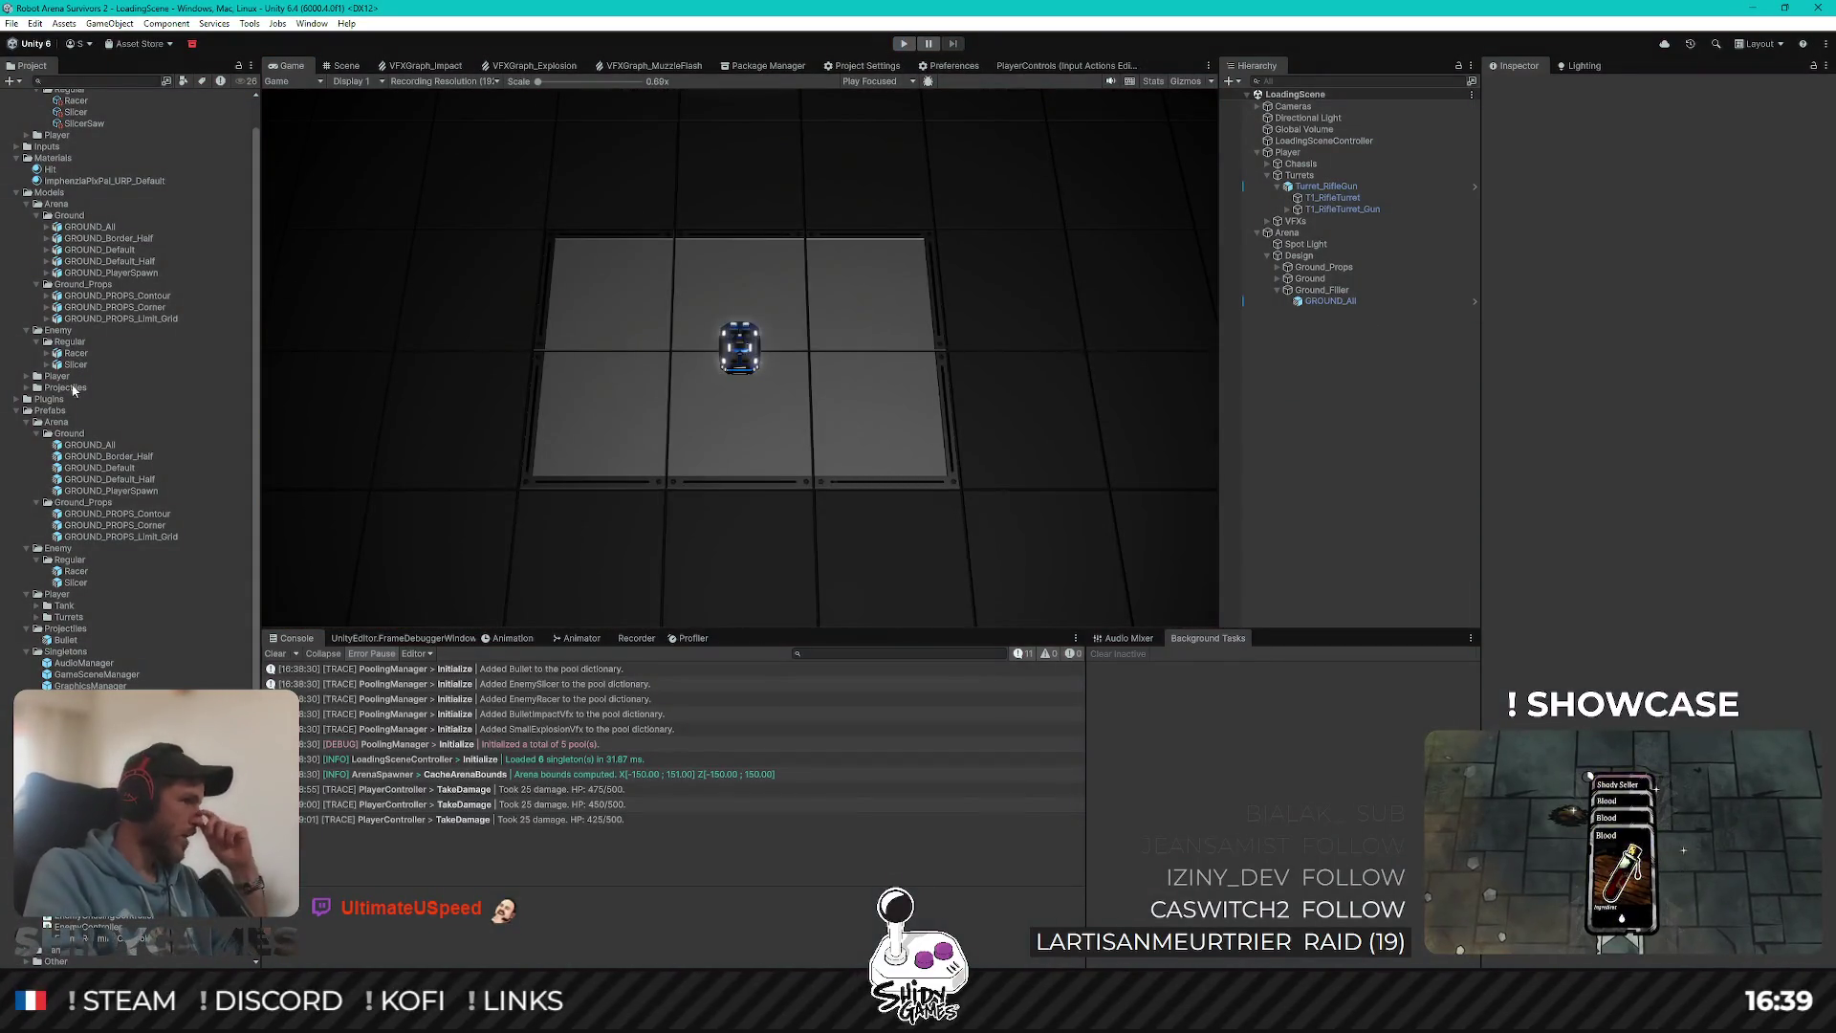
scroll(73, 388, "up", 2)
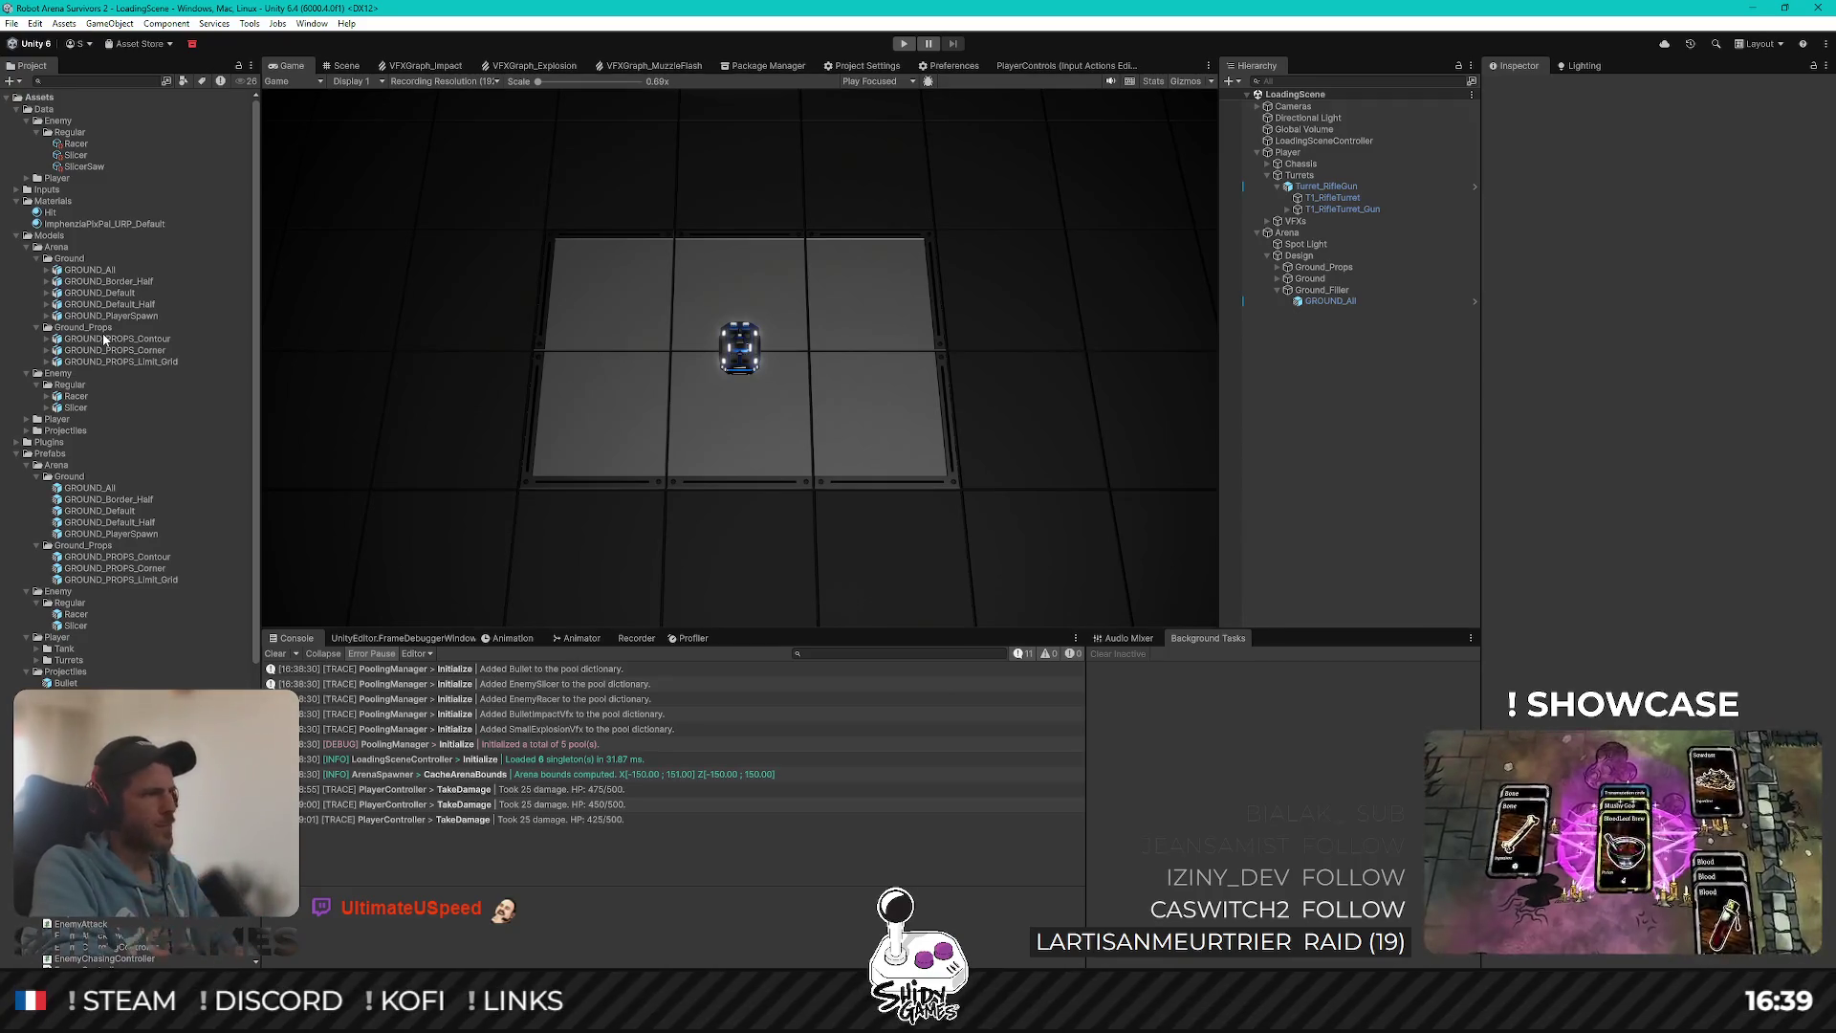
left_click(78, 146)
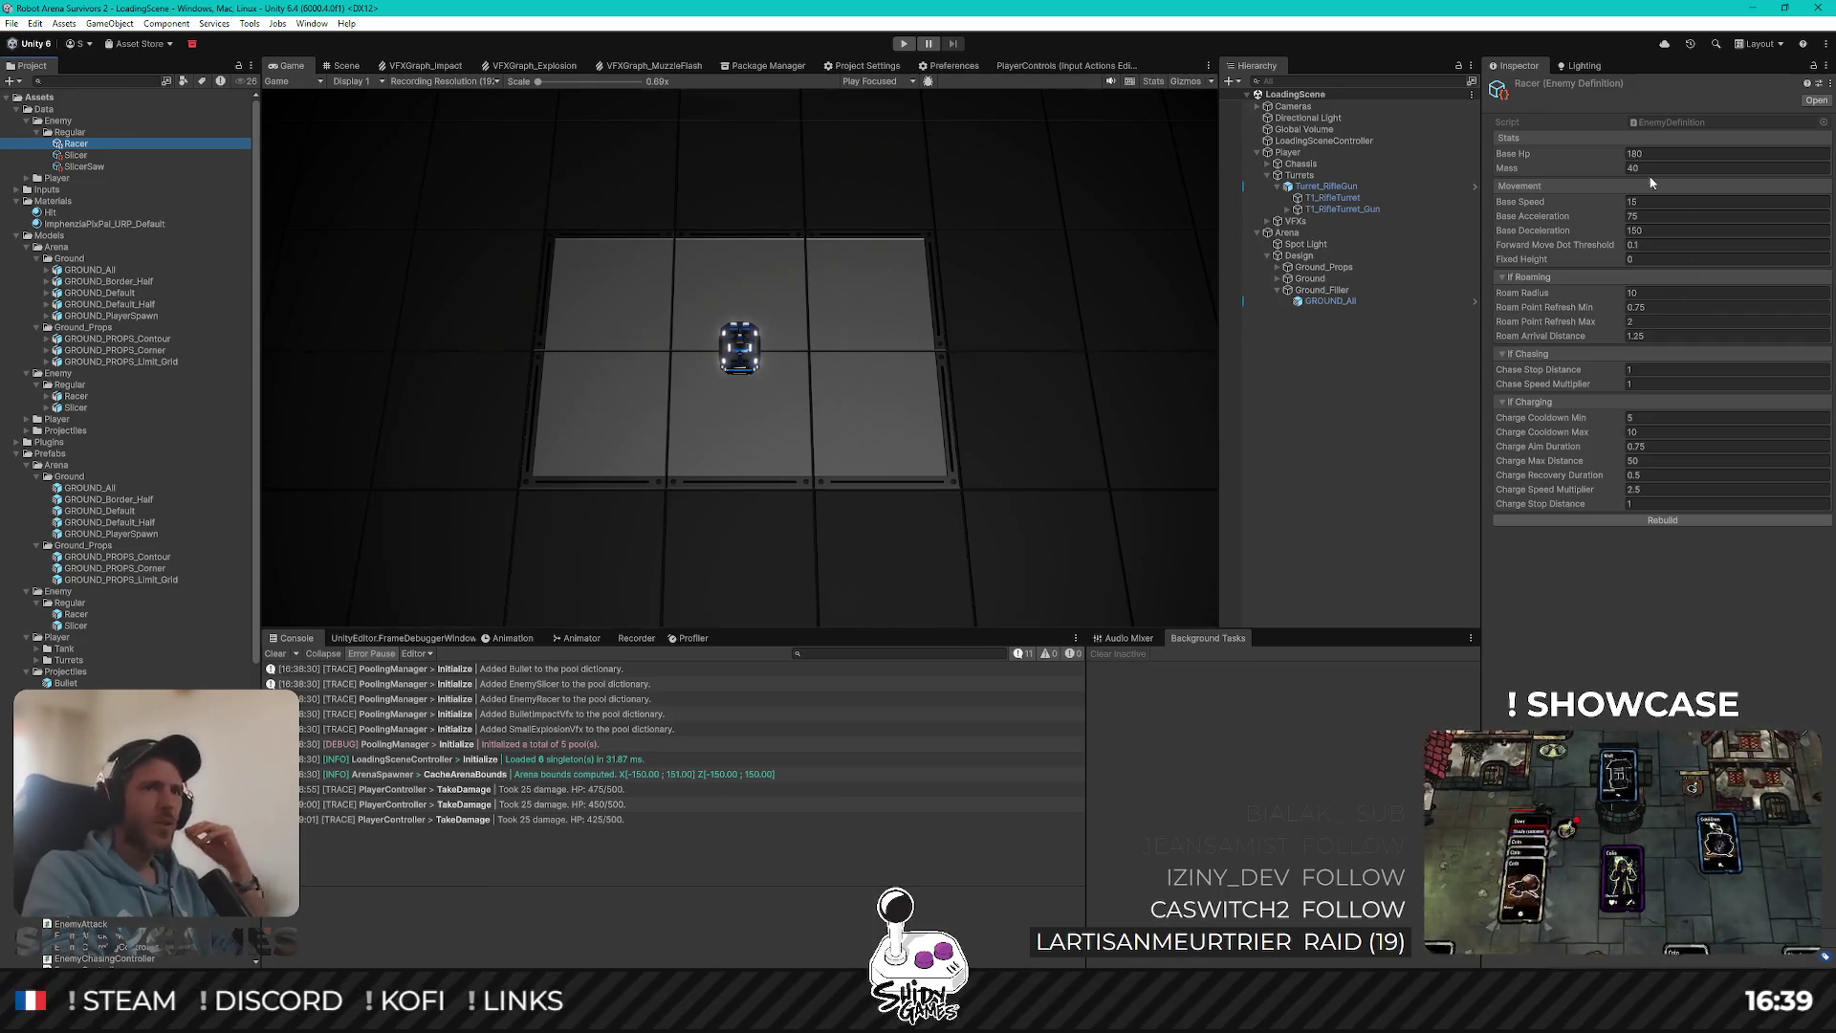
Step: Give the Racer Base Hp 450, Mass 120, Base Speed 10, Acceleration 100, Deceleration 200
left_click(1637, 154)
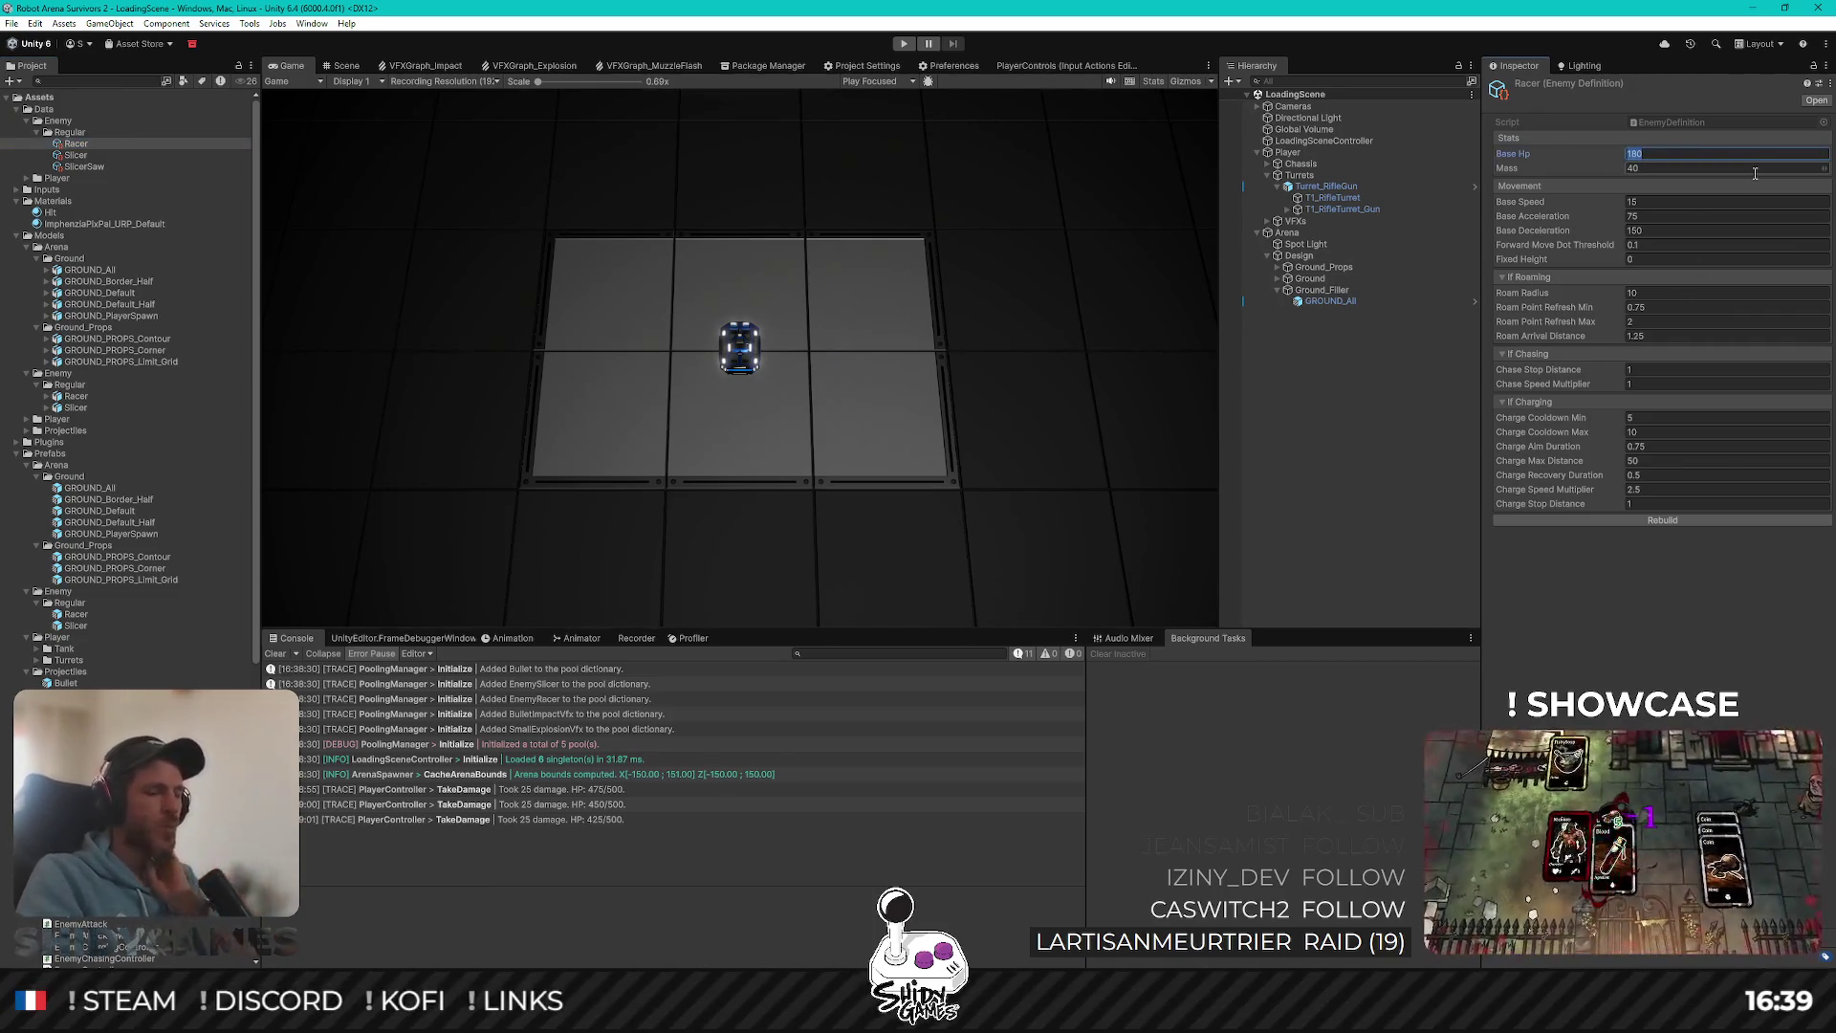
type("450")
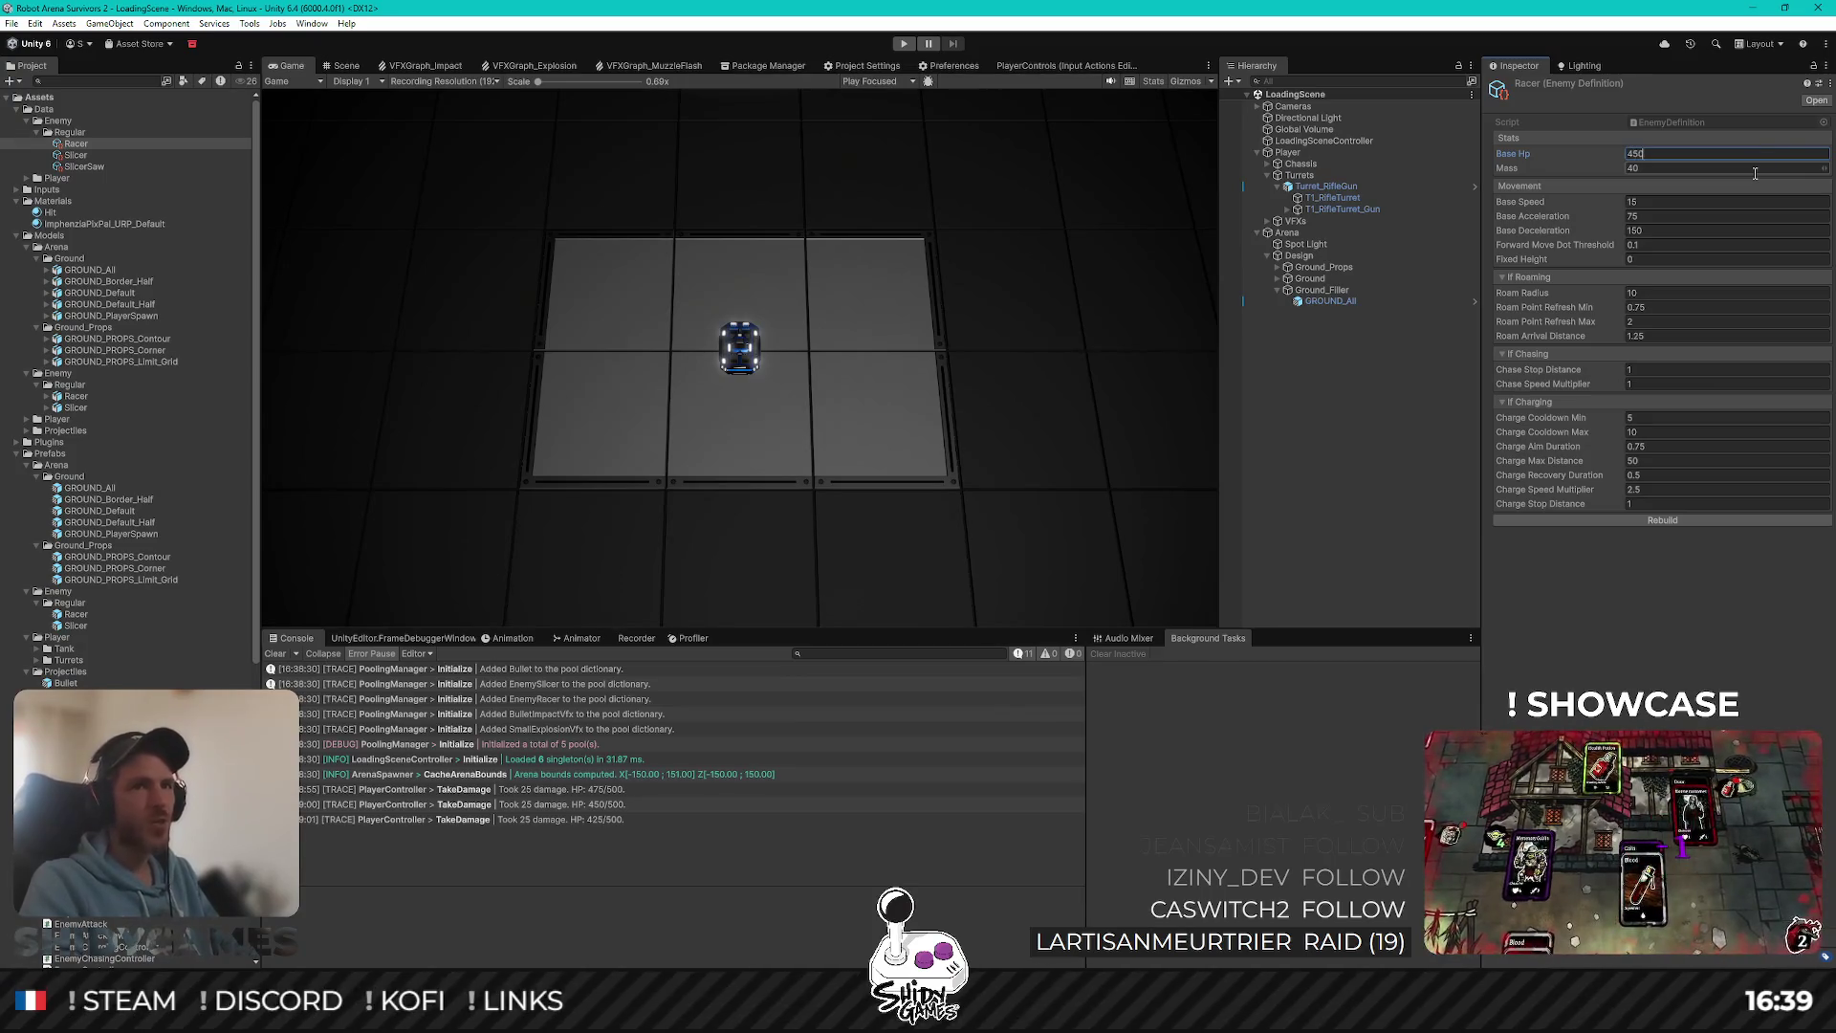
left_click(1664, 168)
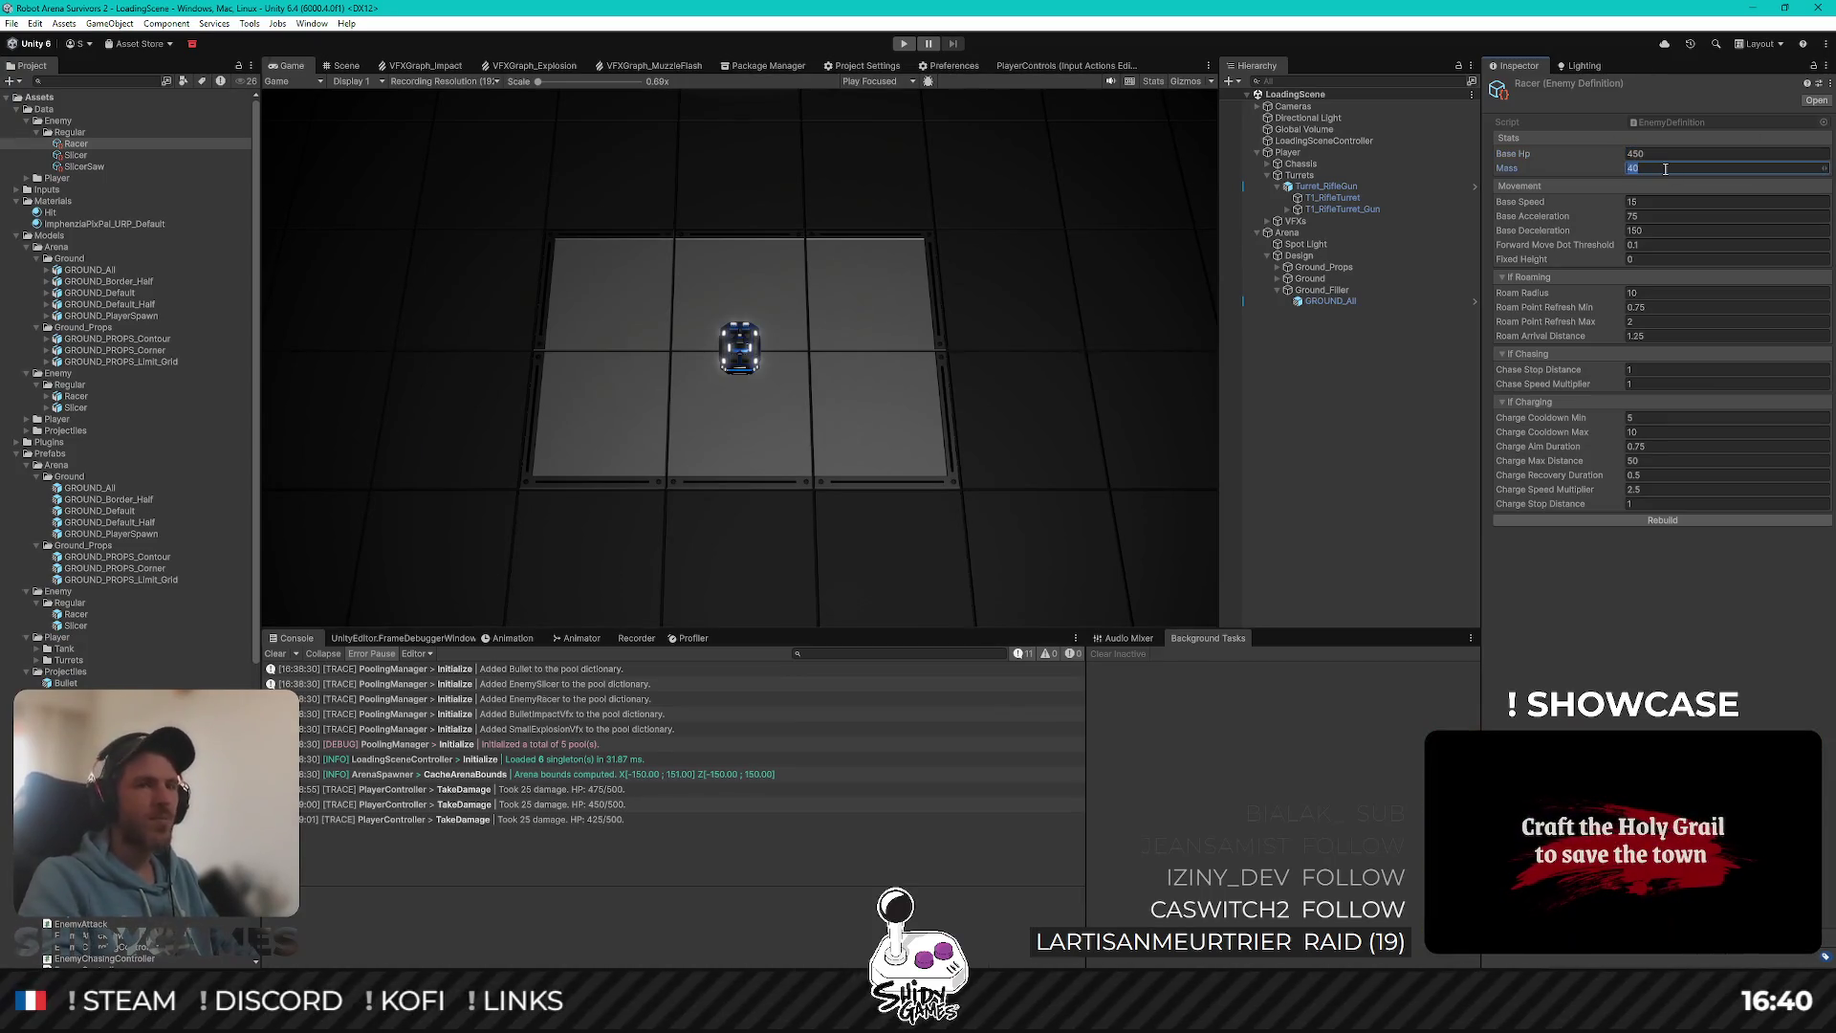
type("120")
key("Return")
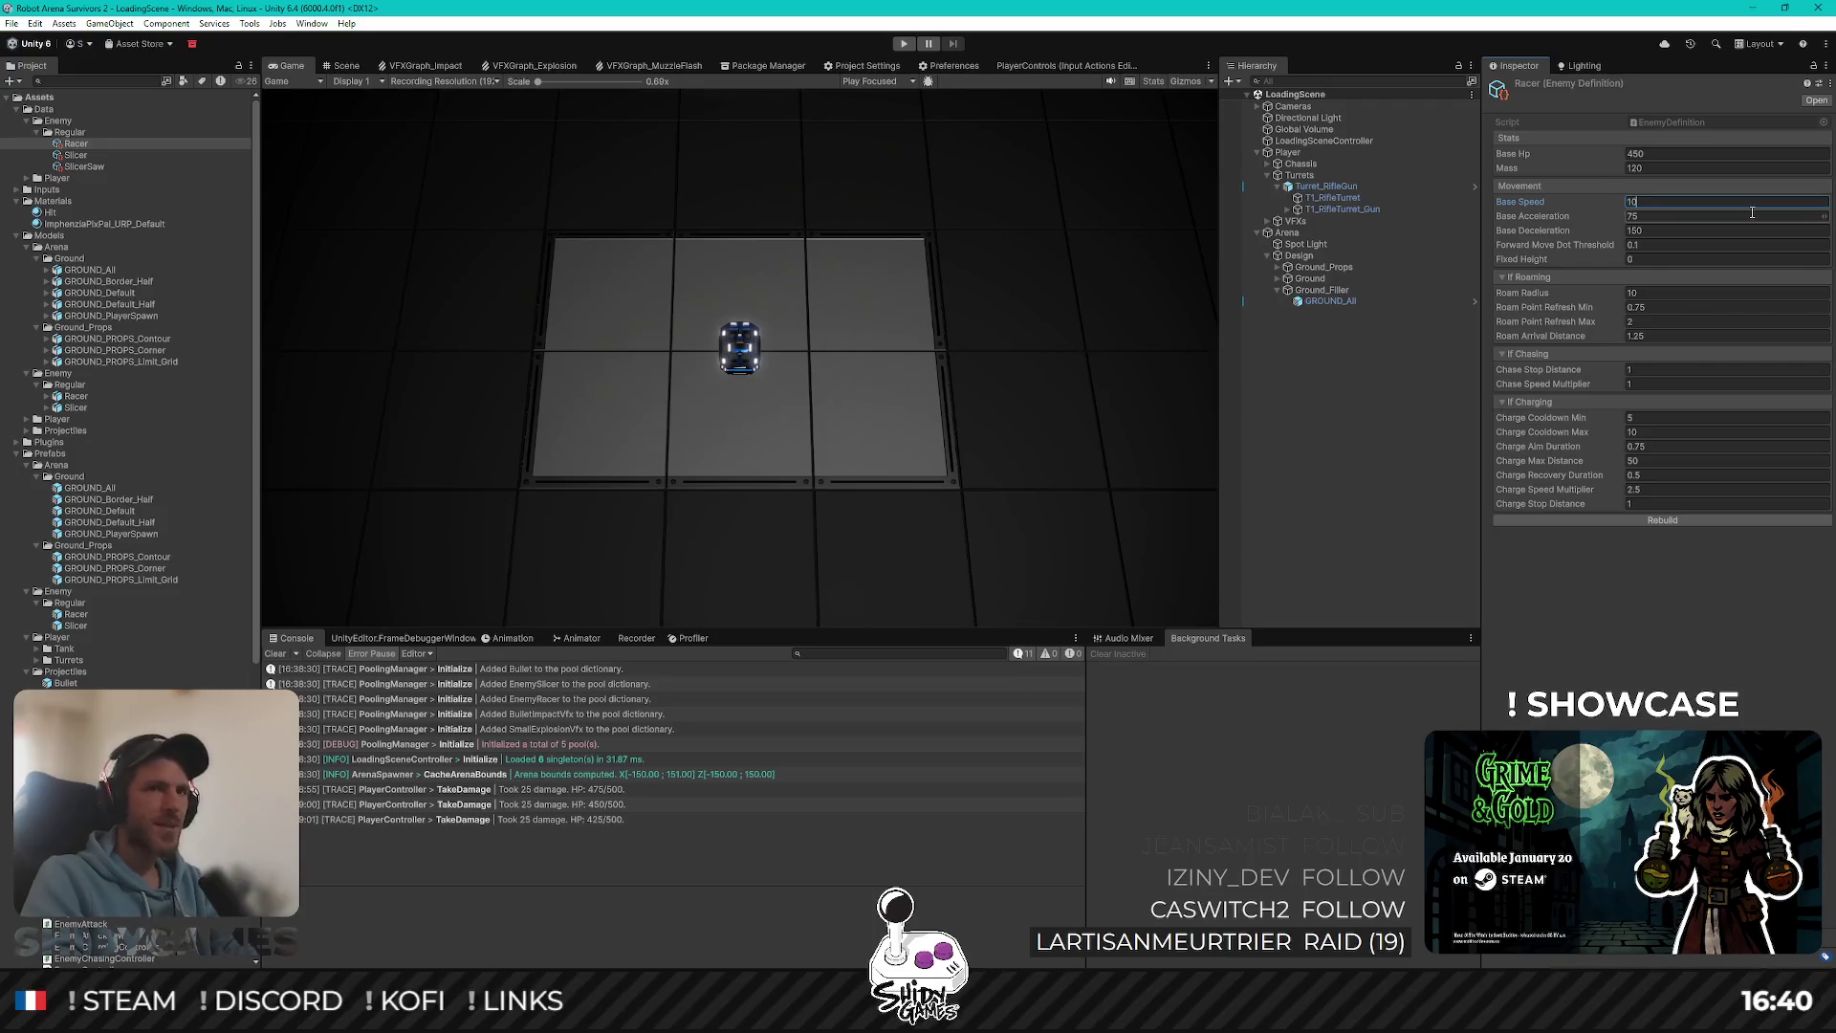
key("Tab")
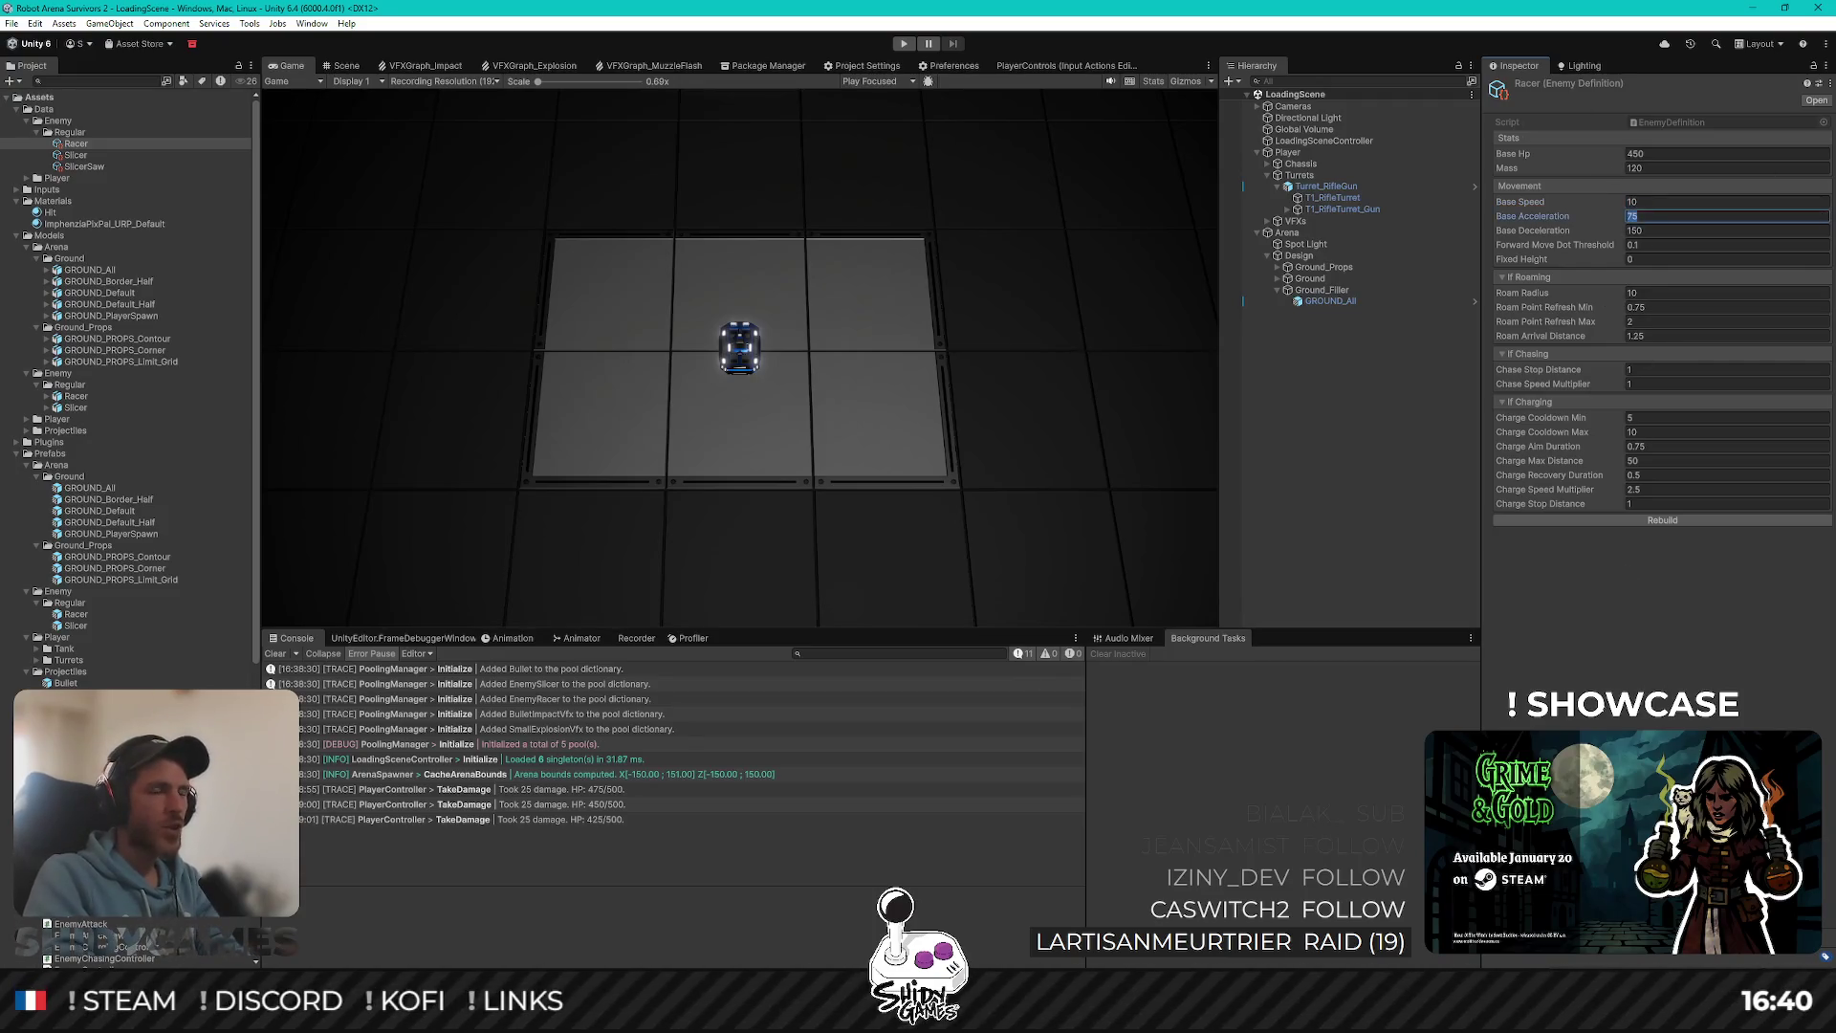
type("100")
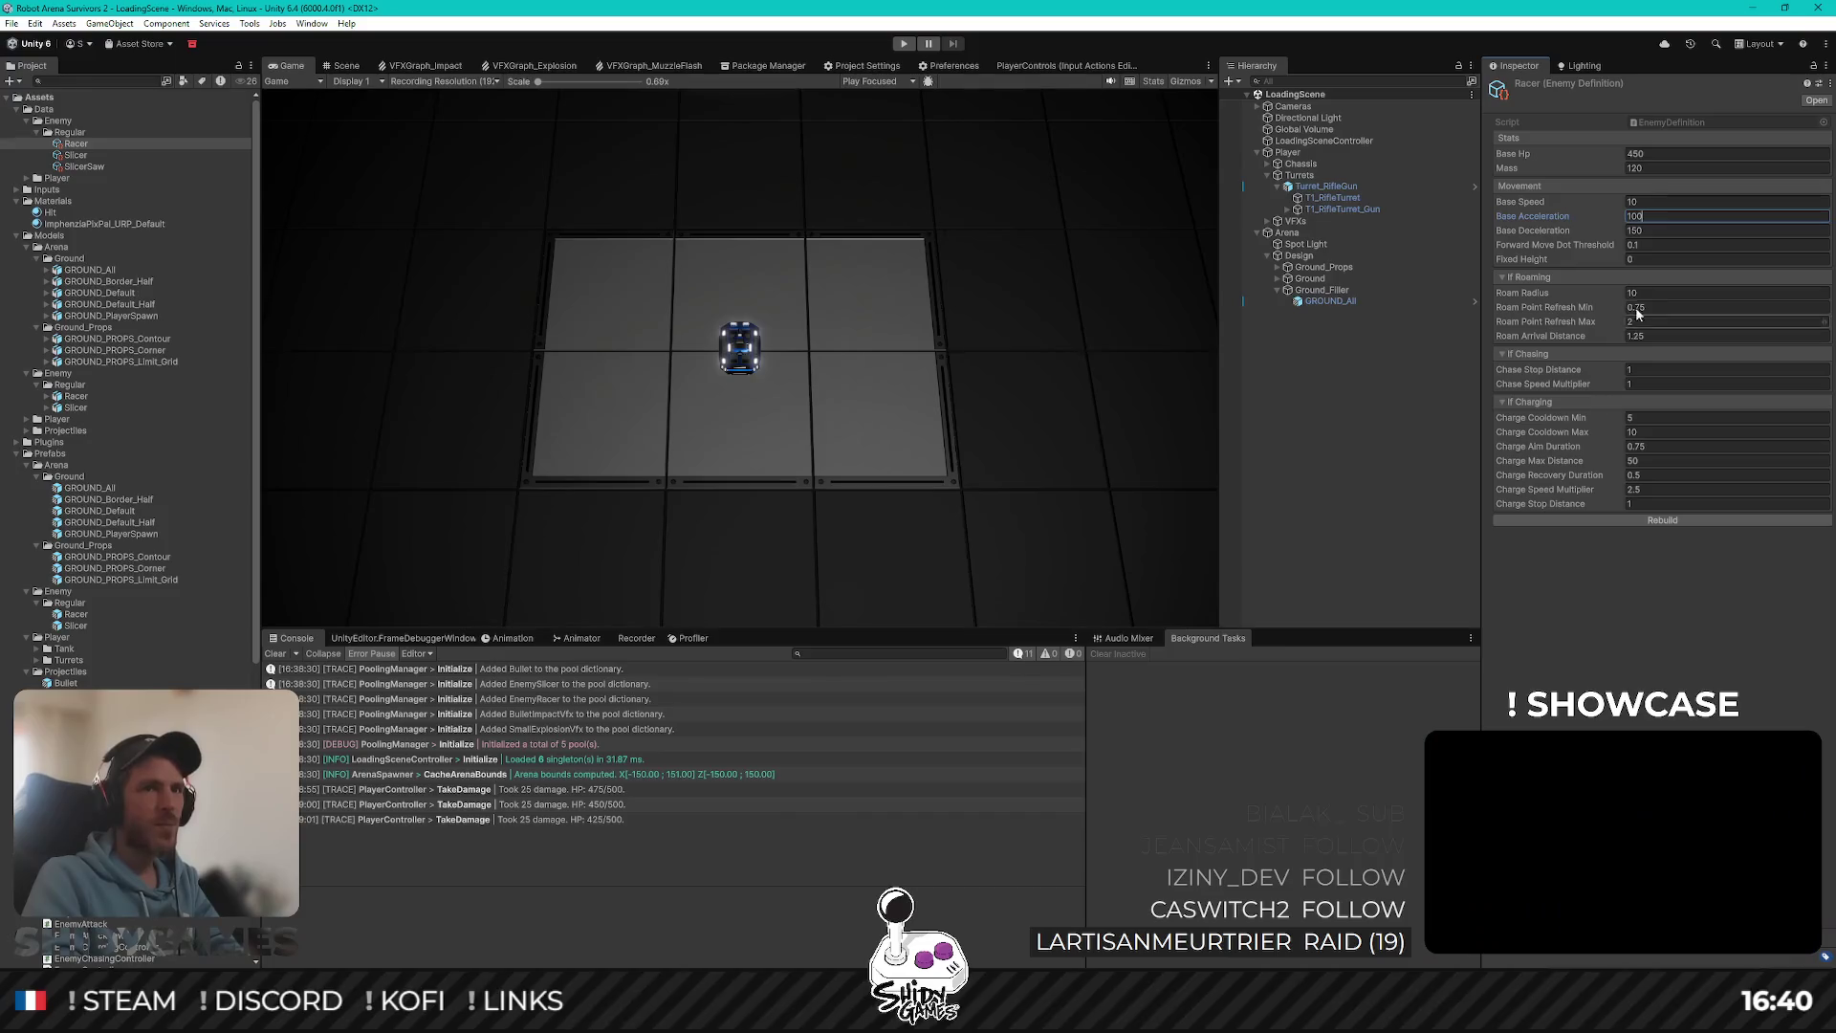
left_click(1653, 231)
type("200")
key("Return")
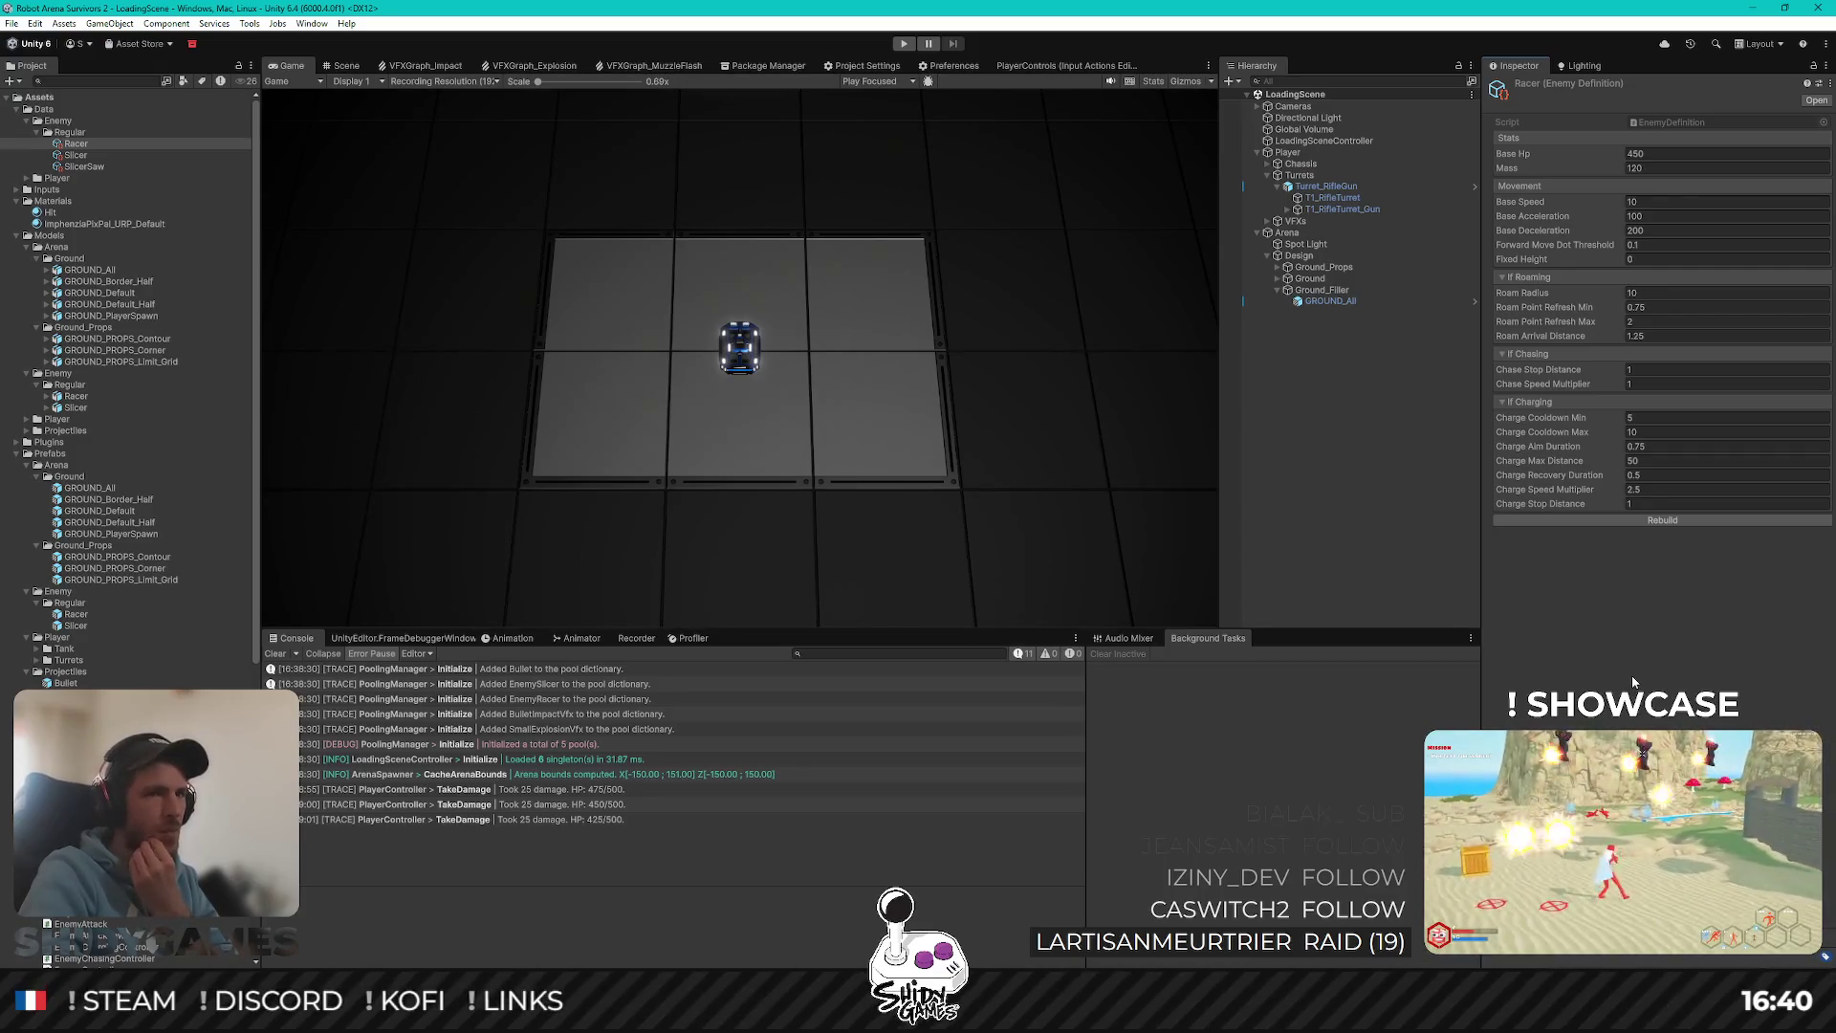
Step: Set Racer Charge Cooldown Min 8, Max 18, Aim Duration 1 and Recovery Duration 0.5
double_click(1628, 417)
type("8")
double_click(1648, 432)
type("18")
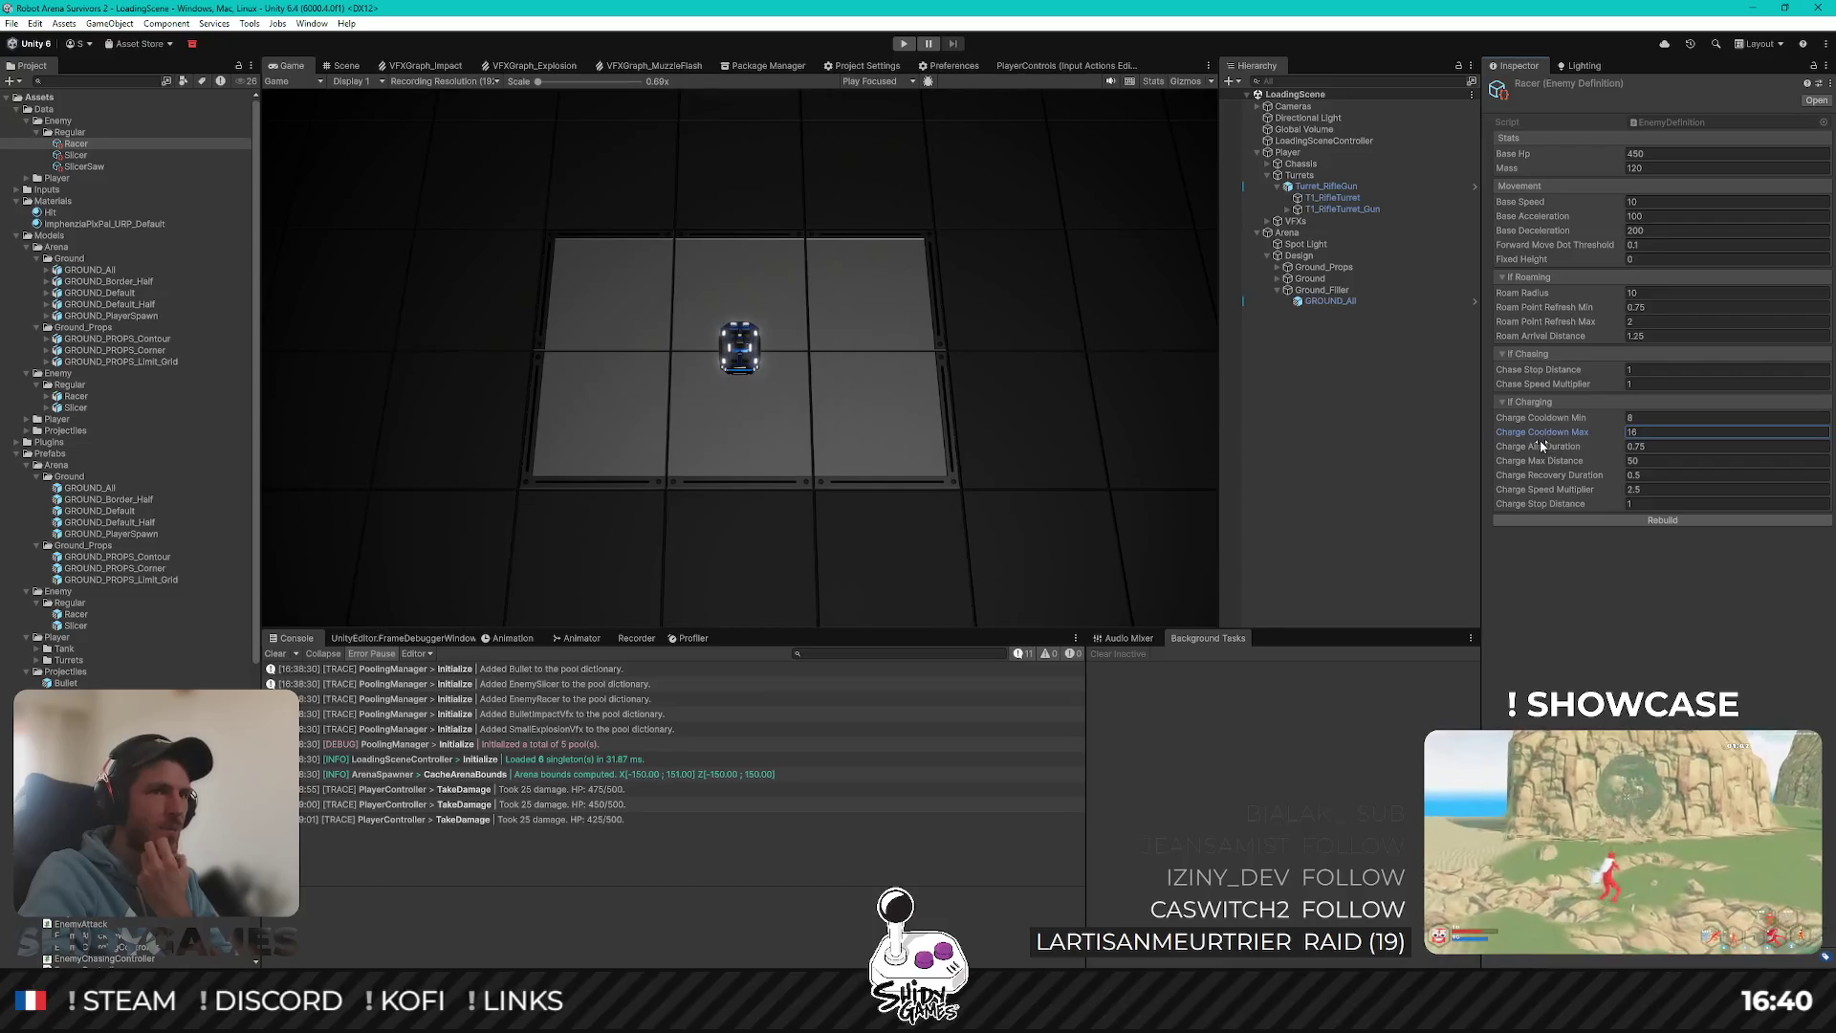
left_click(1662, 446)
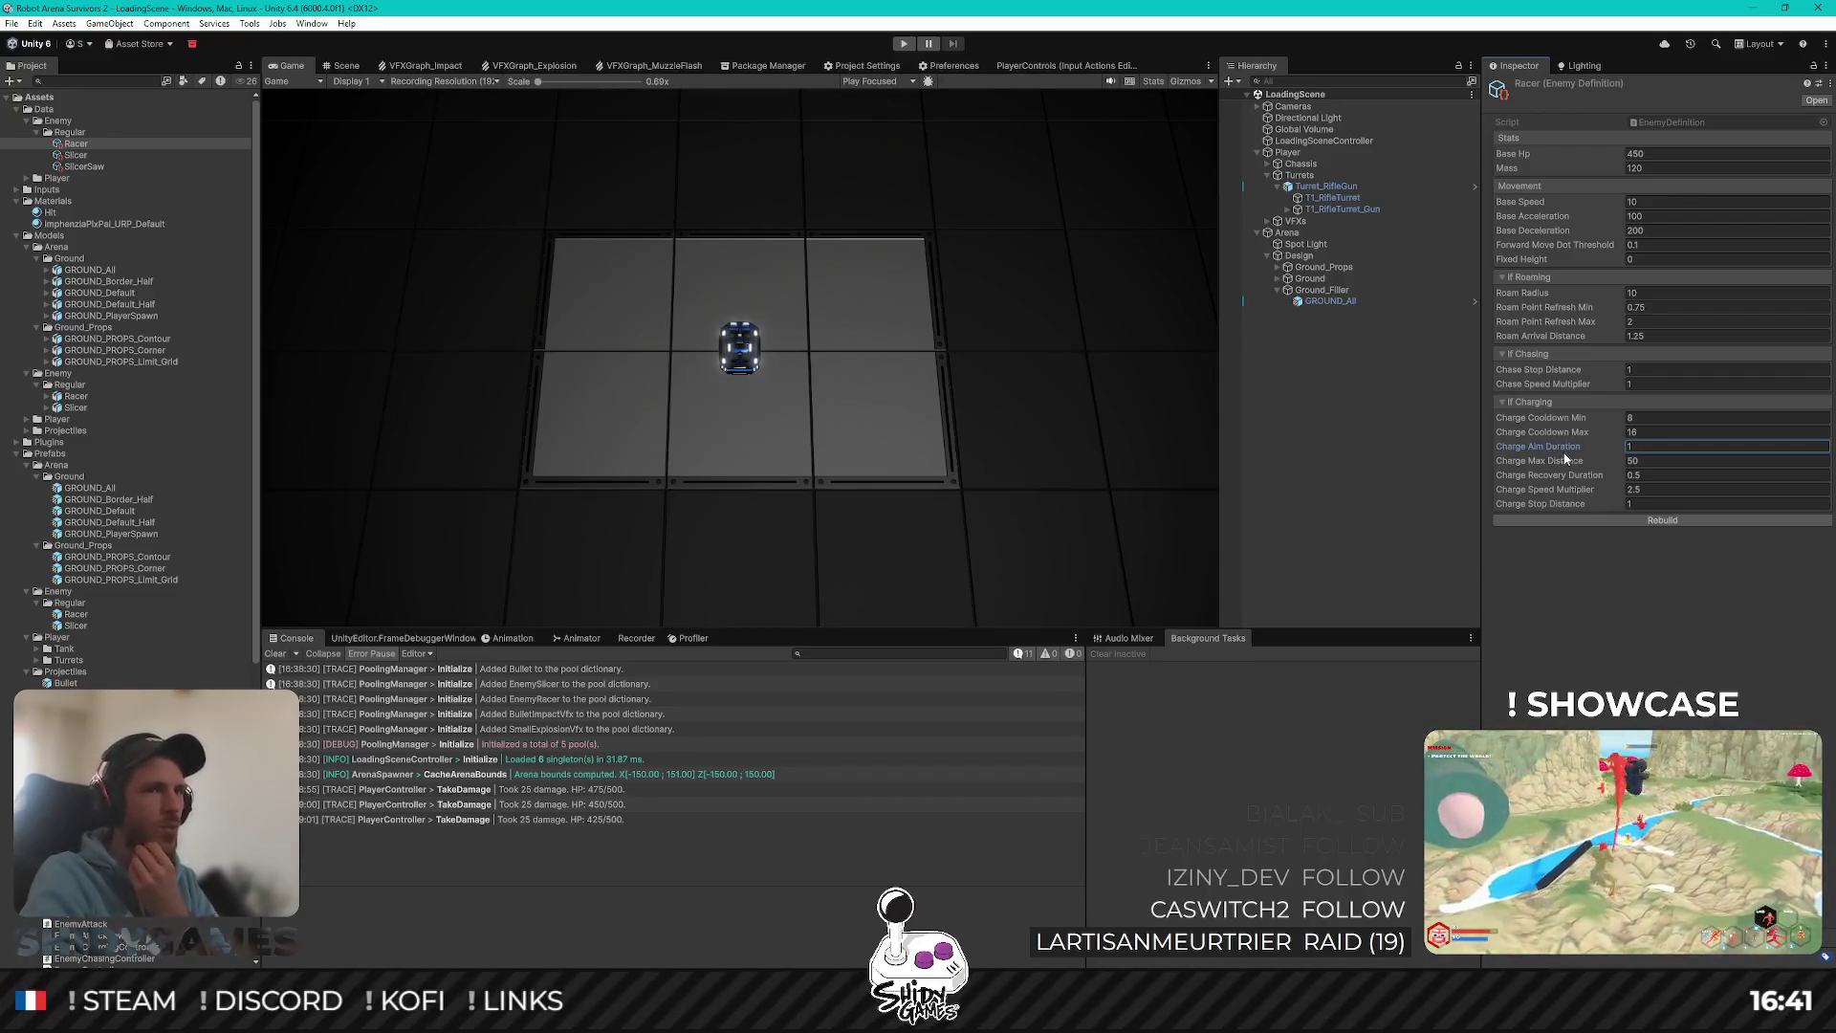
left_click(1611, 626)
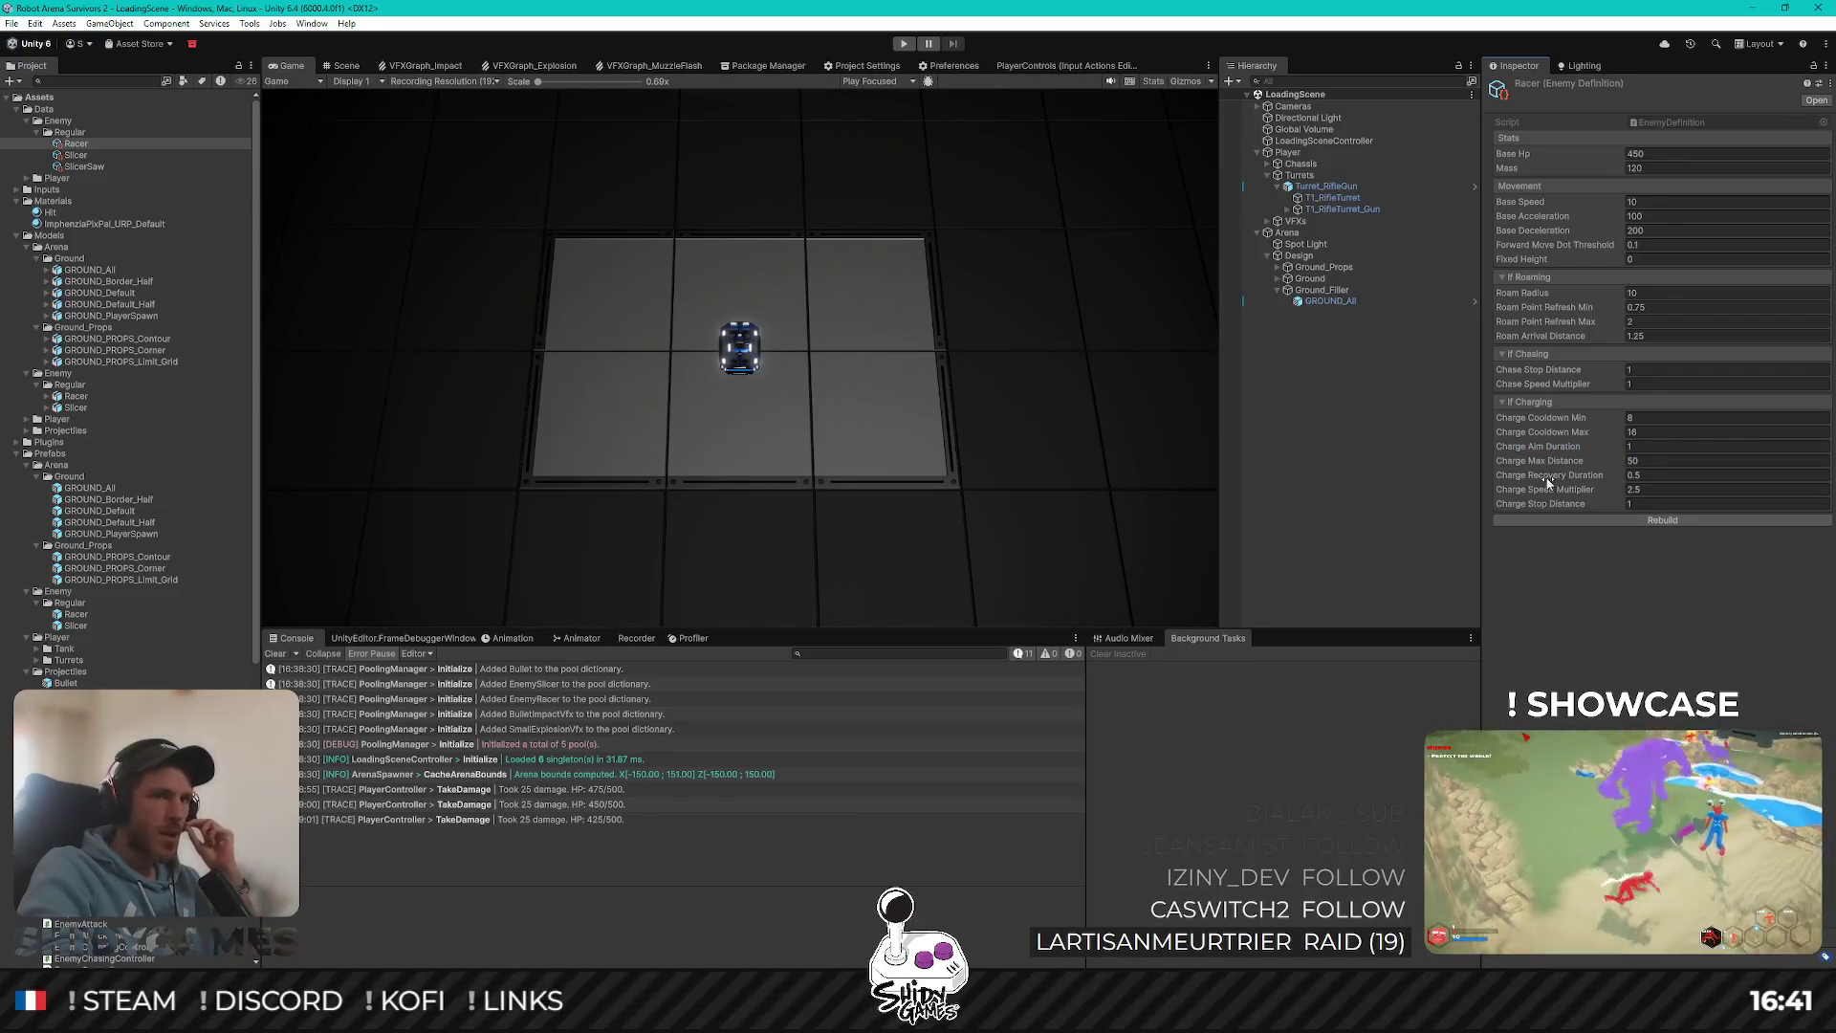
left_click(1631, 473)
type("0.5")
key("Return")
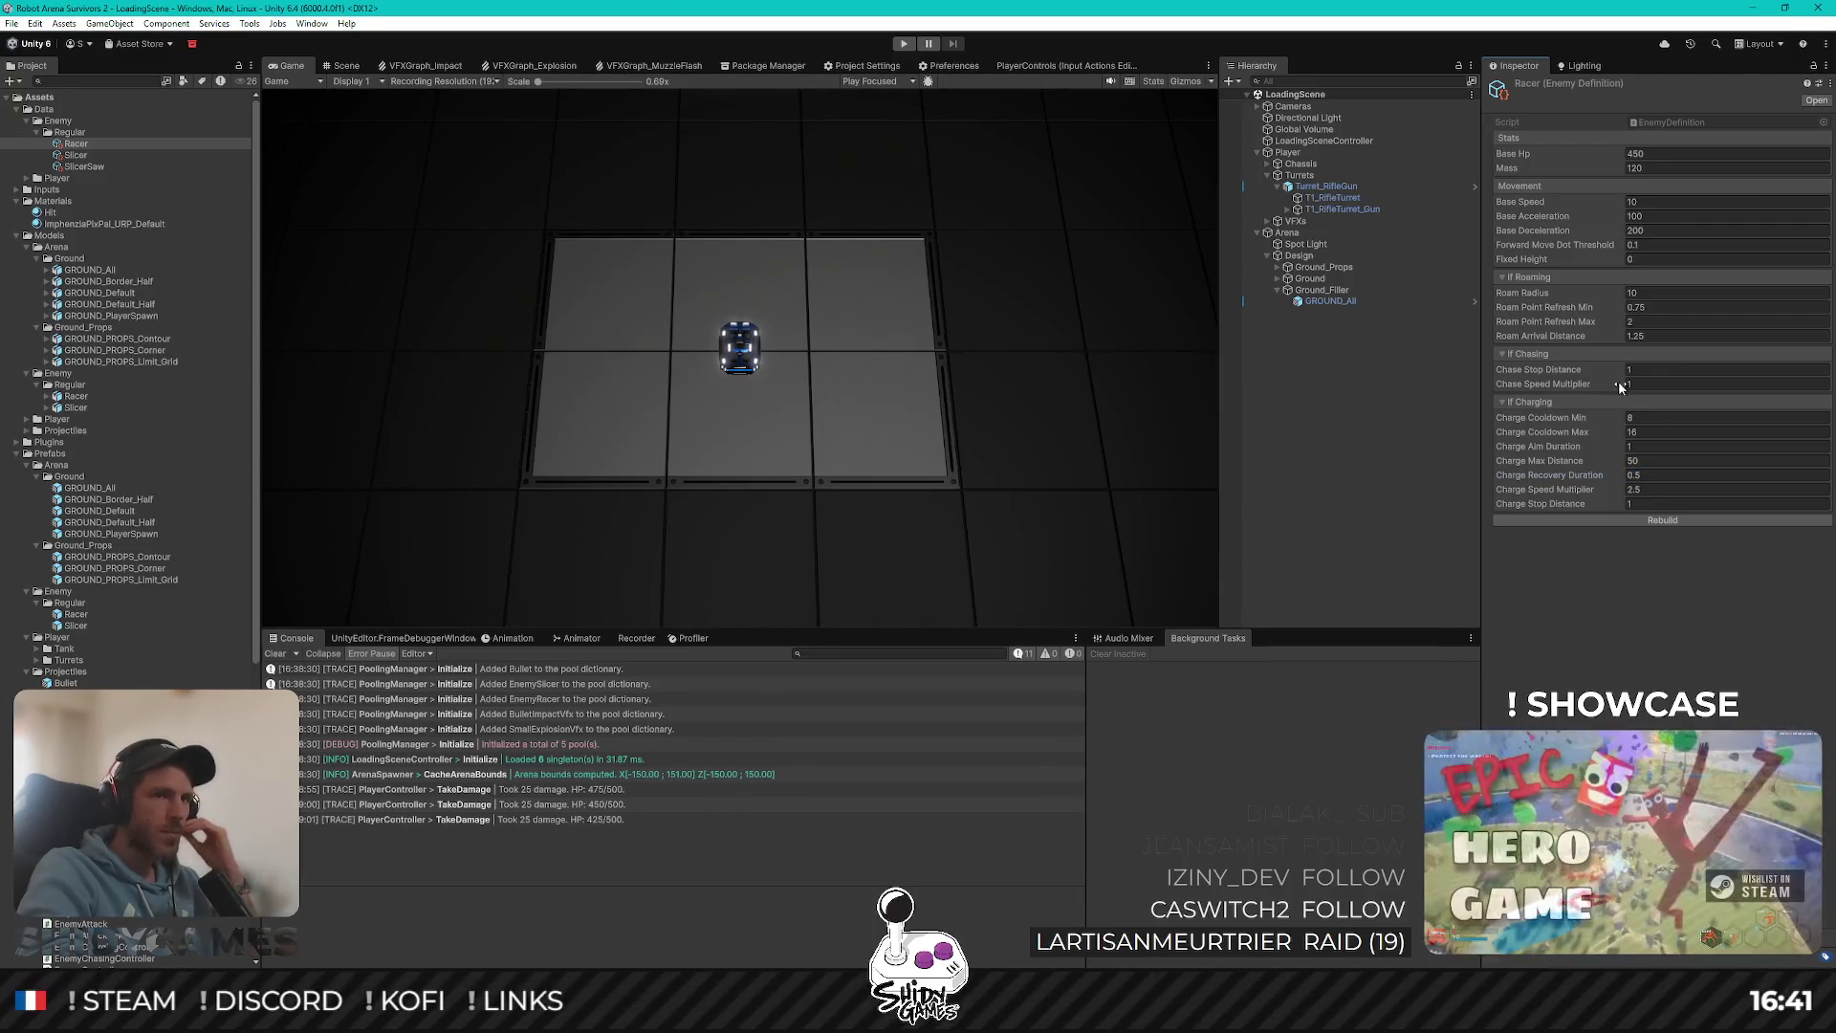
Step: Set Charge Speed Multiplier to 5 and Max Distance to 25, then deselect the Racer
left_click(1642, 488)
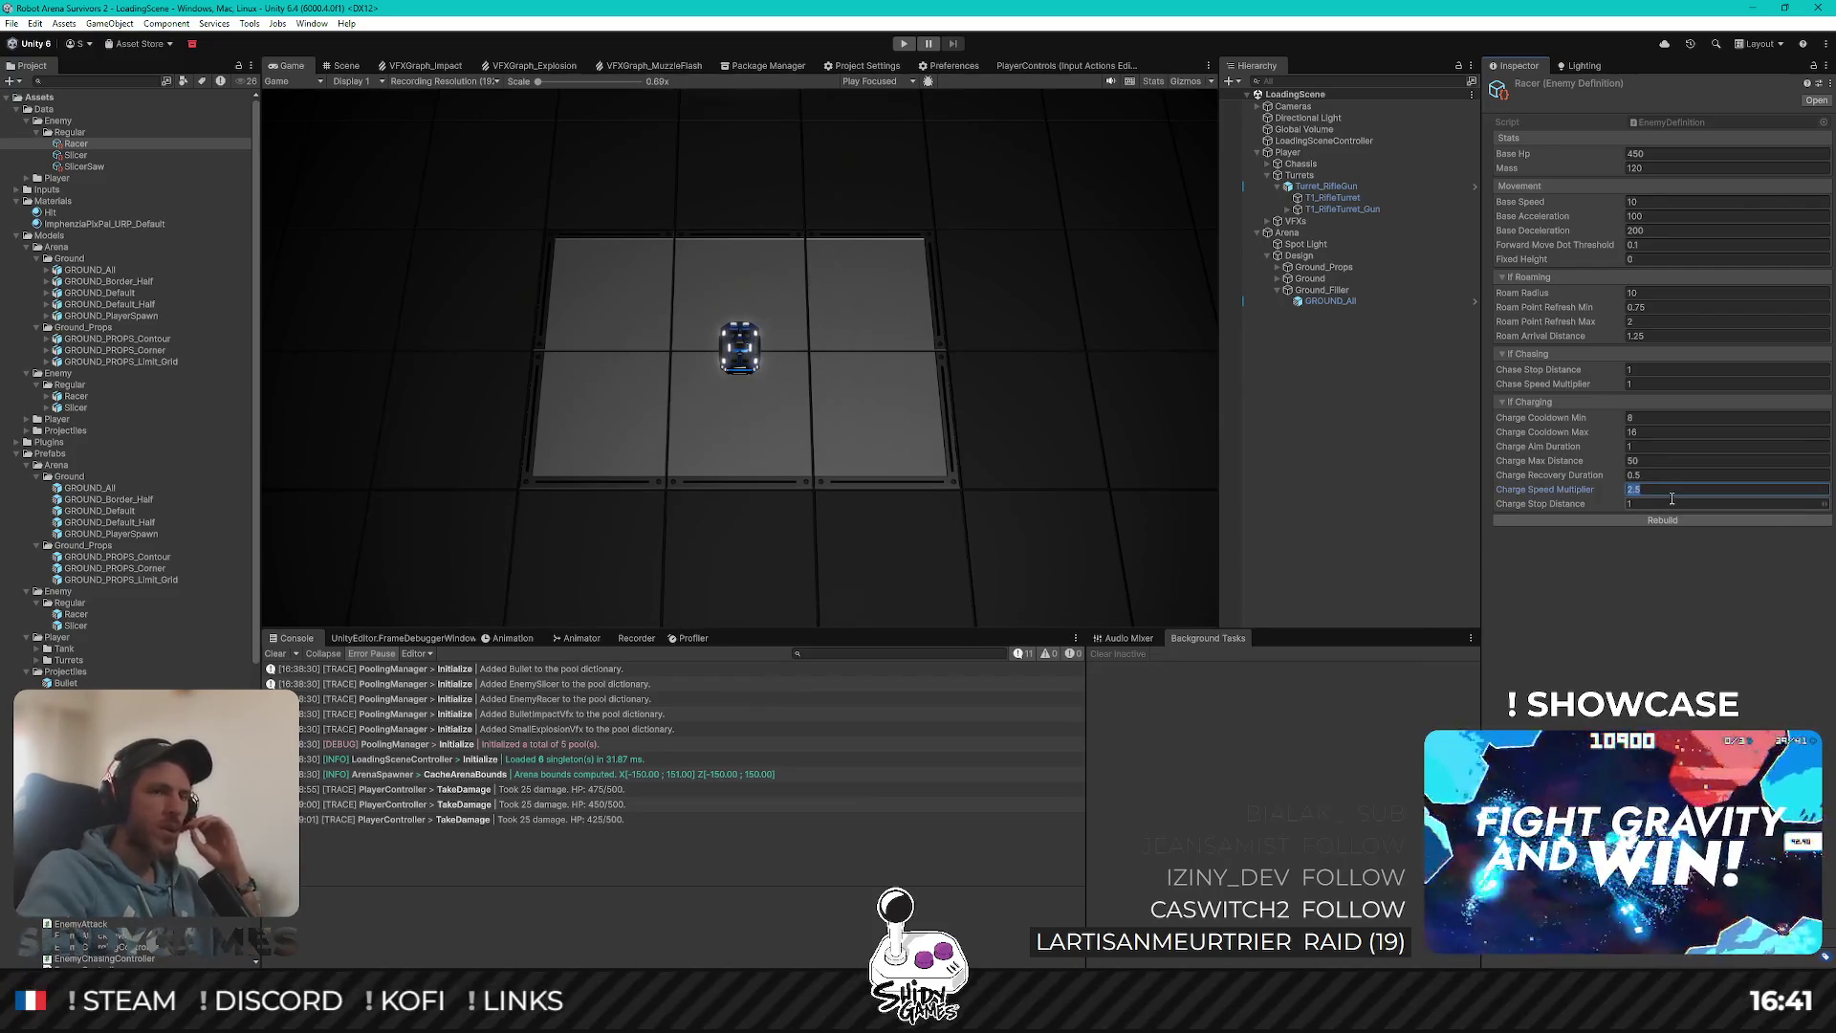
type("5")
key("Return")
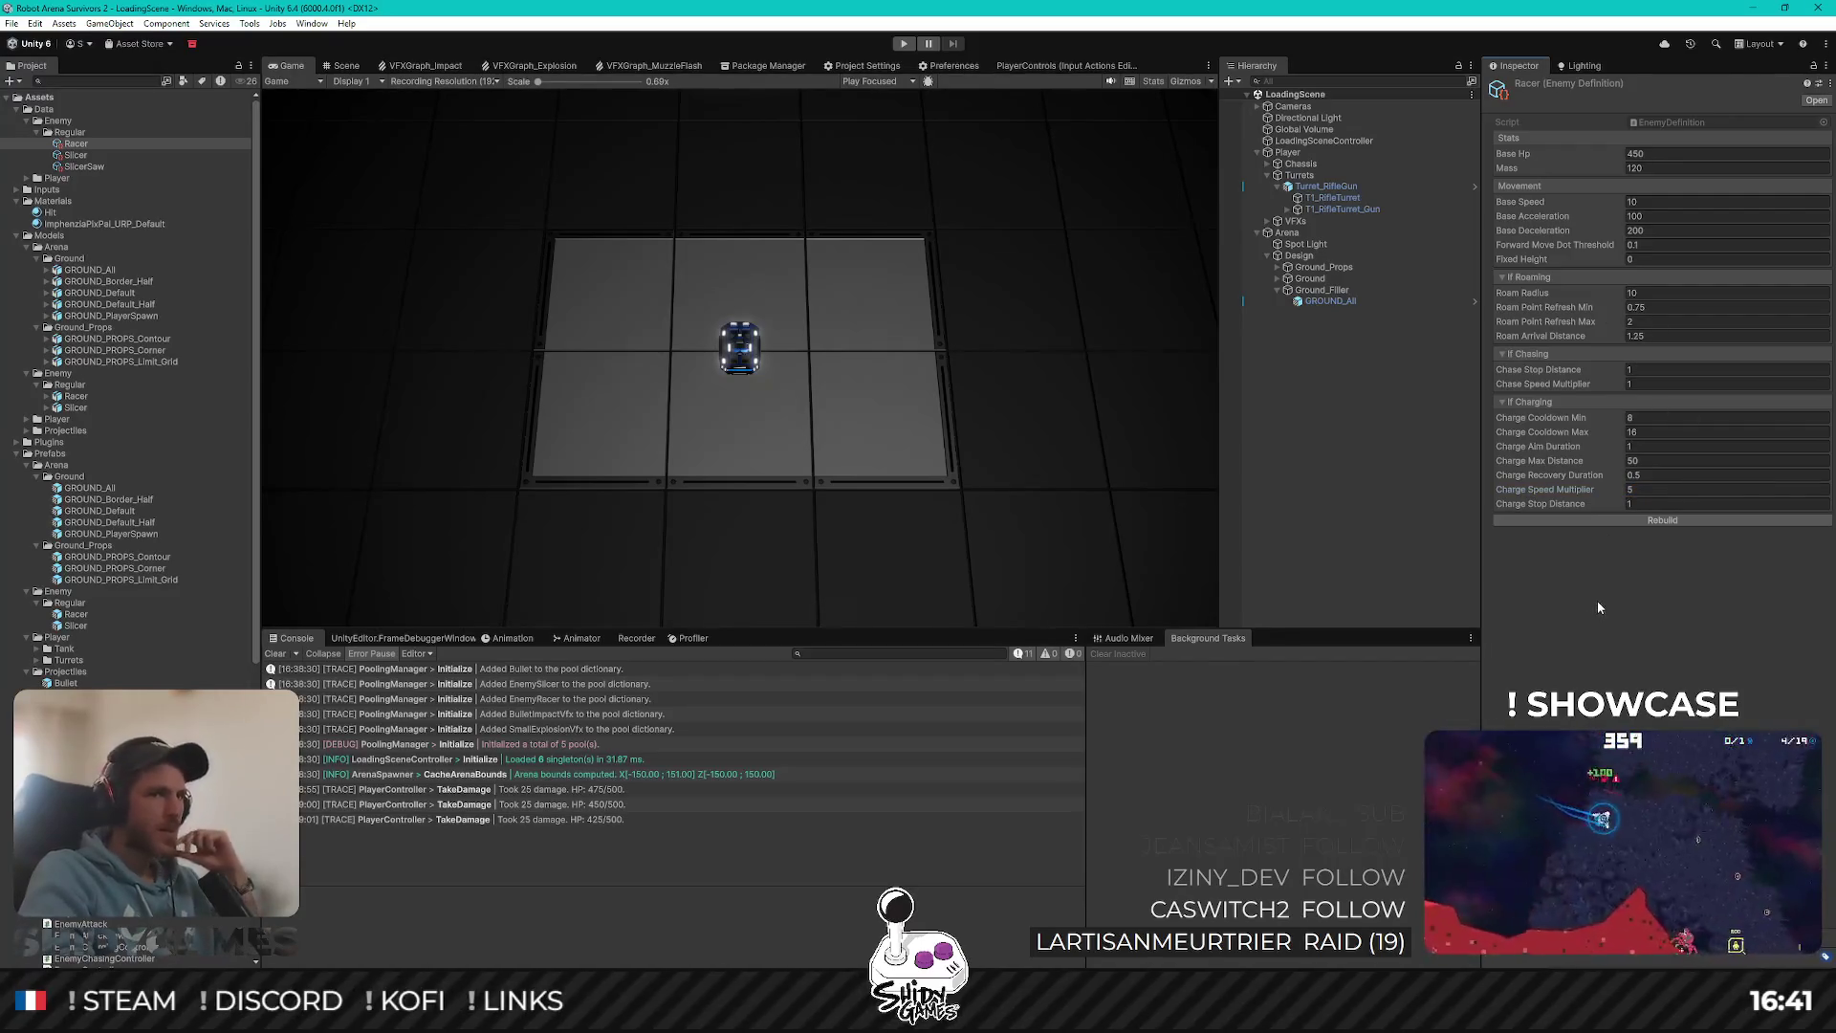
left_click(1645, 460)
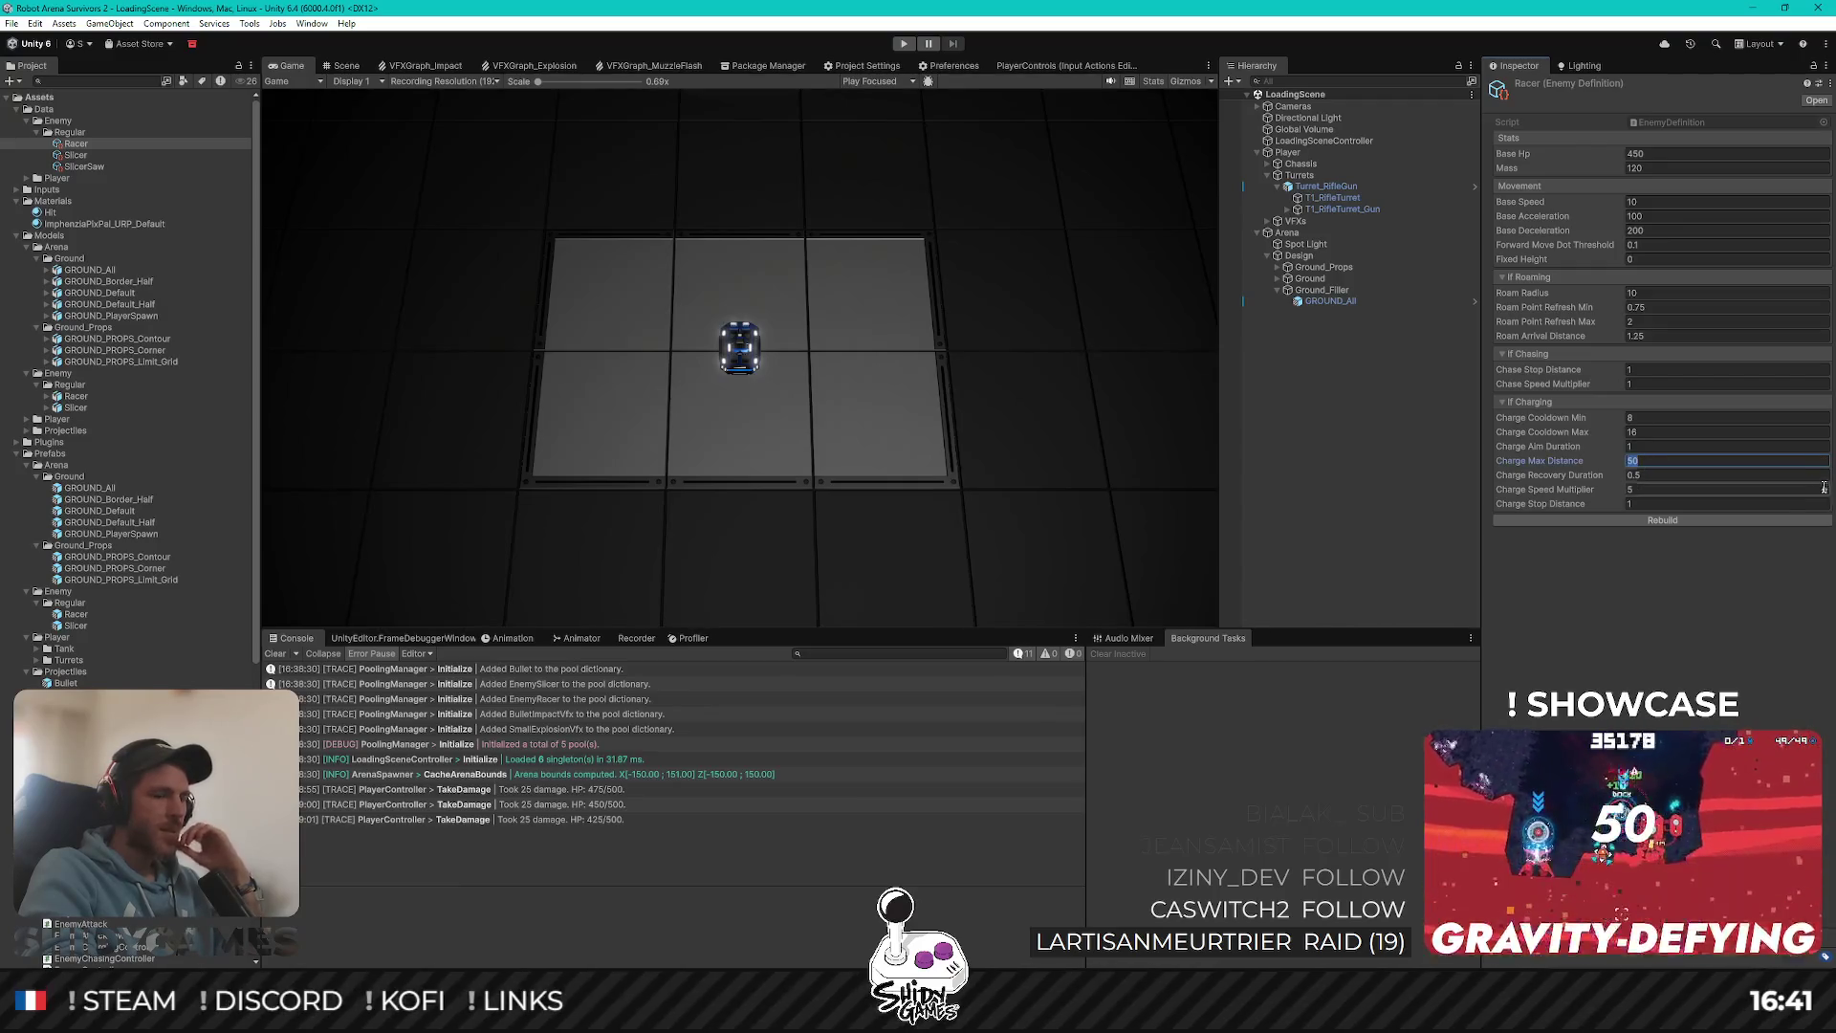
type("25")
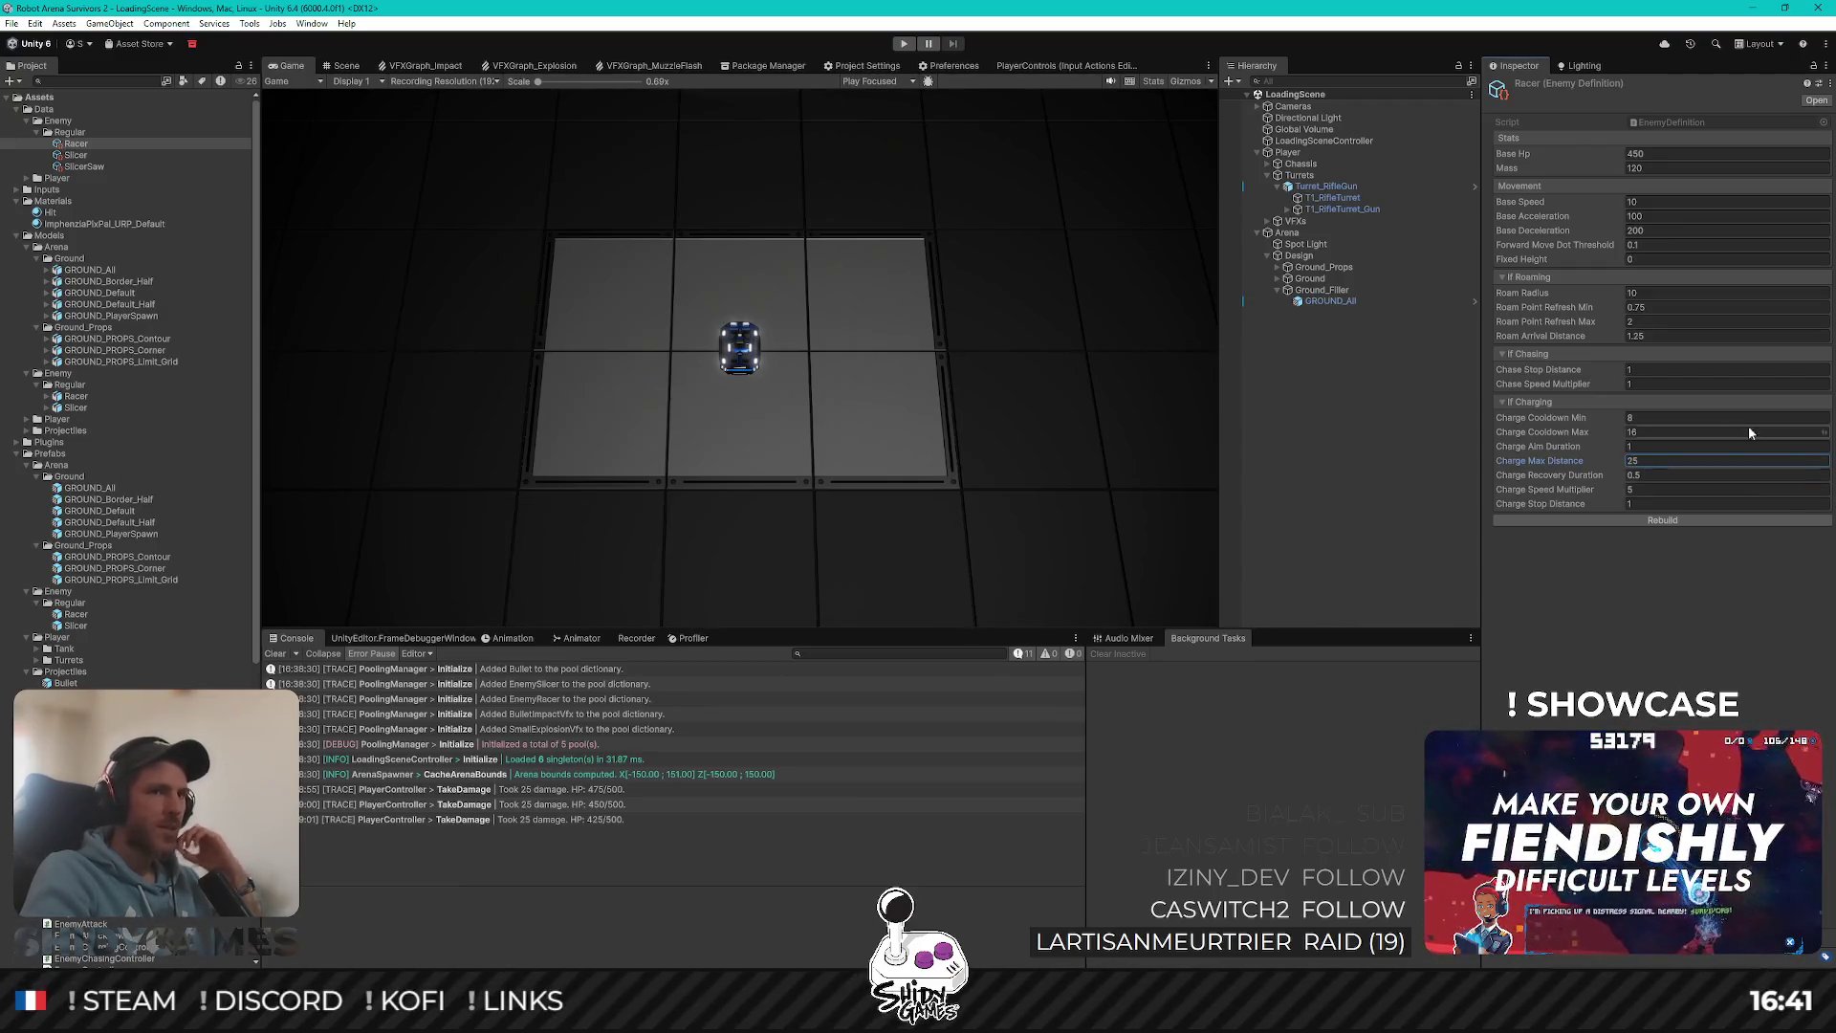
left_click(1306, 488)
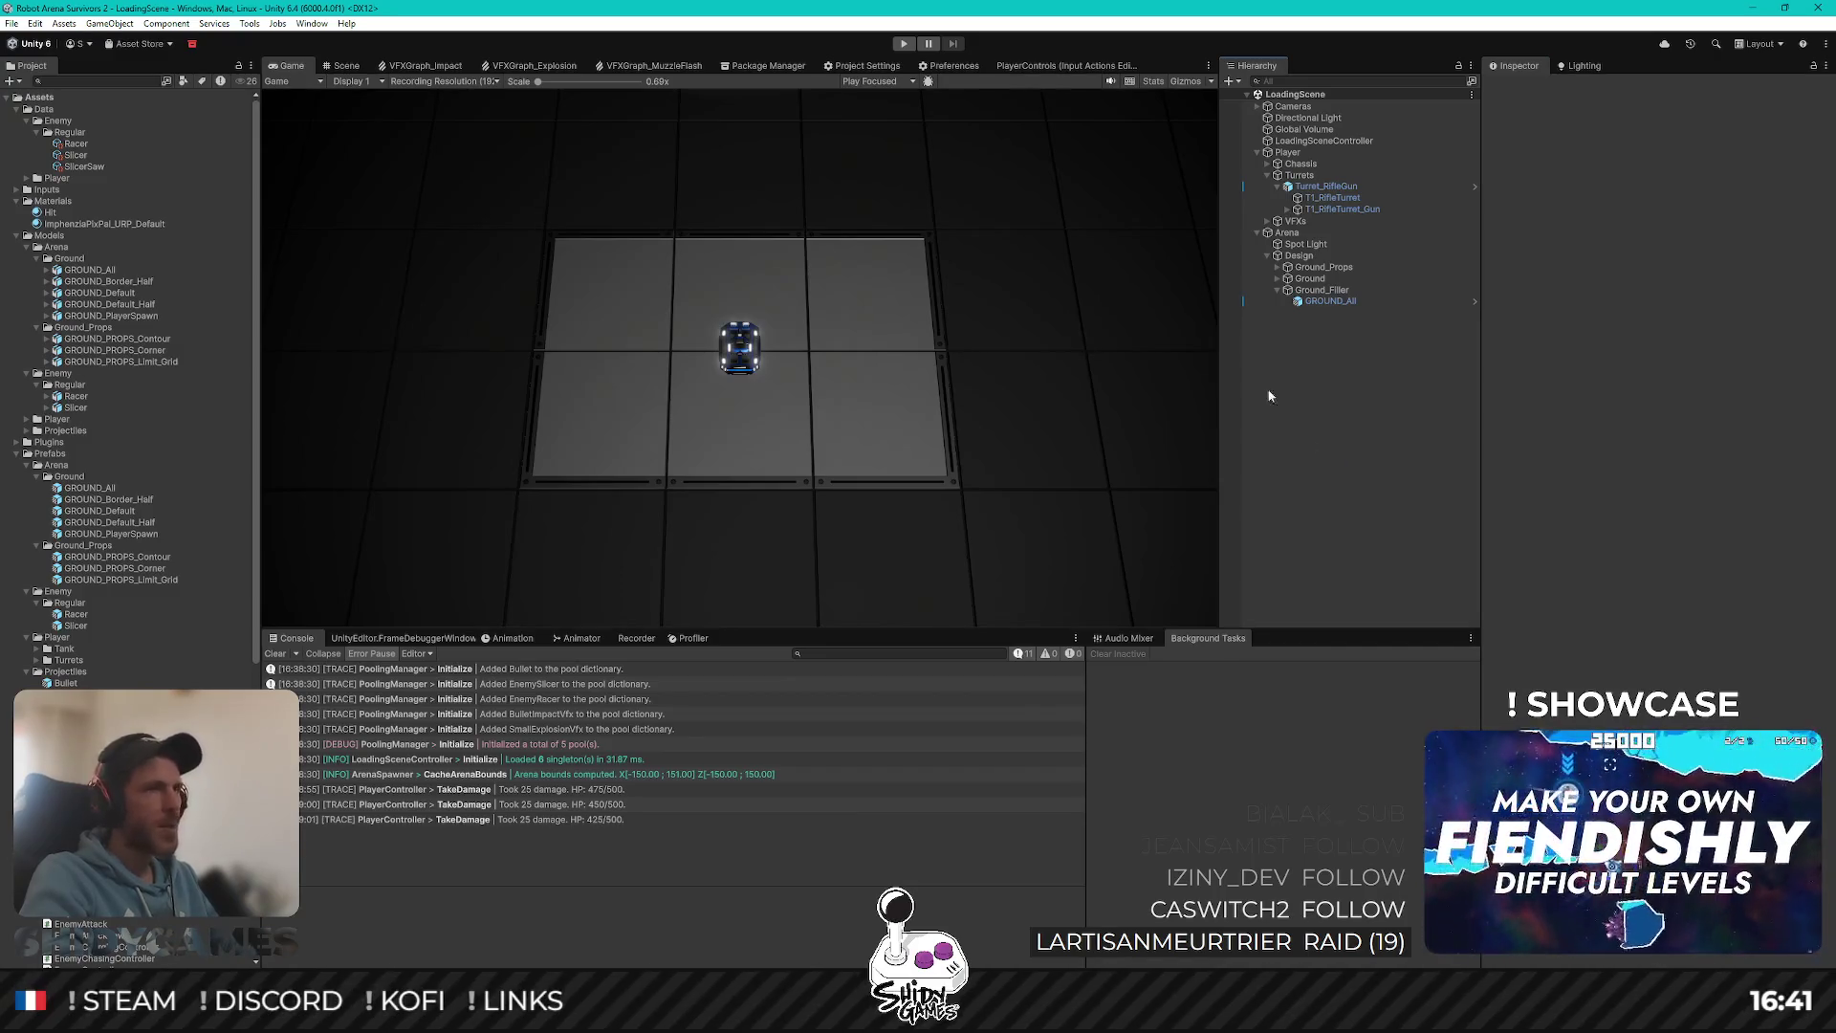
Step: Enter Play mode with Ctrl+P and drive the robot around the arena using WASD
key("ctrl+p")
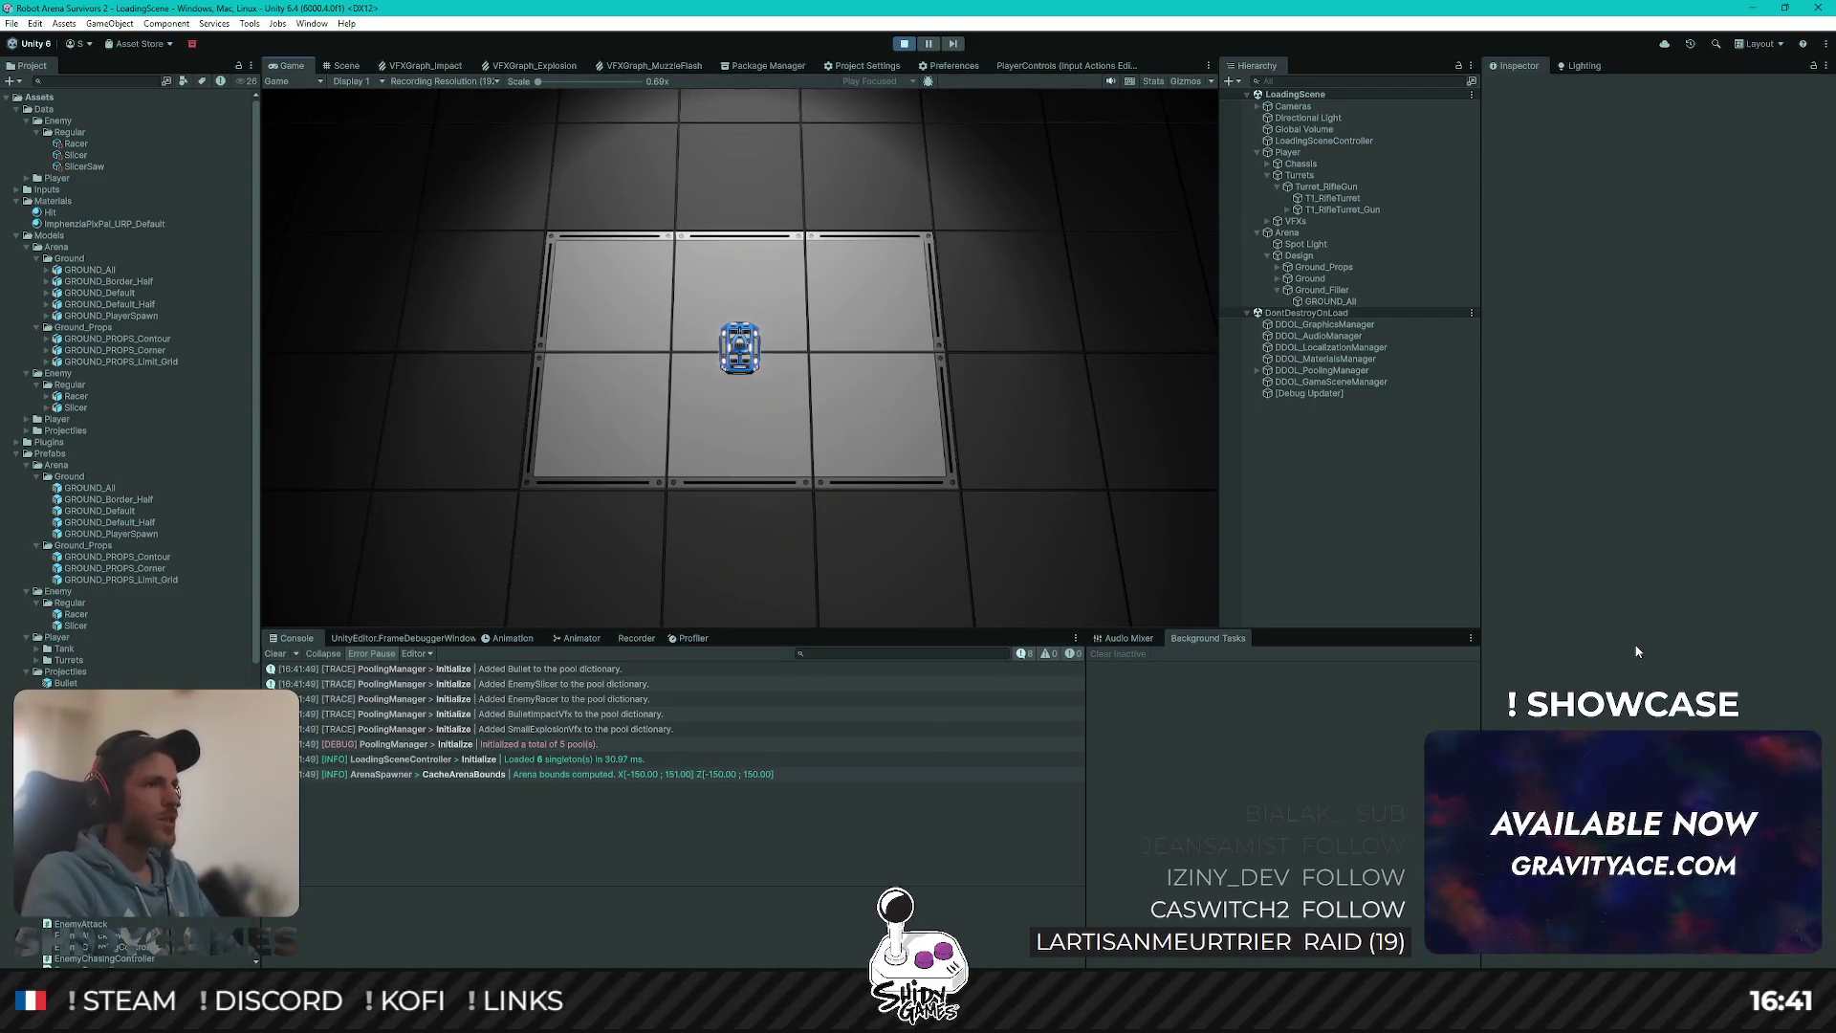
key("w")
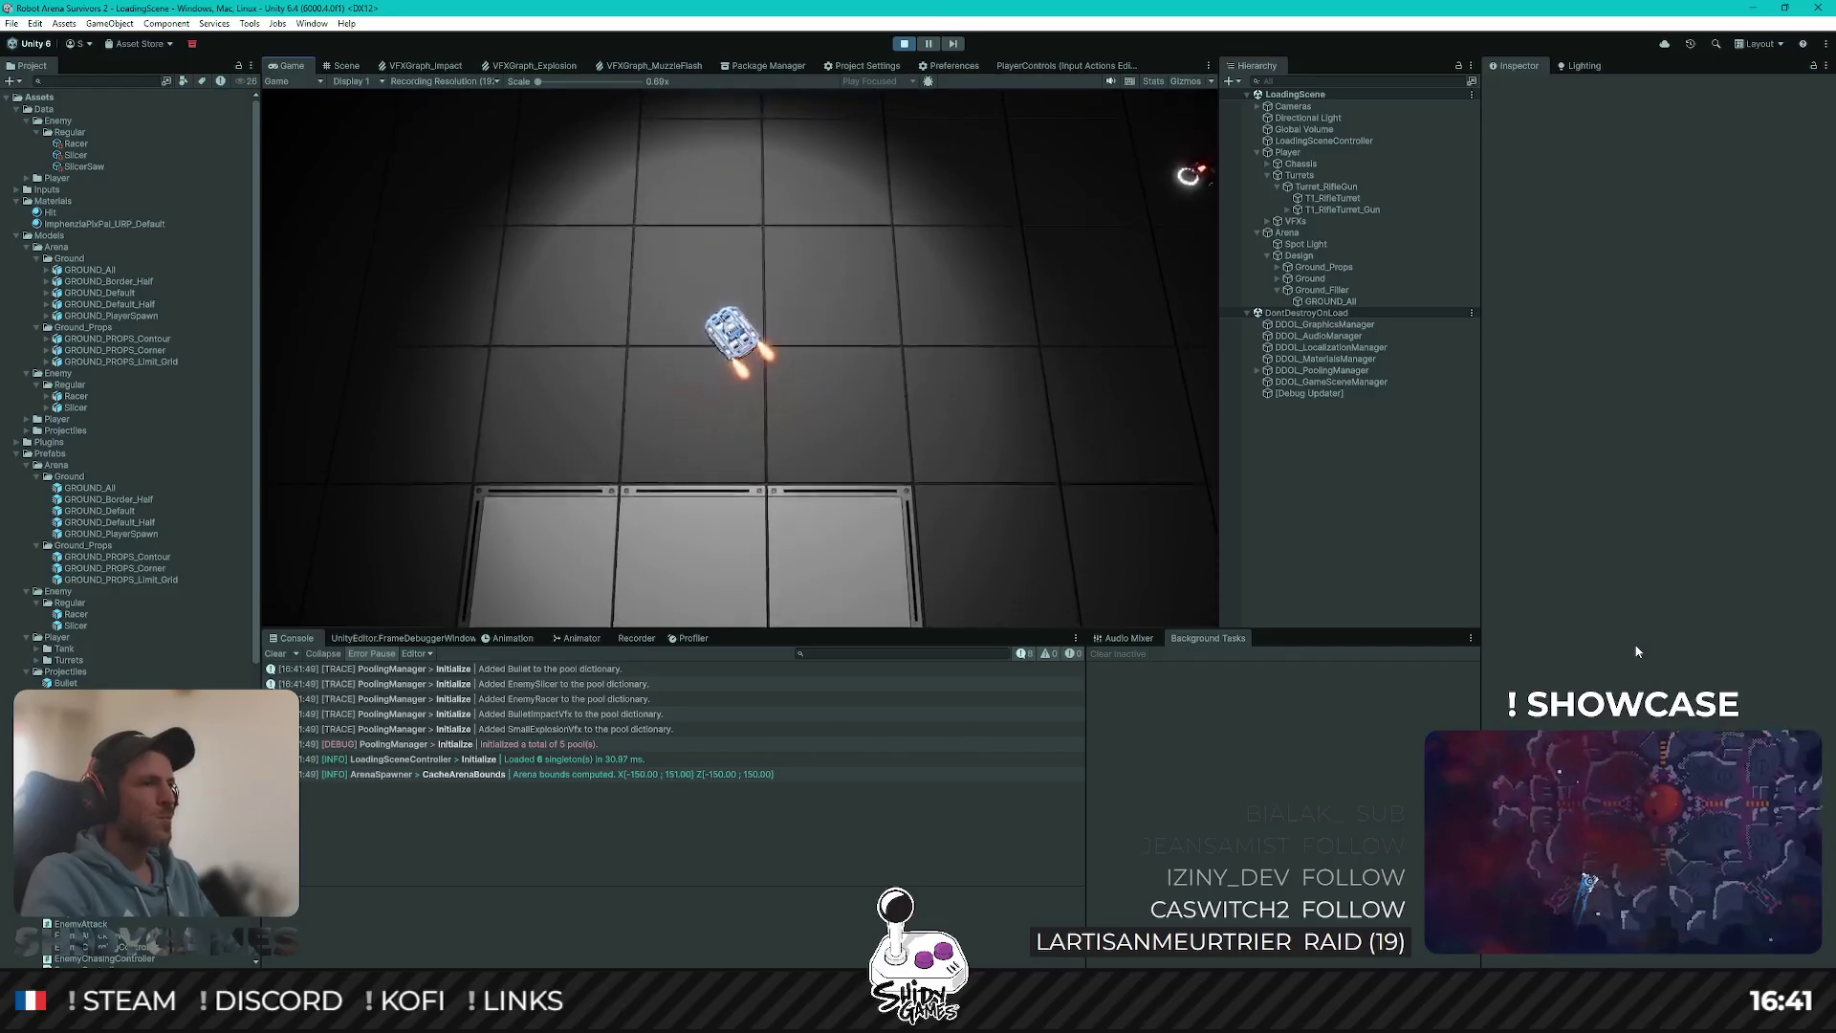
key("d")
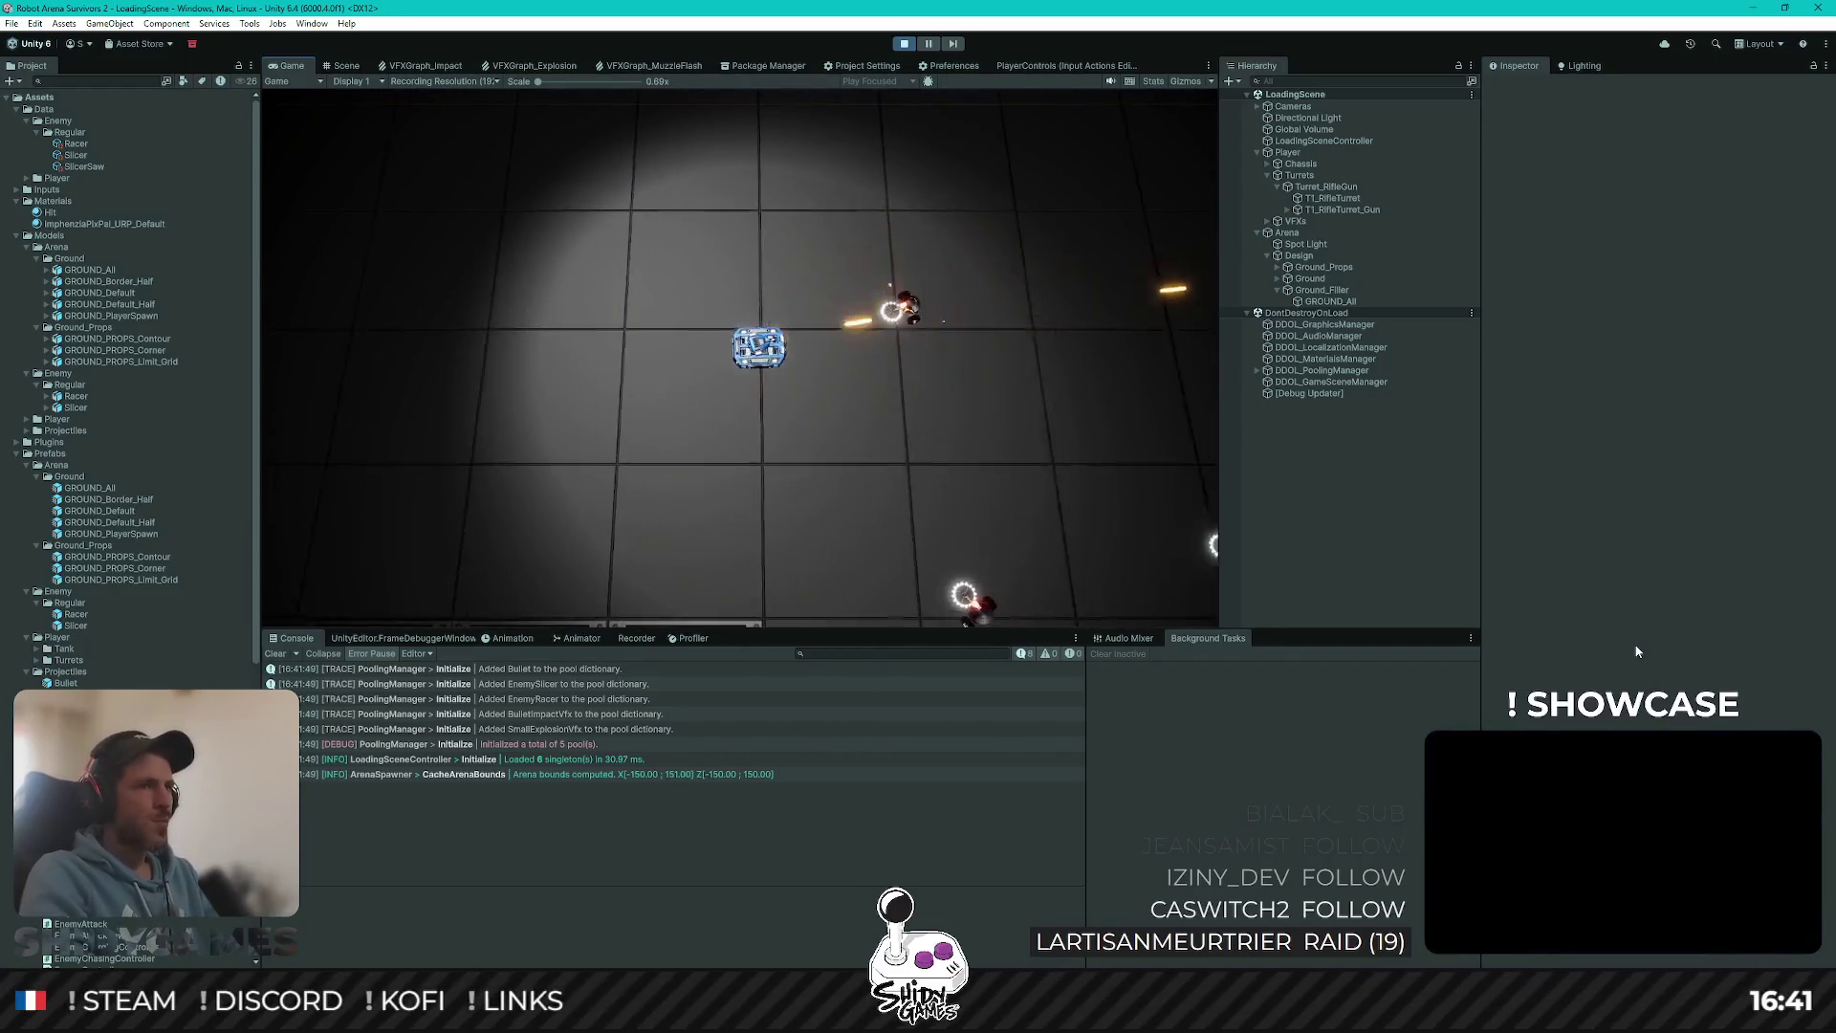
key("d")
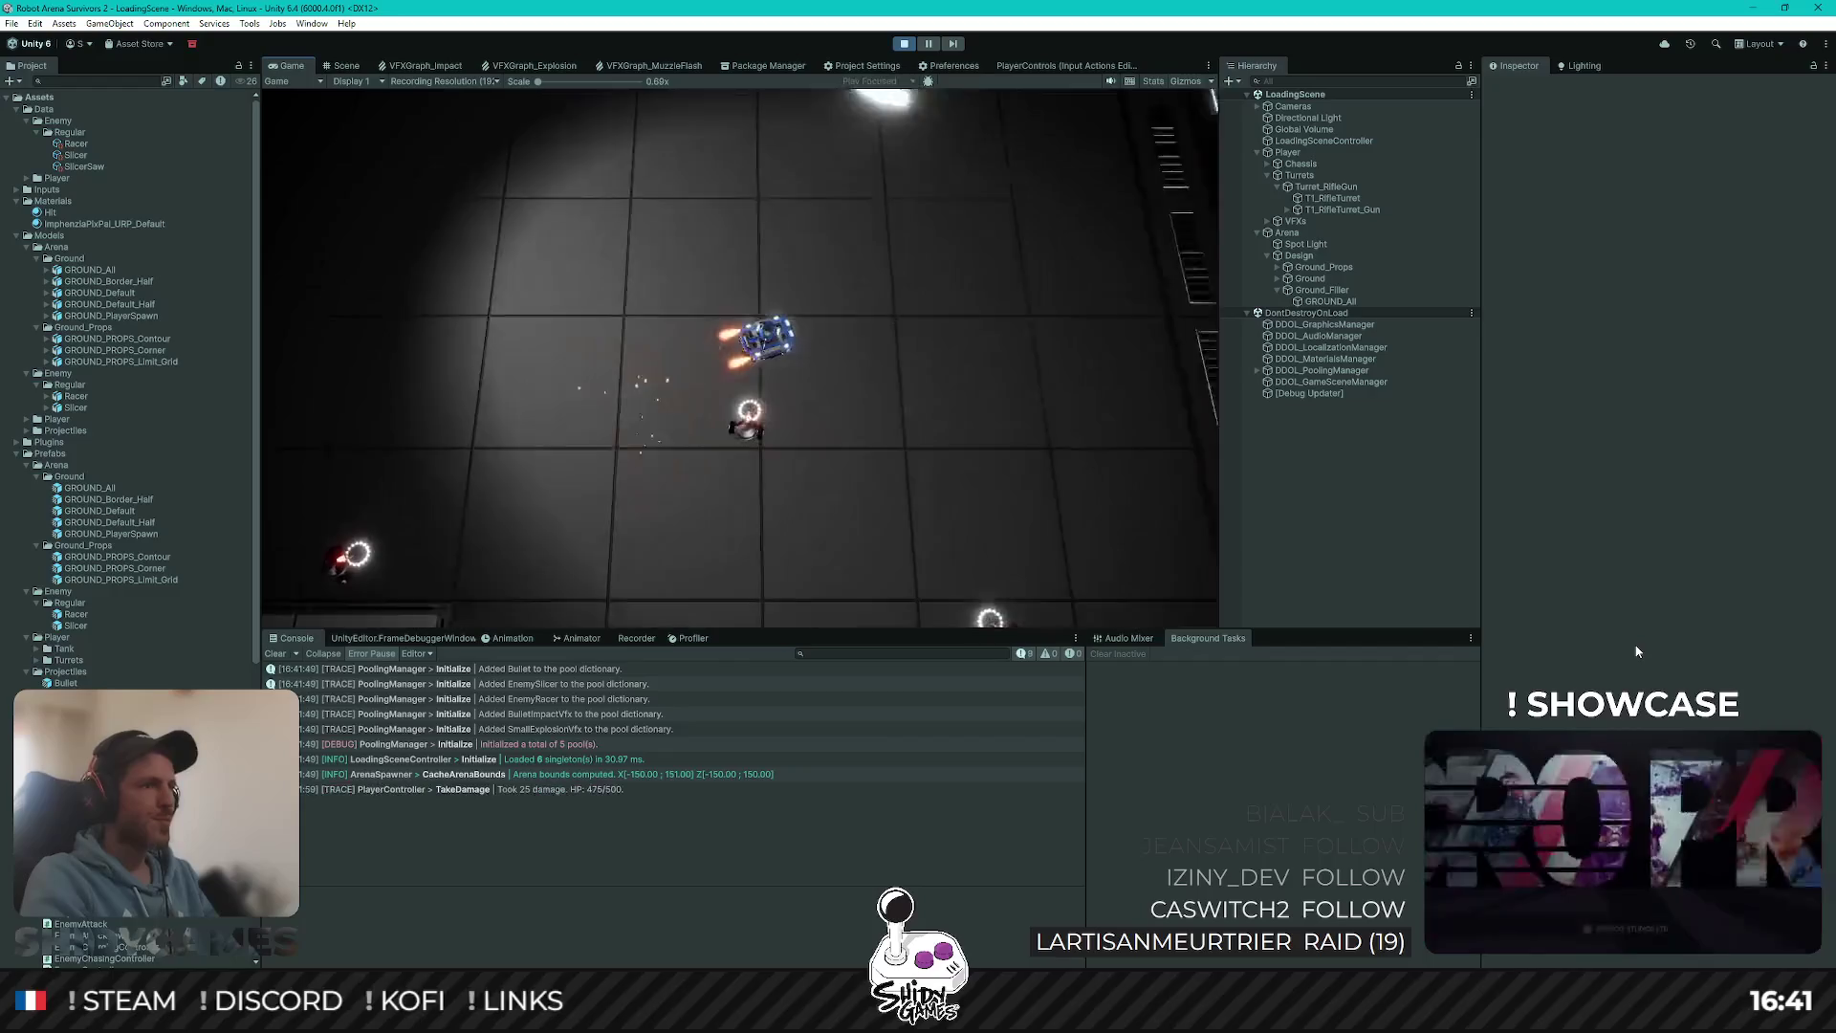
key("d")
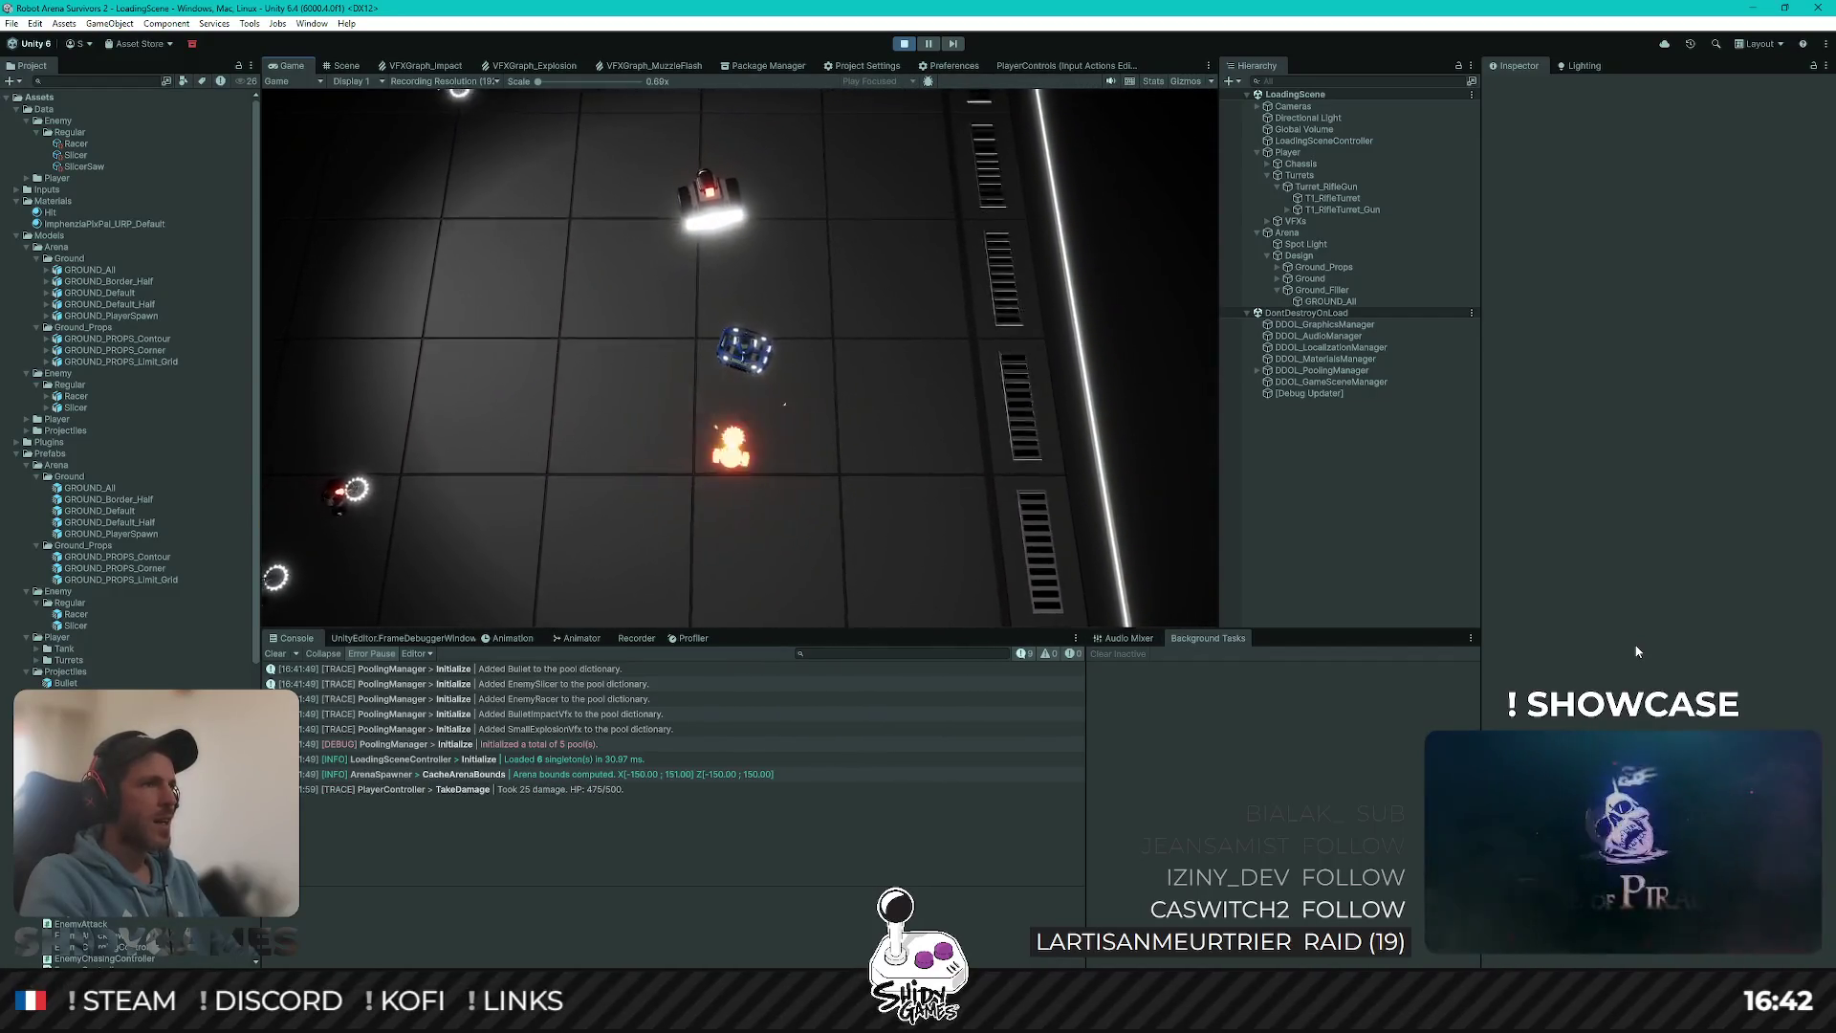
key("d")
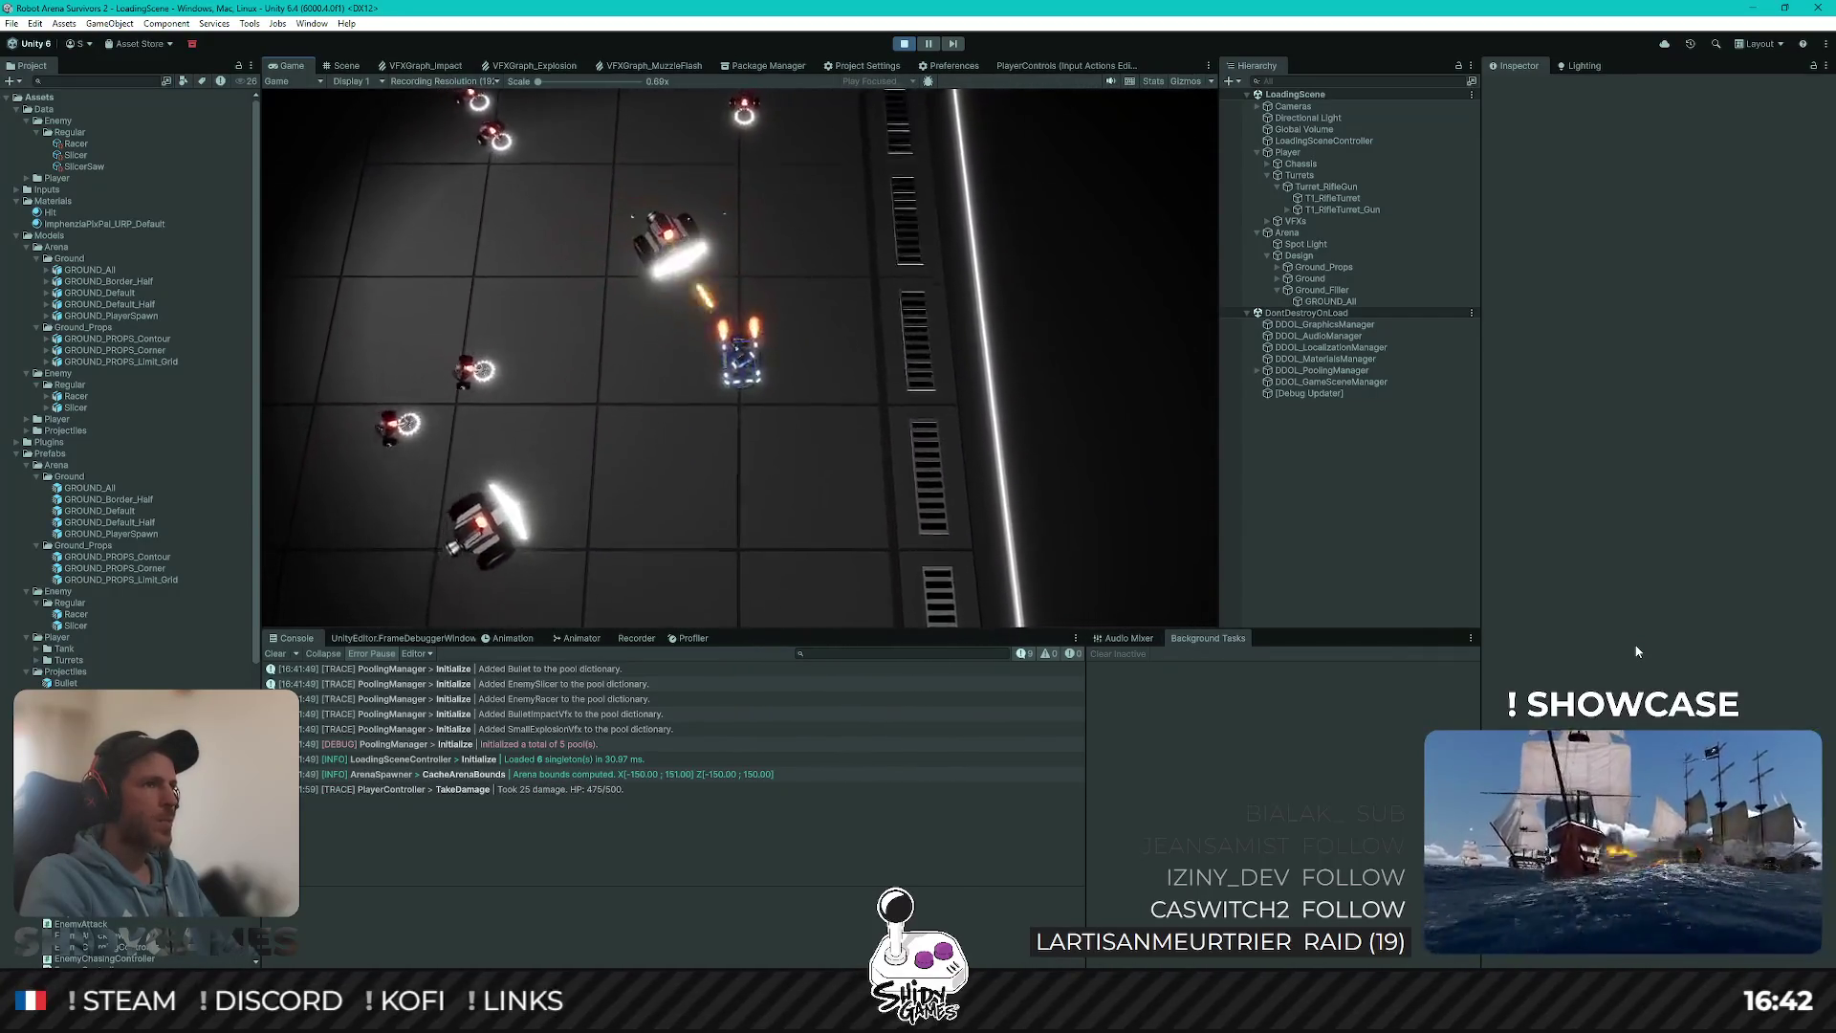
key("d")
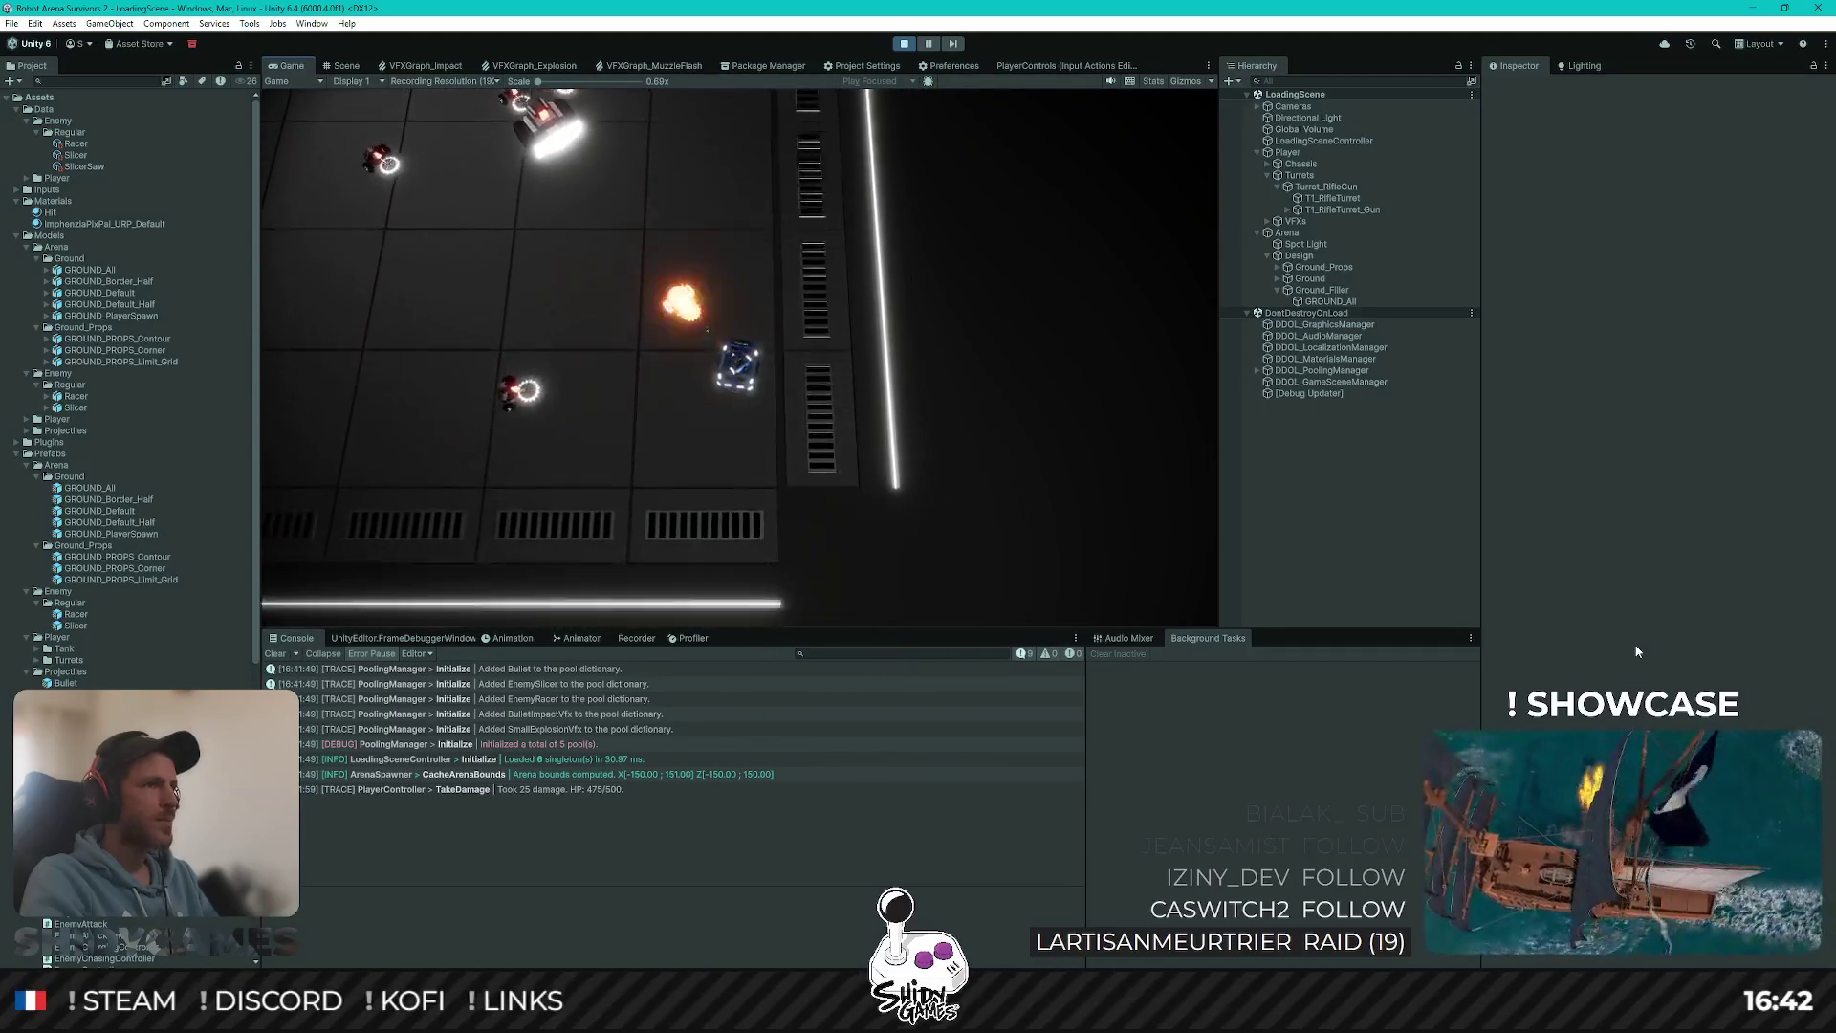
key("s")
key("a")
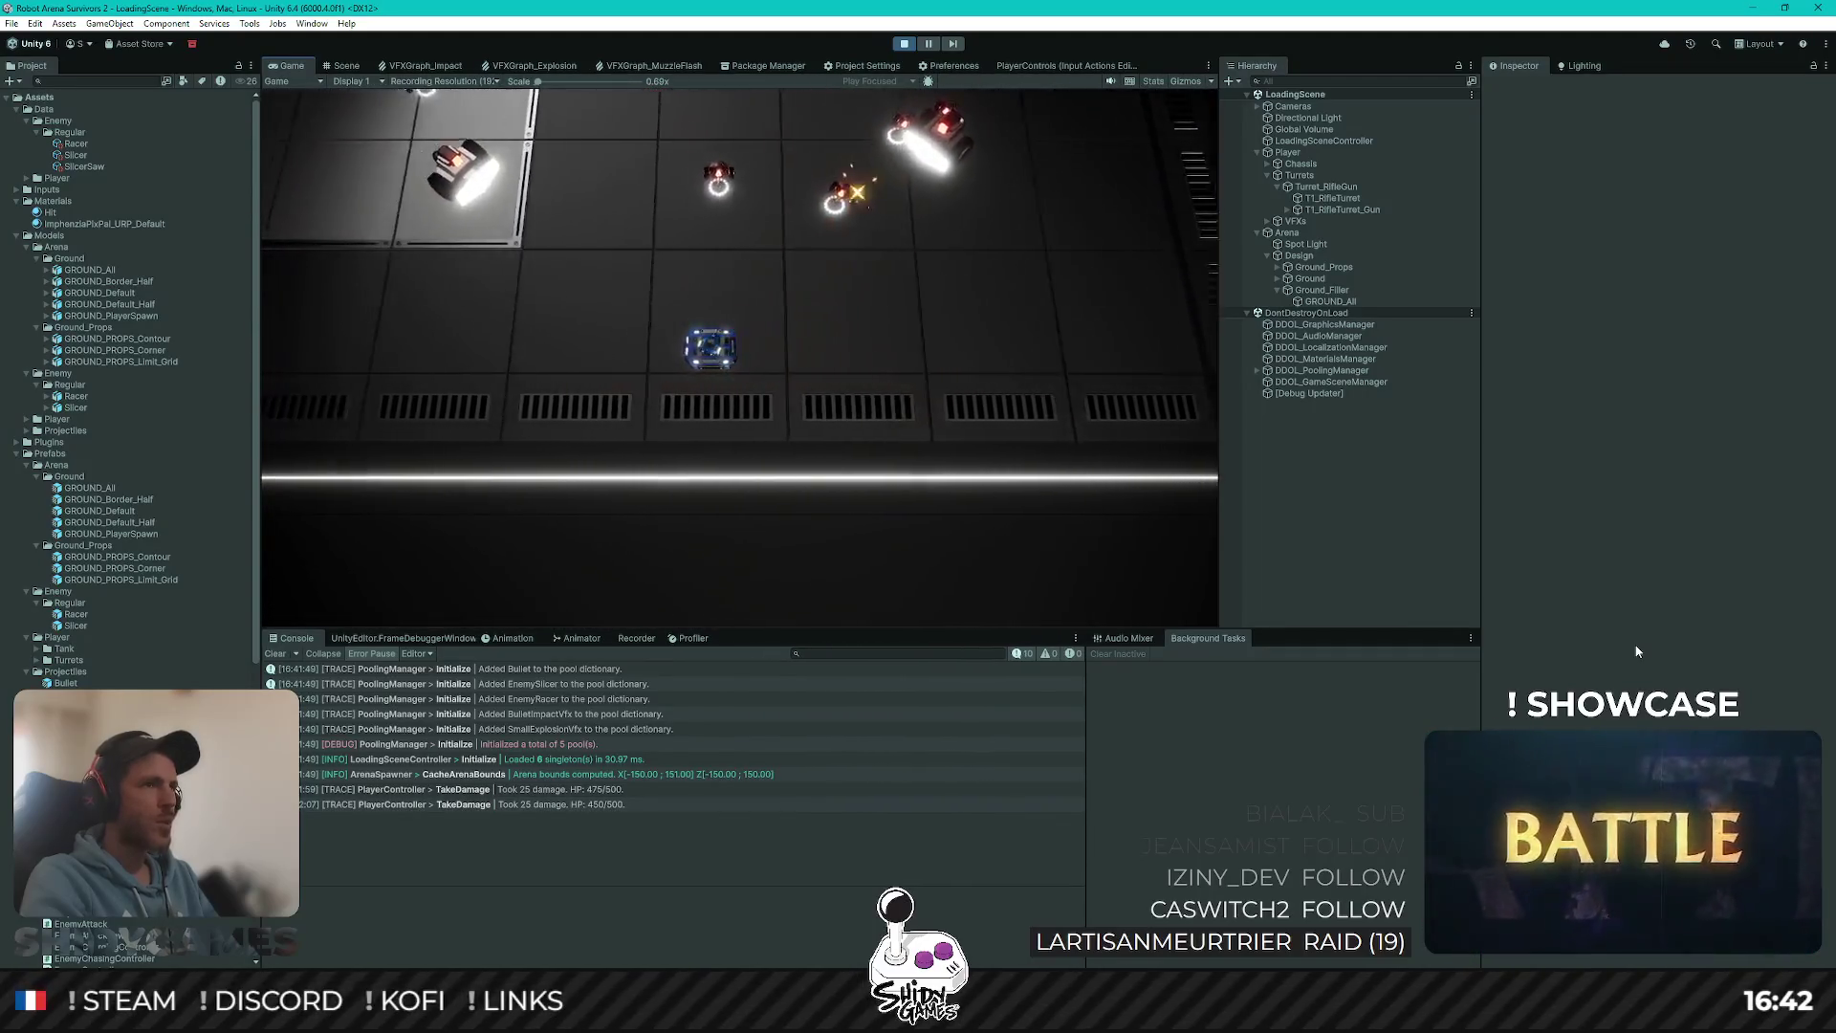
key("a")
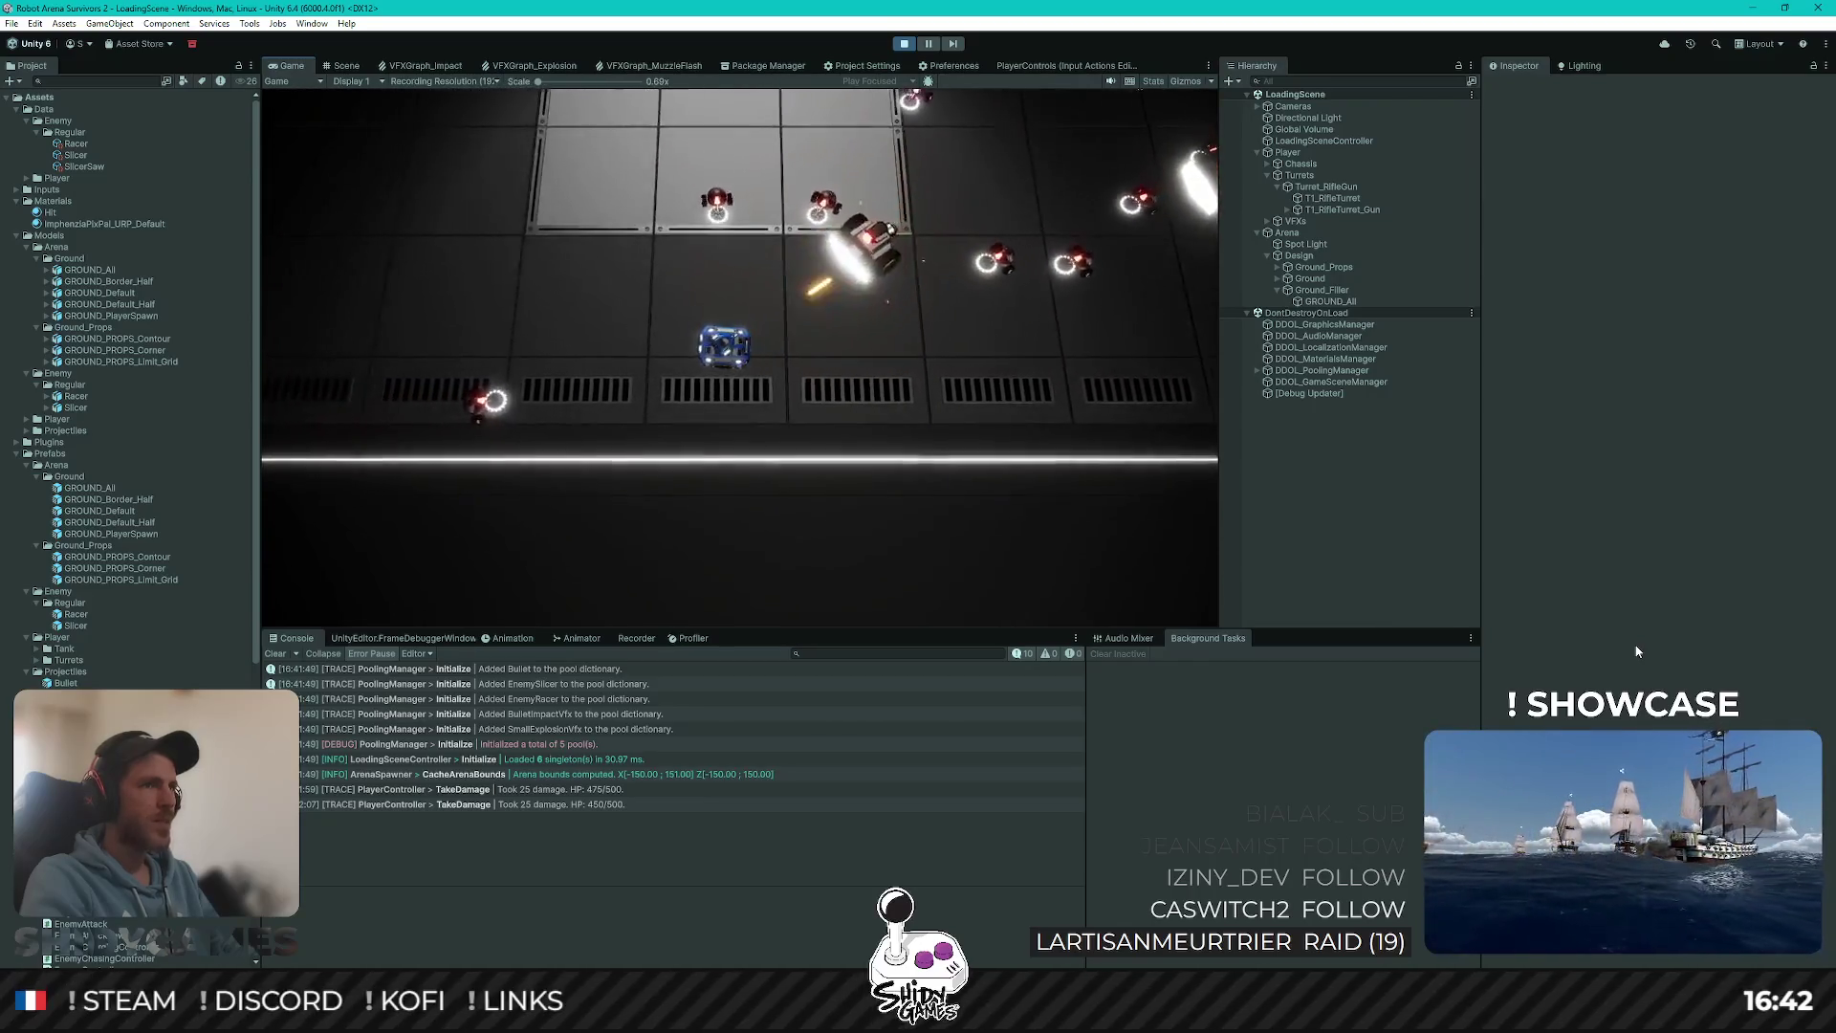
key("w")
key("w")
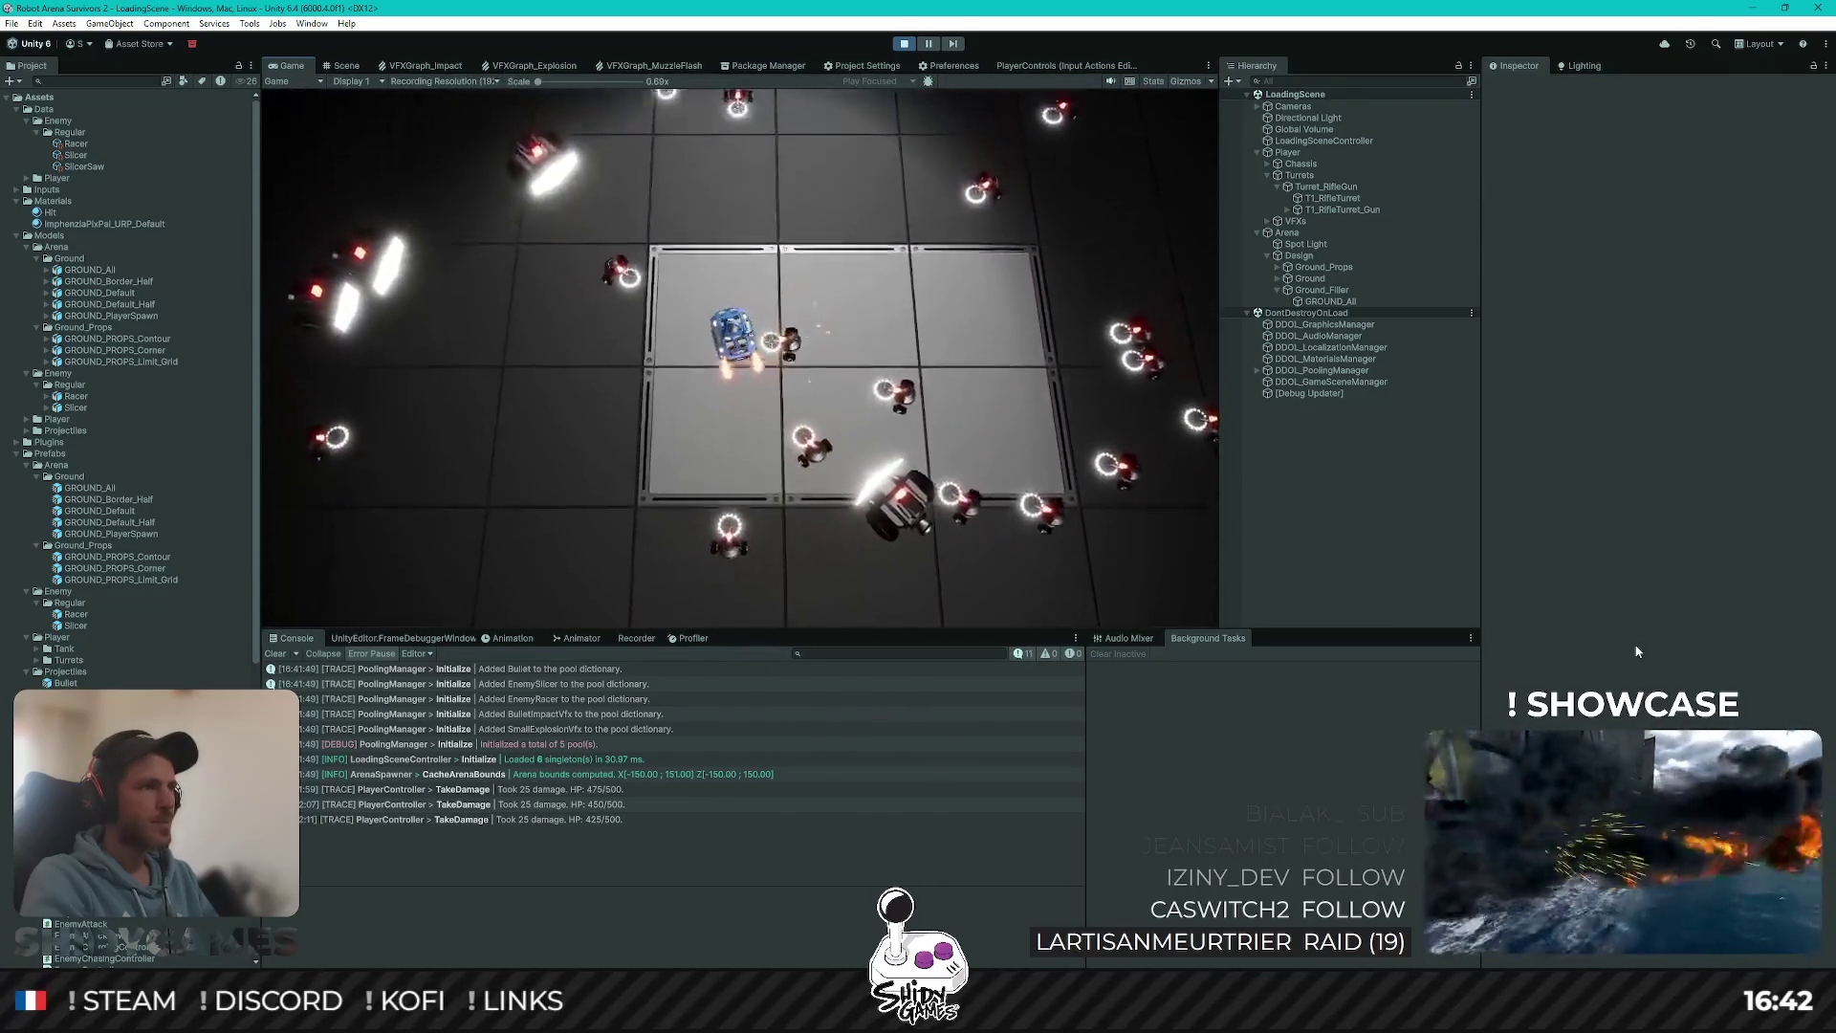
Step: Keep steering the robot past the enemy horde, then stop Play mode and select the Racer asset
key("d")
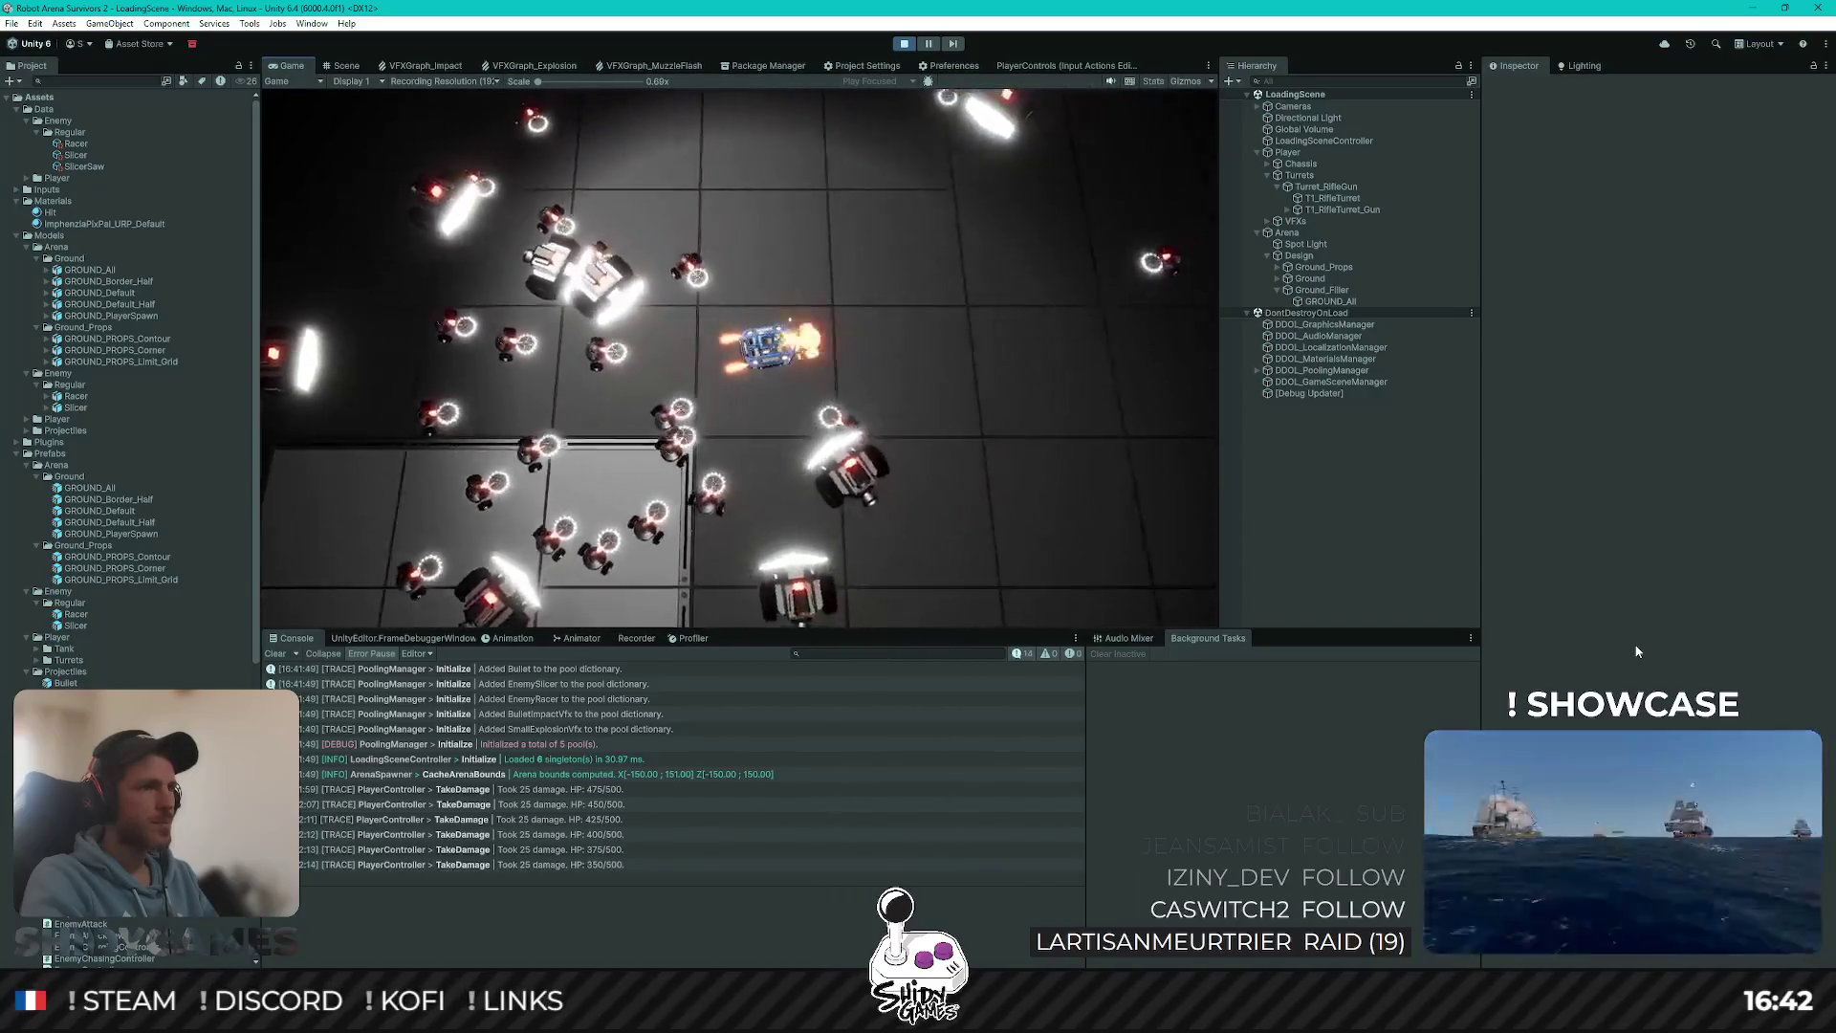
key("d")
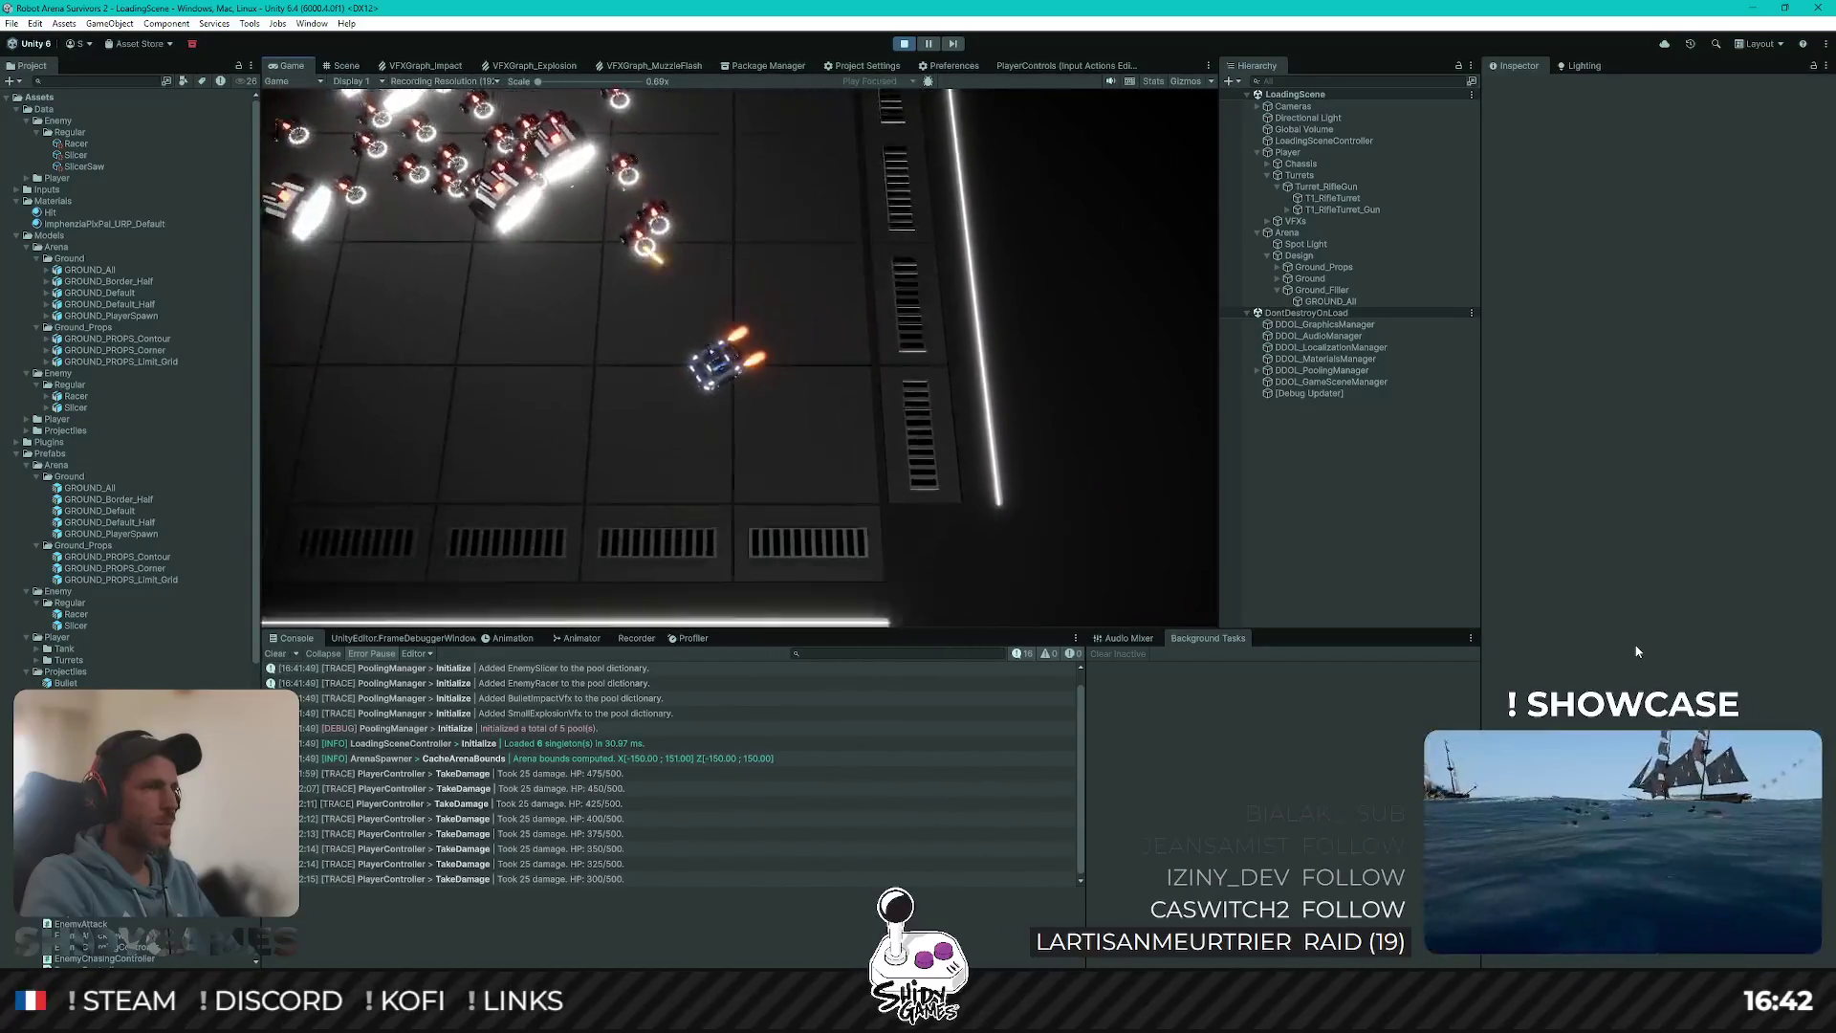
key("a")
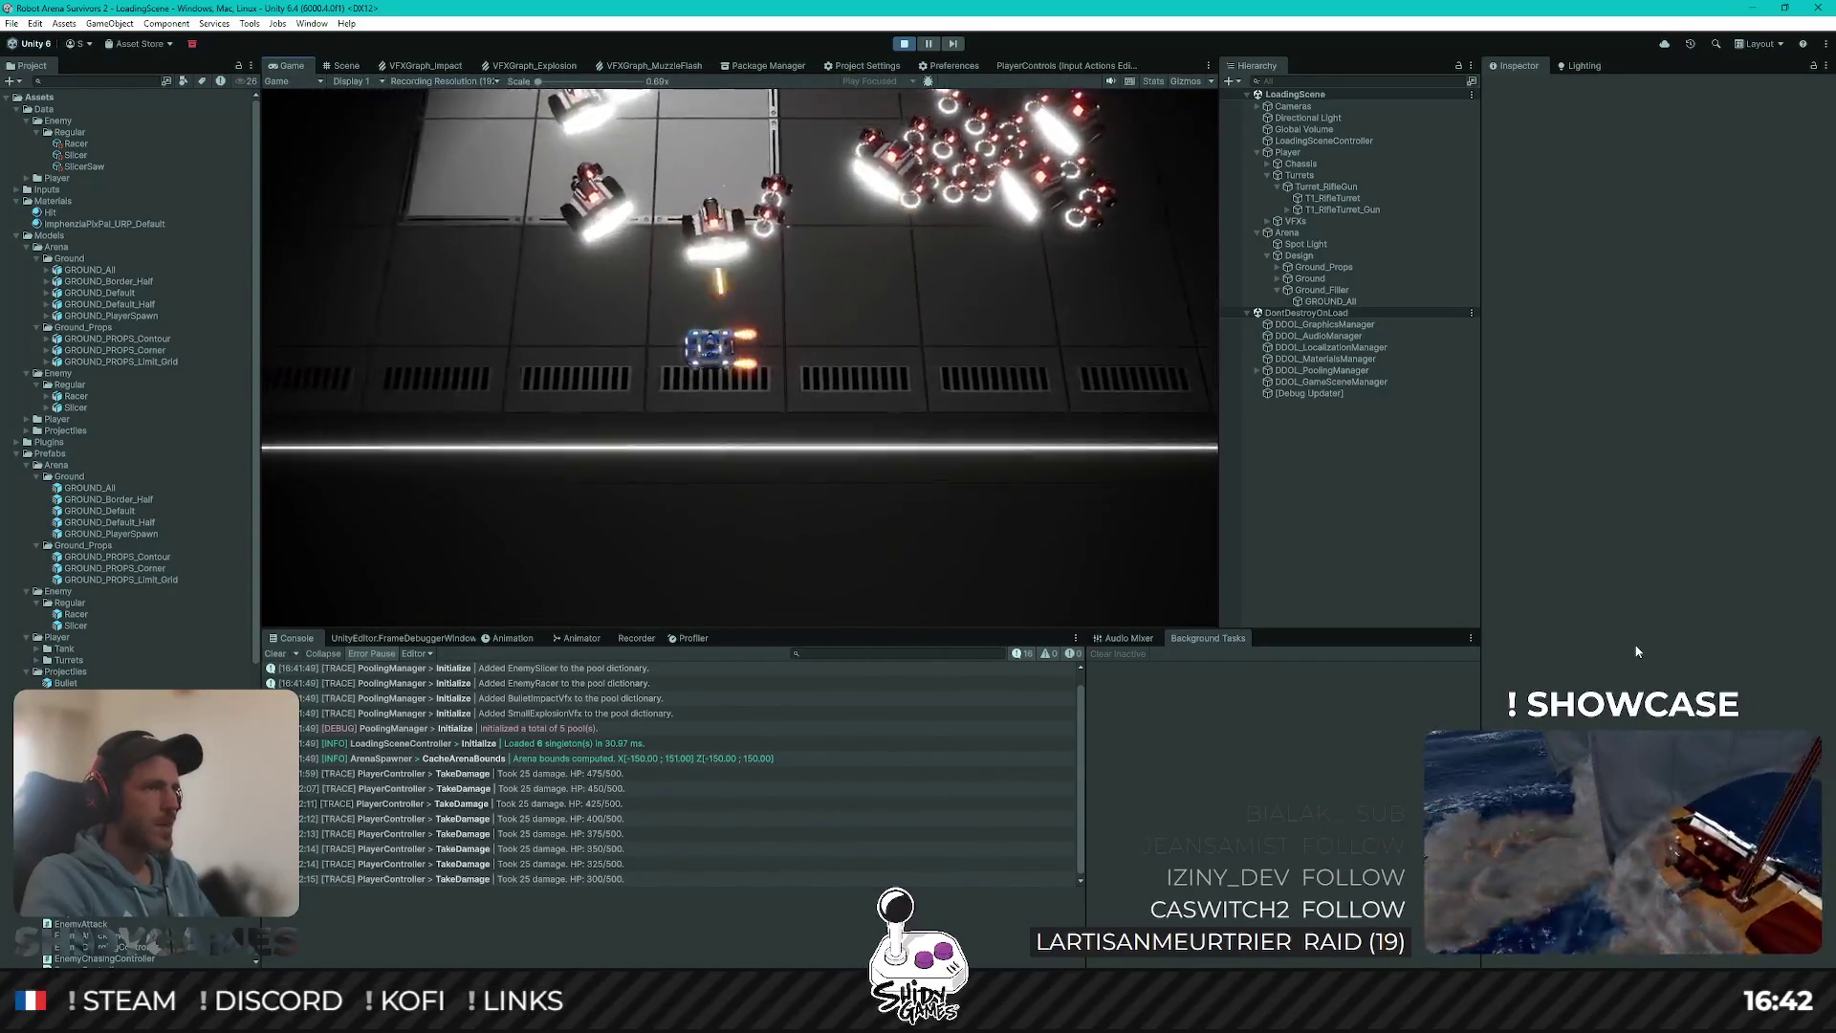
key("w")
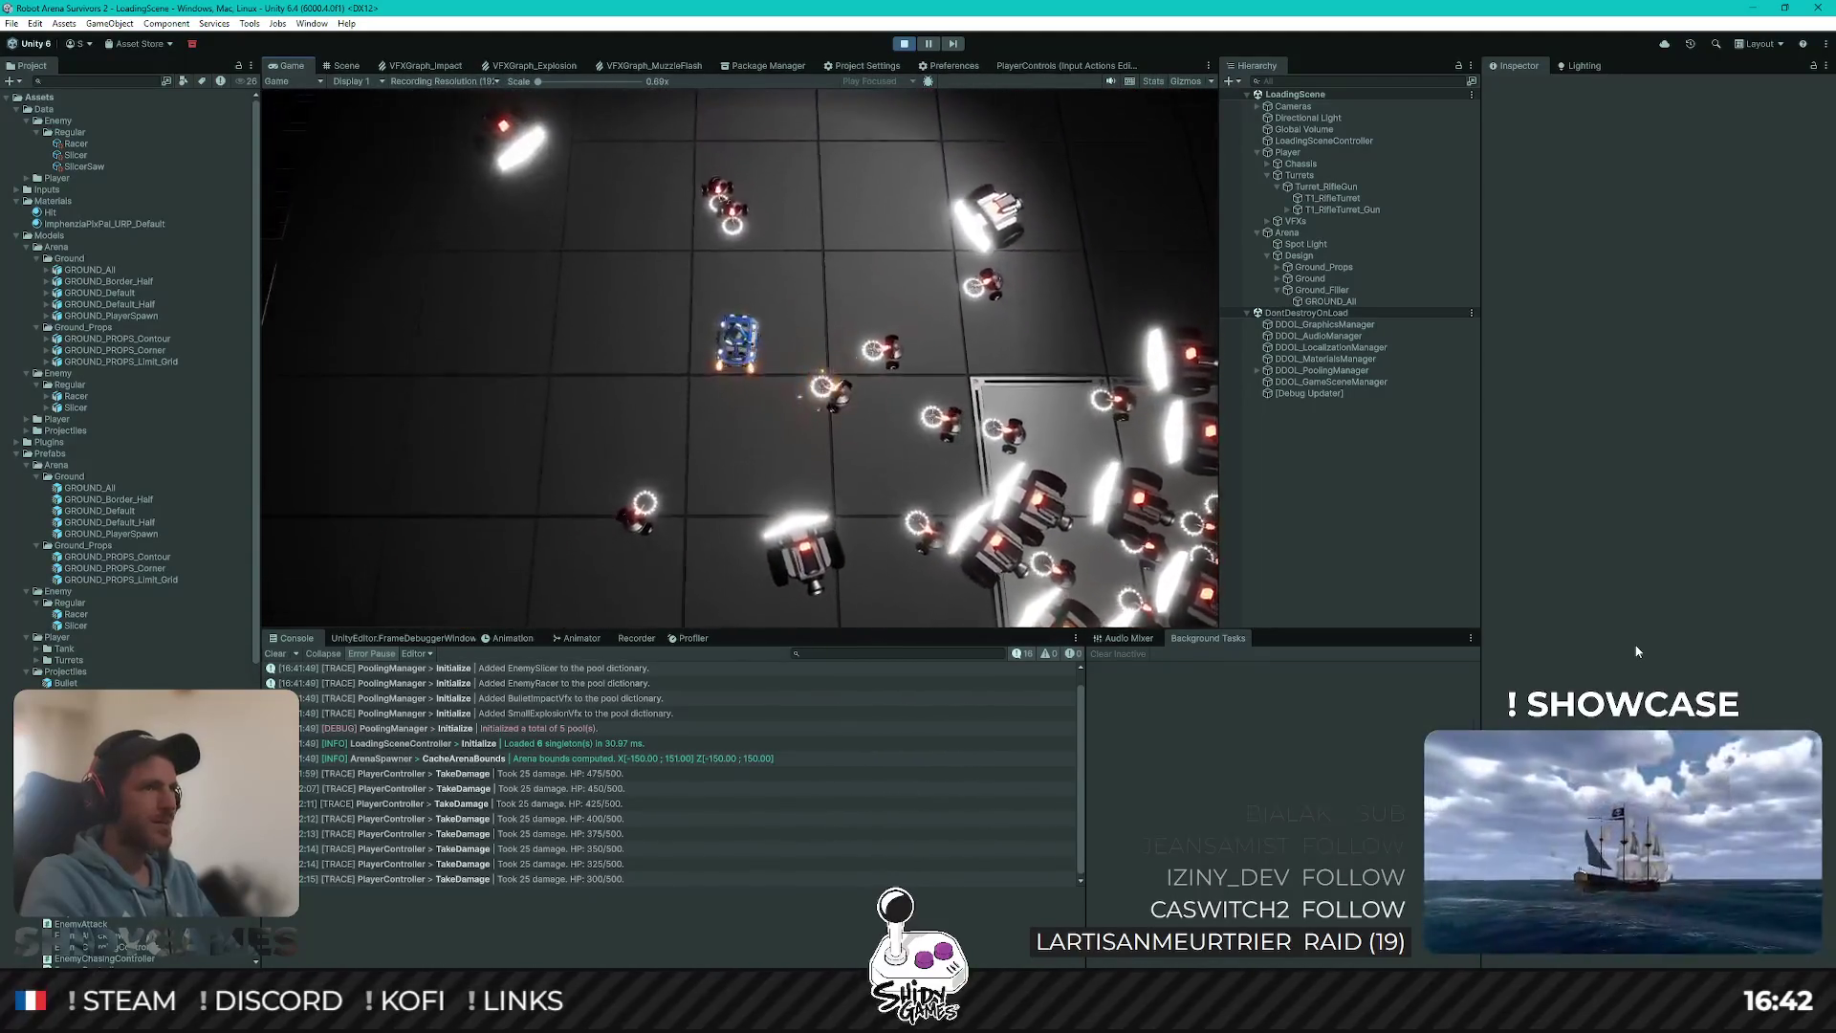
key("w")
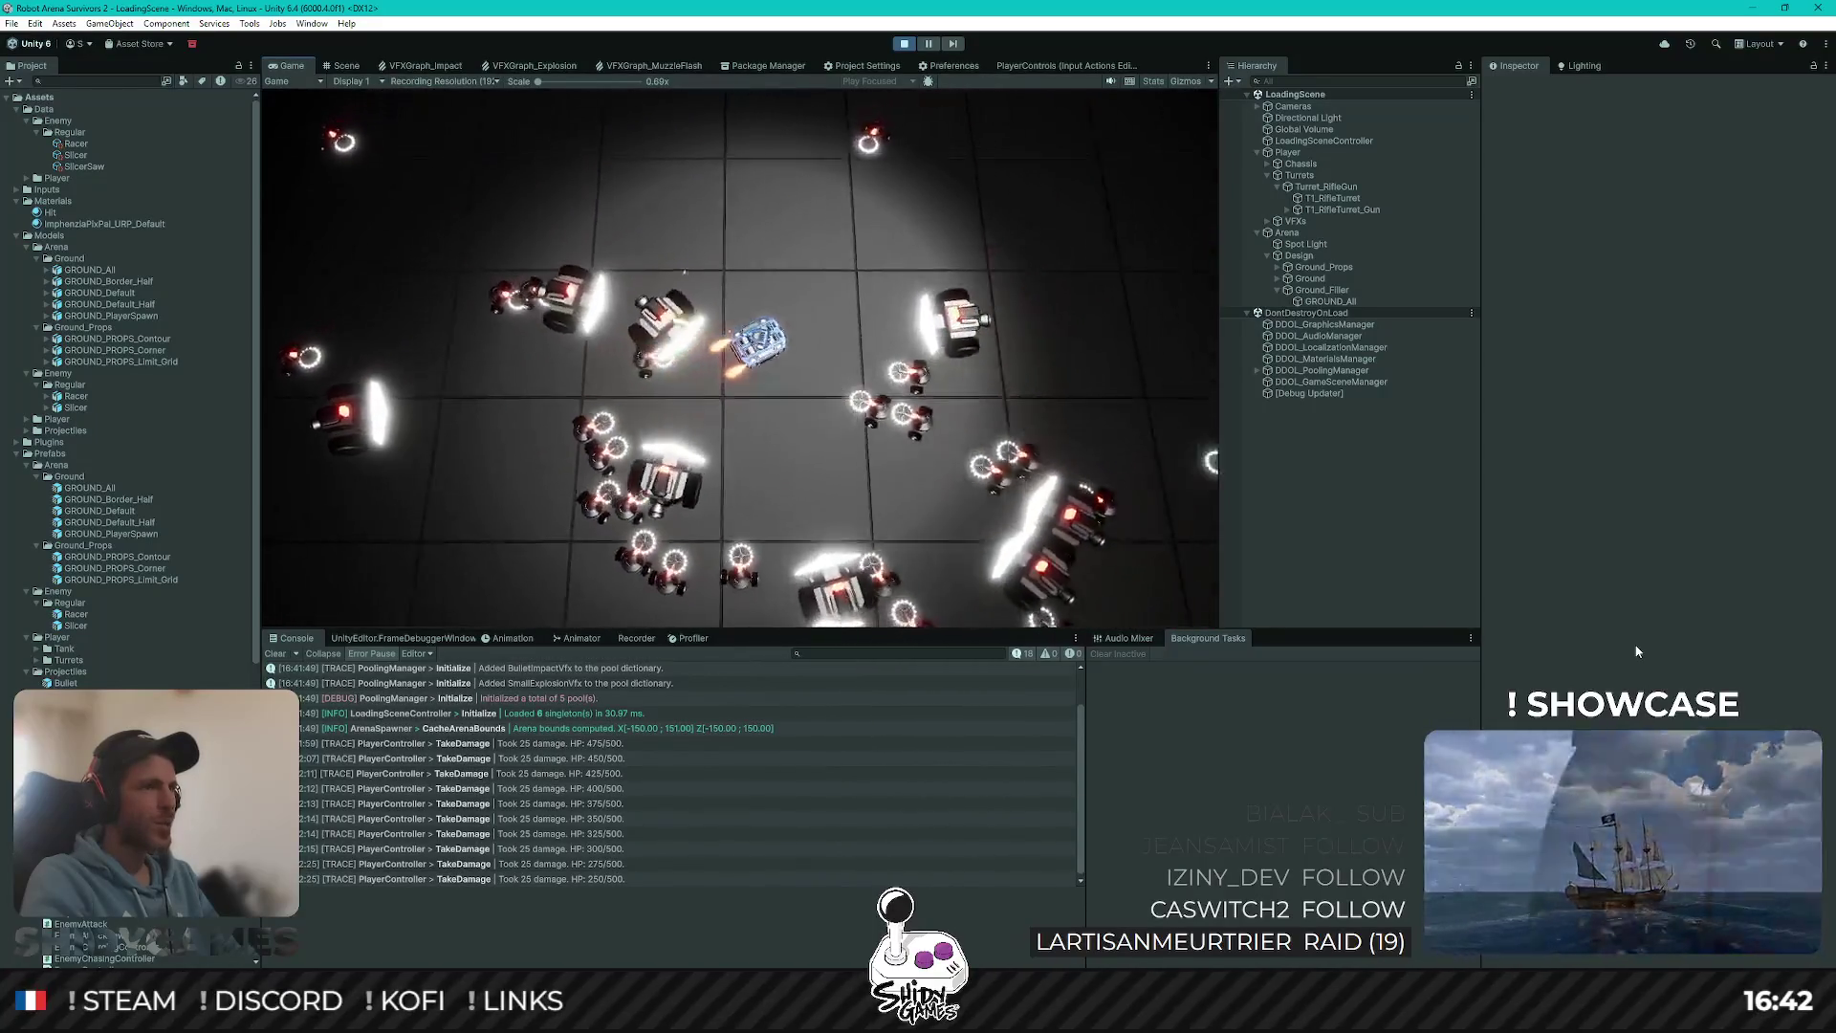
key("w")
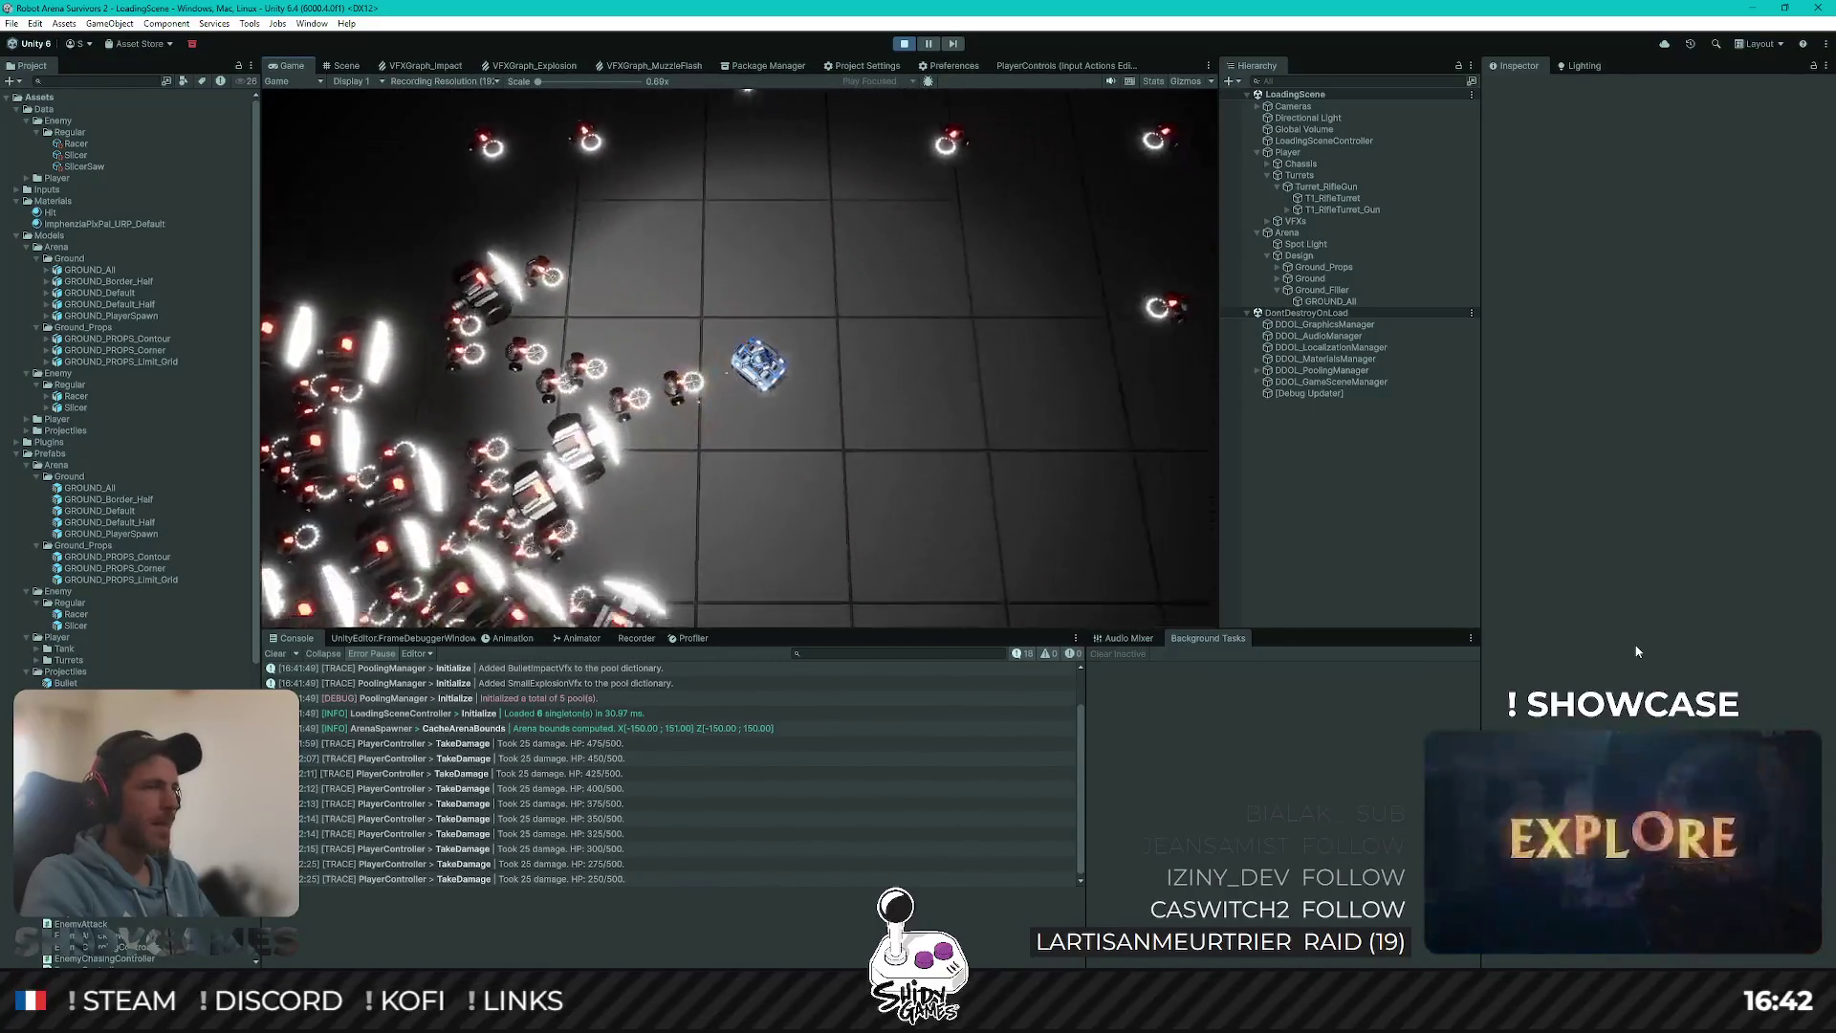
key("w")
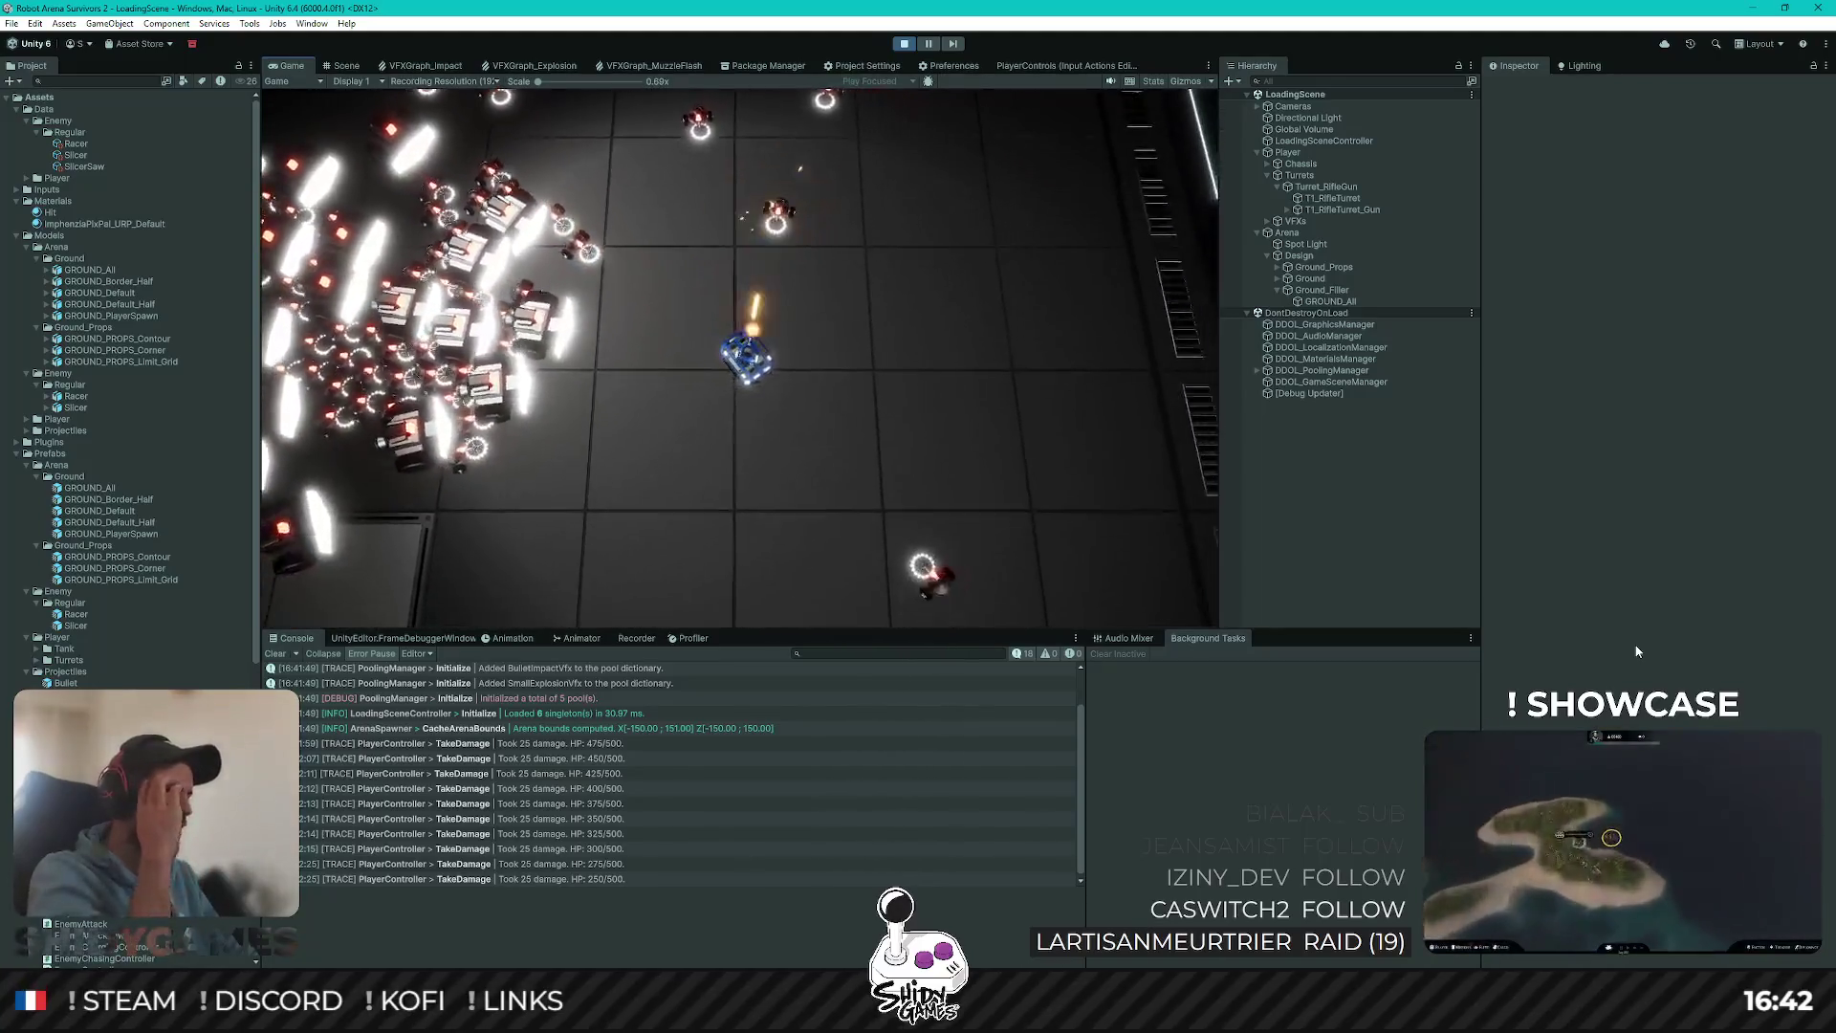
key("a")
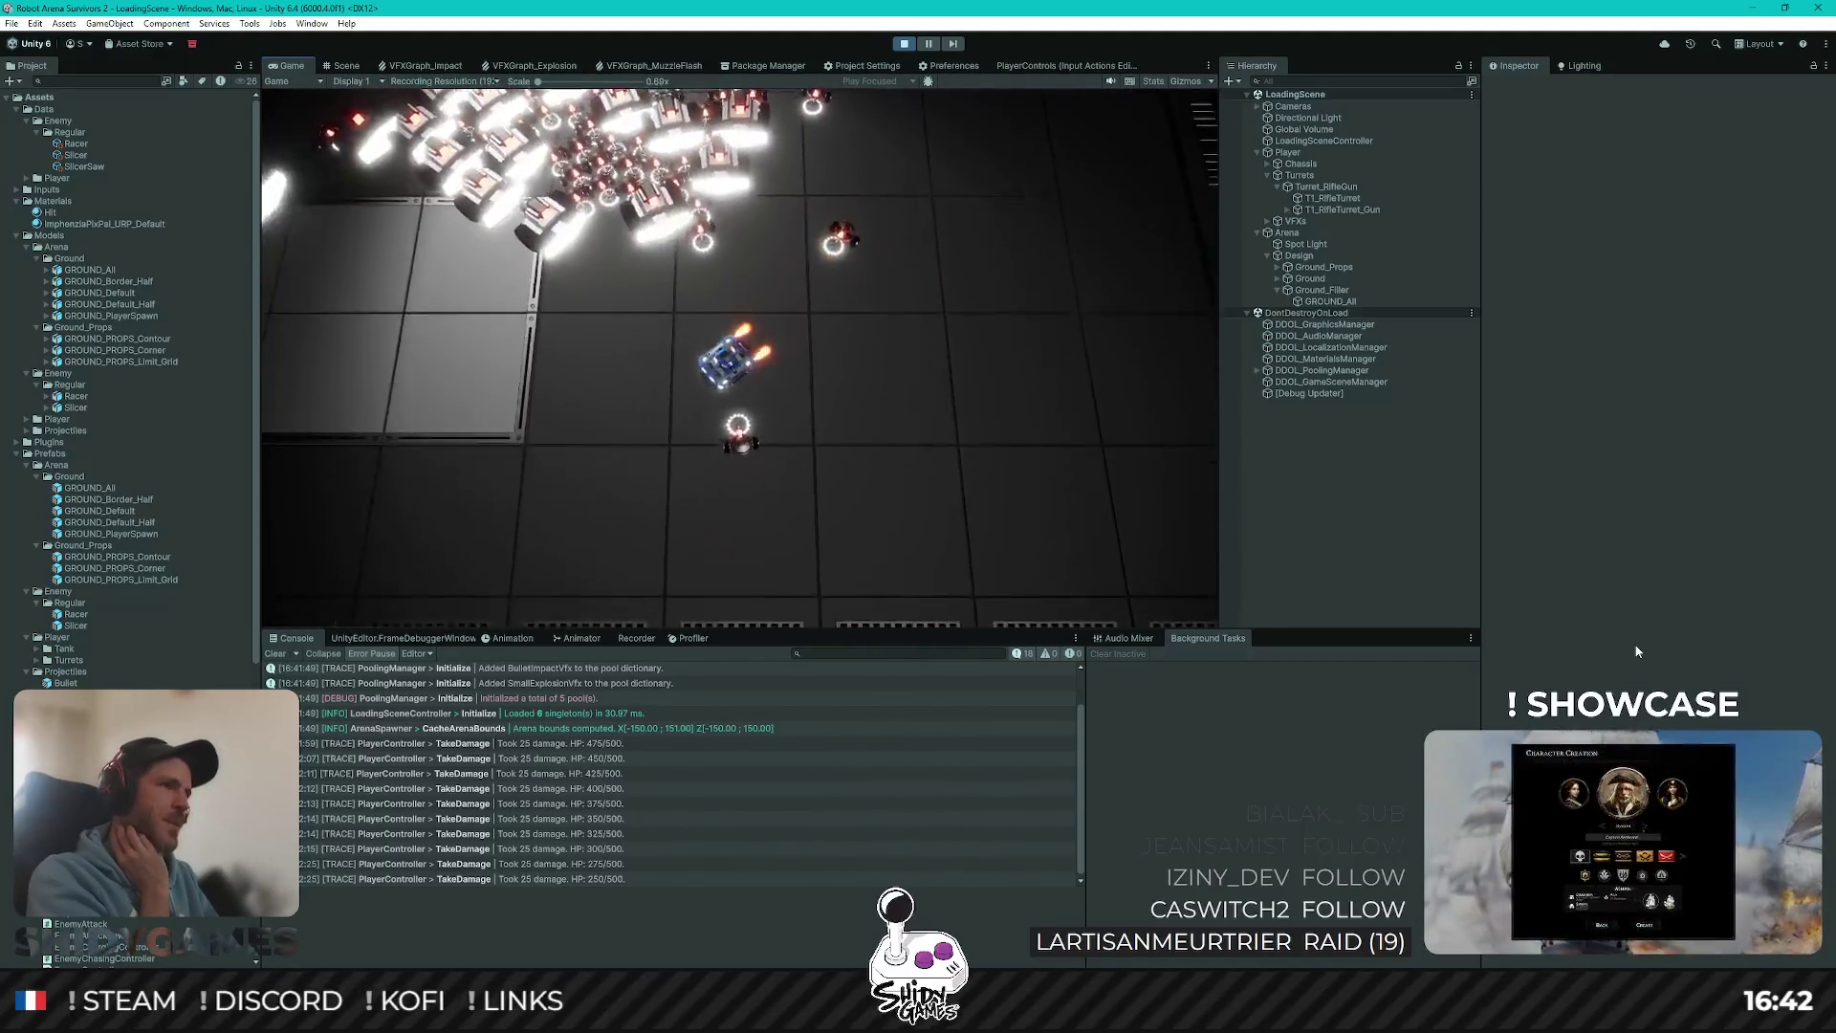
key("a")
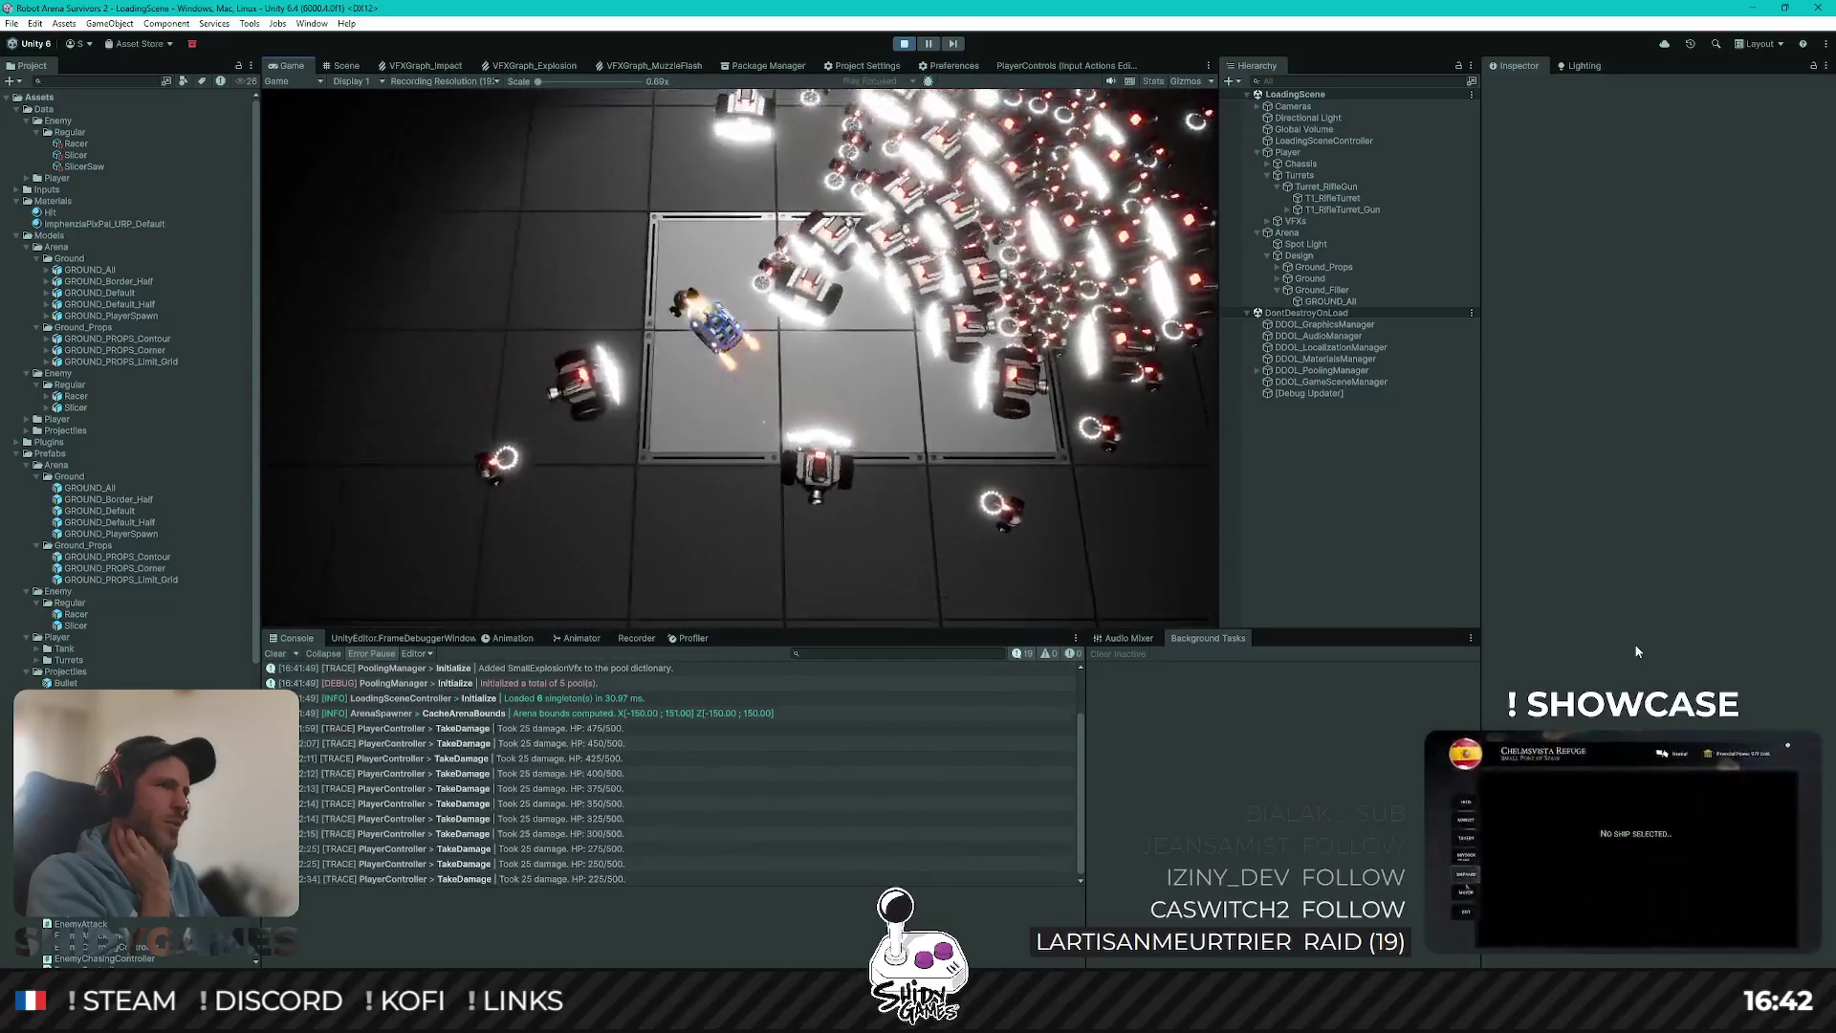
key("a")
key("a")
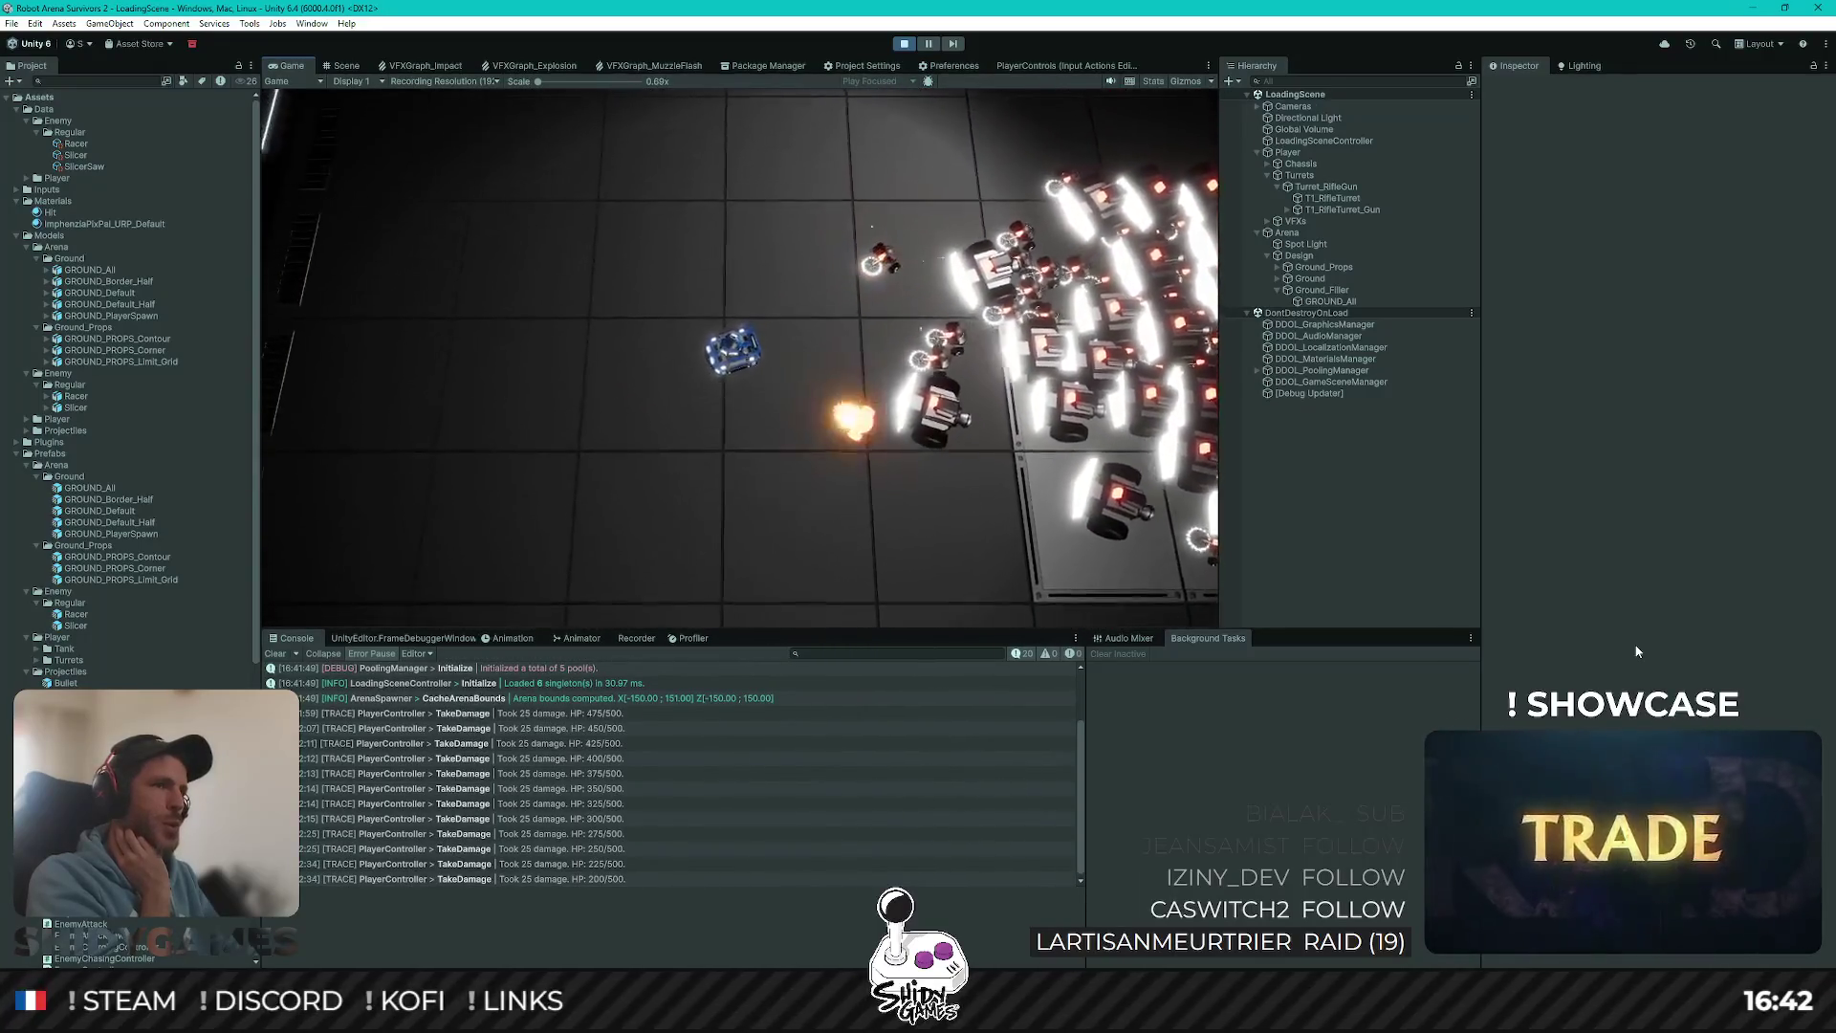
key("a")
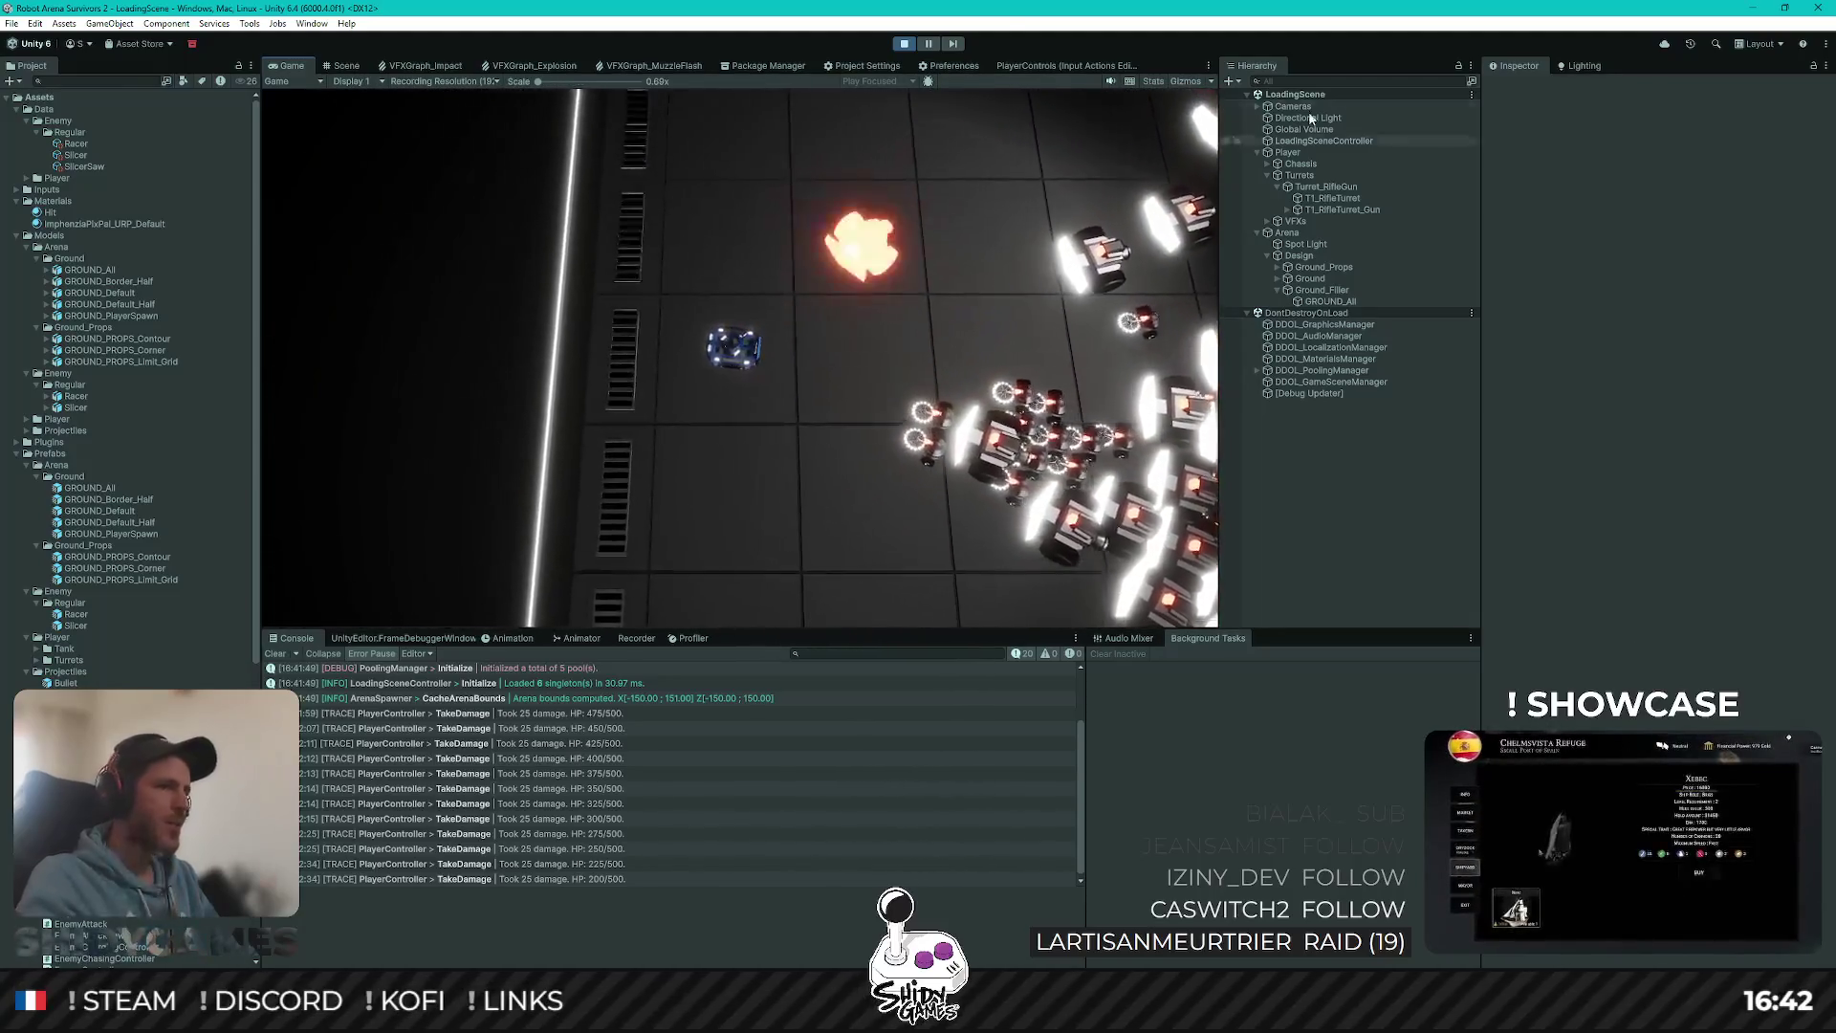
key("ctrl+p")
left_click(74, 144)
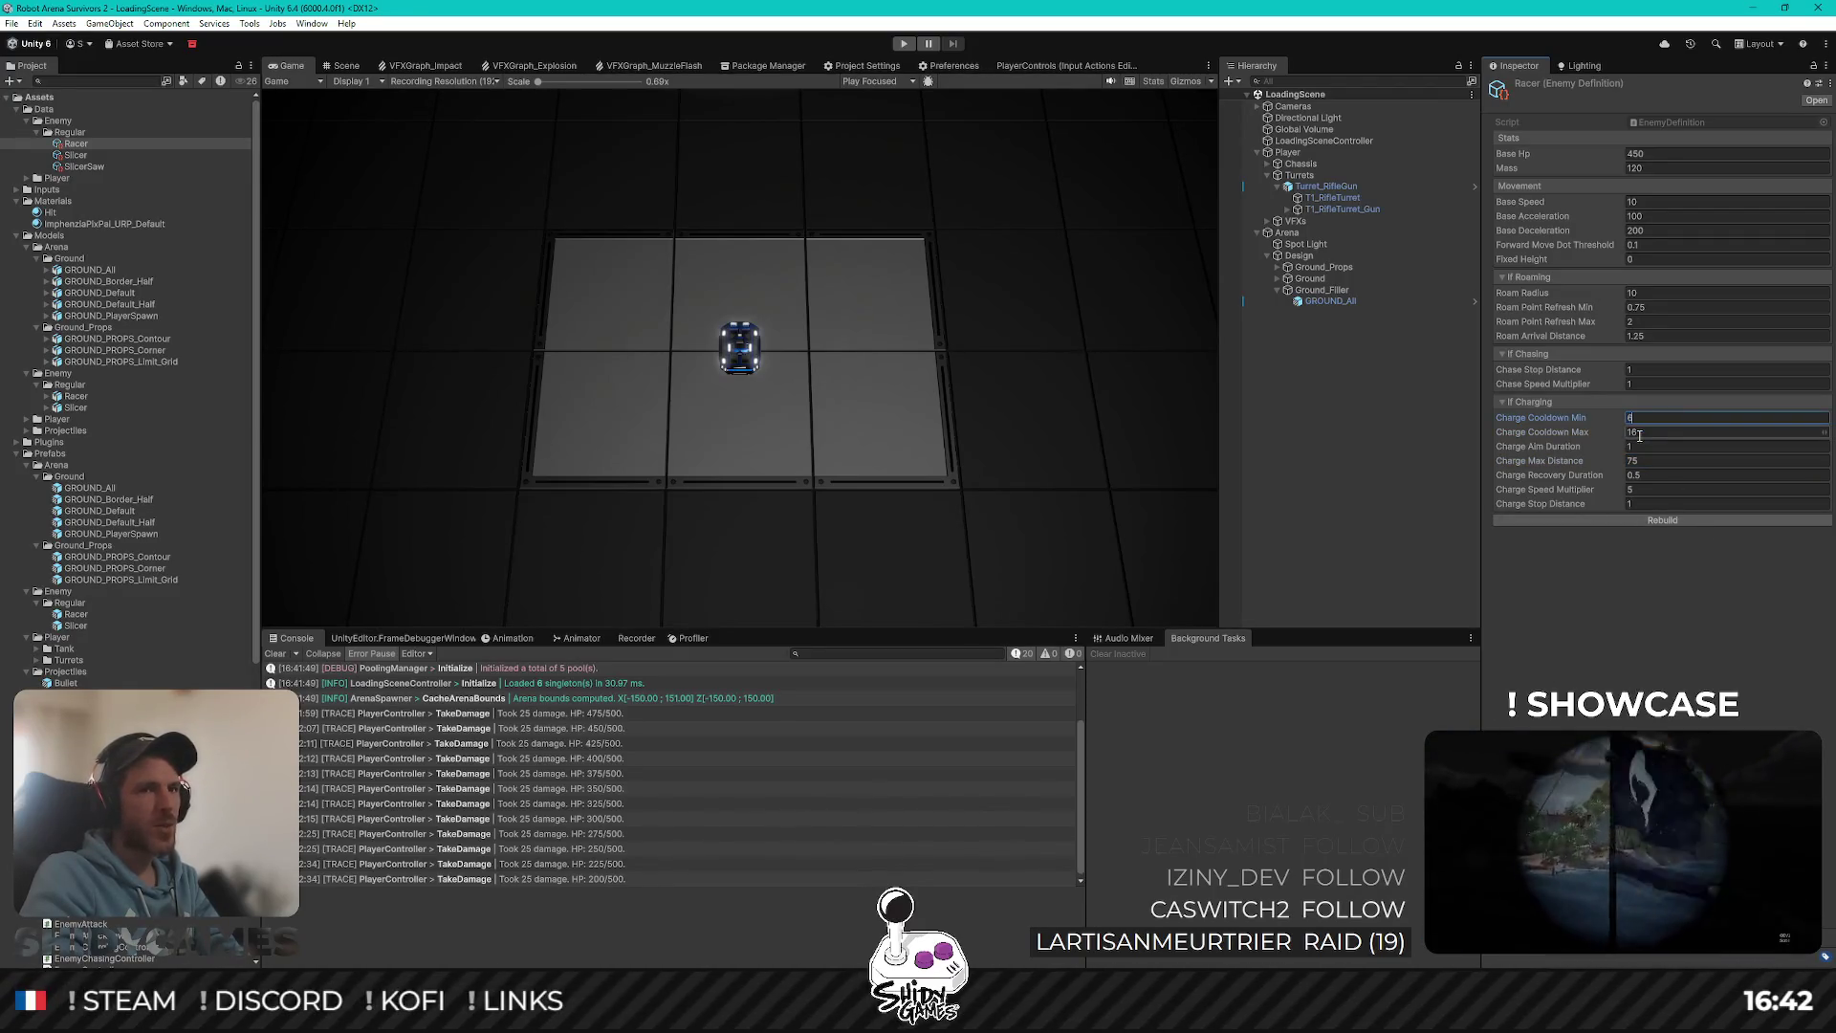
left_click(907, 45)
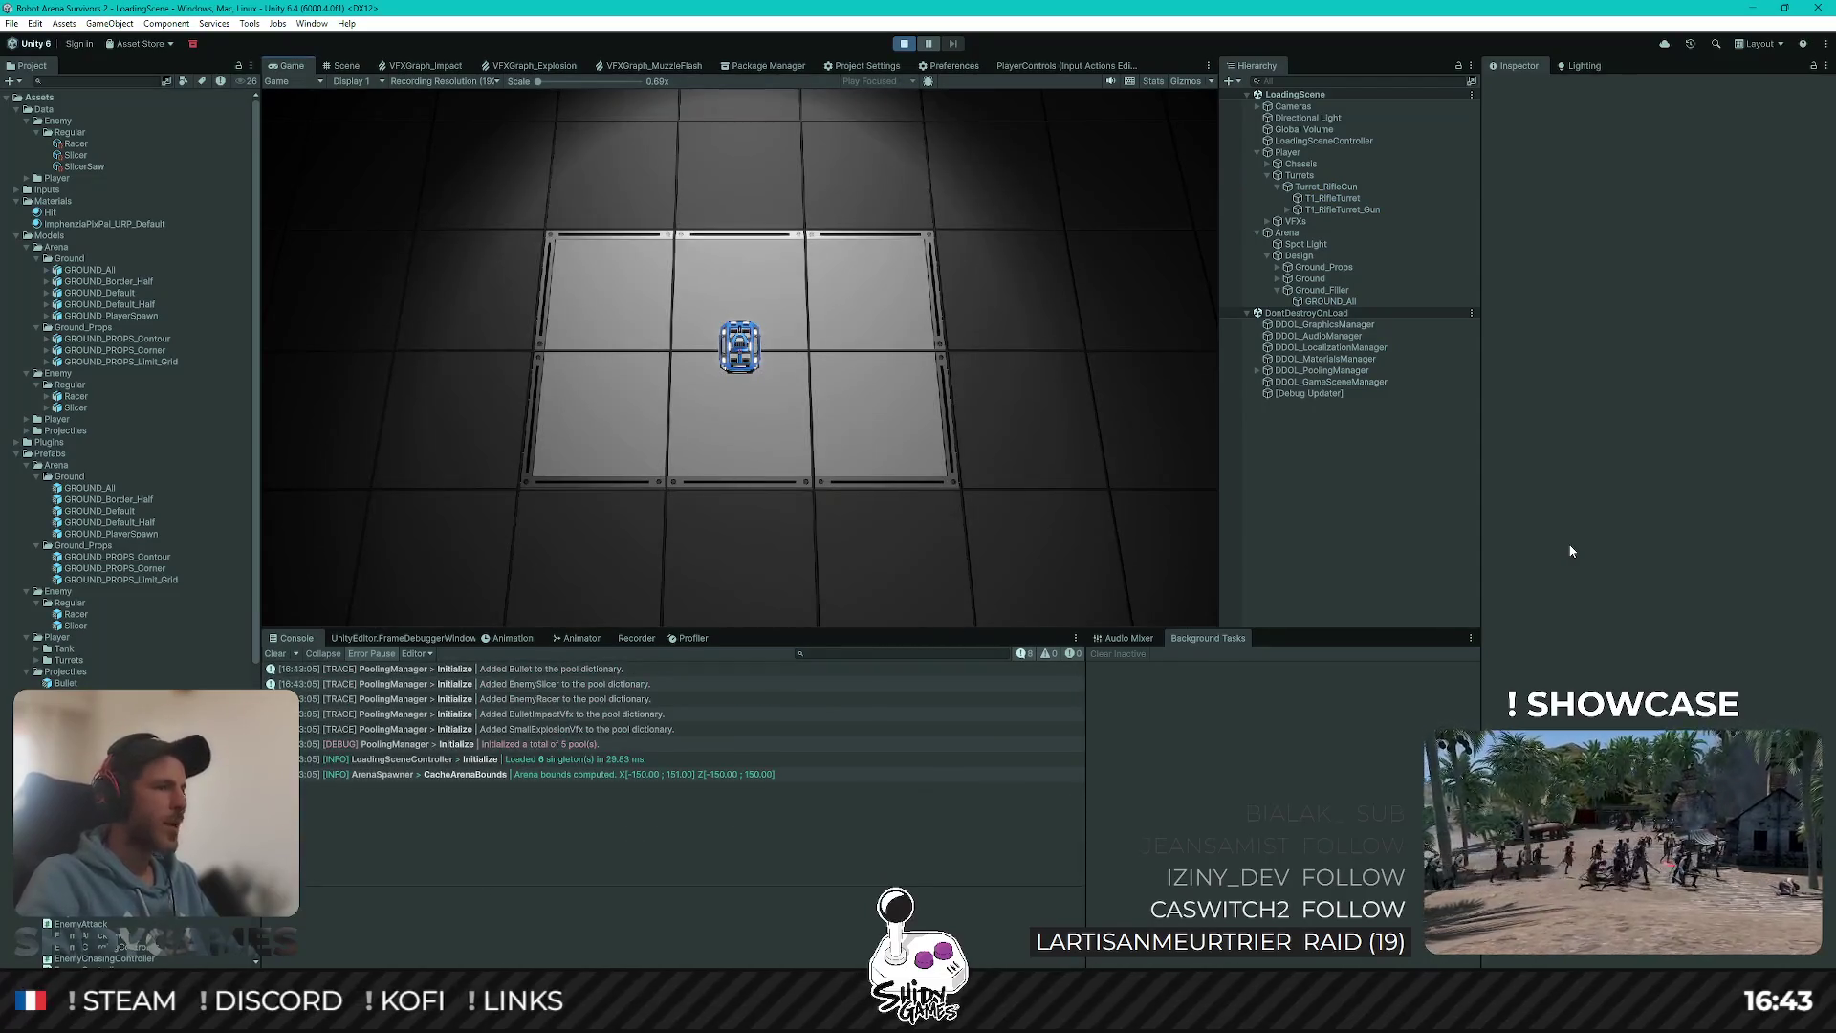
key("w")
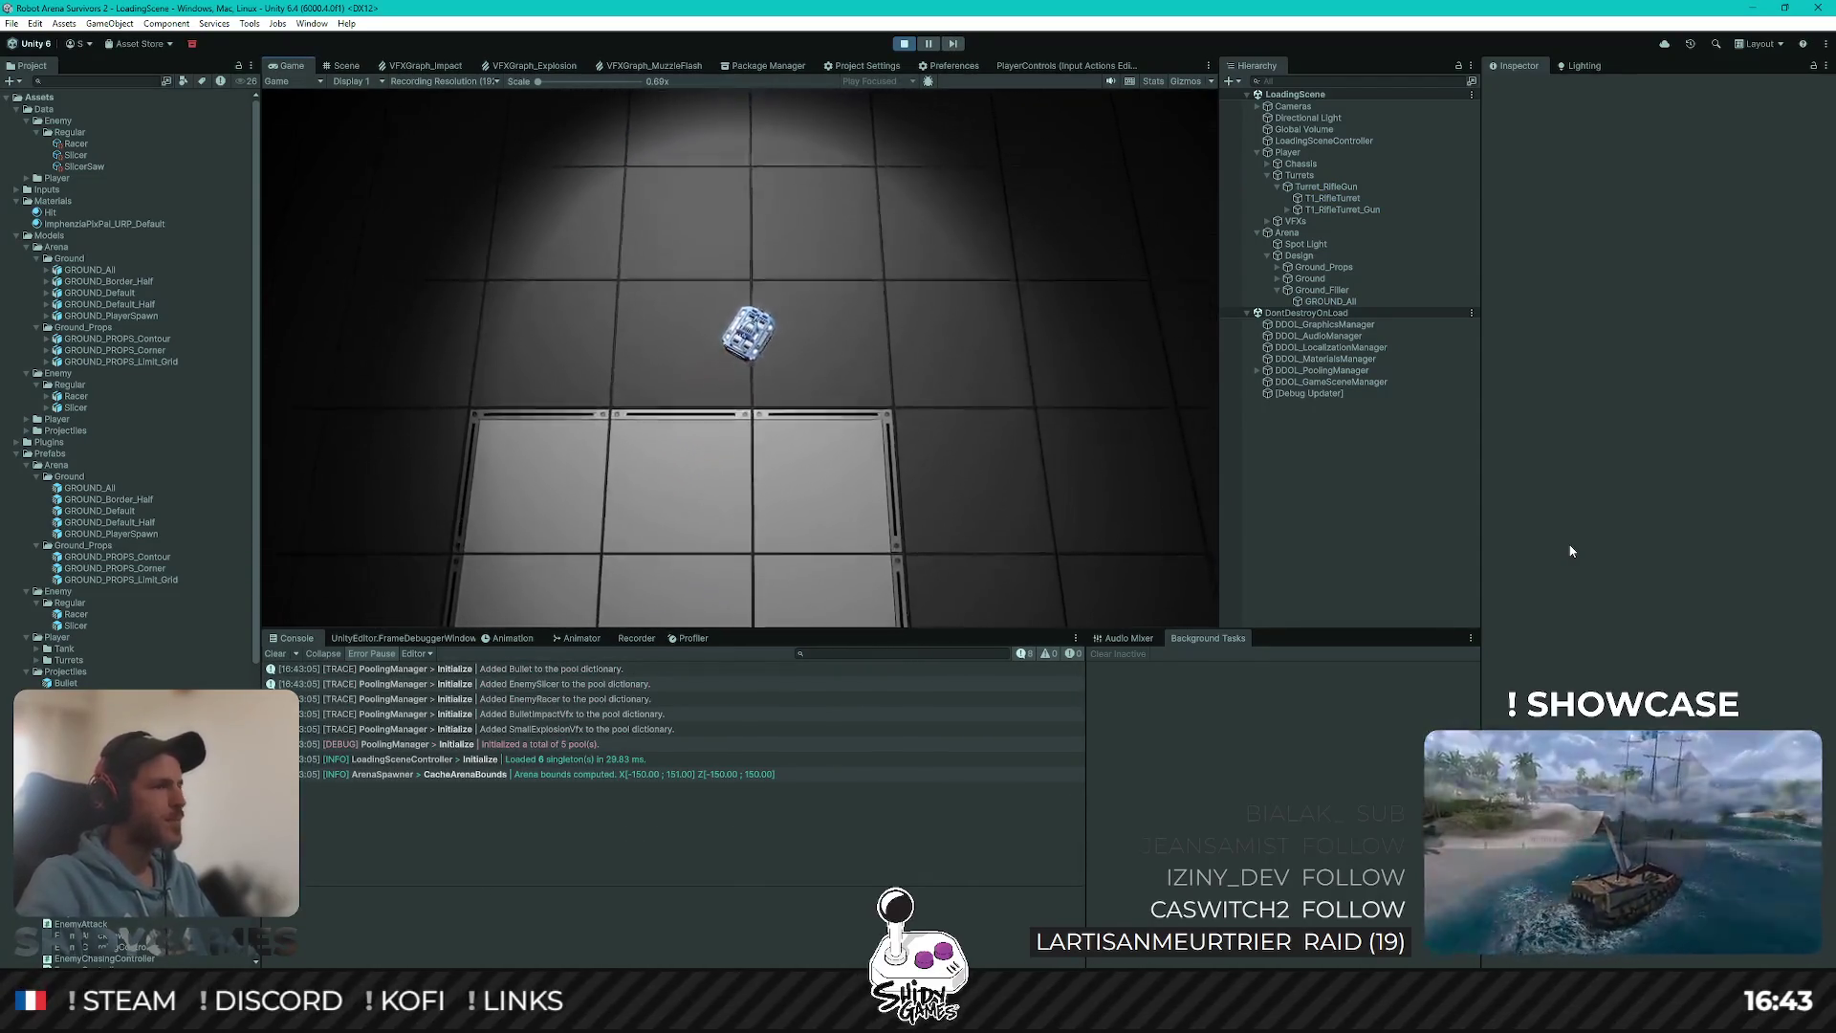
key("a")
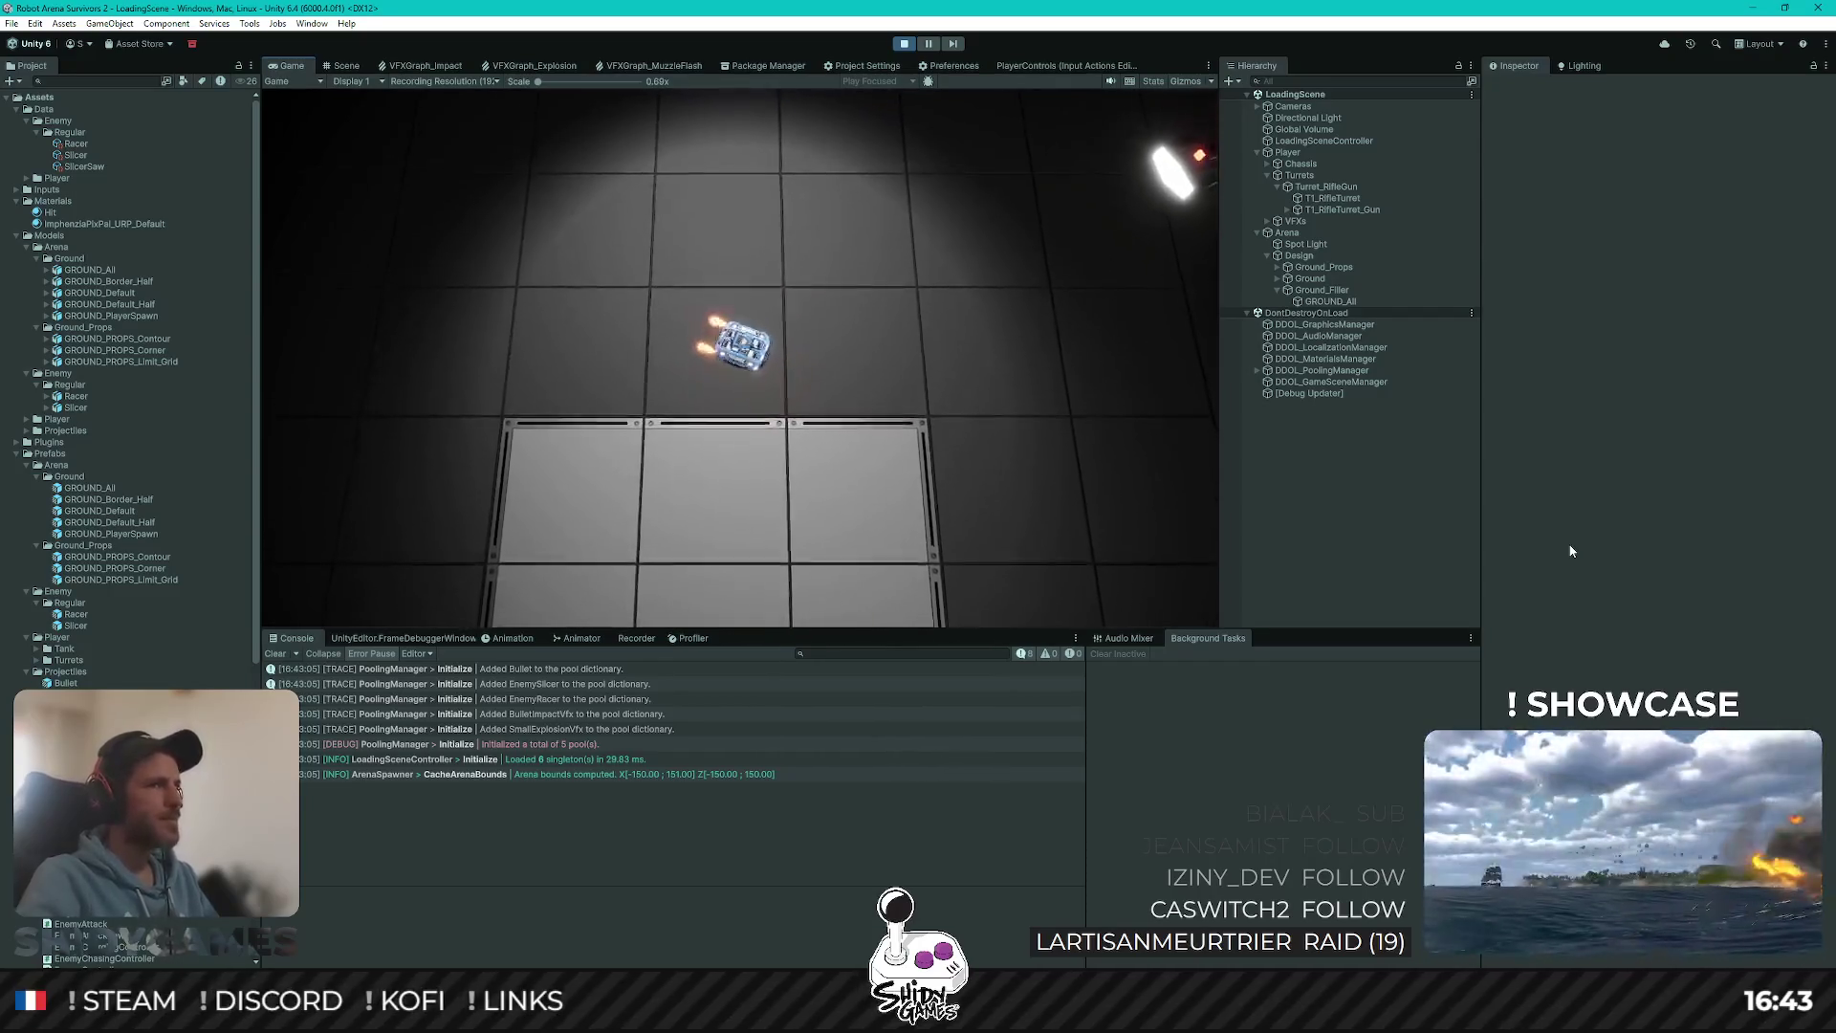
key("d")
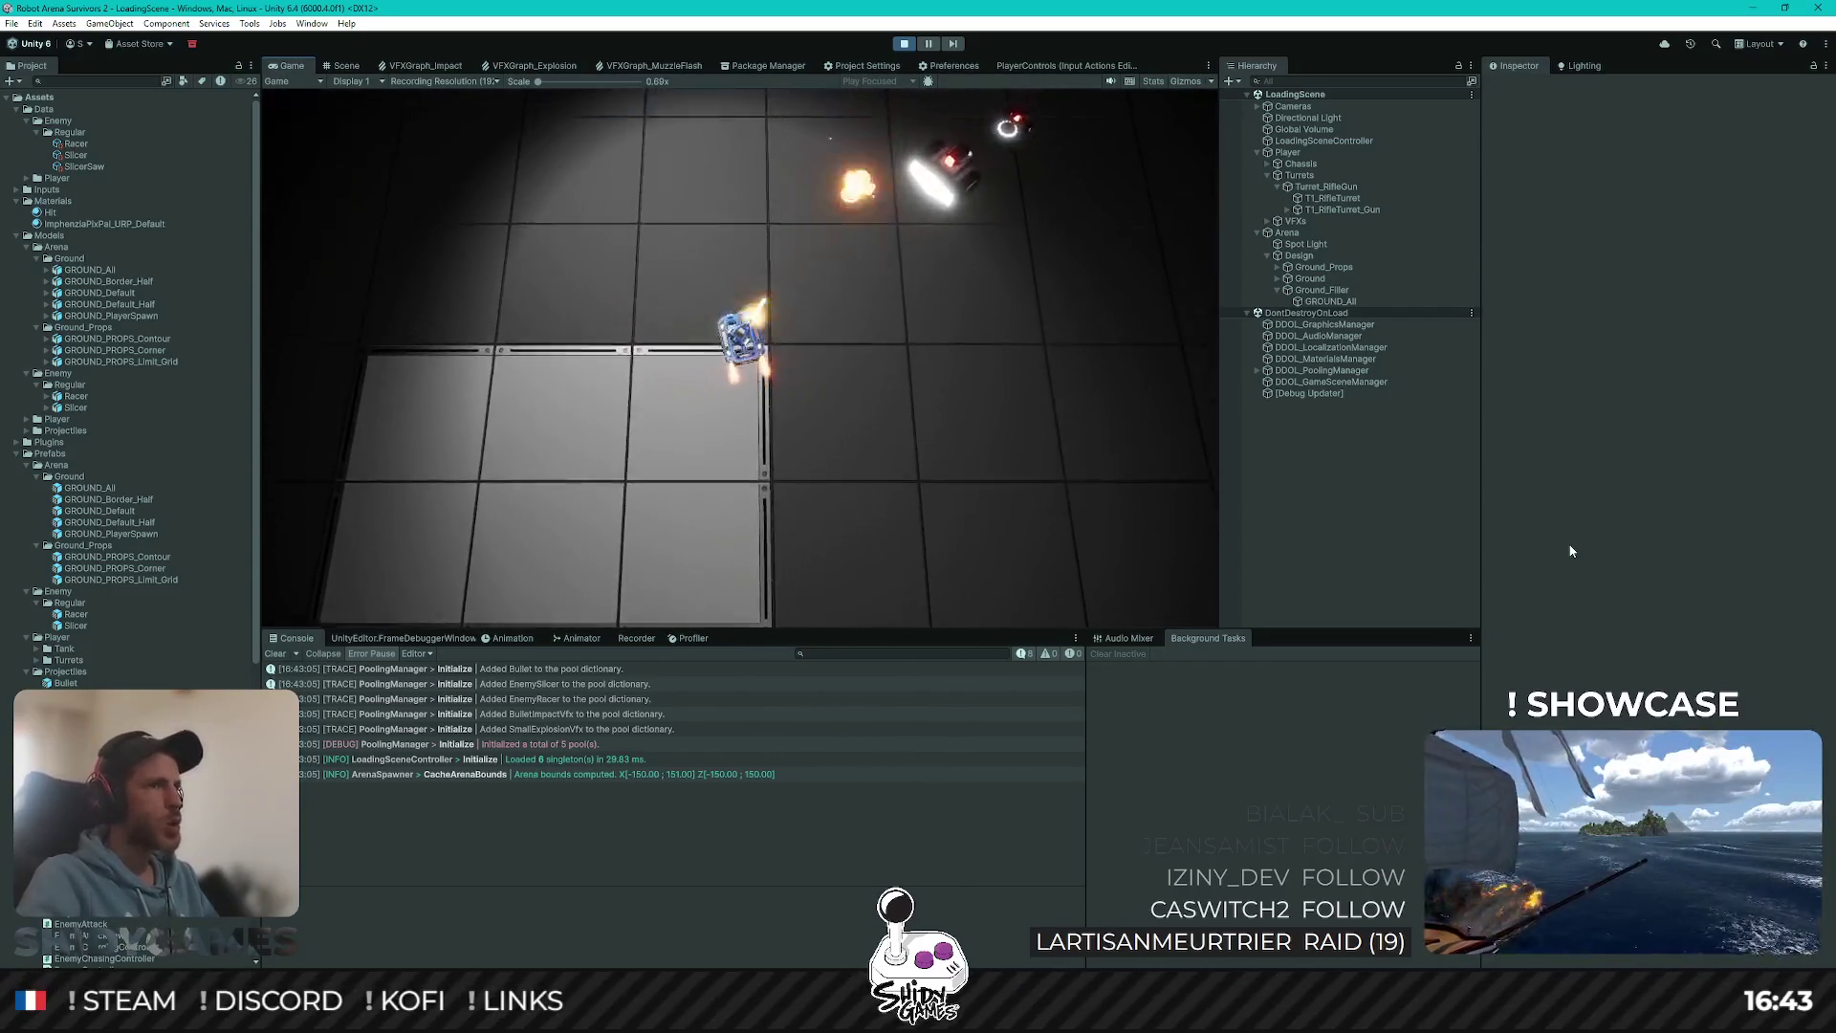
key("w")
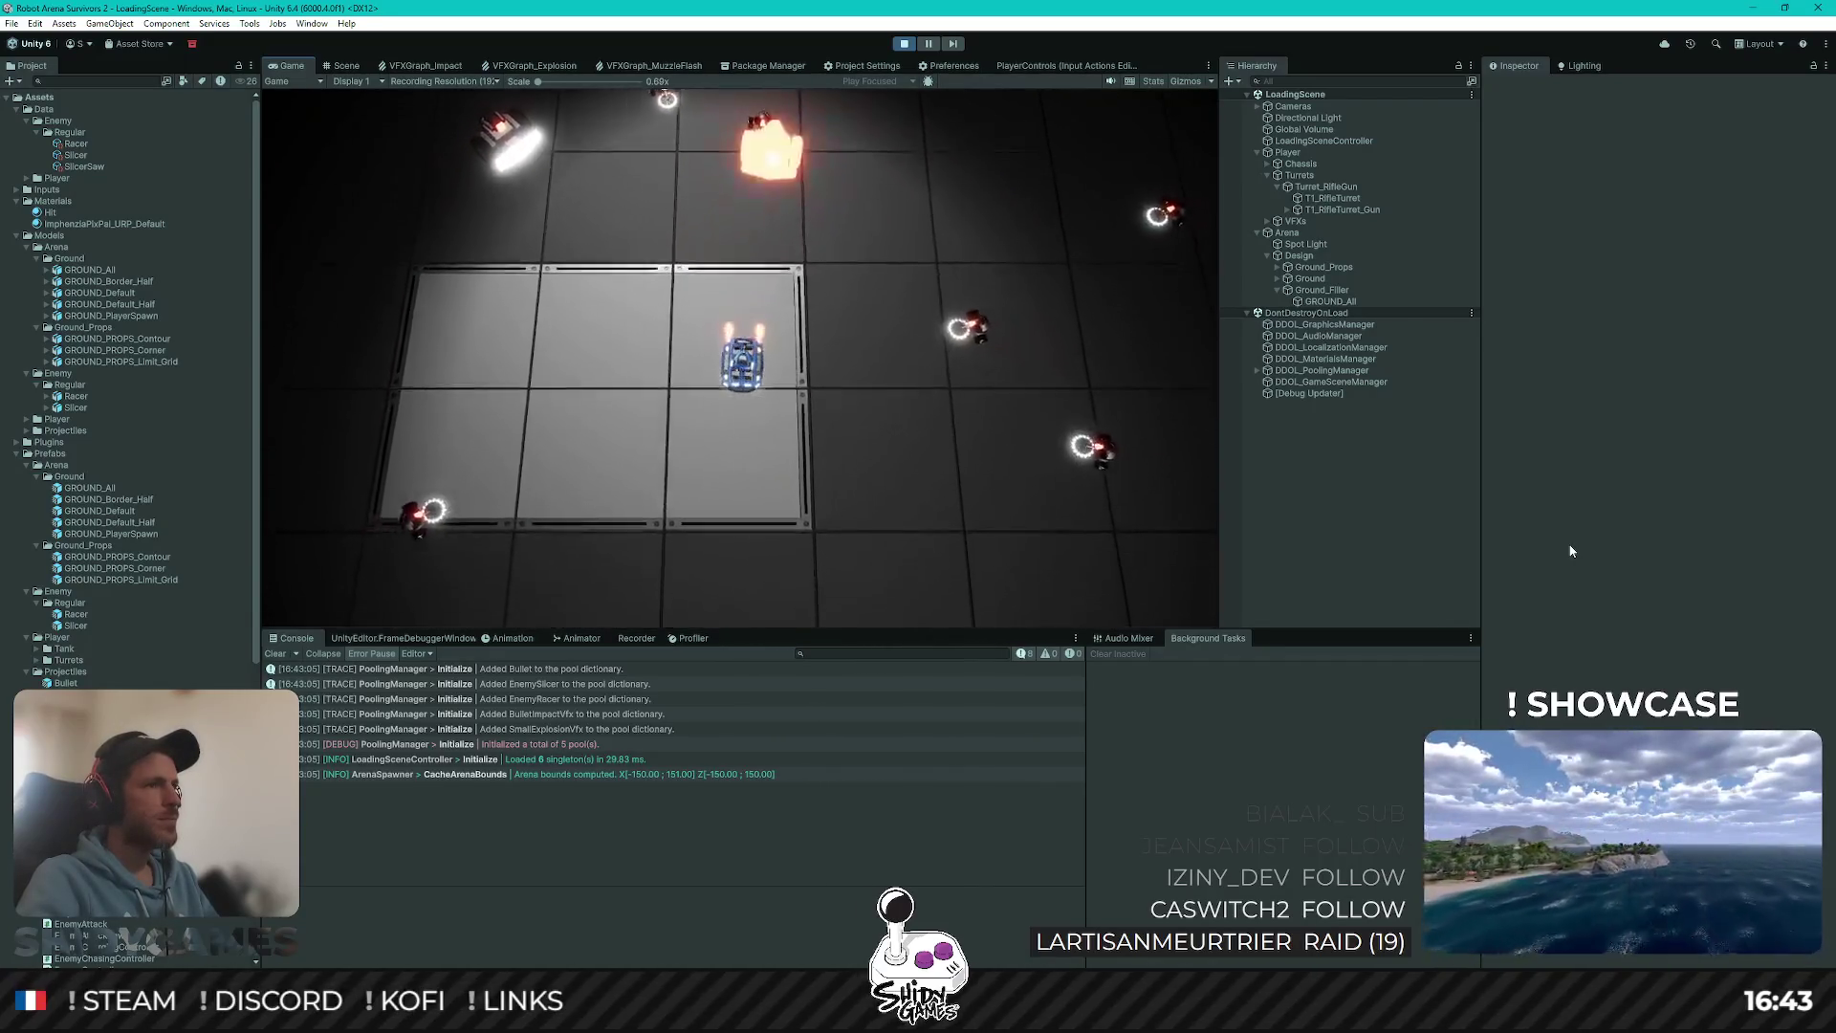
key("s")
key("a")
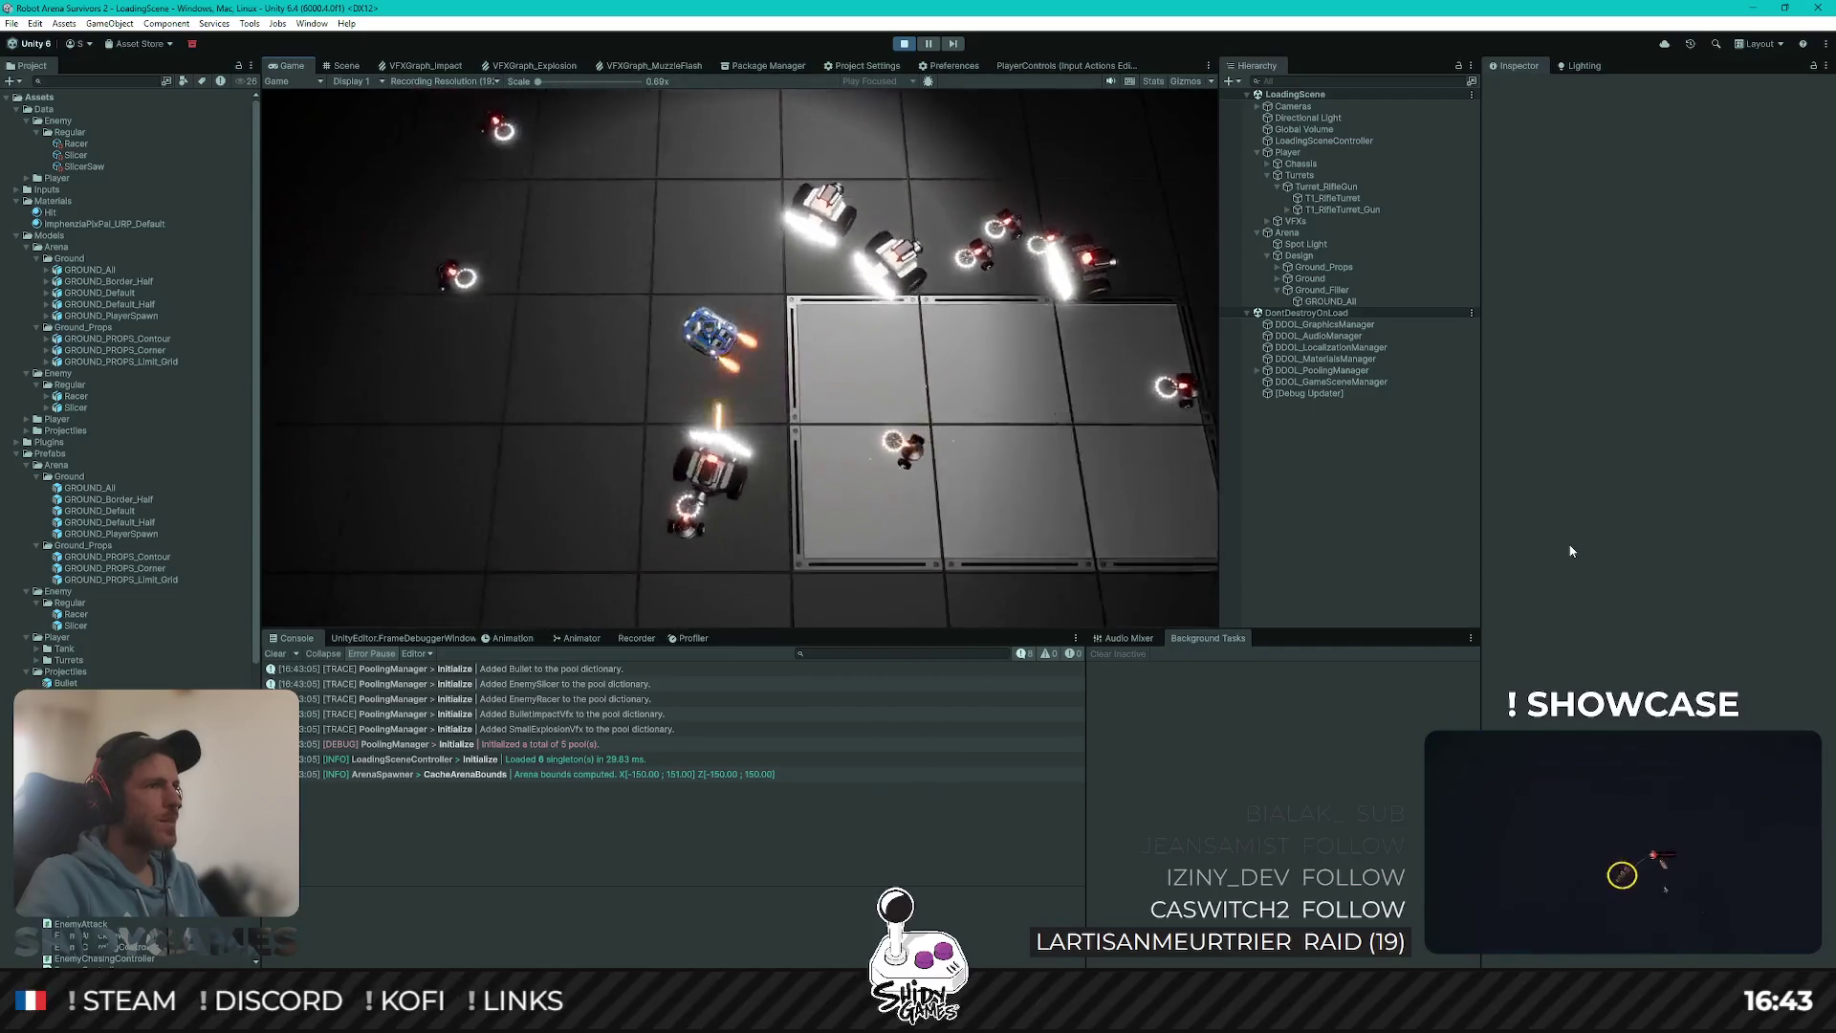
key("d")
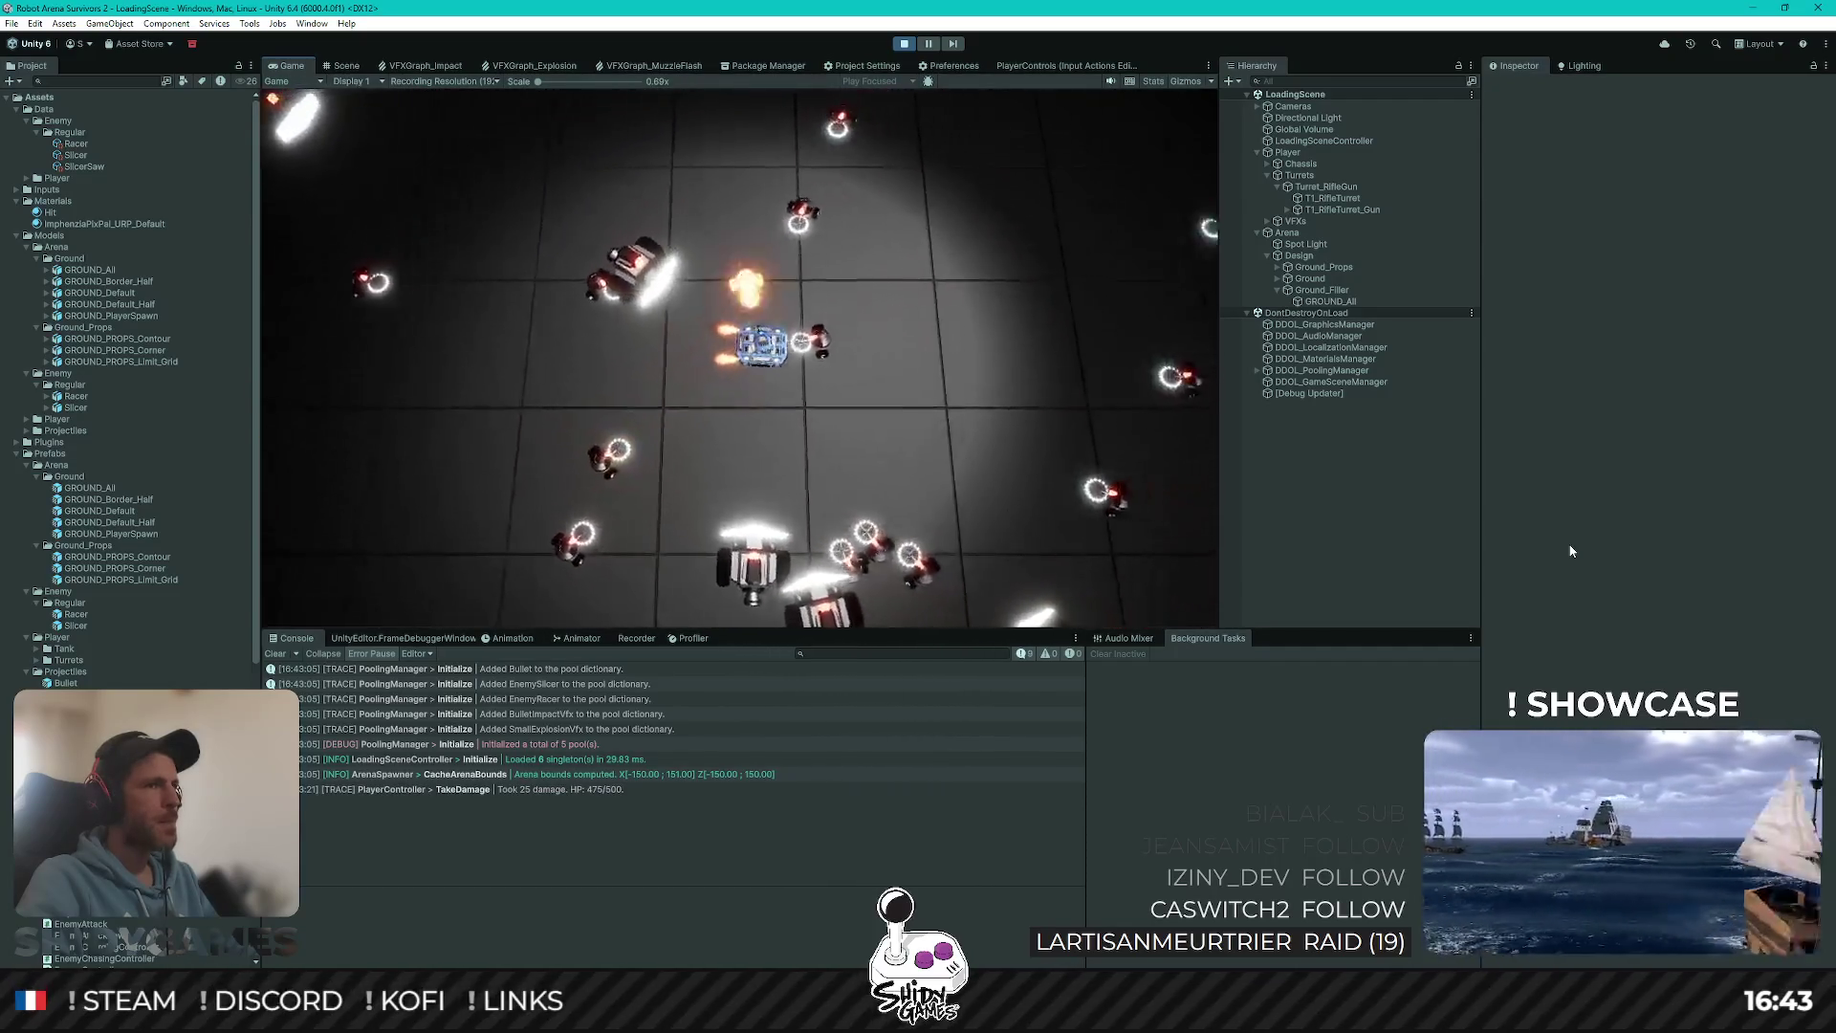
key("s")
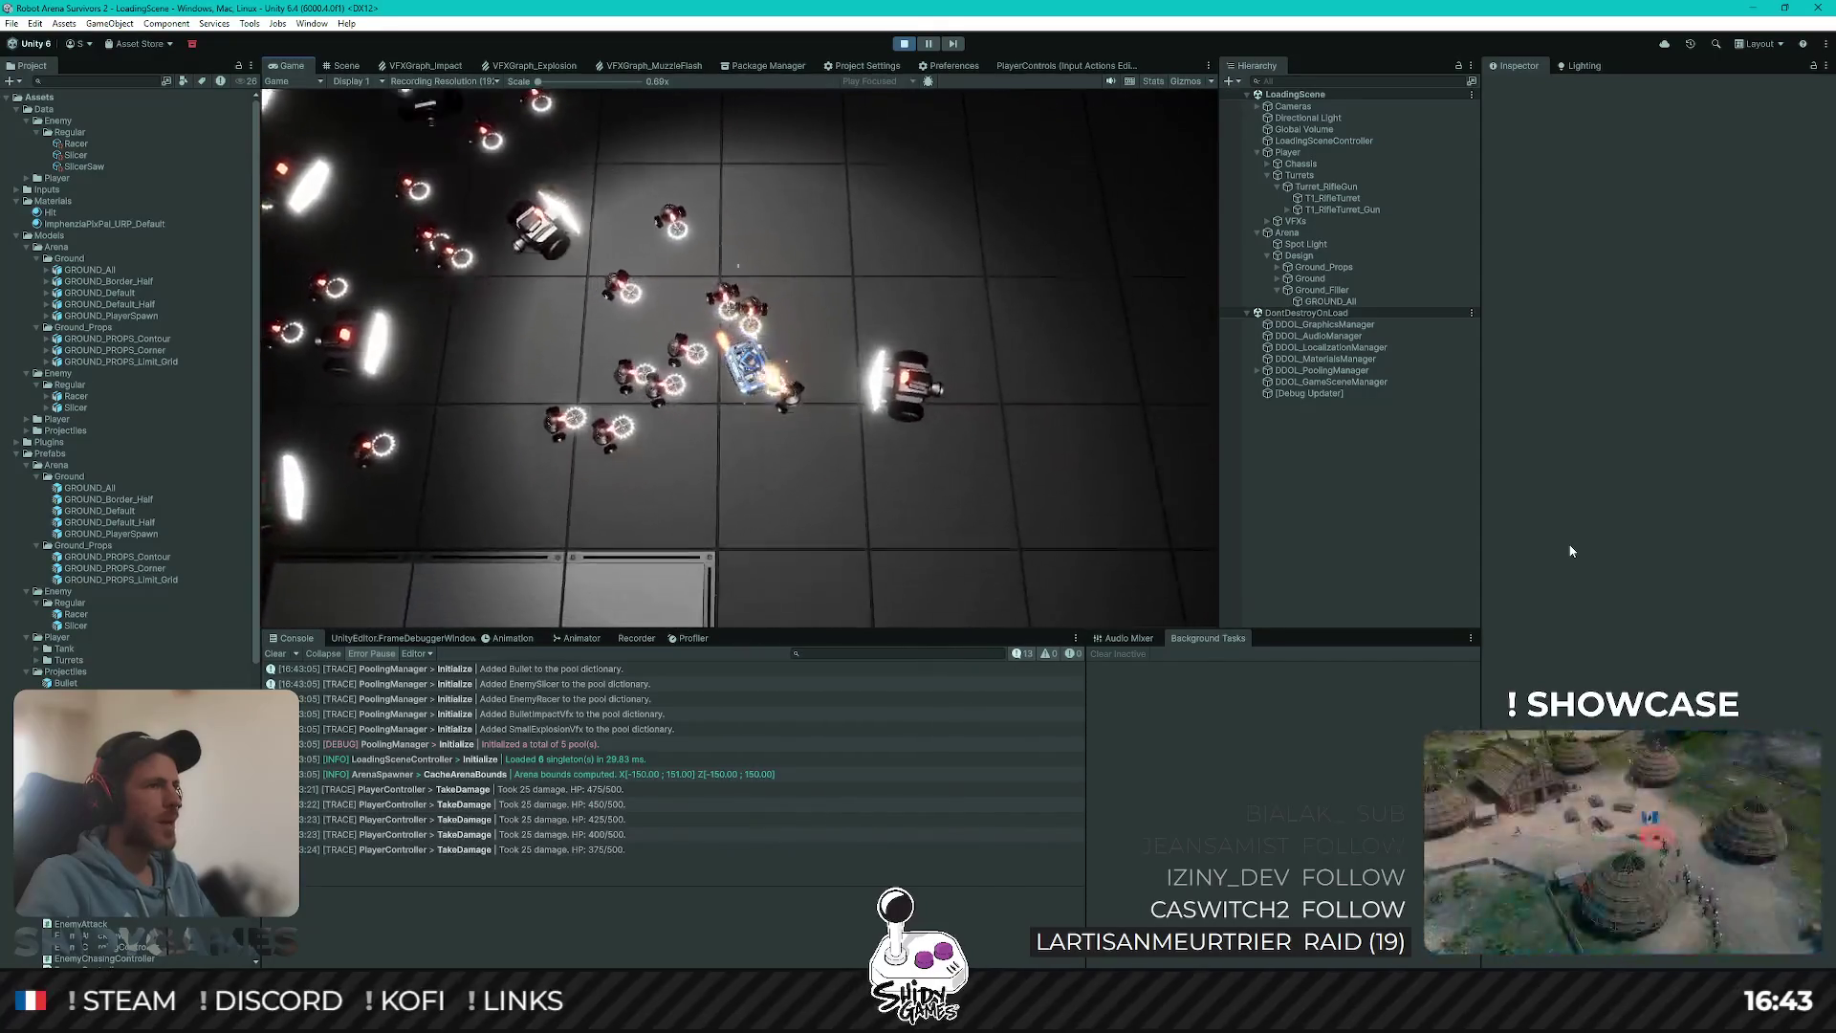
key("d")
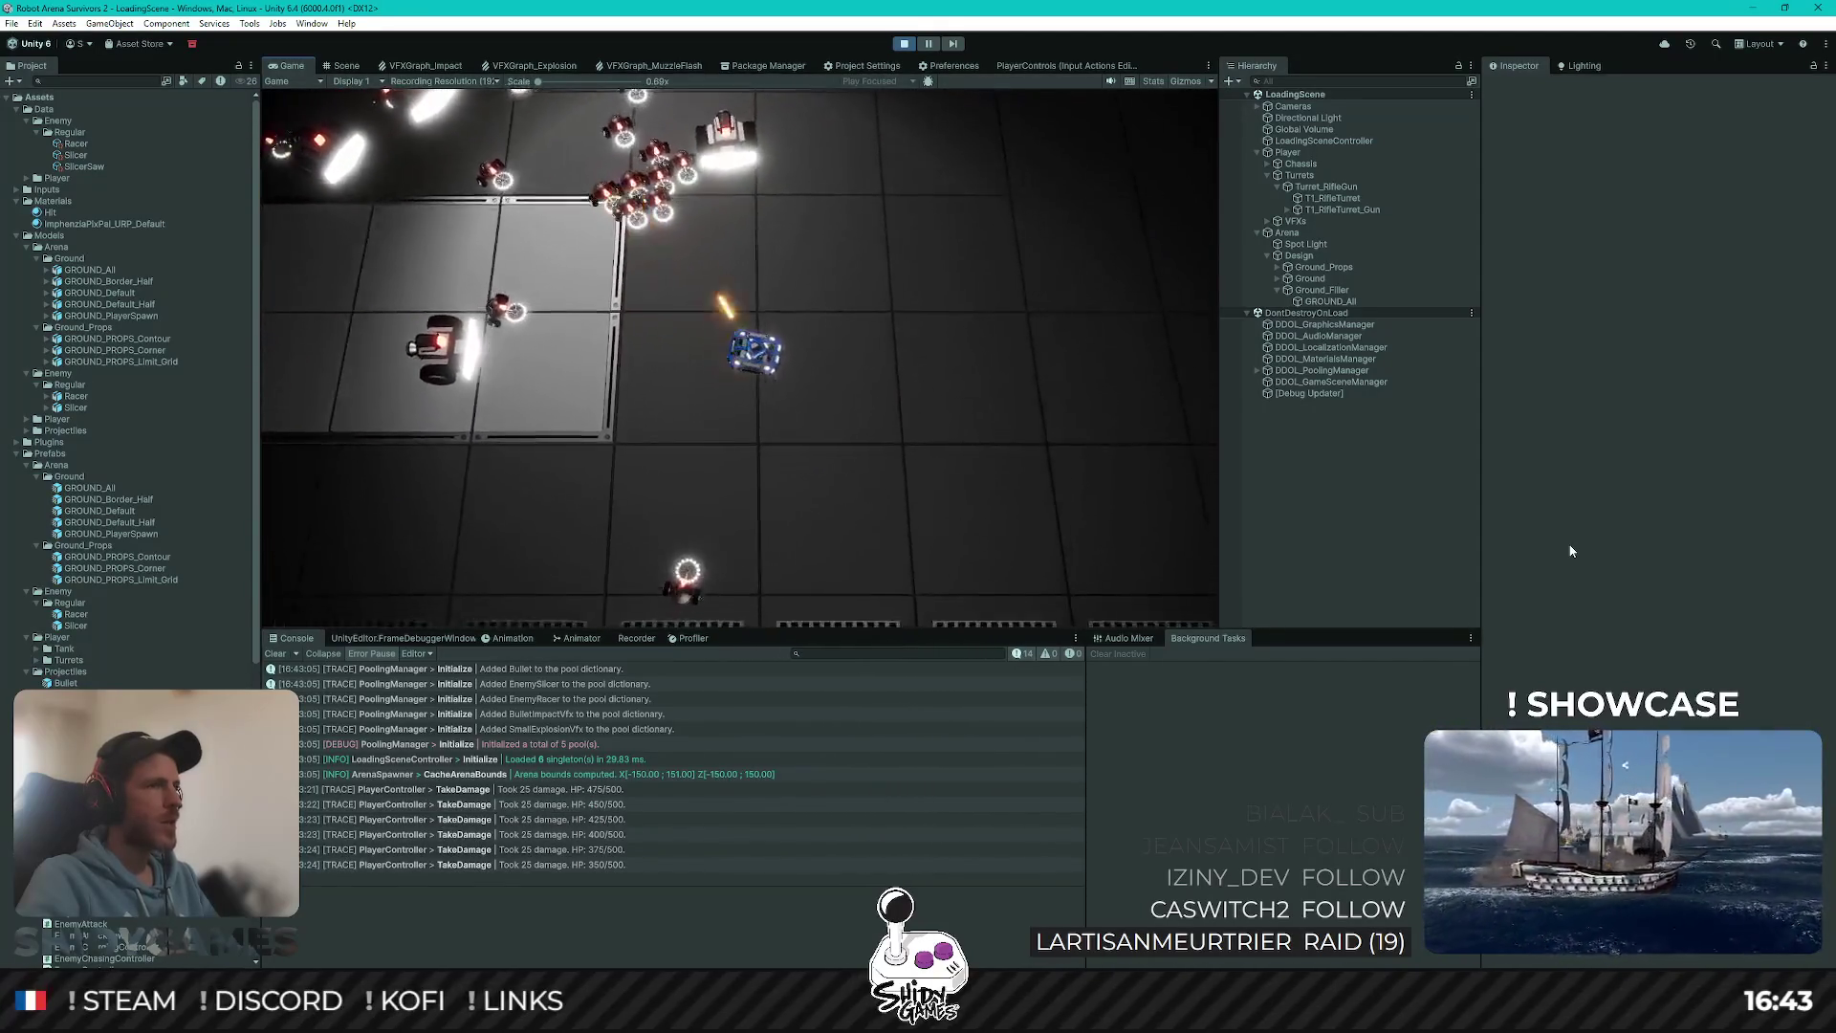
key("a")
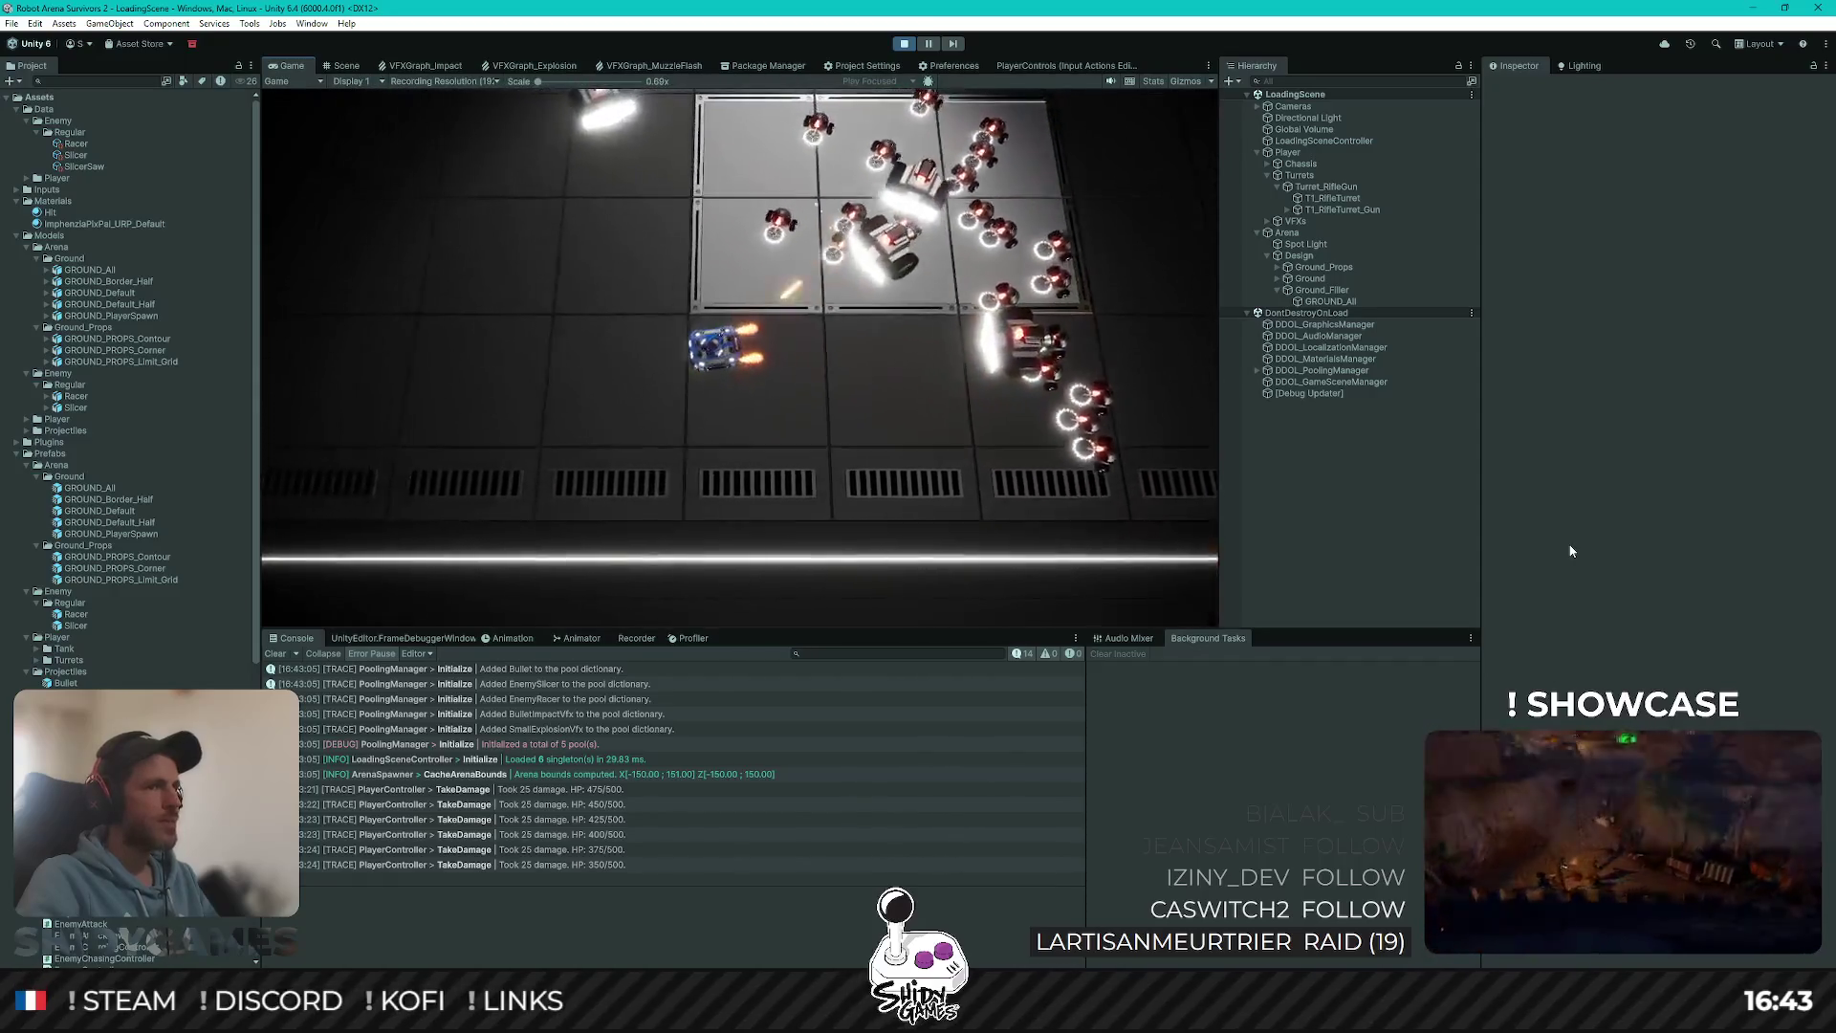
key("w")
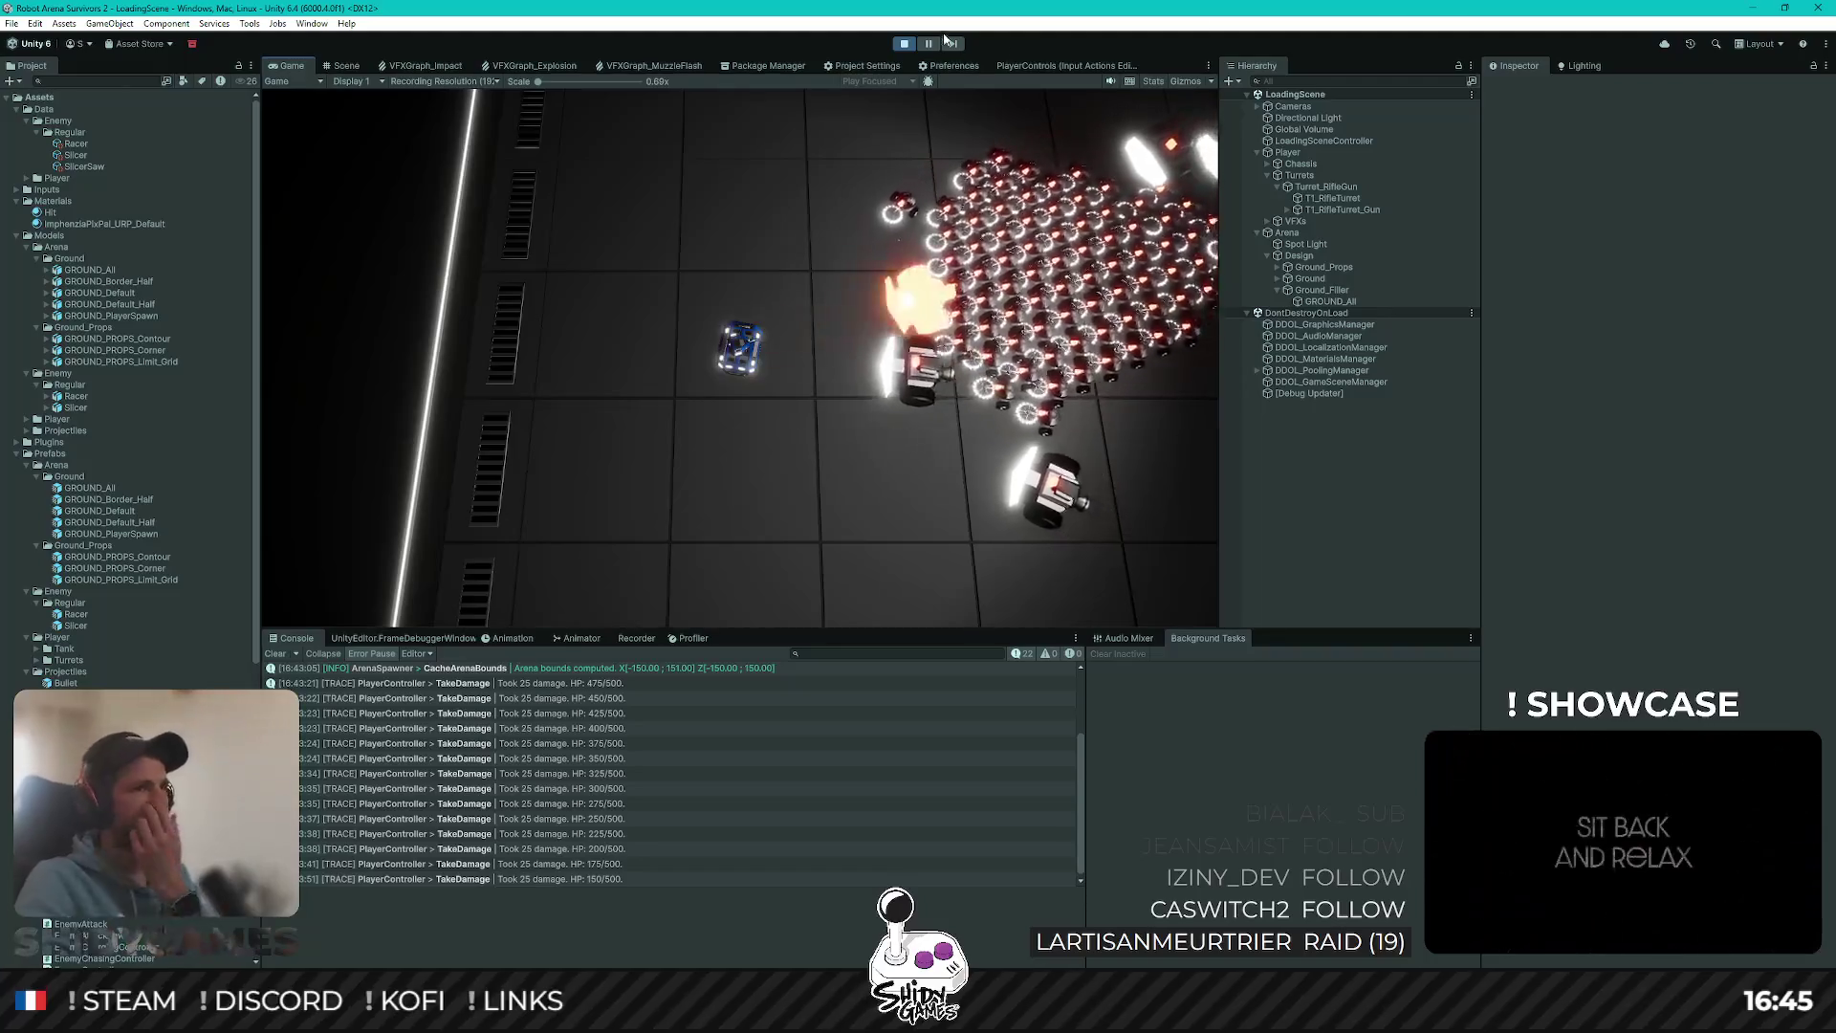
left_click(903, 44)
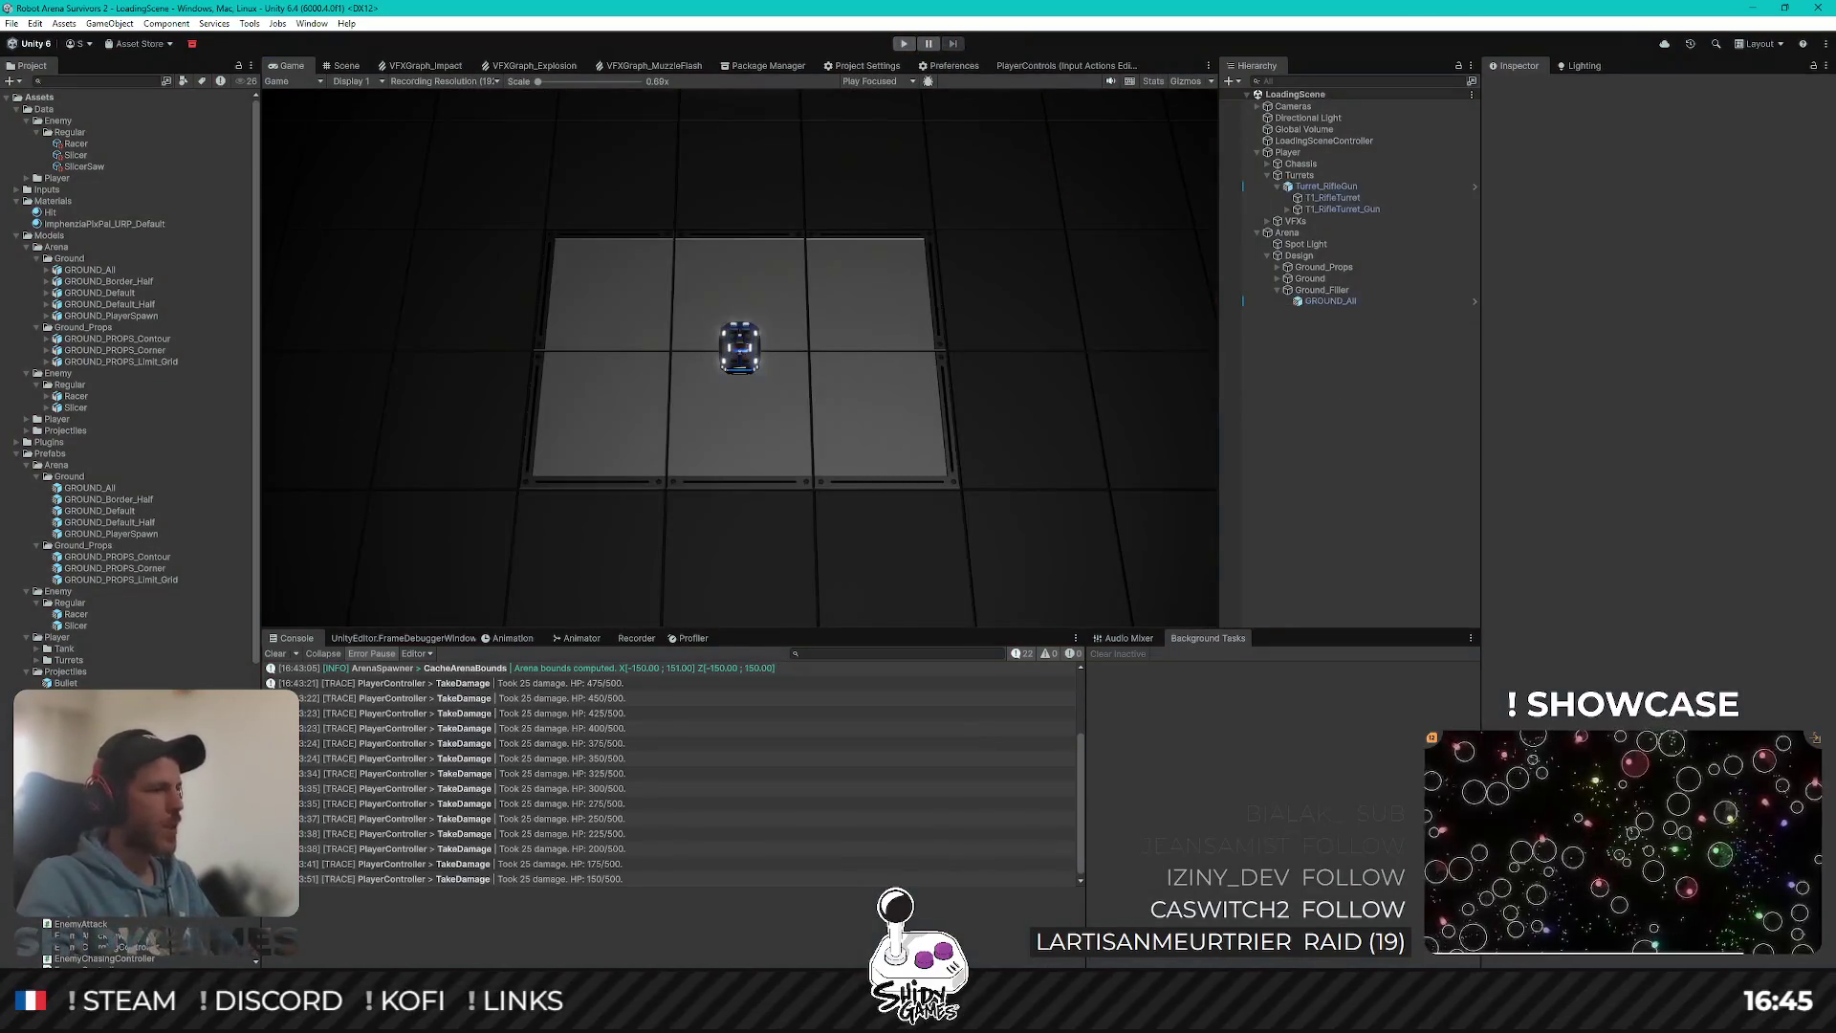
Step: Open EnemyChargingController.cs in Rider by searching files for 'harging'
key("alt+Tab")
key("ctrl+shift+n")
type("charging")
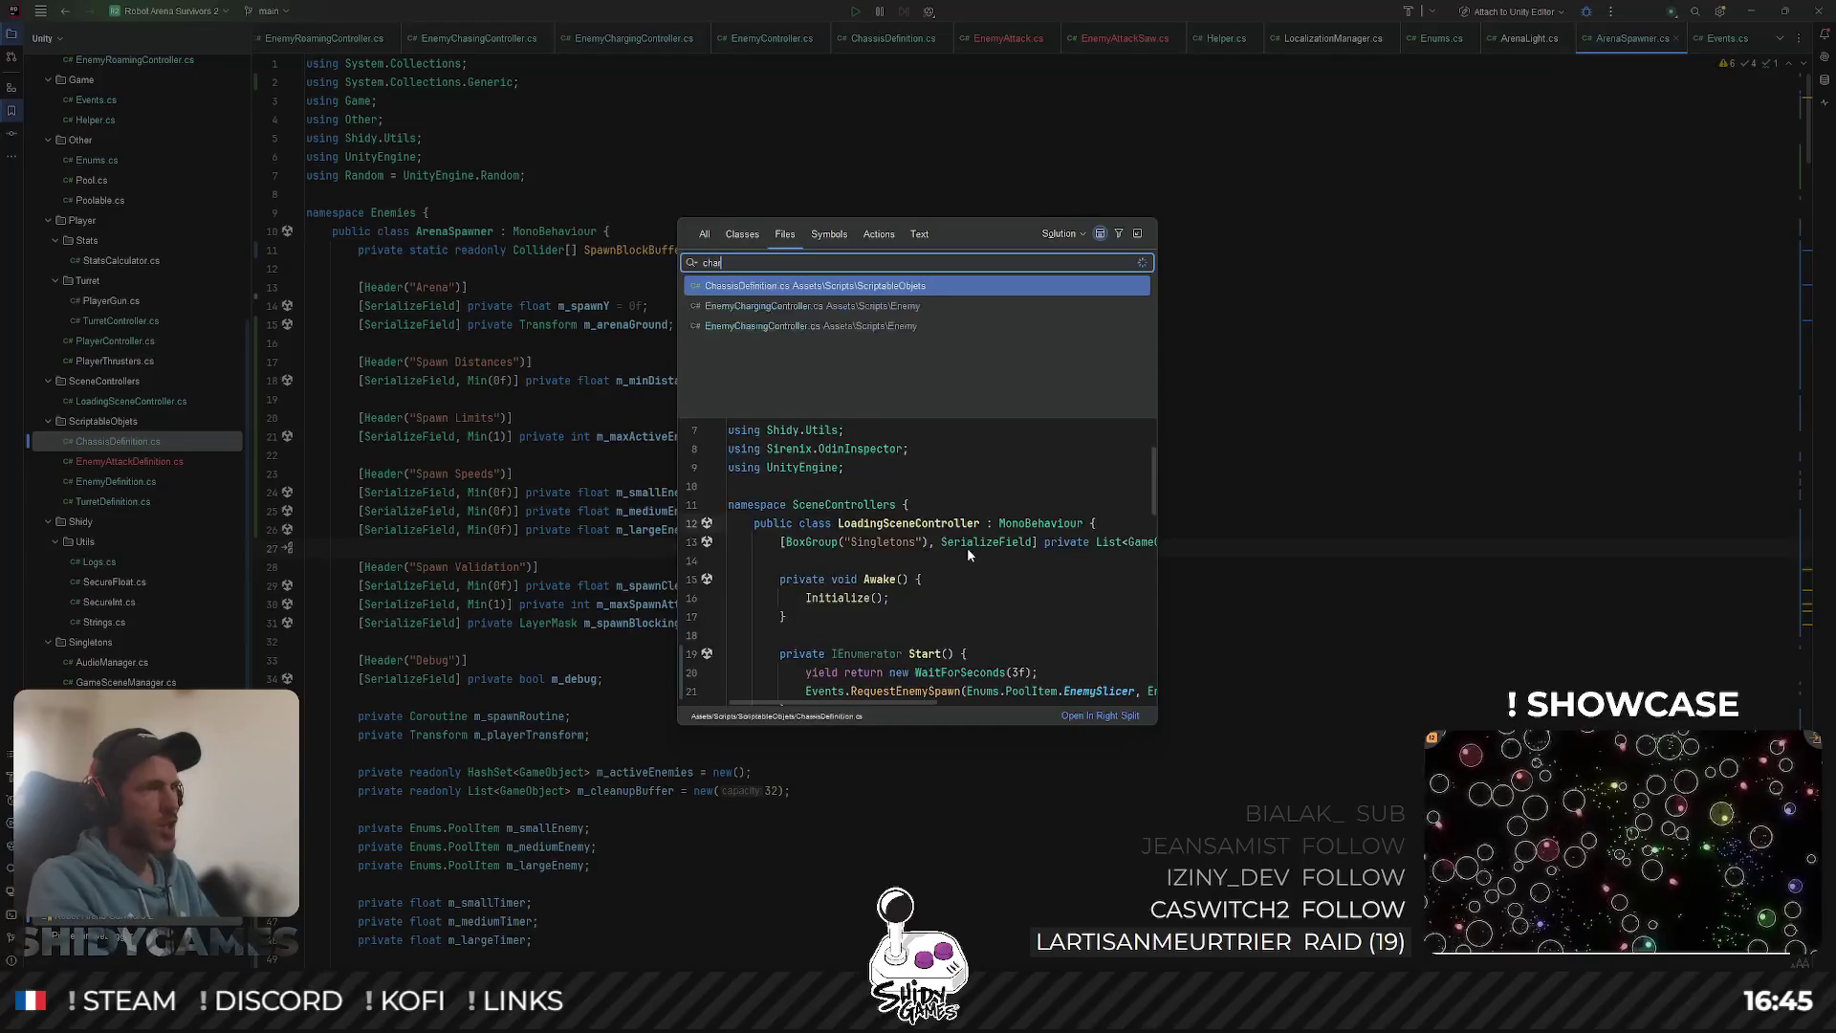
key("Return")
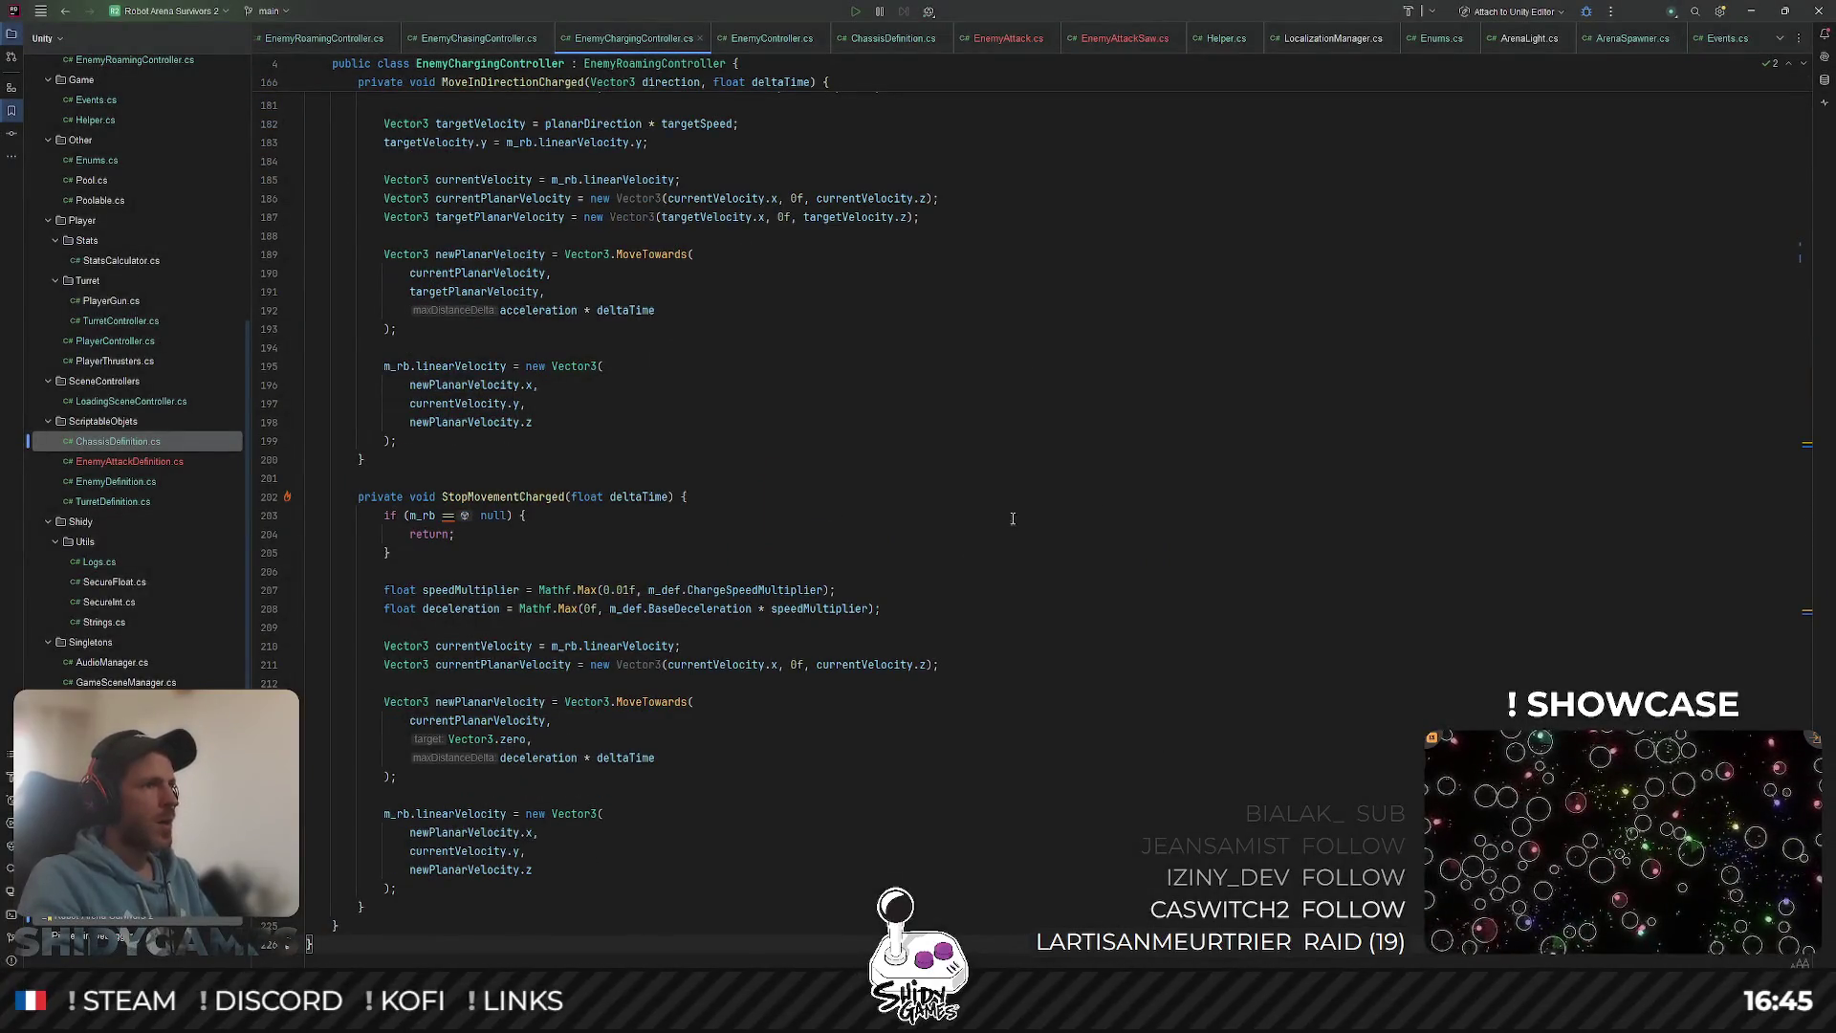
Step: Jump to the UpdateAimingState method declaration and read through the state logic
scroll(1013, 518, "up", 20)
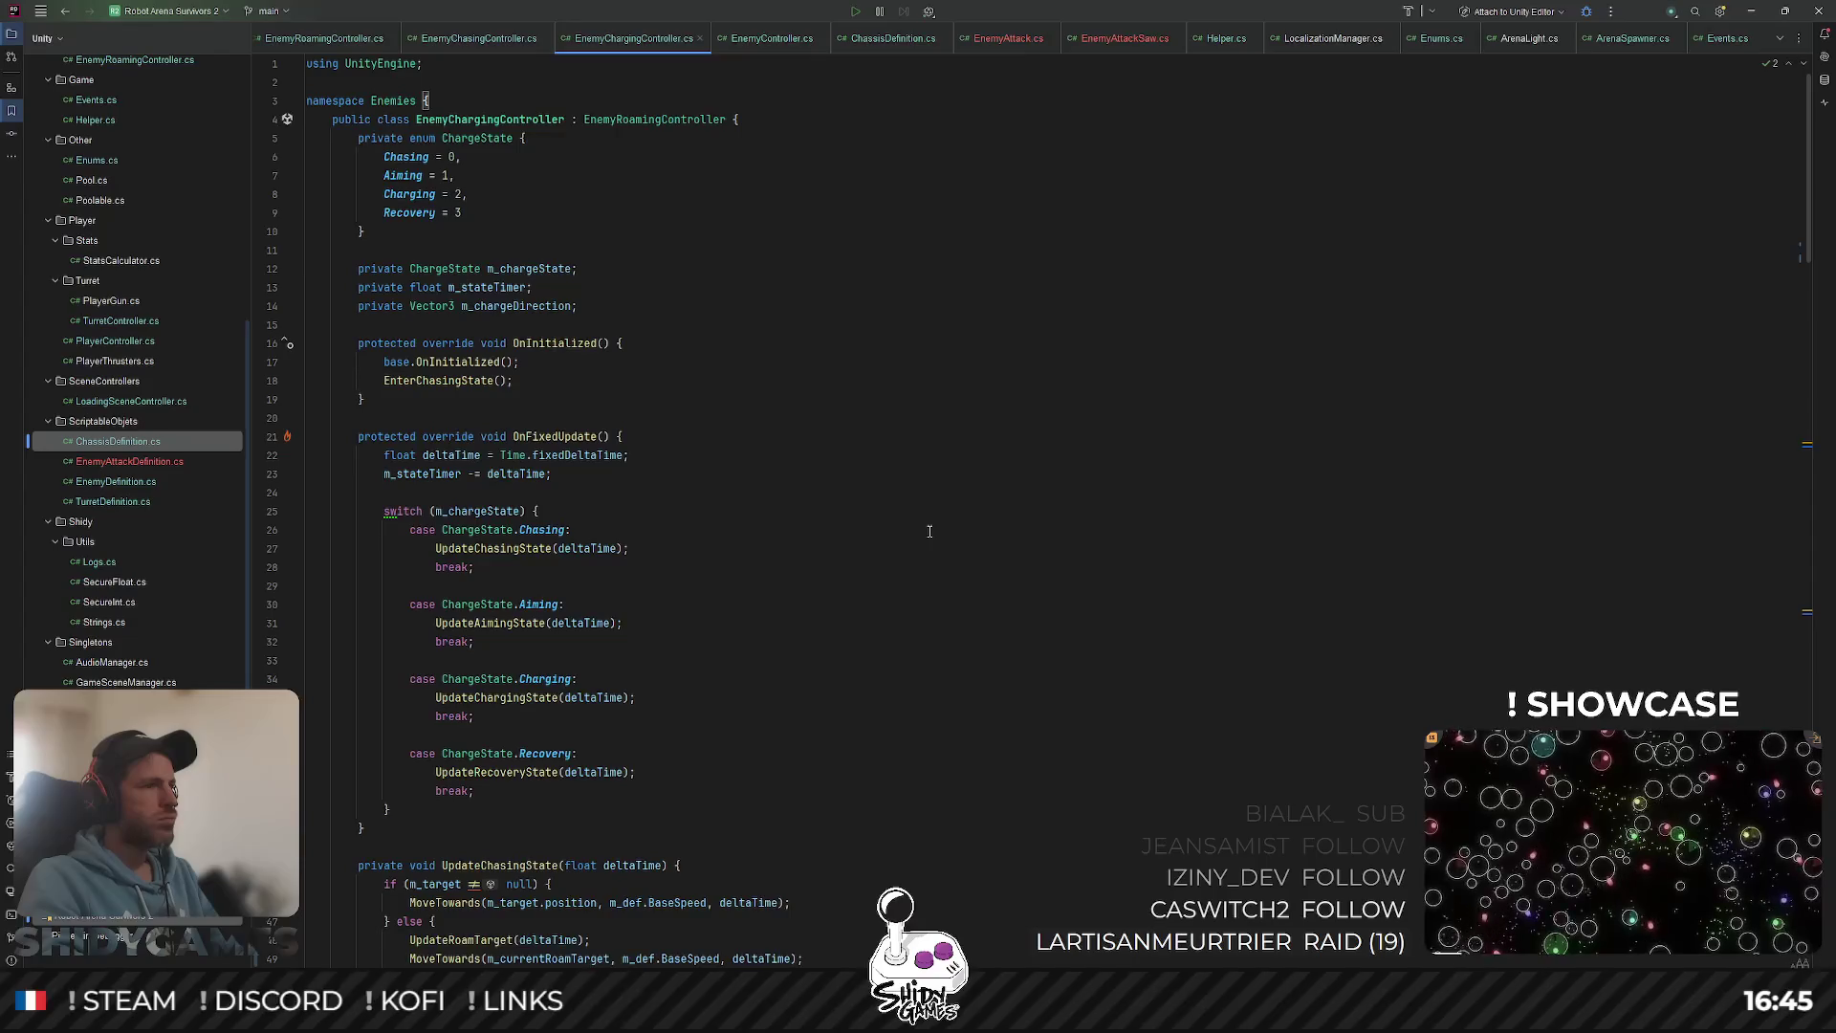
scroll(918, 497, "down", 6)
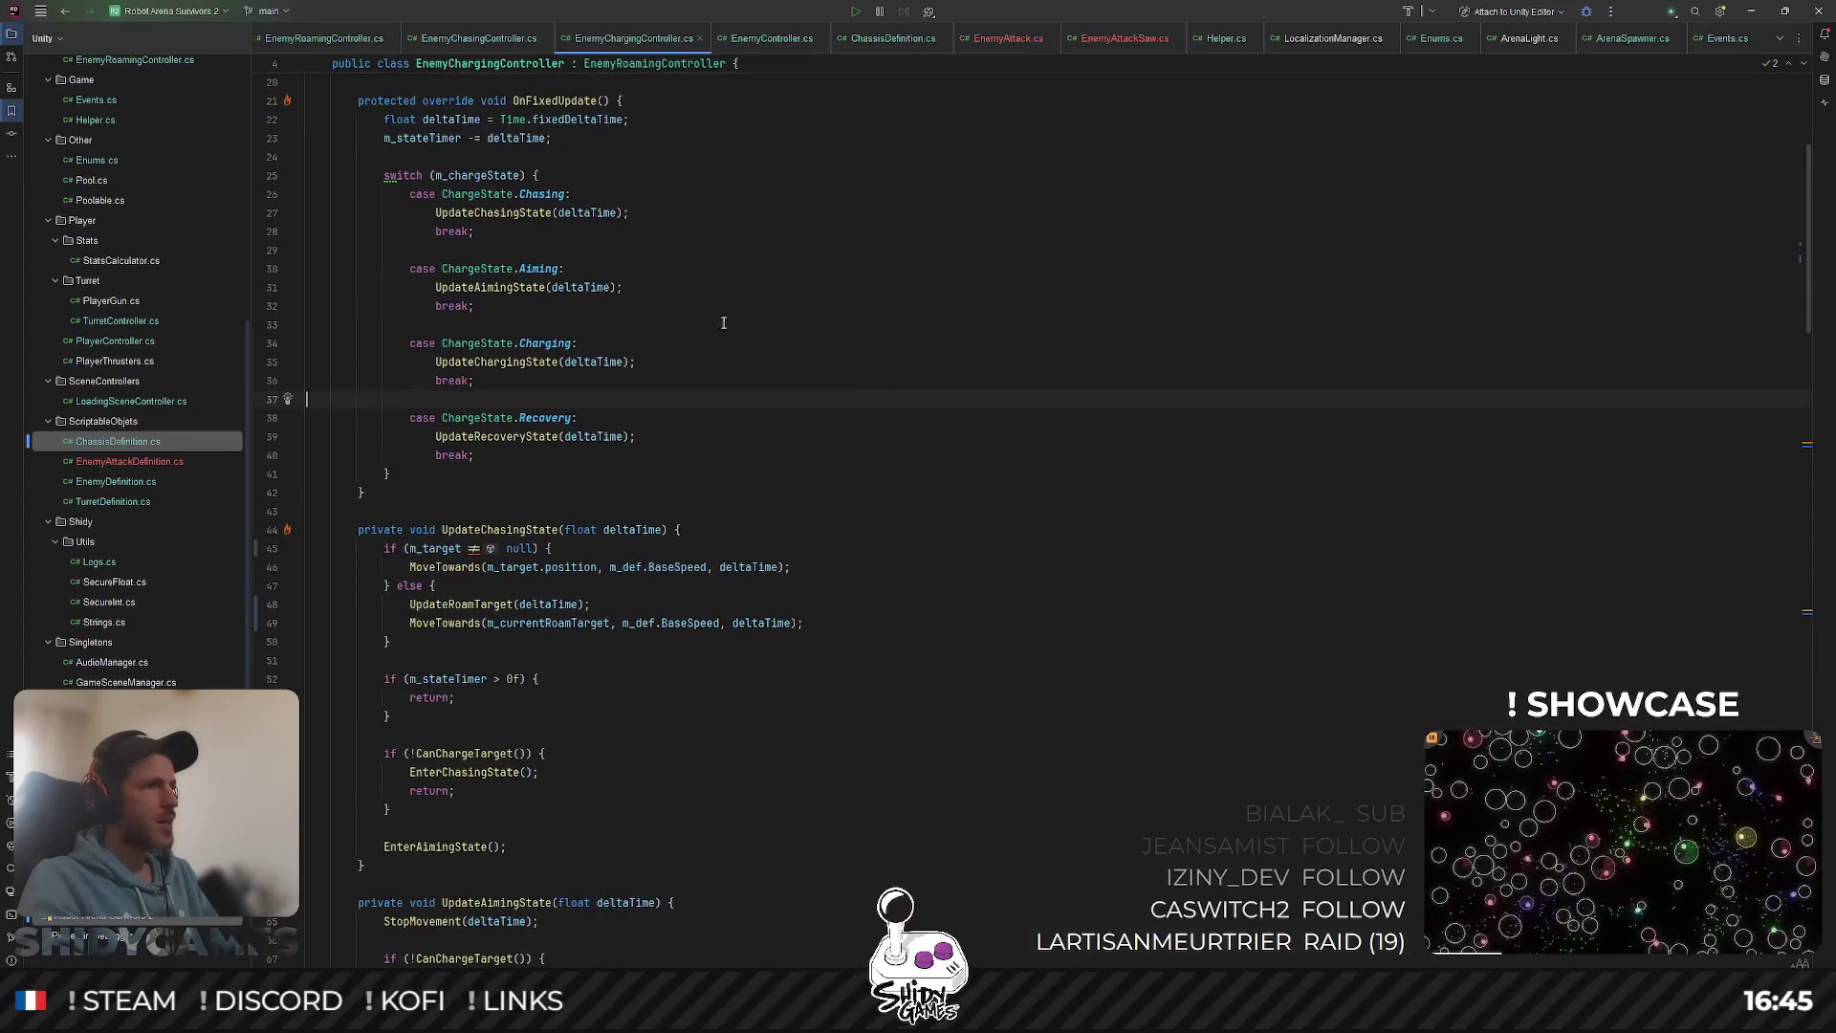
left_click(530, 287, "ctrl")
scroll(871, 303, "down", 5)
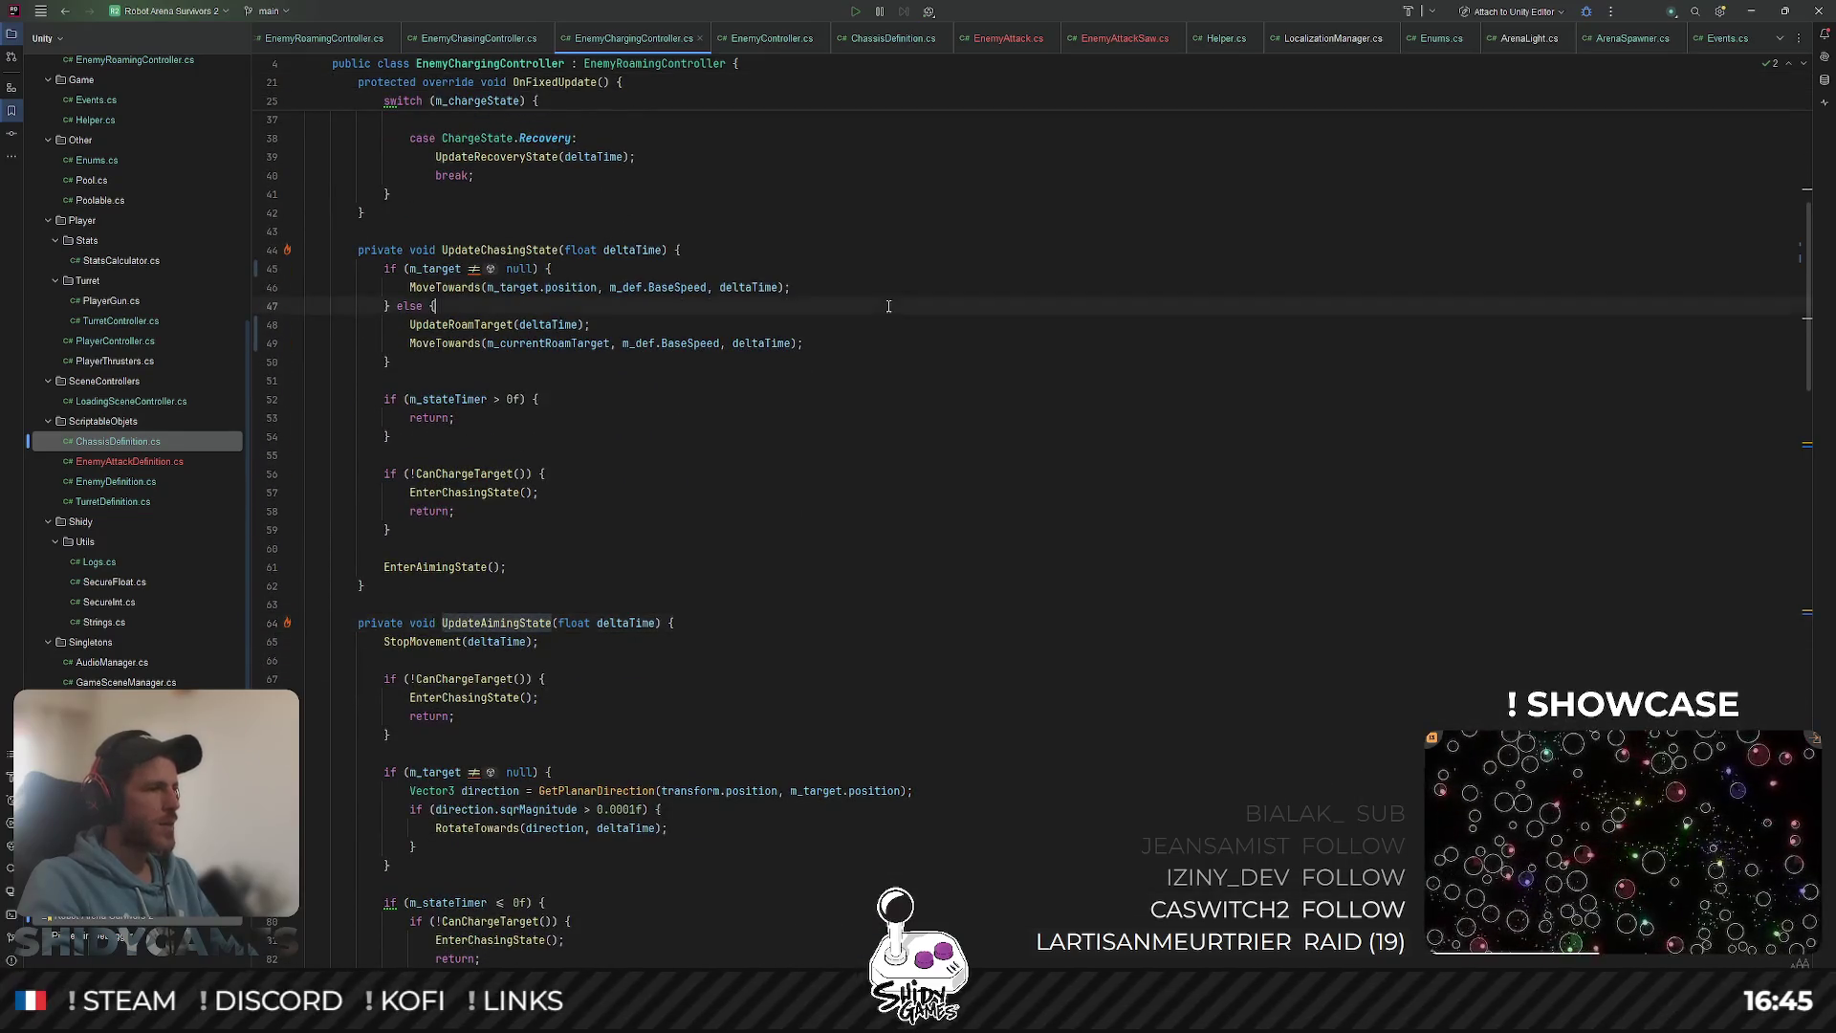
scroll(888, 306, "down", 4)
scroll(888, 306, "down", 2)
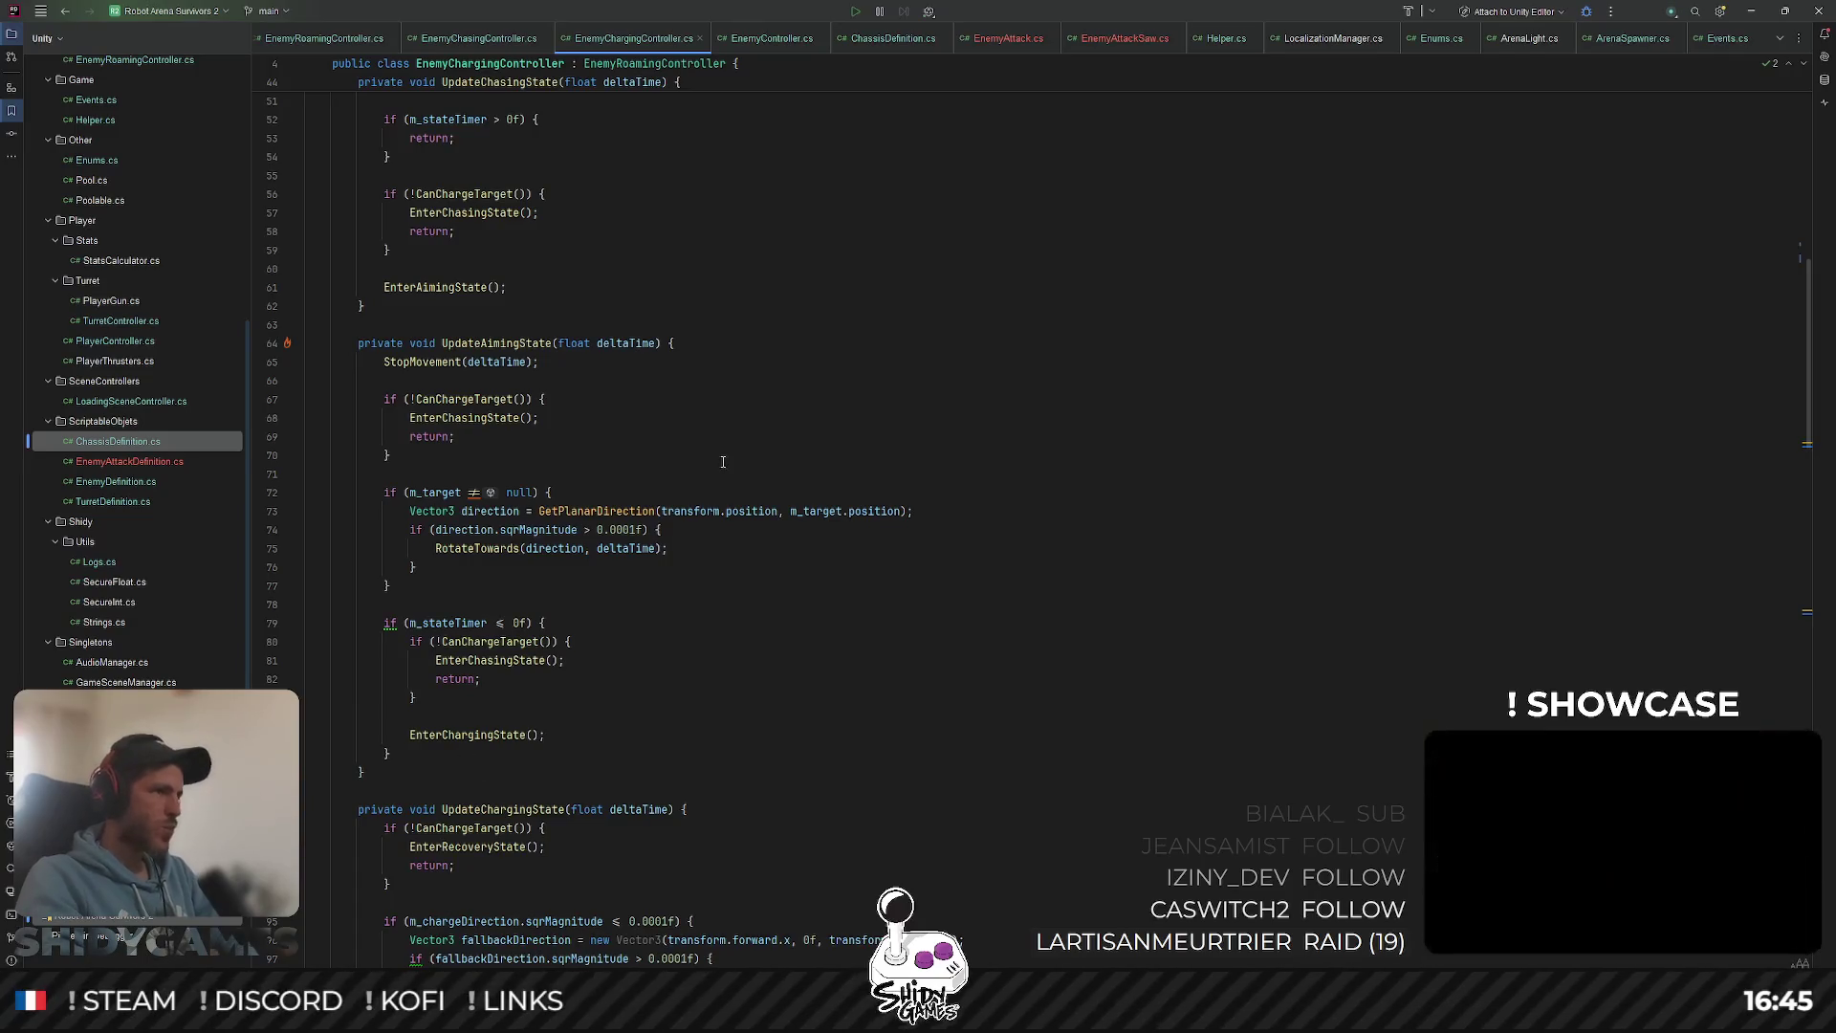
scroll(723, 462, "up", 8)
Step: Bring Unity forward, then switch to the Chrome window with the Figma roadmap
left_click(1751, 10)
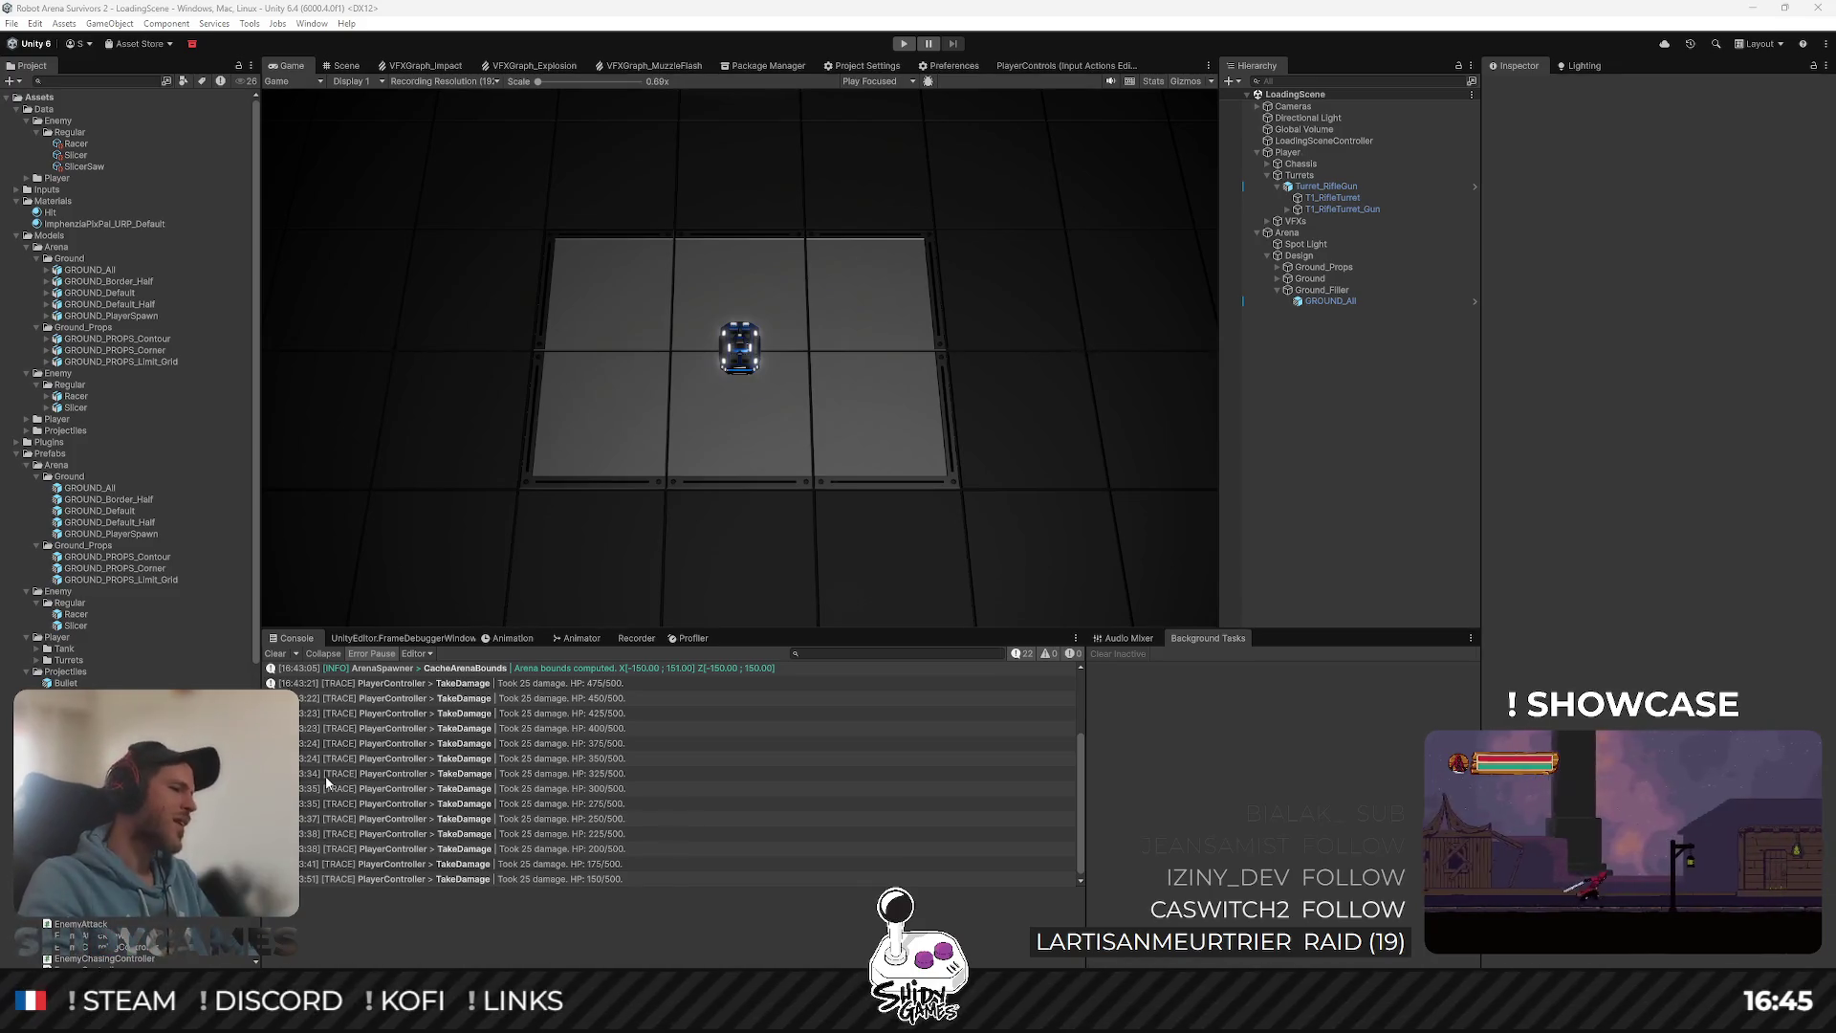
mouse_move(371, 1013)
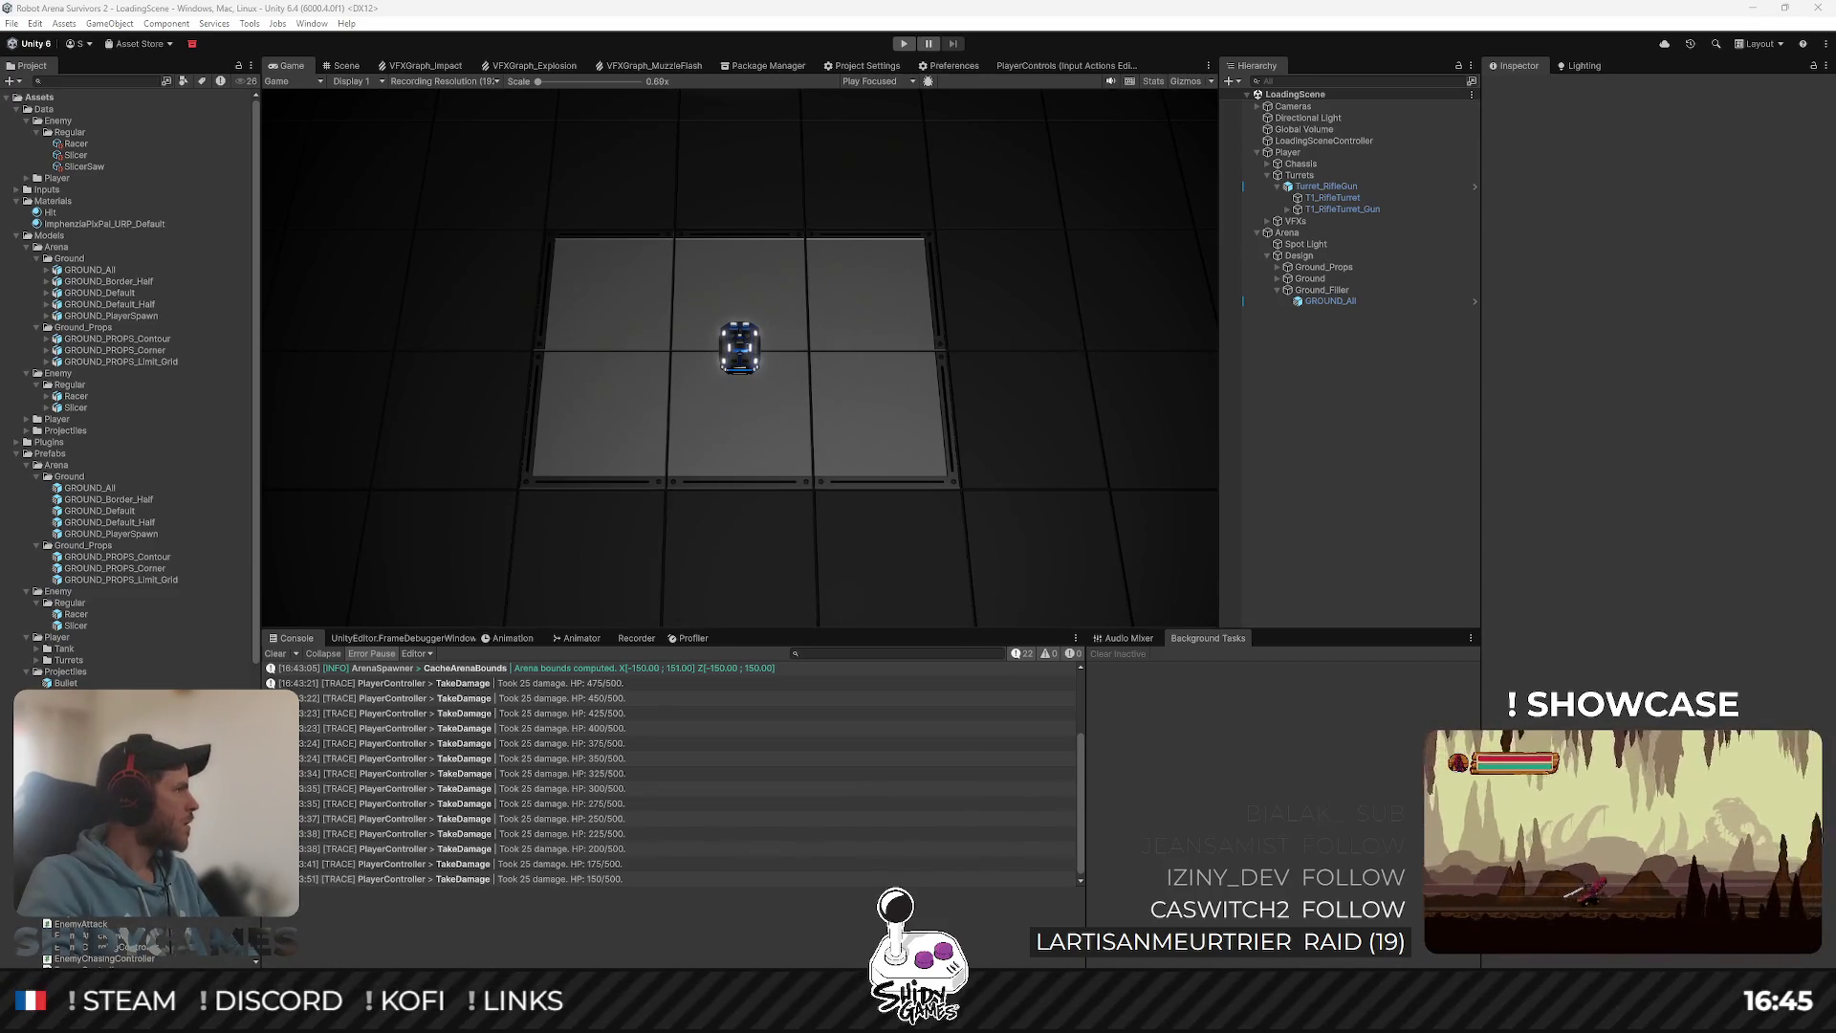
key("alt+Tab")
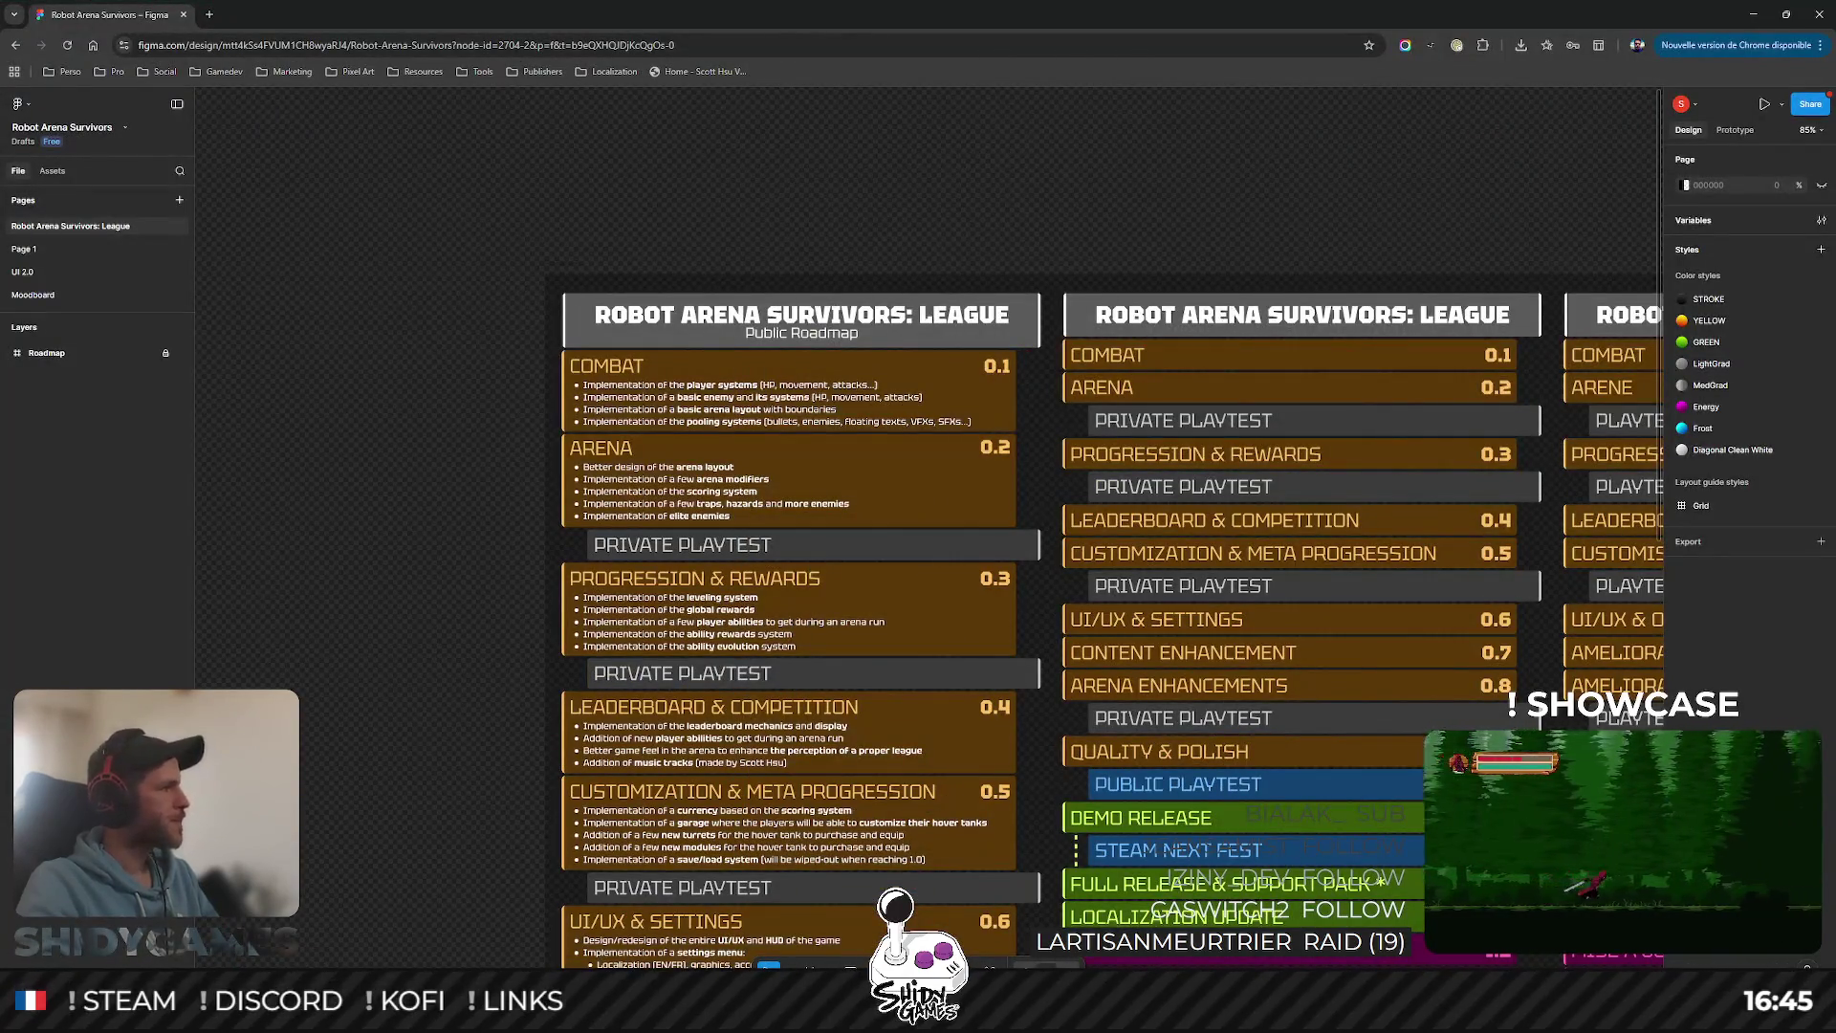
Step: Draw a new rectangle on the empty canvas beside the roadmap
scroll(801, 359, "down", 5)
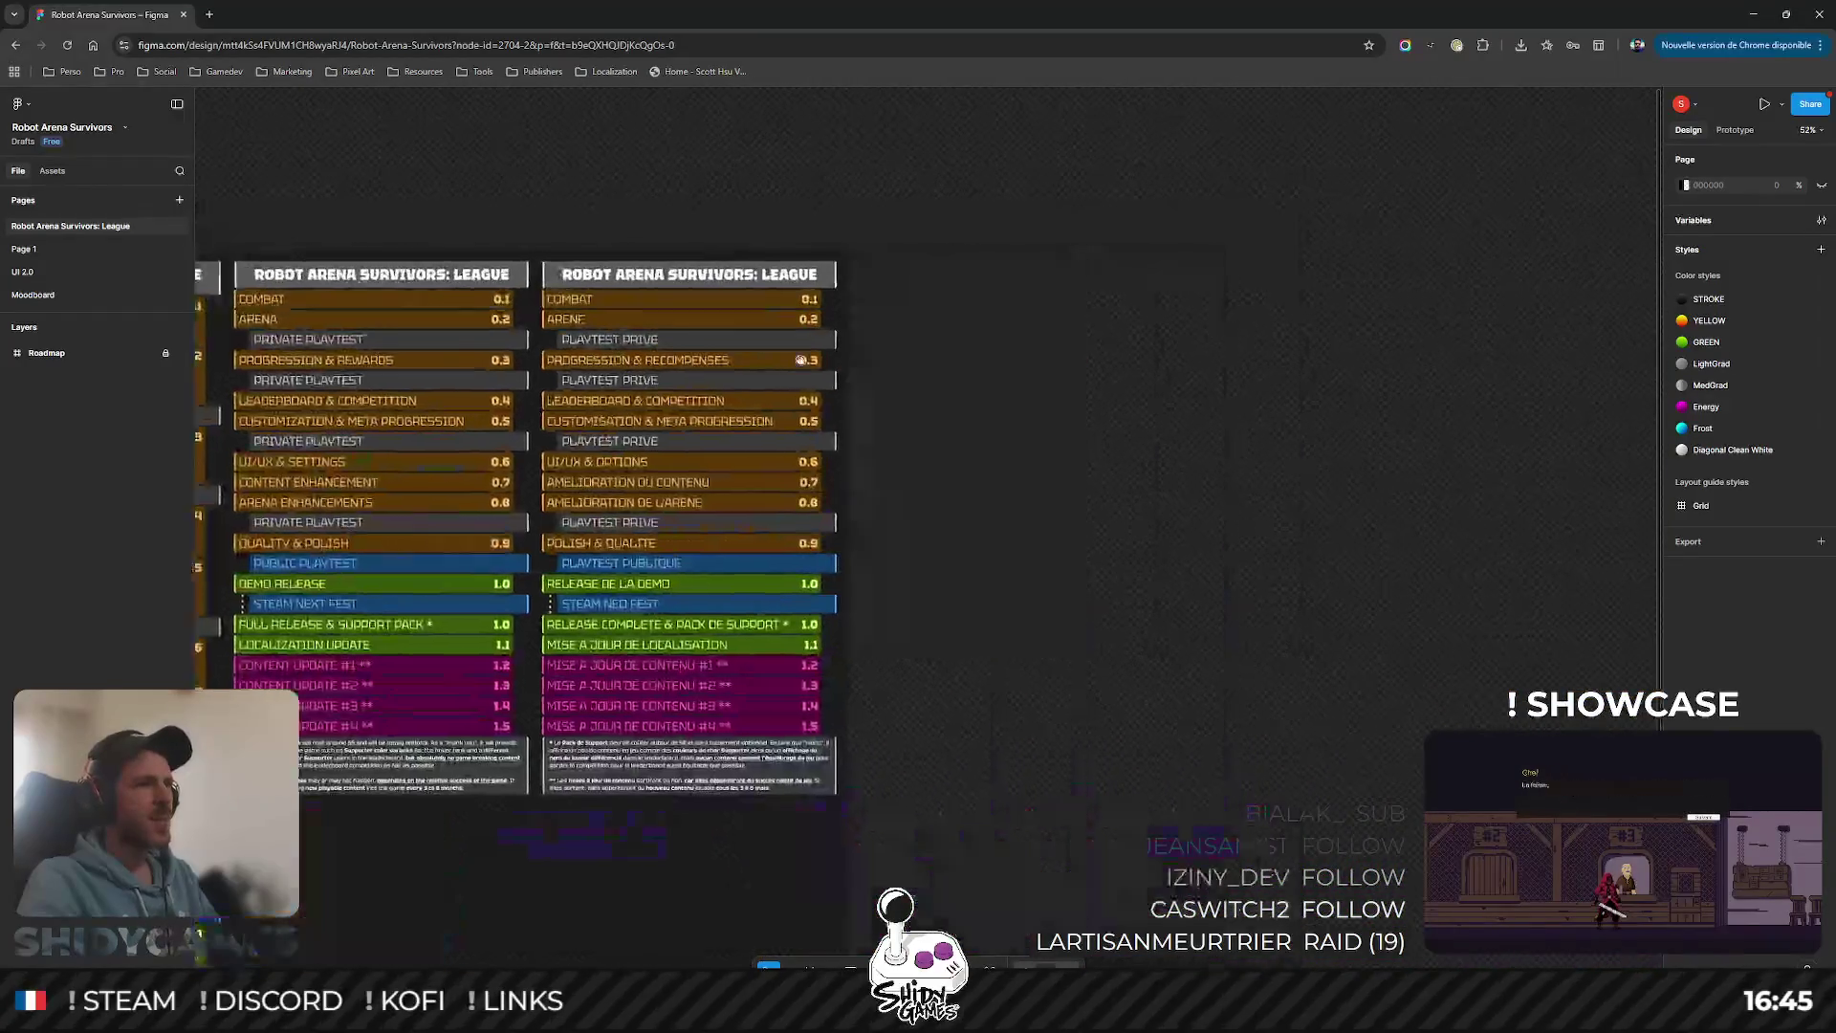
scroll(800, 360, "left", 3)
scroll(904, 361, "up", 5)
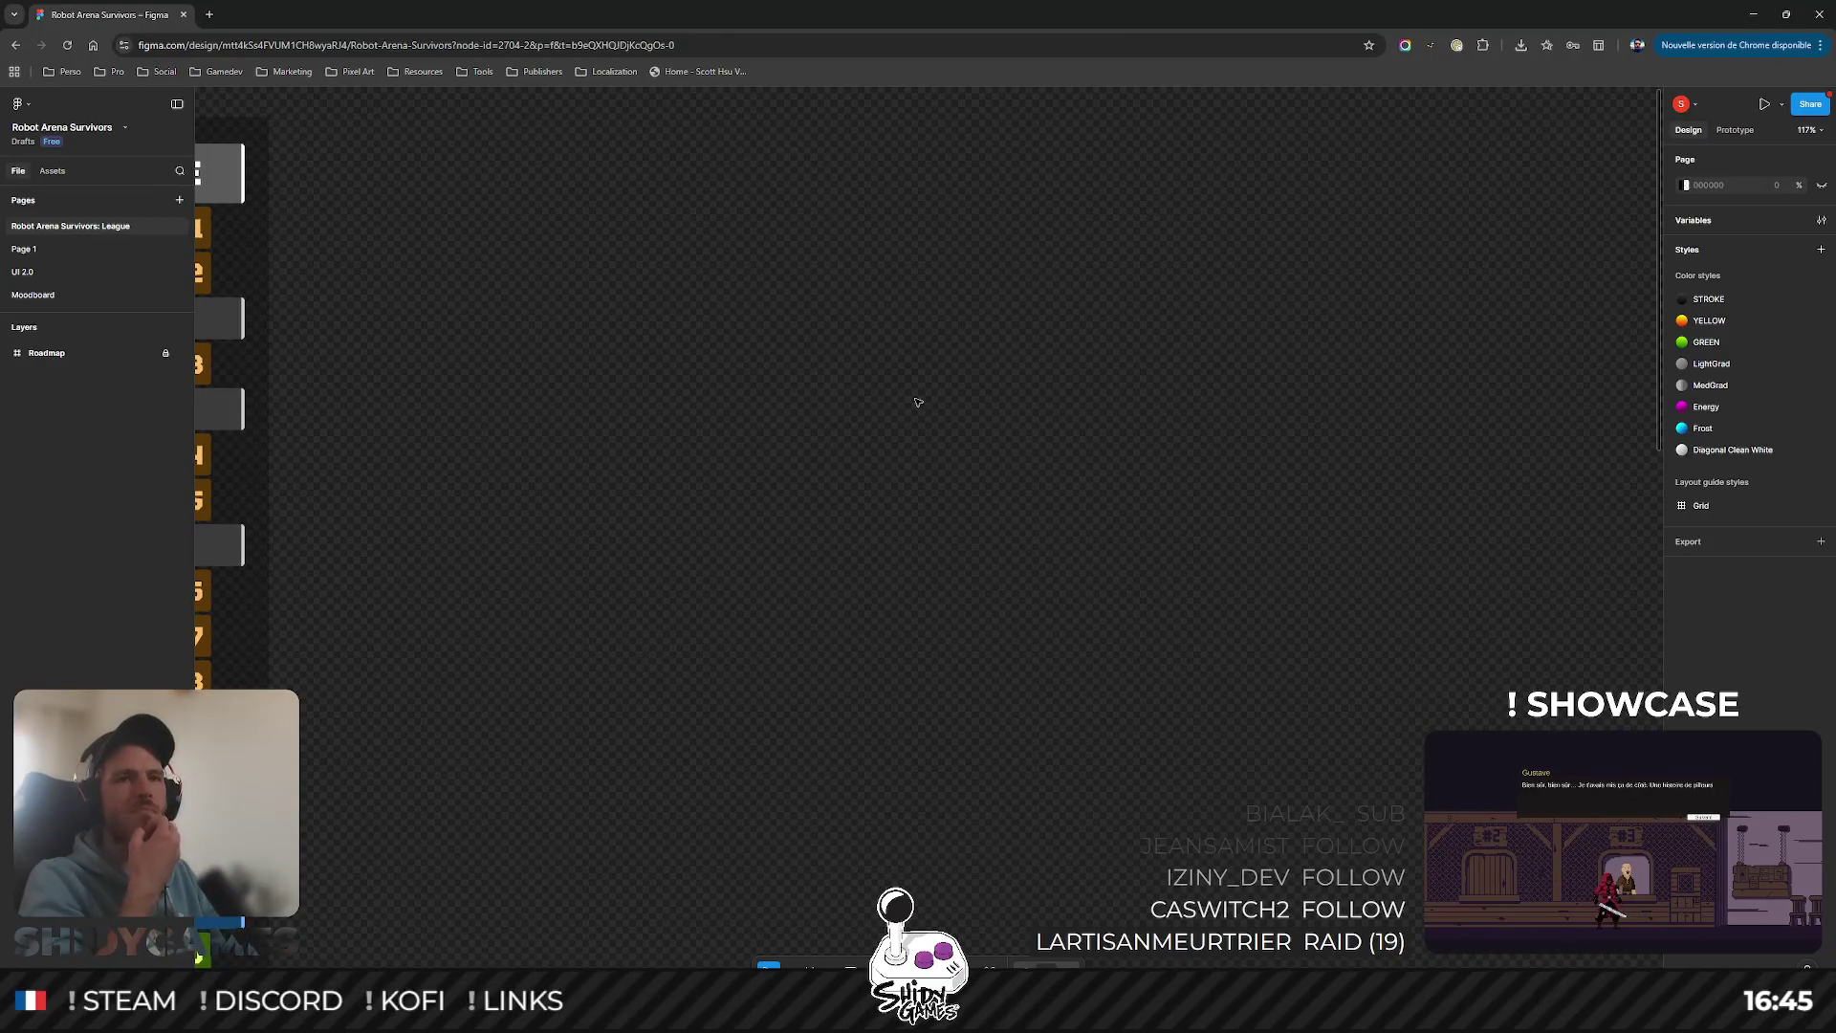
scroll(847, 564, "right", 3)
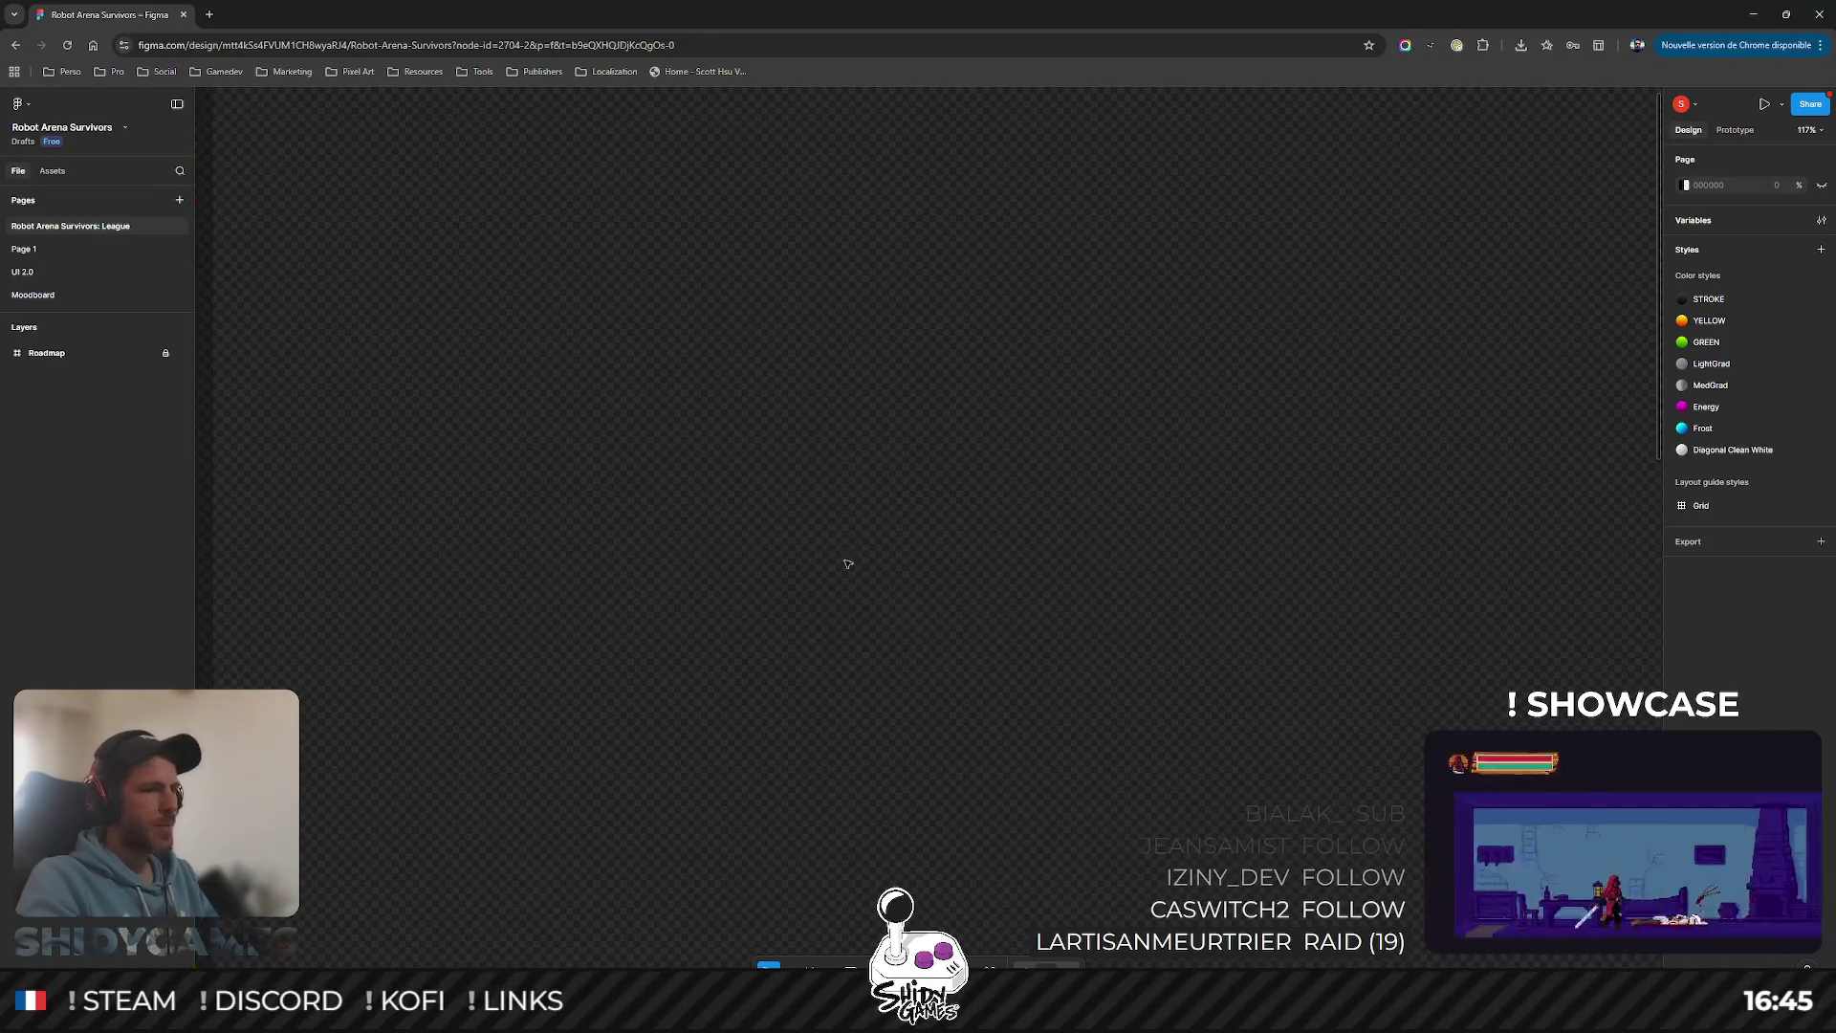
left_click_drag(831, 312, 1023, 790)
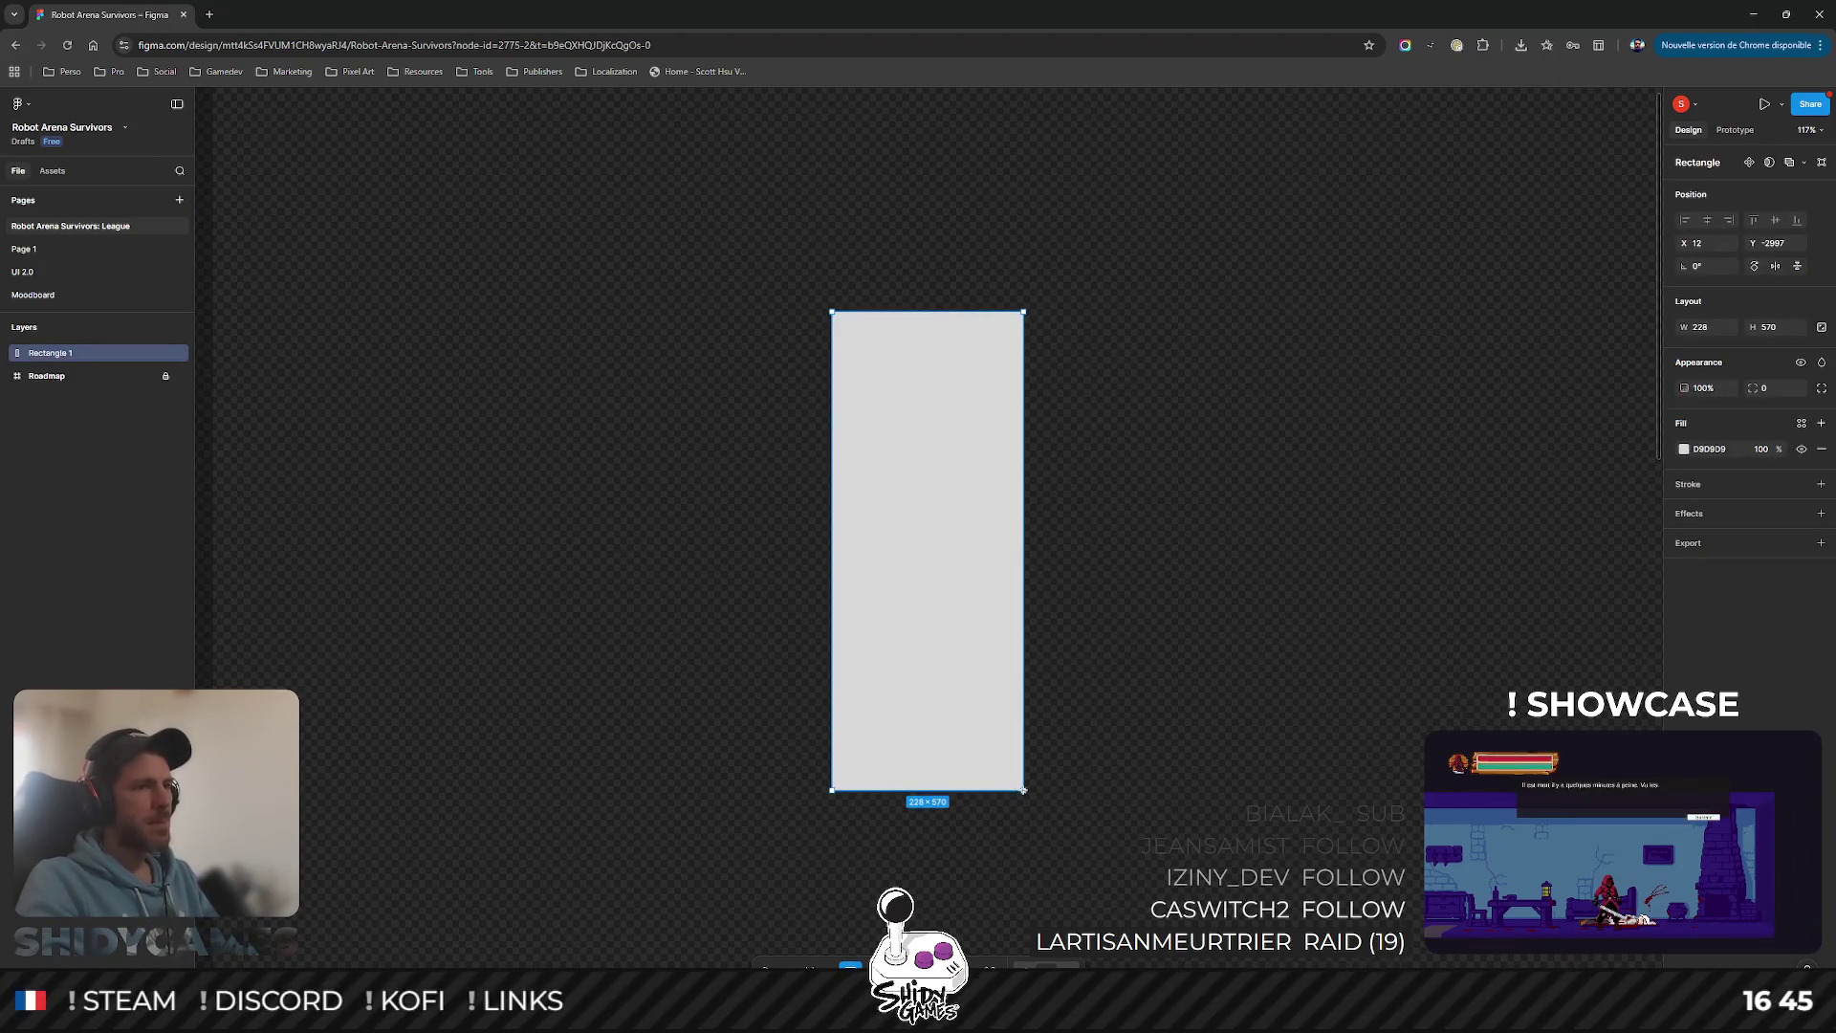
Step: Size the rectangle to 400 × 1200 in the Layout fields
left_click(1700, 329)
type("4")
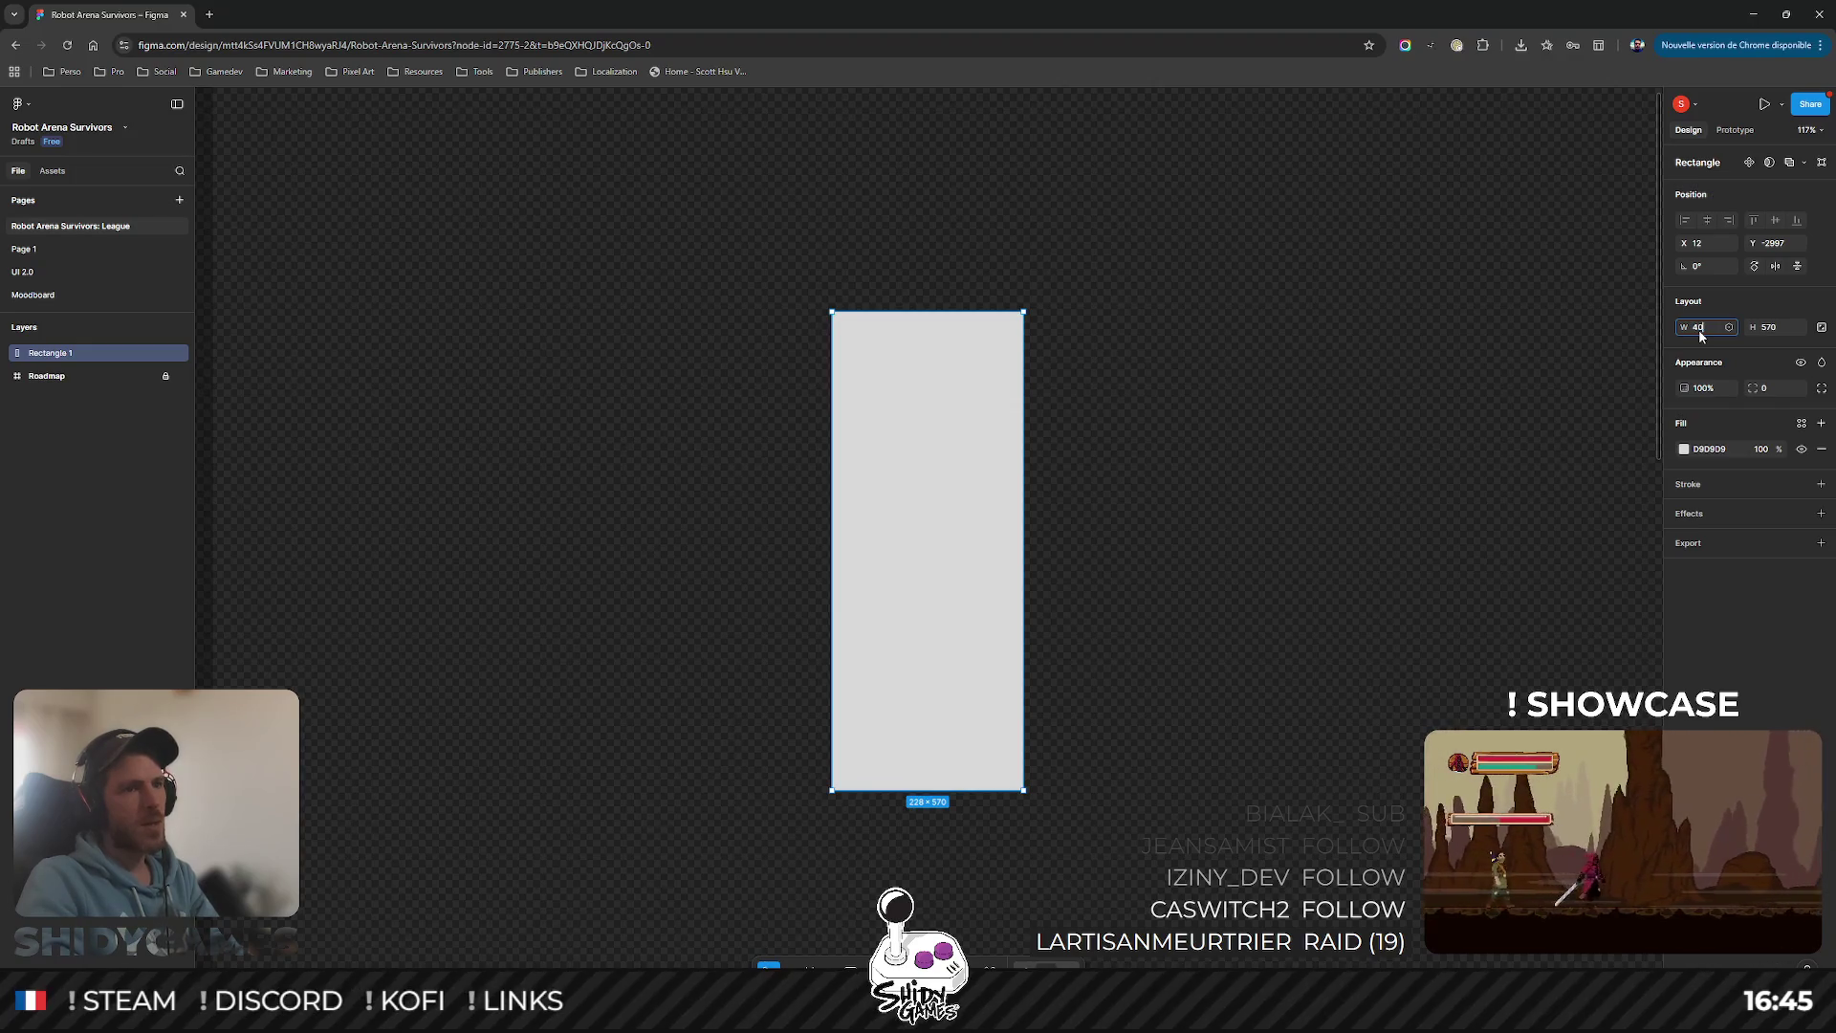
type("0")
double_click(1709, 332)
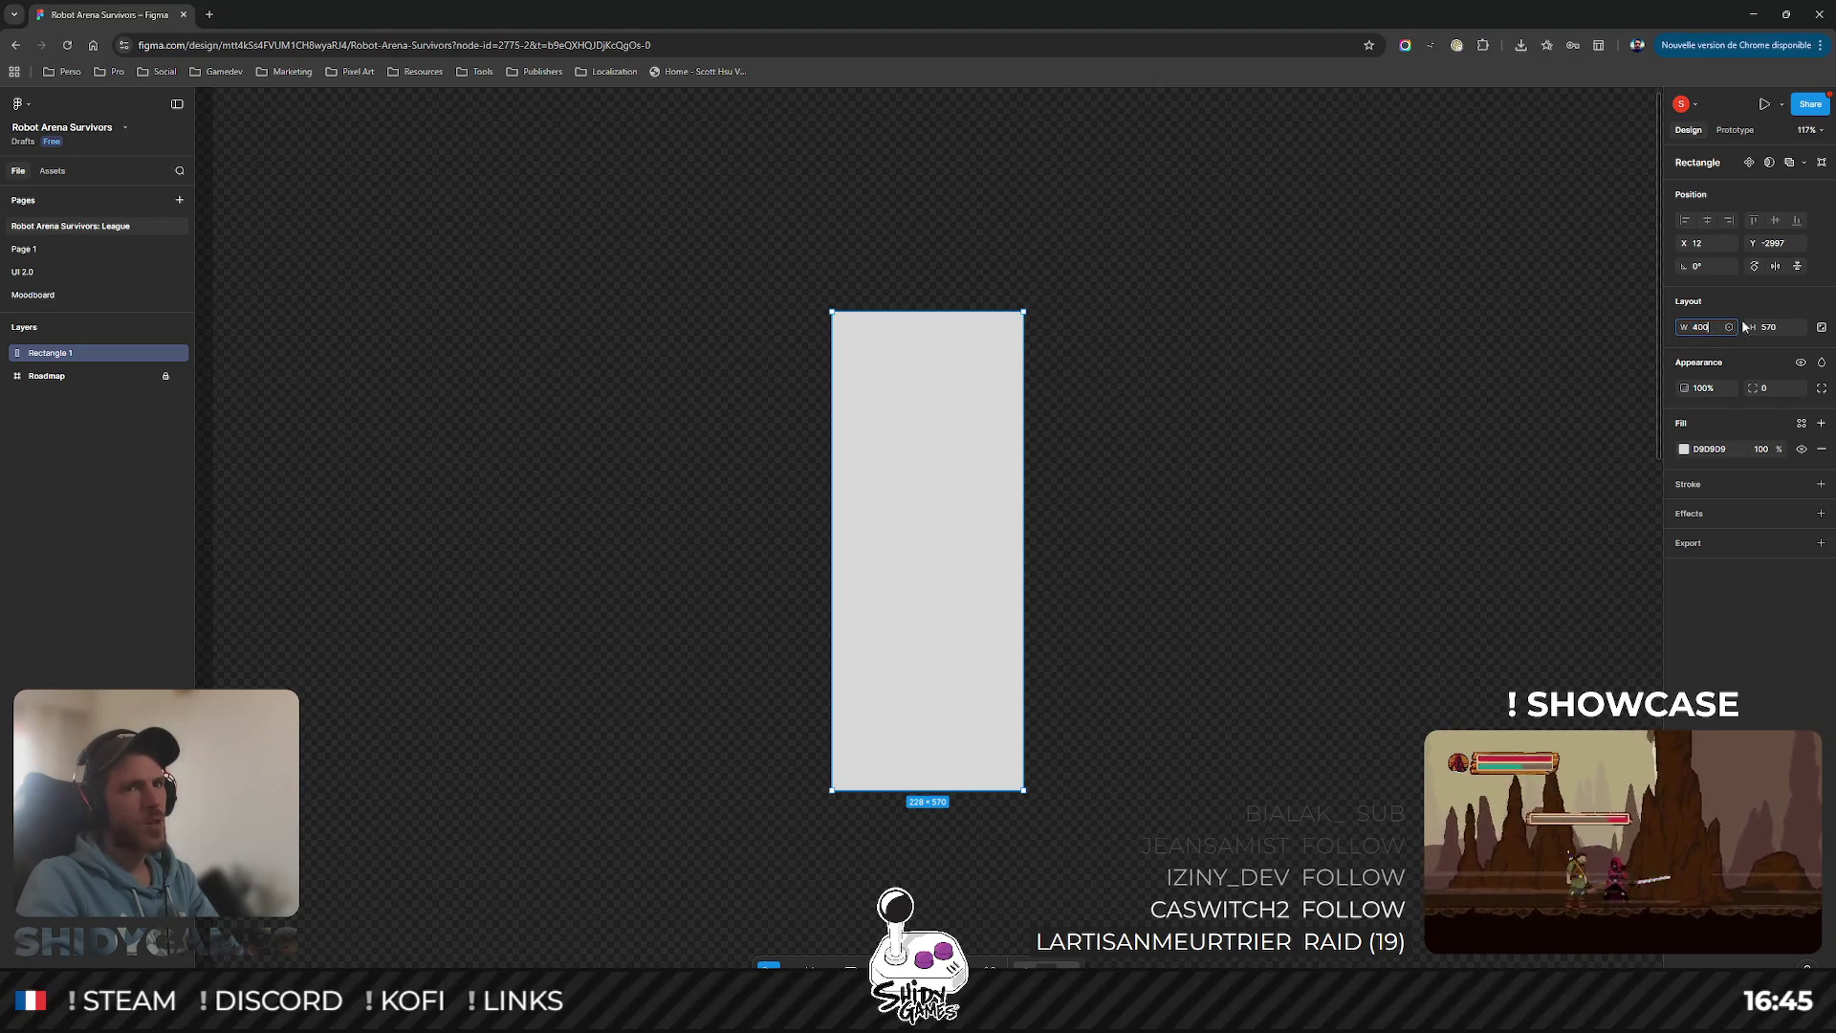
key("Tab")
type("1200")
key("Return")
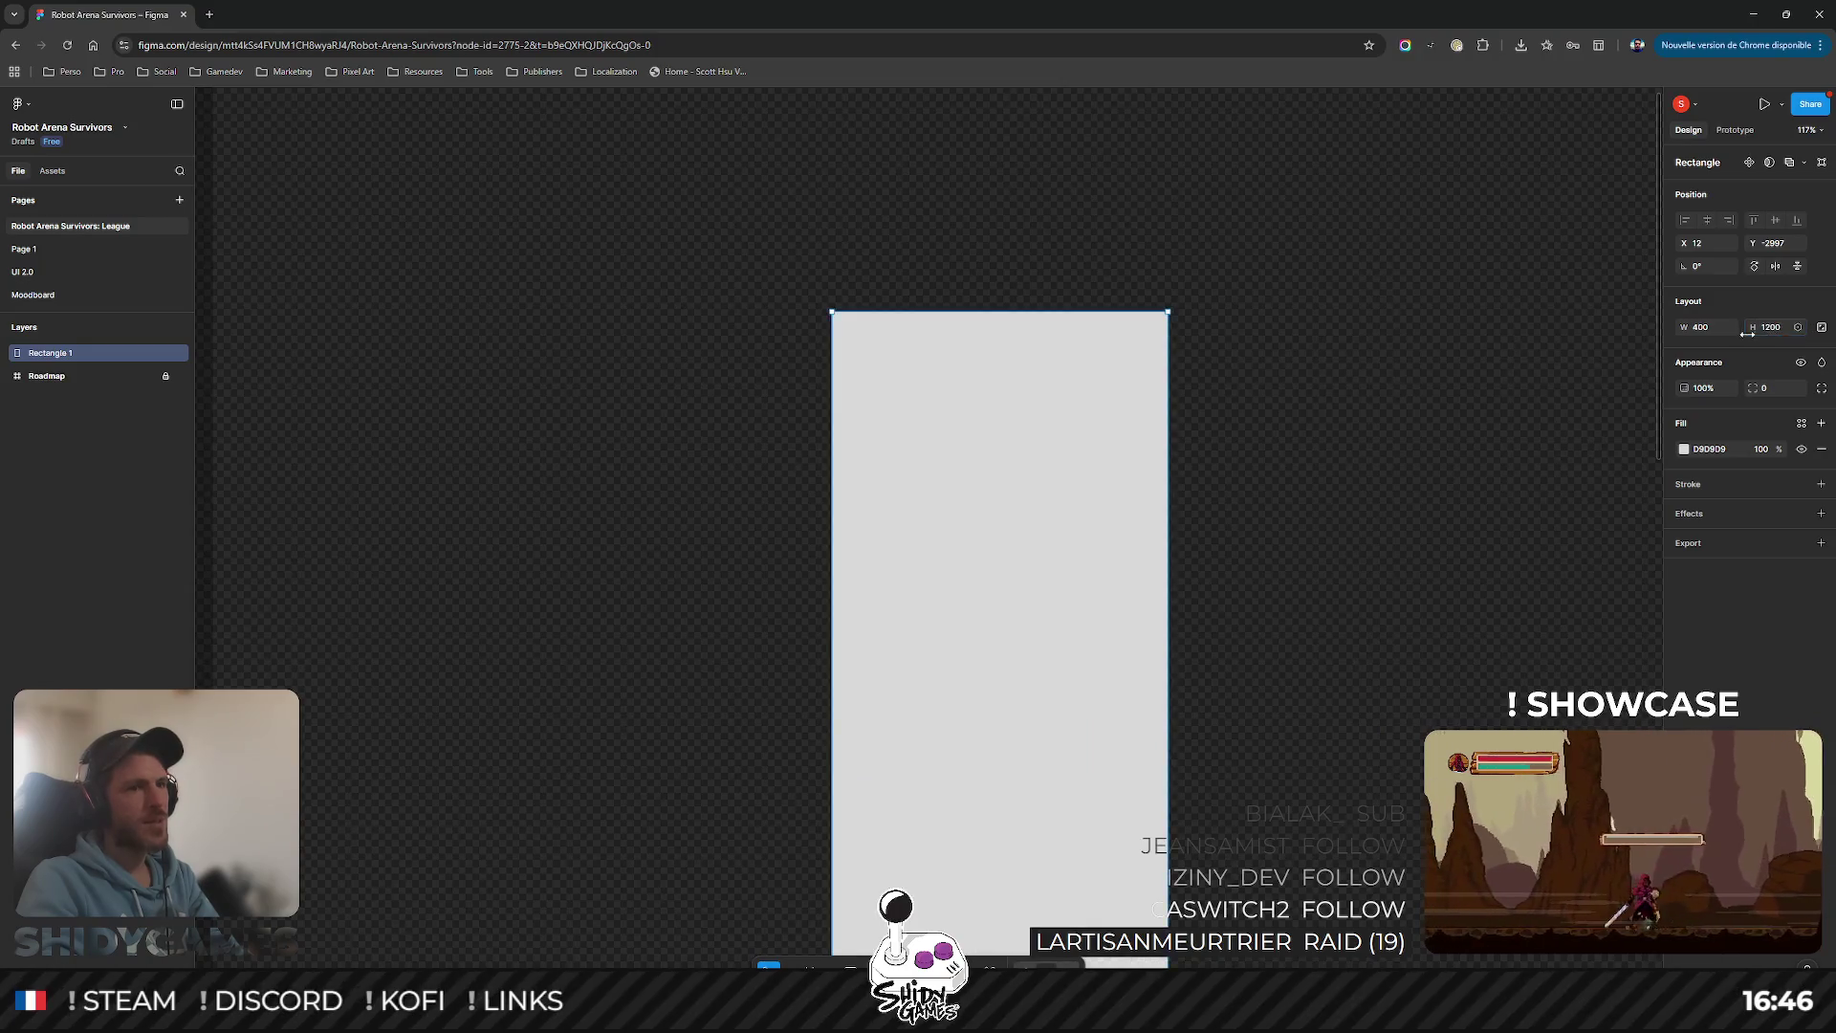
scroll(1742, 358, "down", 3)
scroll(1738, 378, "up", 2)
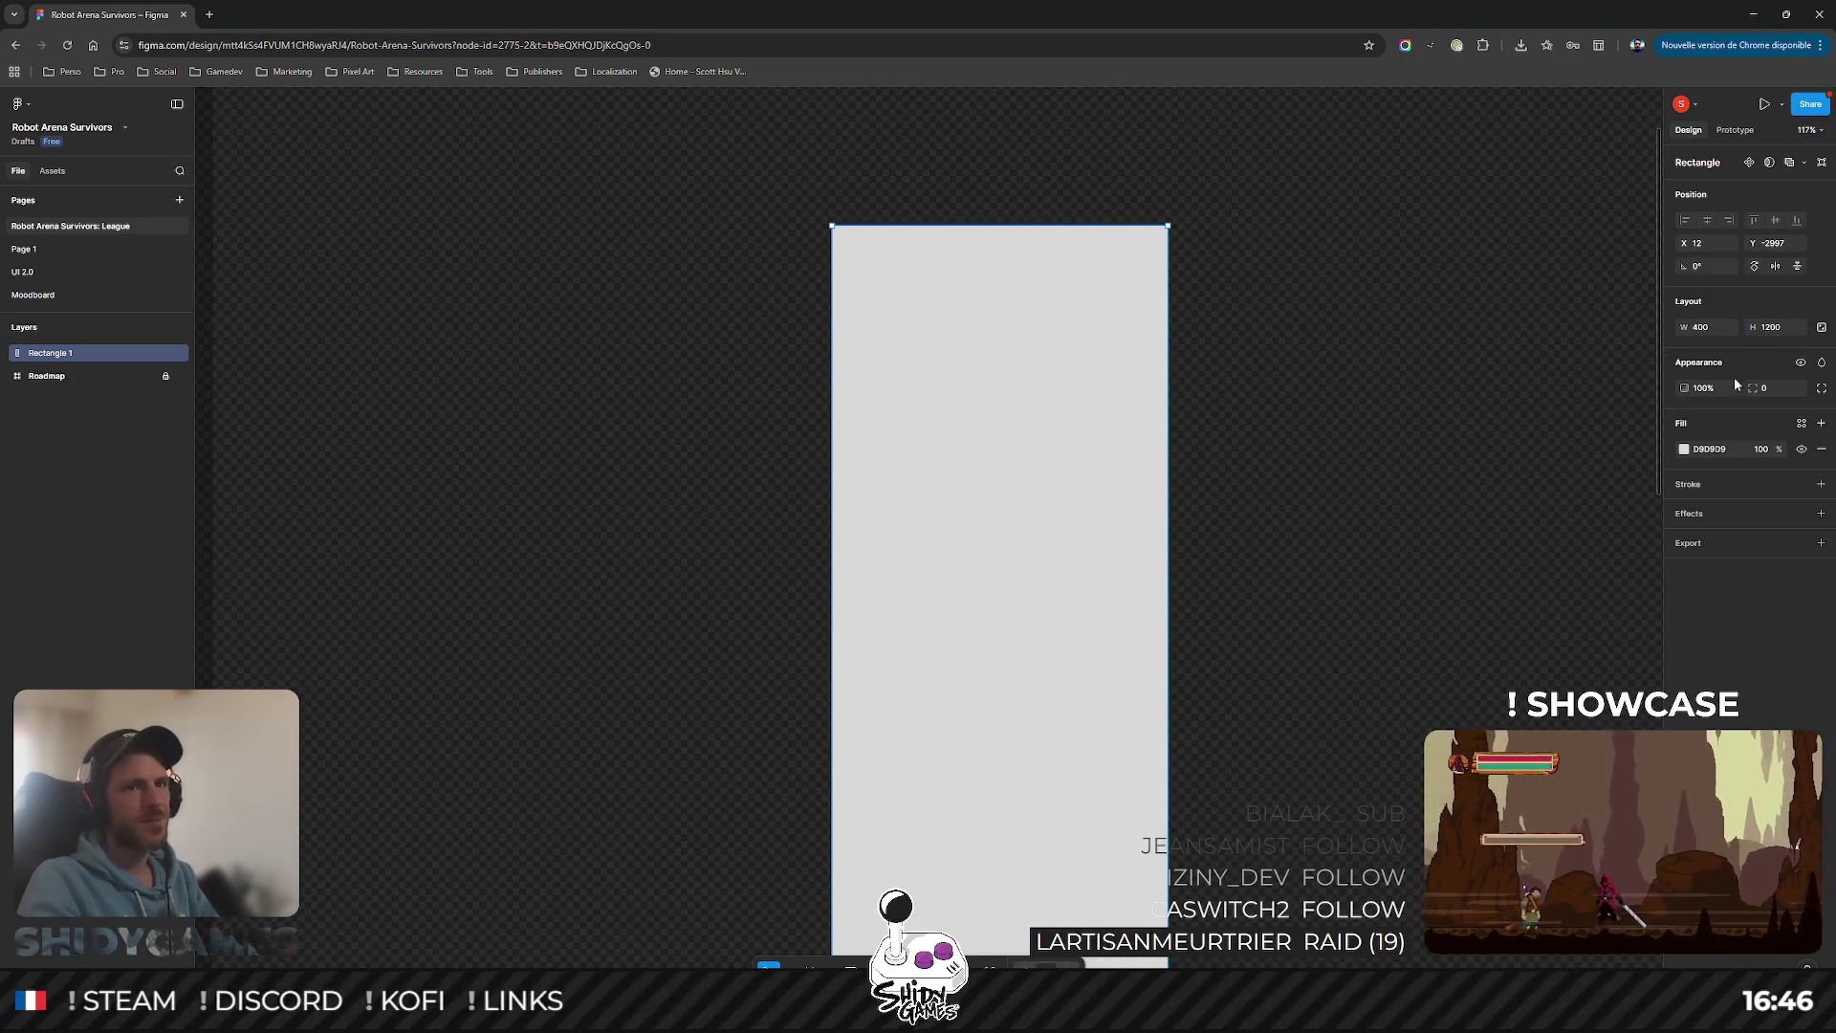
Step: Correct the rectangle to 200 × 600 and enter vector point editing
left_click(1707, 327)
type("200")
key("Tab")
type("800")
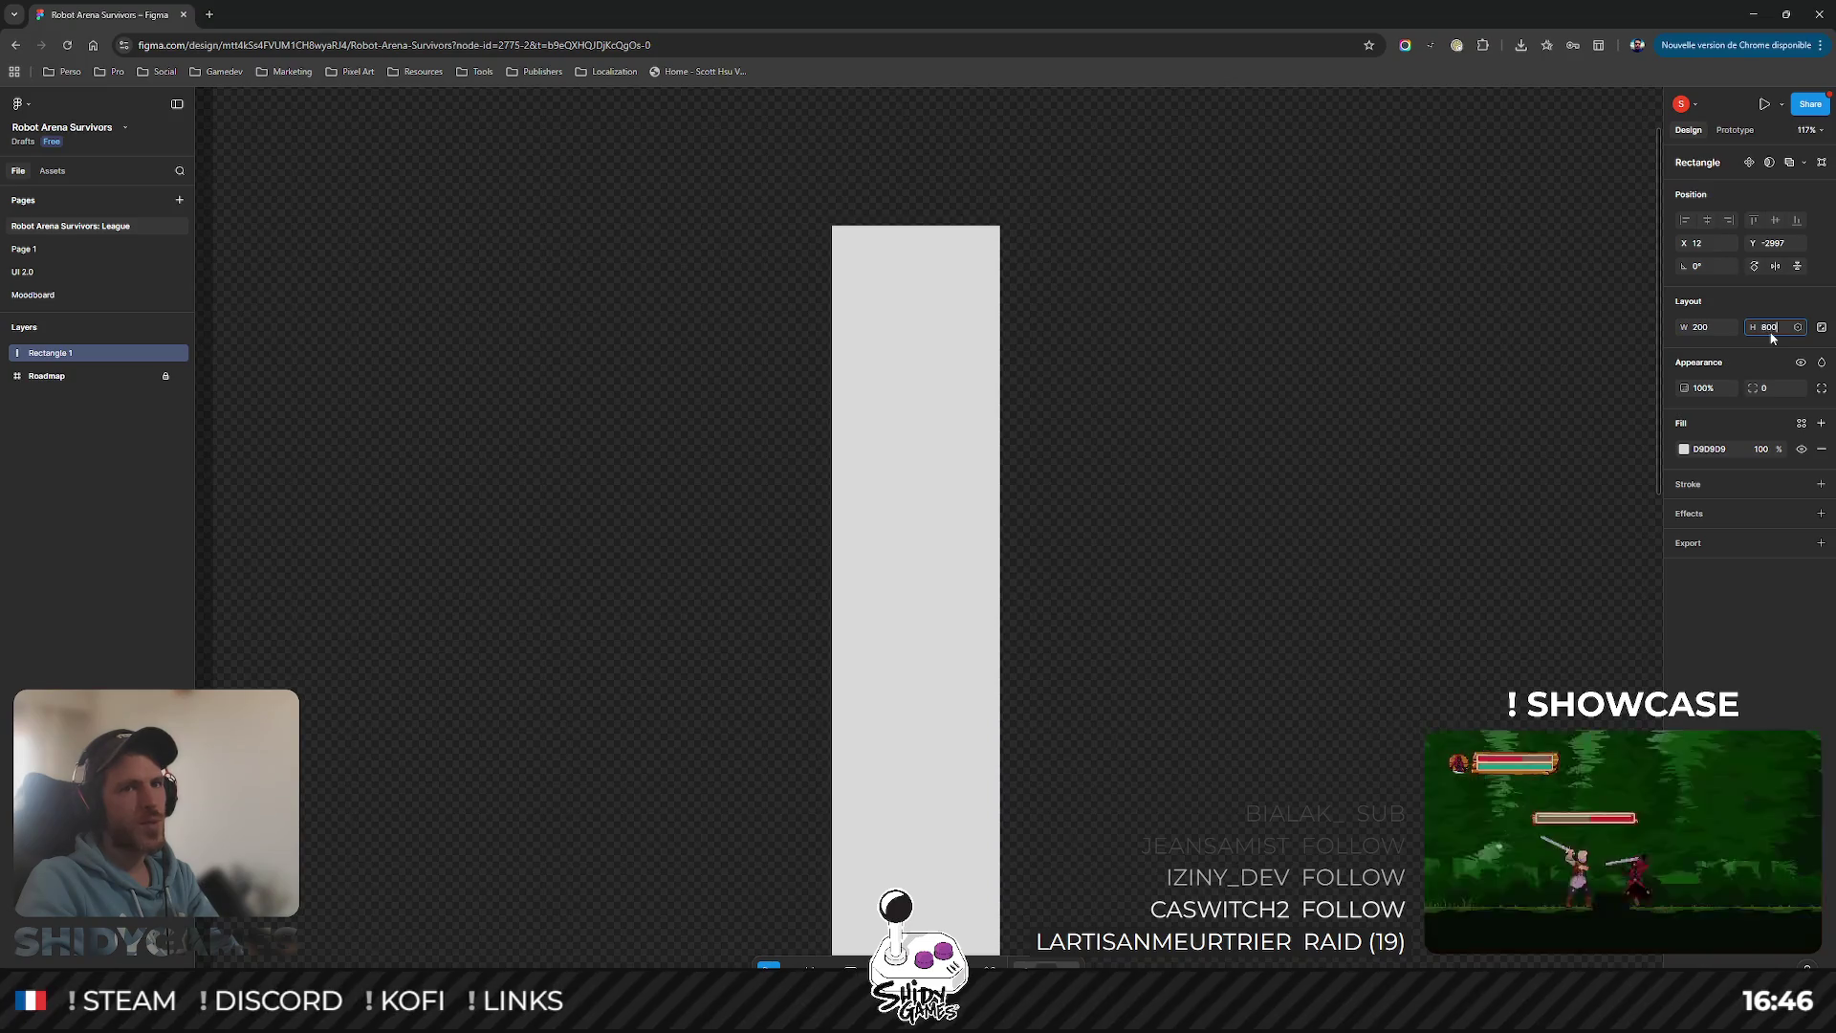
key("Return")
left_click(1769, 327)
type("600")
key("Return")
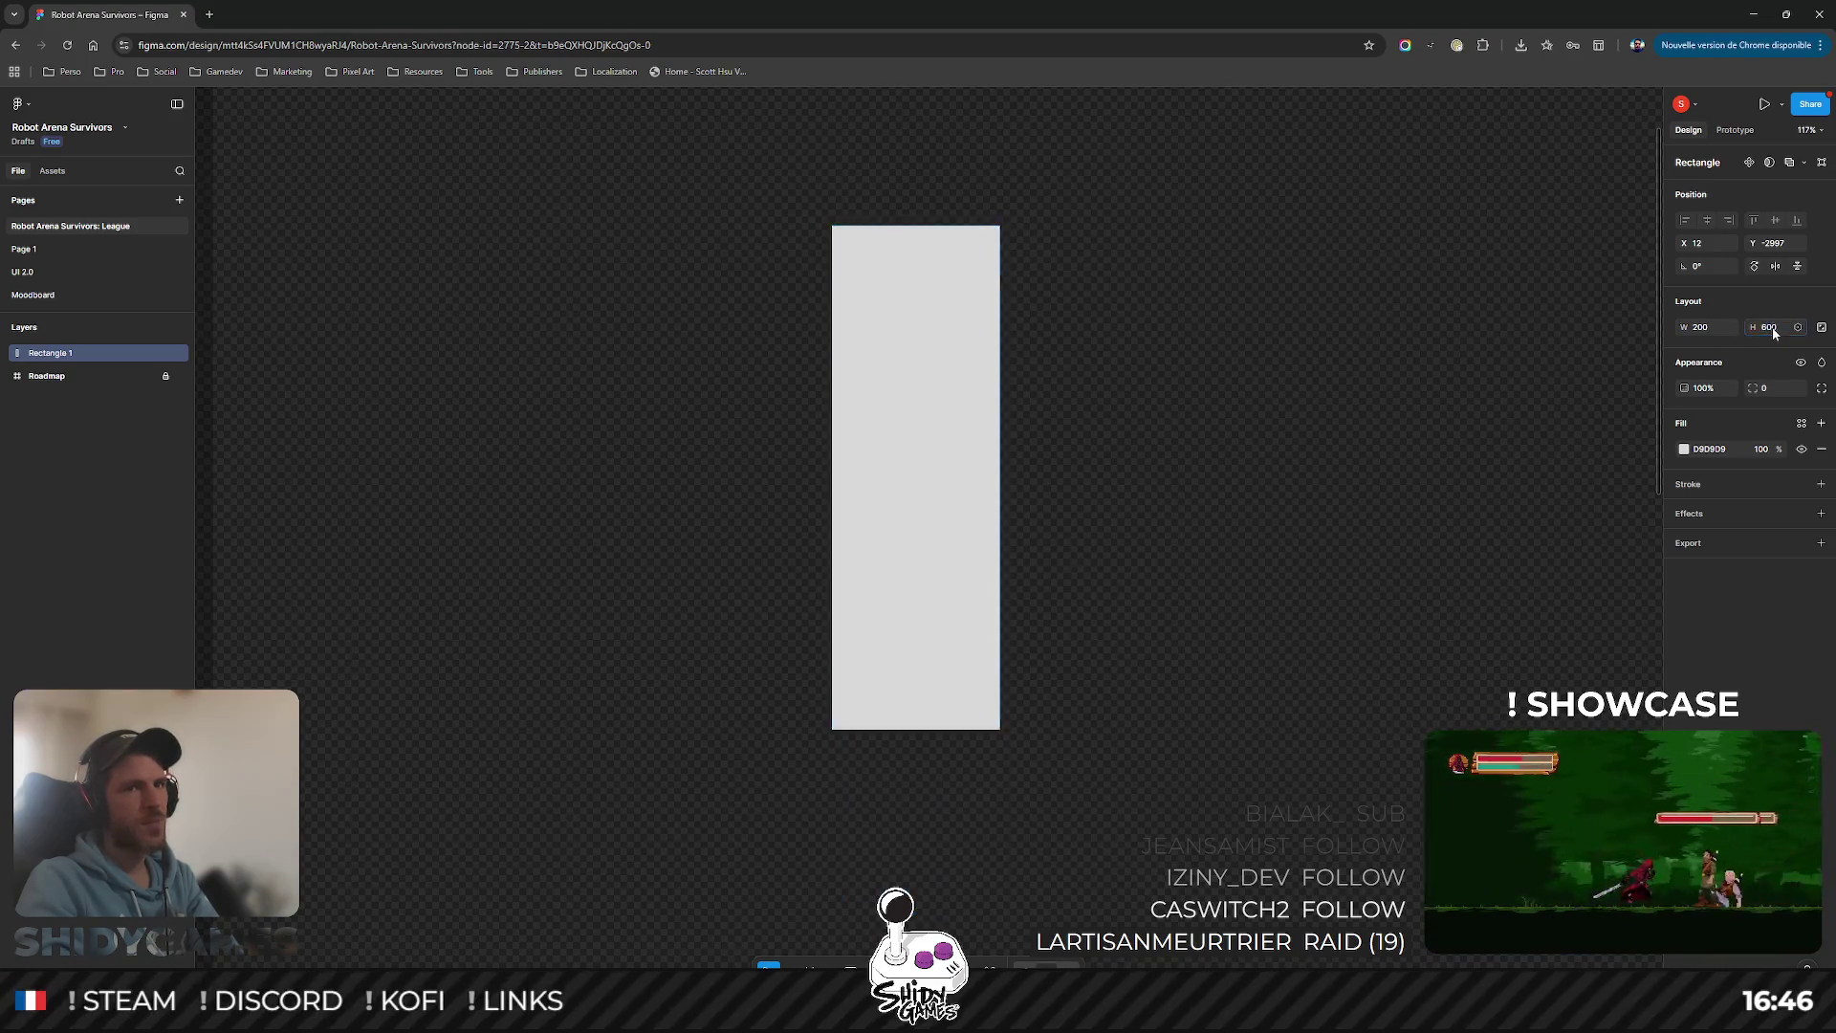
scroll(955, 732, "up", 1)
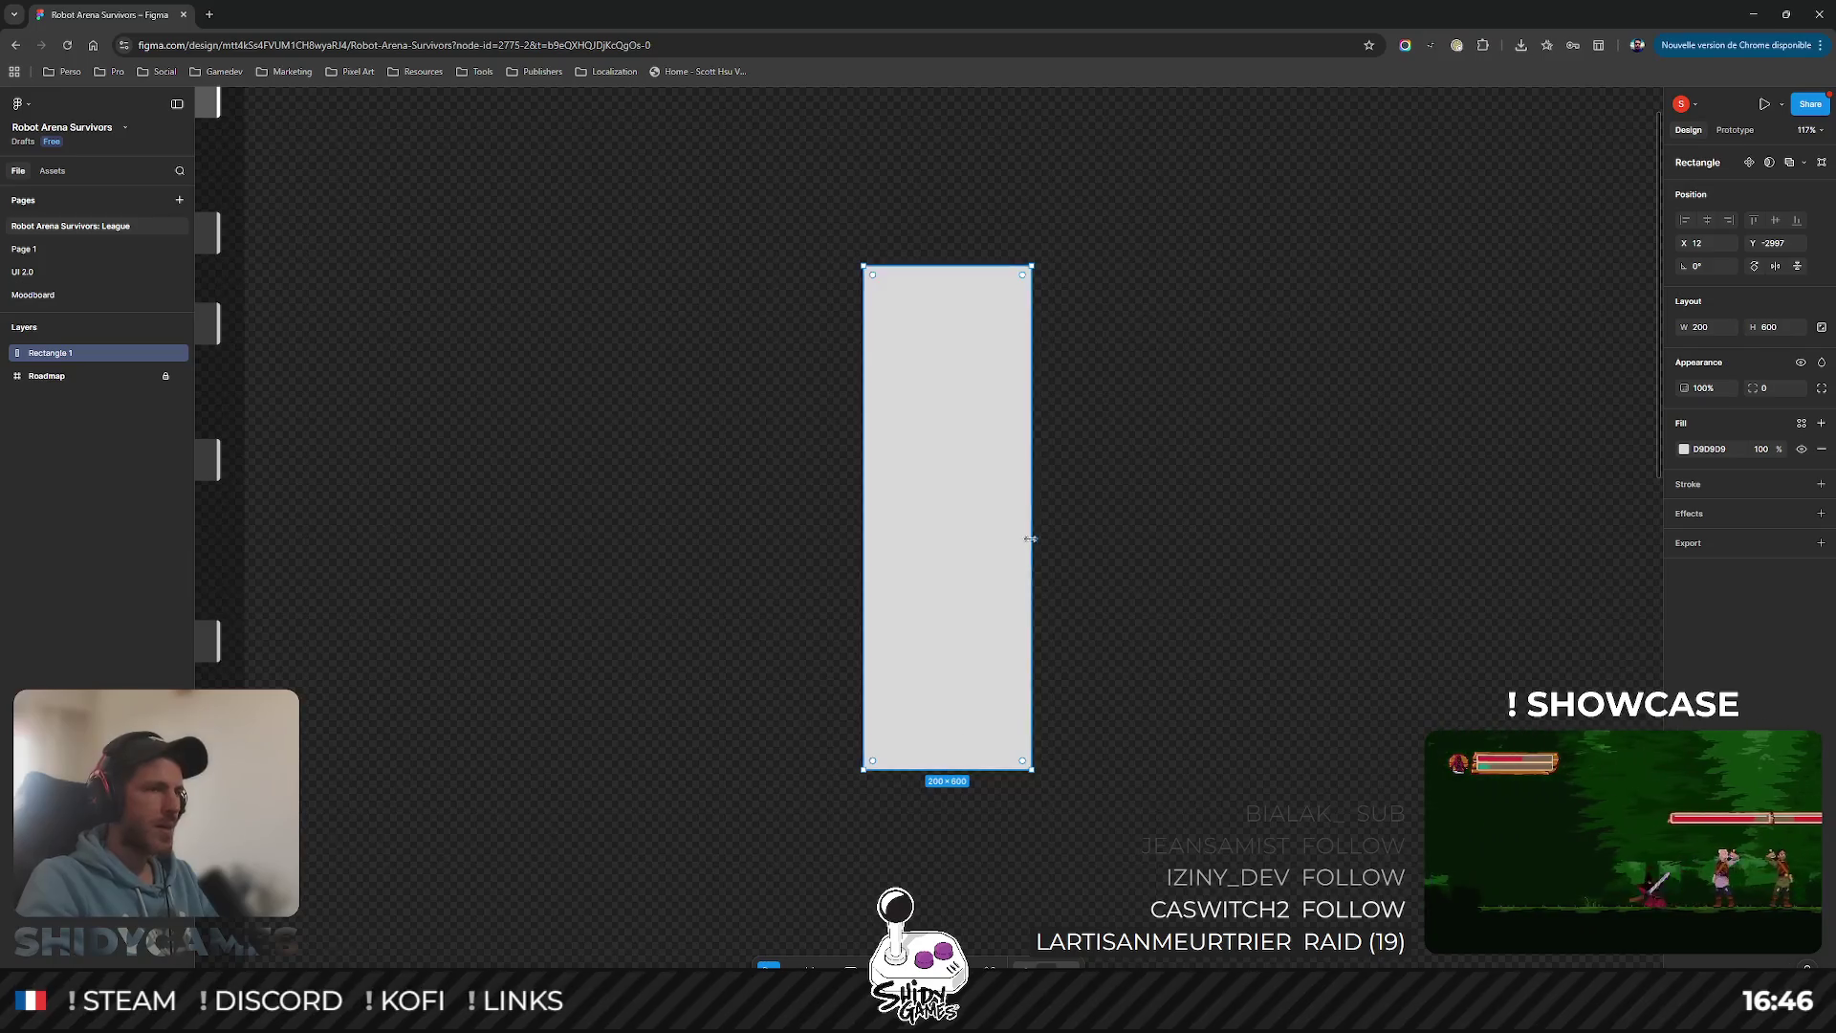
double_click(948, 307)
Step: Pull the top middle point up into a tip and push the bottom middle up into a notch
scroll(933, 430, "up", 3)
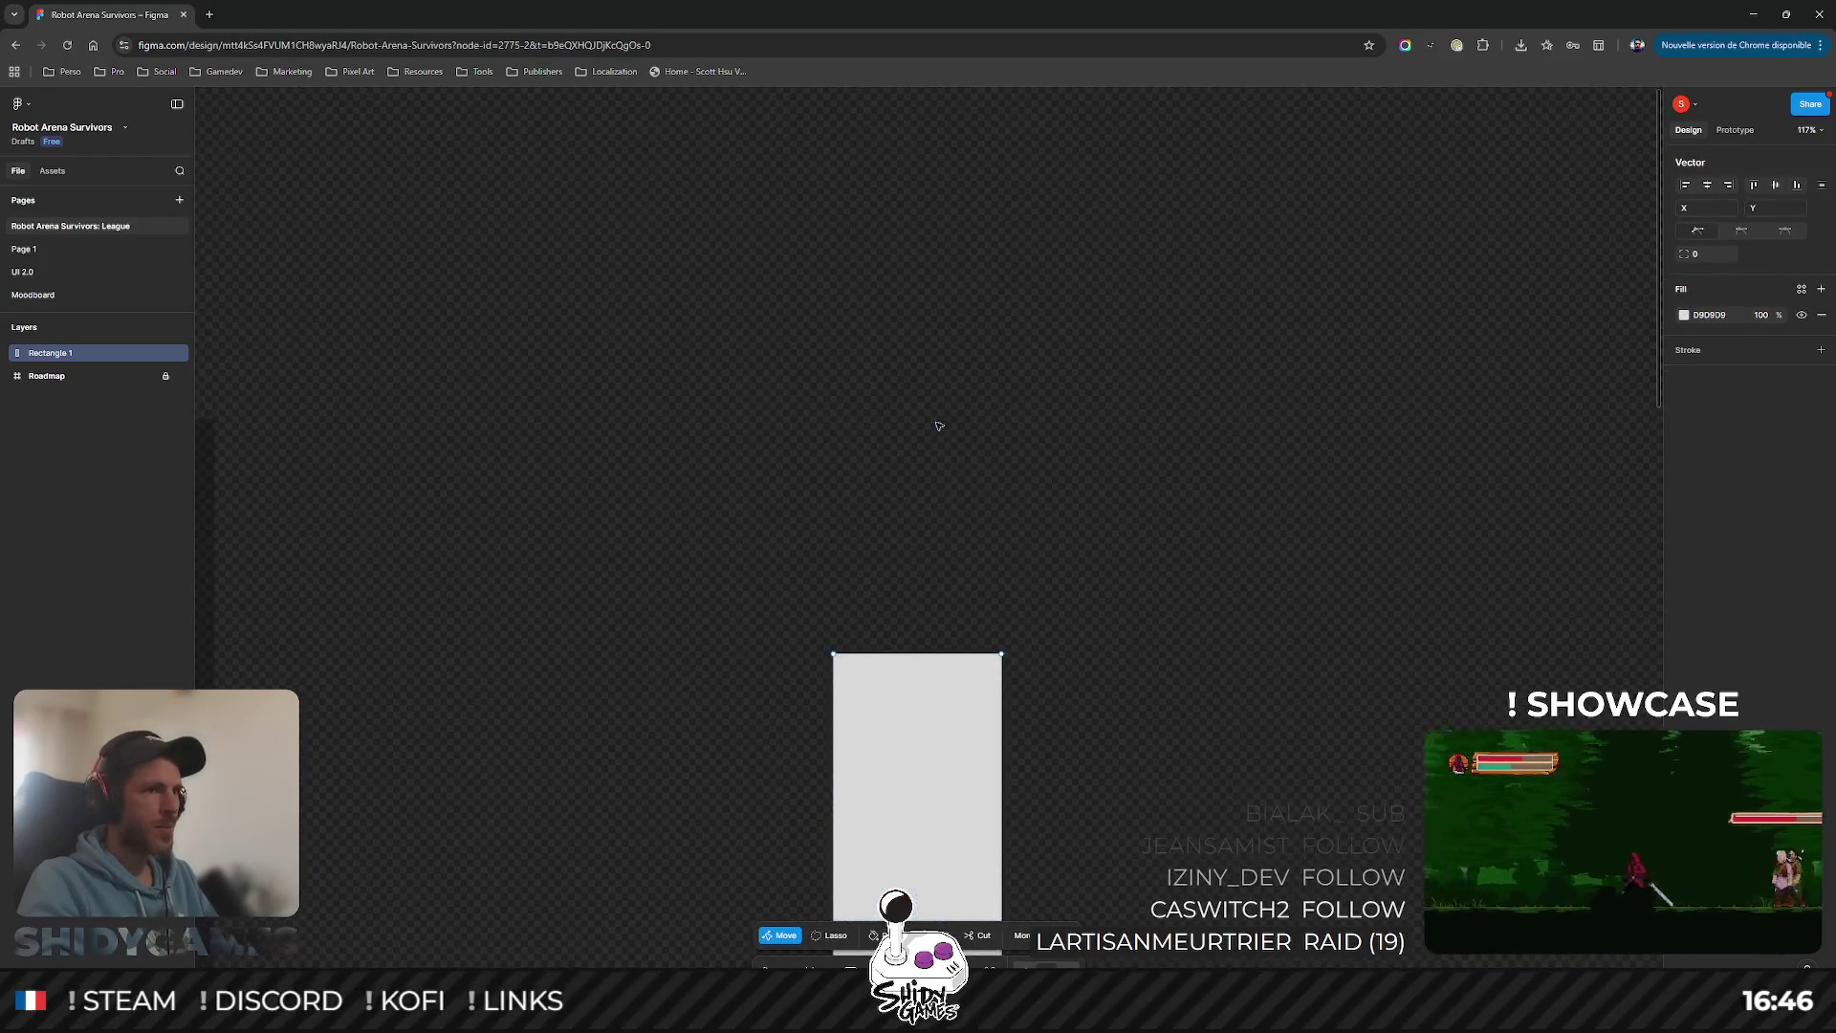
mouse_move(919, 606)
left_mouse_down()
mouse_move(919, 737)
mouse_move(920, 413)
left_mouse_up()
scroll(1192, 439, "down", 5)
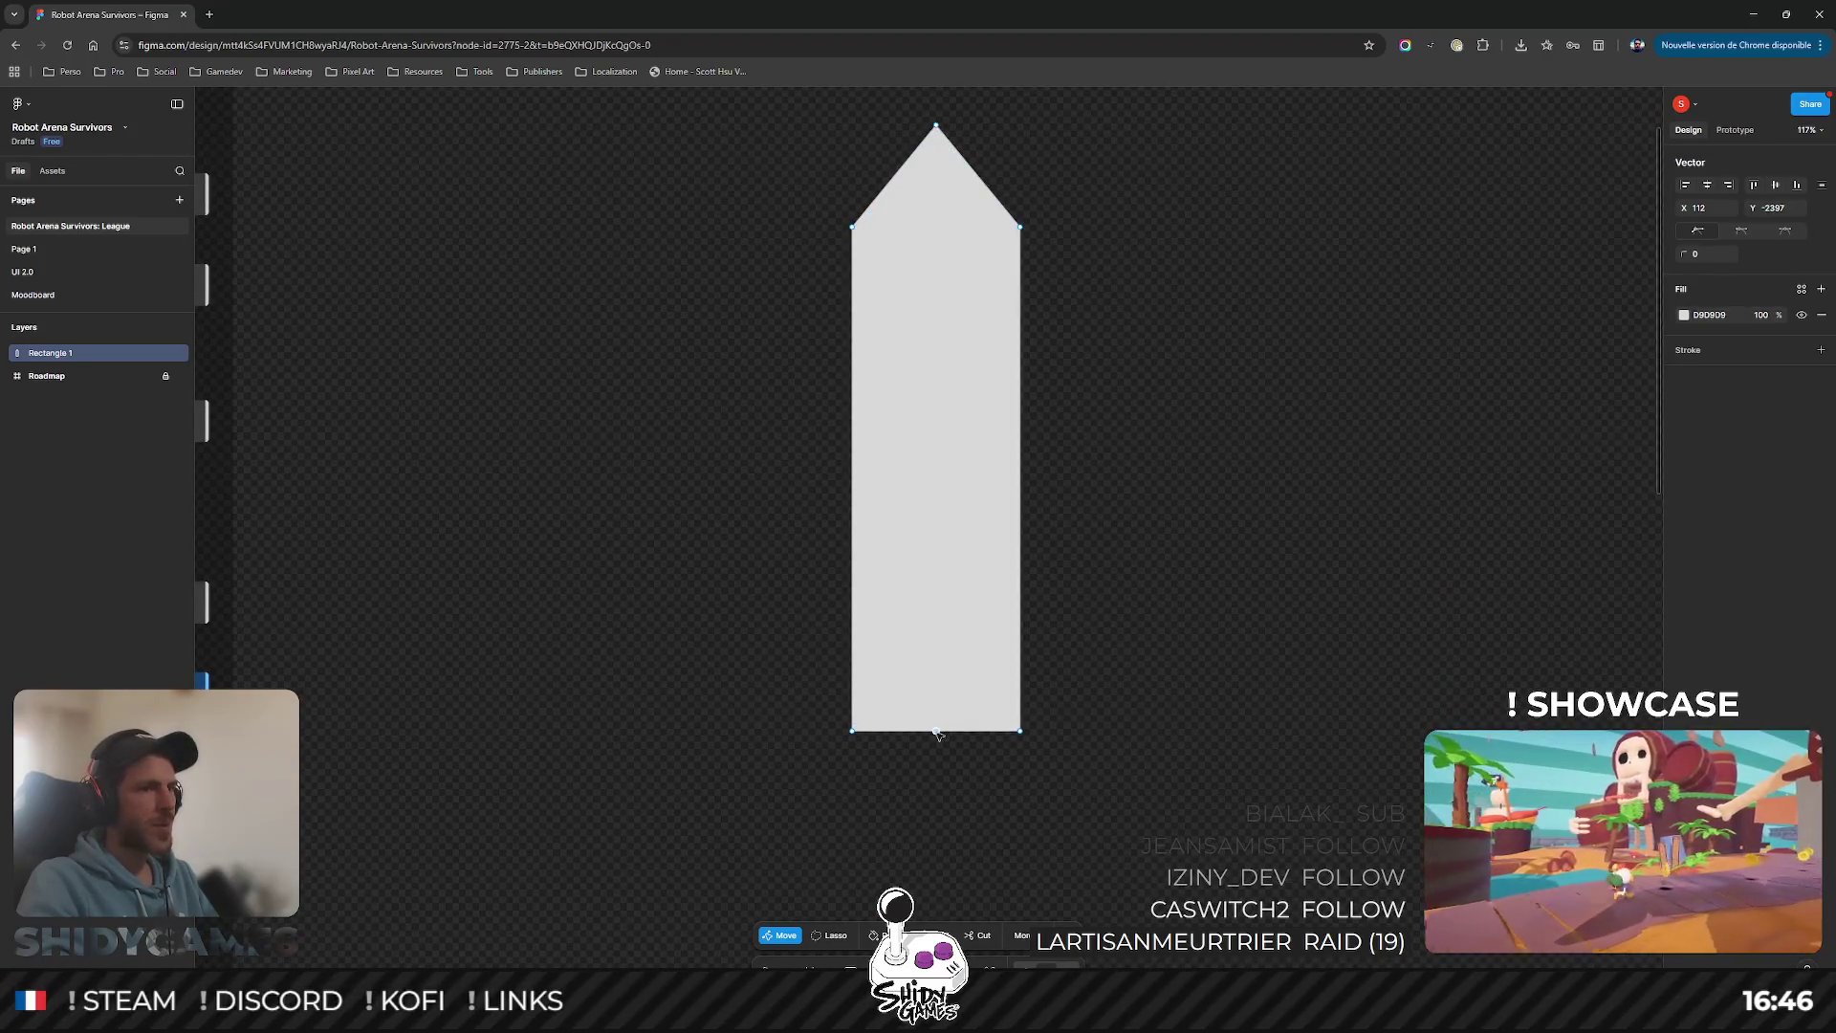
left_click_drag(938, 733, 945, 655)
left_click(1031, 612)
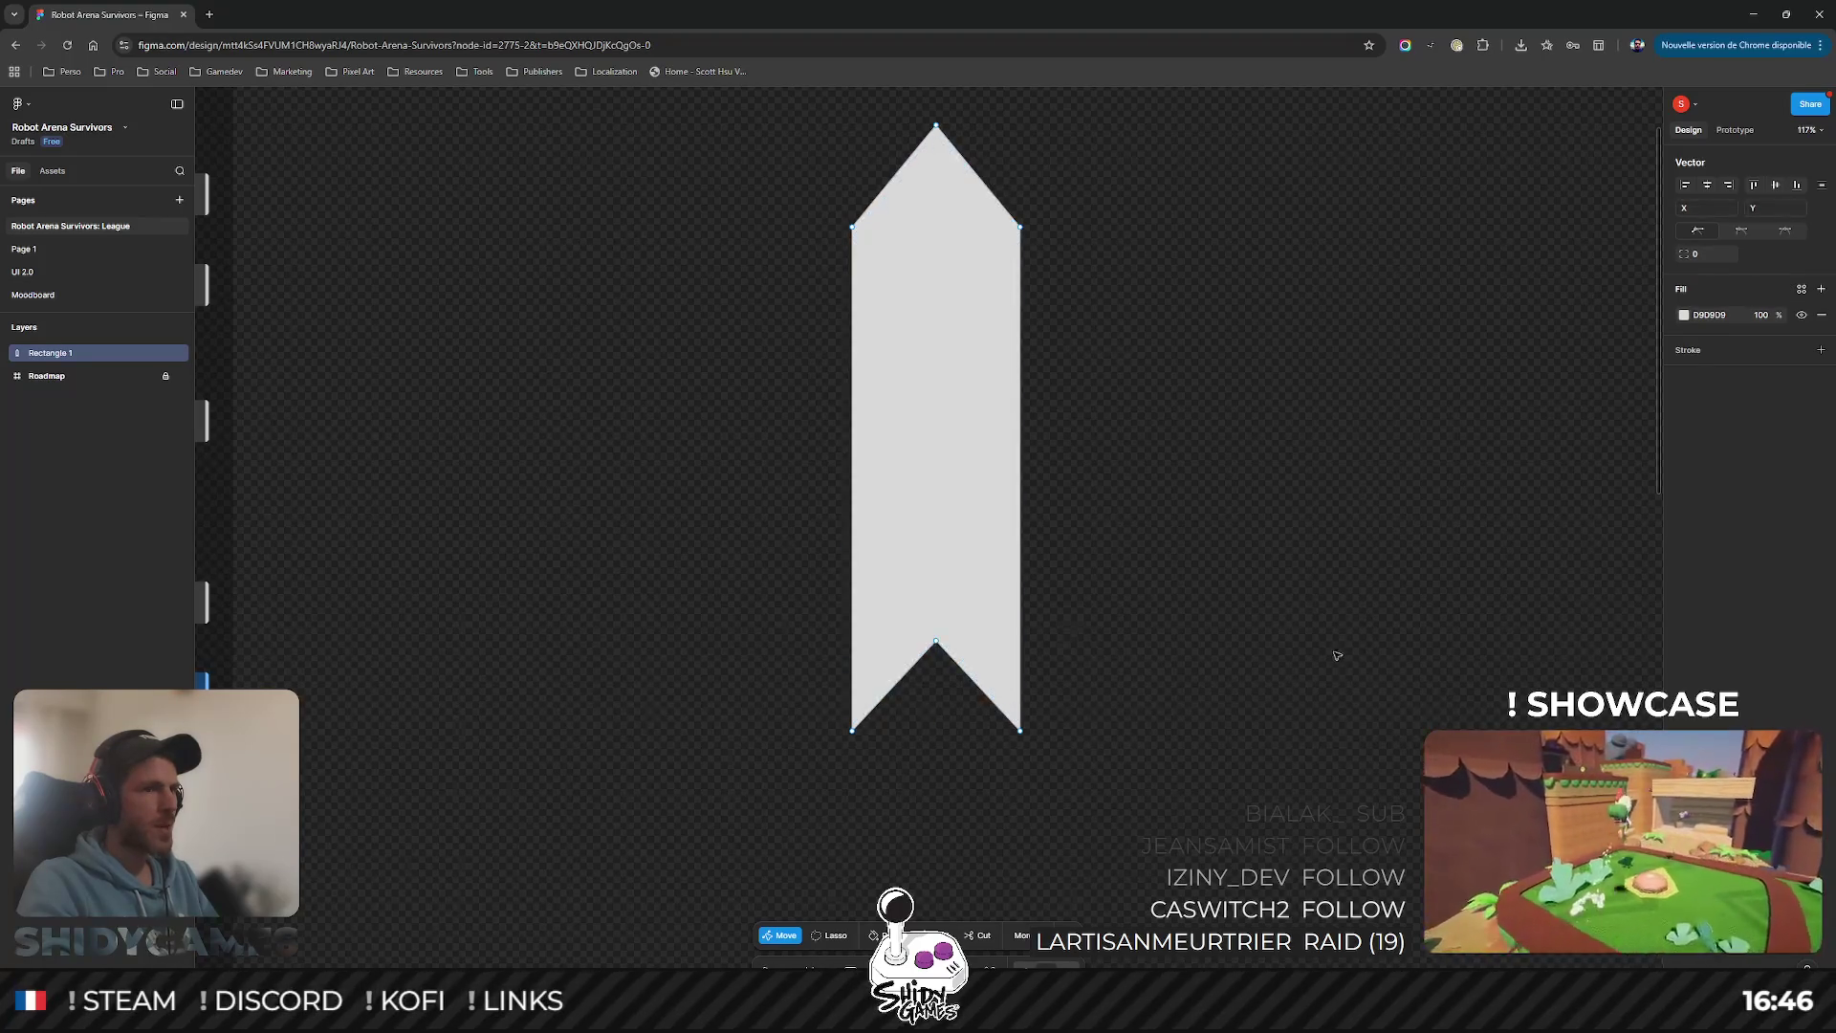
key("Escape")
Step: Set the arrow's fill colour to white FFFFFF
left_click(1684, 449)
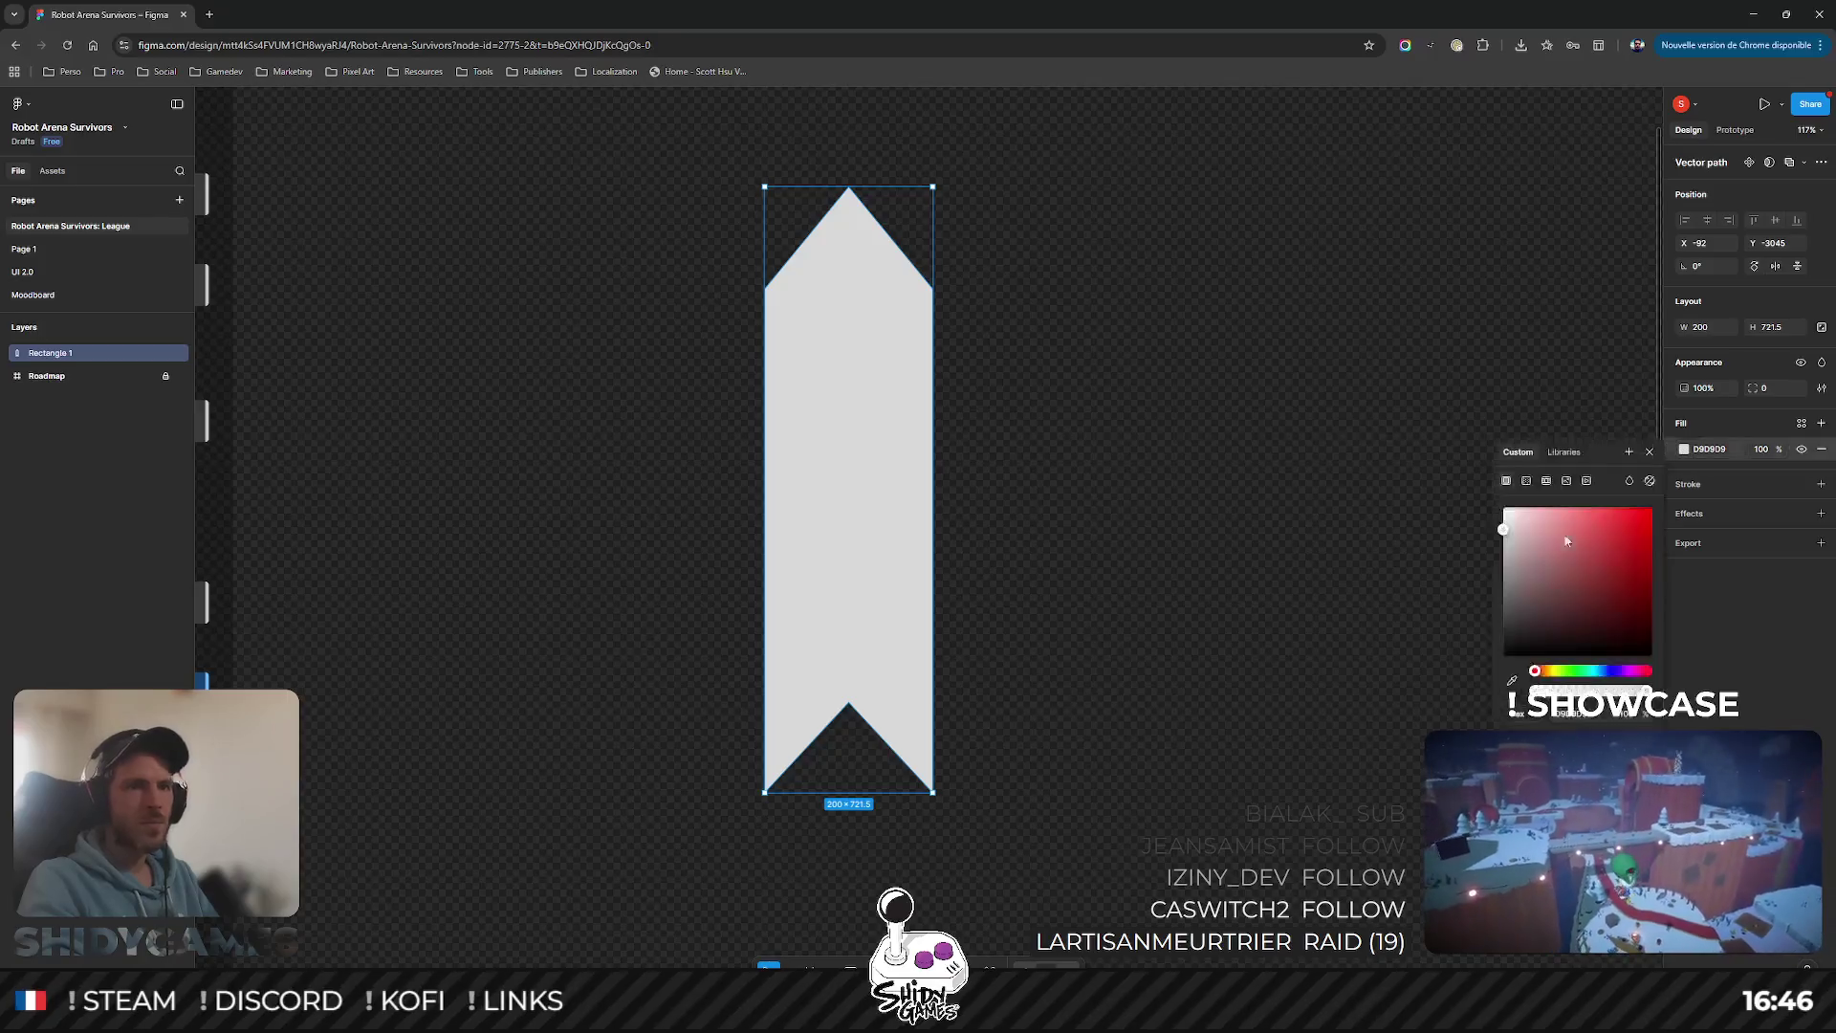
left_click(1504, 510)
left_click(1016, 446)
Step: Move the white arrow beside the roadmap bars
mouse_move(1016, 446)
left_mouse_down()
mouse_move(1156, 377)
mouse_move(1301, 359)
left_mouse_up()
scroll(1301, 359, "up", 2)
mouse_move(1058, 471)
left_mouse_down()
mouse_move(889, 345)
mouse_move(799, 422)
left_mouse_up()
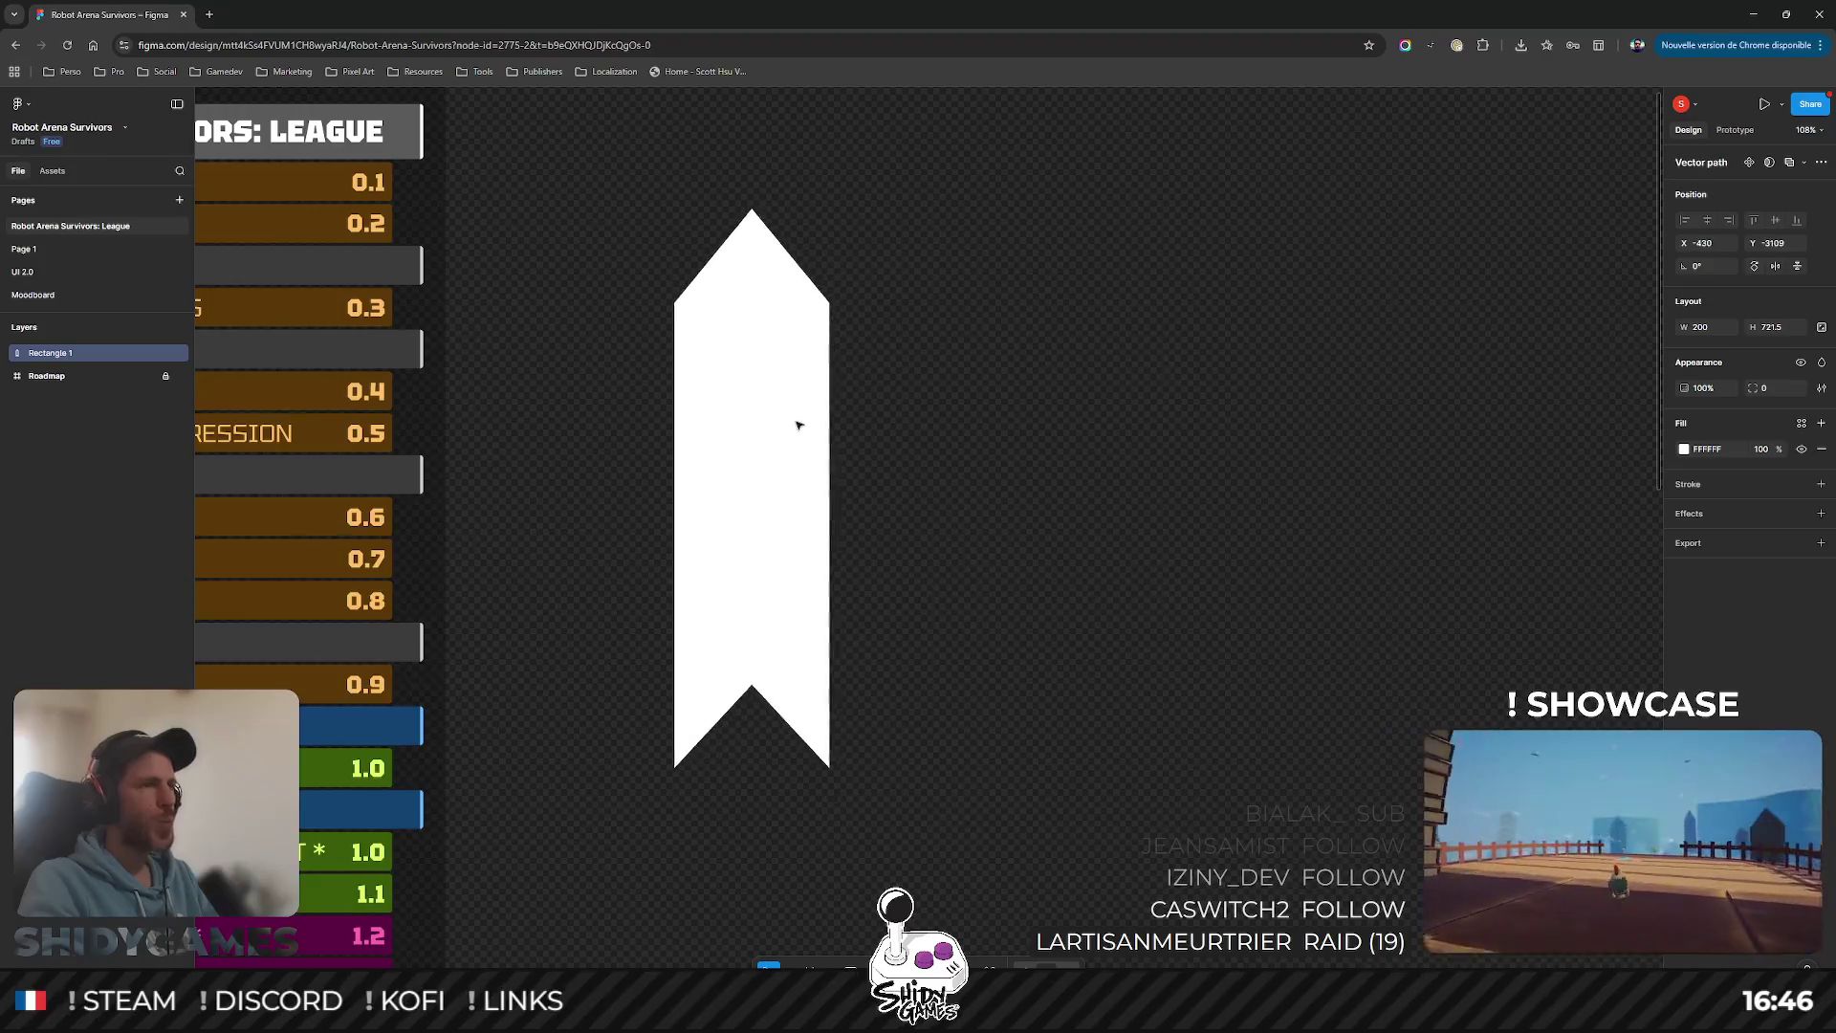
scroll(1165, 428, "left", 2)
left_click_drag(901, 491, 876, 478)
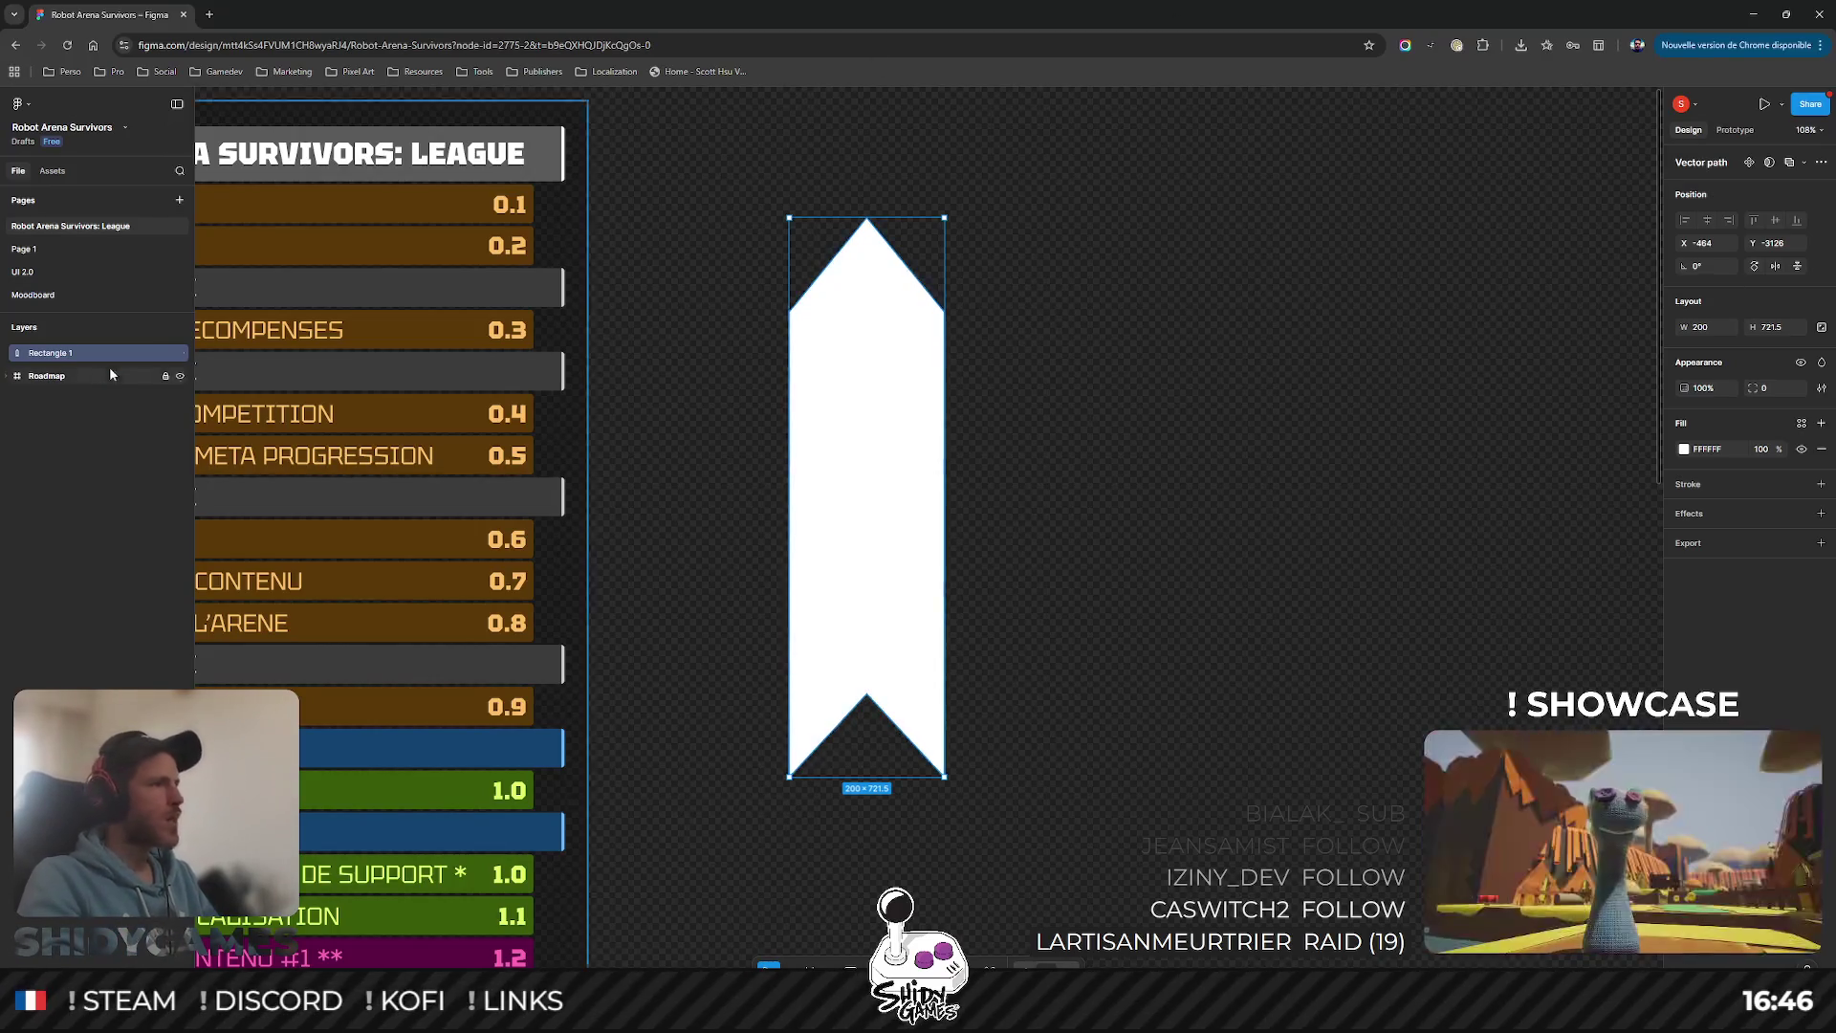
Step: Rename the Rectangle 1 layer to SPRITE_ChargeArrow, fixing a typo
double_click(65, 354)
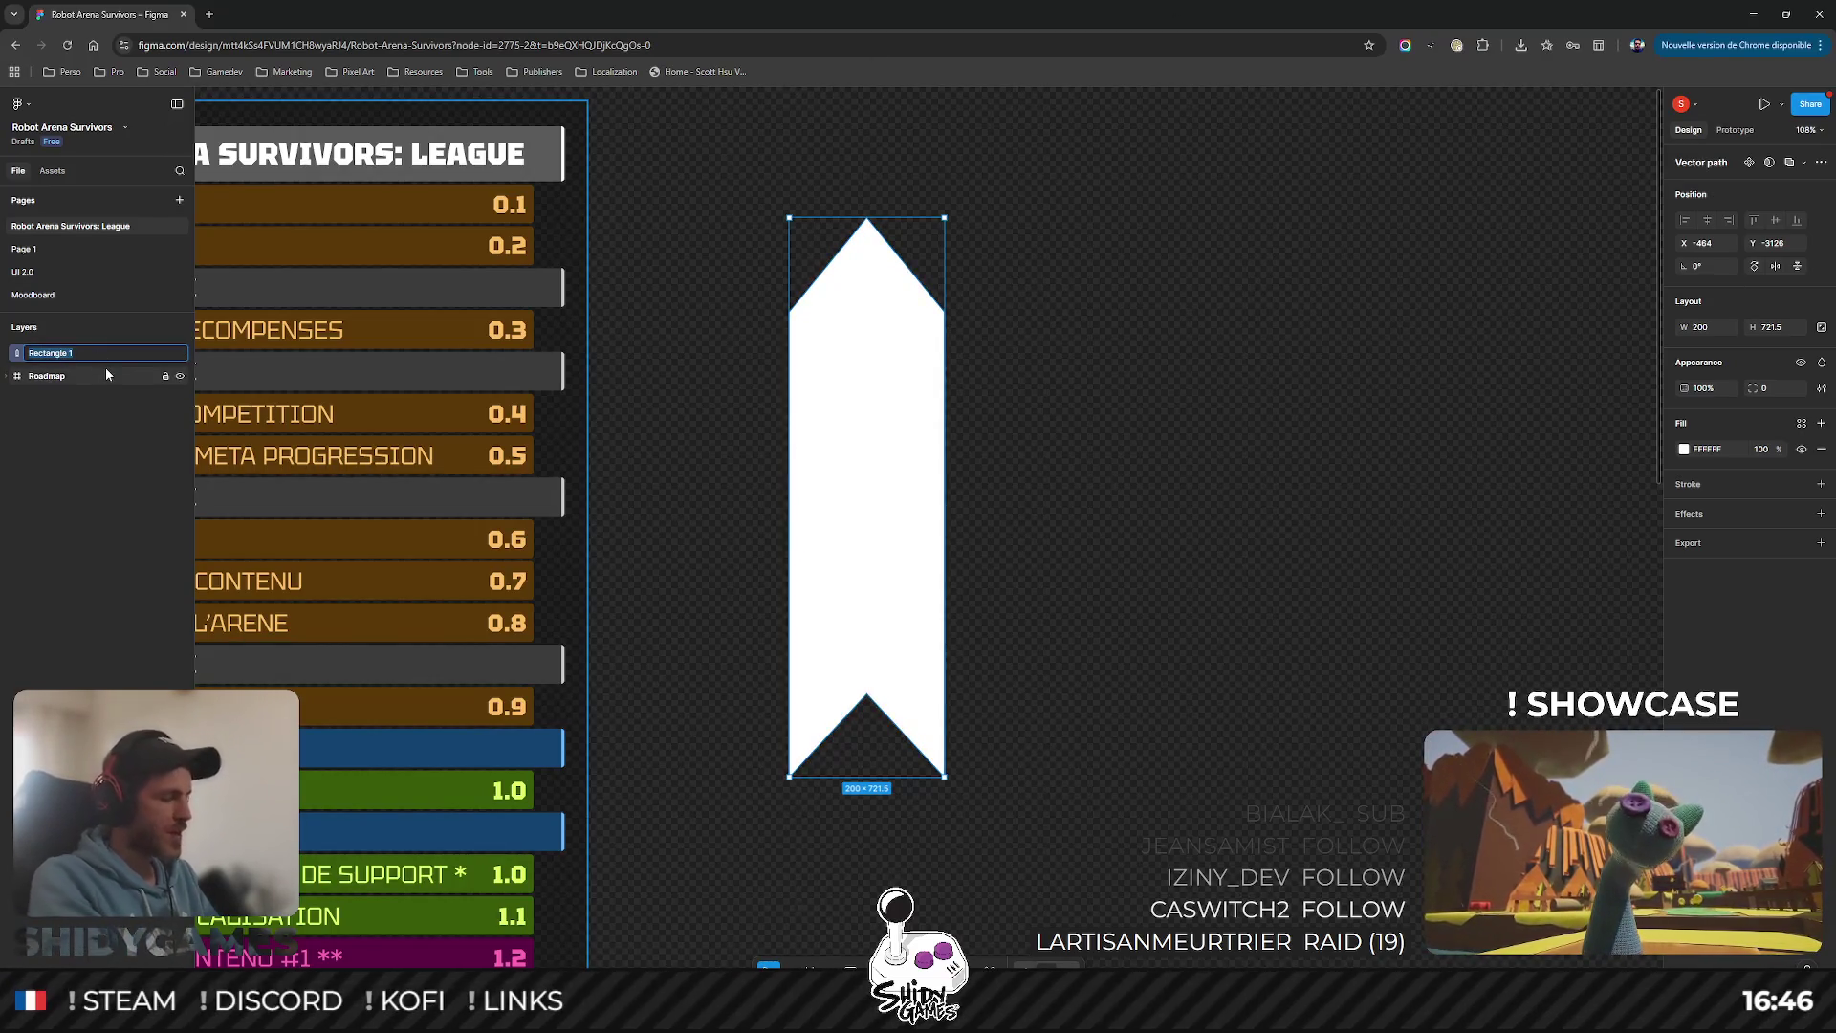
type("SPRITE_ChargeArr")
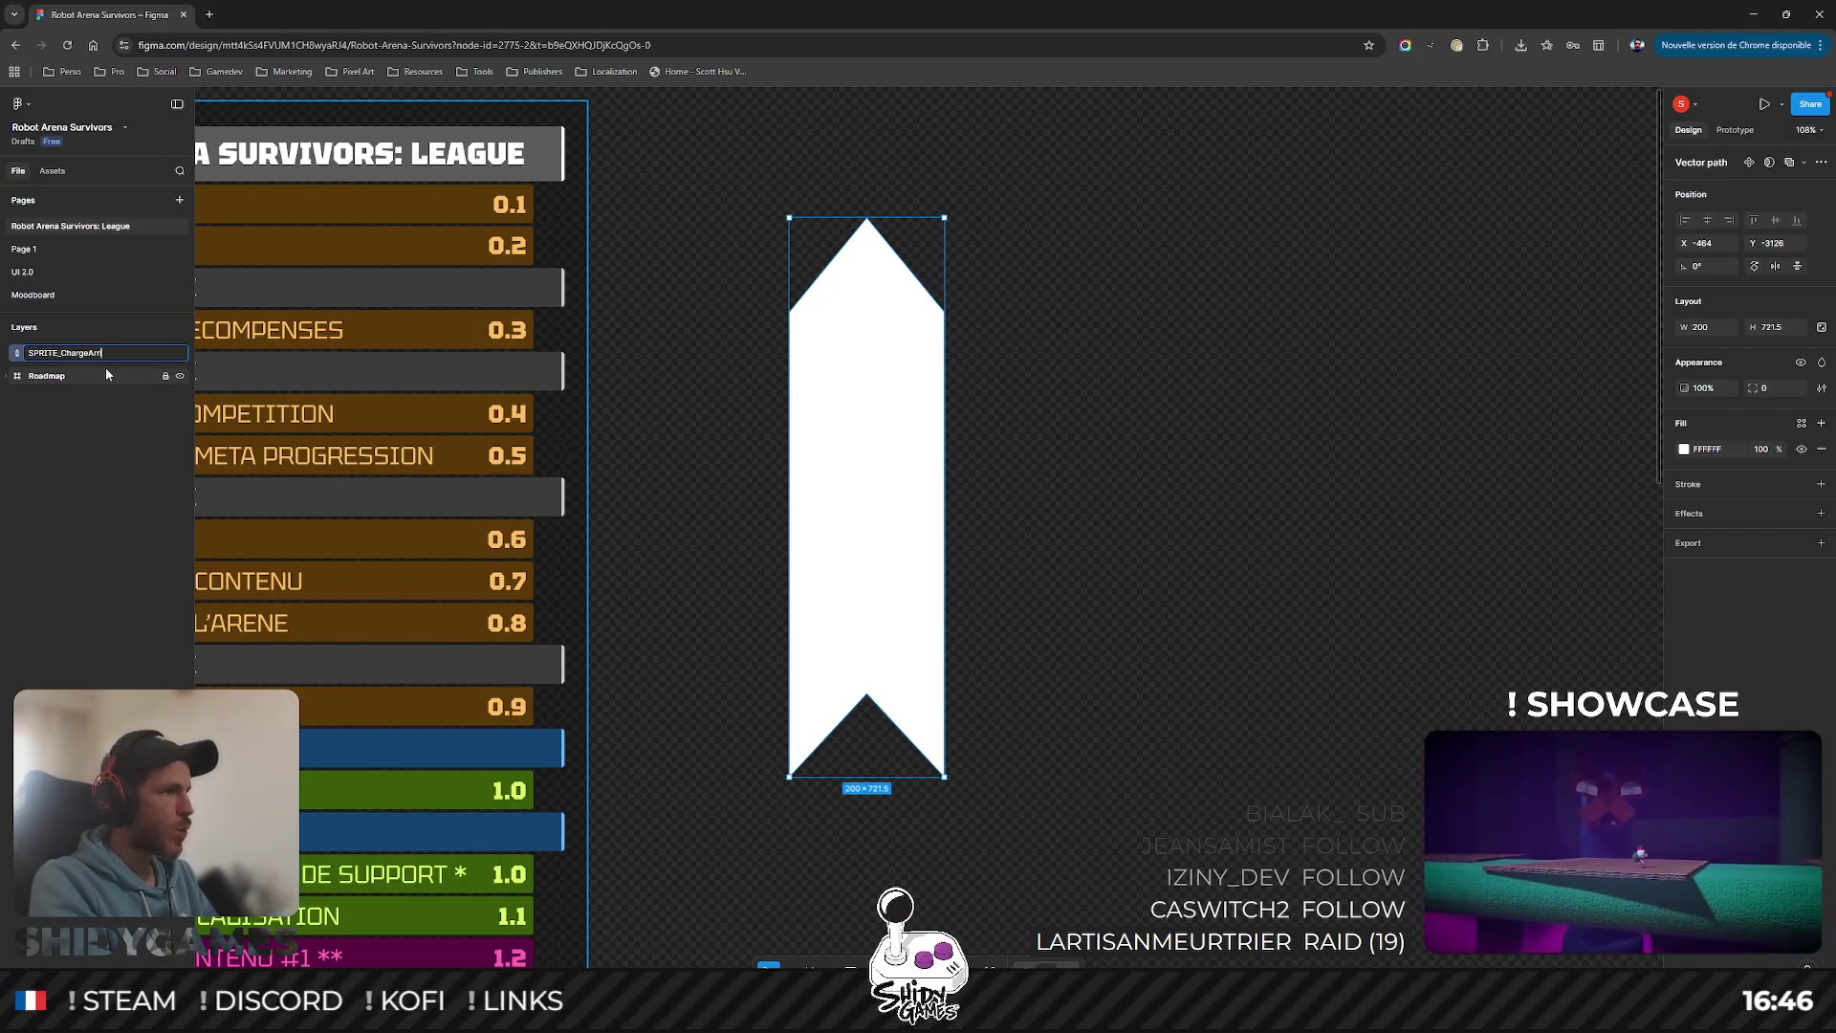
type("iw")
key("Return")
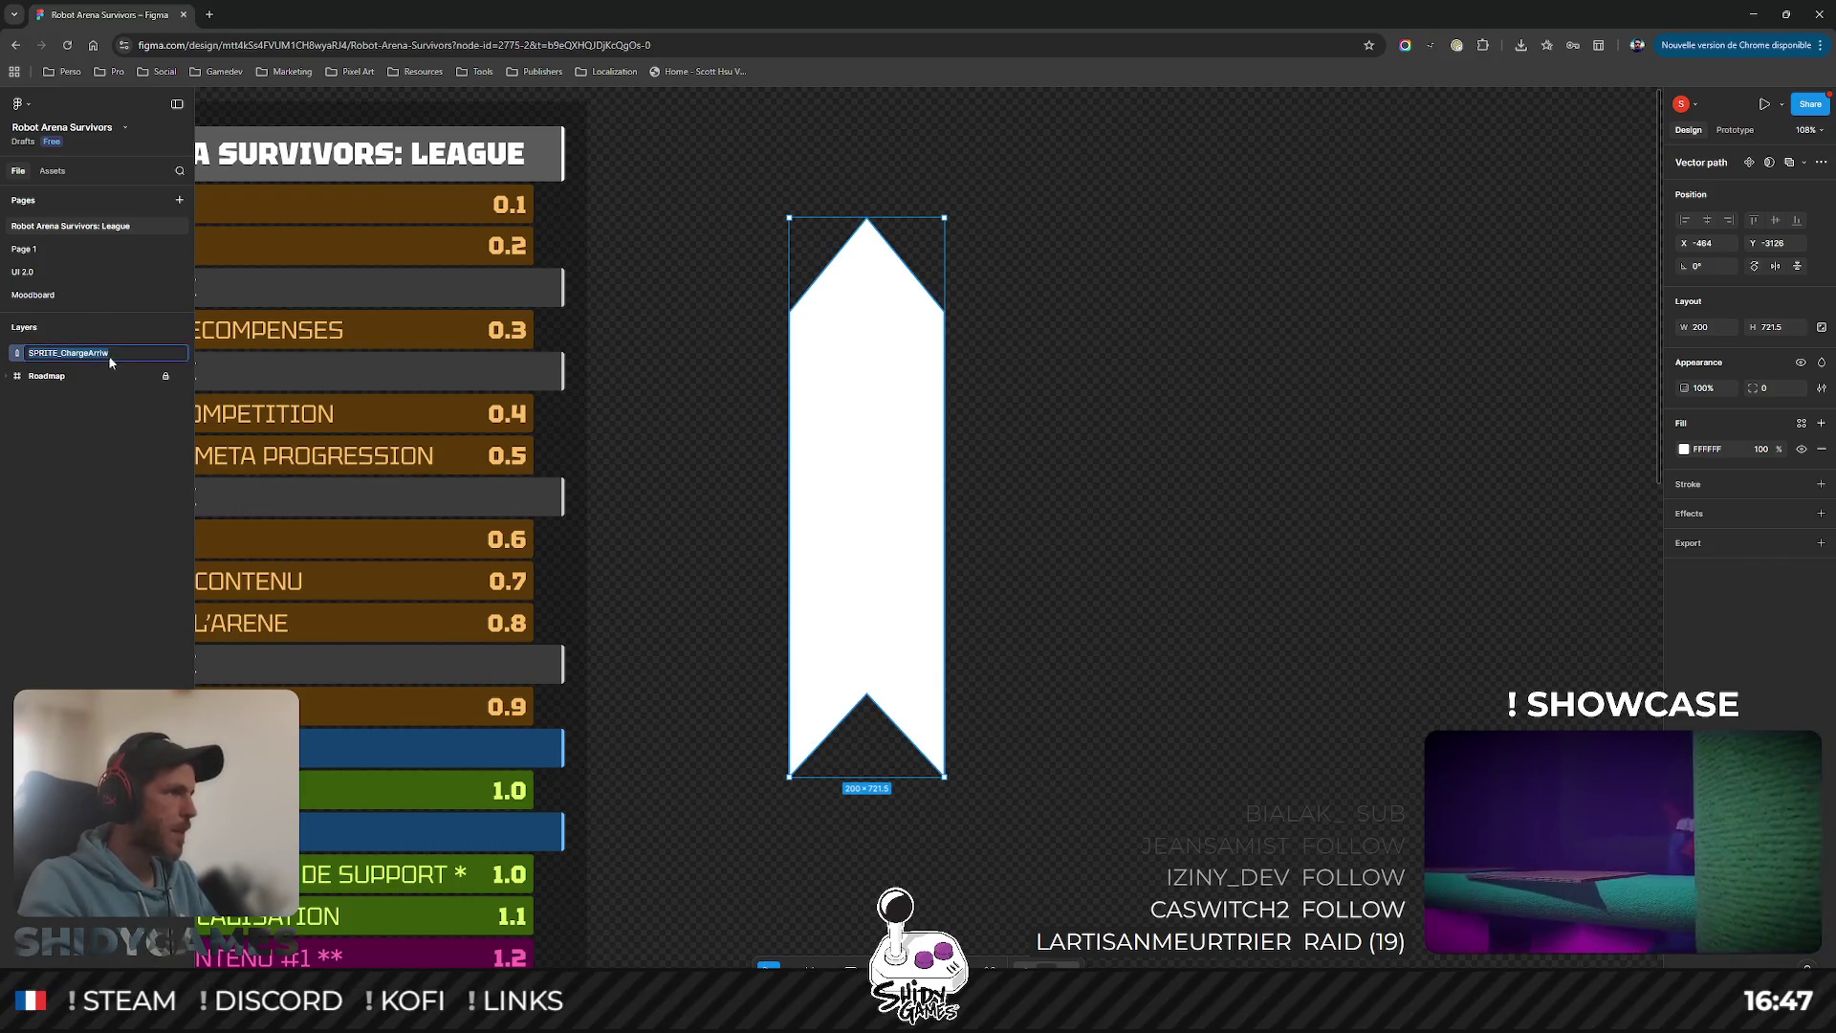
double_click(107, 354)
type("ow")
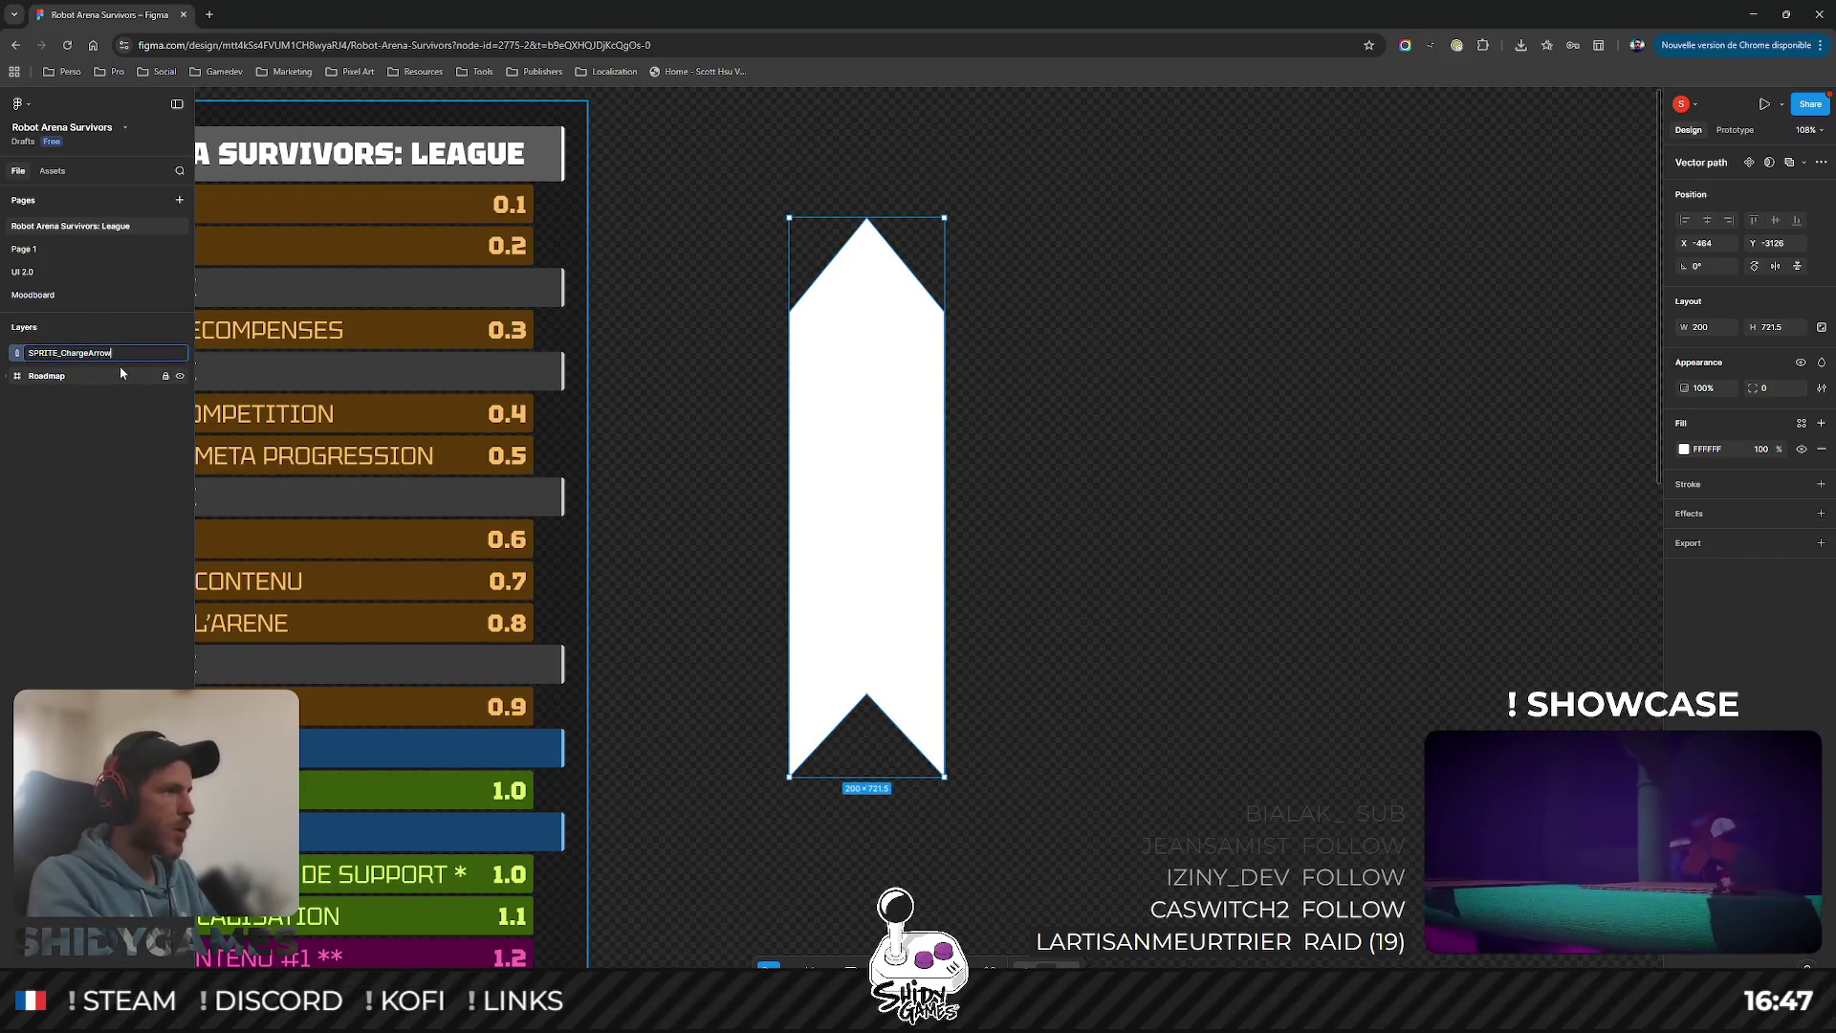
key("Return")
key("Escape")
Step: Add a 1x PNG export to the arrow, export it, and minimize Chrome
left_click(861, 483)
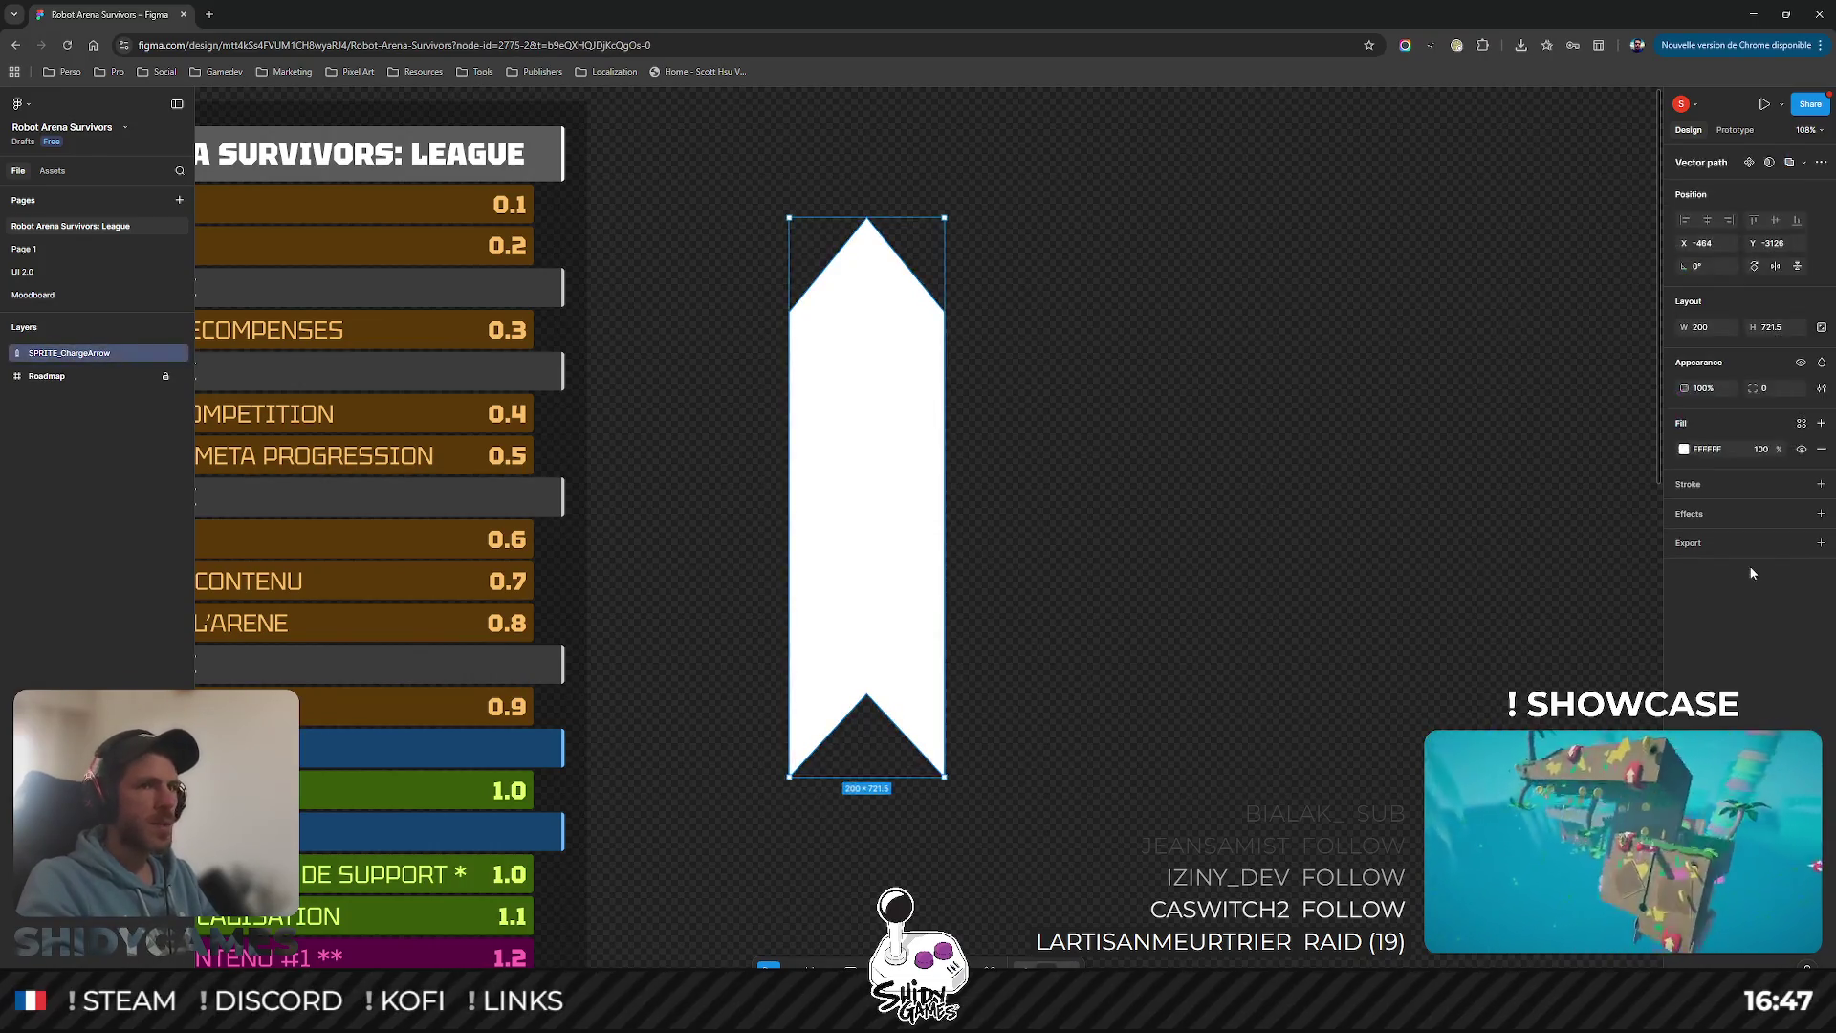
left_click(1820, 543)
left_click(1760, 591)
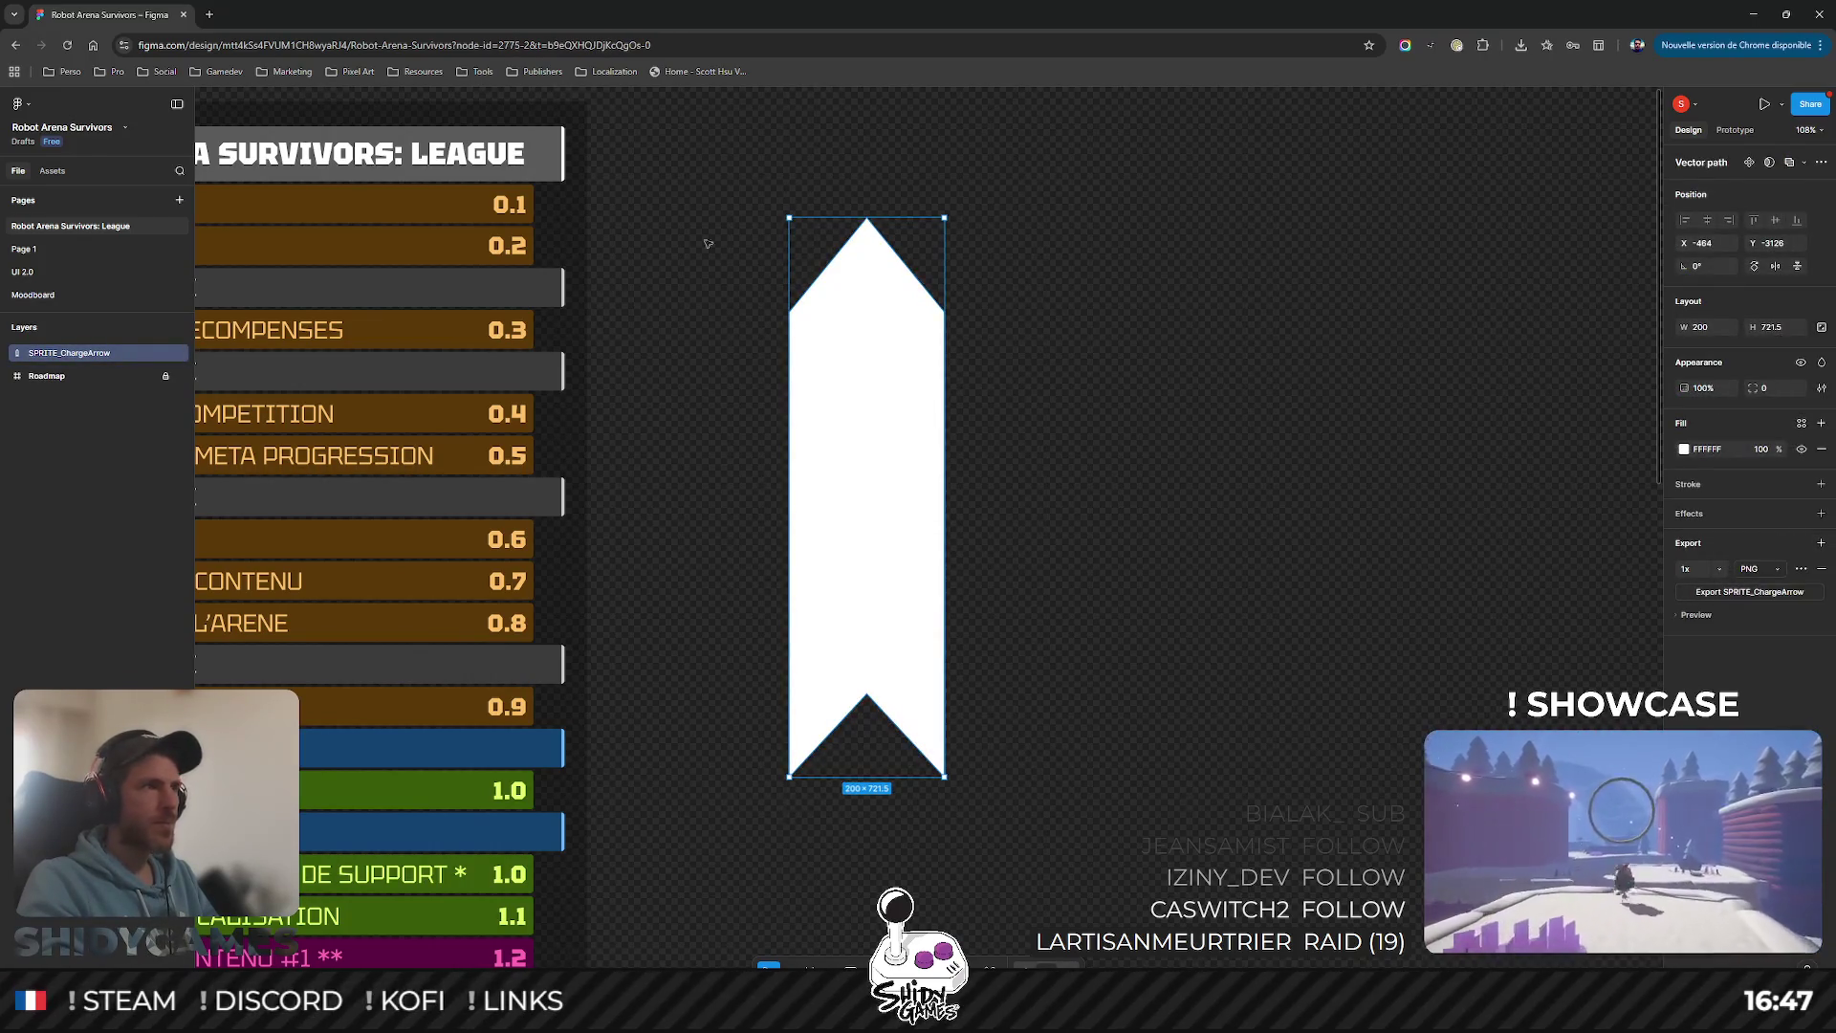
left_click(1753, 15)
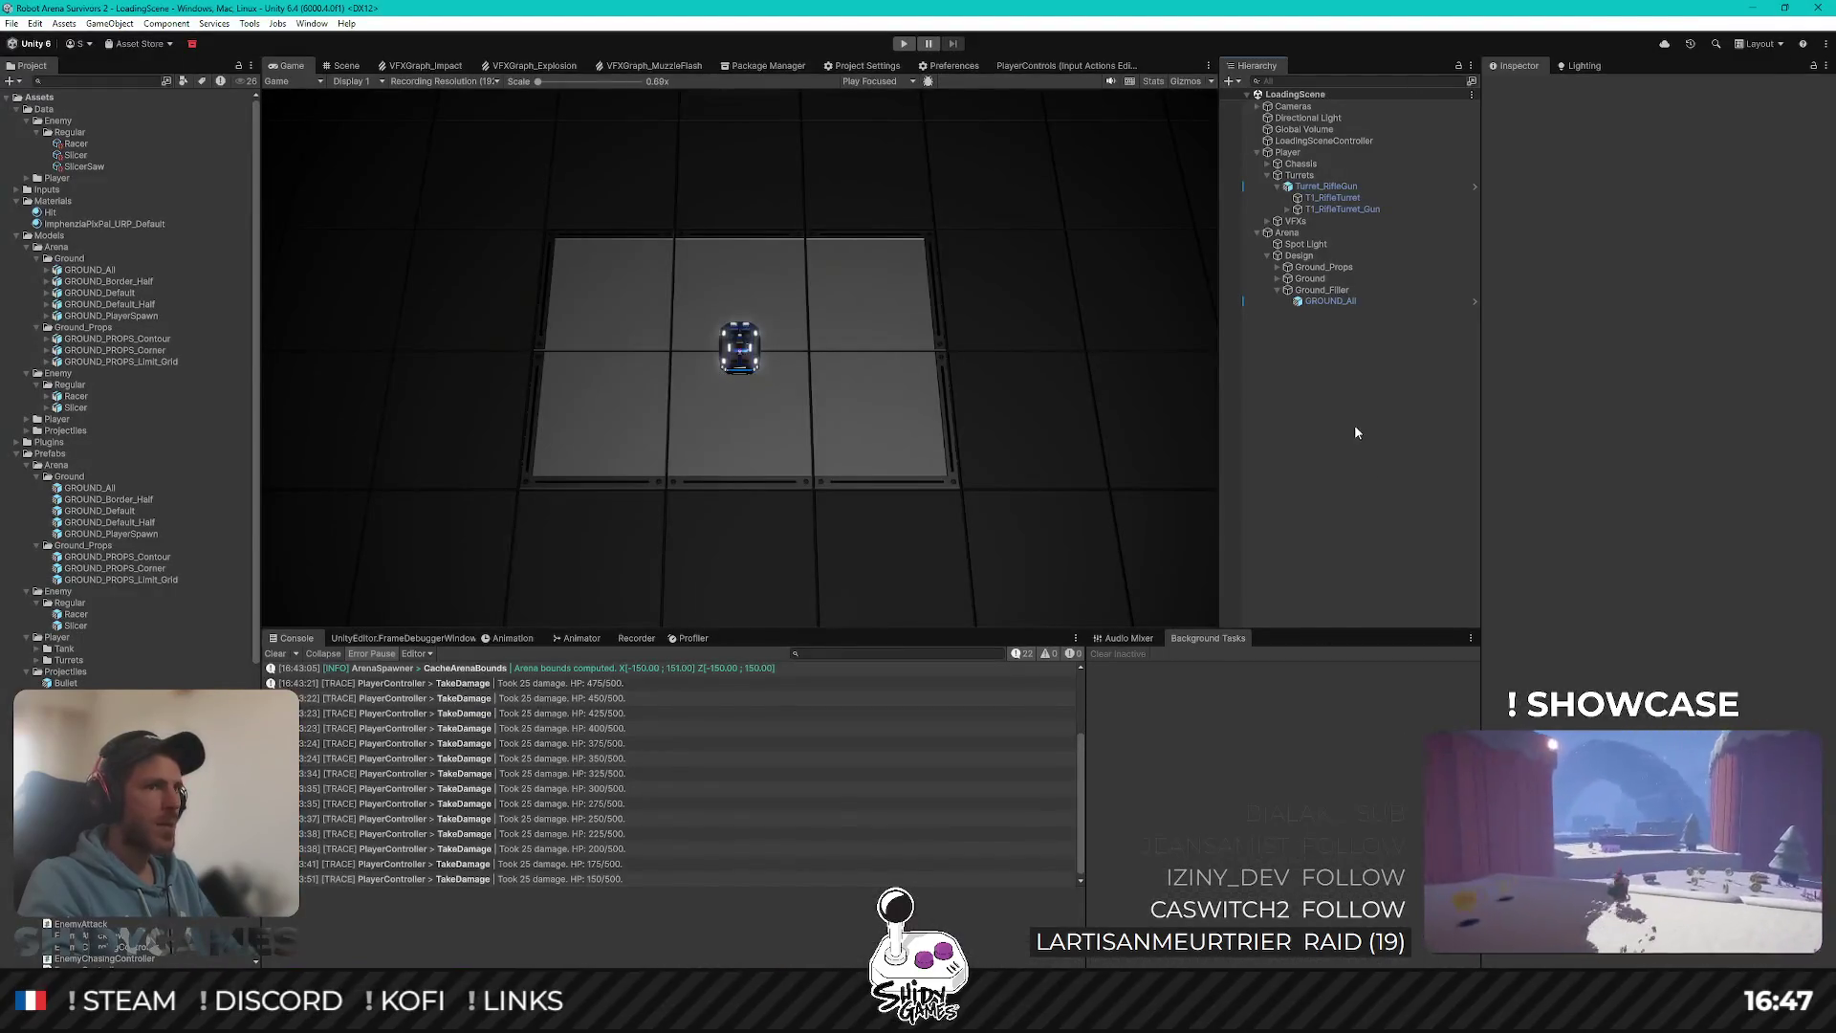
Step: Create a new folder named Sprites directly inside Assets
left_click(8, 98, "alt")
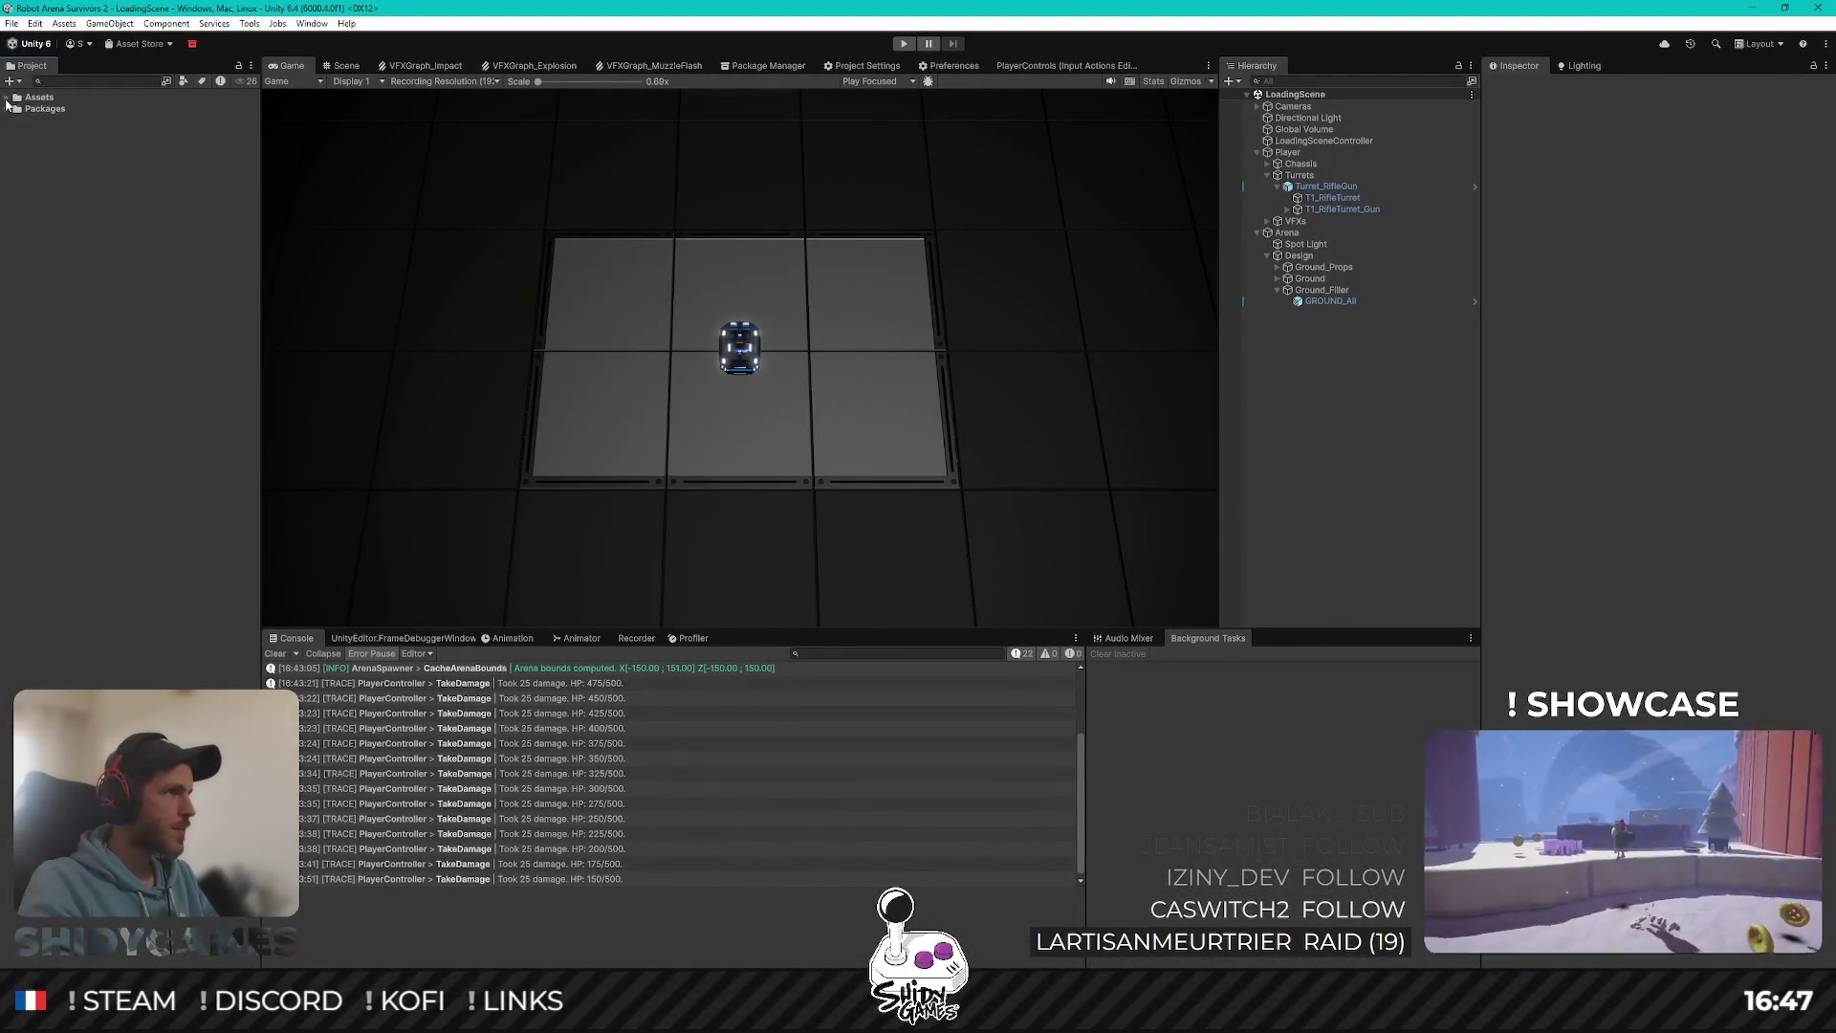
left_click(8, 97)
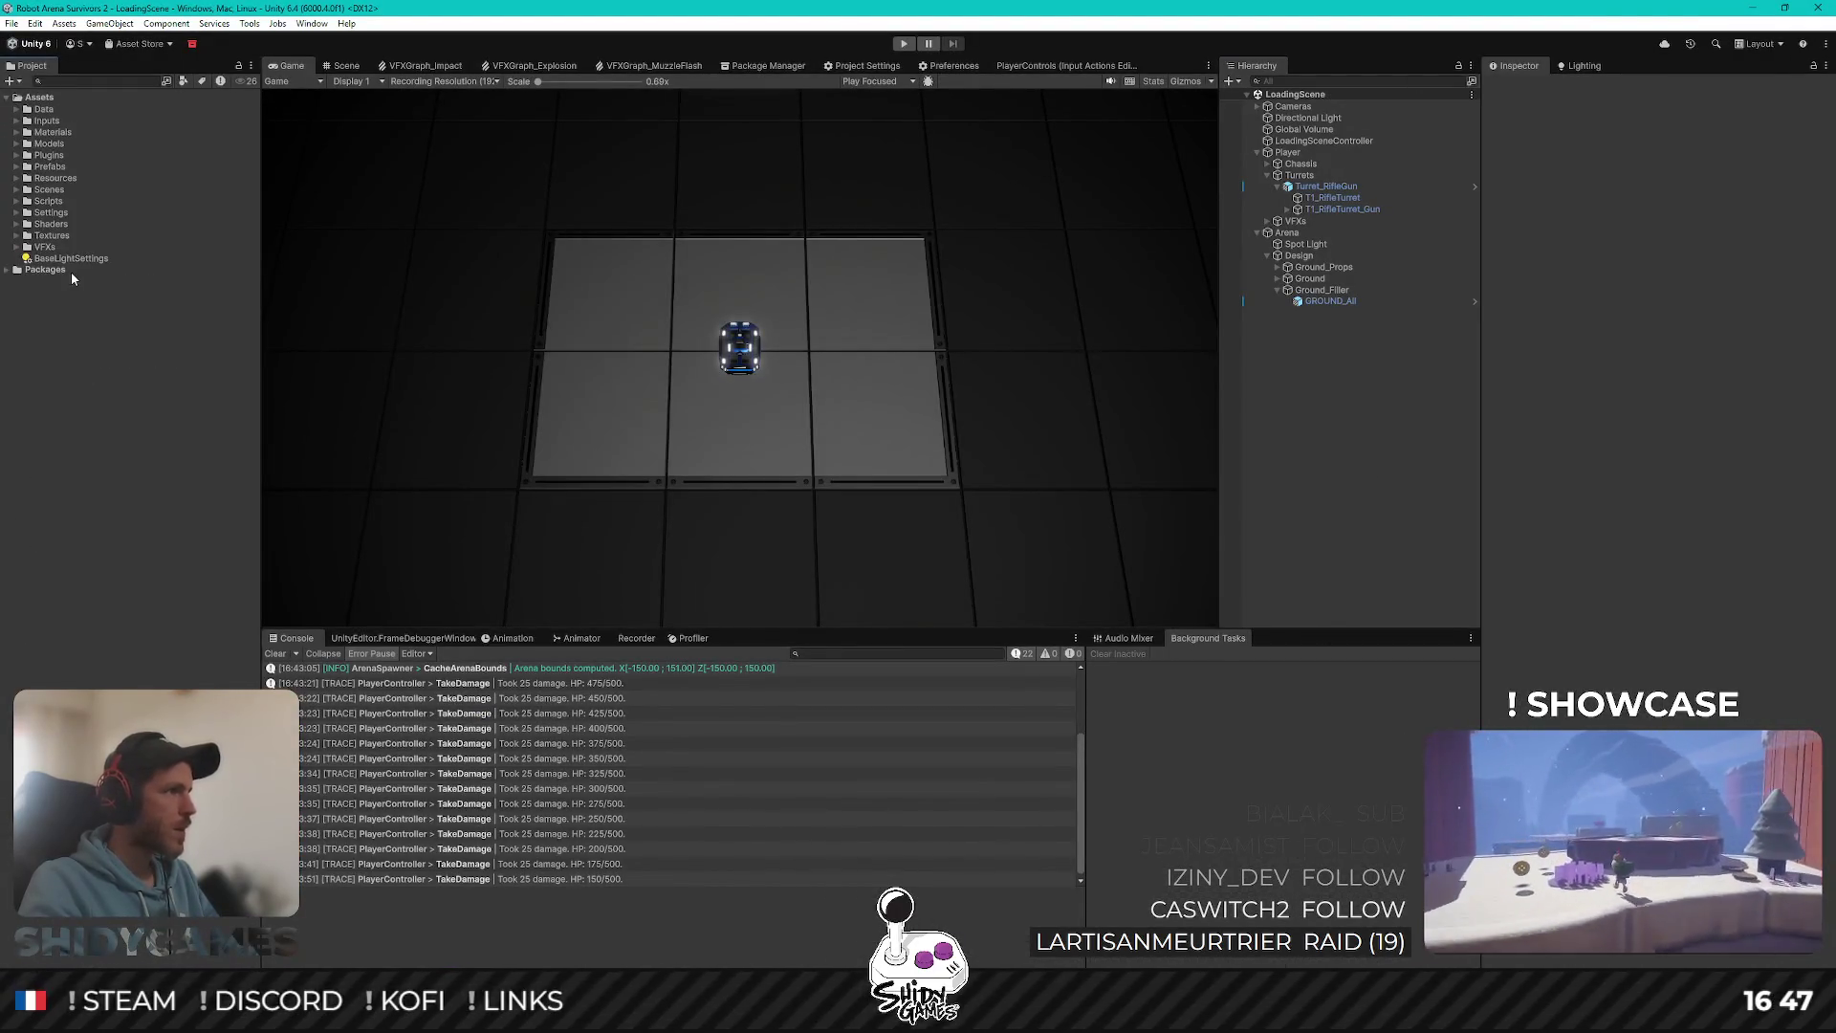
right_click(50, 98)
left_click(315, 106)
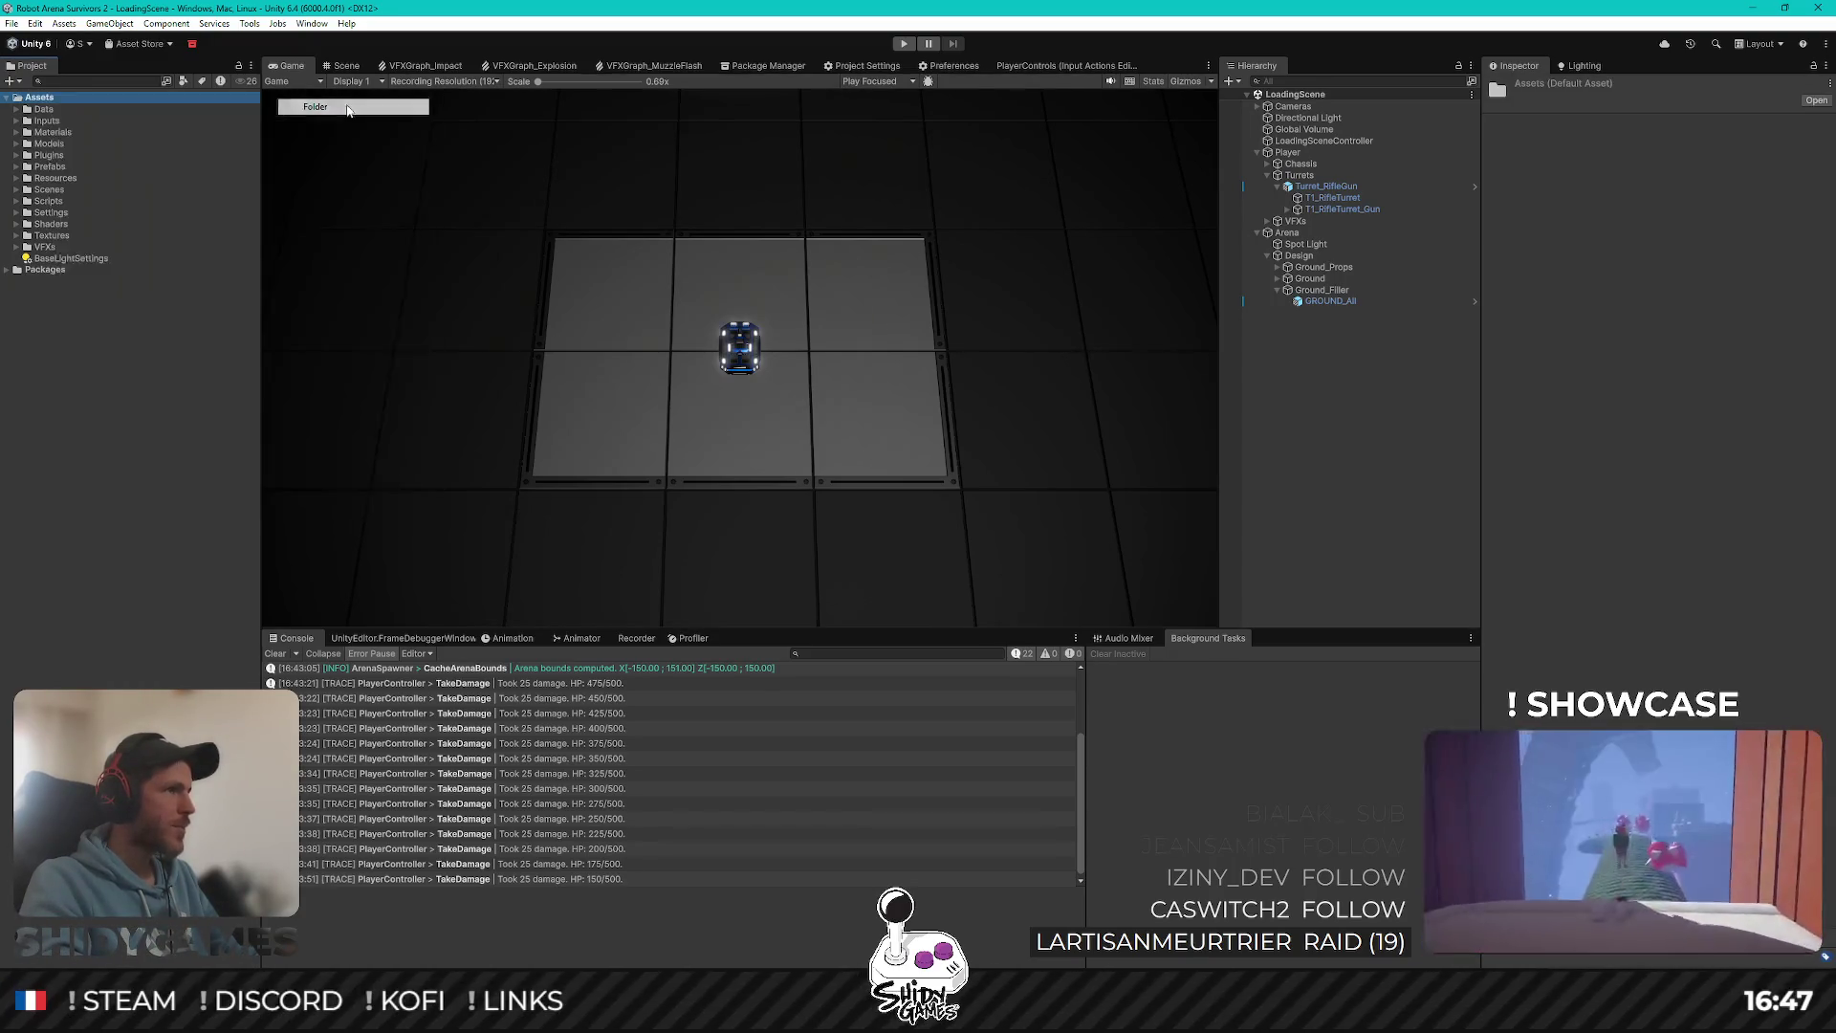
type("Sprites")
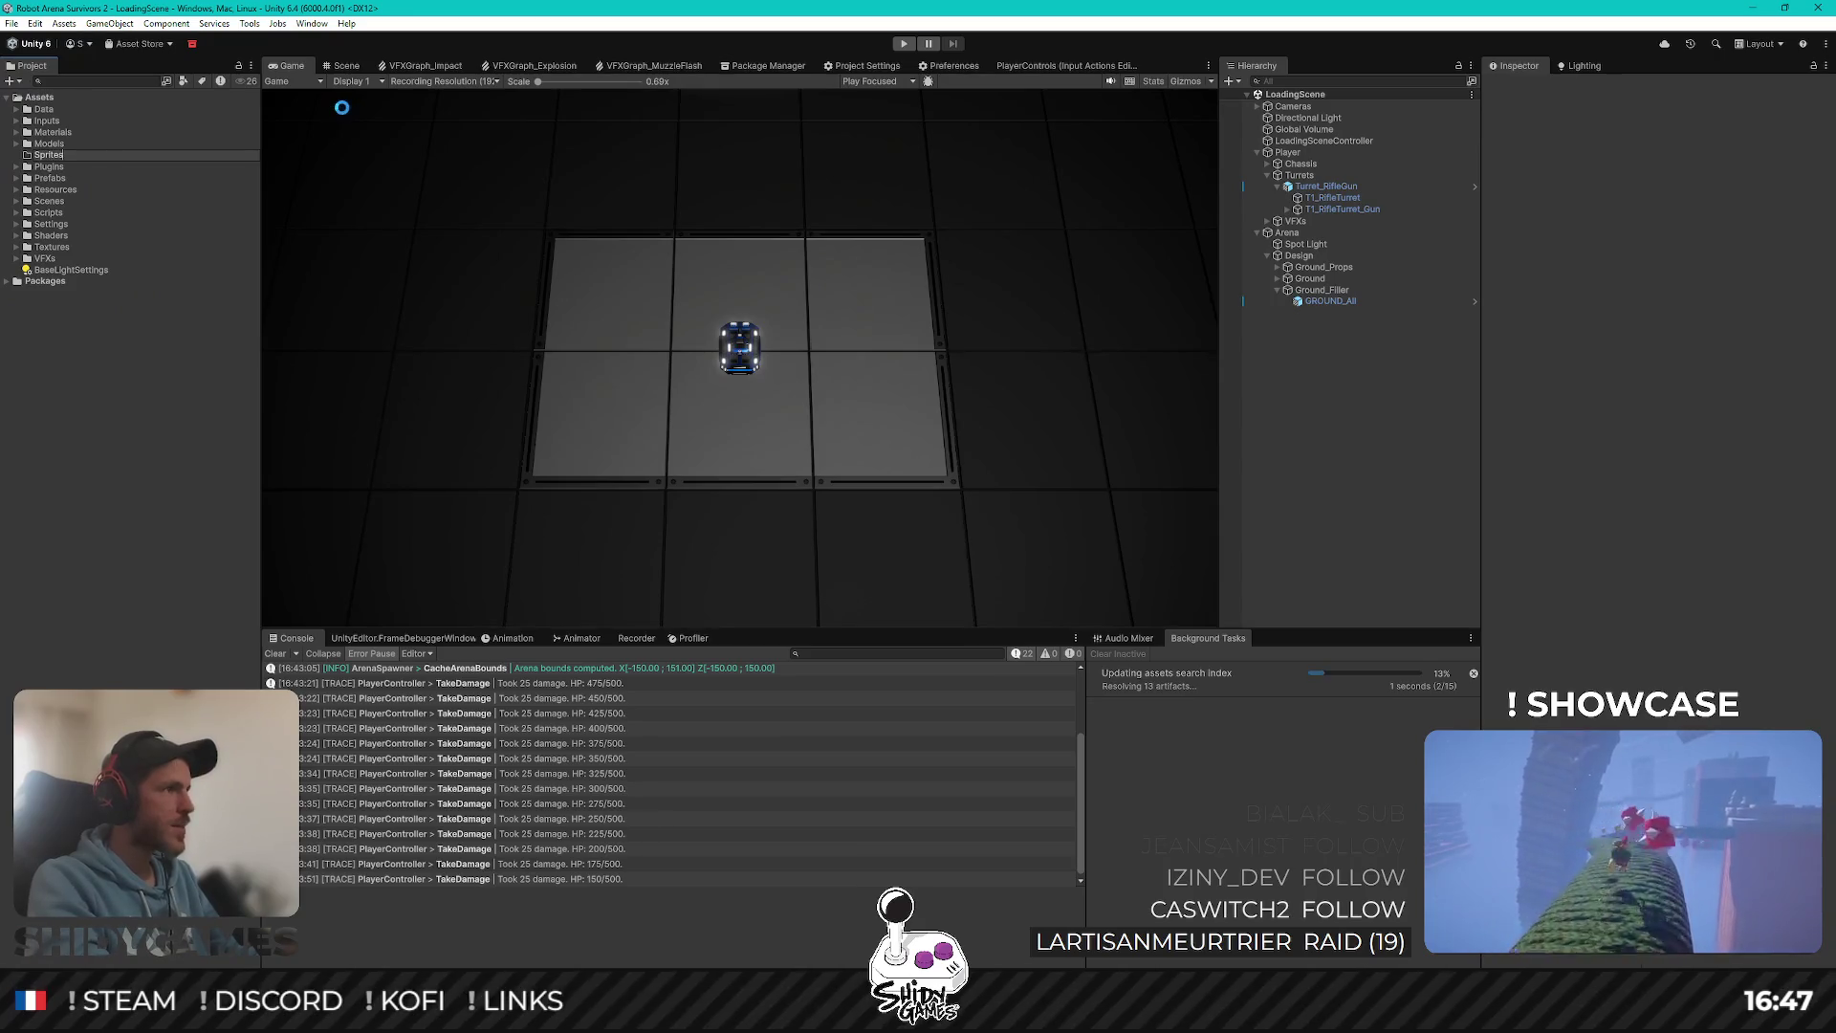
key("Return")
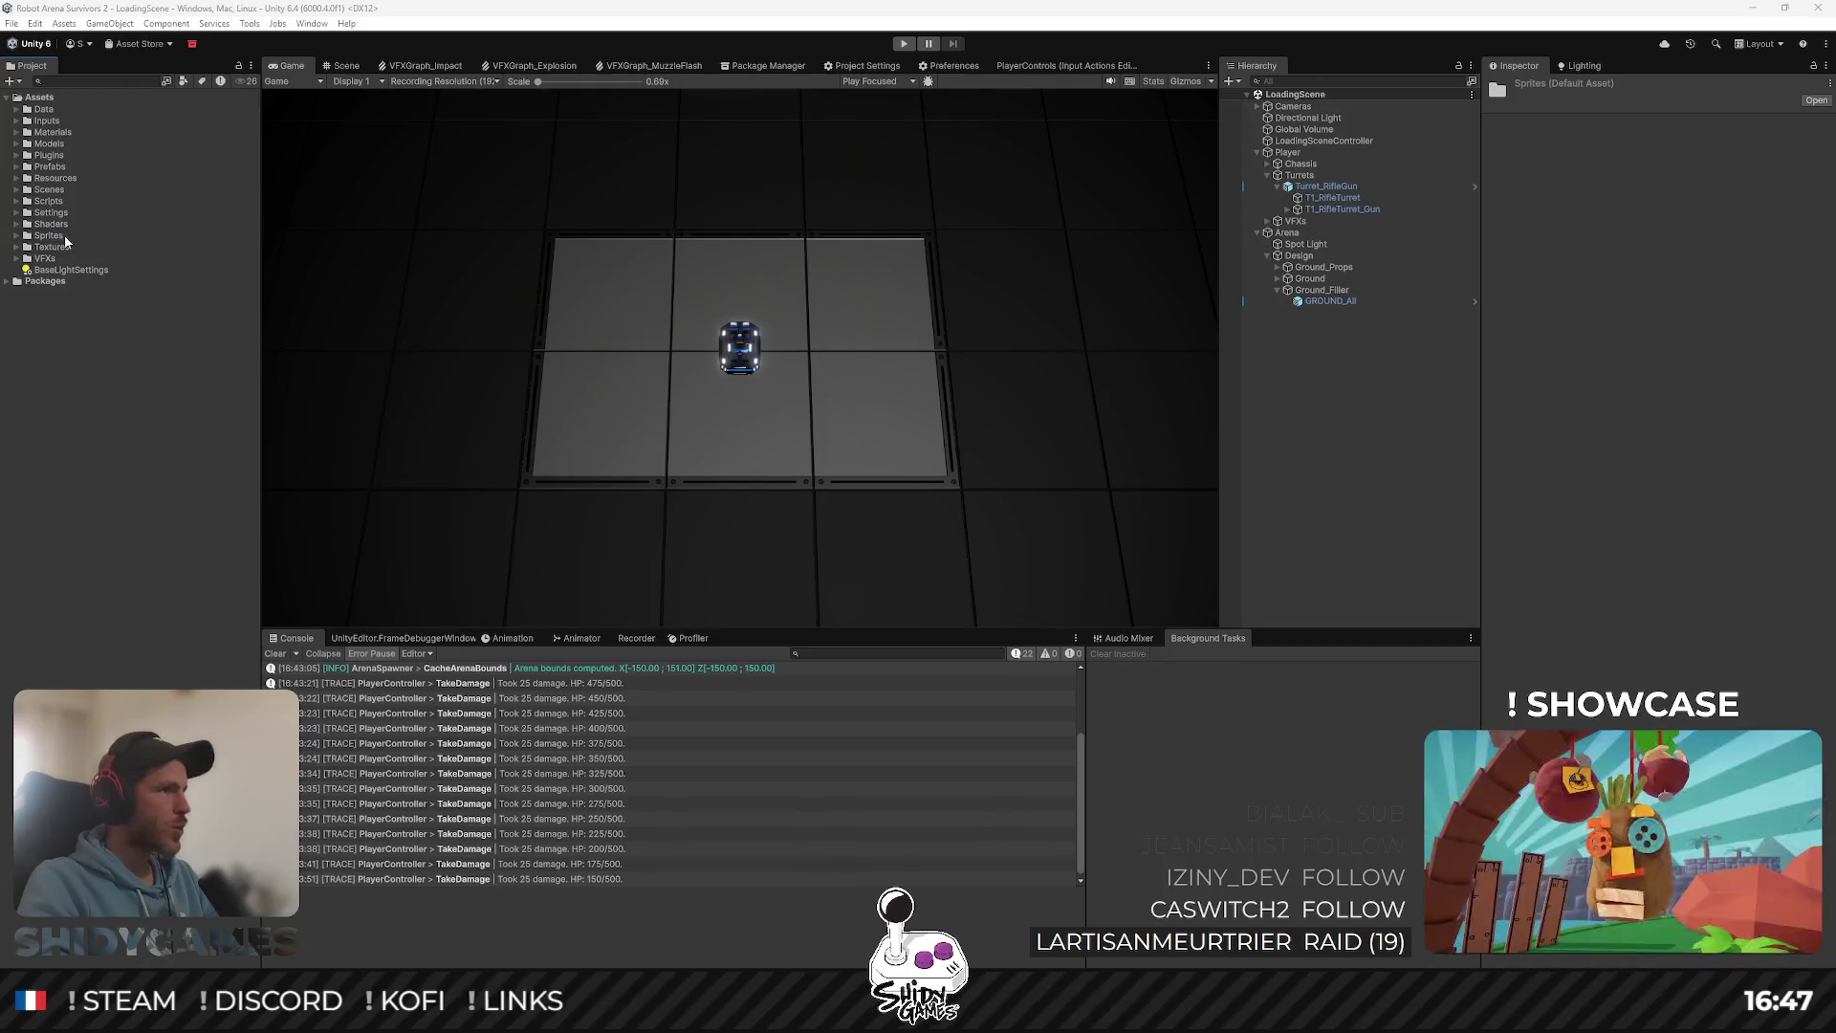
Step: Set SPRITE_ChargeArrow's Texture Type to Sprite (2D and UI) and apply it
left_click(16, 236)
left_click(81, 247)
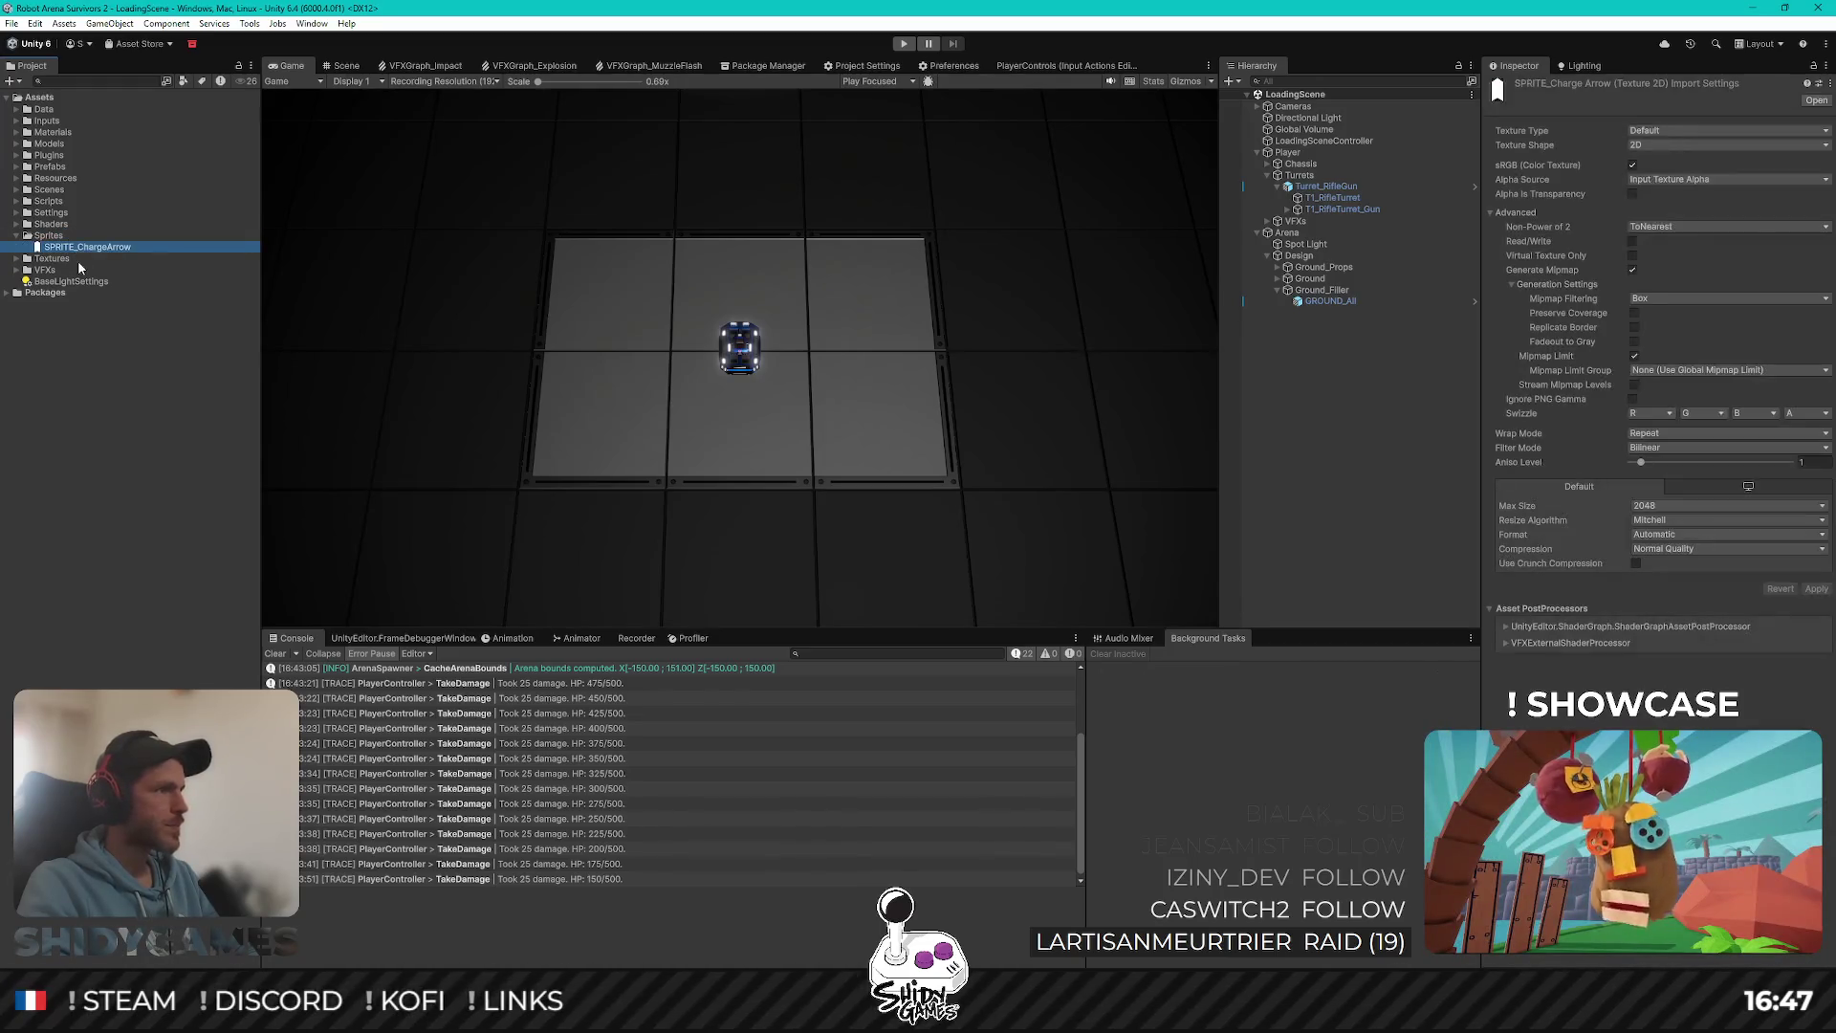
left_click(1683, 130)
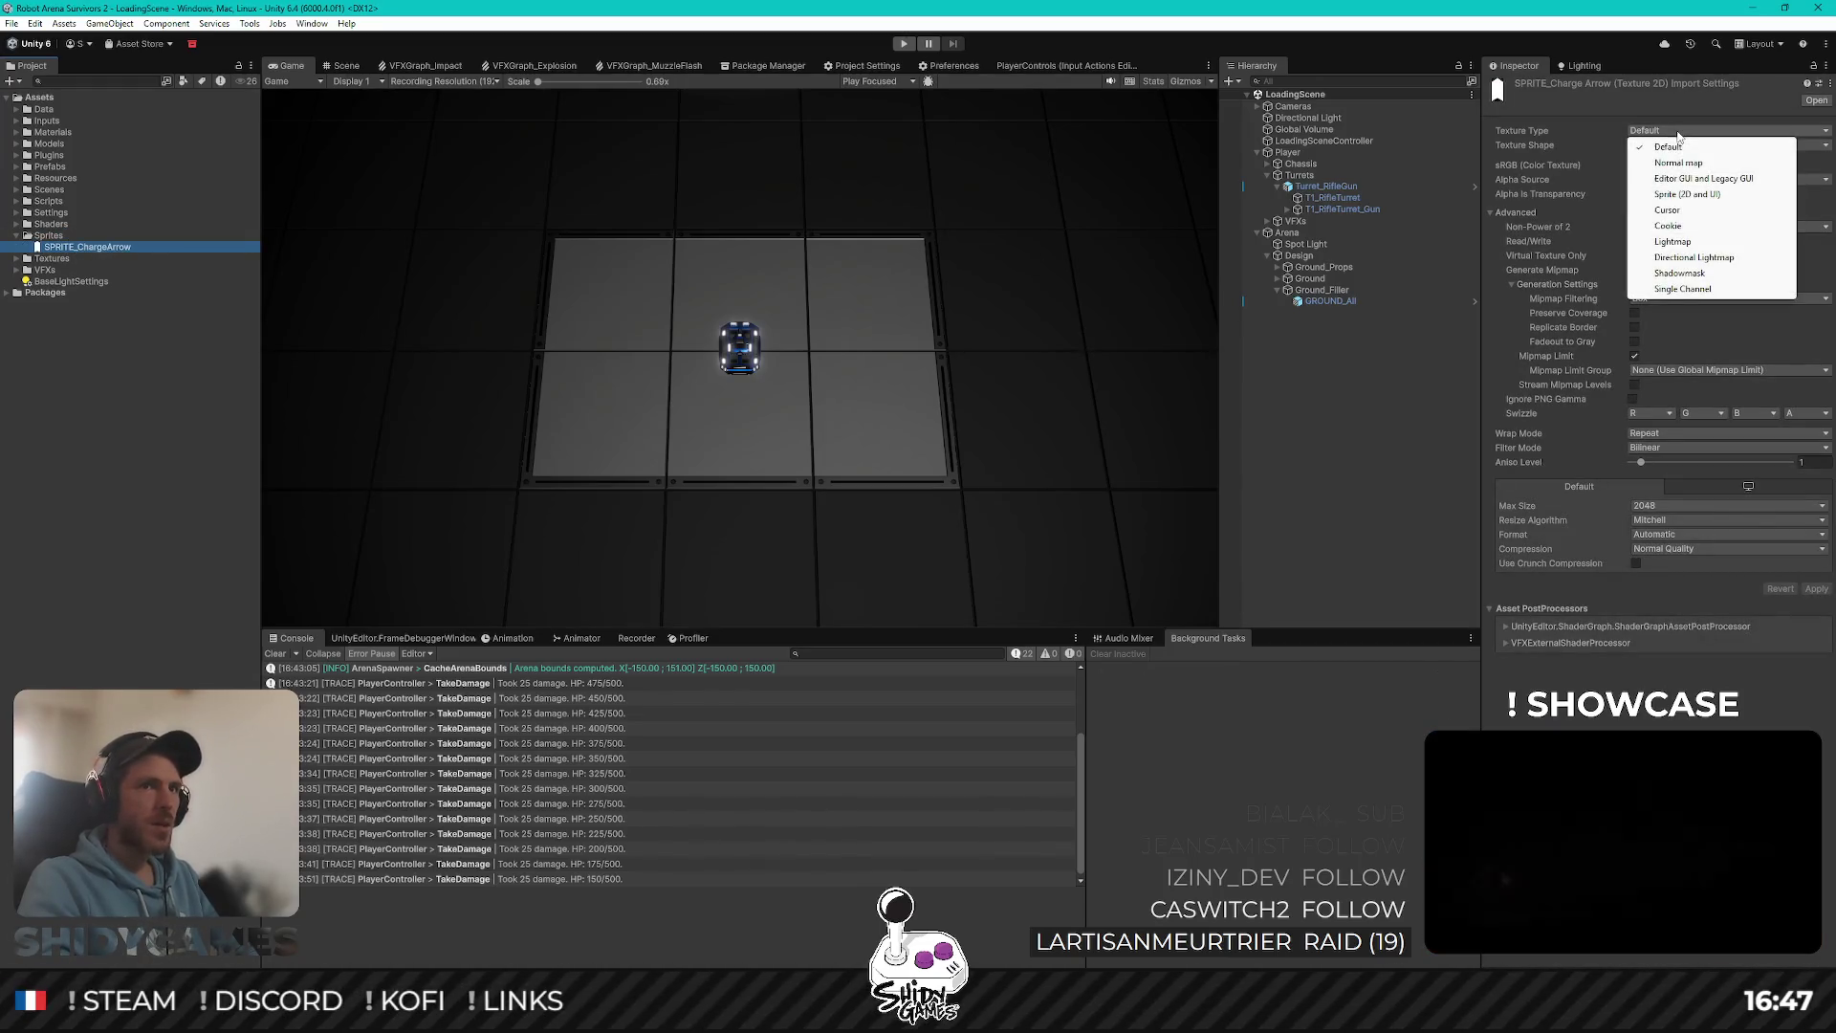
left_click(1683, 195)
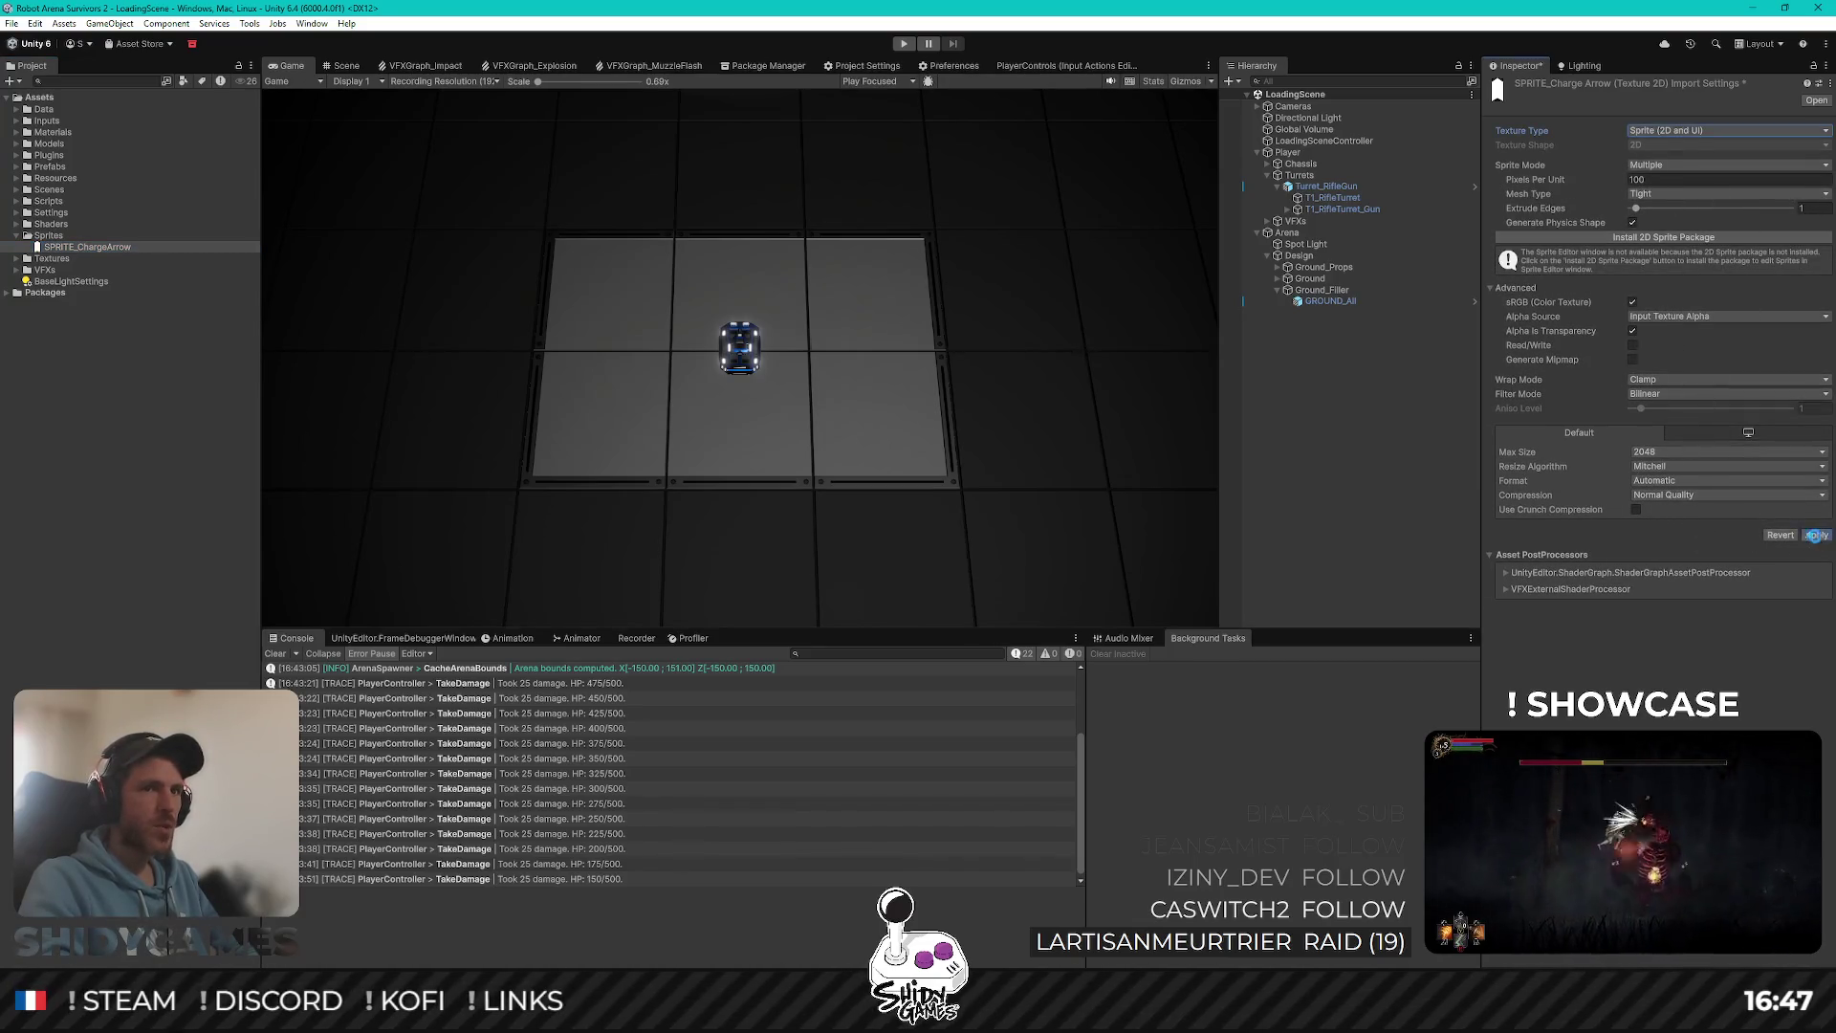
left_click(1814, 535)
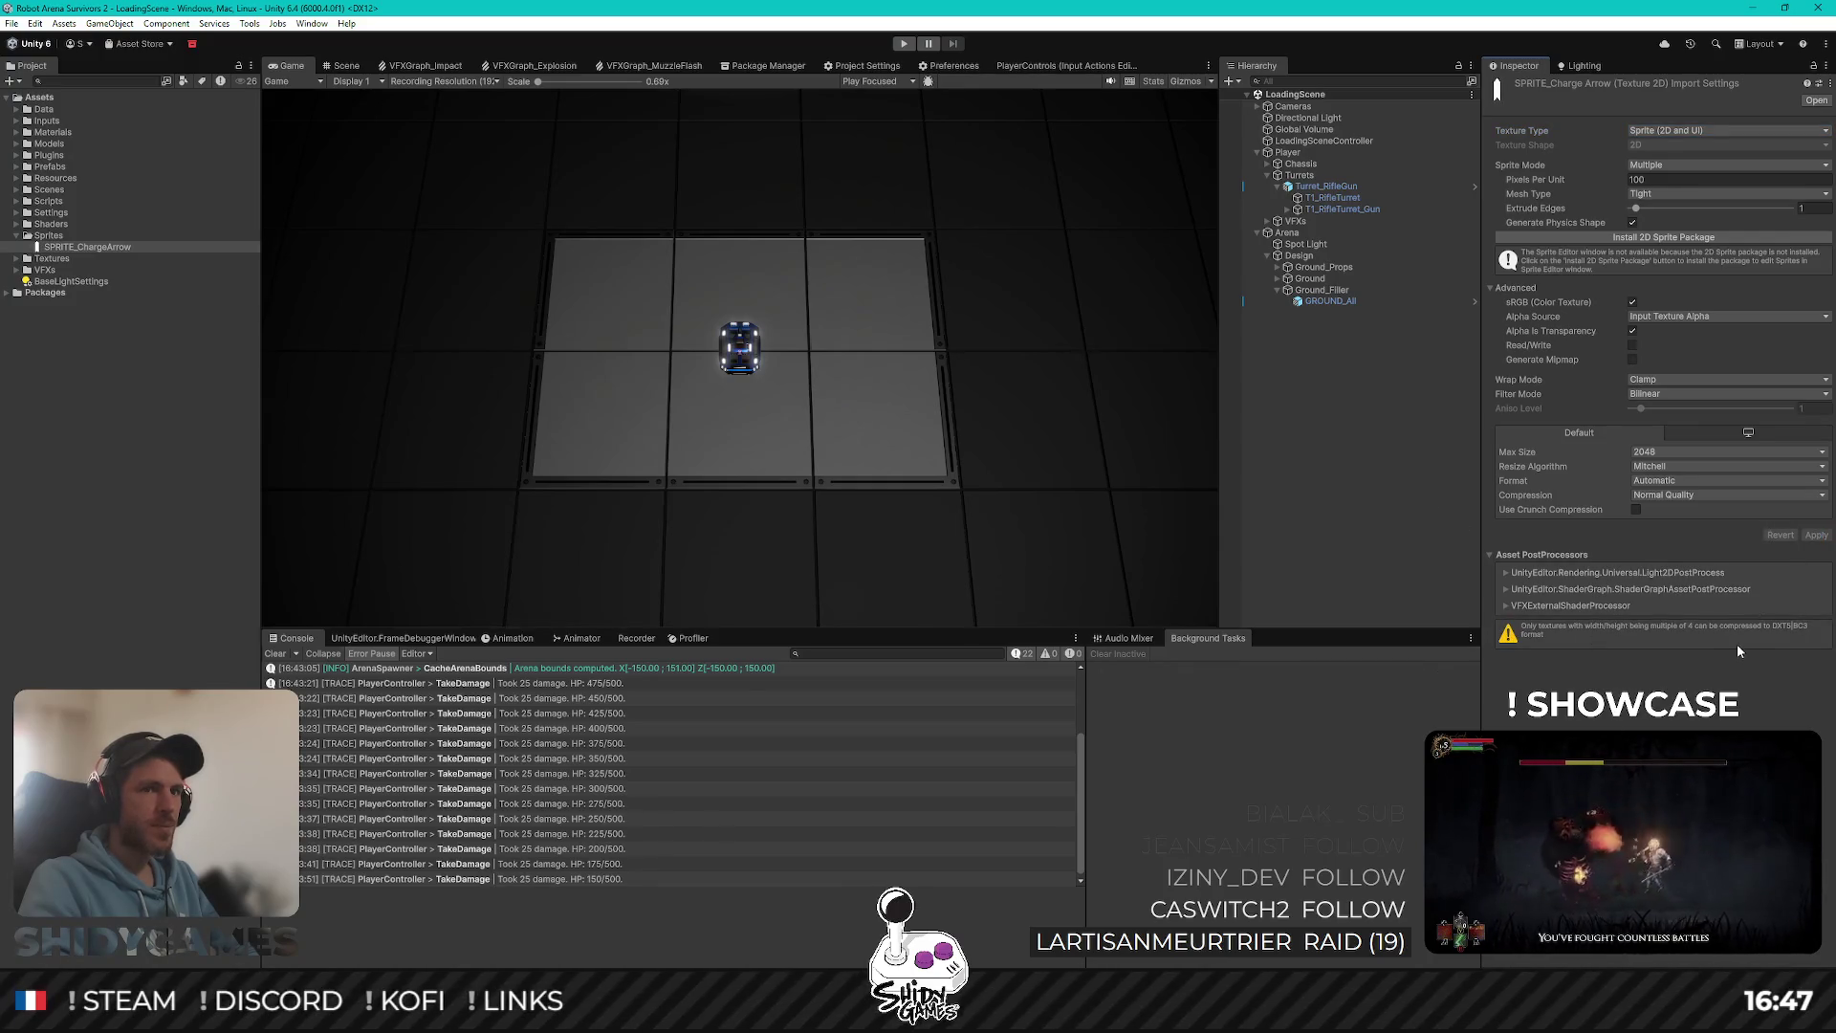
Step: Change the texture's Mesh Type to Full Rect and apply the change
left_click(1669, 195)
left_click(1664, 210)
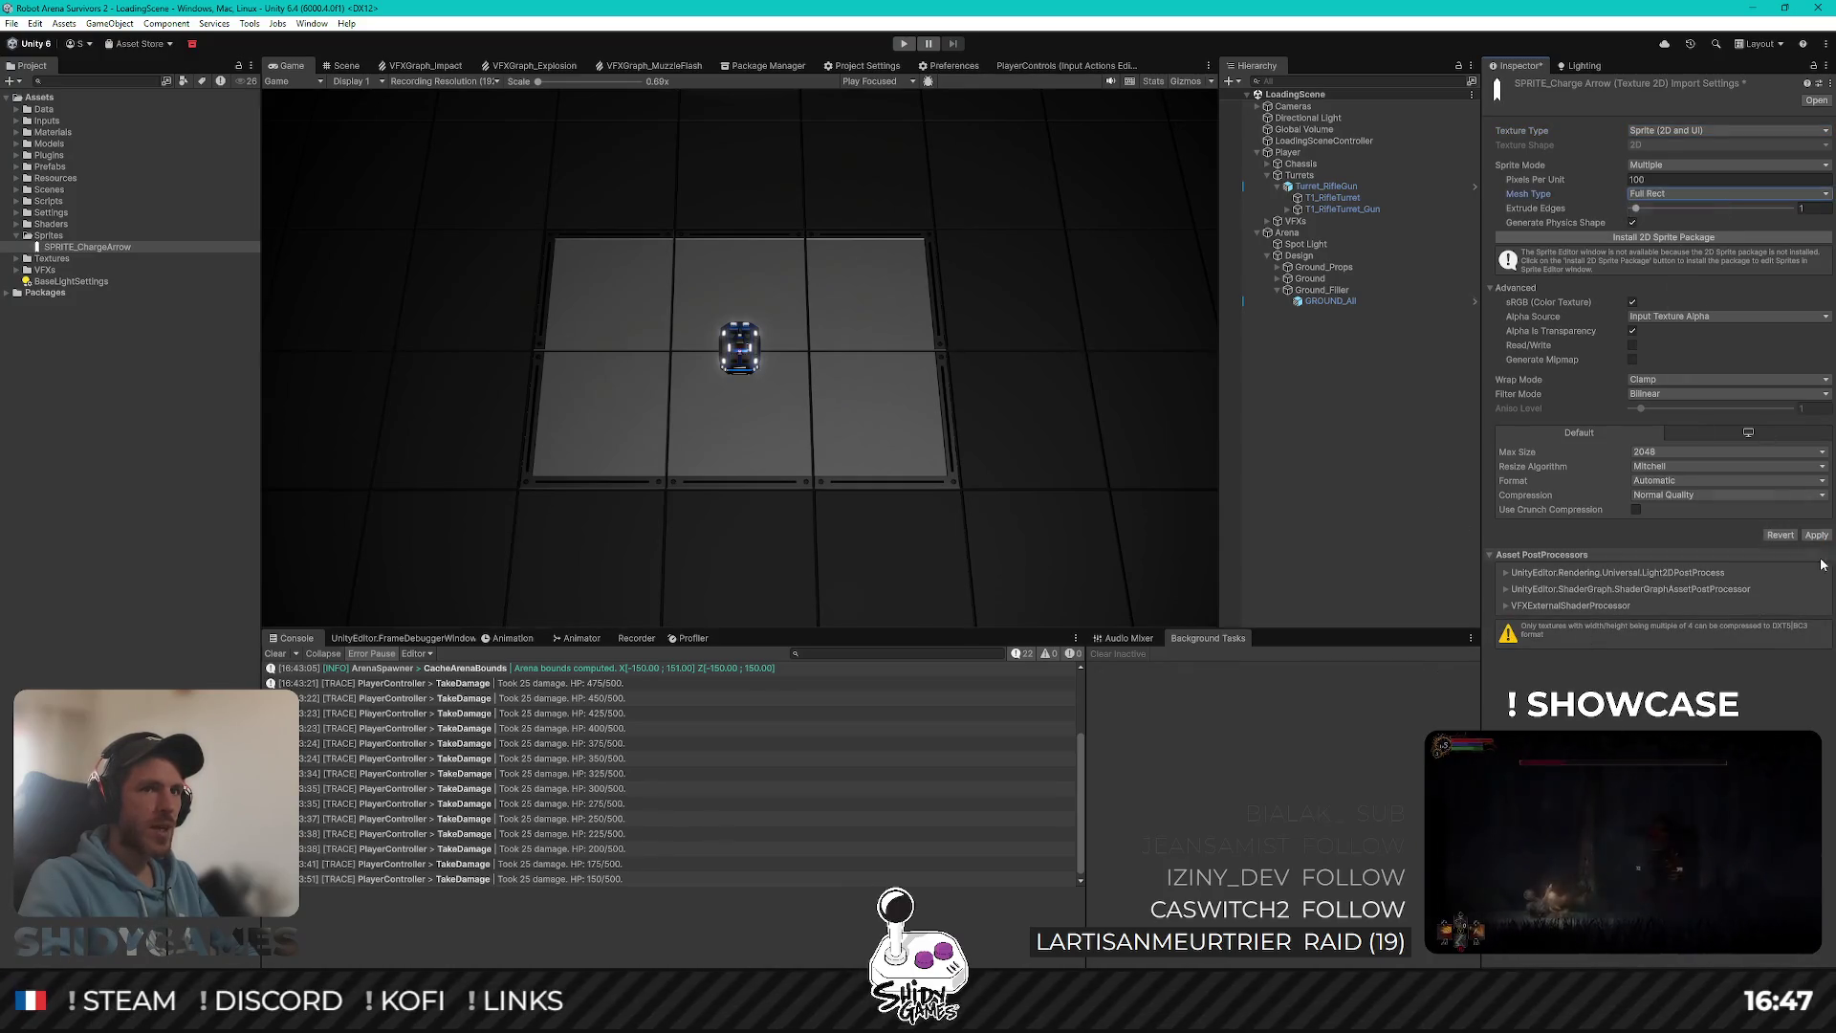
left_click(1816, 535)
left_click(1388, 459)
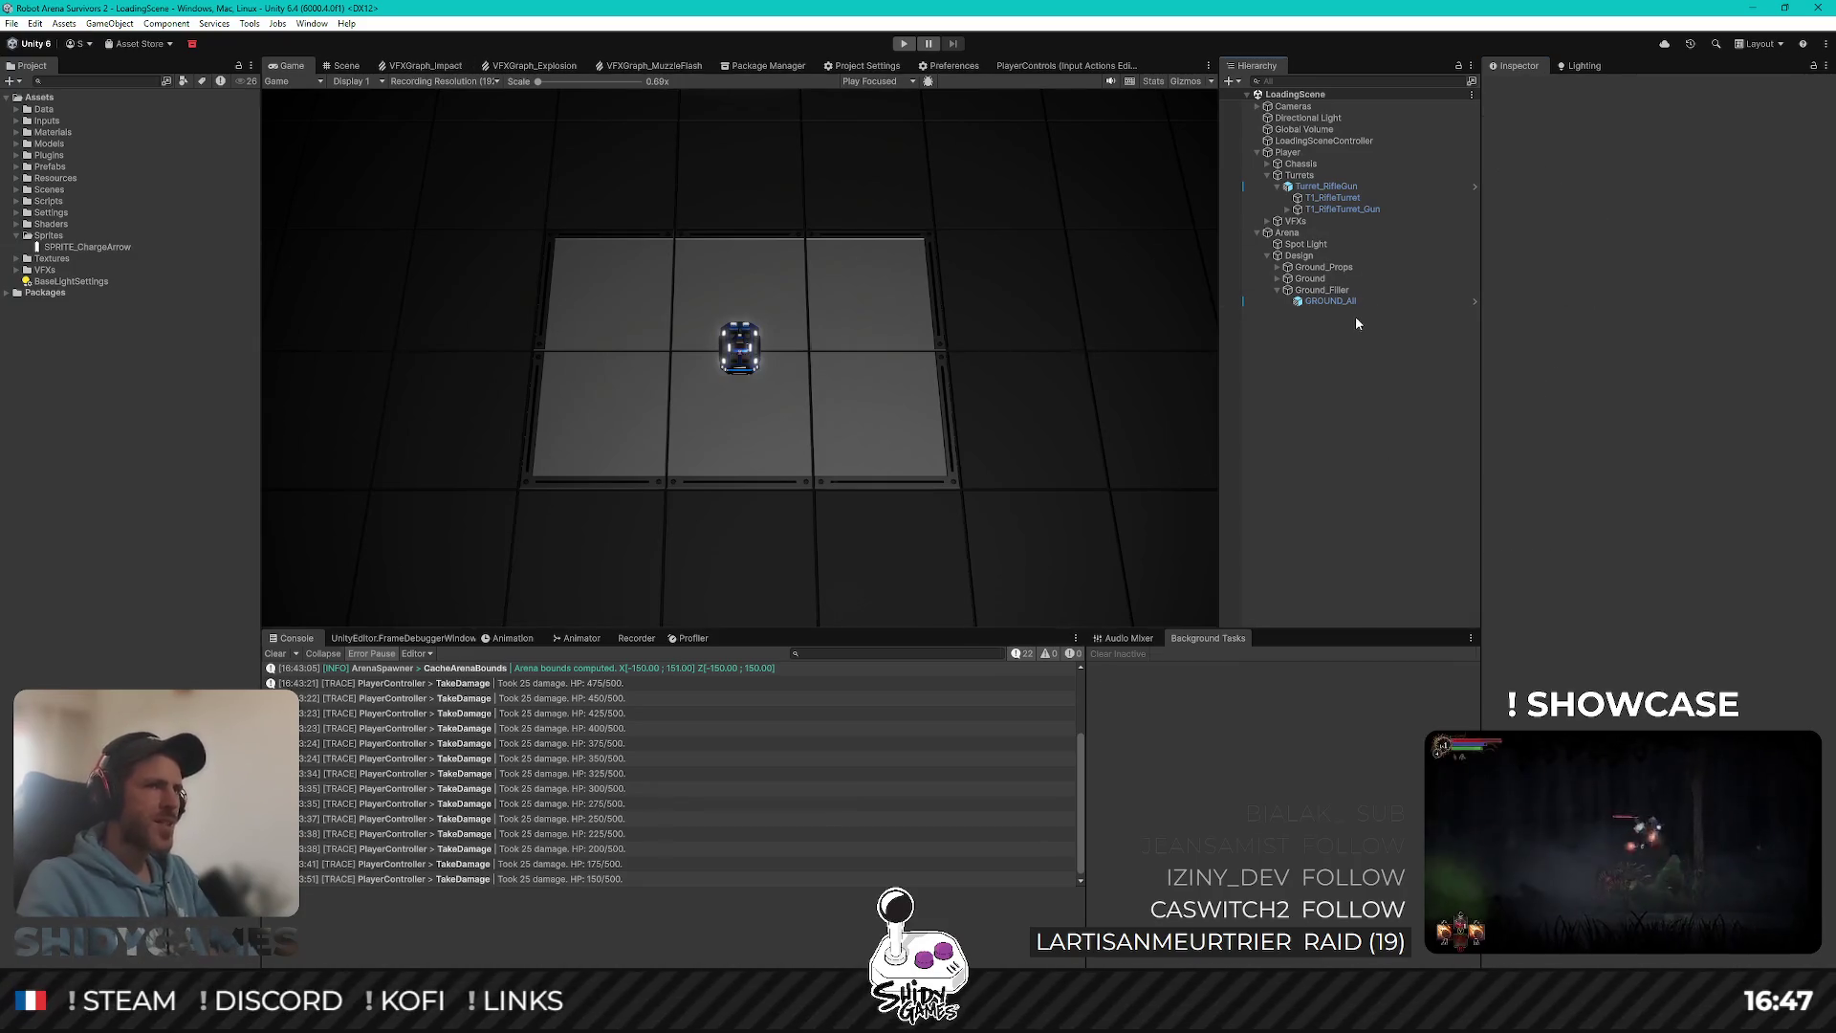
Step: Open the Racer enemy prefab from Prefabs > Enemy and view it top-down
left_click(18, 168)
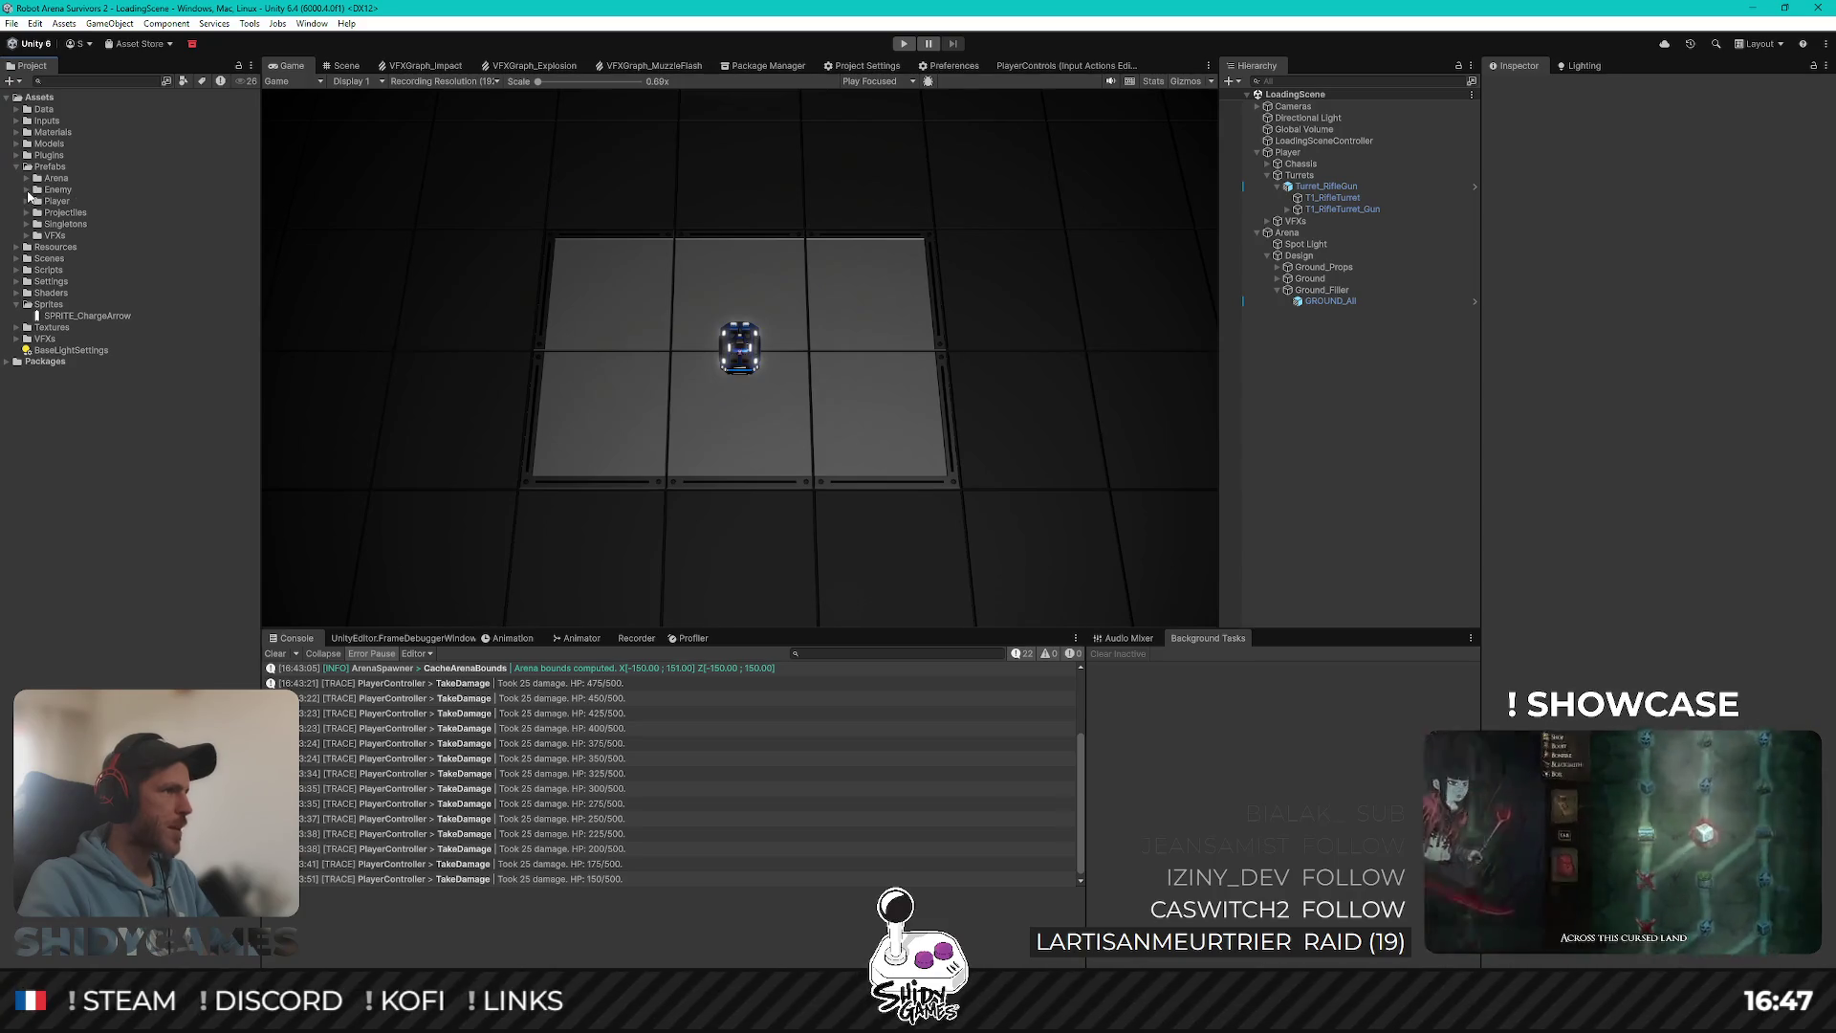
left_click(26, 190)
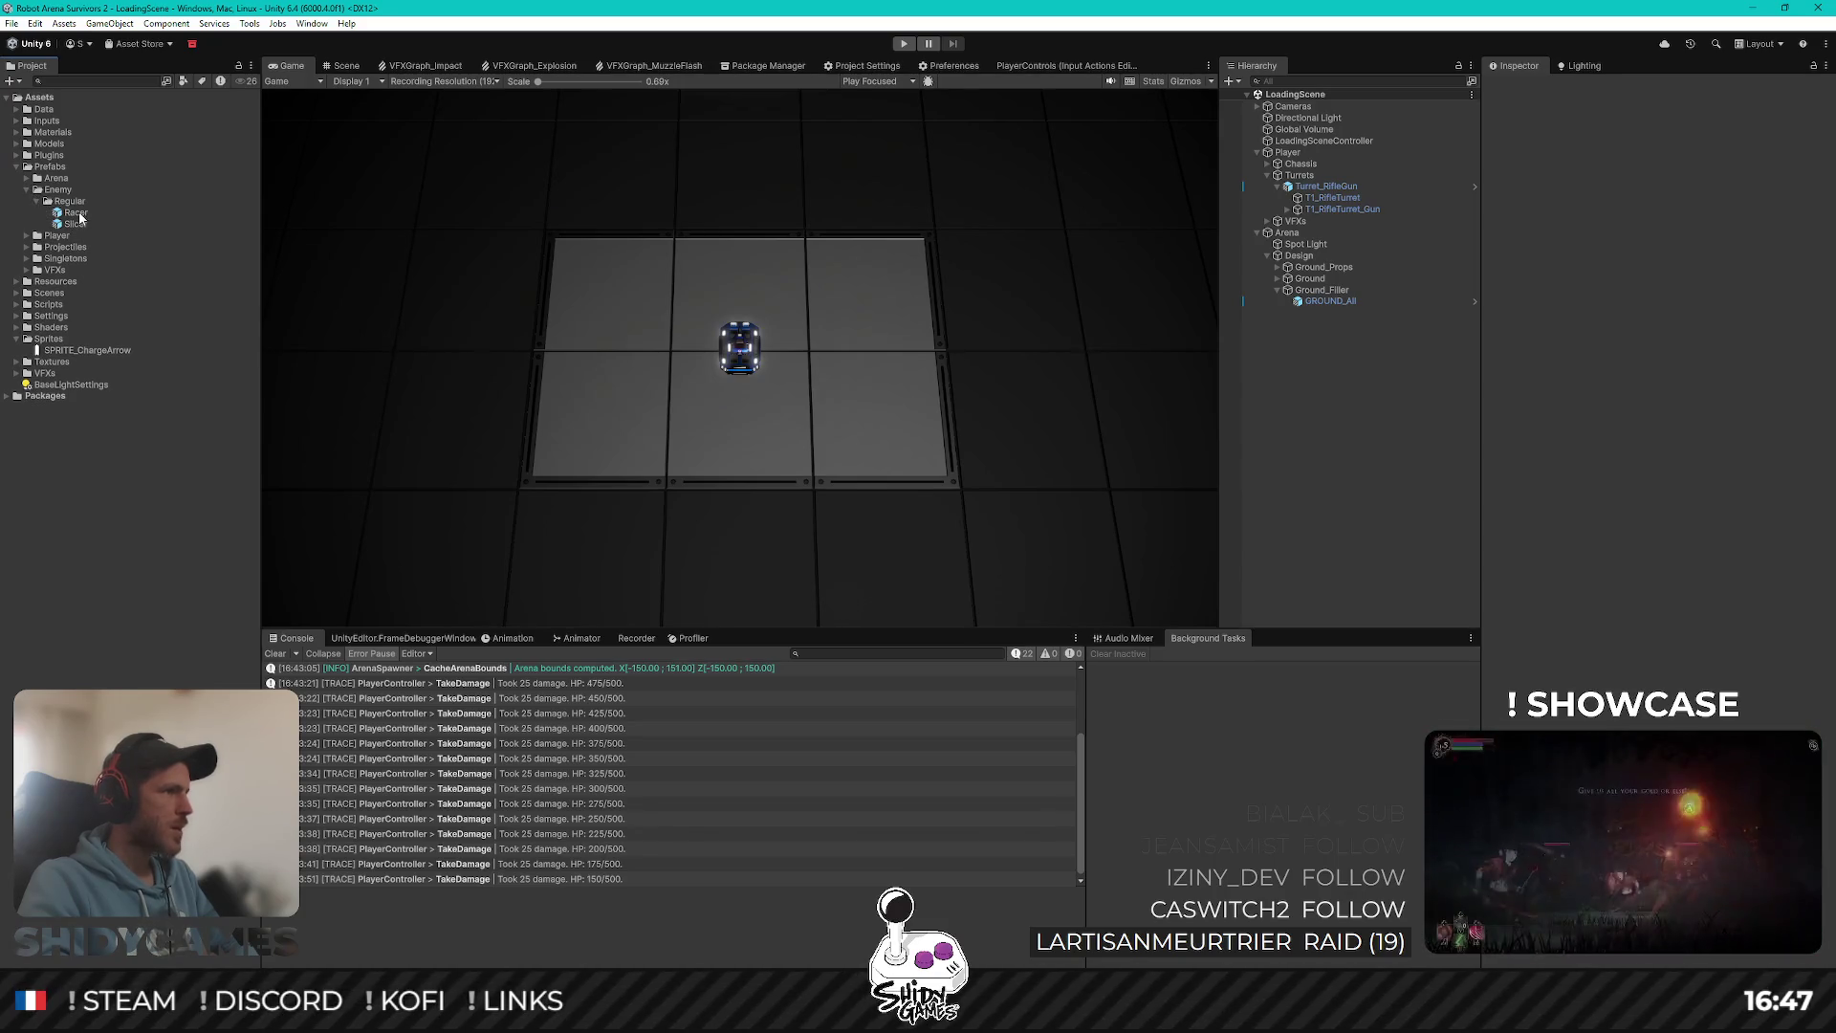
left_click(80, 215)
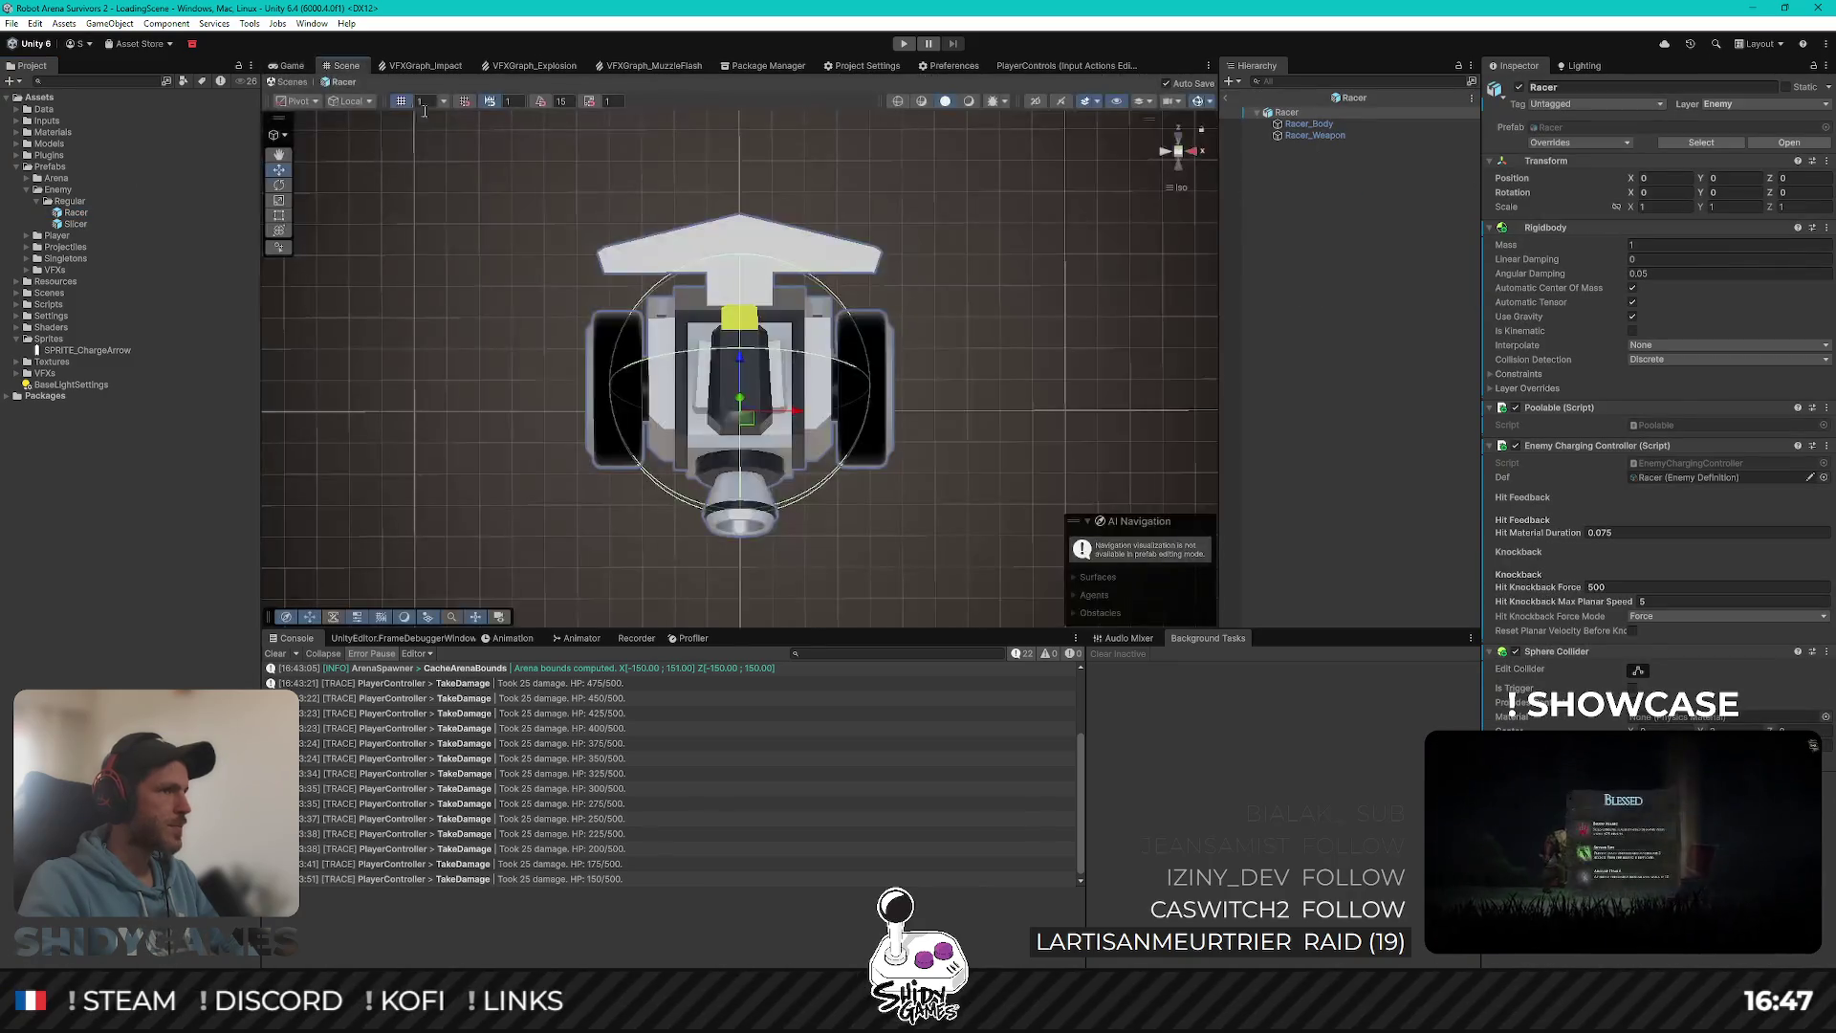
left_click_drag(843, 406, 1172, 144)
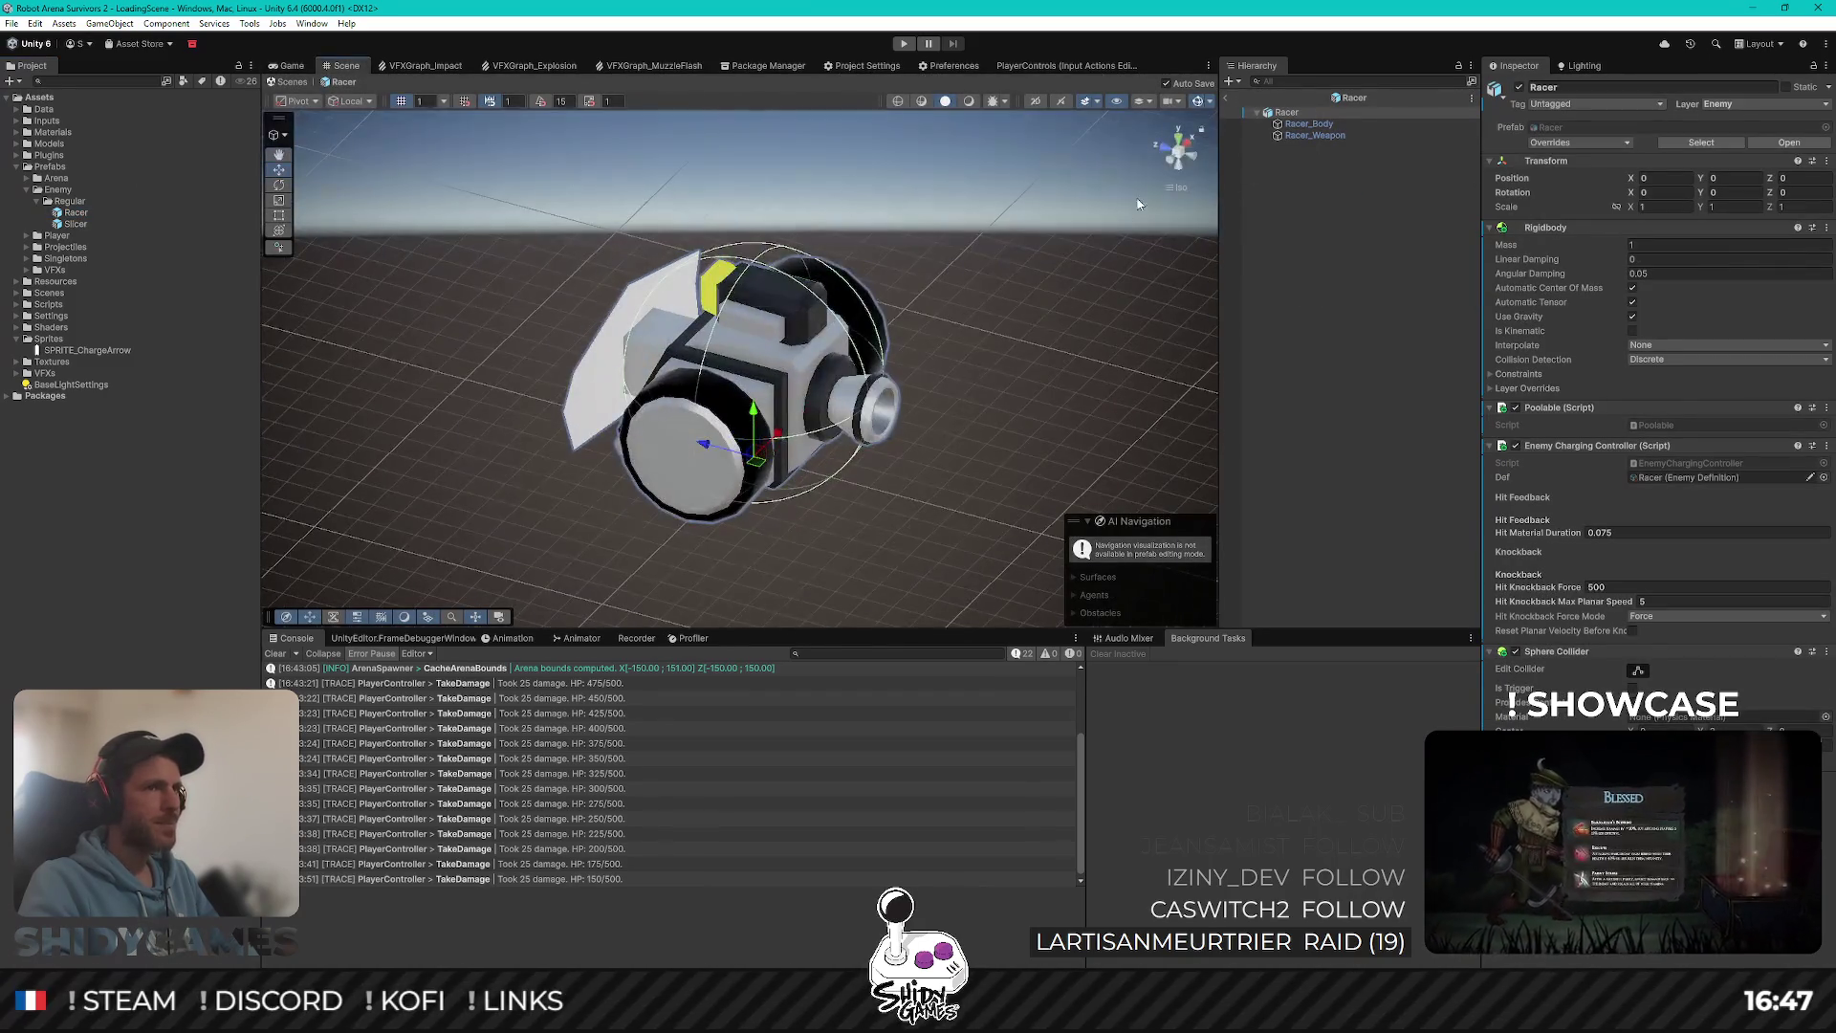
left_click(1178, 137)
Step: Inspect Racer_Weapon and the Racer root's context menu without making changes
left_click(1319, 135)
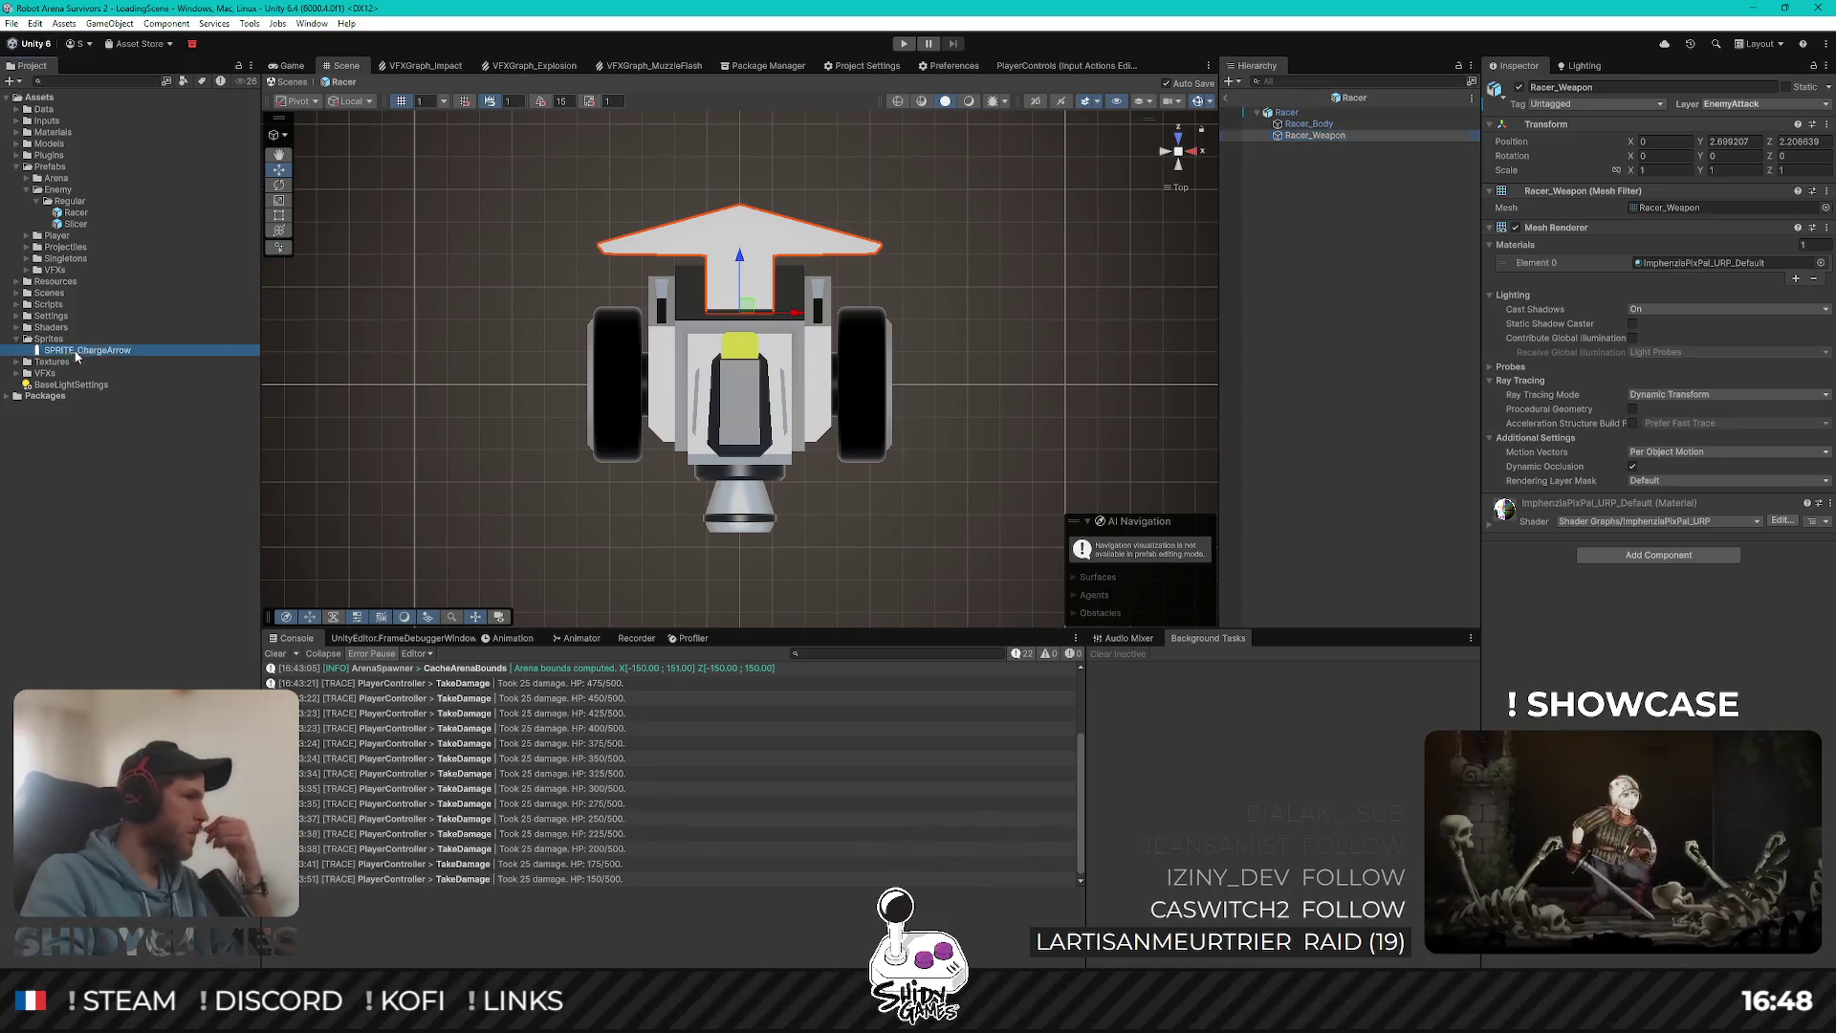
right_click(1287, 113)
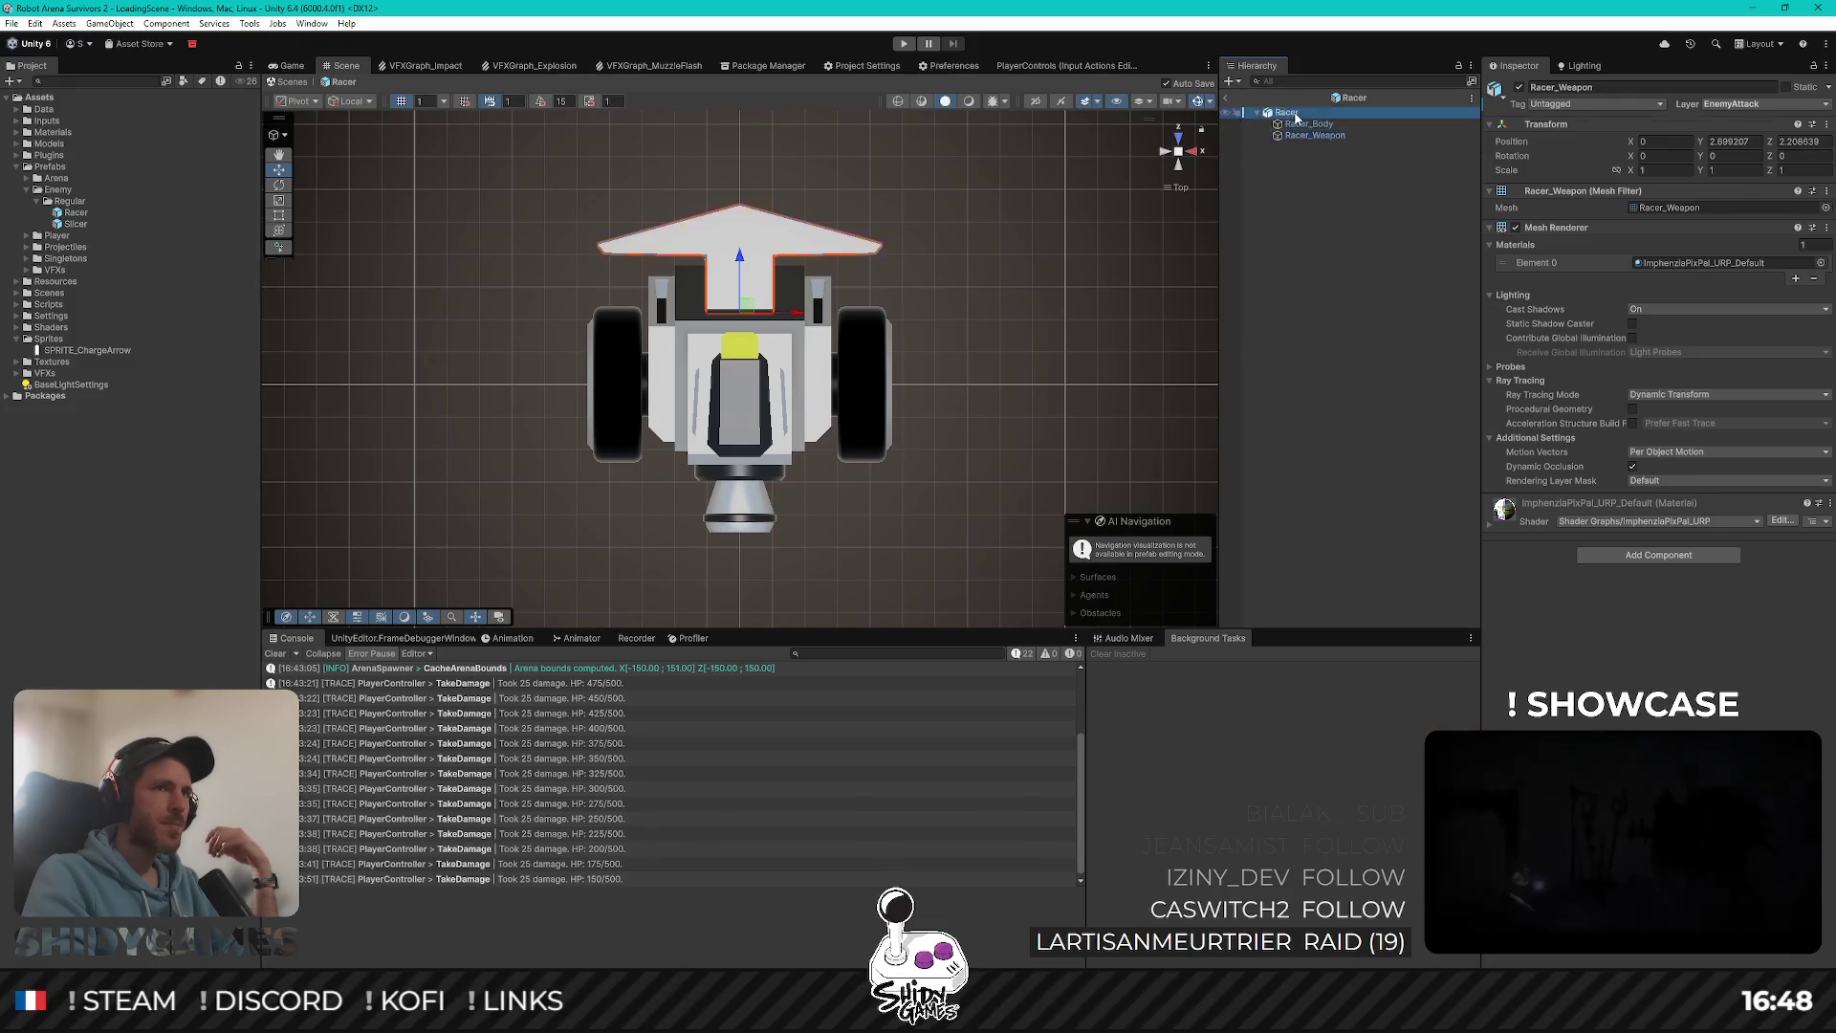
mouse_move(1390, 394)
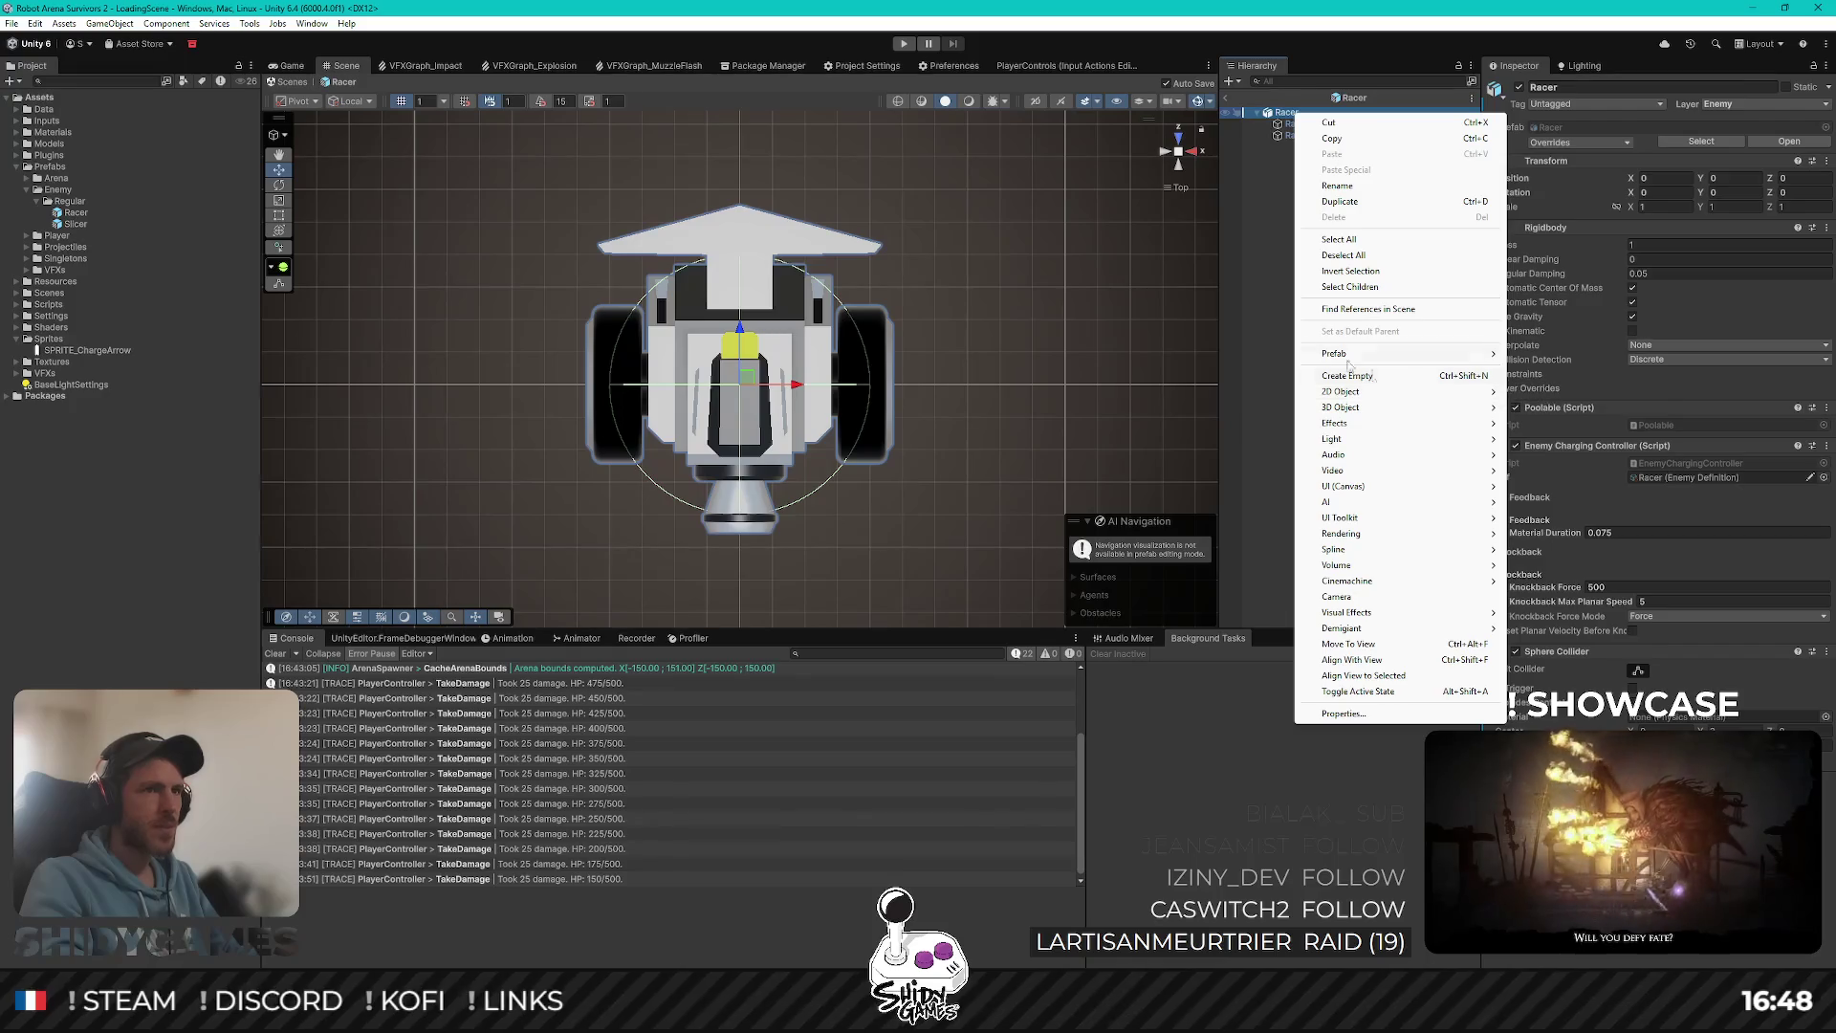
left_click(1253, 280)
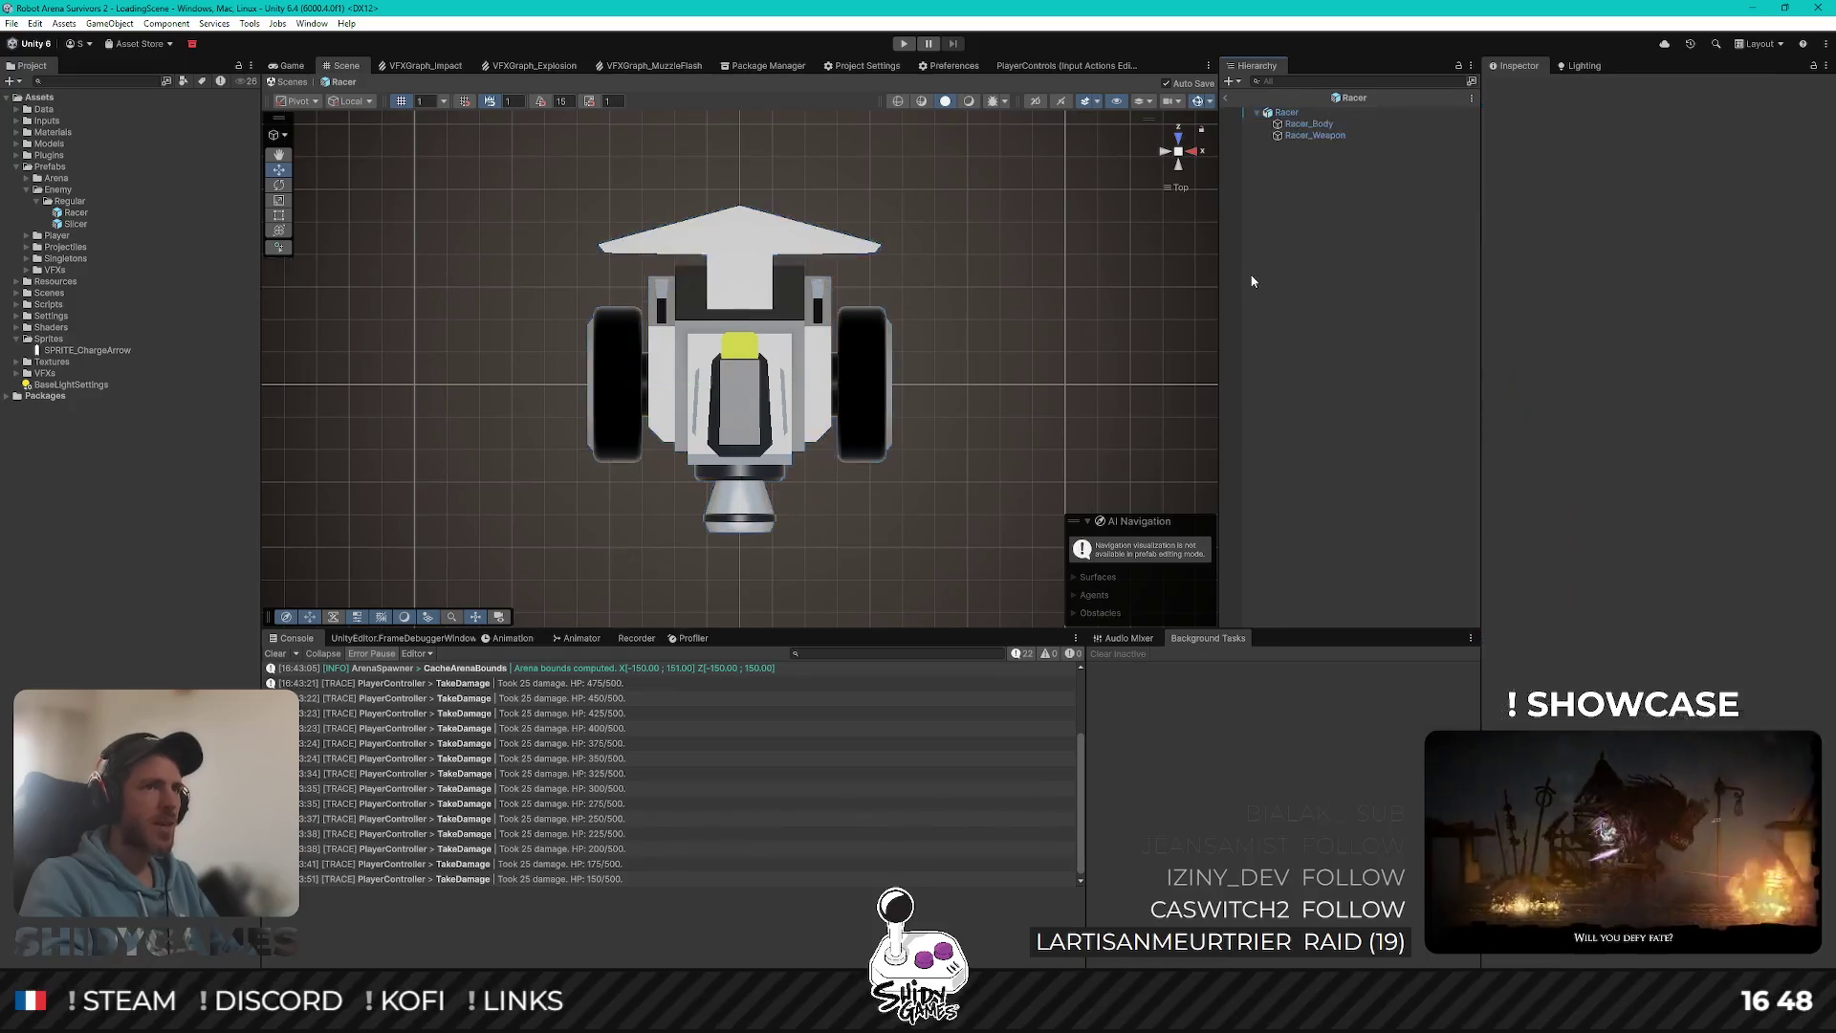
Step: Install the 2D Sprite package from the Unity Registry, then return to the Game view
left_click(196, 45)
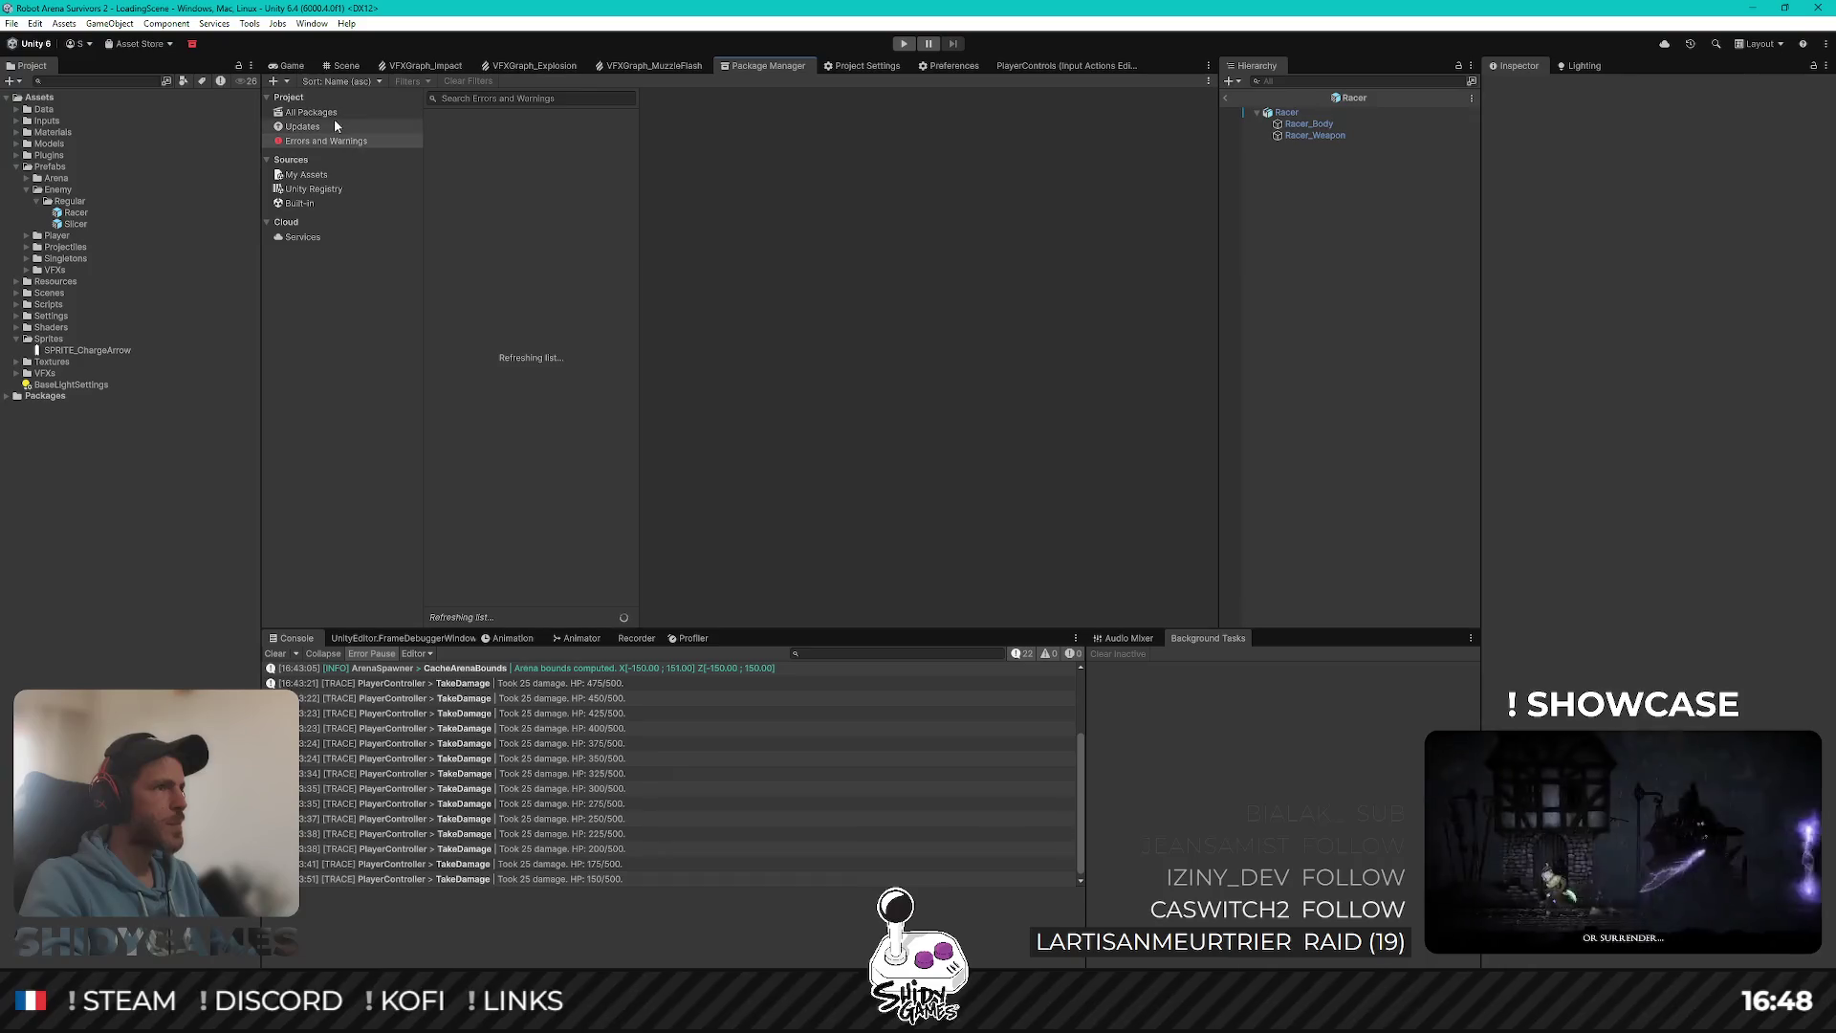
left_click(344, 188)
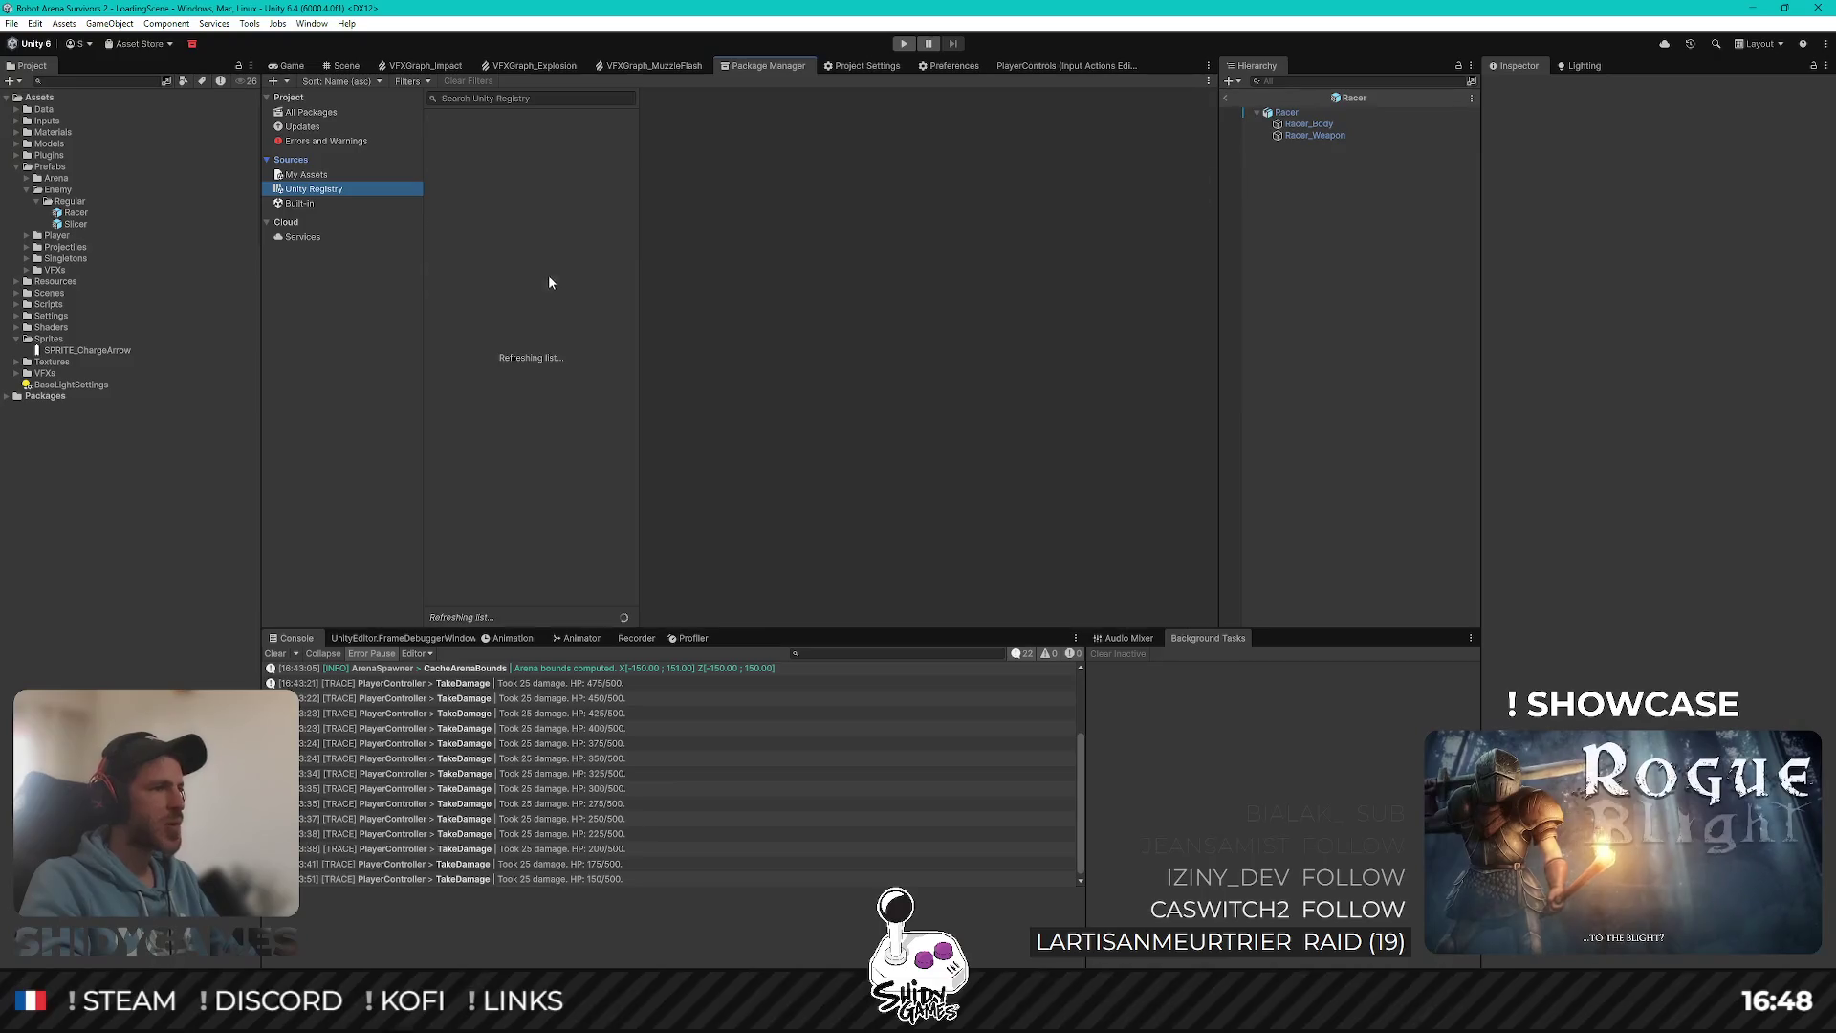
left_click(511, 98)
type("Sprite")
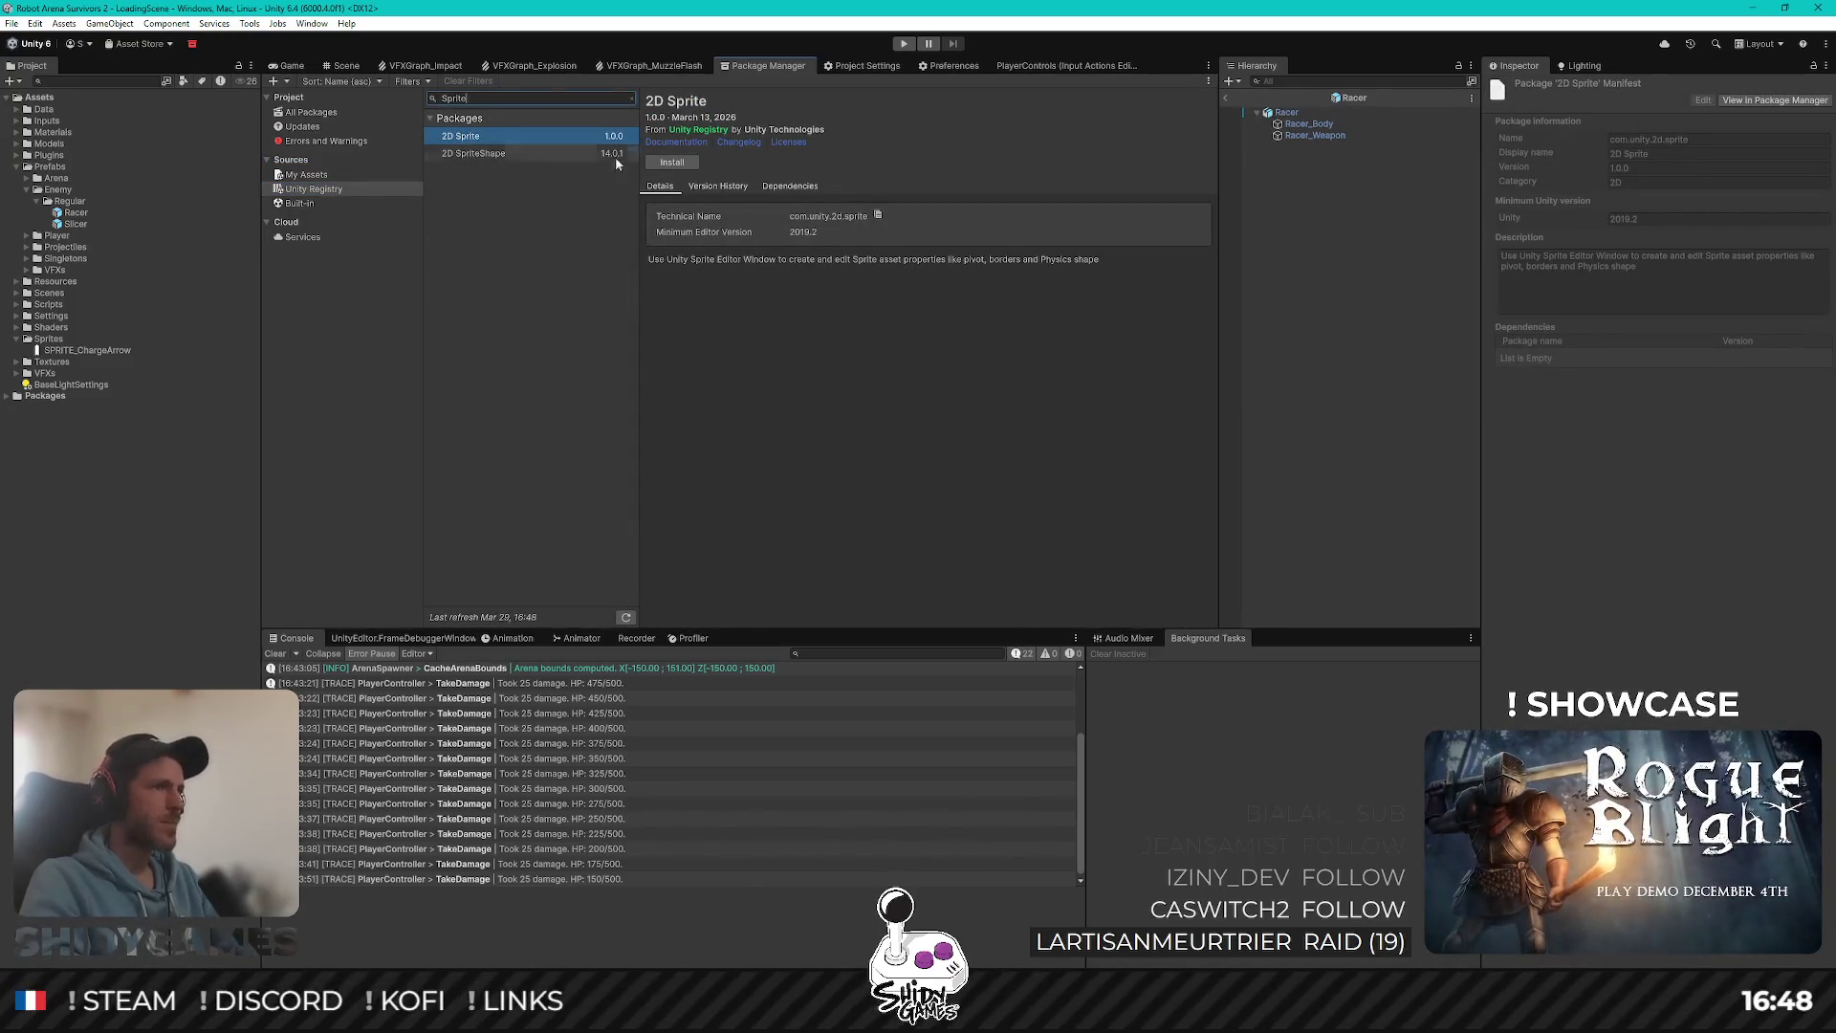
left_click(672, 161)
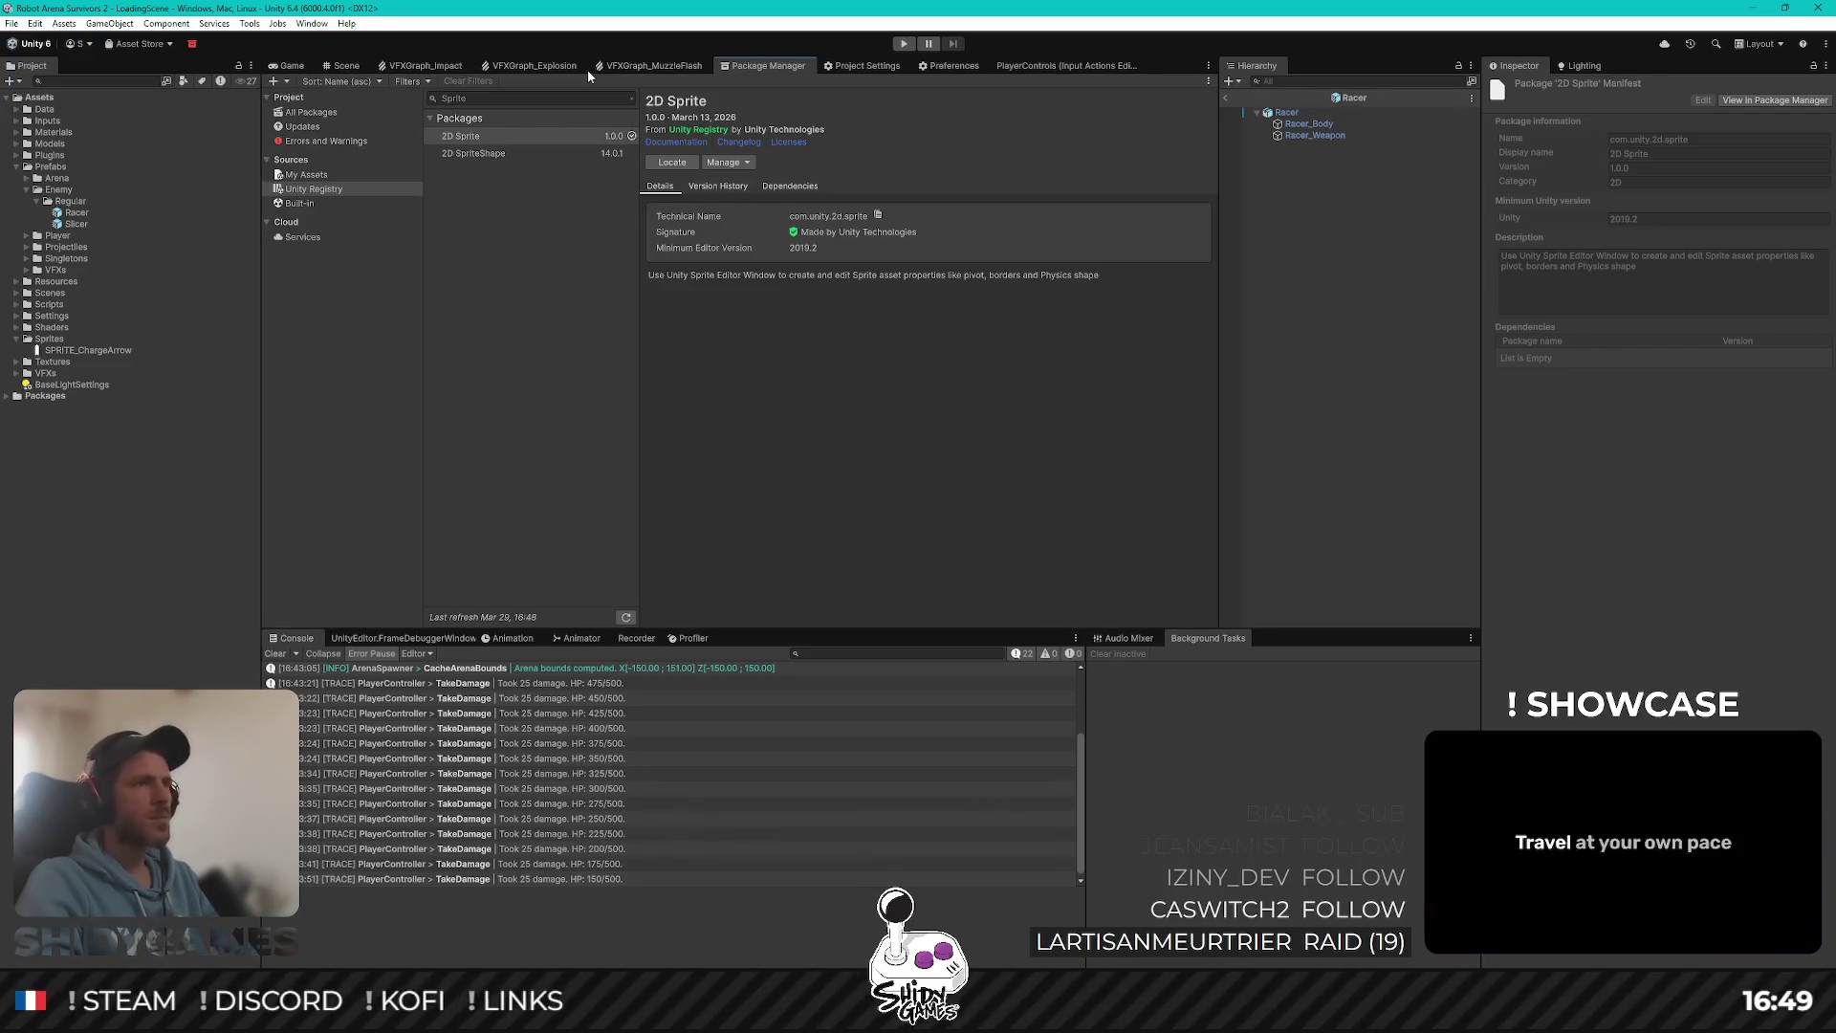
key("ctrl+2")
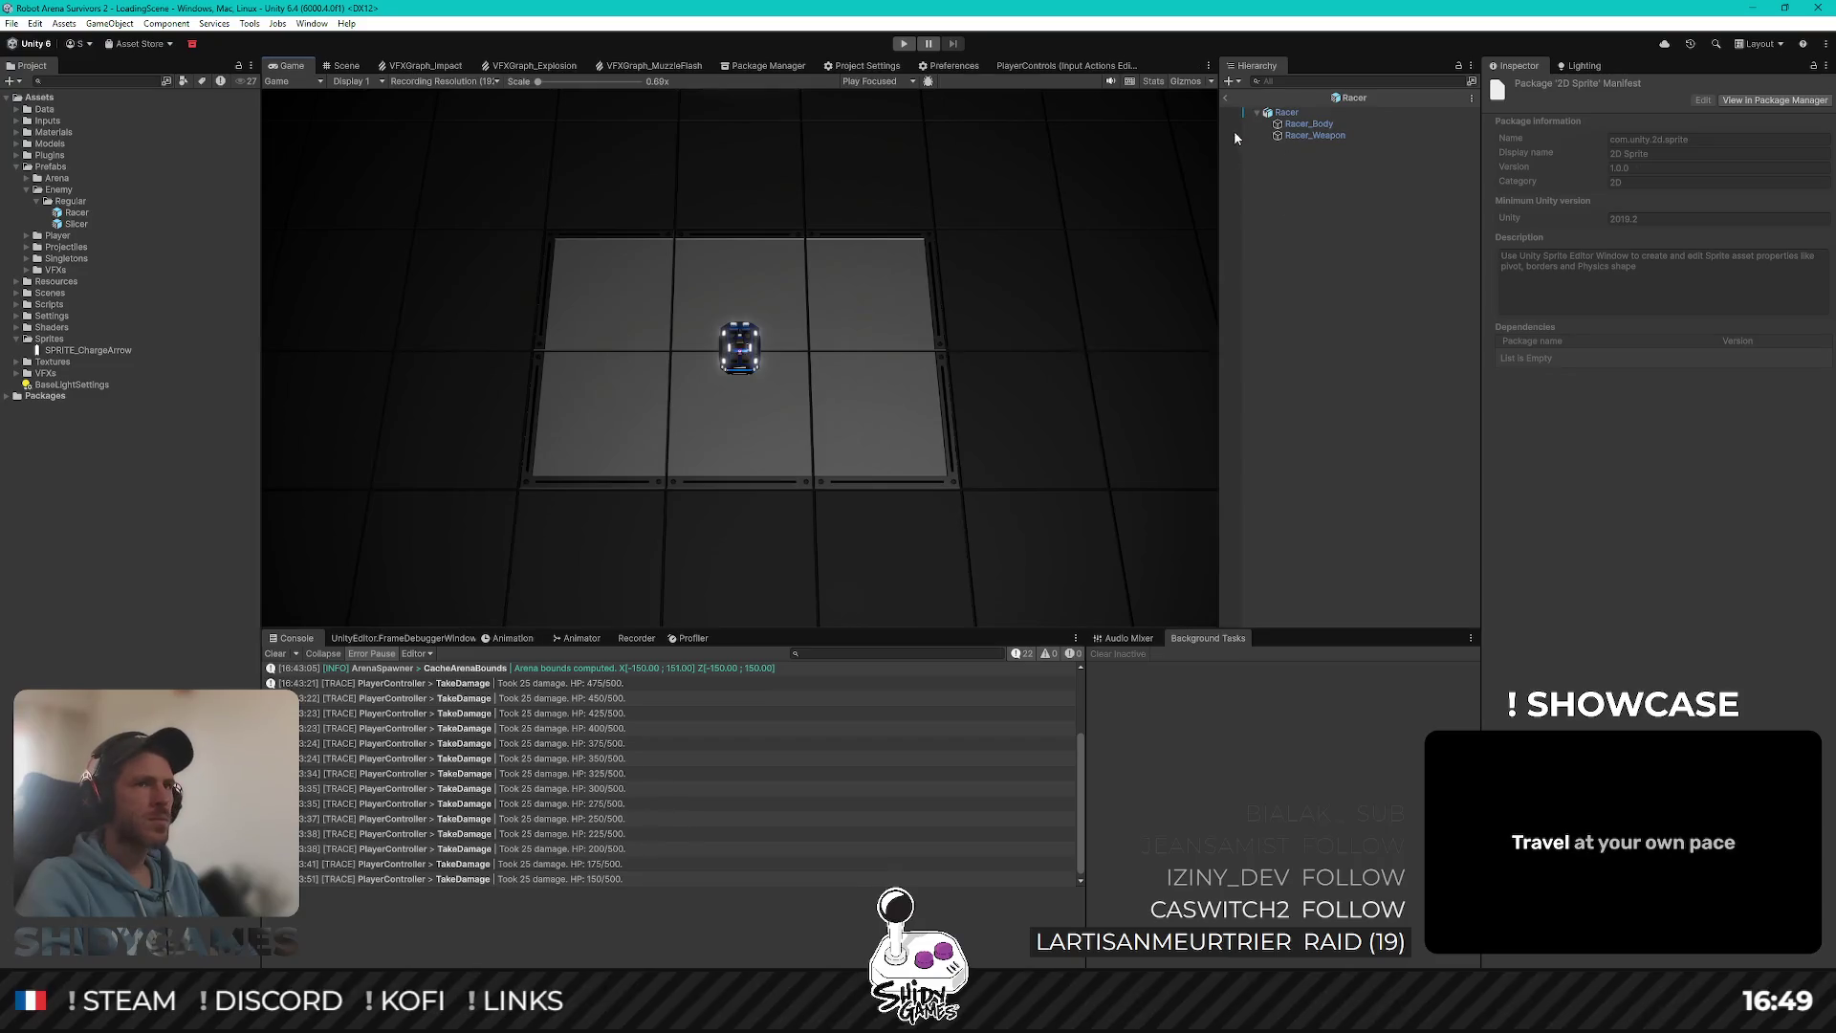
Step: Select Racer and Racer_Body, browsing the add-object menu without adding anything
left_click(1286, 112)
right_click(1293, 115)
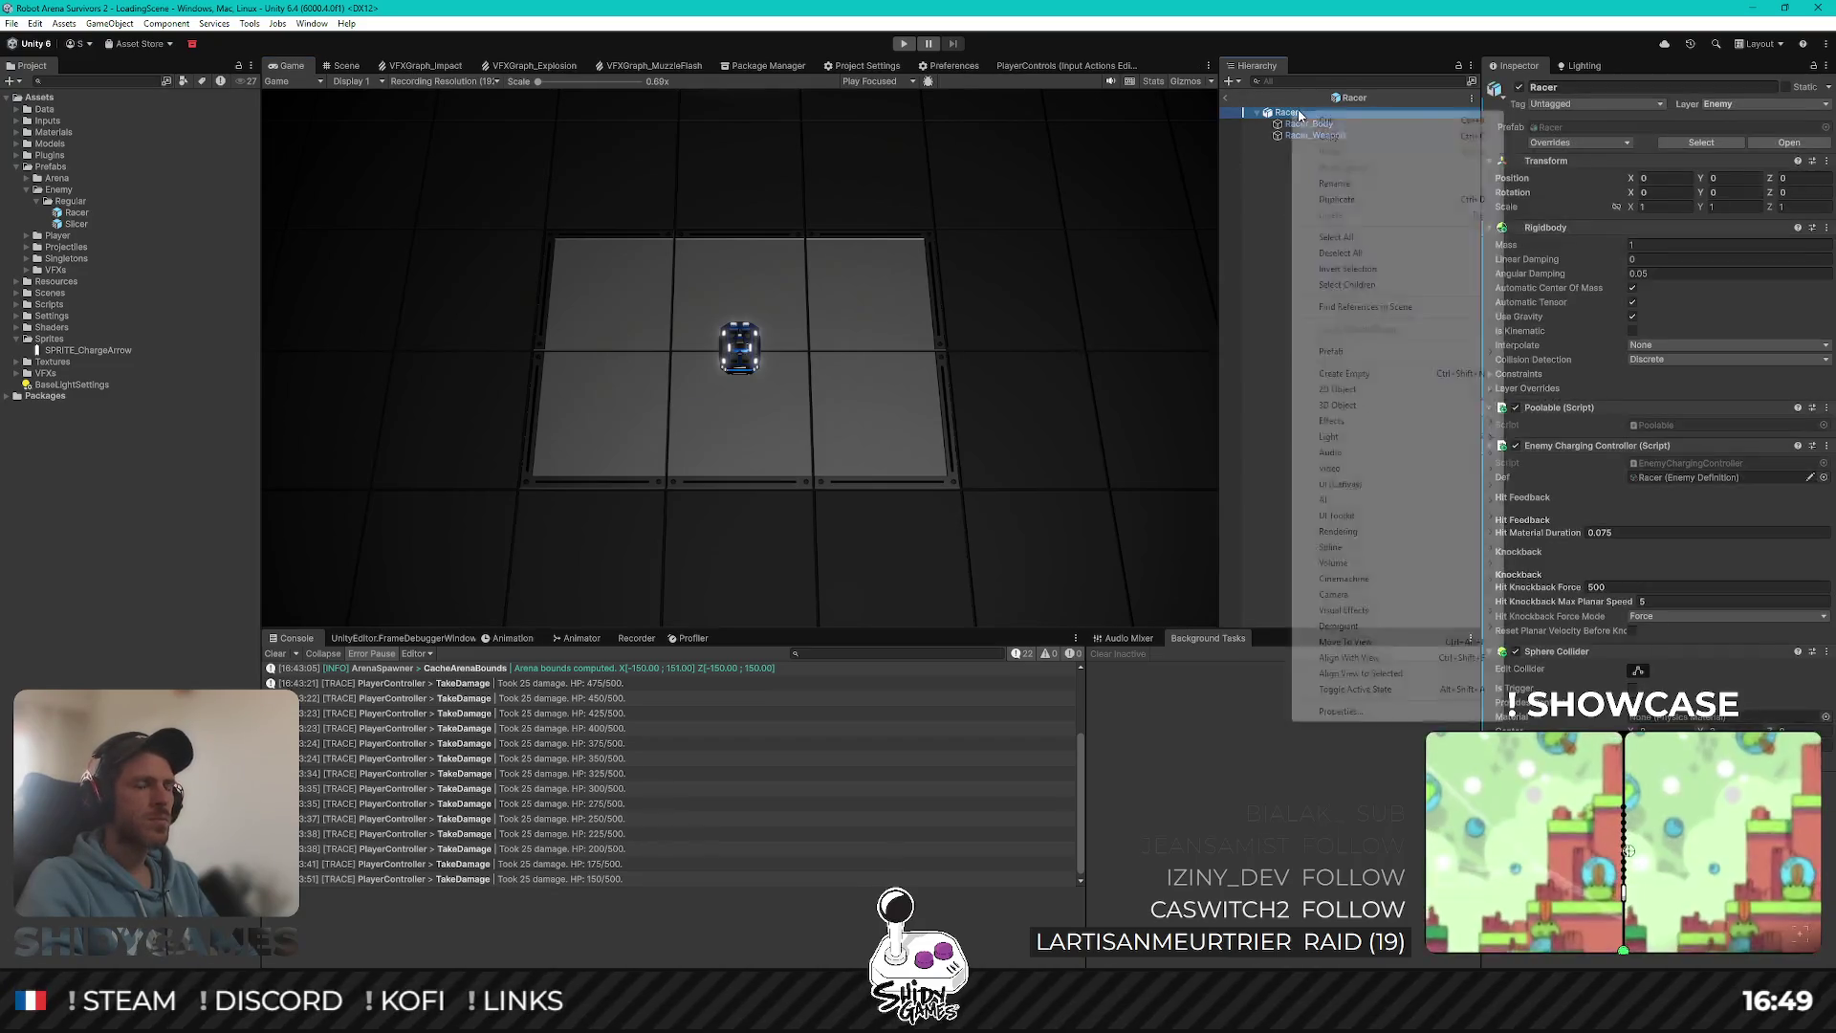
mouse_move(1372, 398)
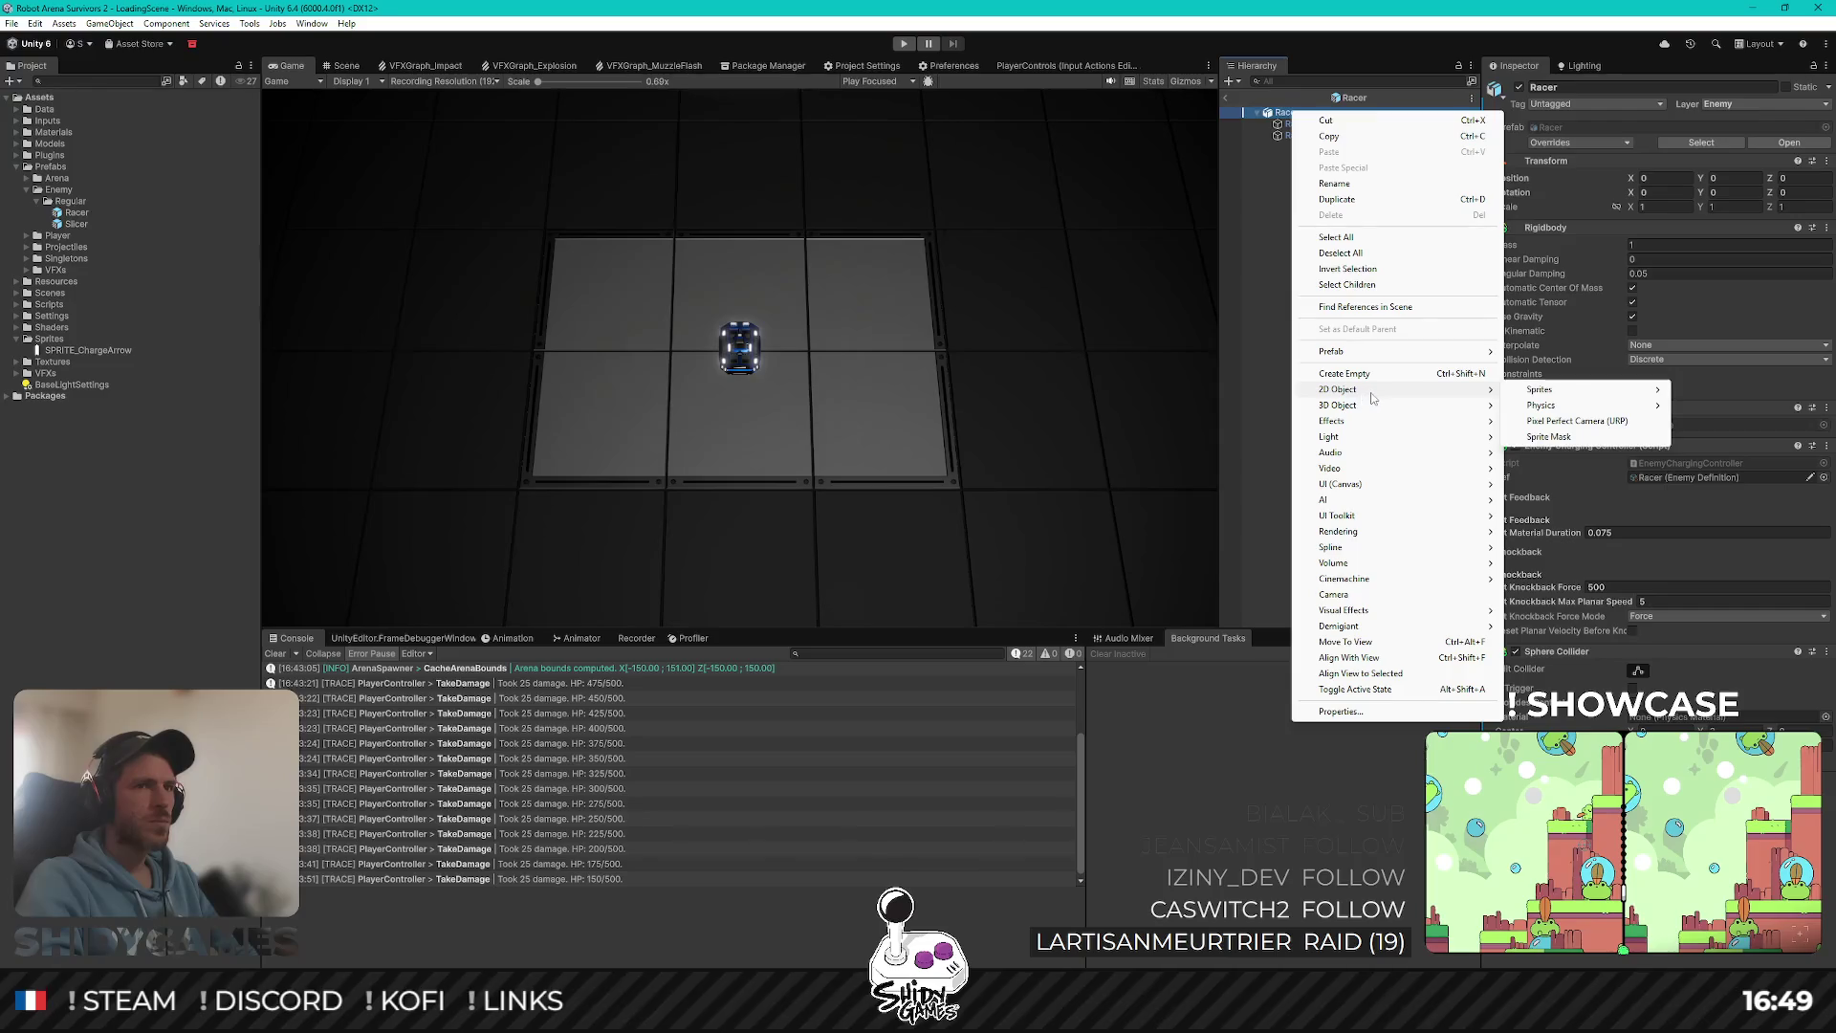
mouse_move(1631, 393)
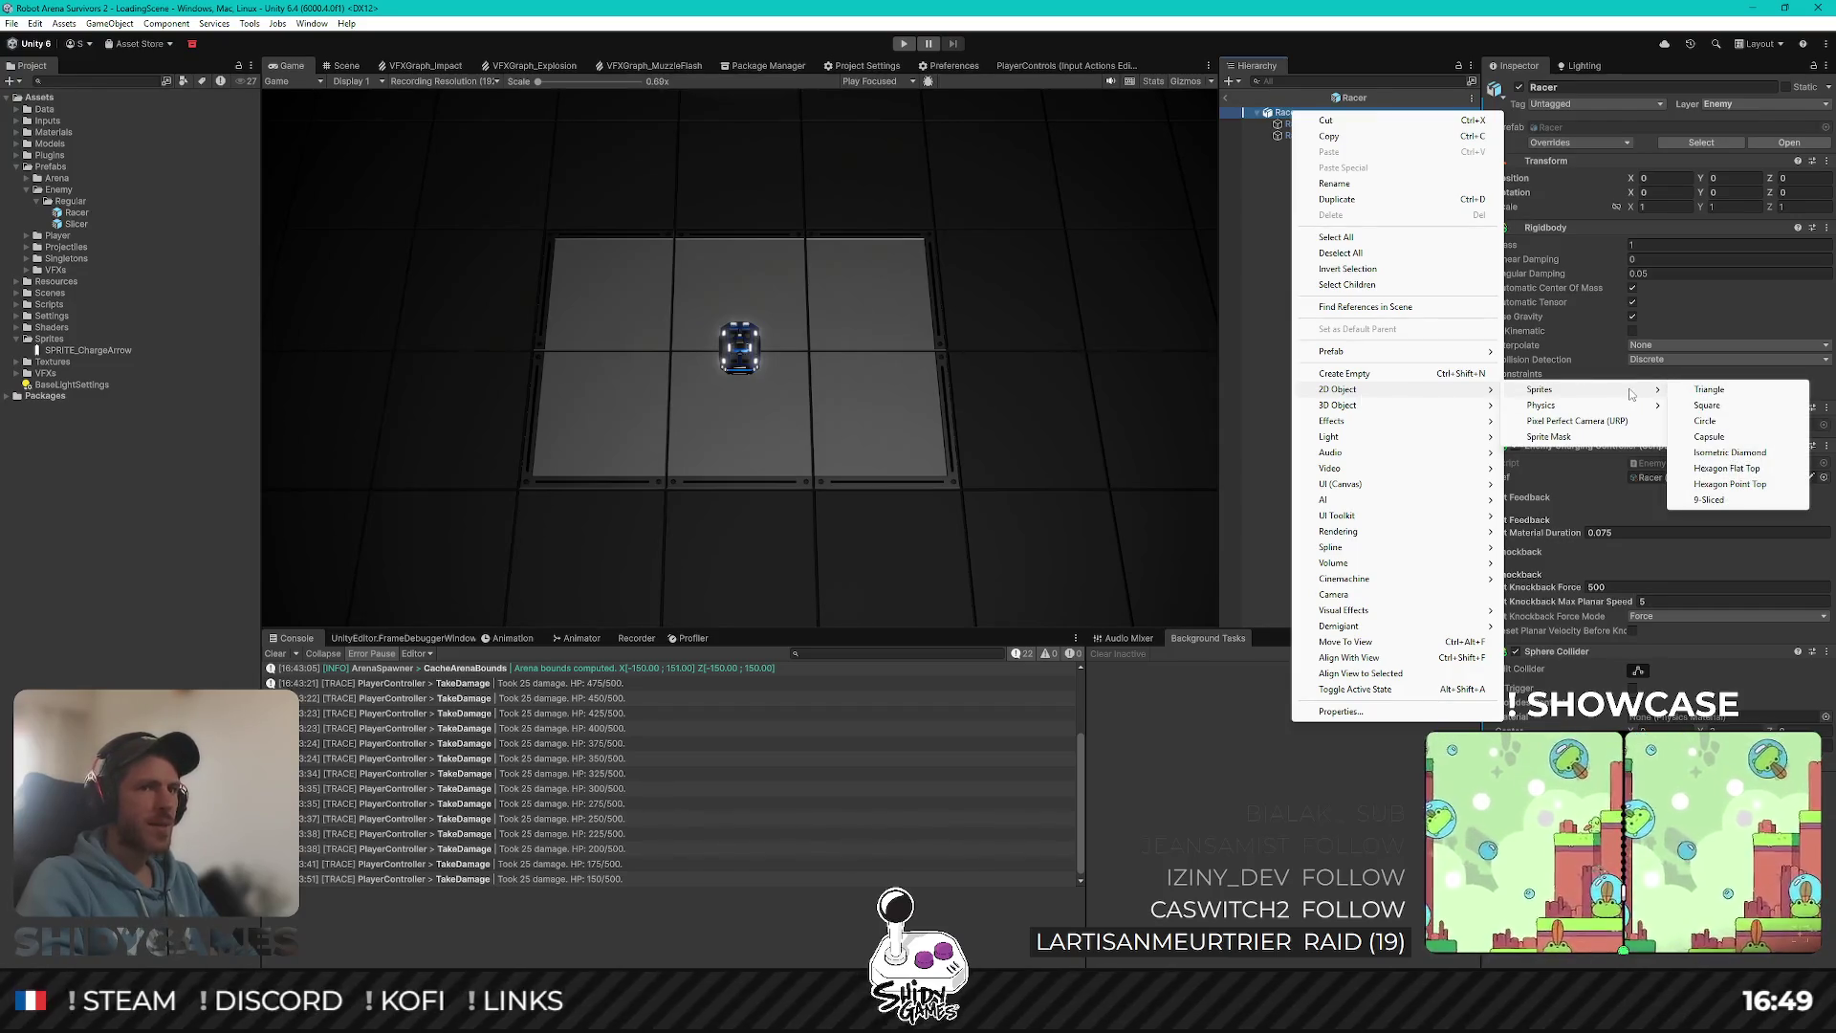
left_click(1376, 49)
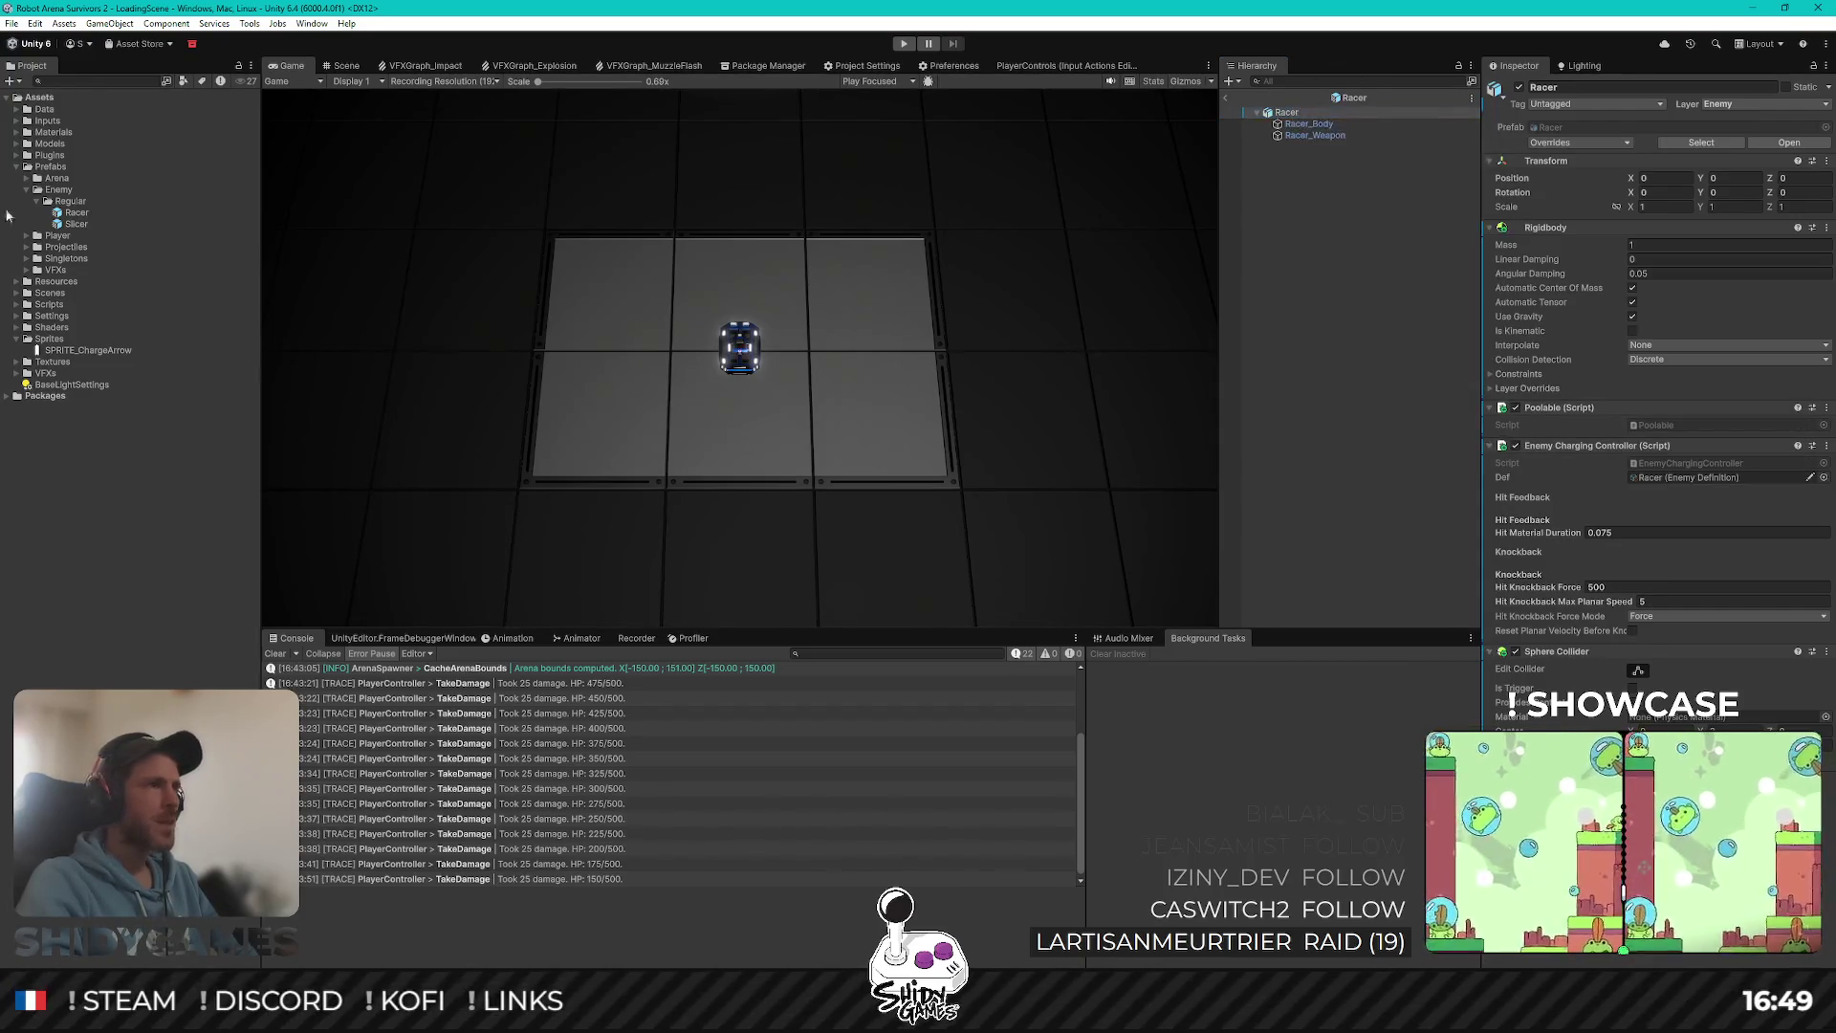
left_click(1299, 113)
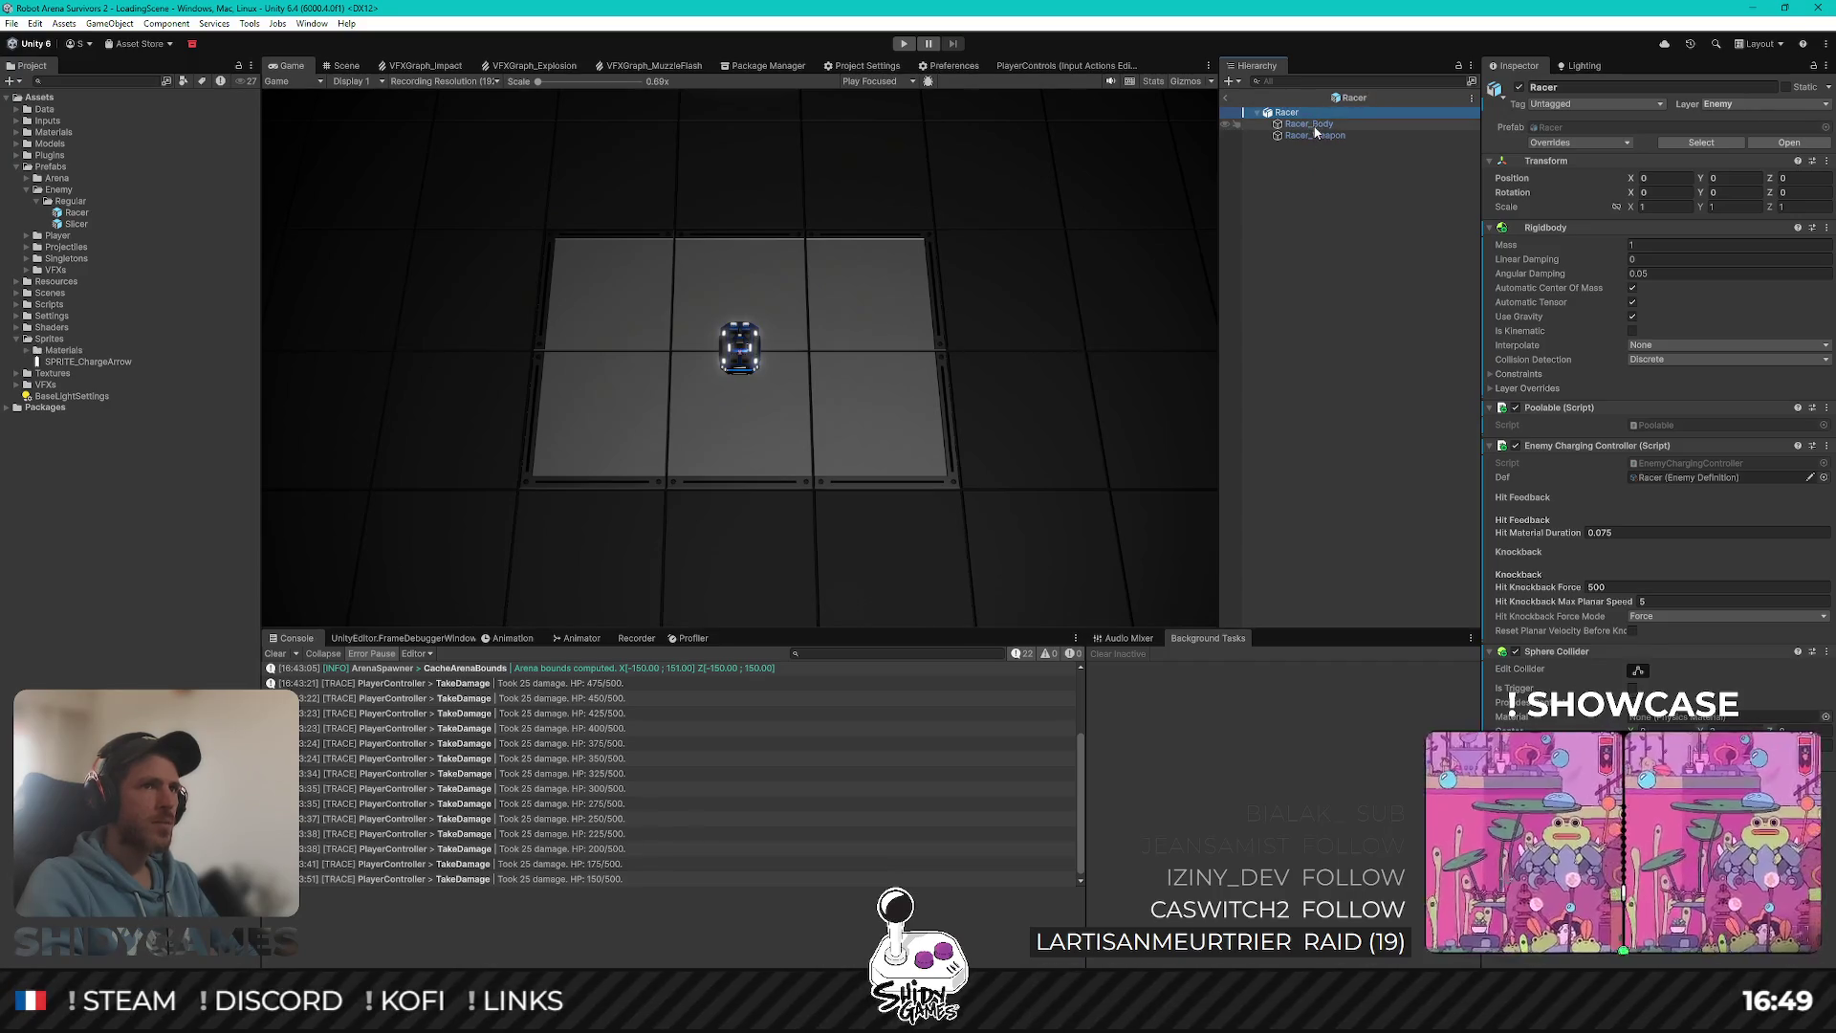
left_click(1313, 125)
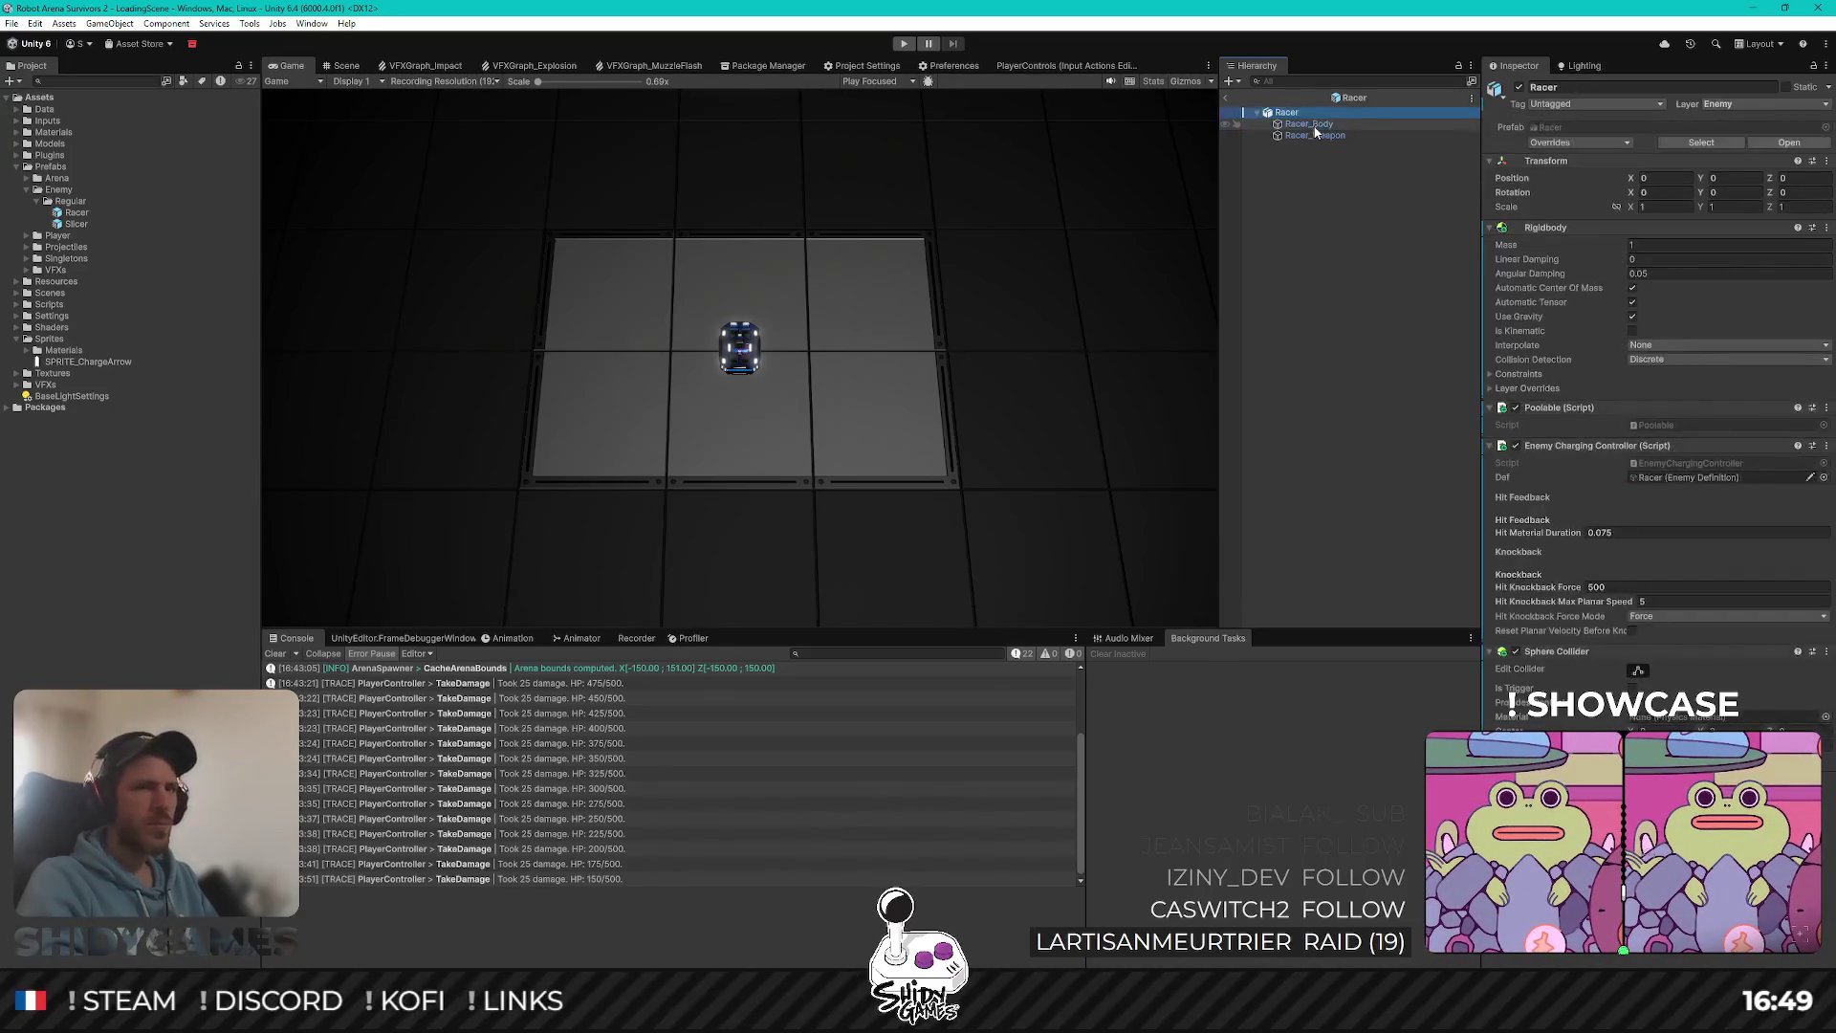
key("Up")
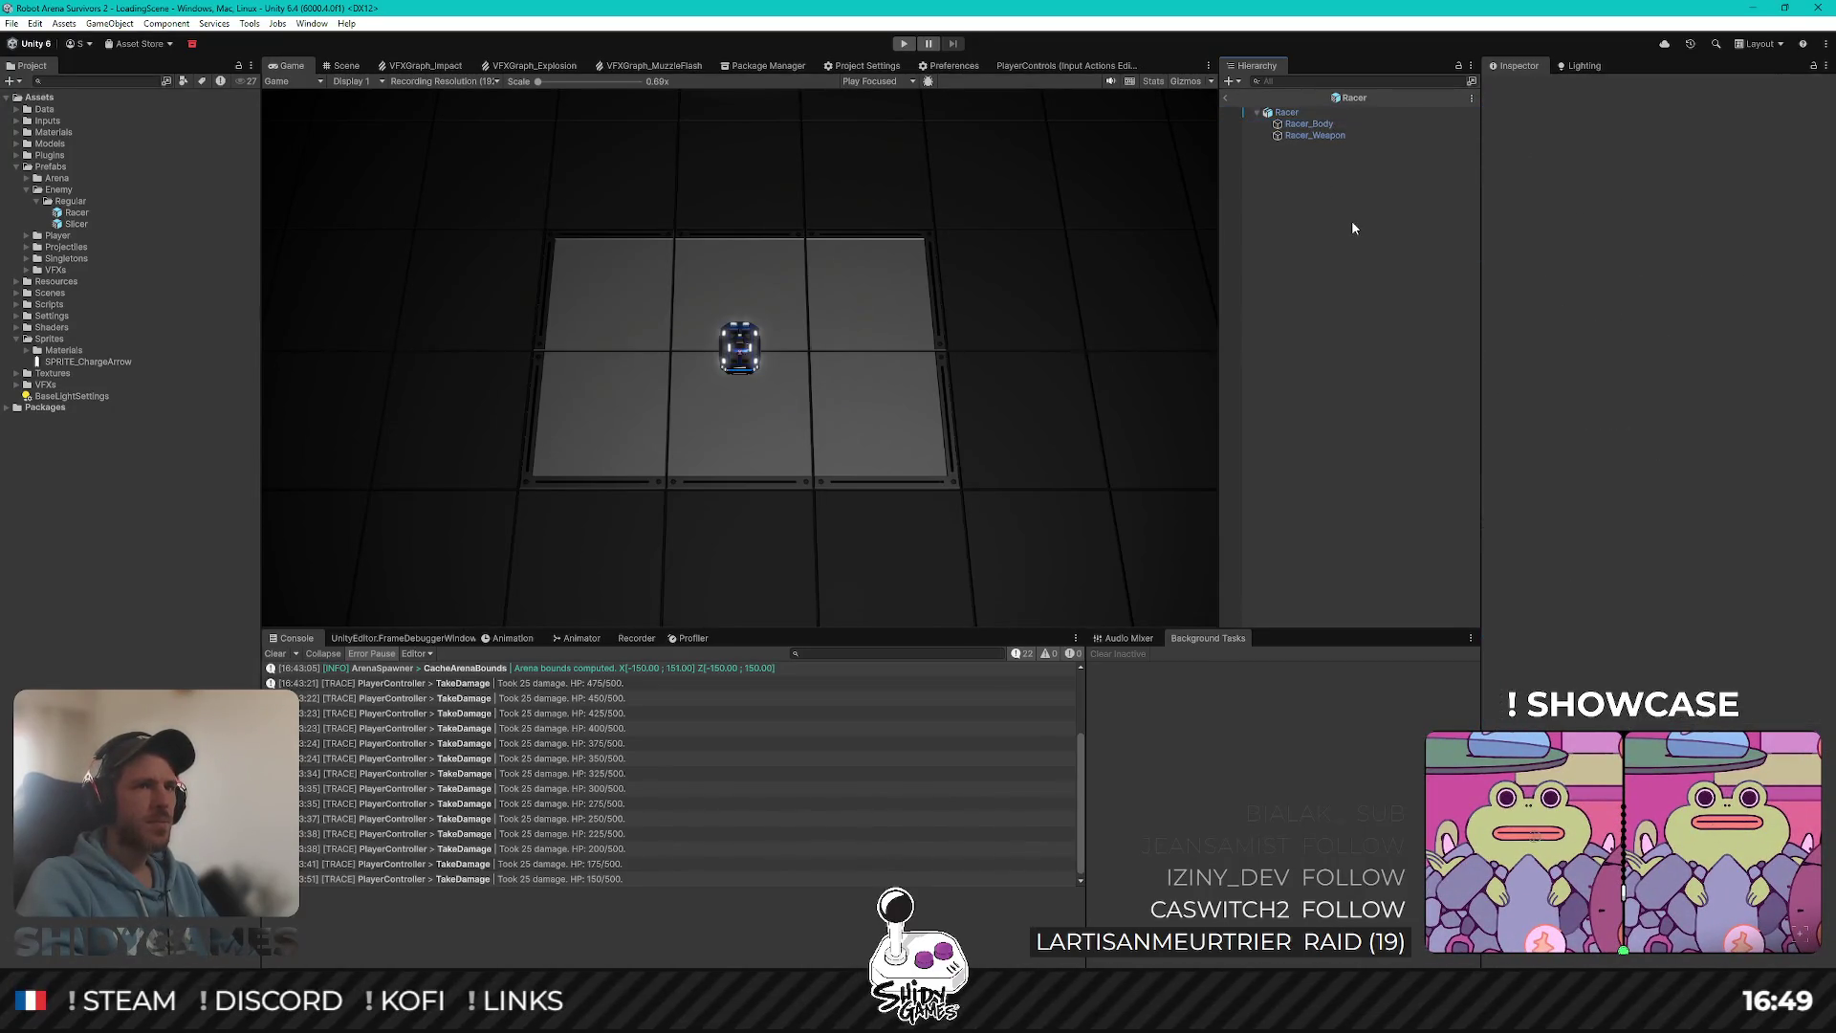
left_click(1324, 126)
Step: Add a 2D Sprites > Triangle child under Racer and try assigning SPRITE_ChargeArrow to it
right_click(1299, 113)
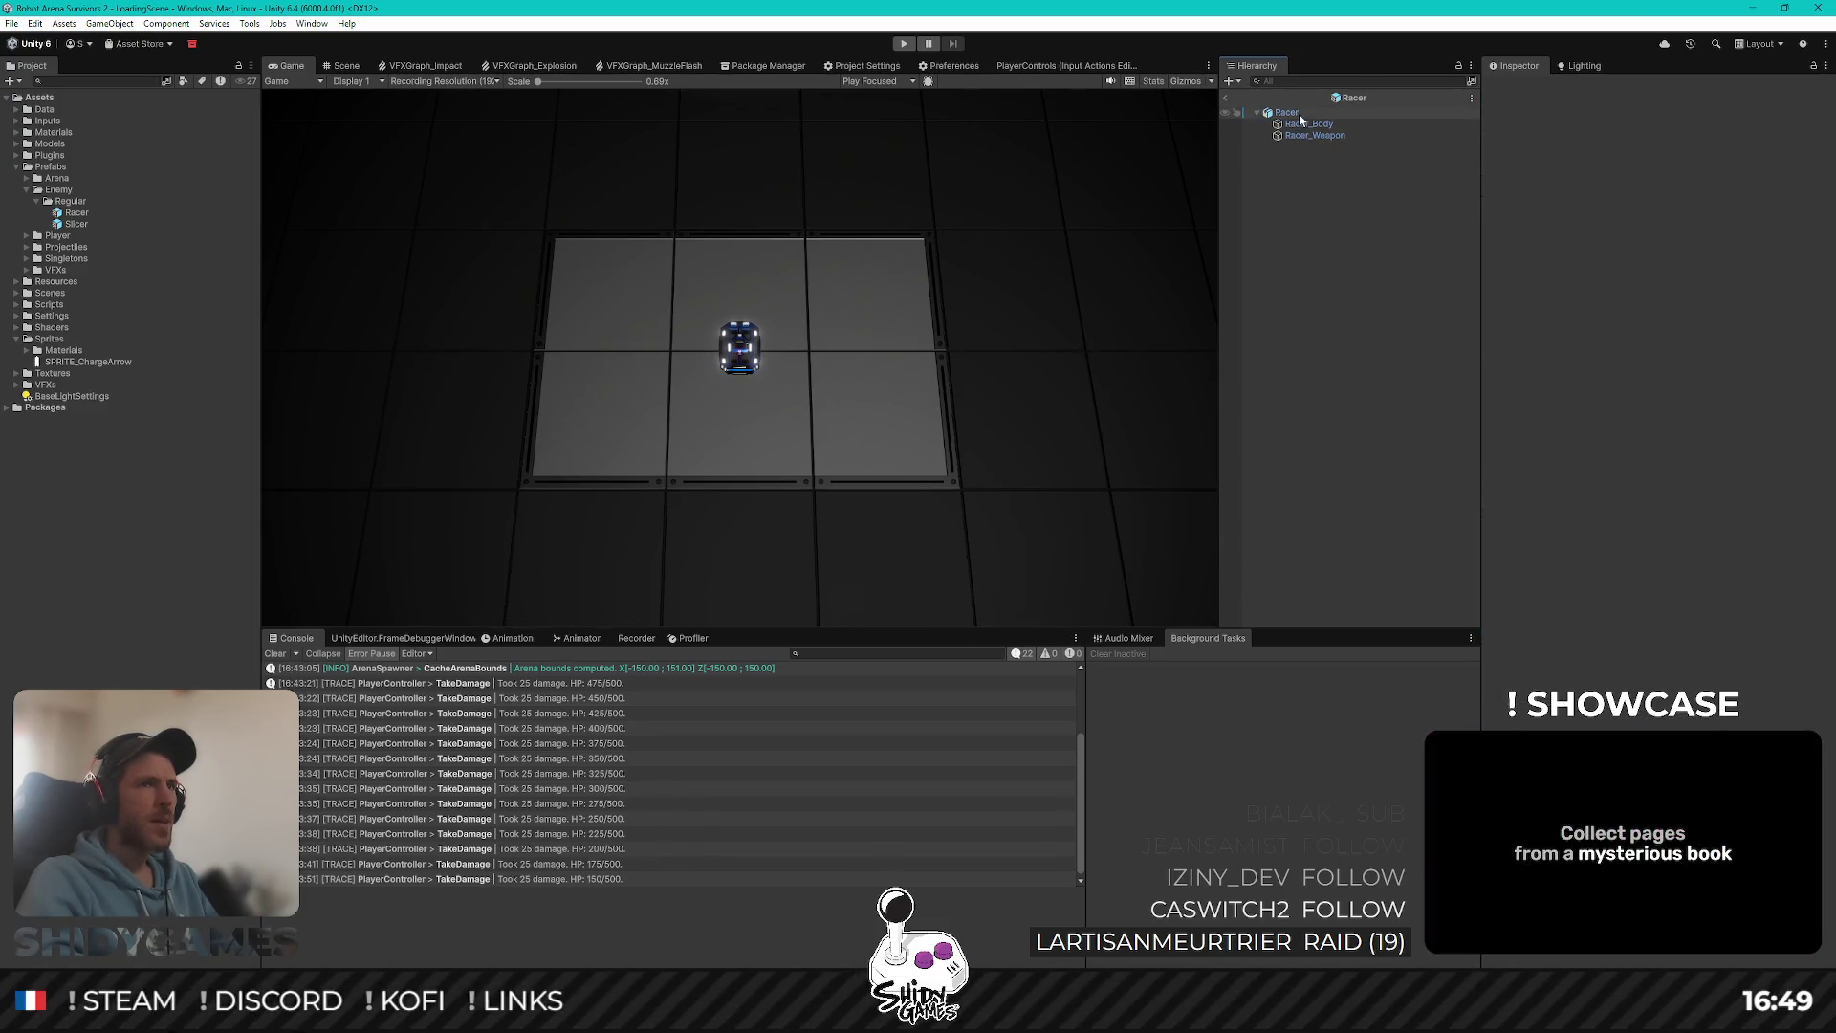
mouse_move(1415, 394)
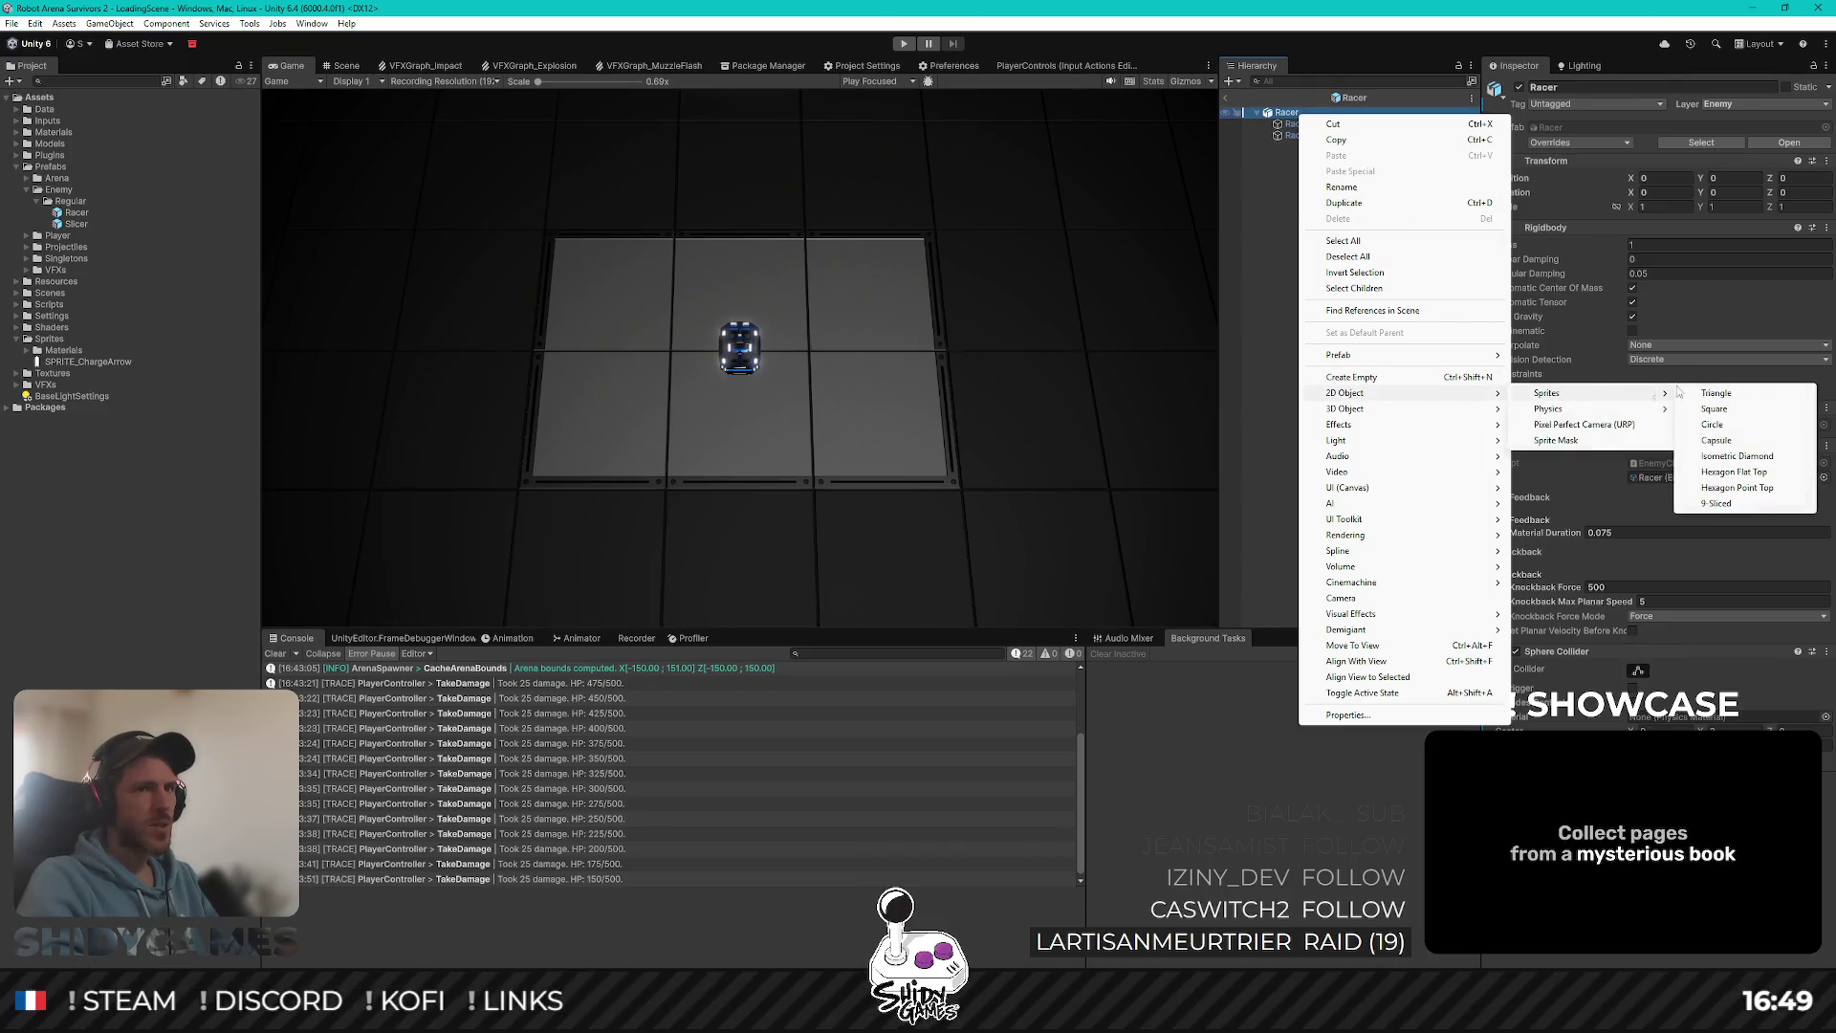
left_click(1718, 393)
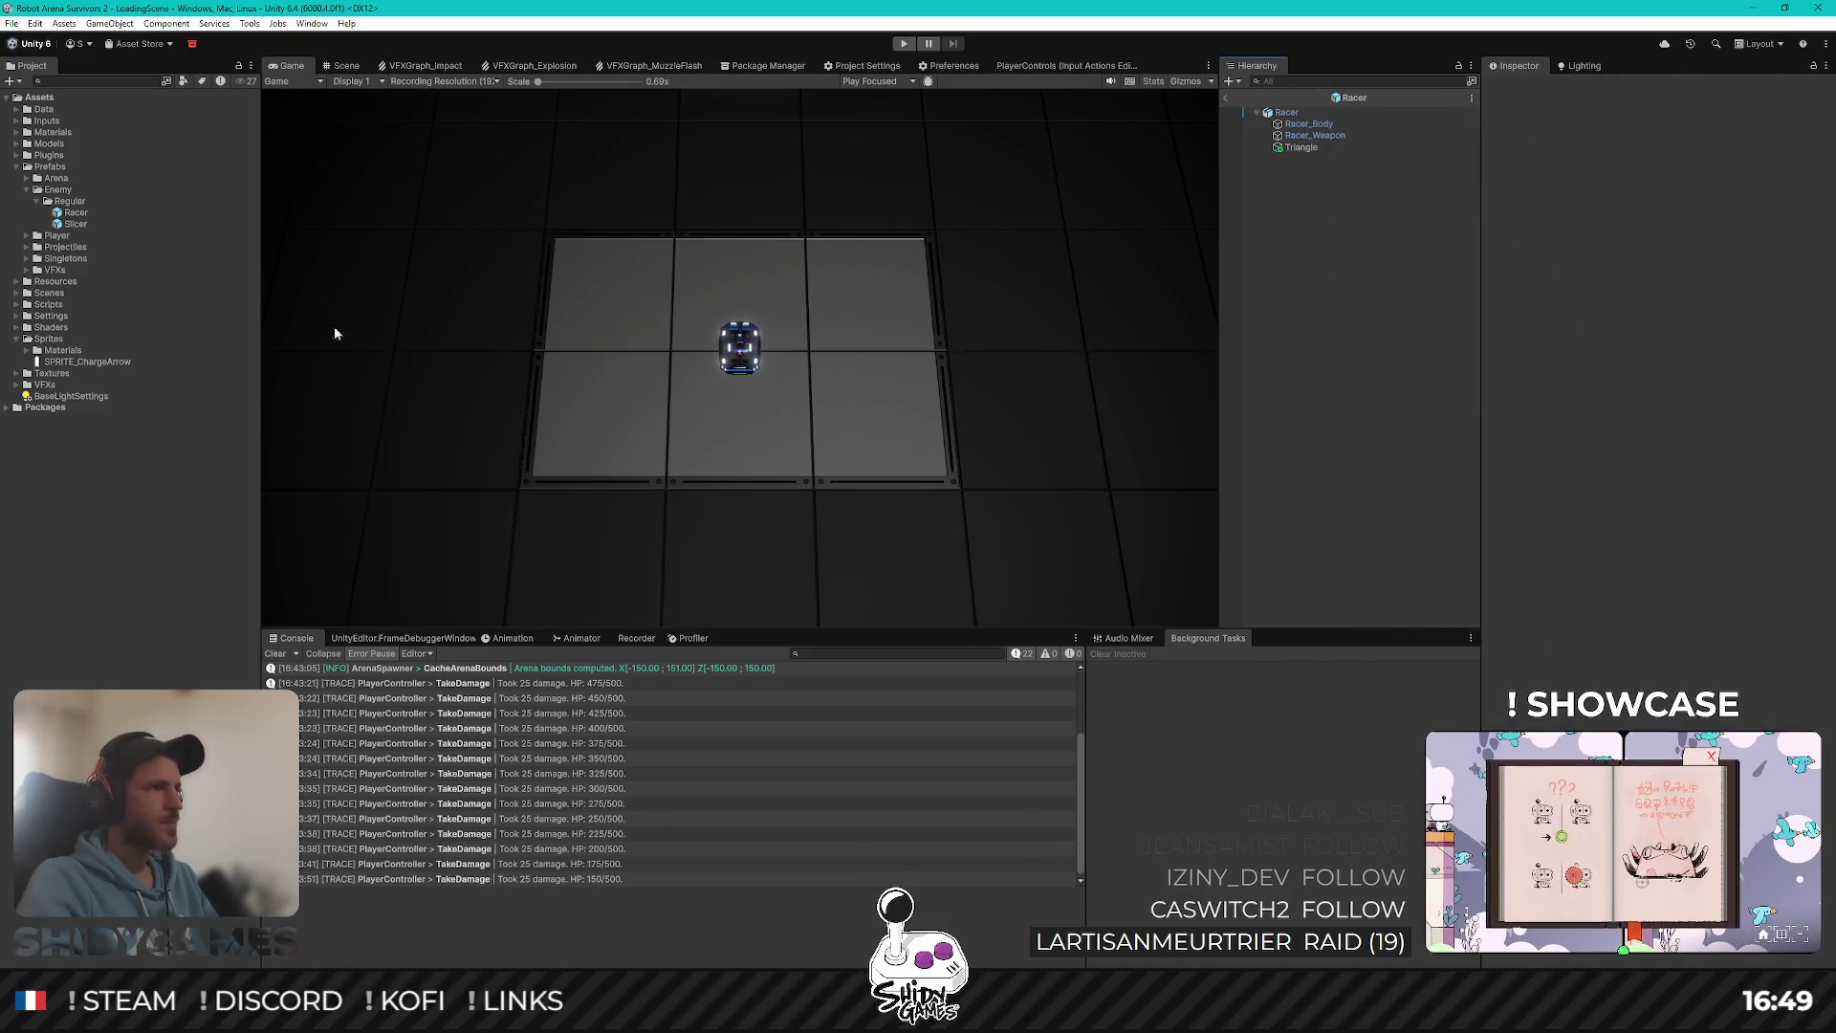
left_click(1299, 149)
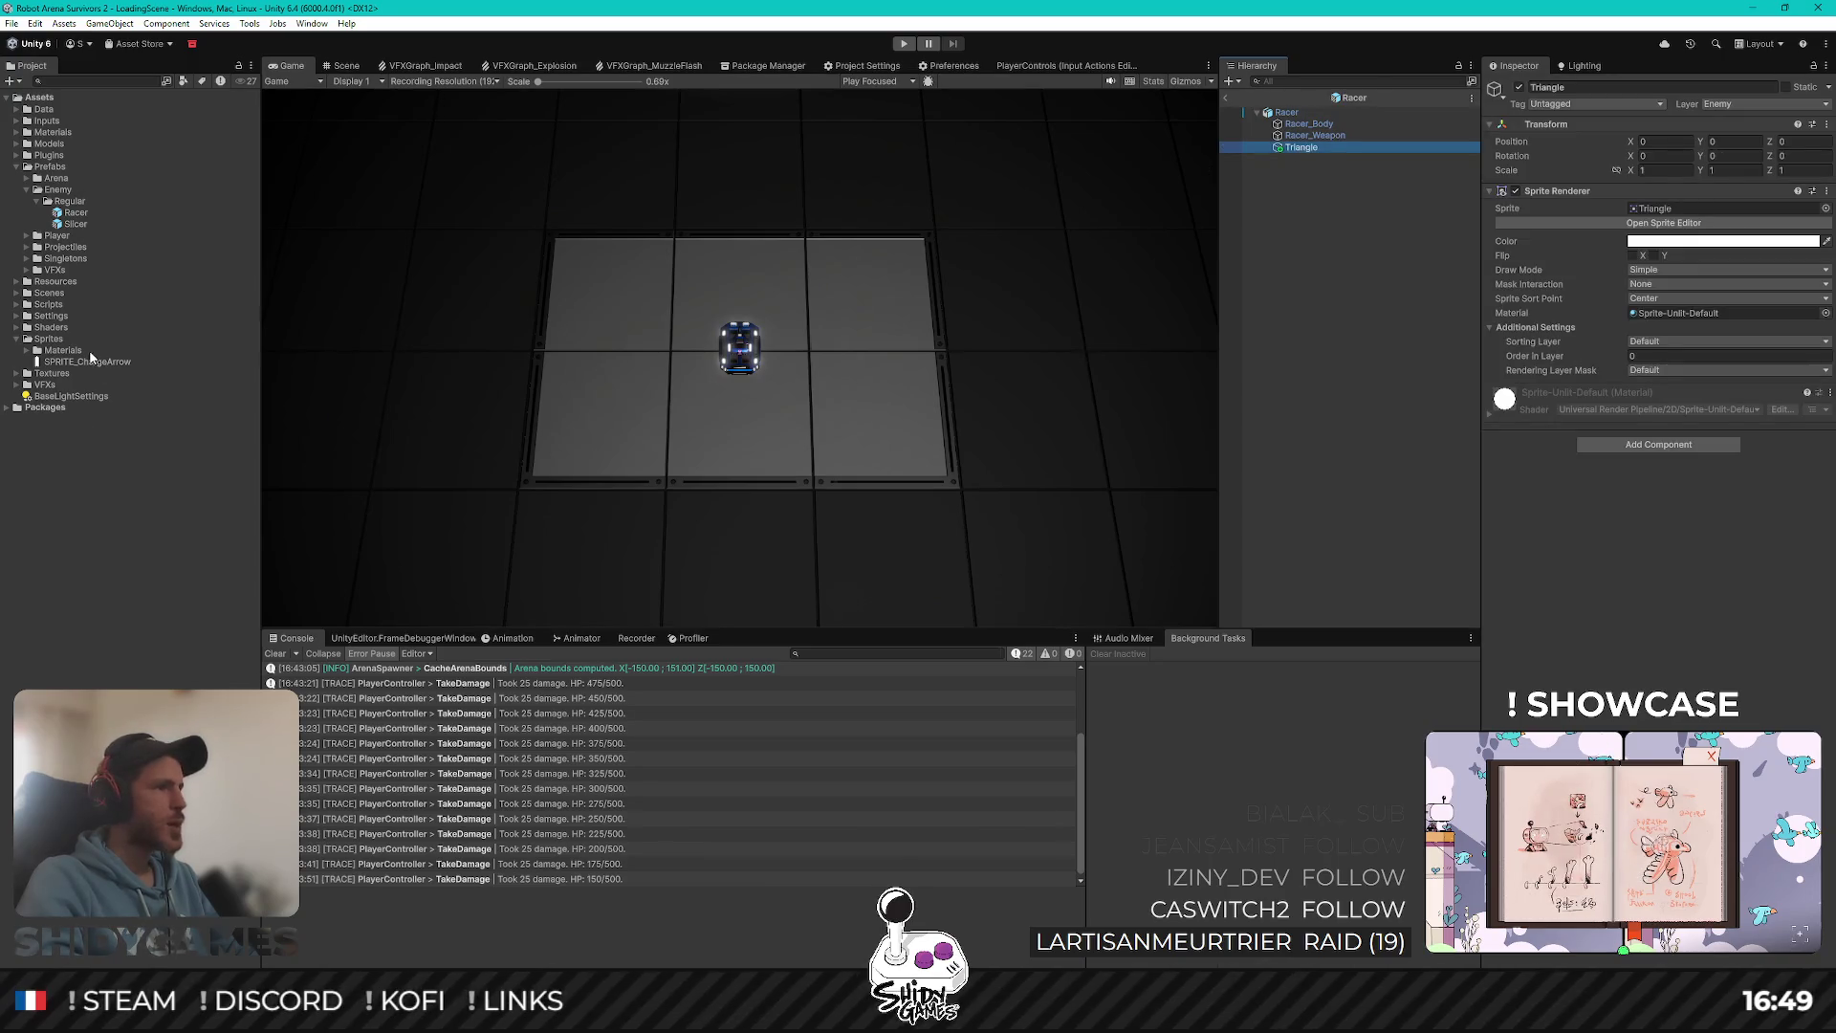
left_click_drag(91, 357, 1431, 338)
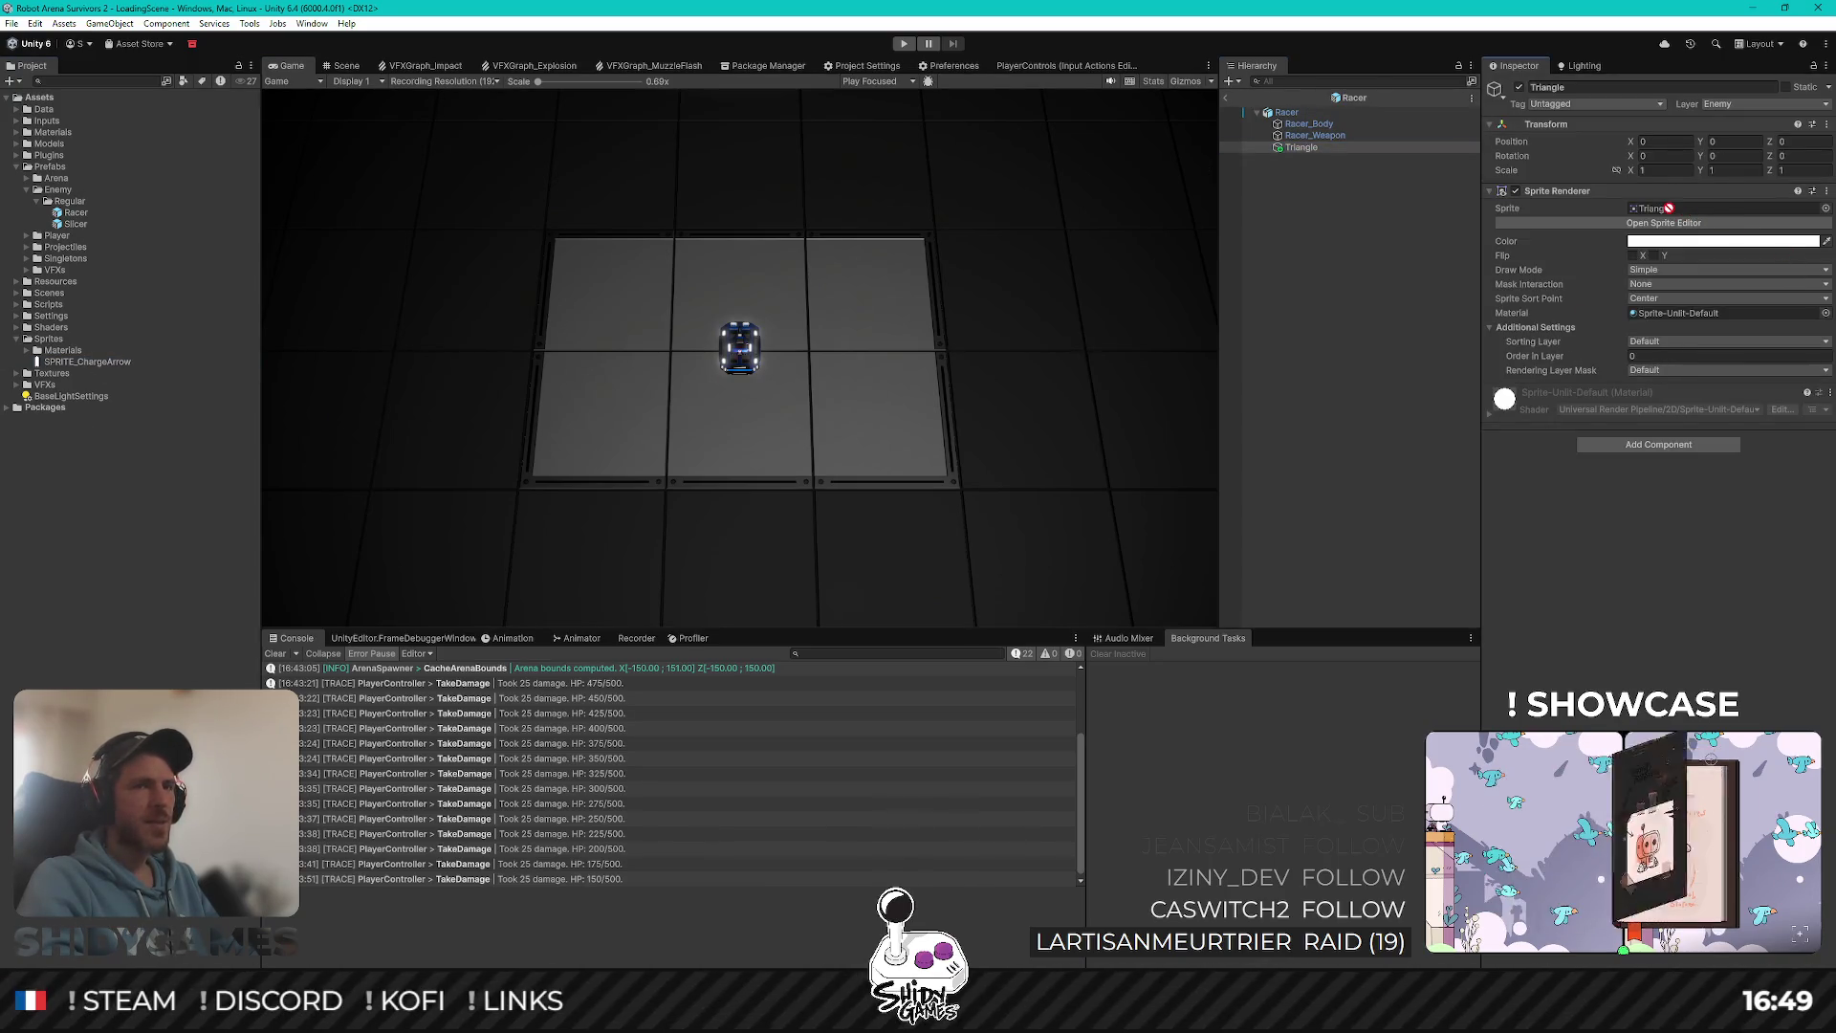
left_click(78, 362)
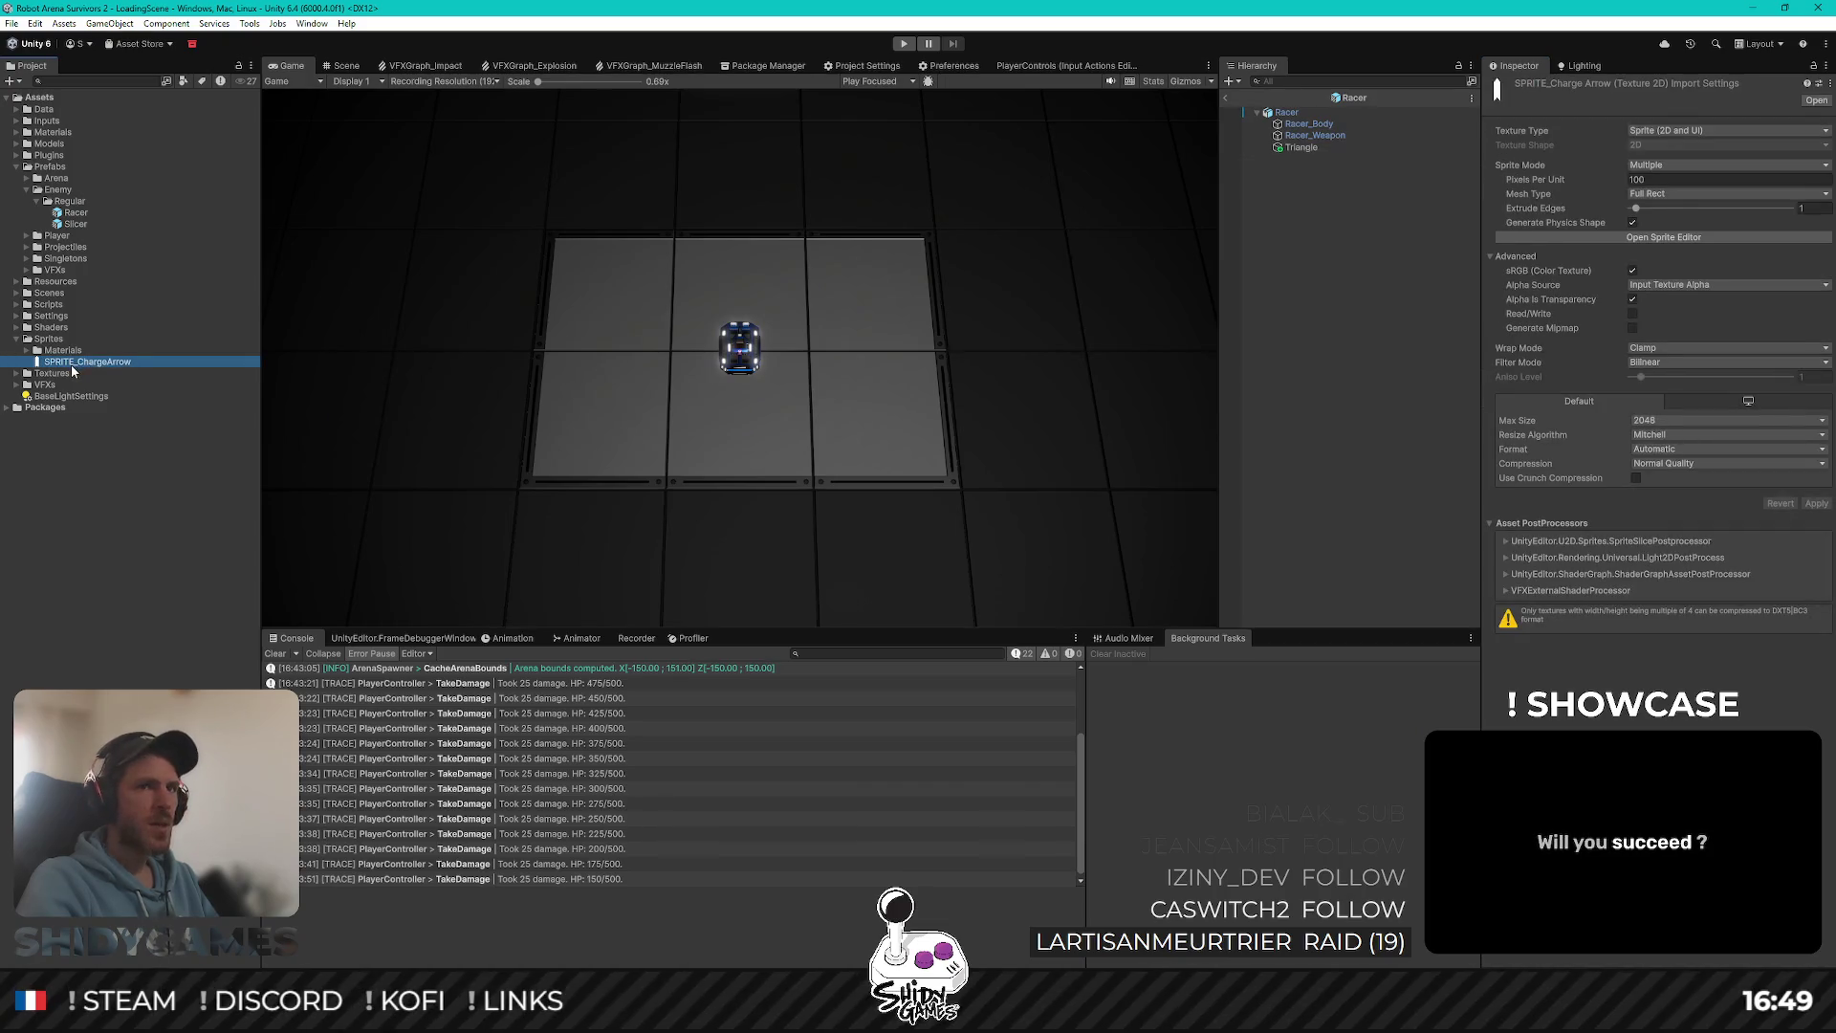
Step: Search the Triangle's sprite picker for 'SPRITE' and cancel without choosing
left_click(1310, 149)
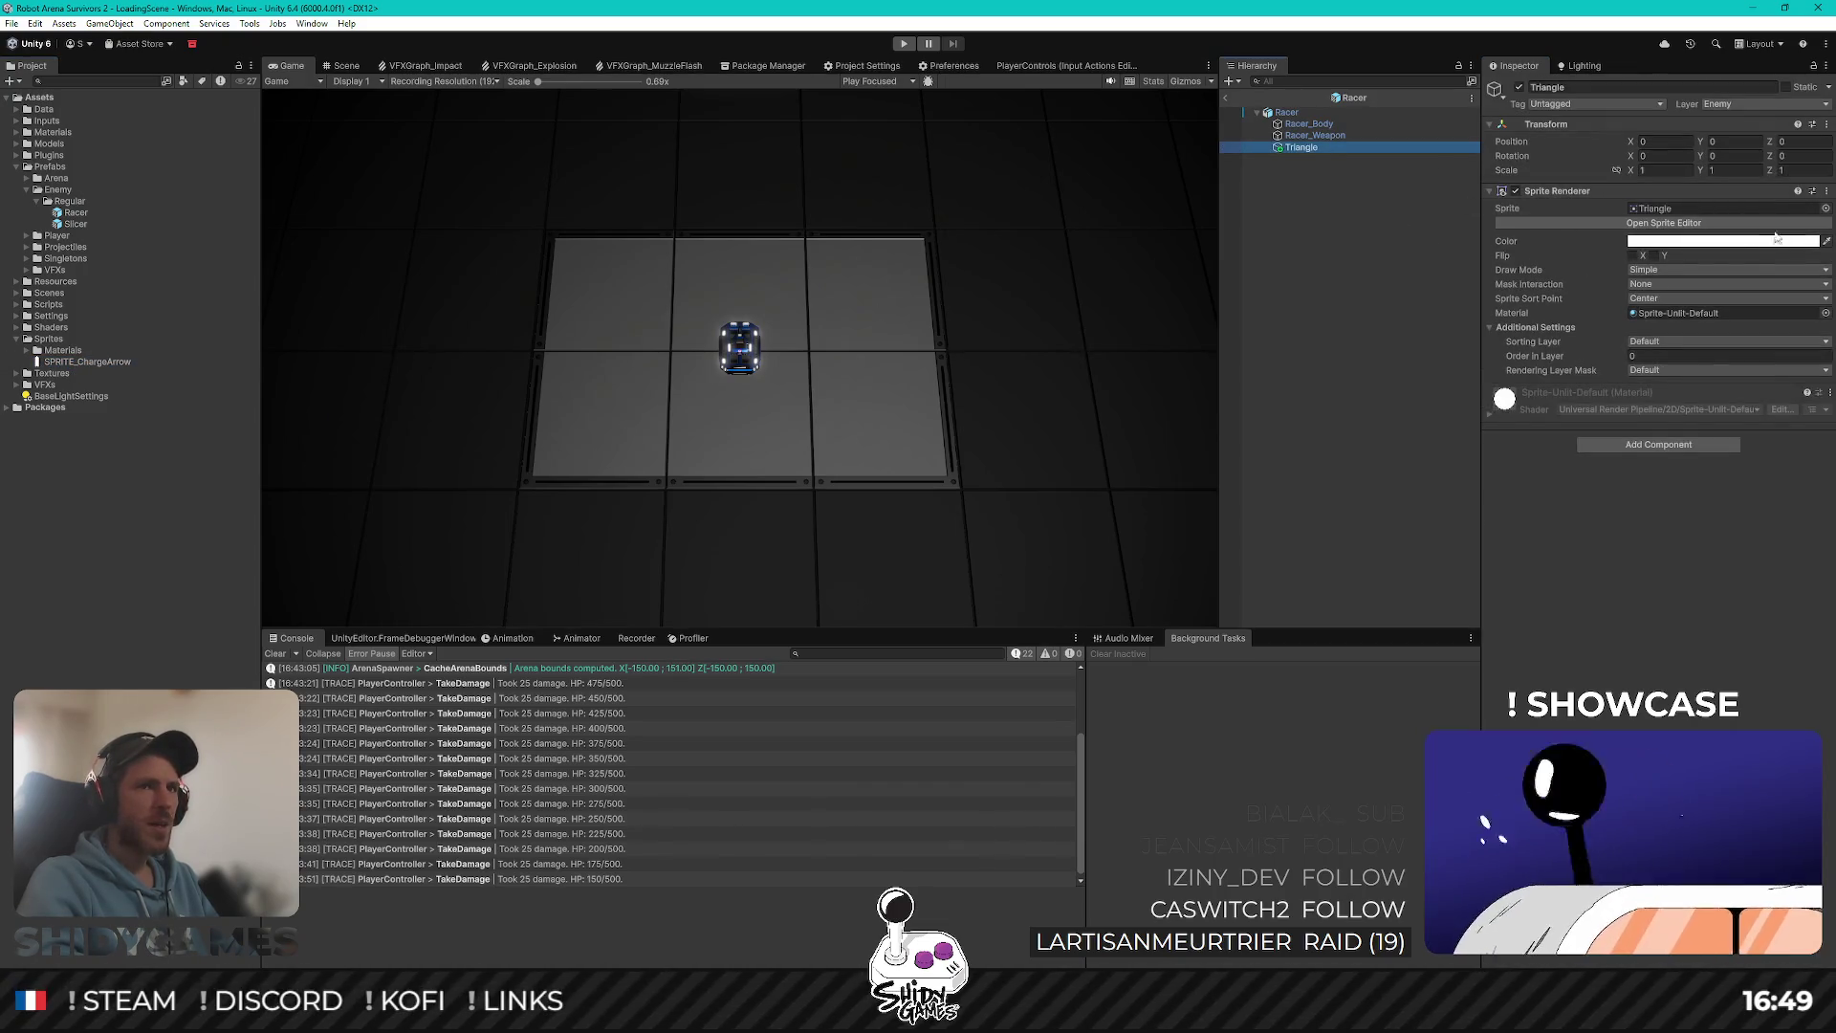
left_click(1824, 211)
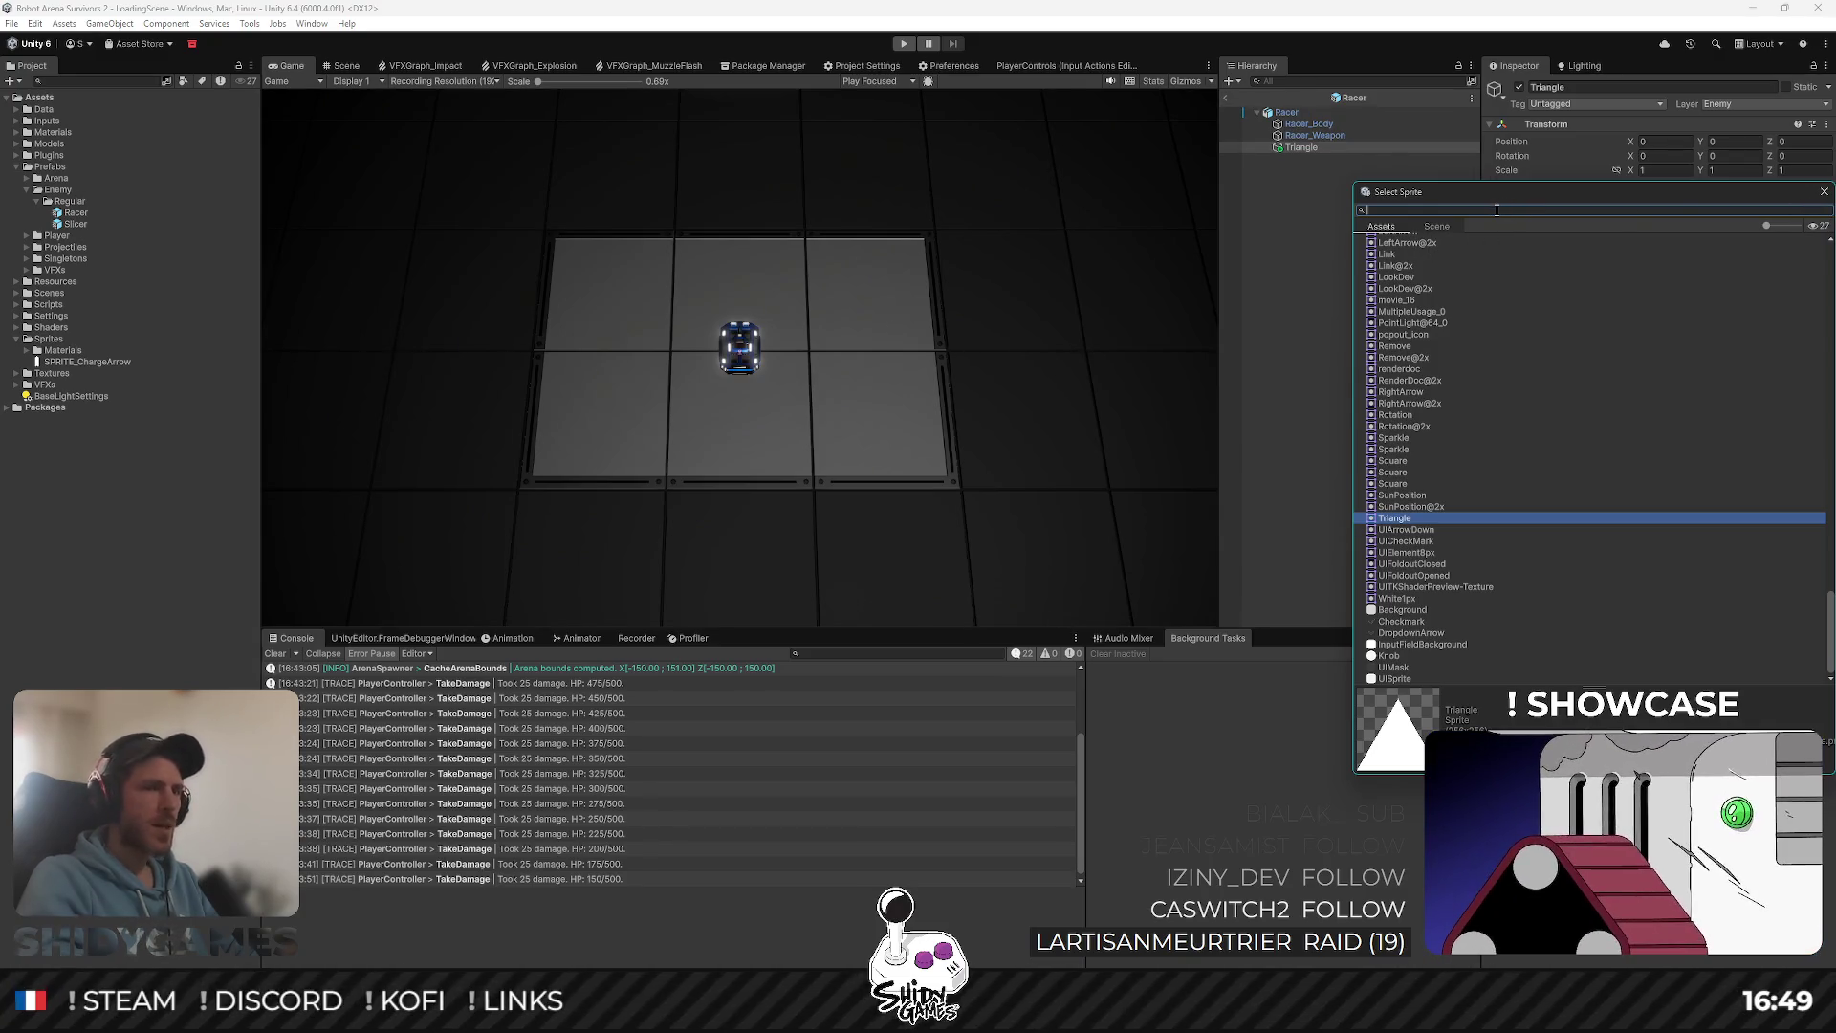
type("SPRITE")
key("BackSpace")
key("BackSpace")
key("BackSpace")
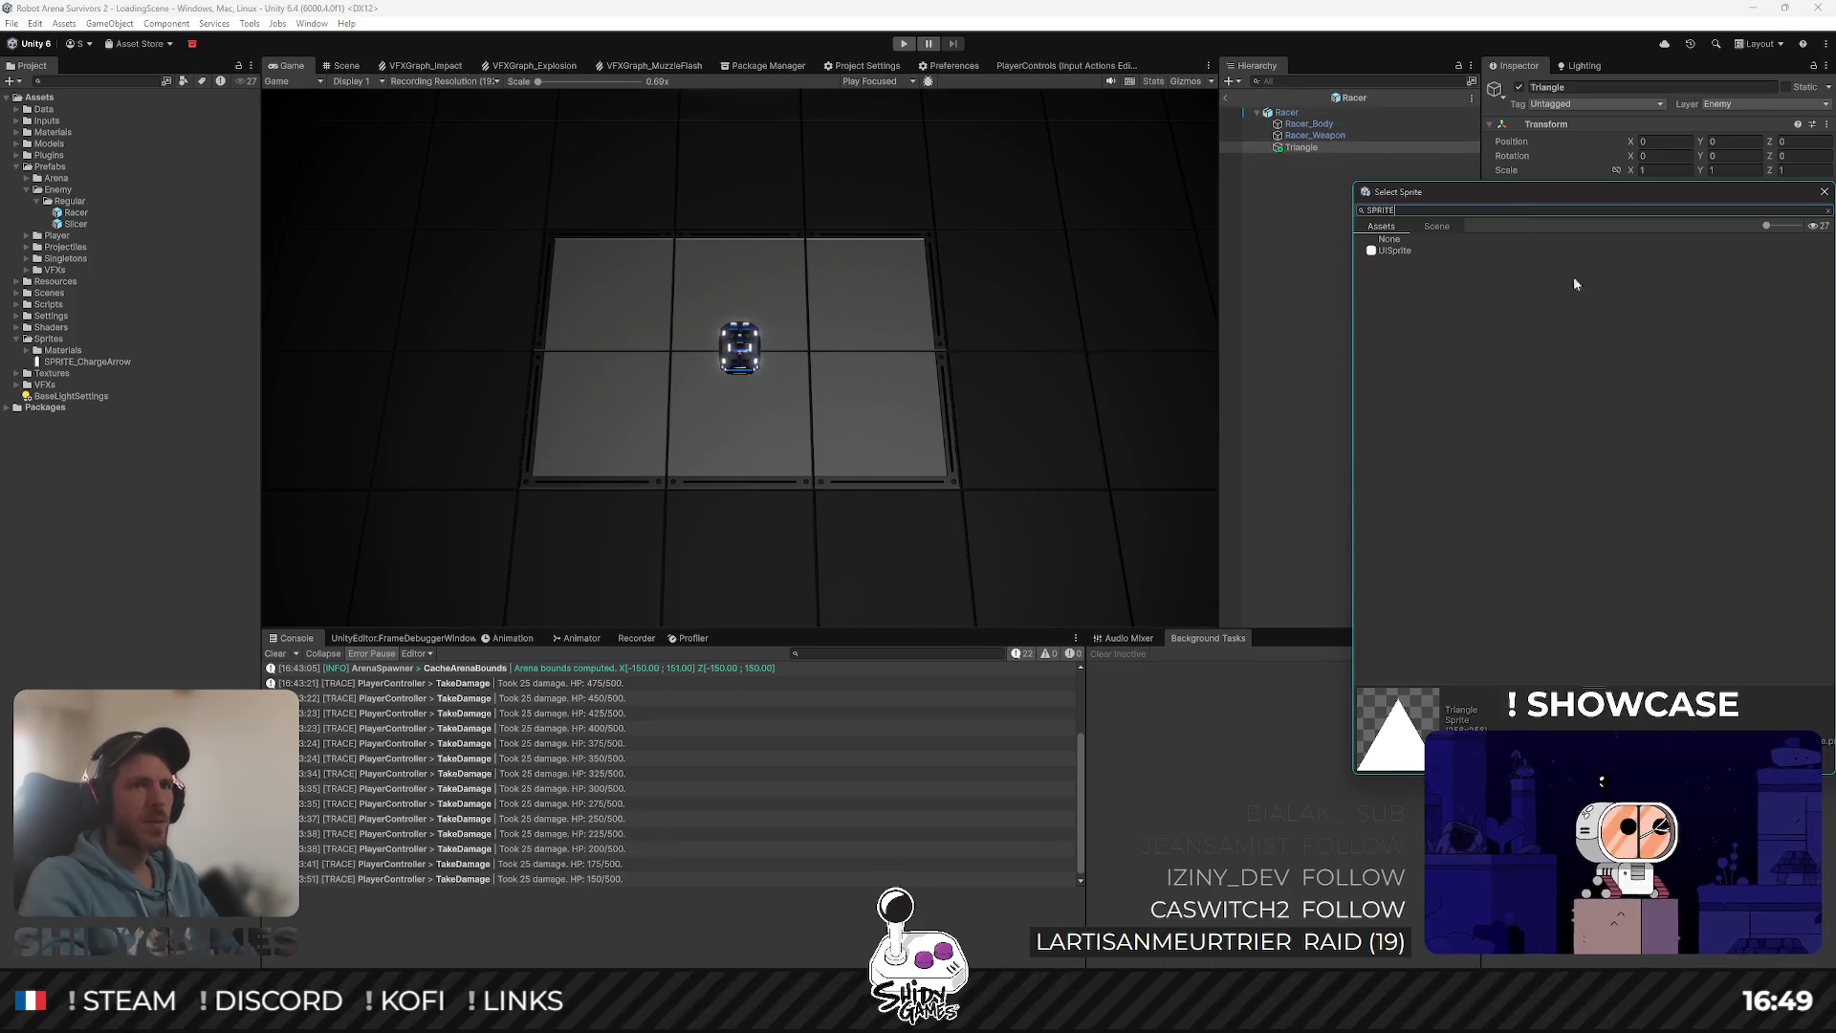
key("Escape")
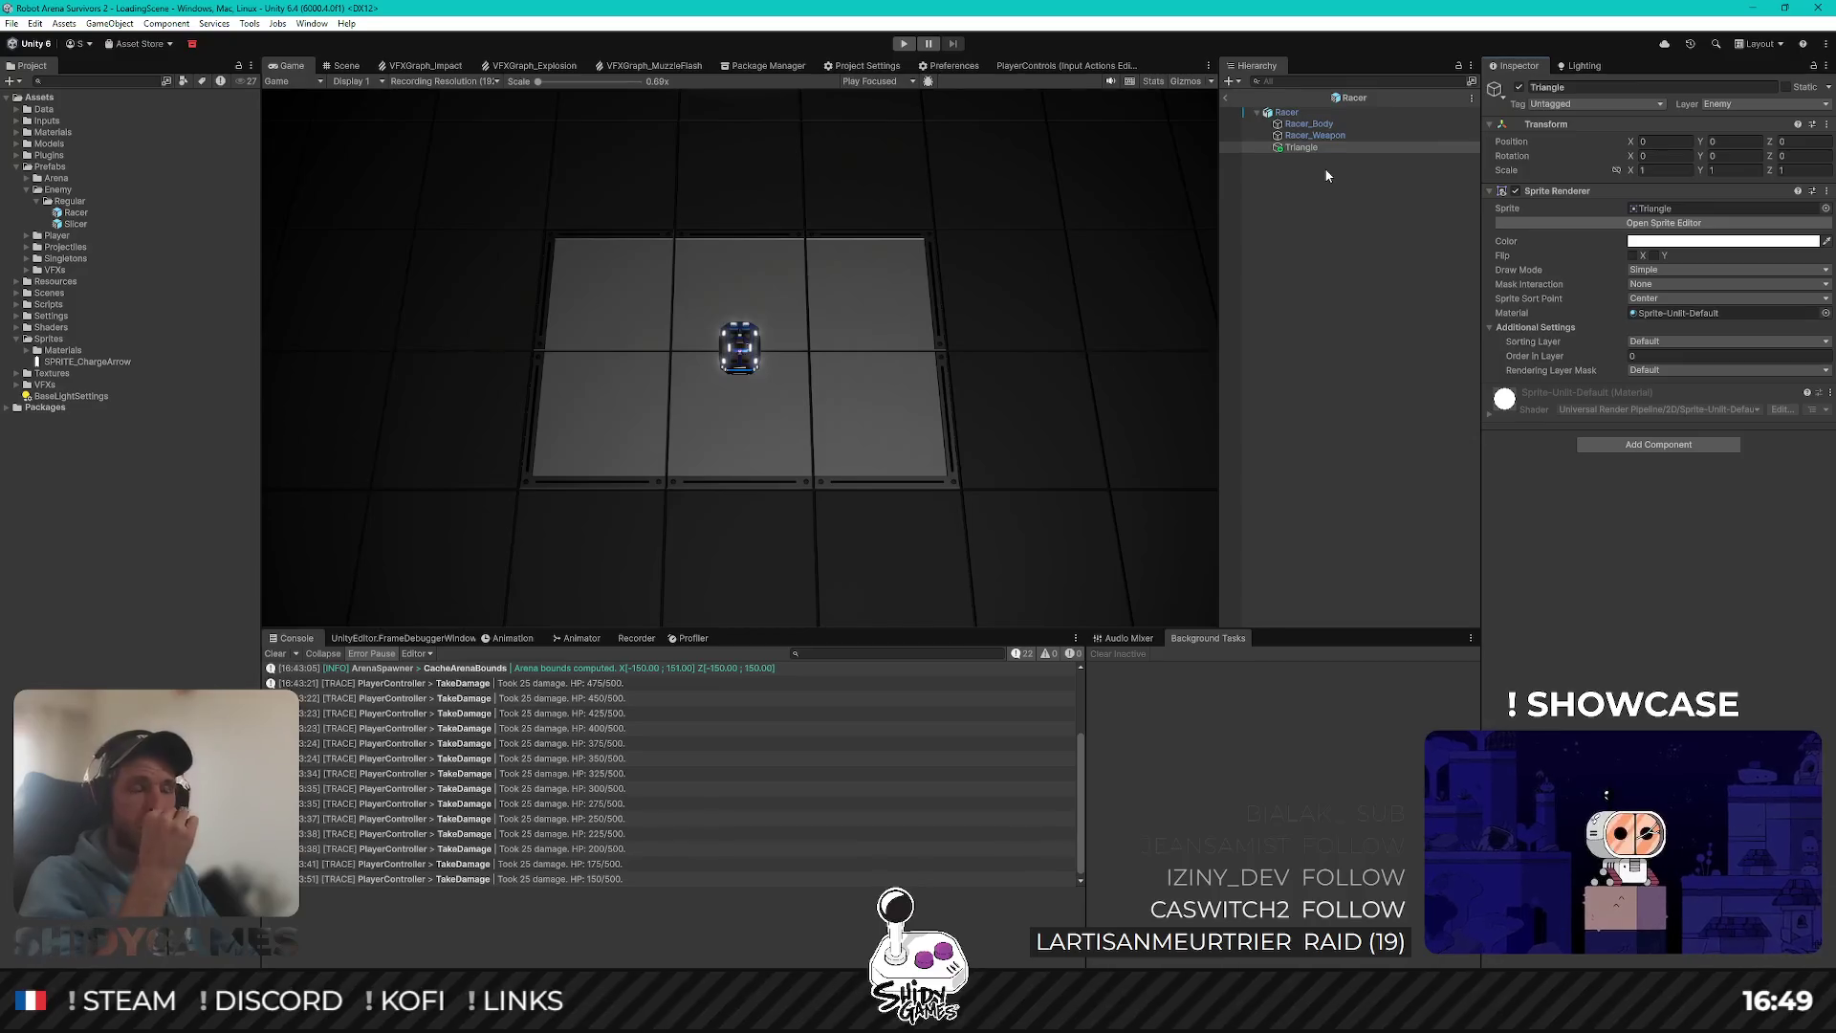
Step: View SPRITE_ChargeArrow in the Sprite Editor, then open its Texture Type list
left_click(95, 362)
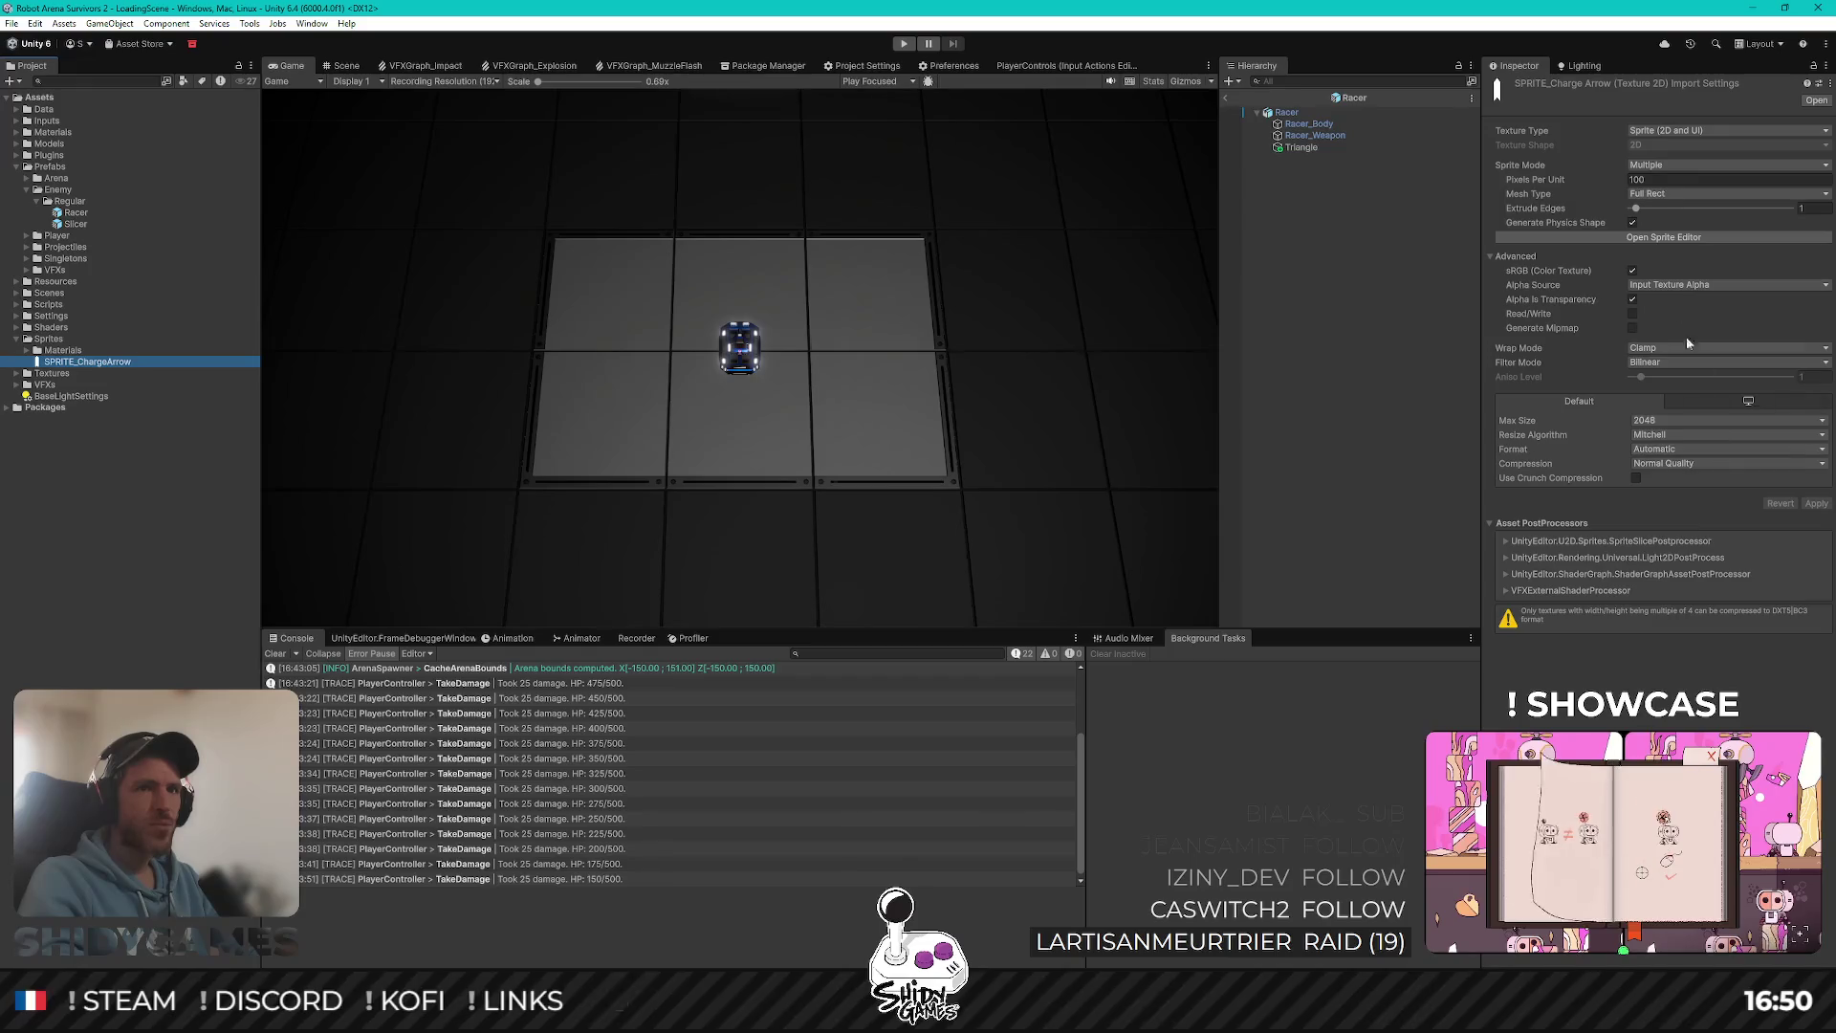
left_click(1654, 239)
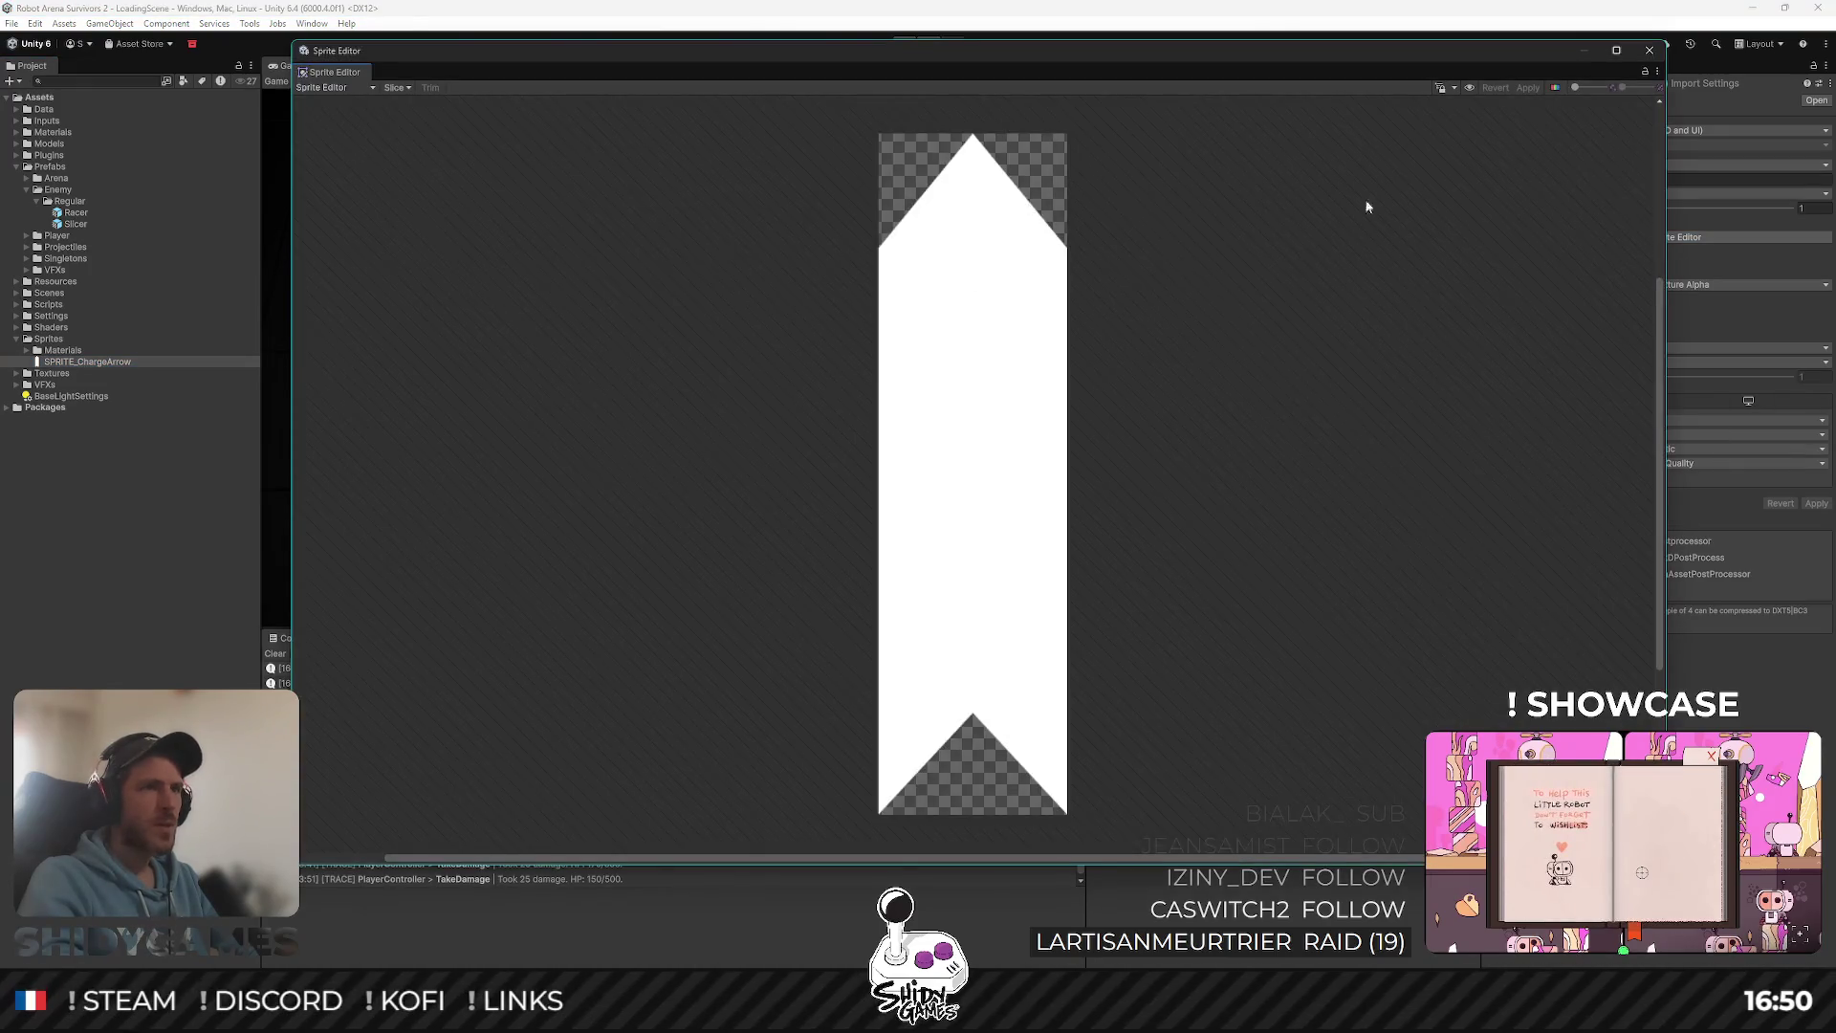
left_click(1650, 49)
left_click(1684, 131)
Step: Switch Texture Type to Default and back to Sprite (2D and UI), apply, and retry assigning it
left_click(1686, 146)
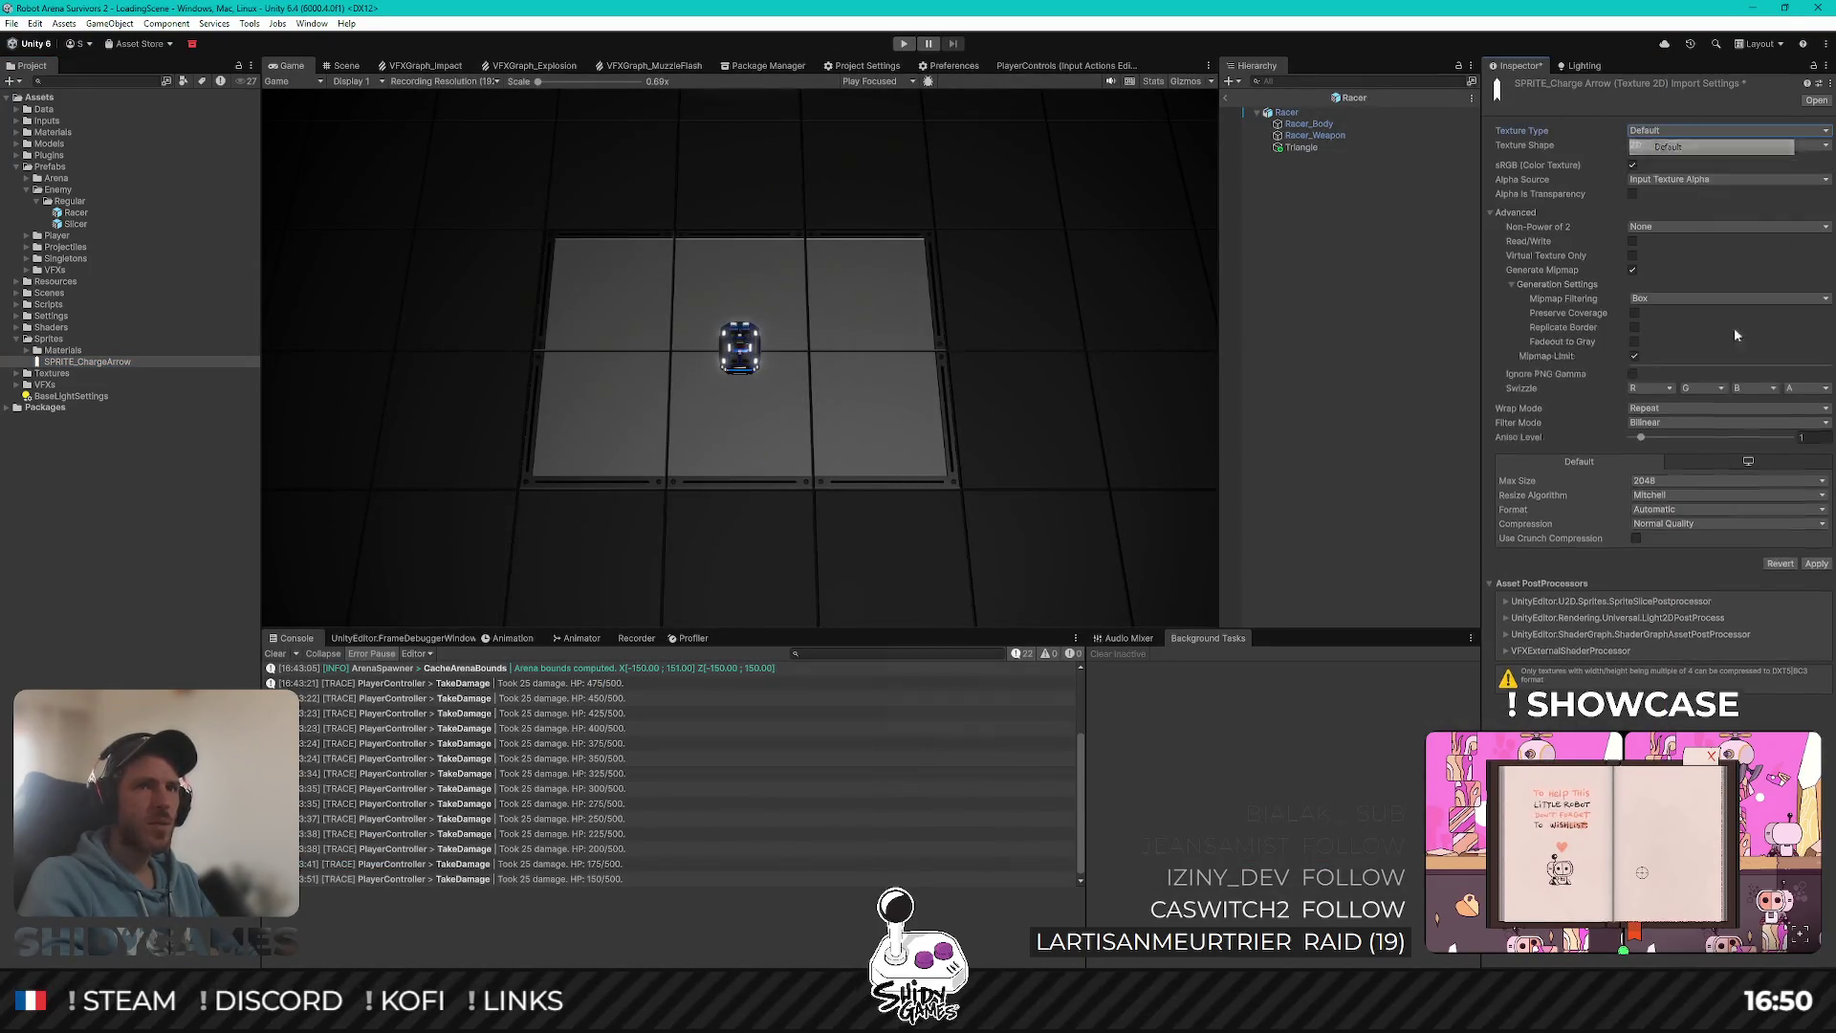
left_click(1683, 132)
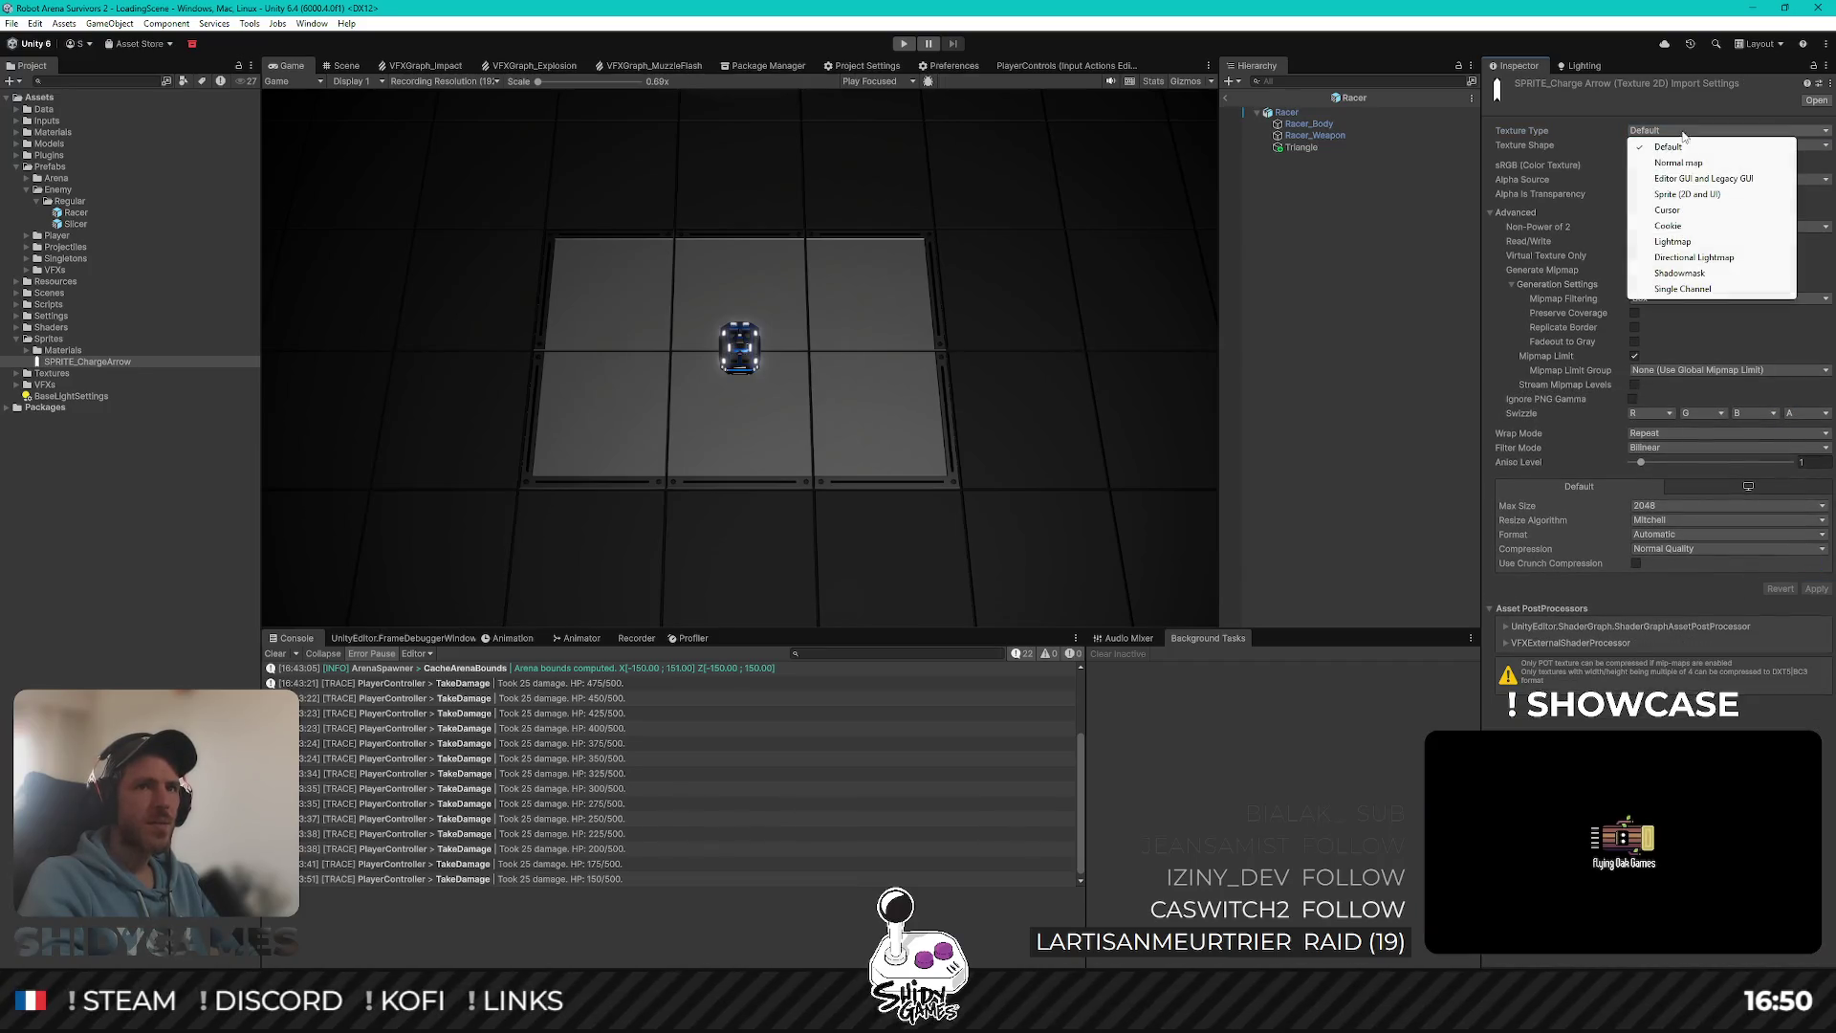
left_click(1687, 195)
left_click(1814, 504)
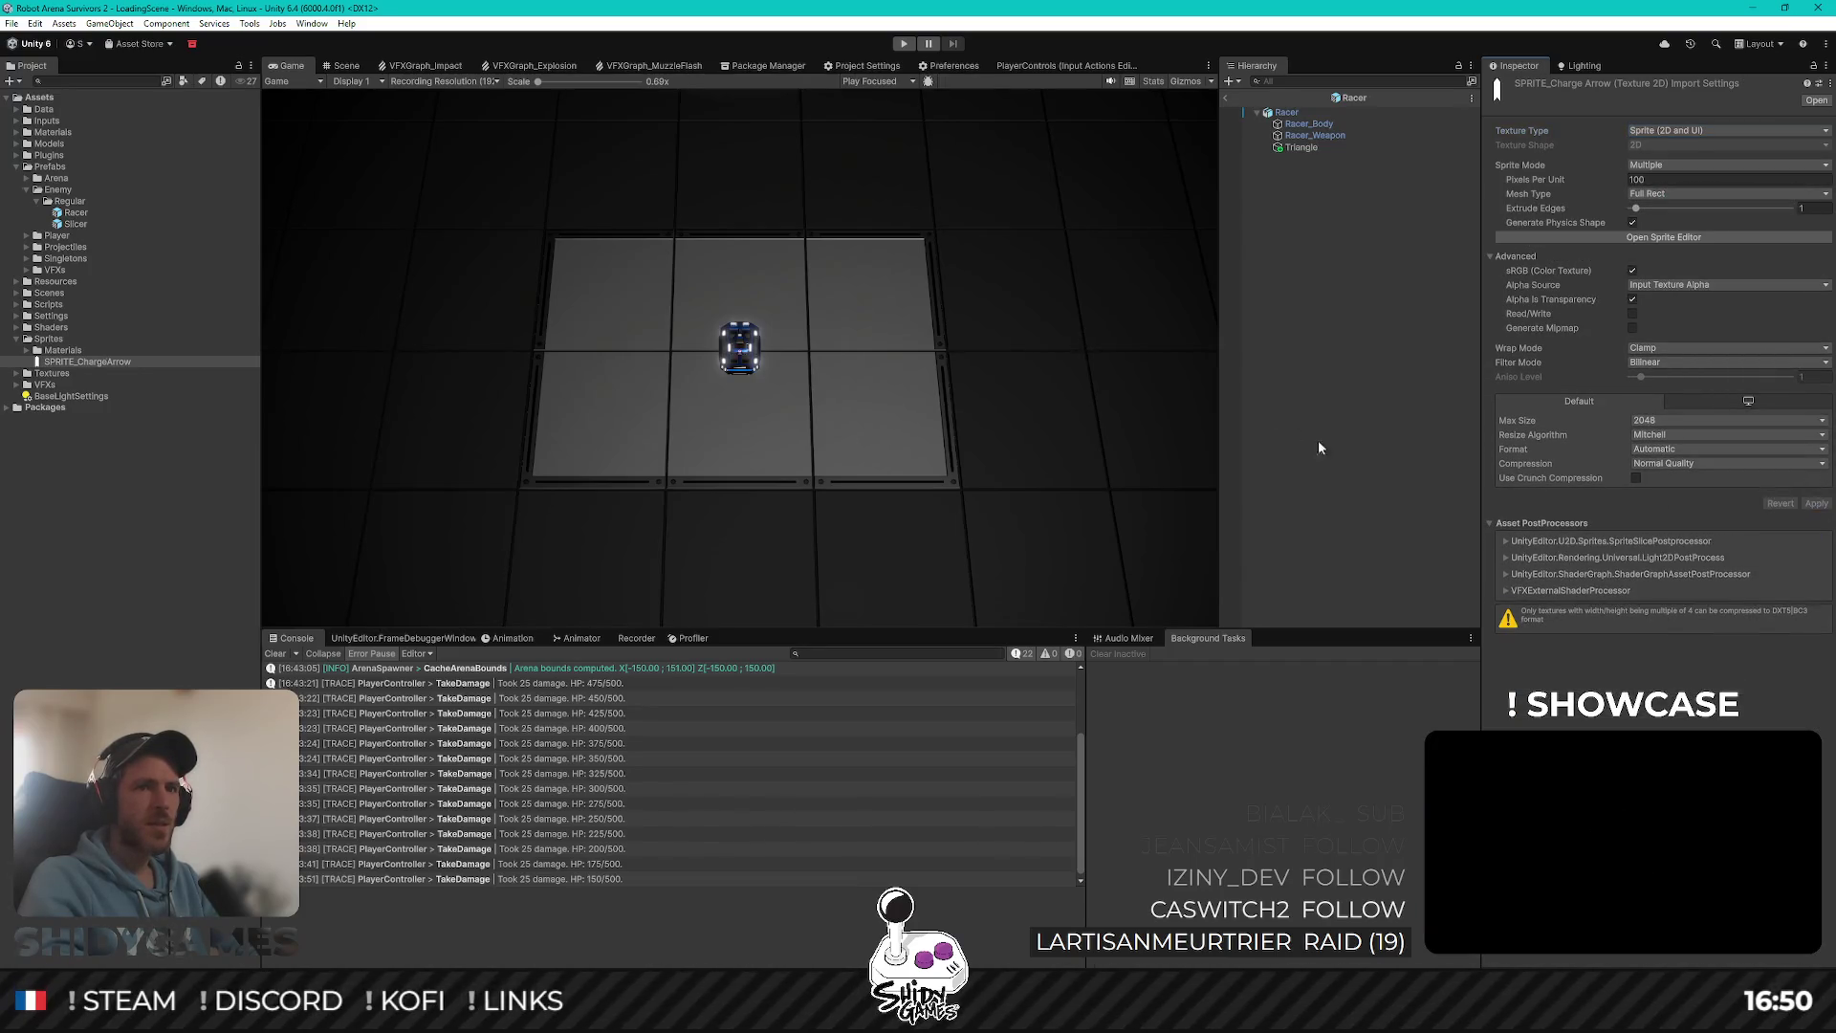
left_click(1300, 147)
left_click_drag(82, 361, 1525, 232)
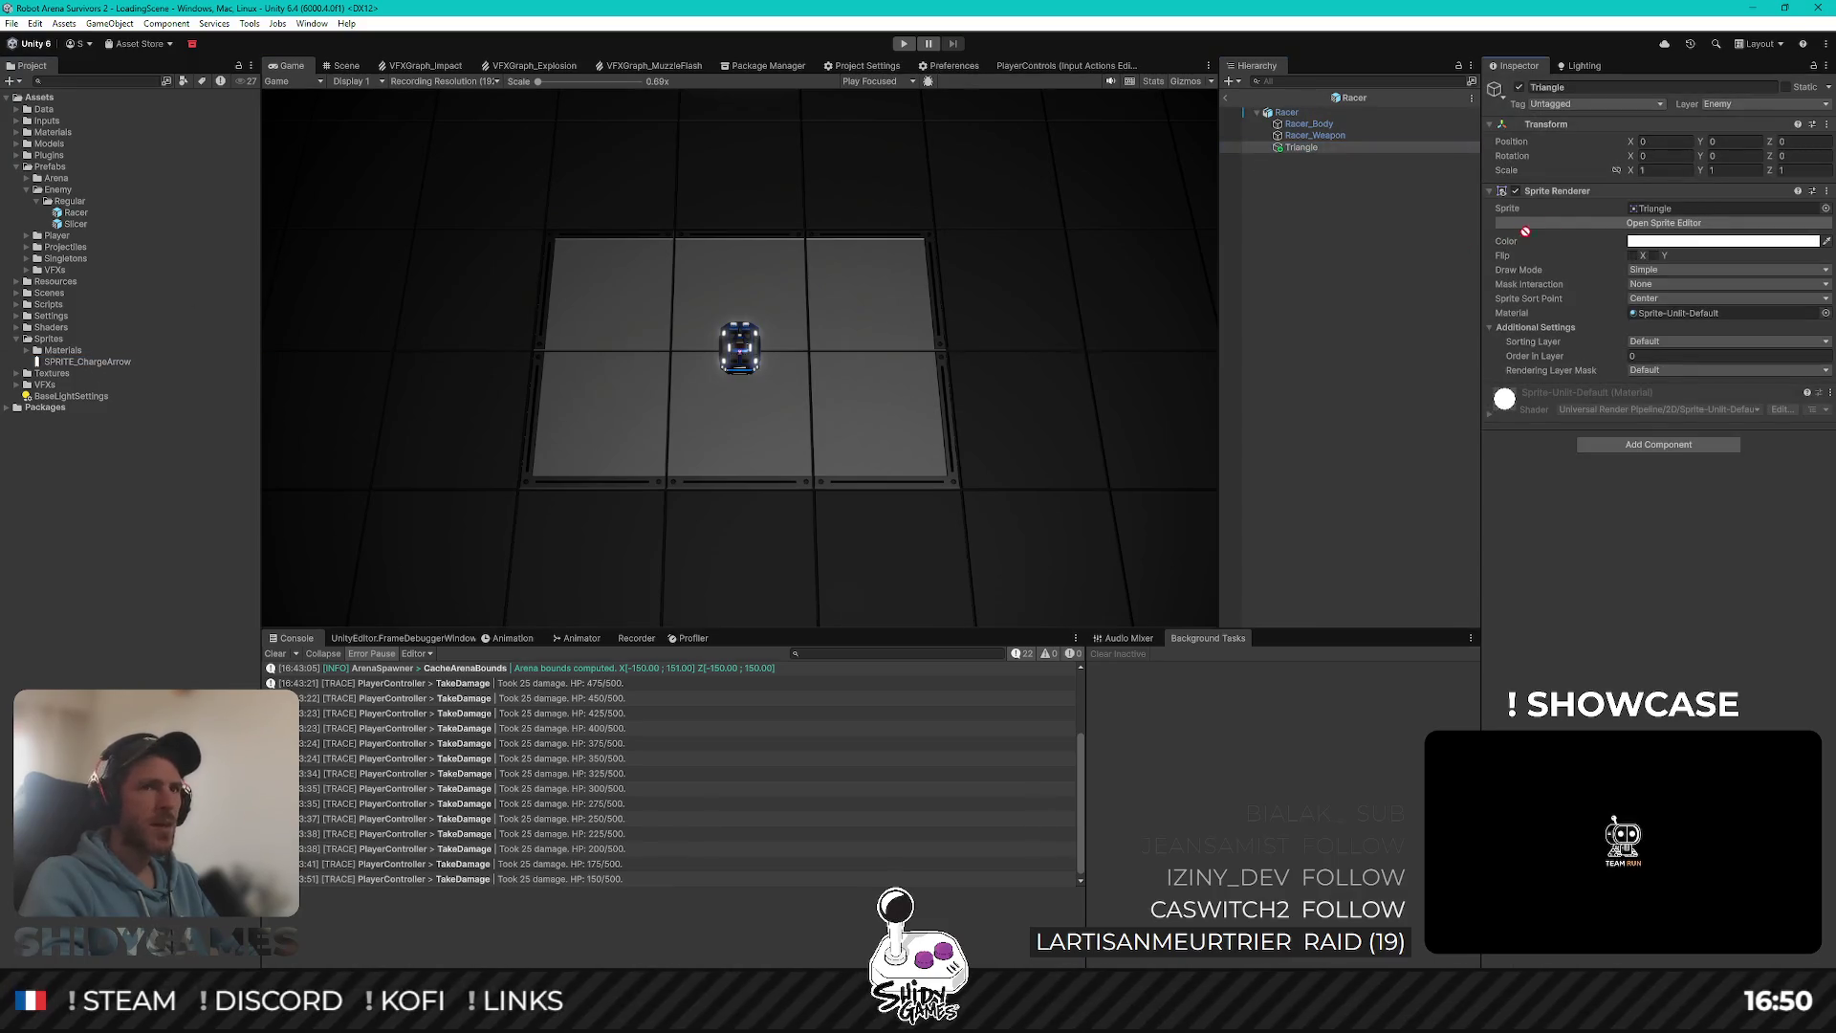
left_click(57, 362)
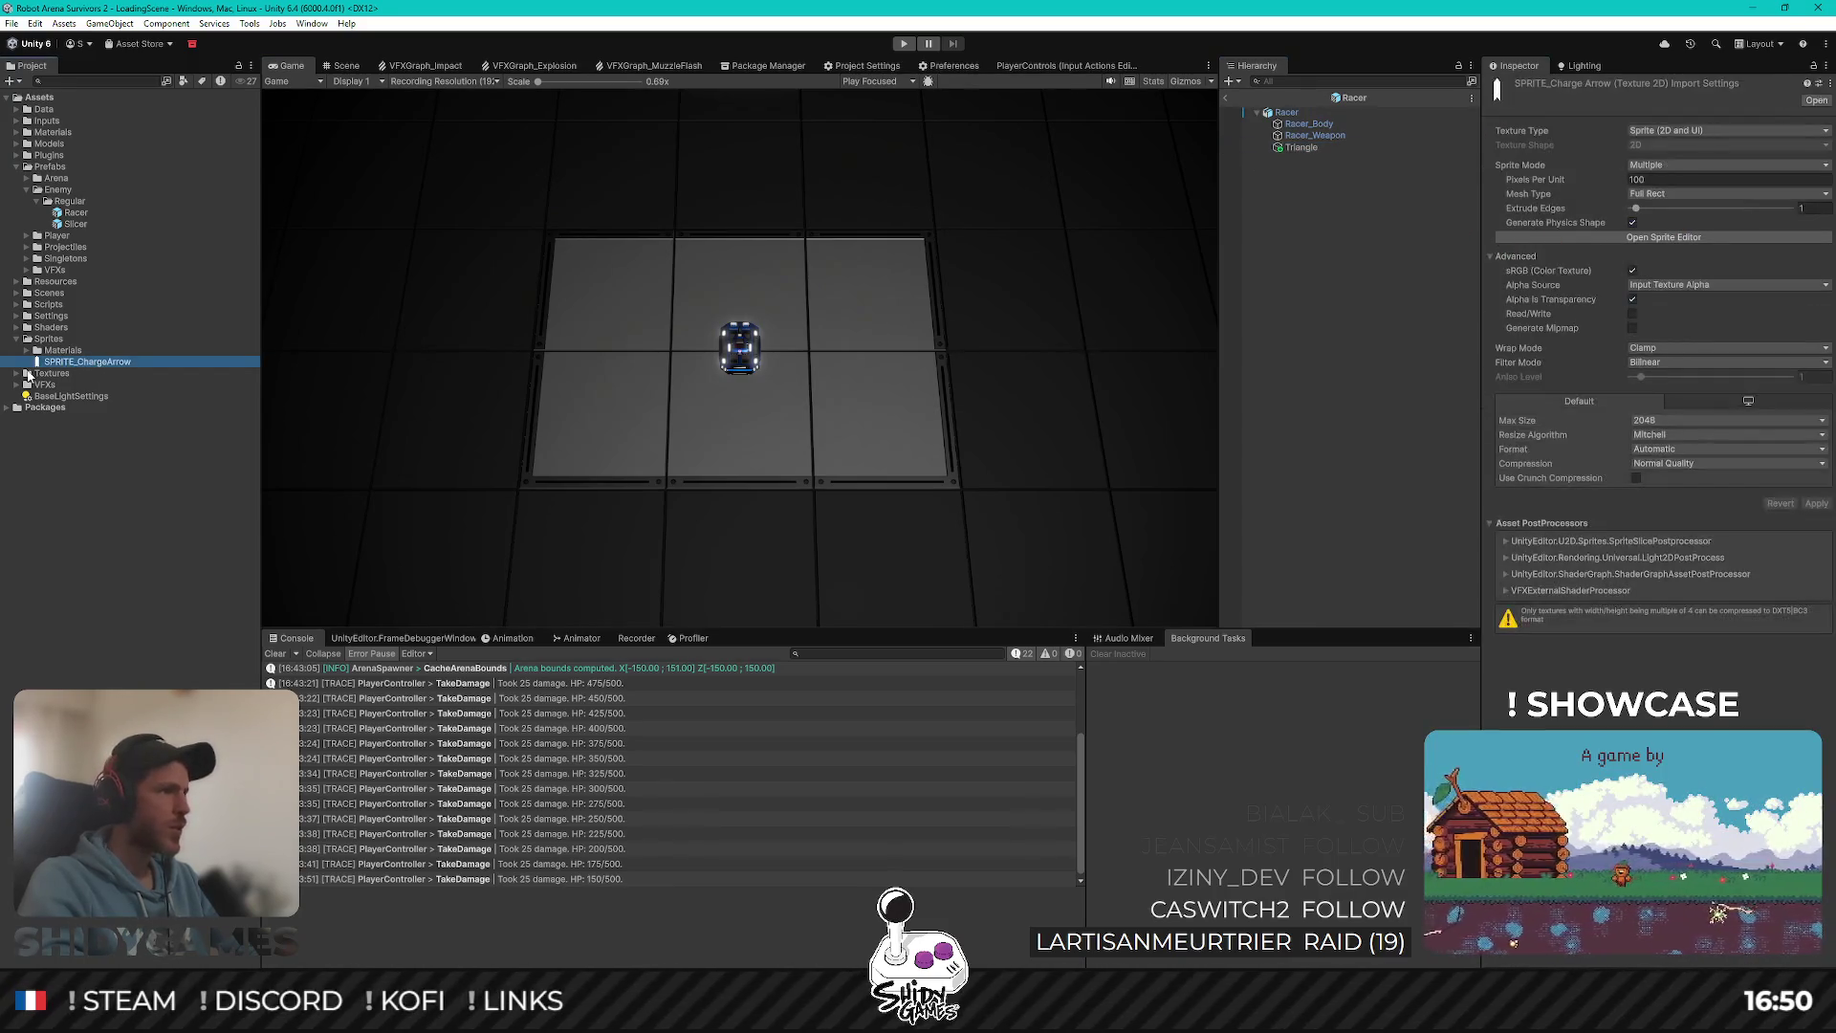
Step: Delete the stray SPRITE_ChargeArrow material along with the Sprites/Materials folder
left_click(48, 342)
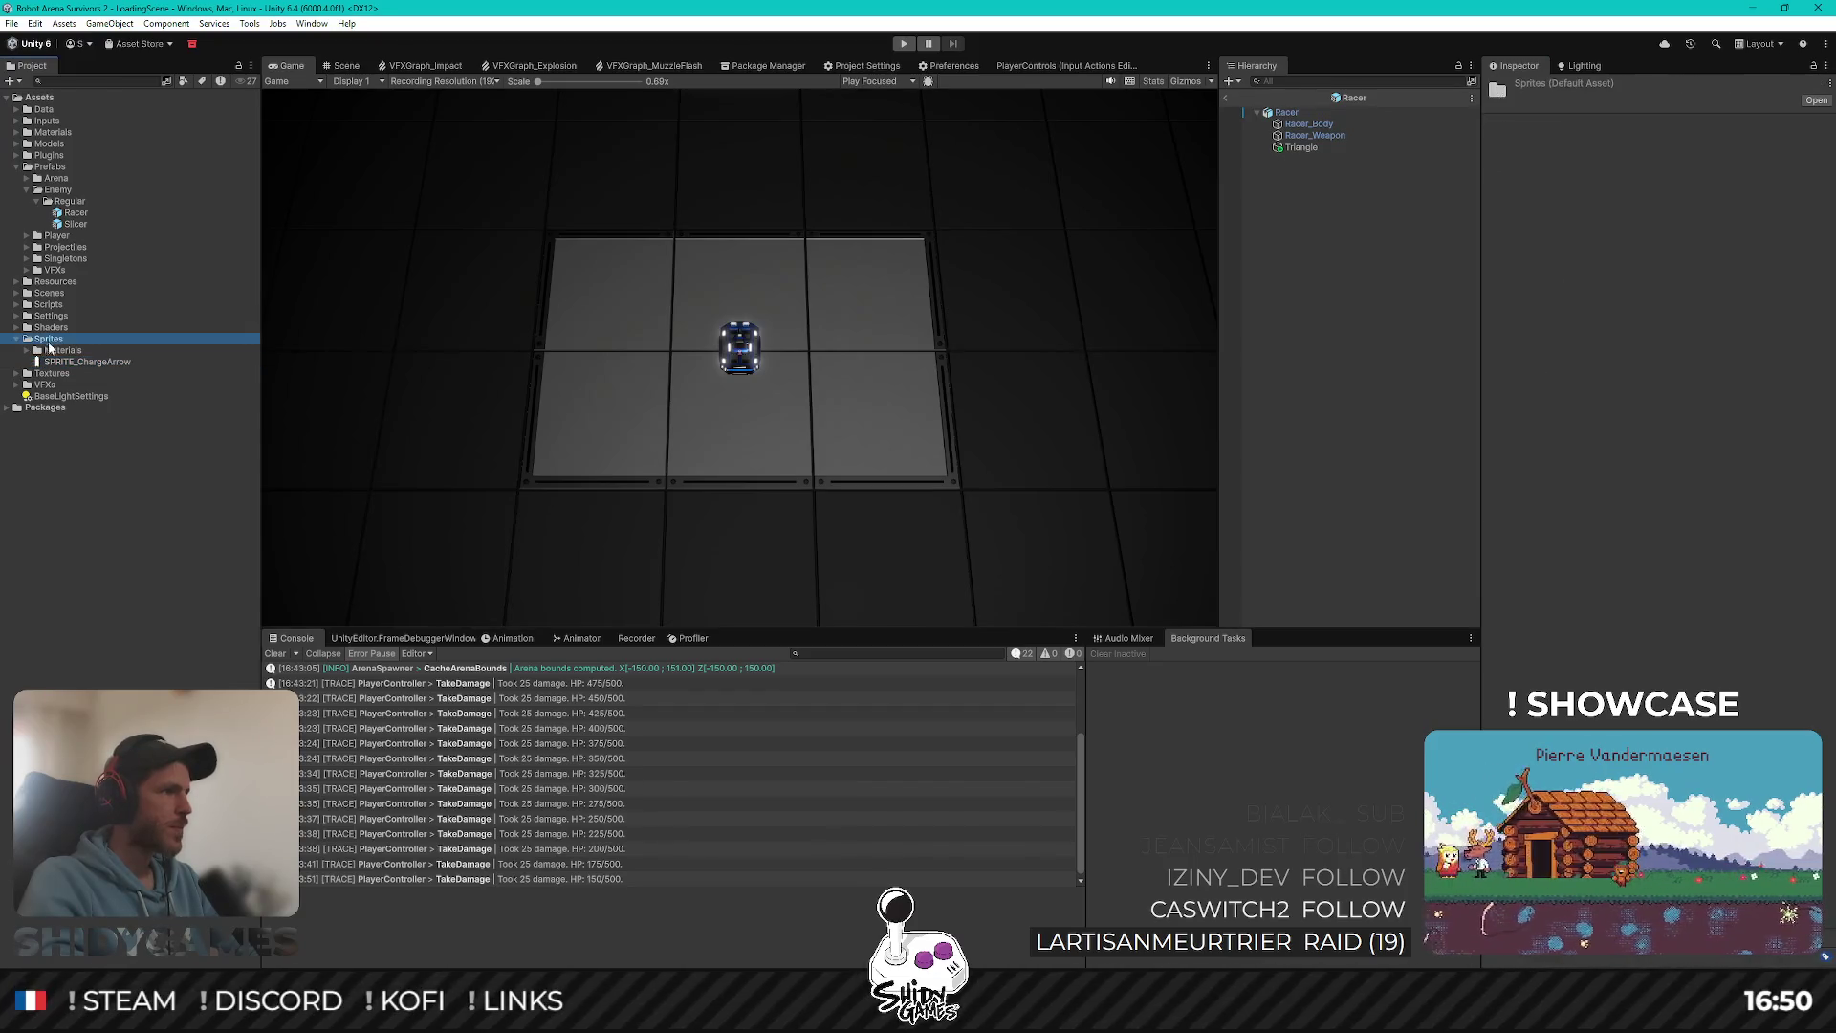
left_click(28, 360)
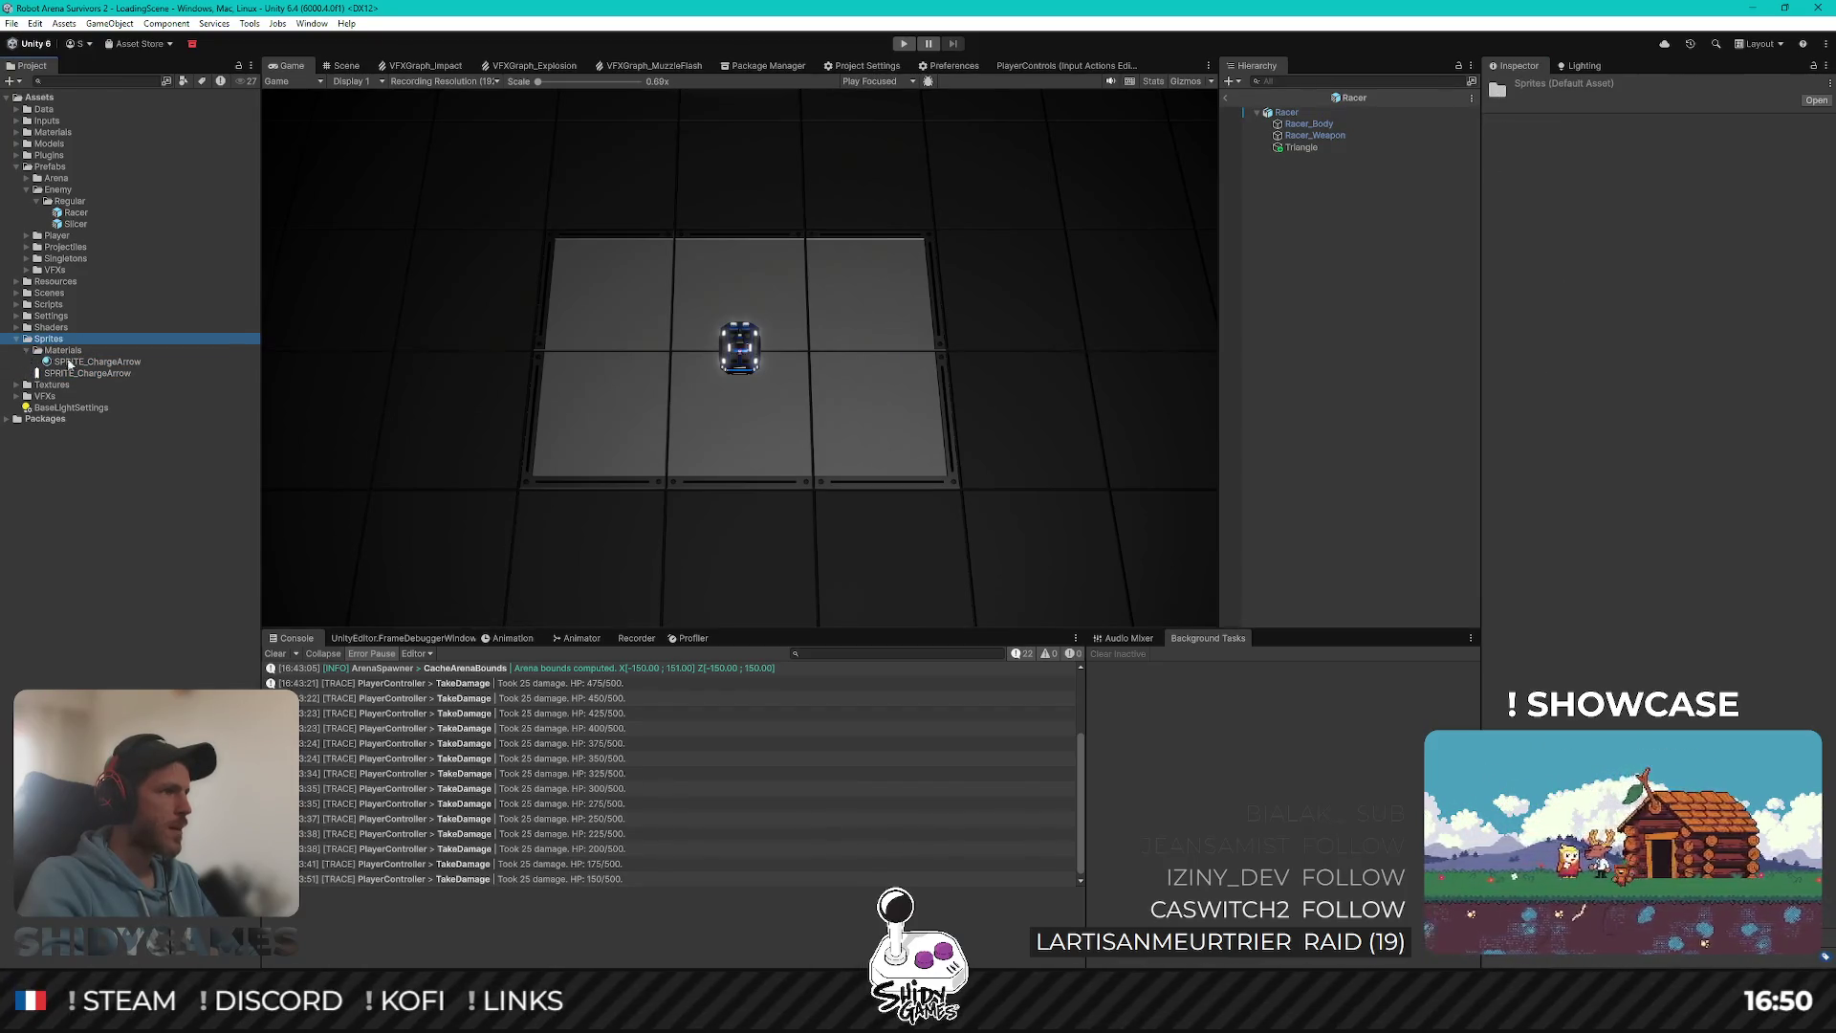
left_click(70, 362)
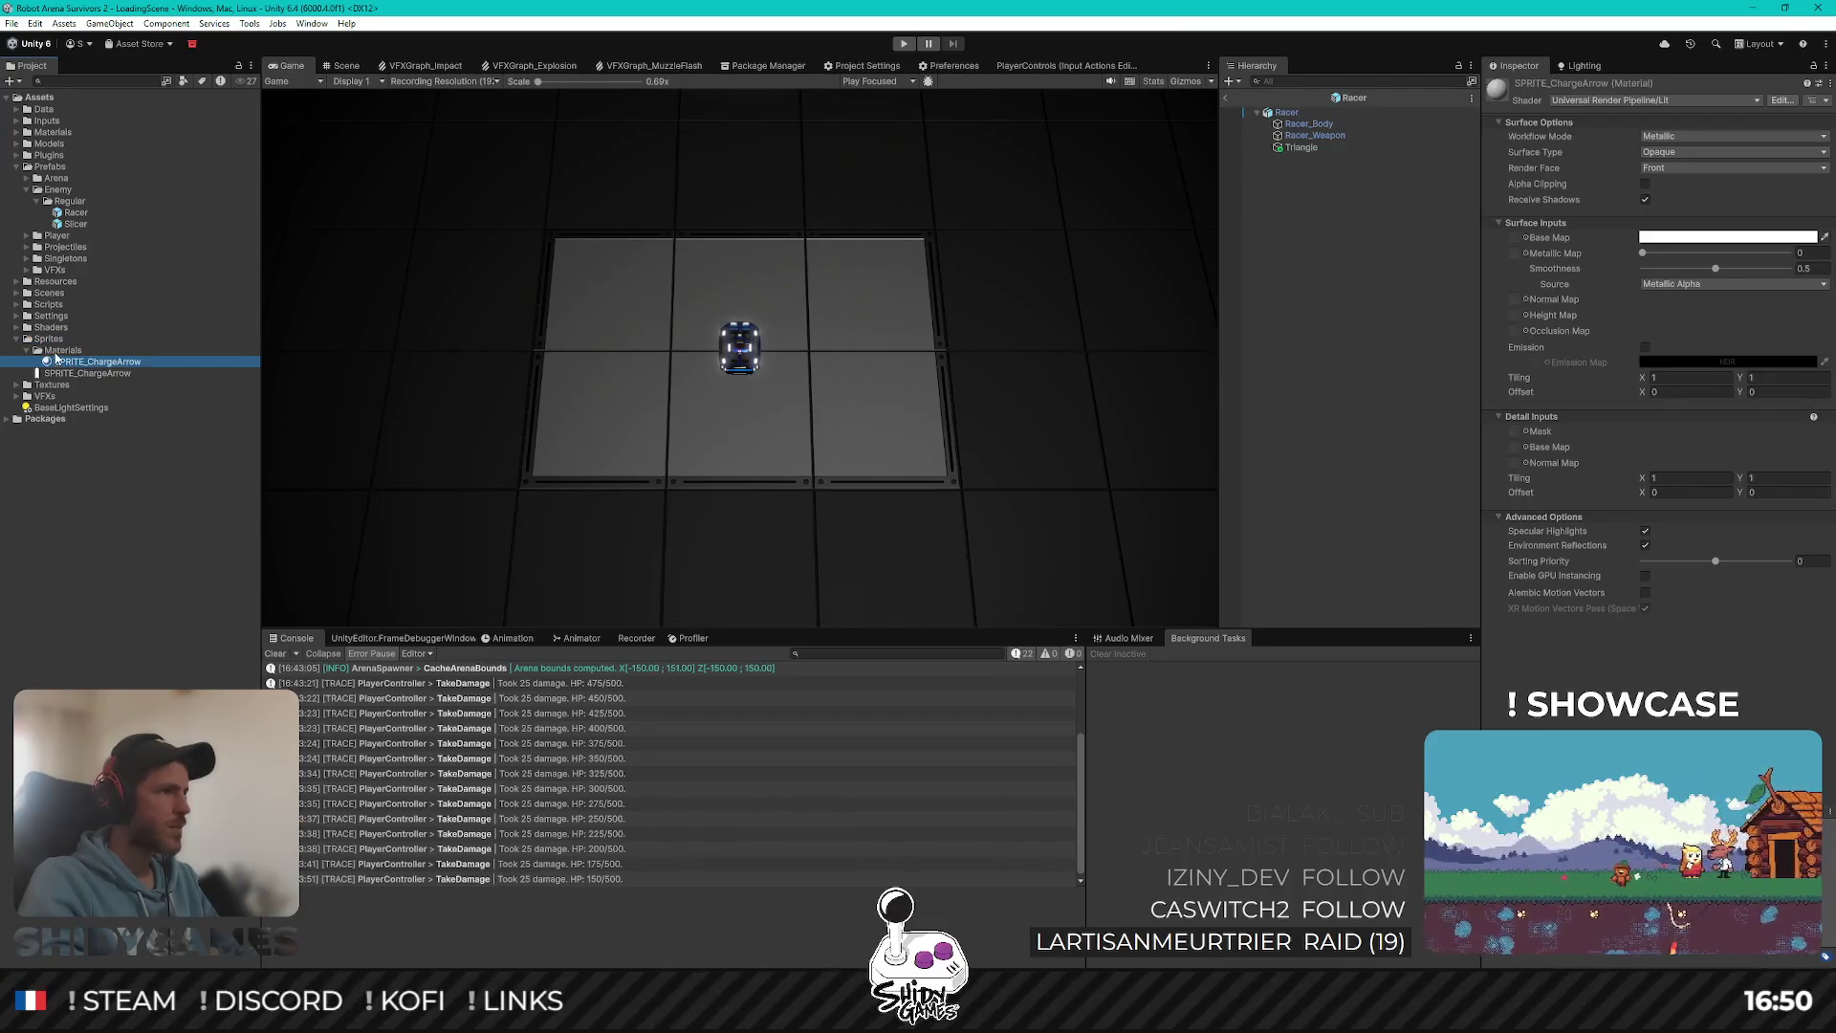
key("Delete")
key("Return")
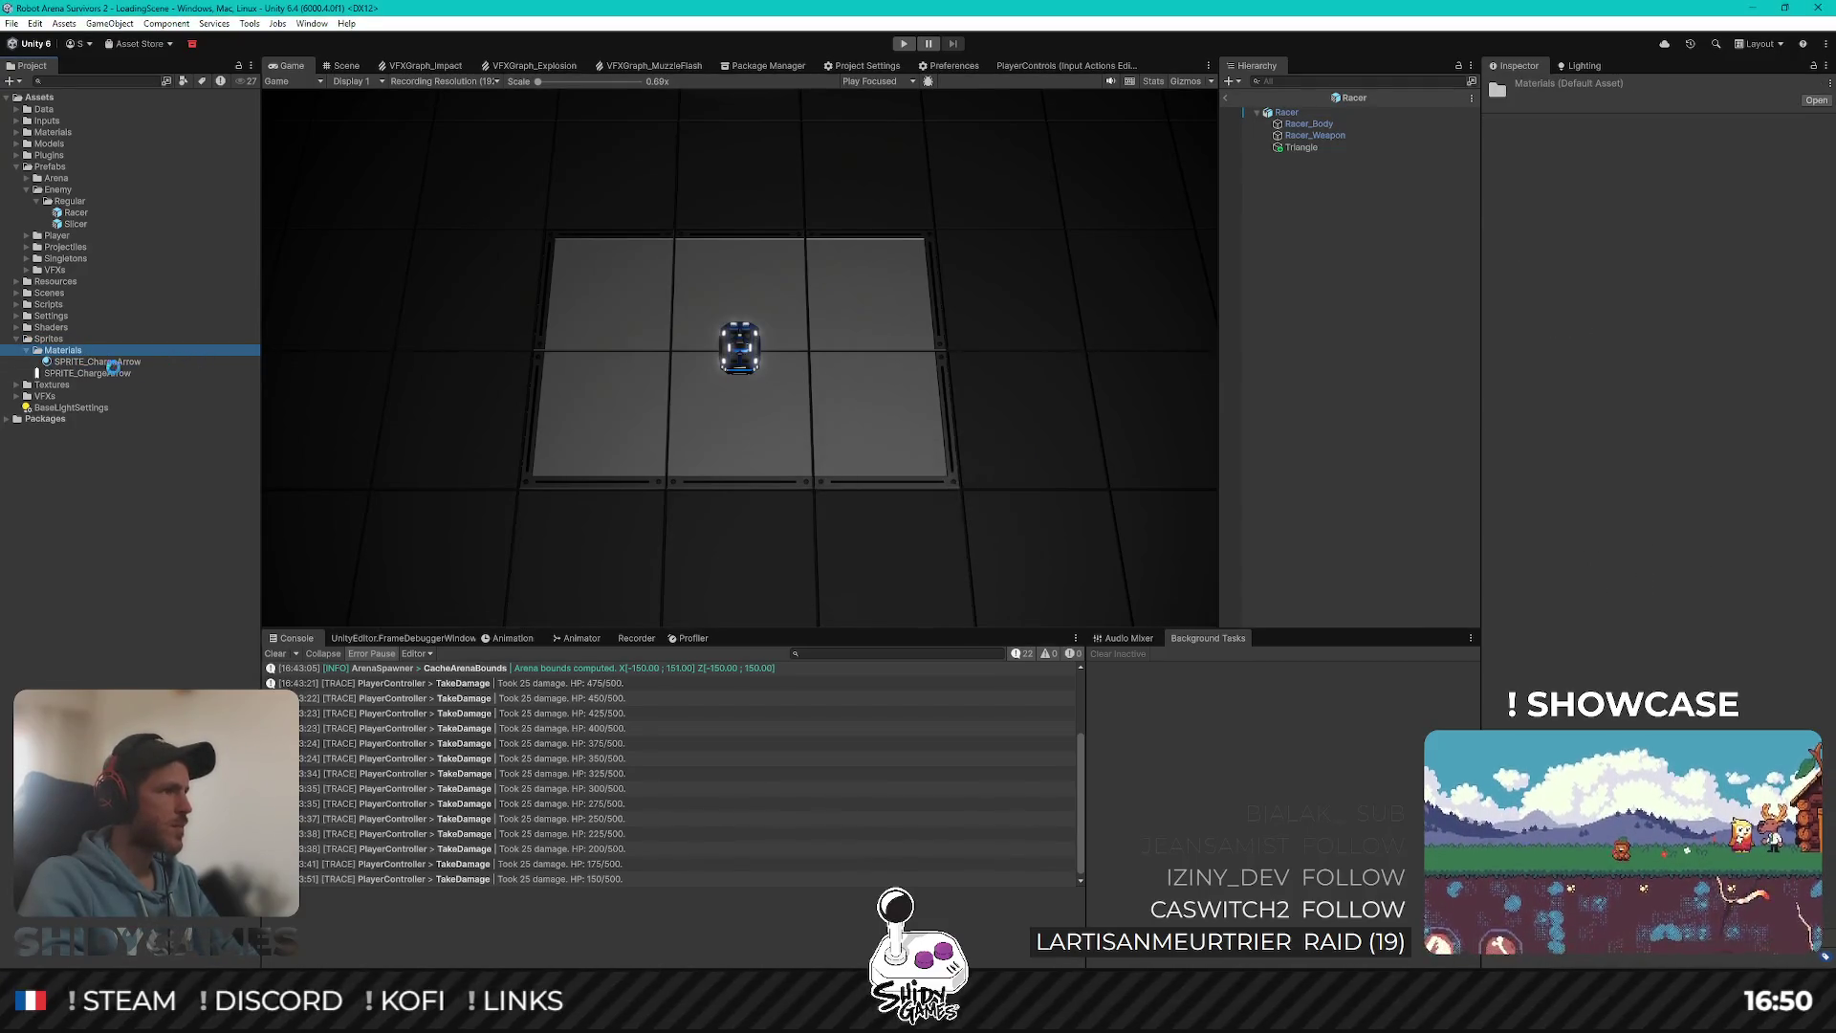
left_click(100, 351)
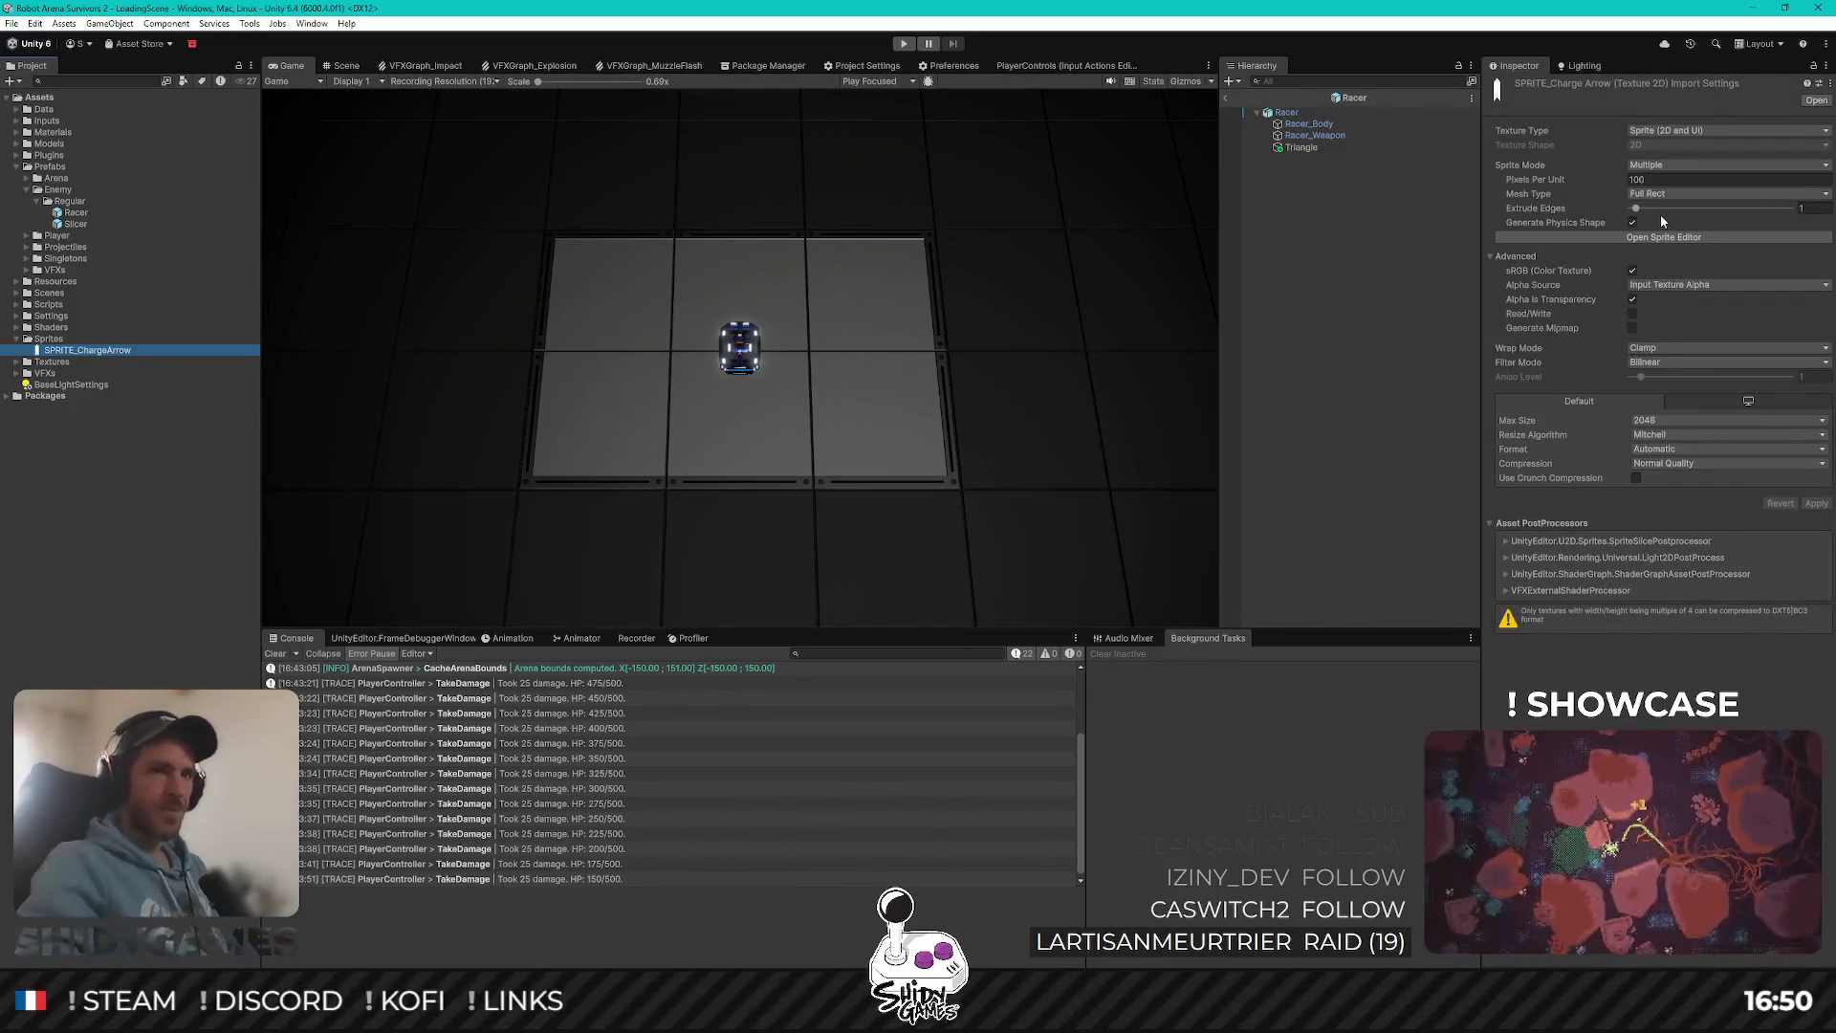
left_click(1406, 325)
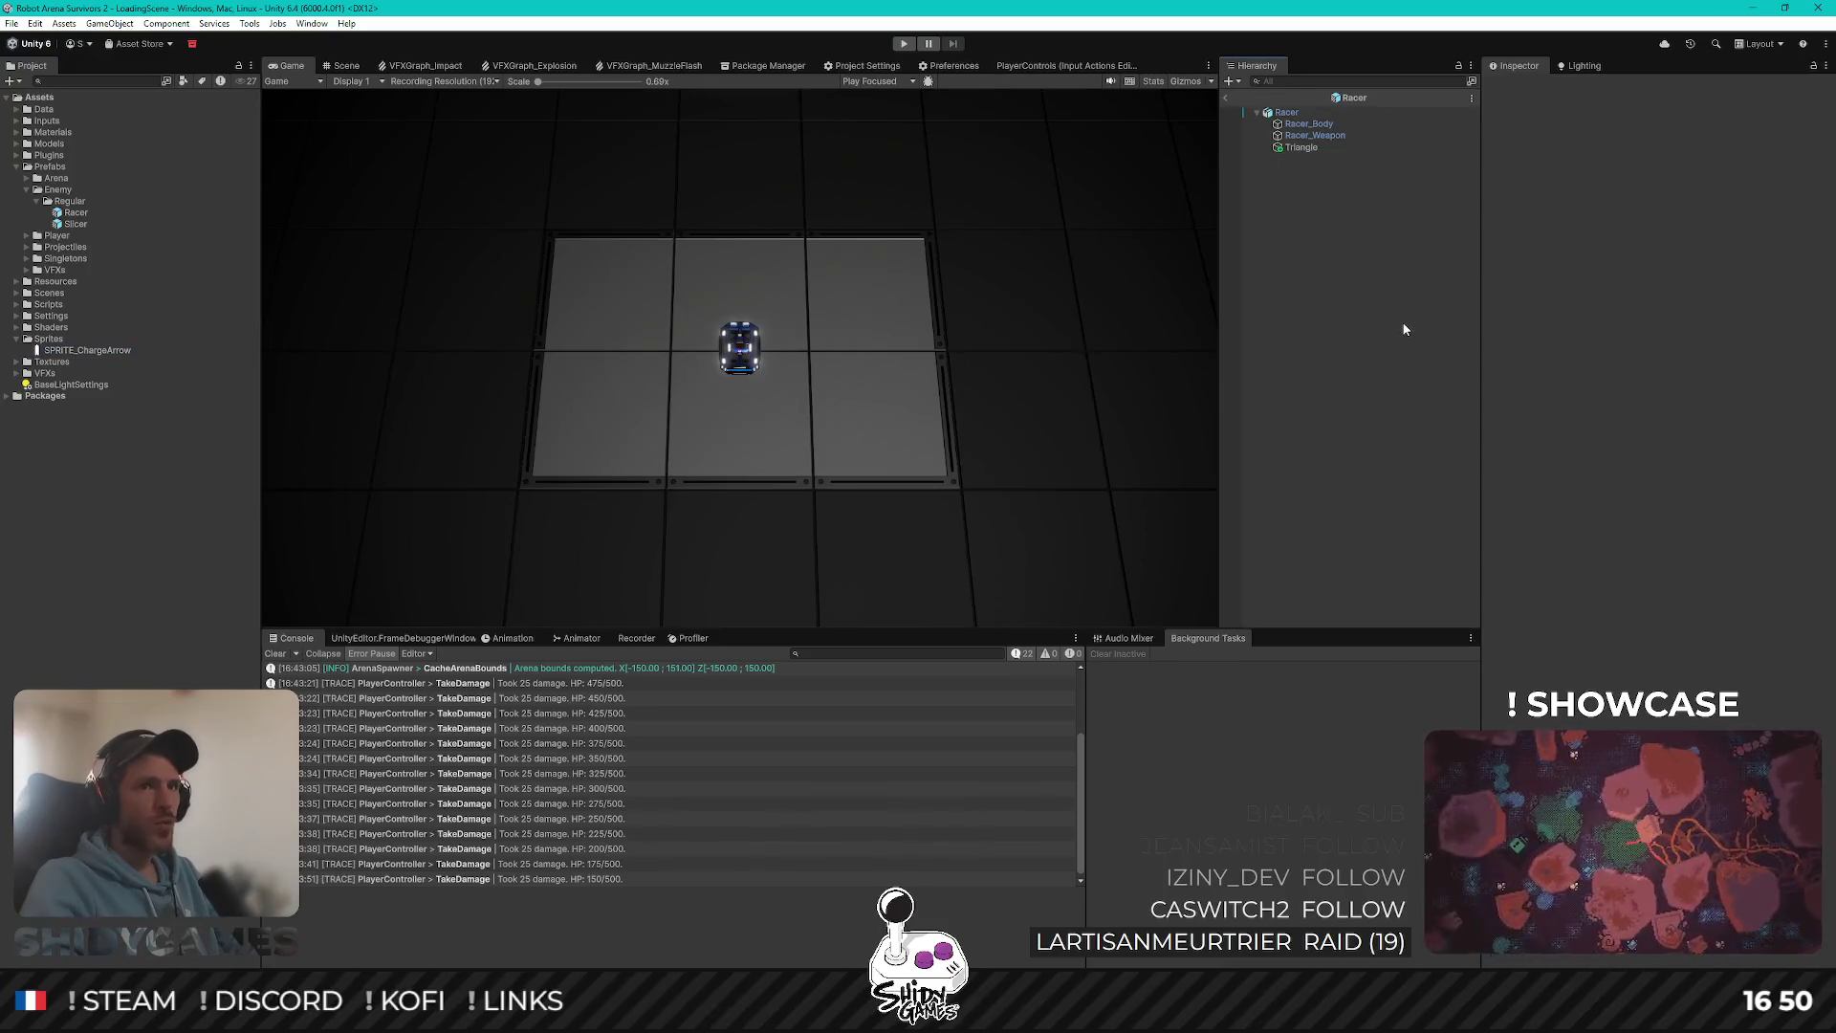
Step: Reopen the Racer prefab, select its Triangle, and reselect SPRITE_ChargeArrow
left_click(1225, 96)
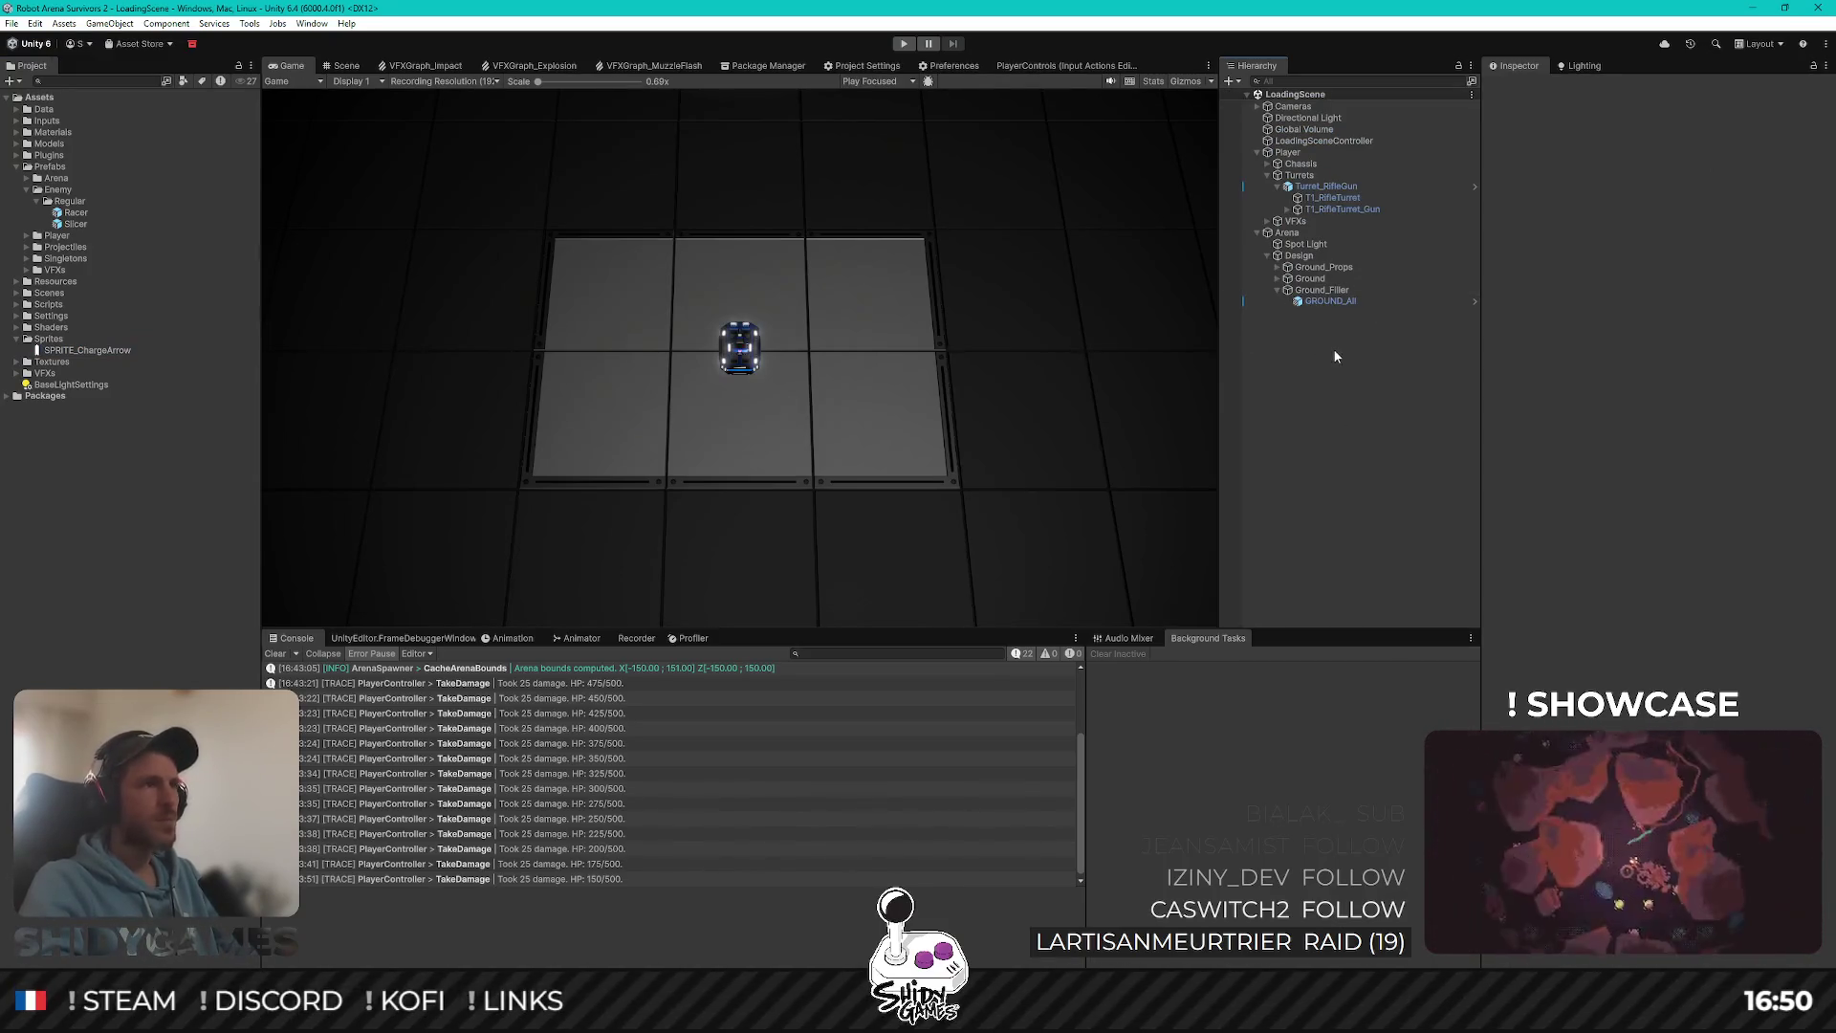
double_click(72, 224)
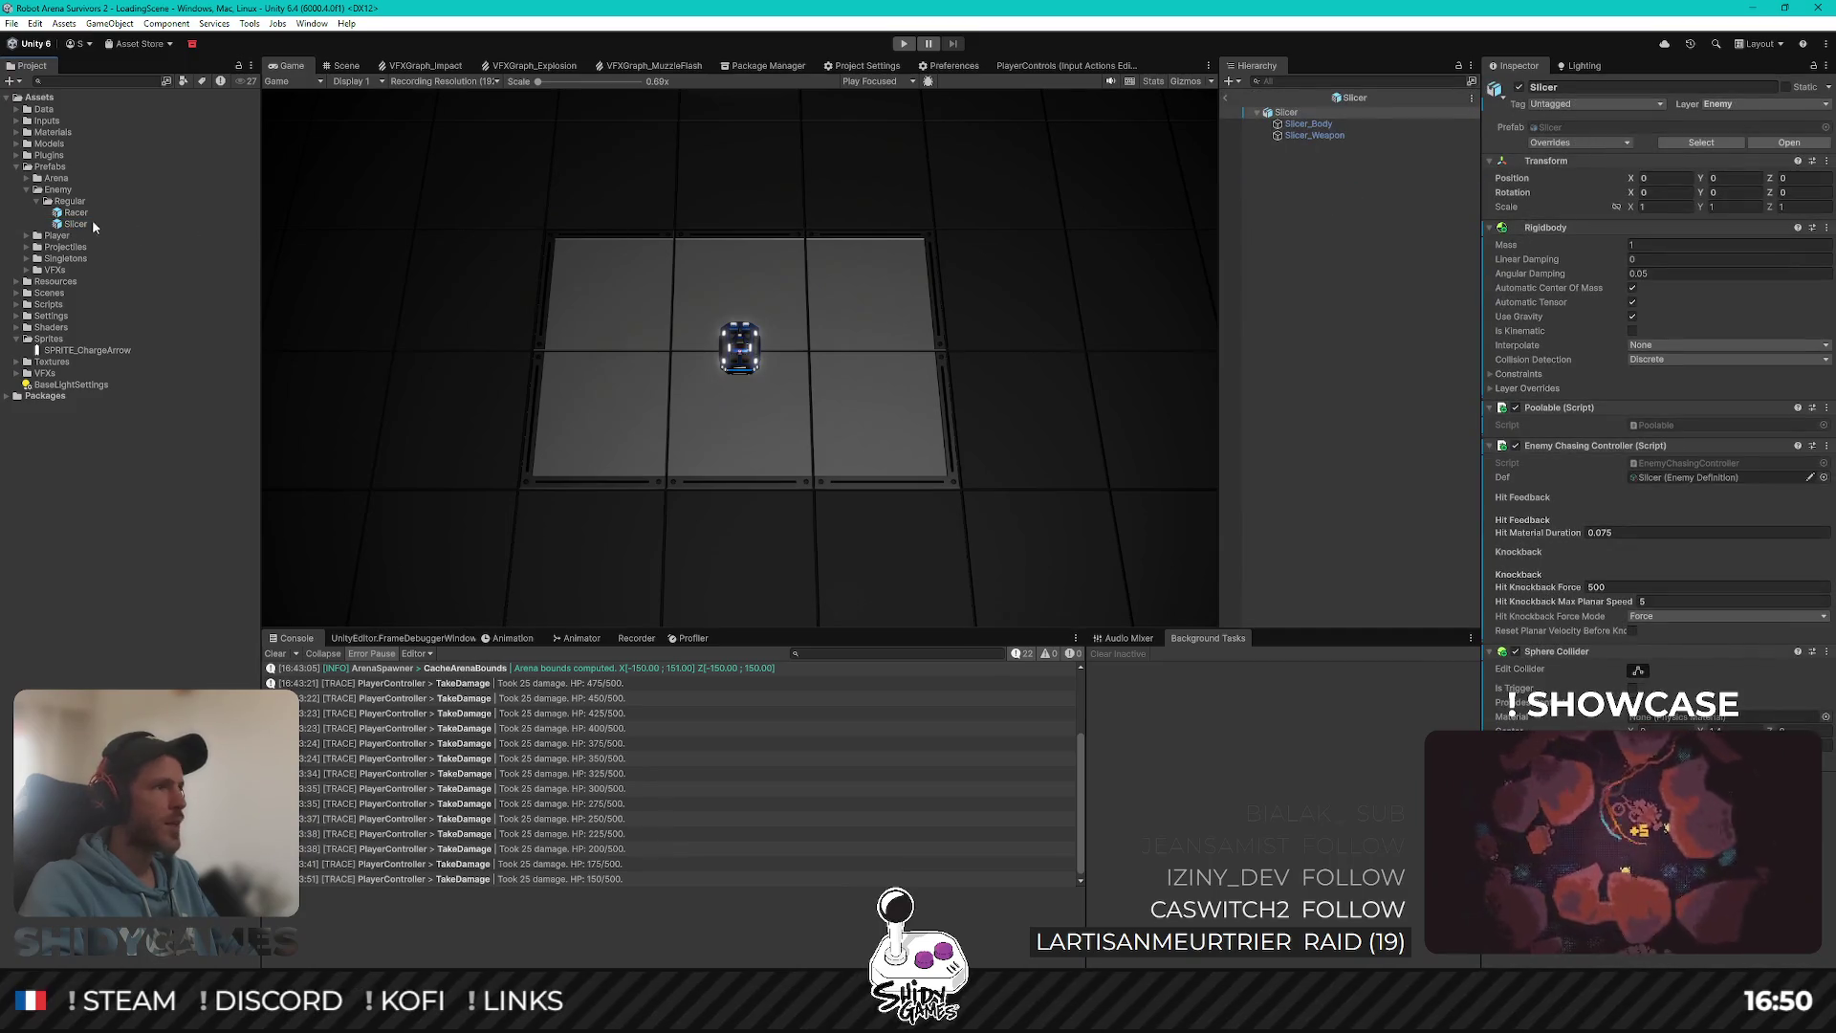
double_click(75, 212)
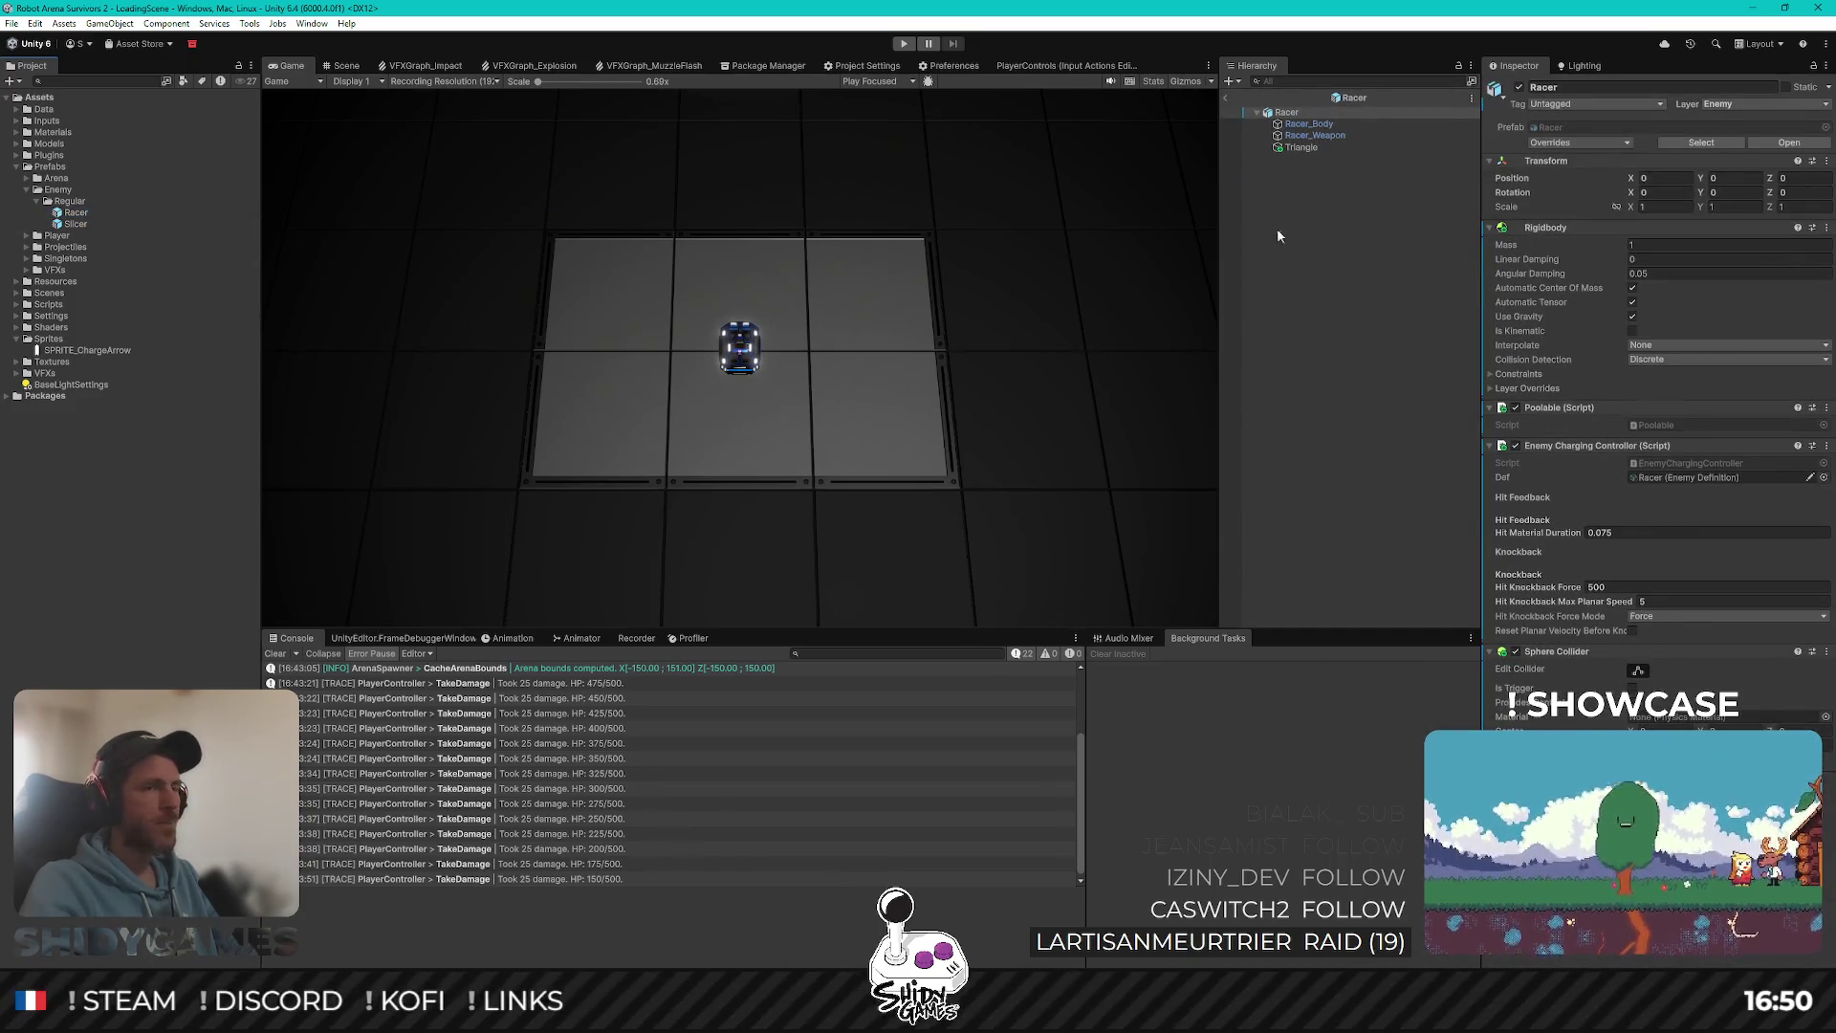
left_click(1297, 148)
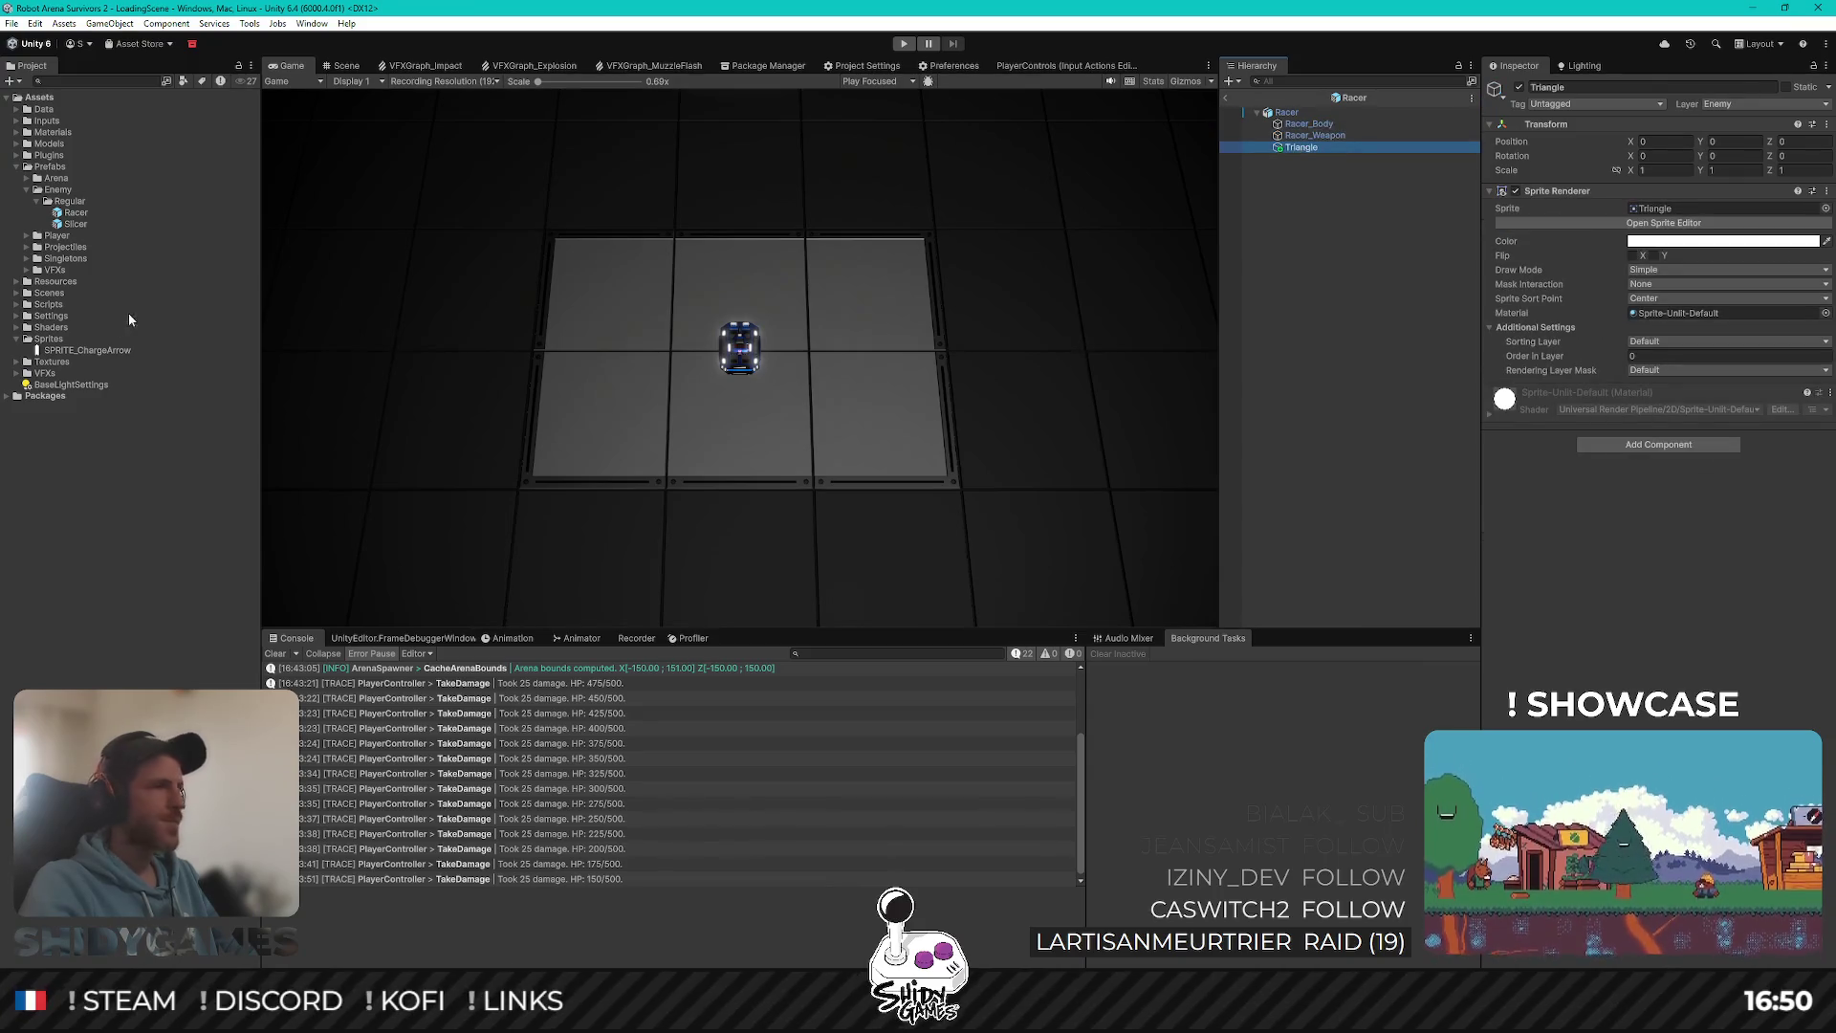
left_click_drag(1685, 204, 1220, 241)
left_click(66, 351)
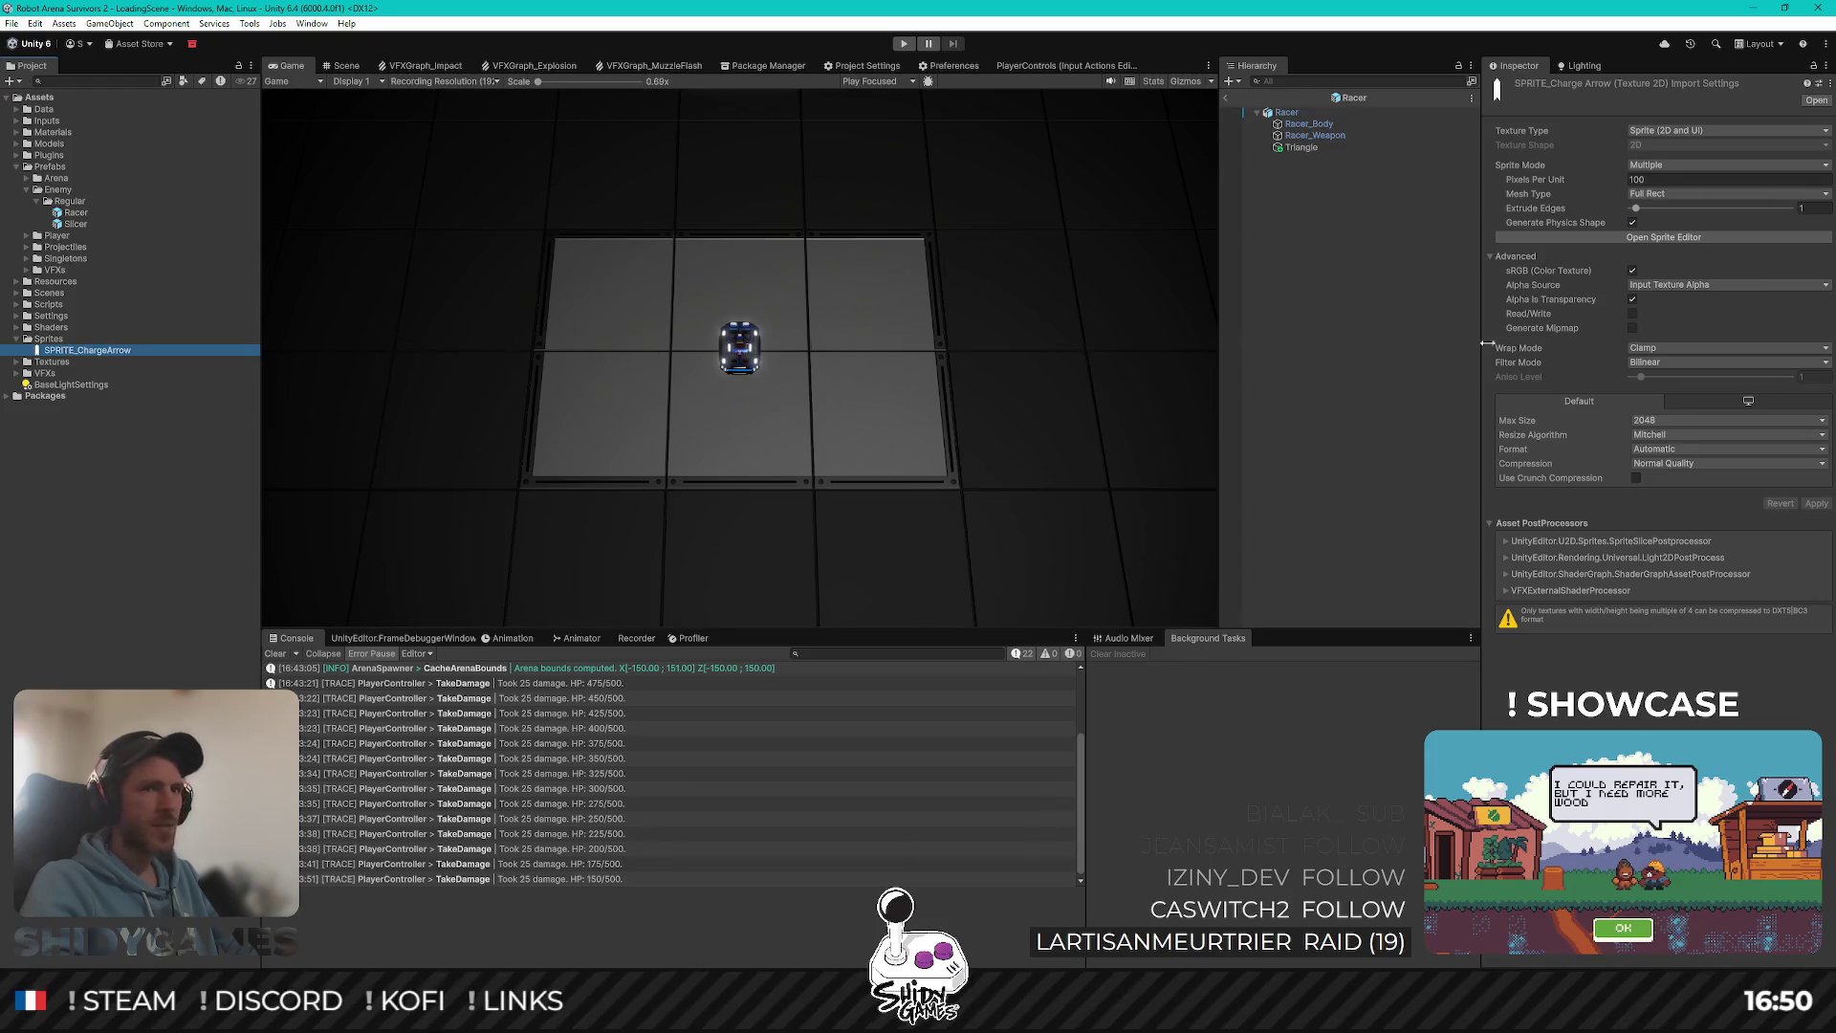
Step: Set SPRITE_ChargeArrow's Sprite Mode to Single and apply the import settings
left_click(1680, 134)
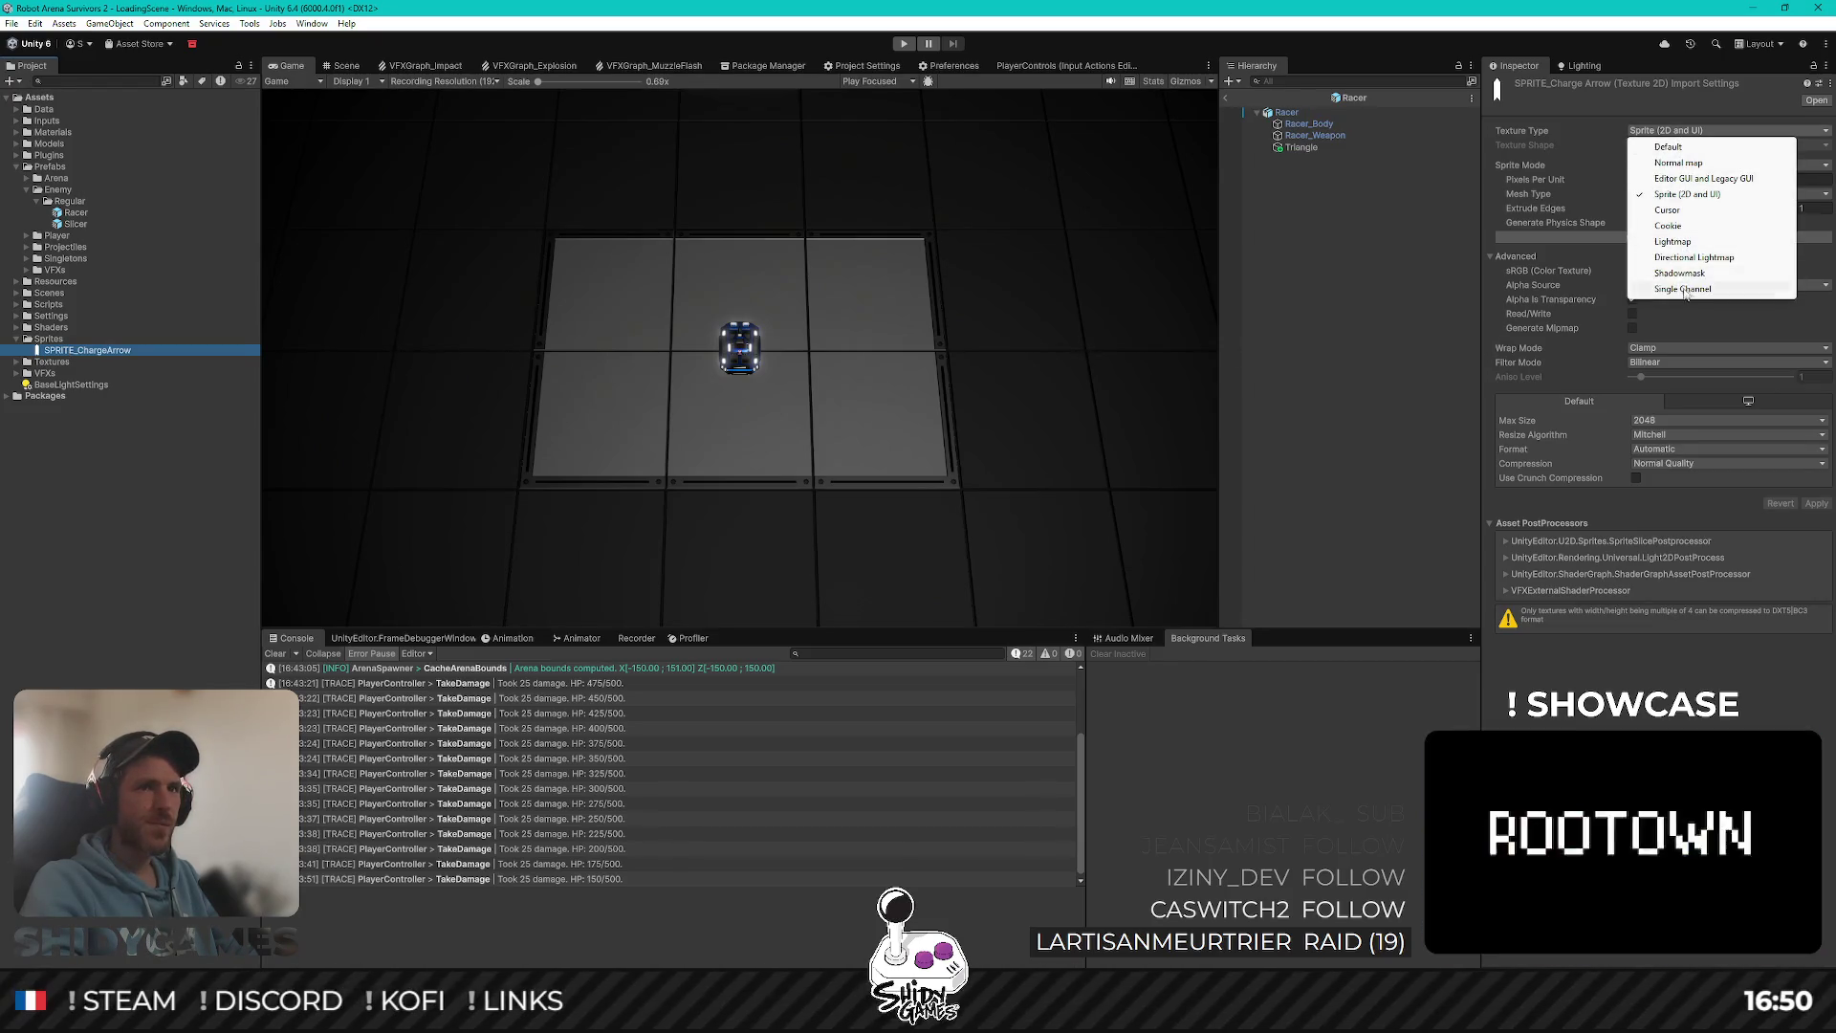
left_click(1699, 196)
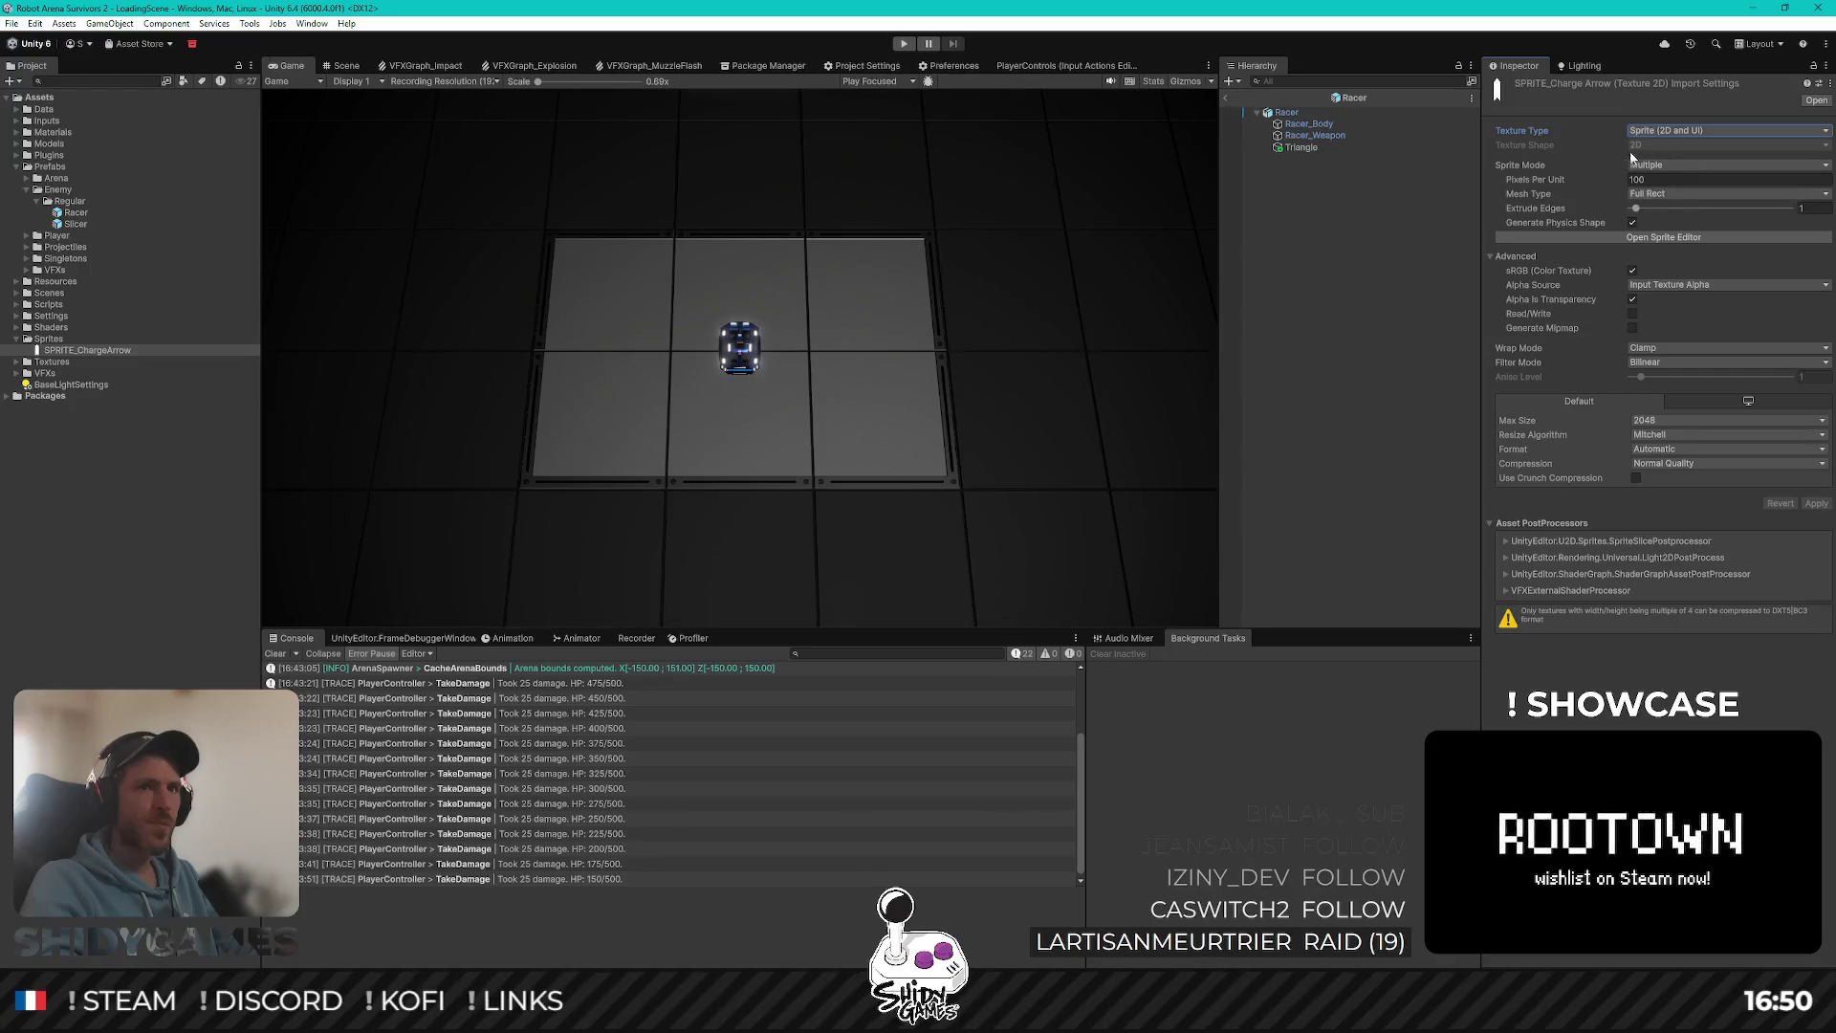
left_click(1657, 165)
left_click(1659, 194)
left_click(1657, 166)
left_click(1662, 178)
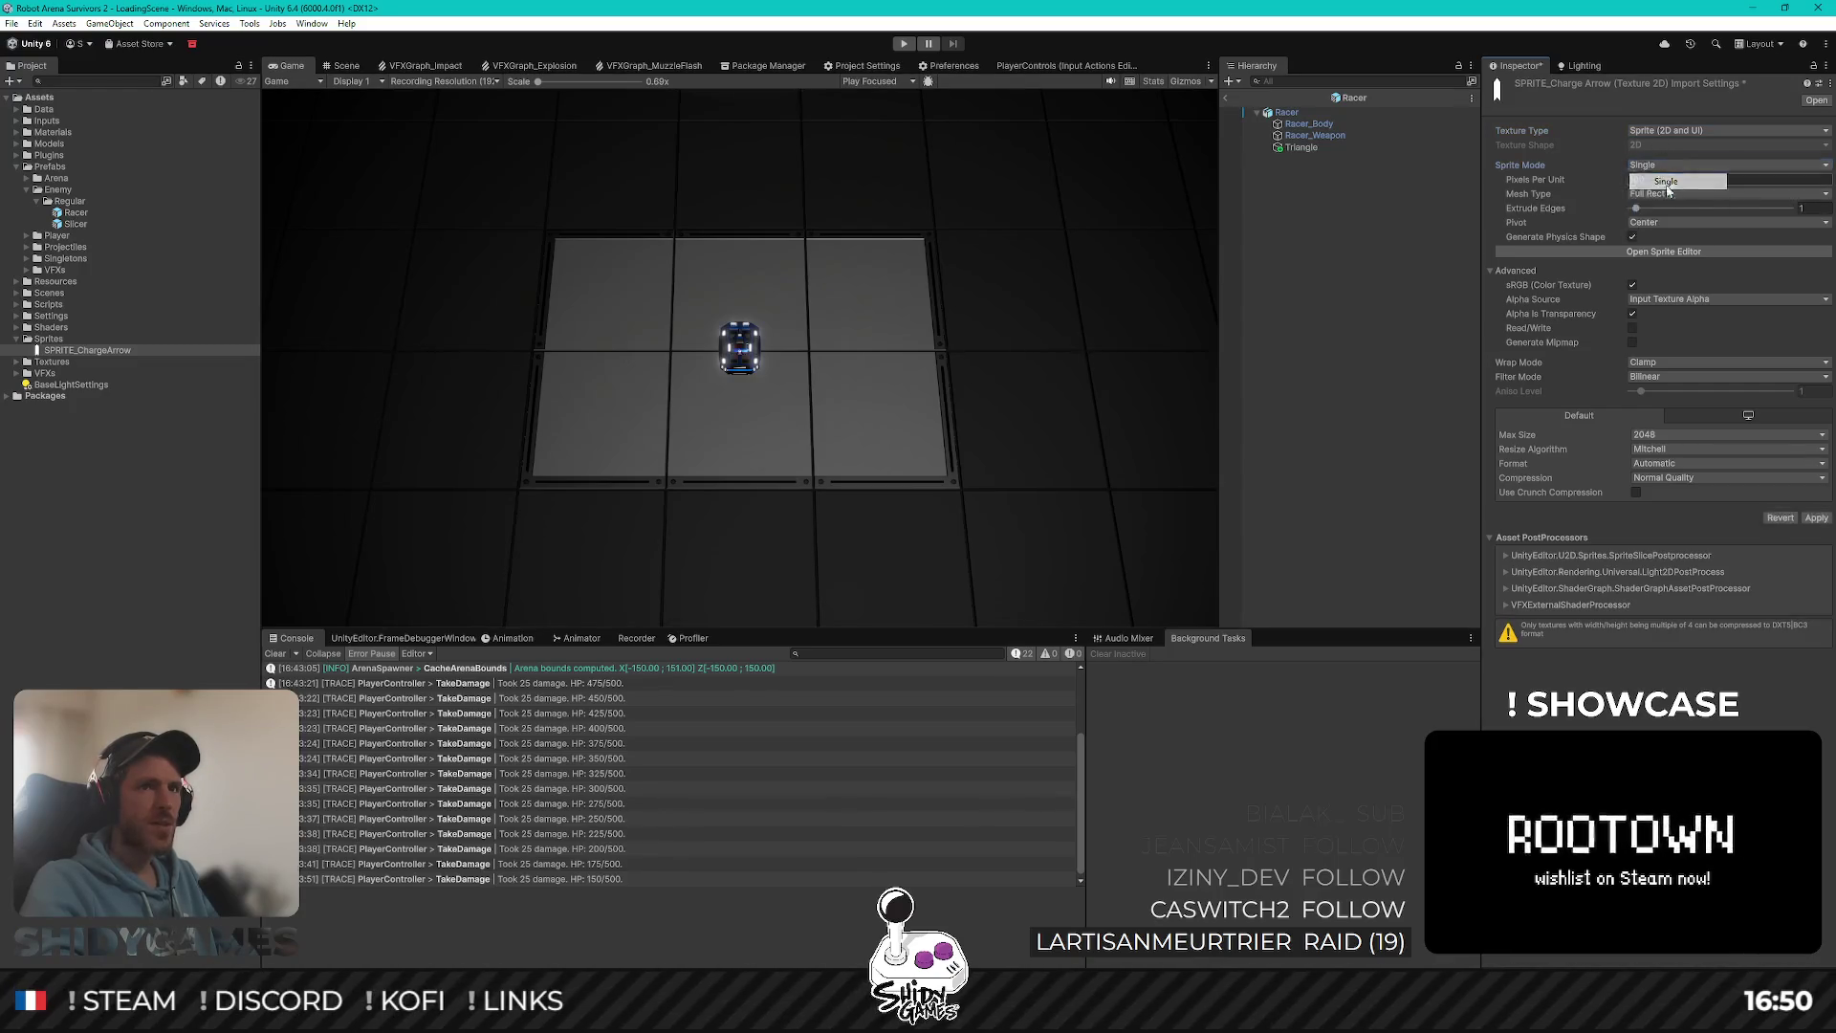
left_click(1816, 518)
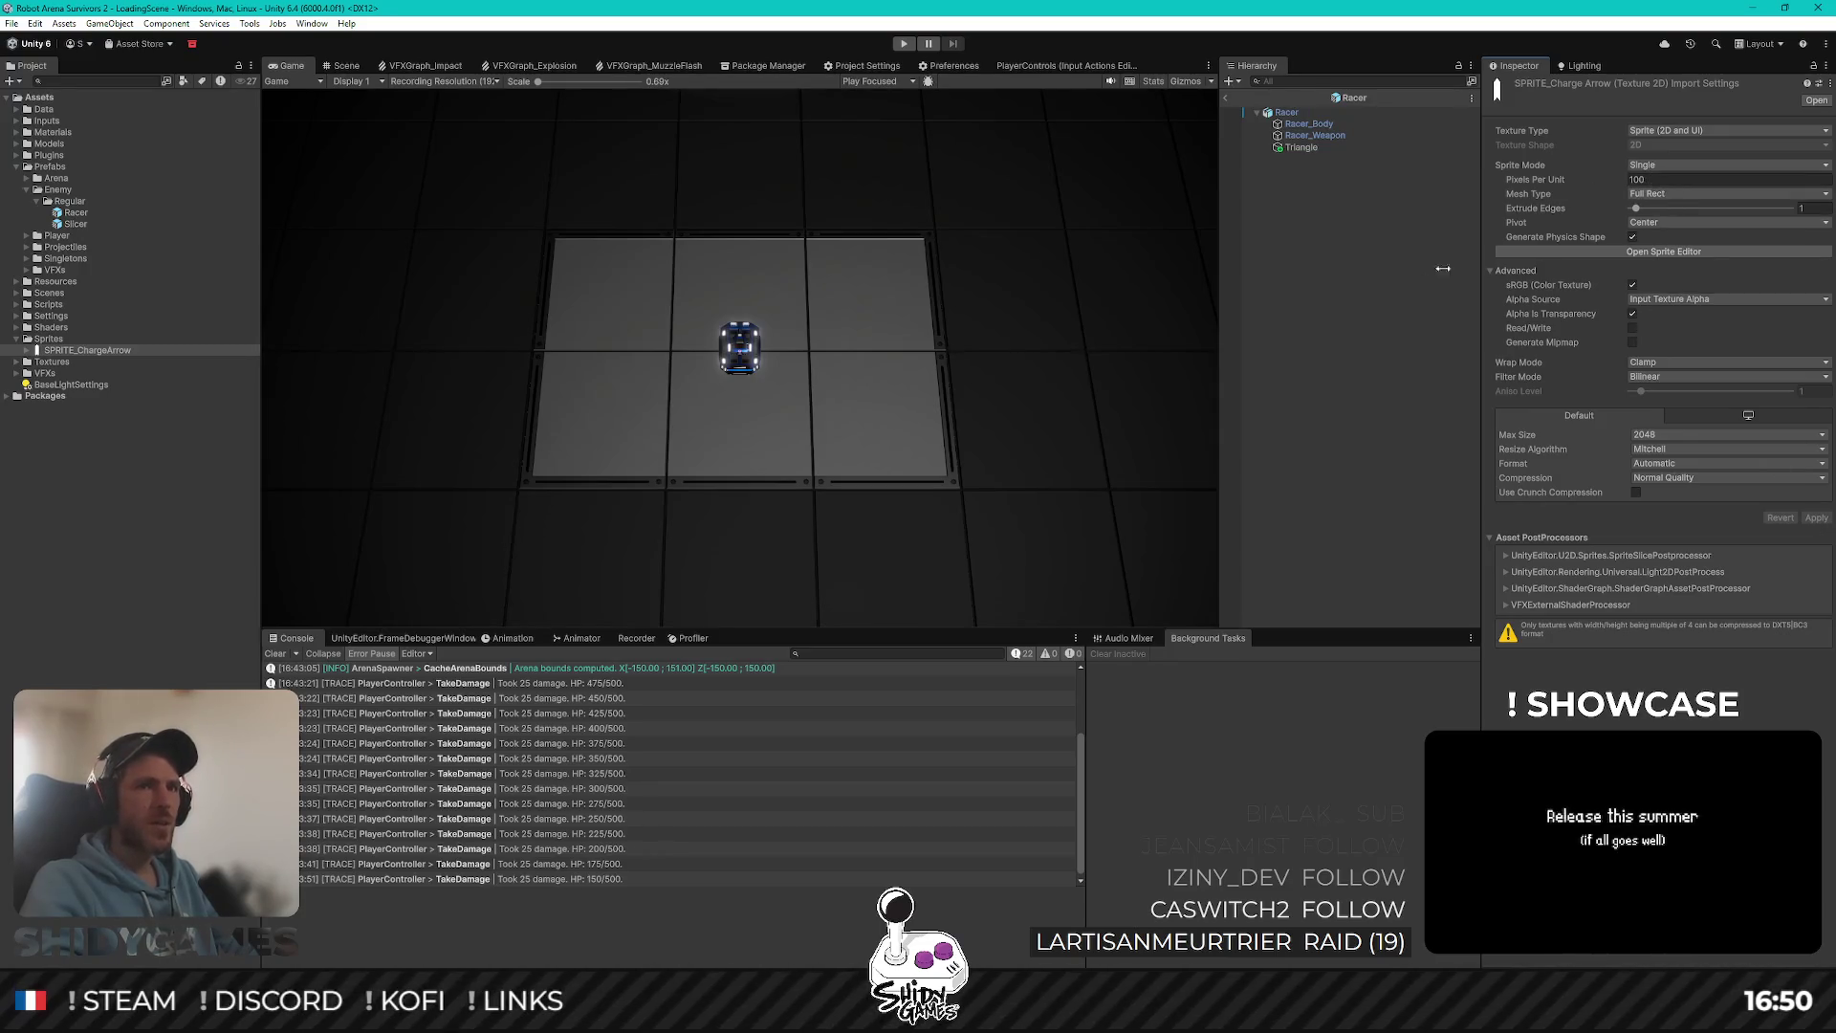
Step: Assign SPRITE_ChargeArrow to the Triangle's Sprite Renderer and view it in the Scene
left_click(1297, 156)
left_click(1303, 148)
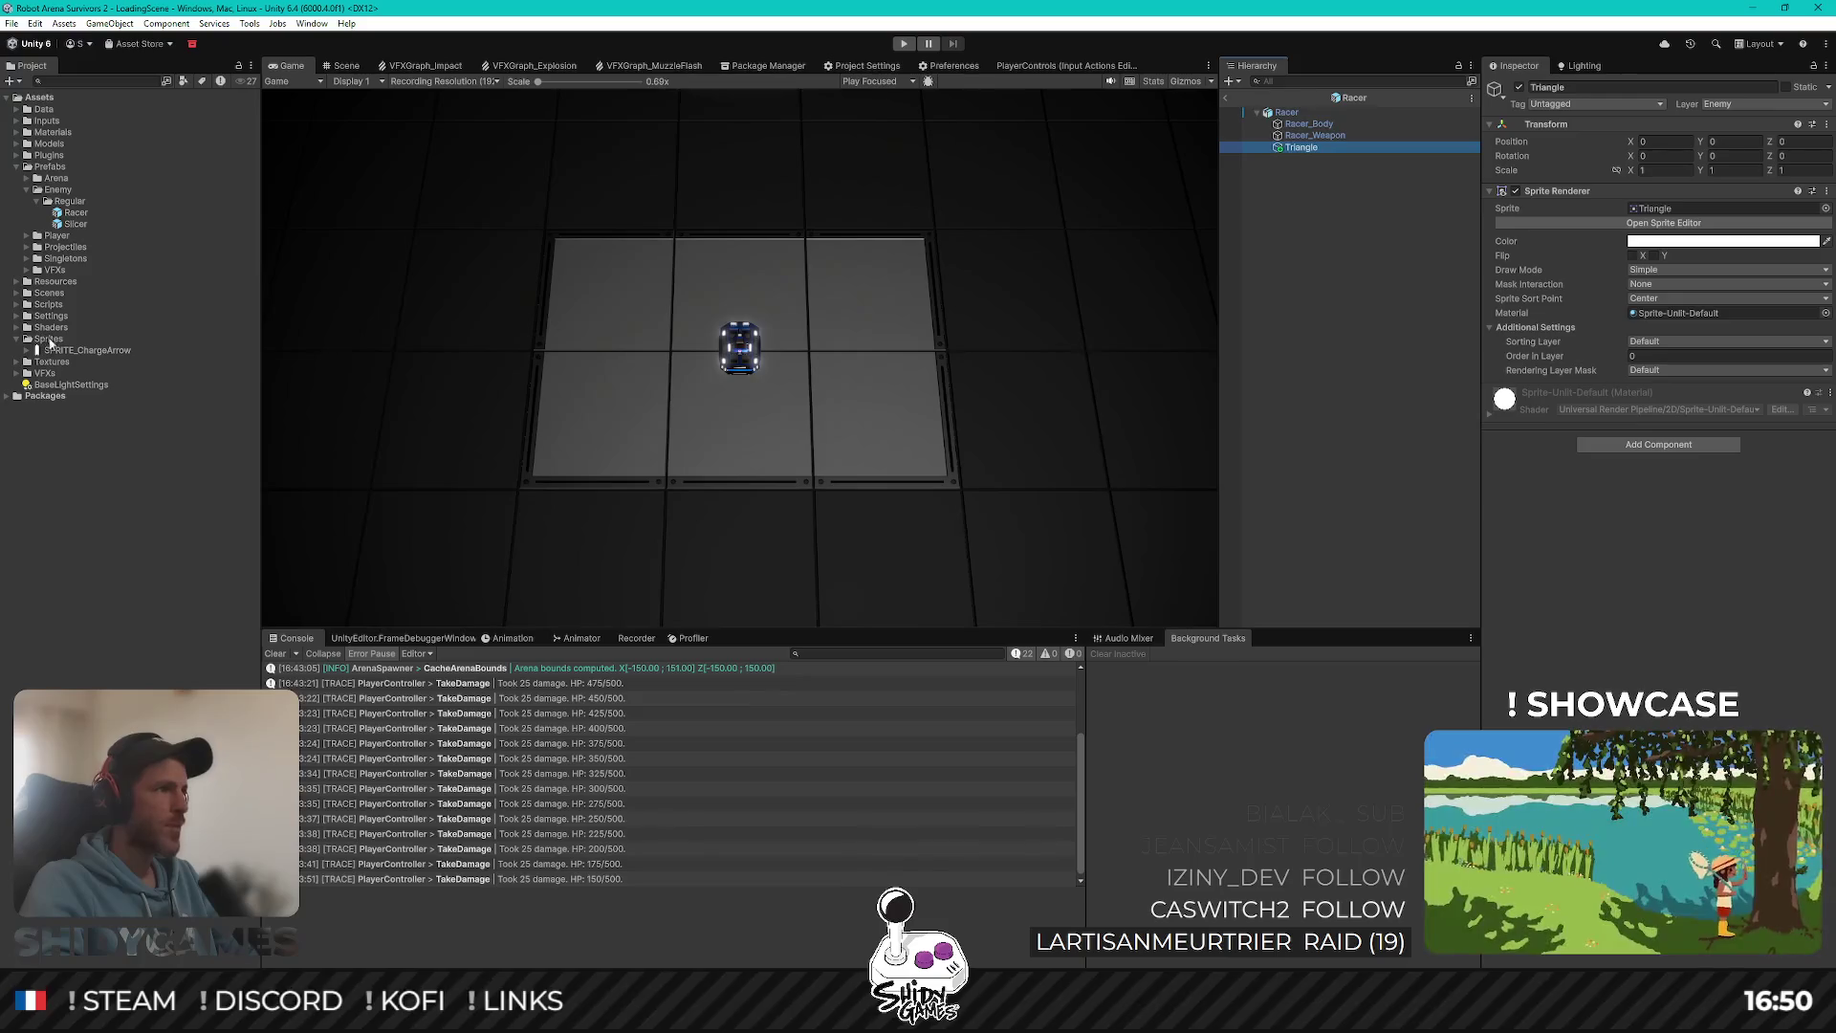
left_click(1697, 209)
left_click_drag(1698, 210, 1698, 210)
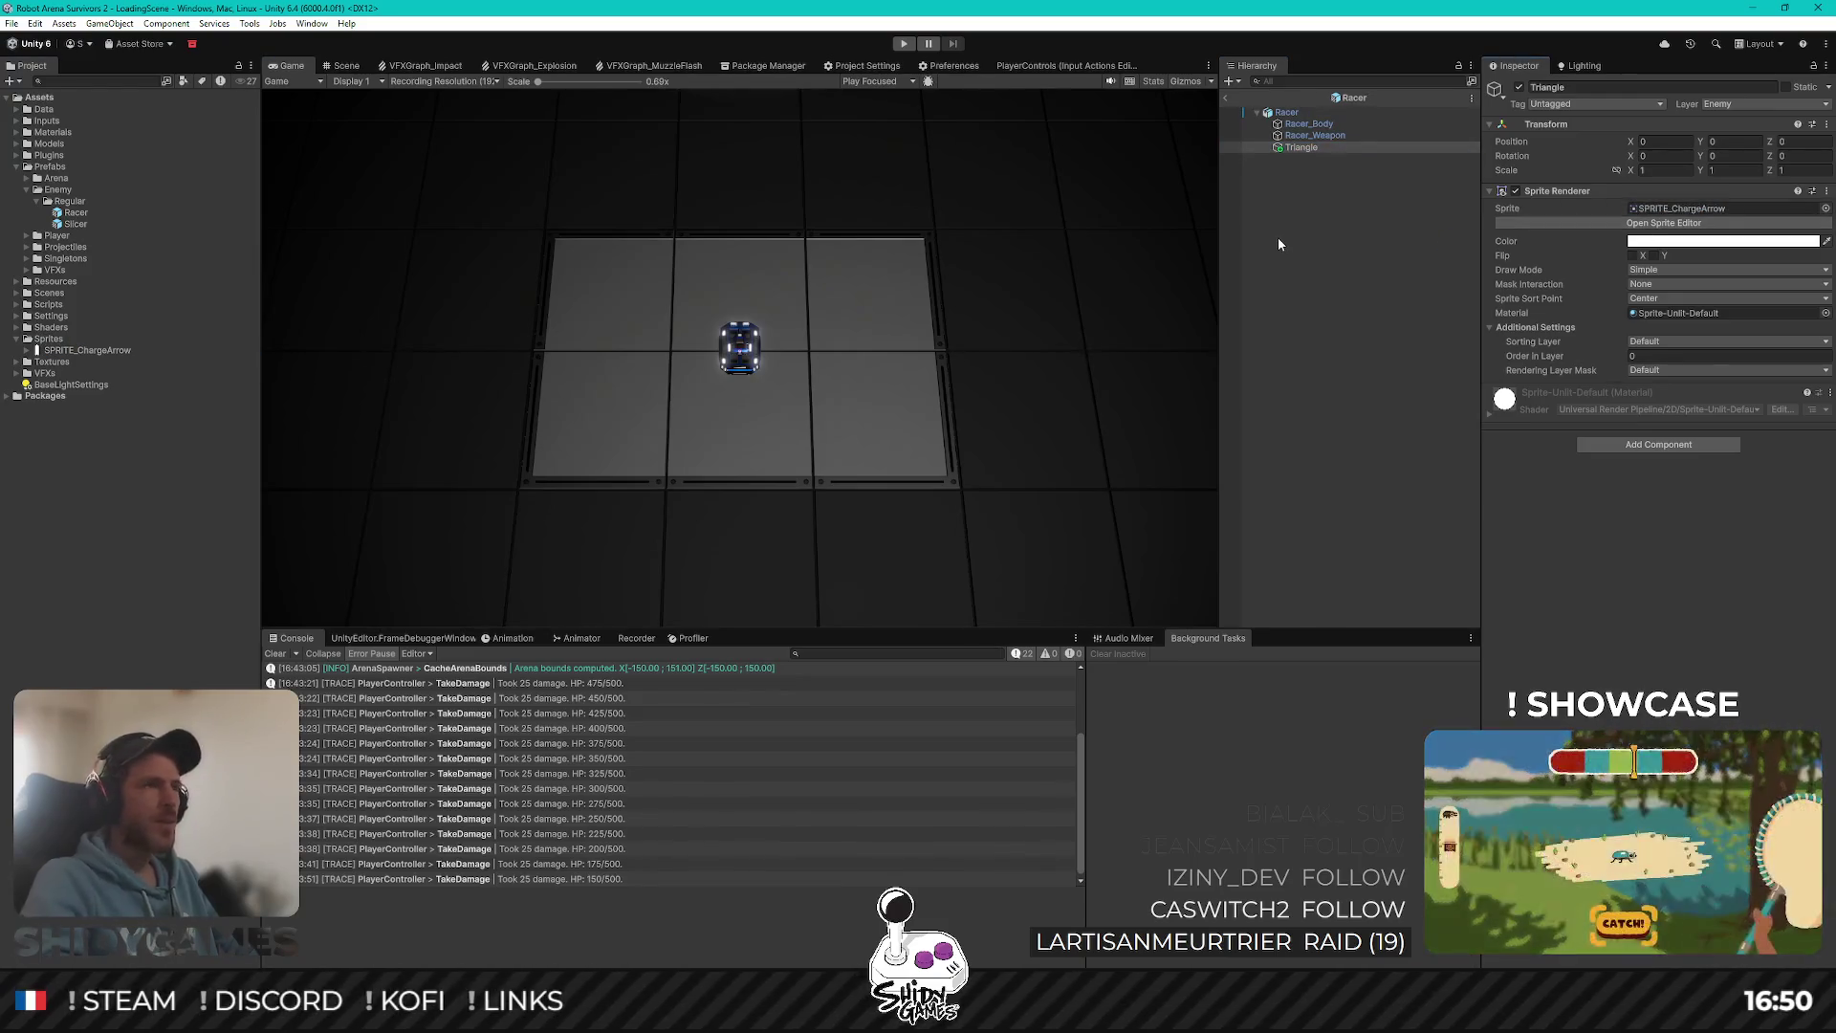
left_click(341, 67)
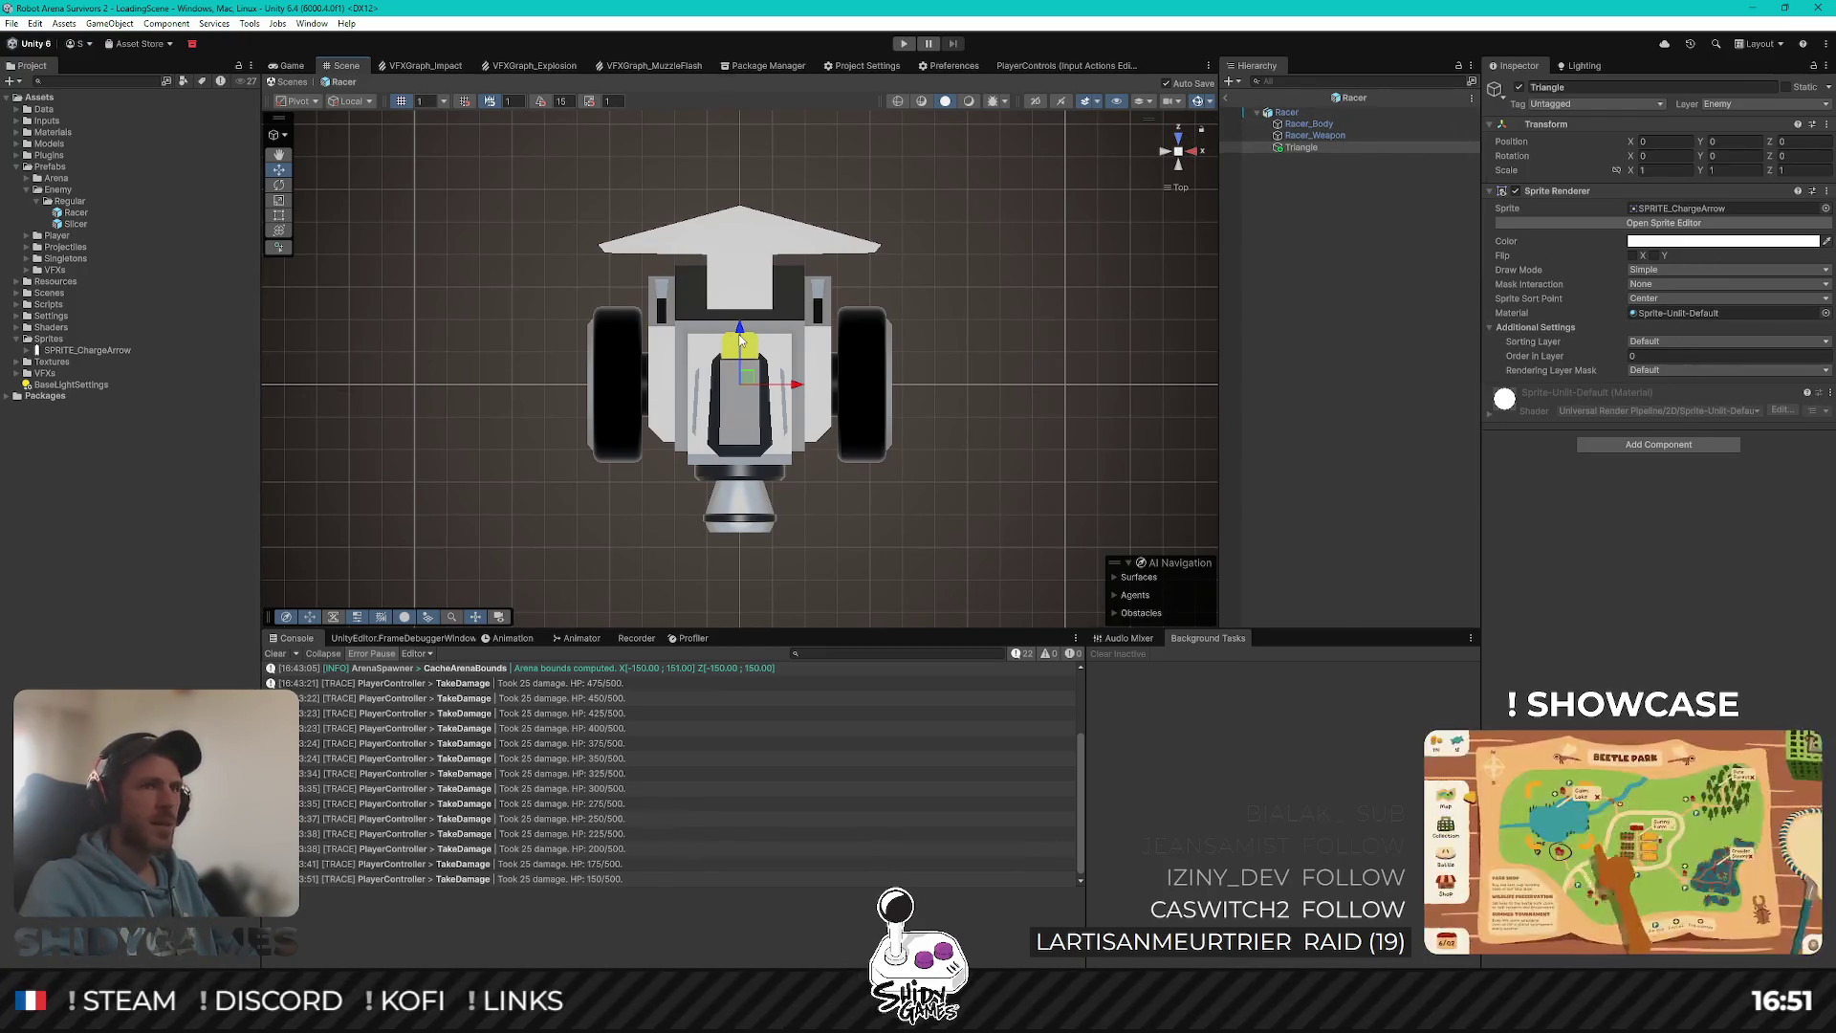
Step: Drag the arrow forward and set its X rotation to 90 degrees
mouse_move(739, 337)
left_mouse_down()
mouse_move(739, 134)
mouse_move(1139, 49)
mouse_move(927, 172)
mouse_move(973, 164)
left_mouse_up()
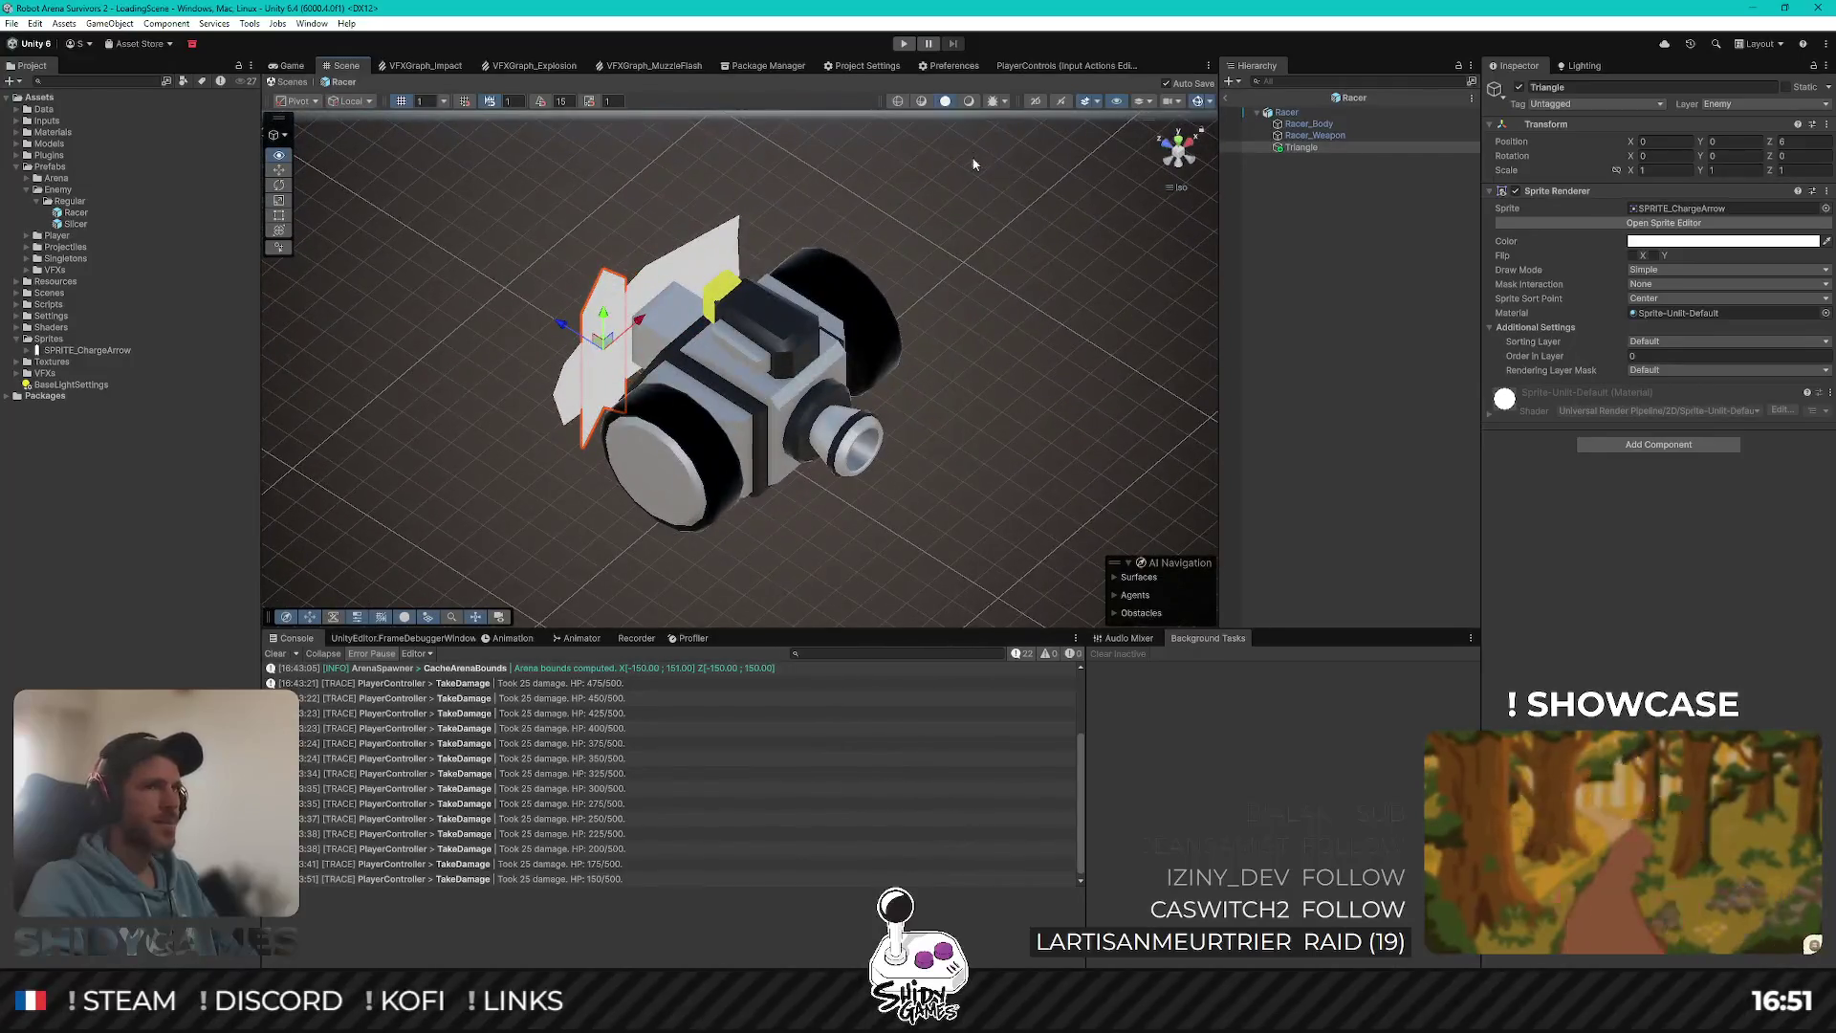
left_click(1727, 154)
type("90")
type("0")
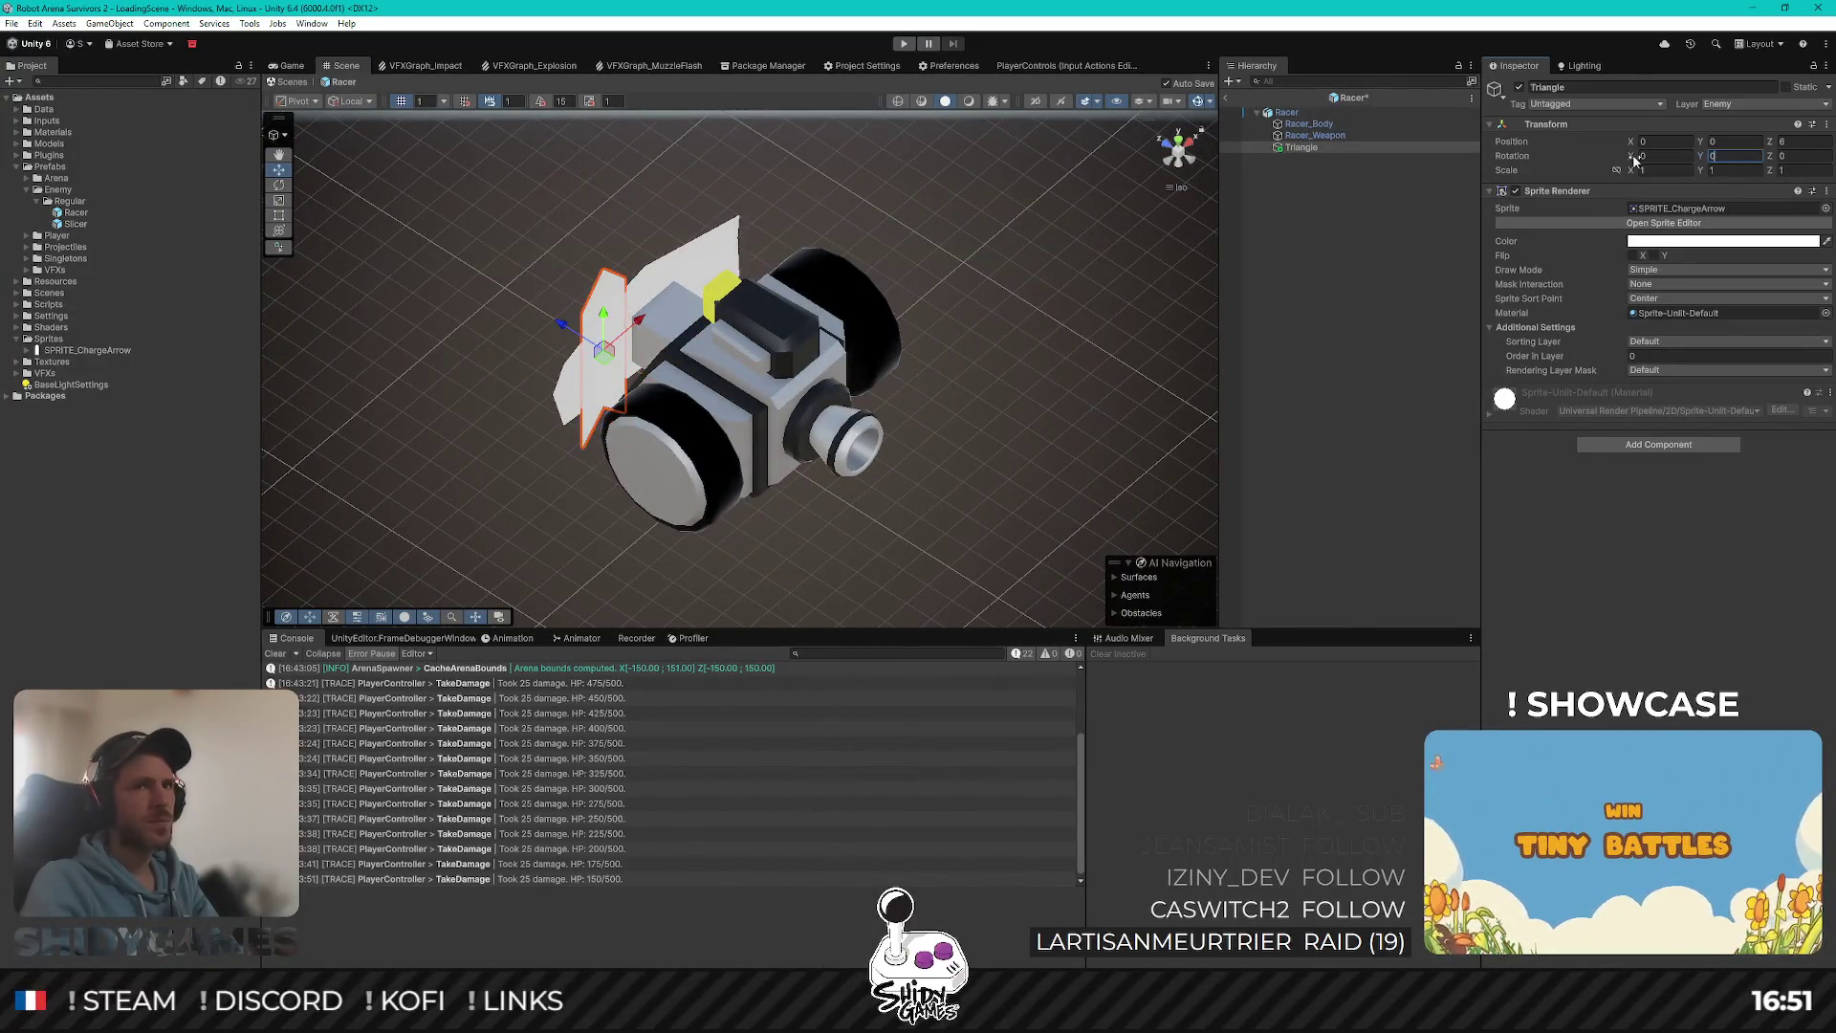
type("90")
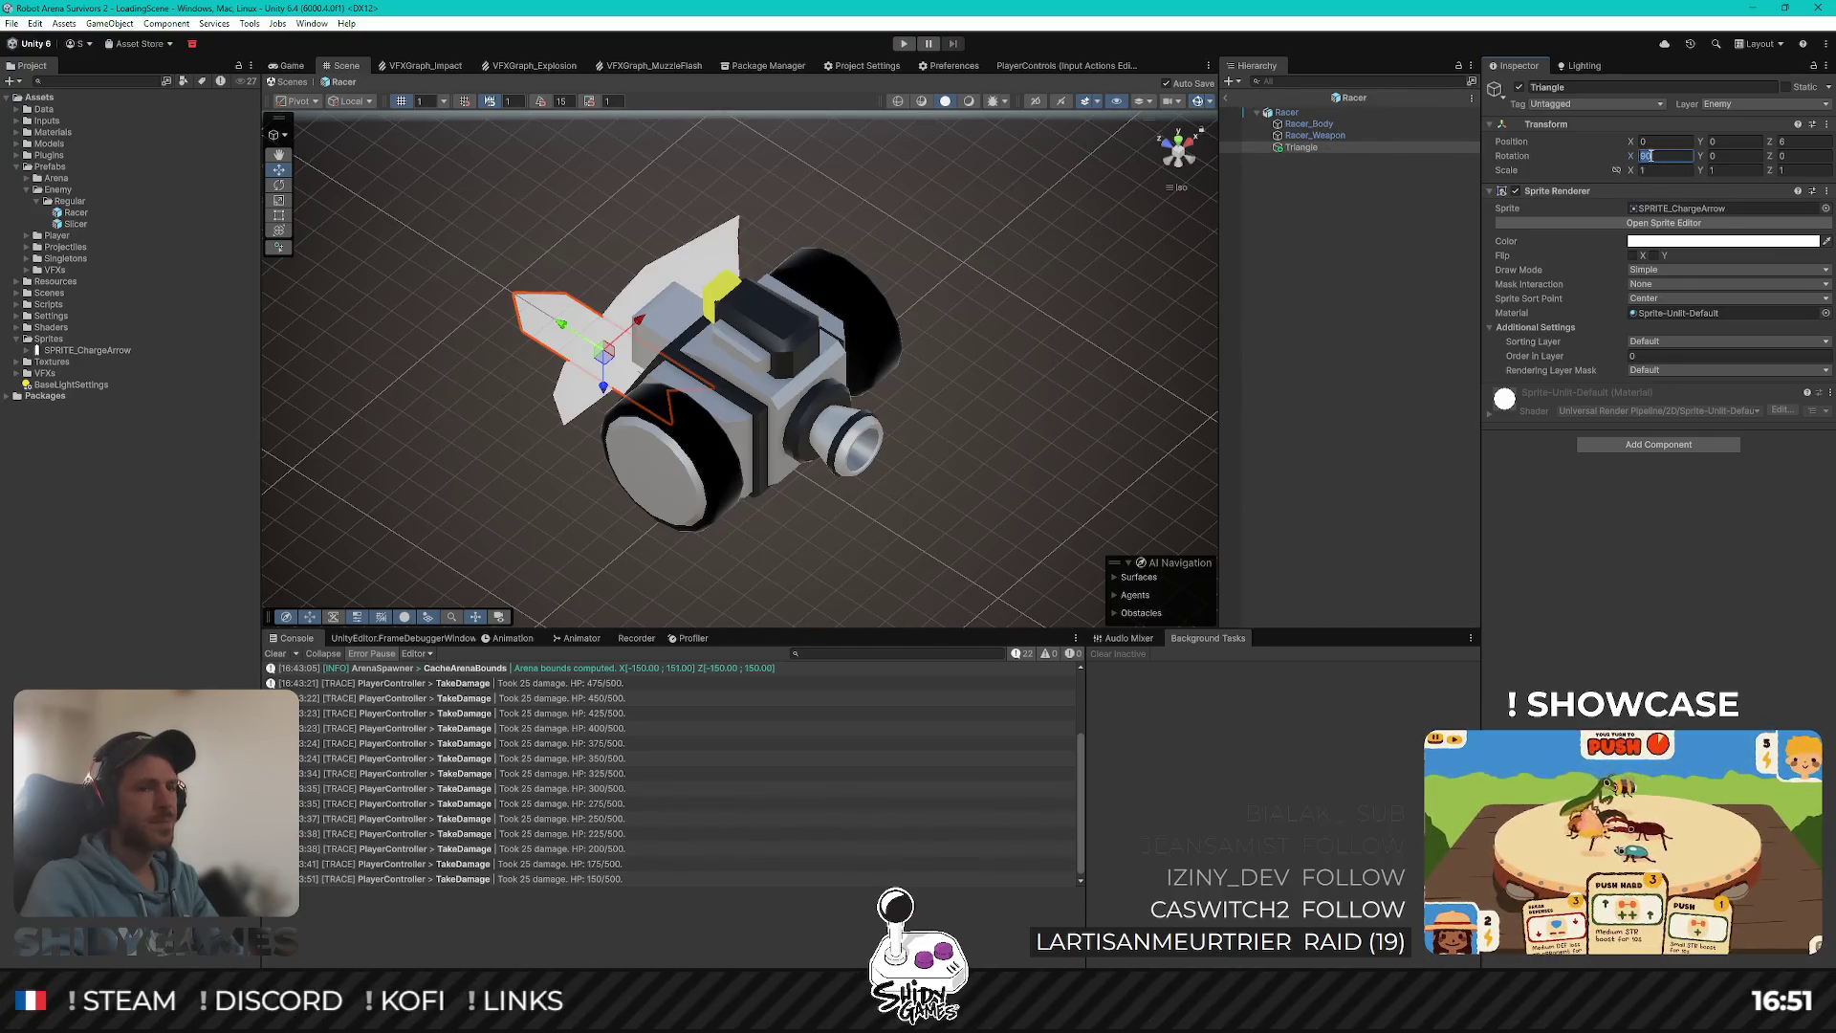
type("-90")
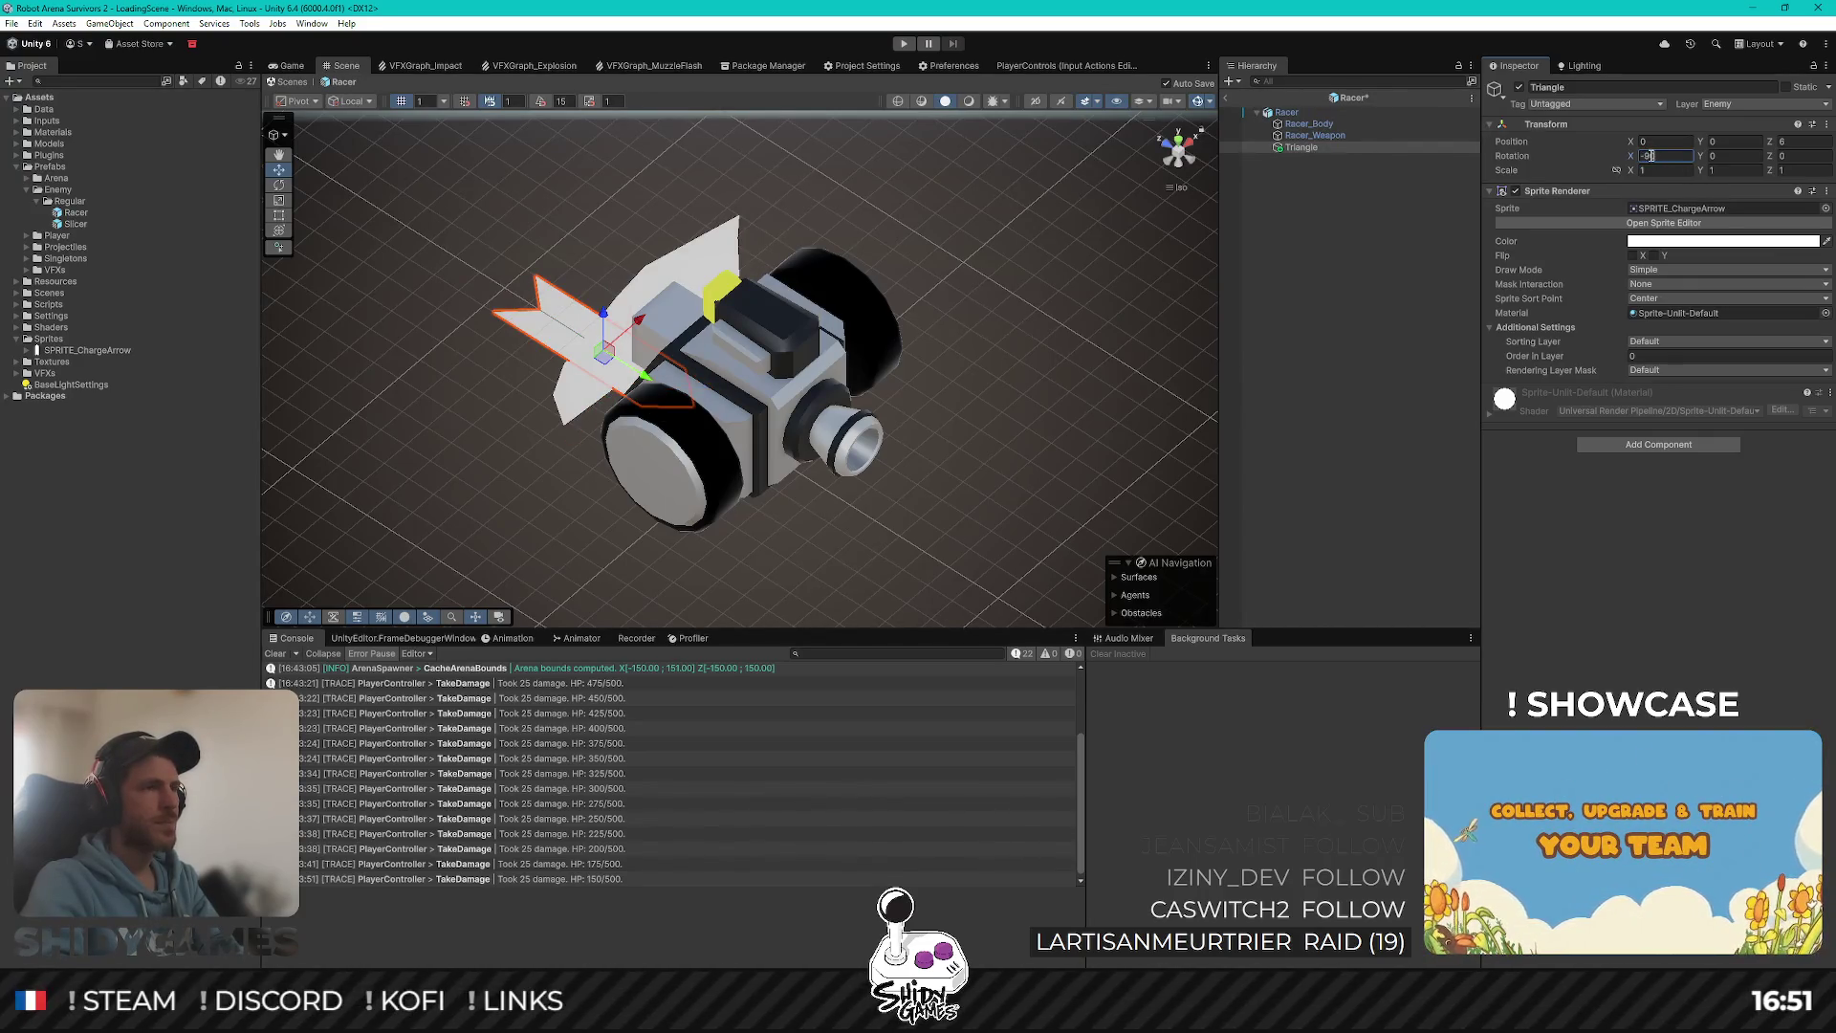
type("90")
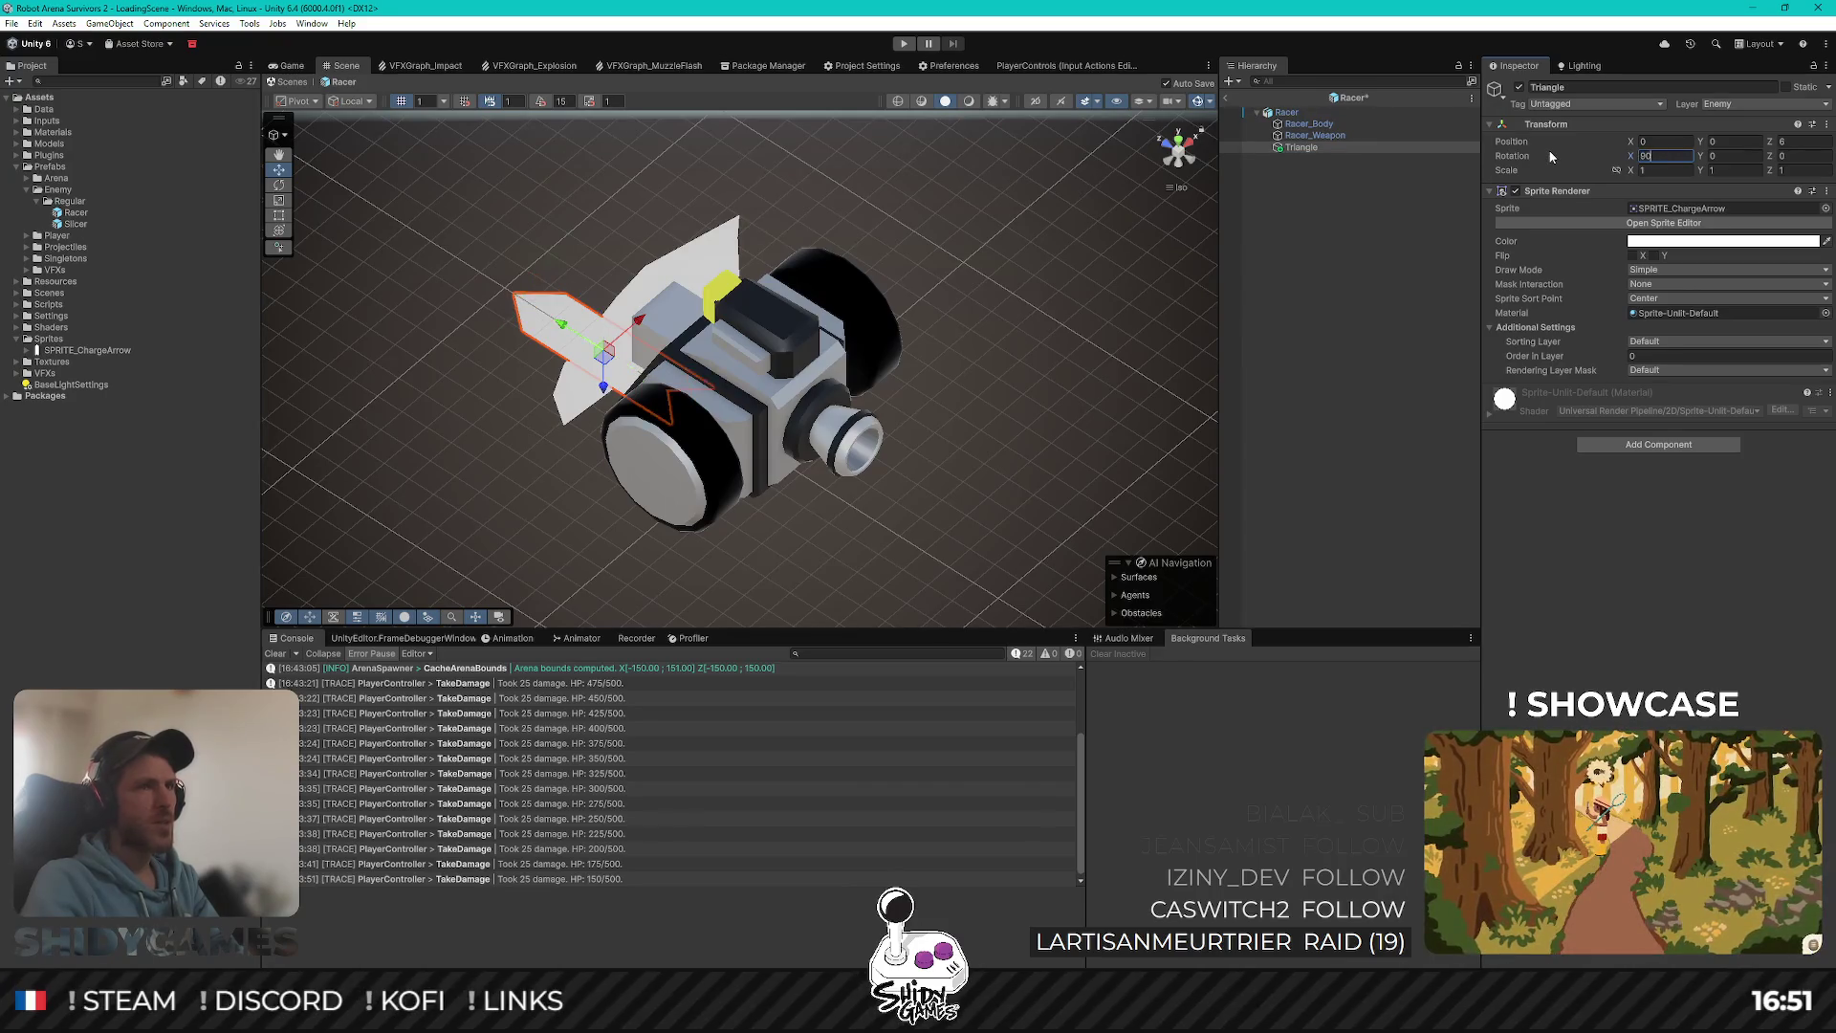
left_click(1181, 151)
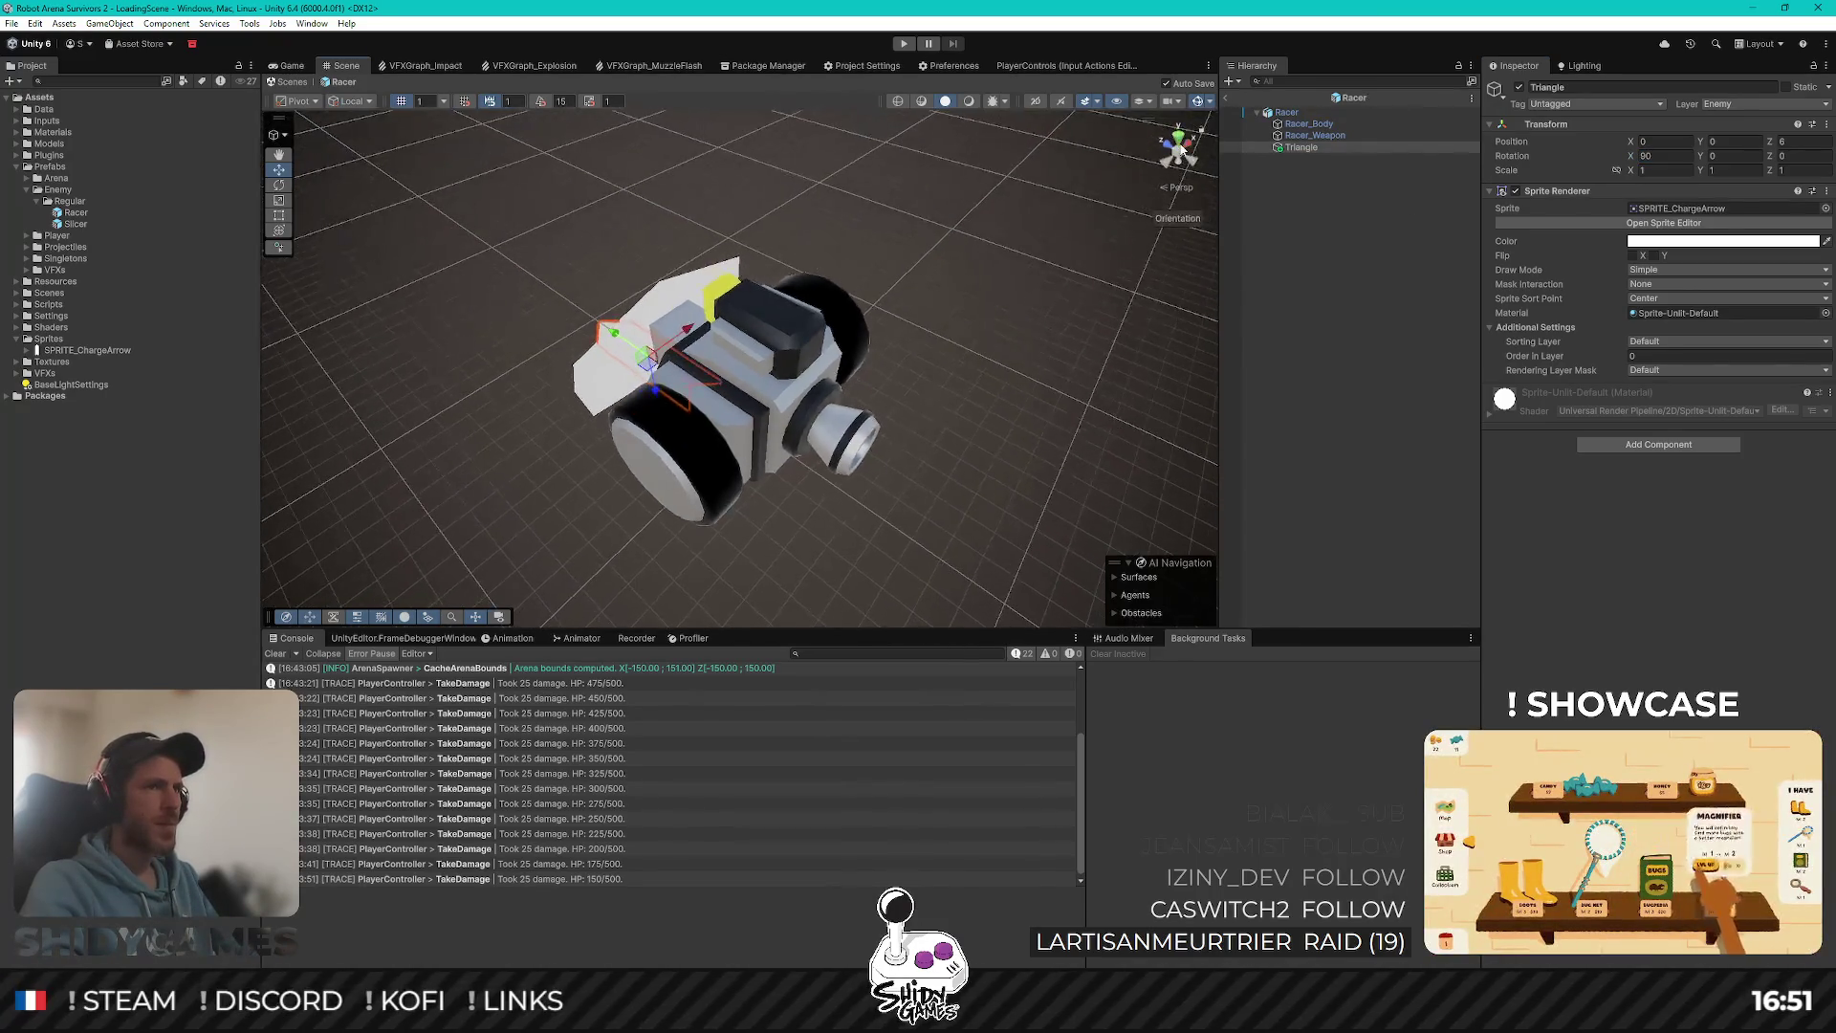
Step: Check the arrow from front, top and side views, lifting it and pushing it to Z 9
left_click(1175, 159)
left_click(1172, 161)
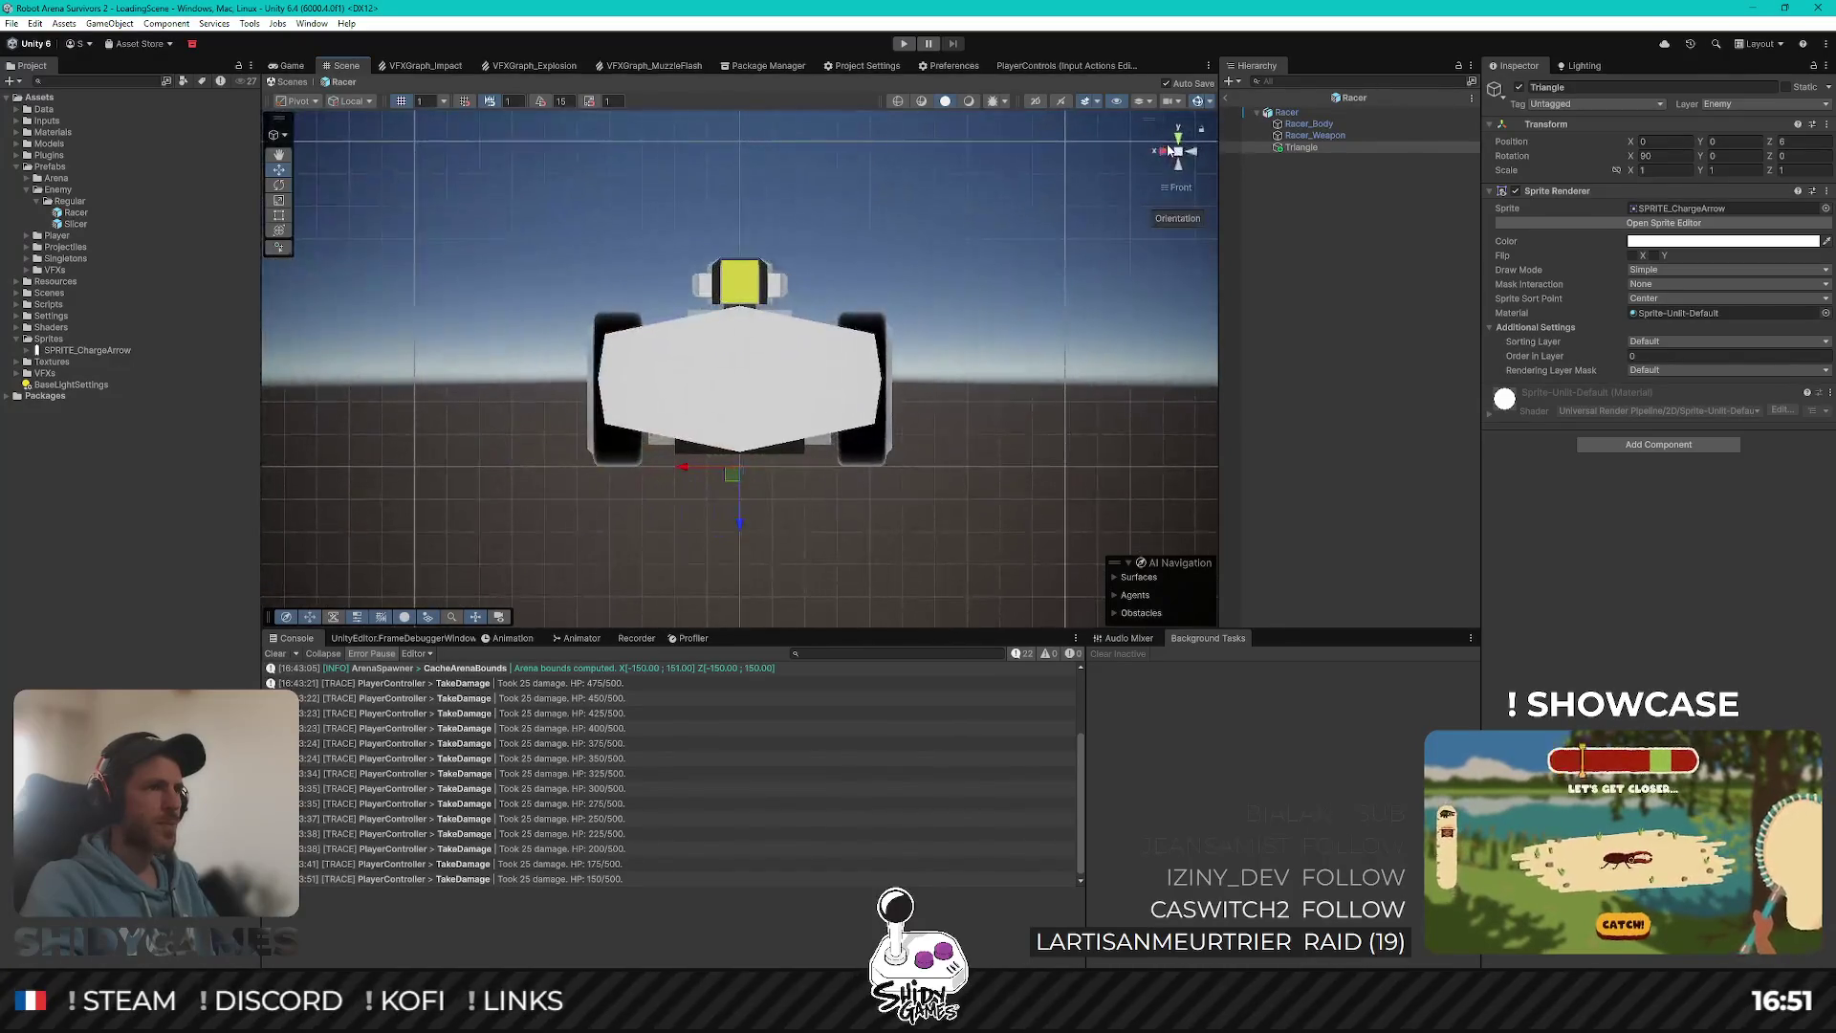
left_click(1179, 139)
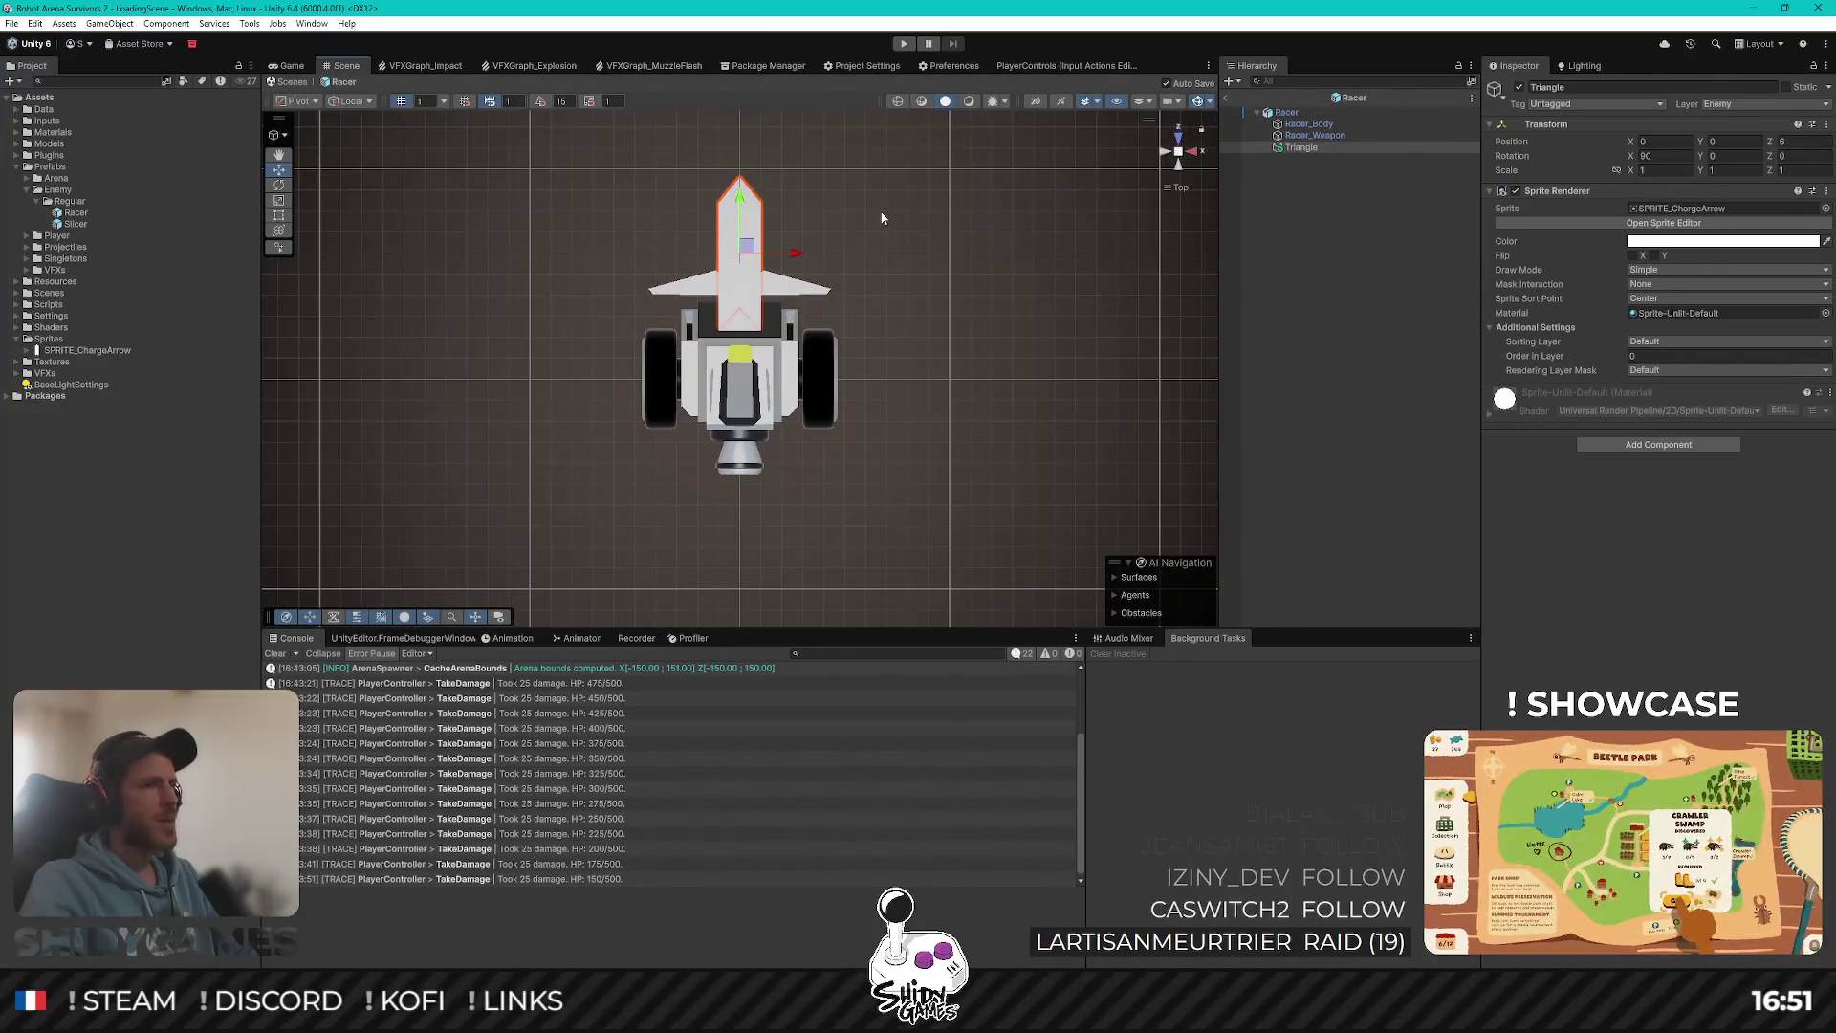
left_click_drag(881, 218, 880, 383)
scroll(736, 440, "up", 3)
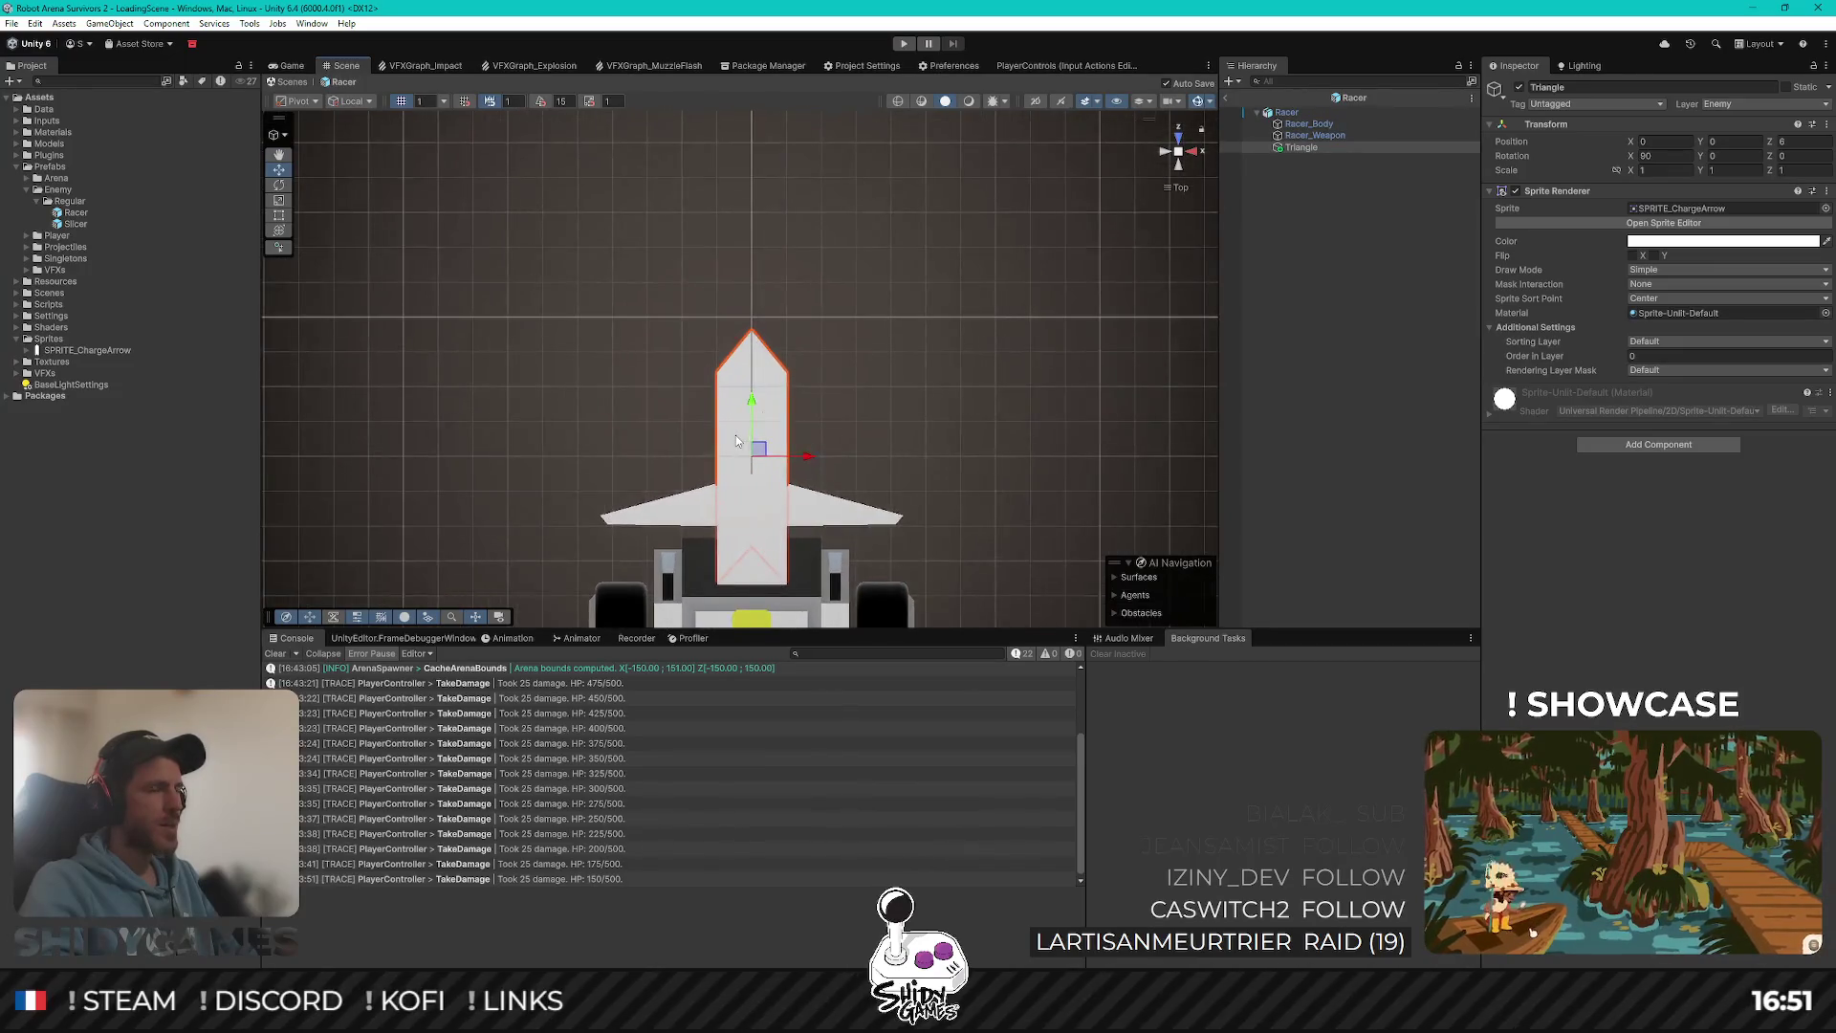
left_click(1163, 152)
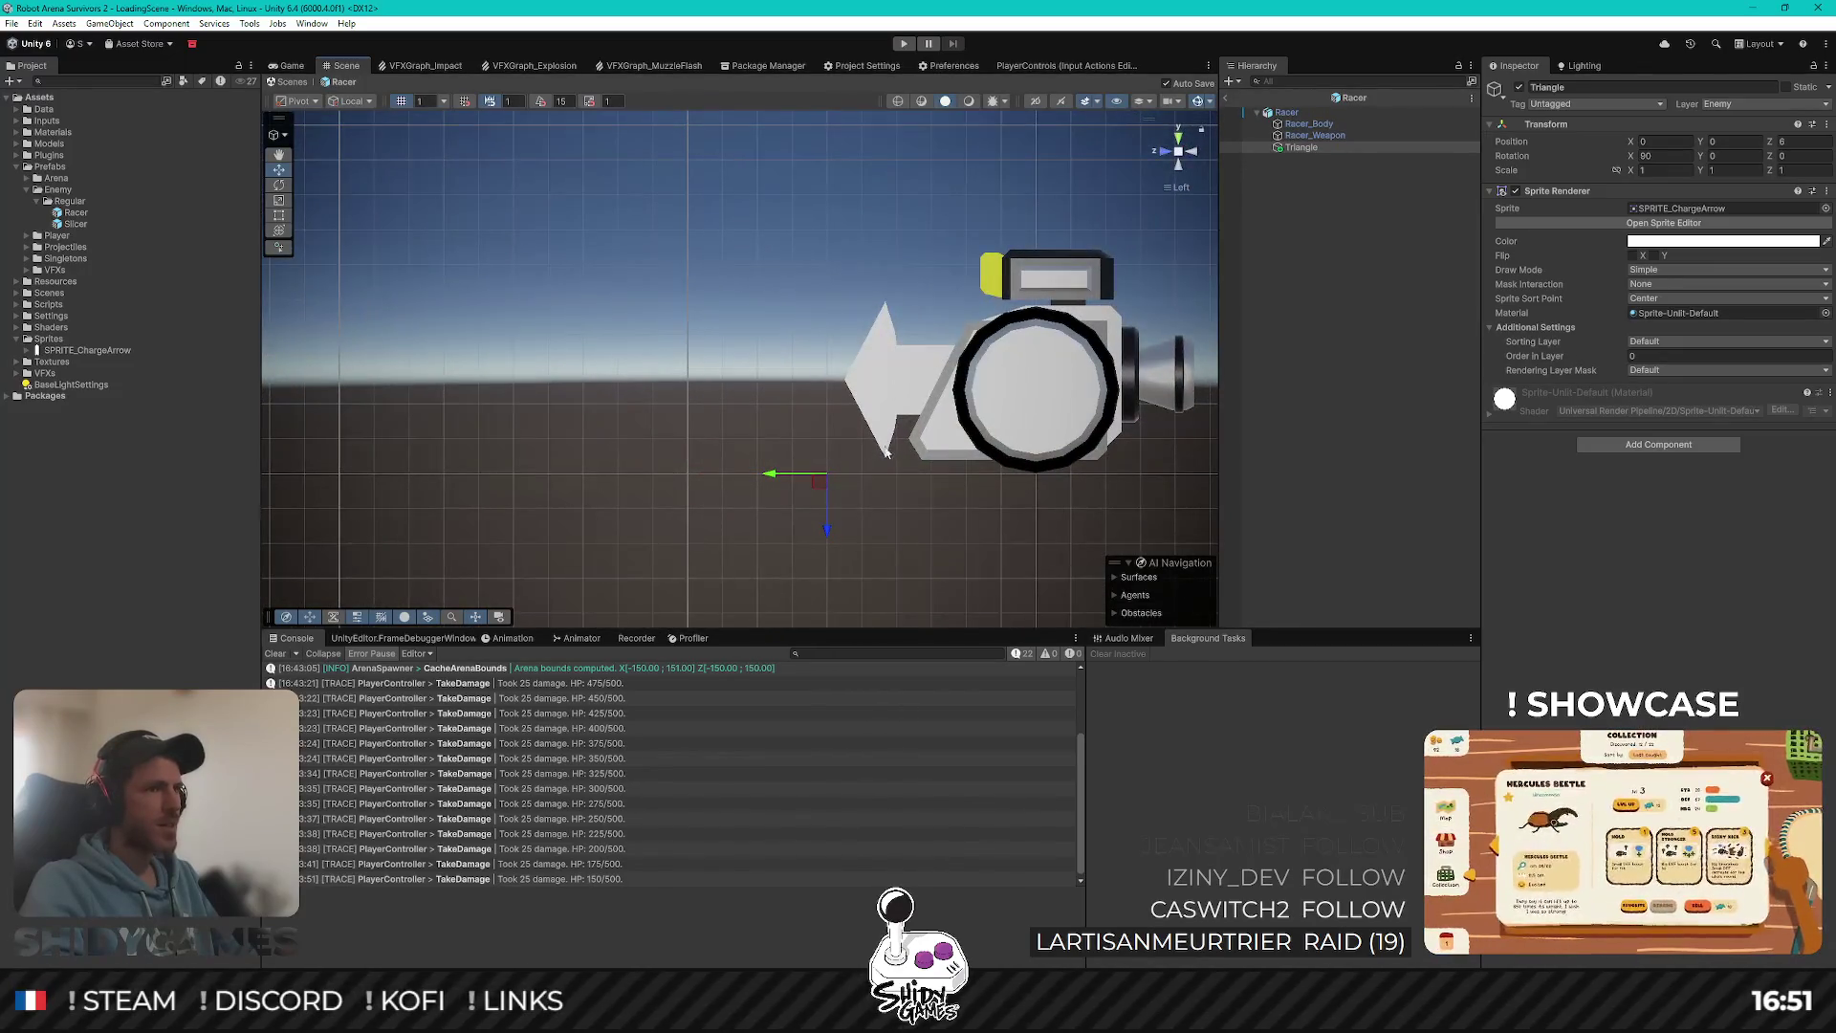
scroll(887, 512, "up", 2)
mouse_move(843, 551)
left_mouse_down()
mouse_move(847, 514)
mouse_move(853, 541)
left_mouse_up()
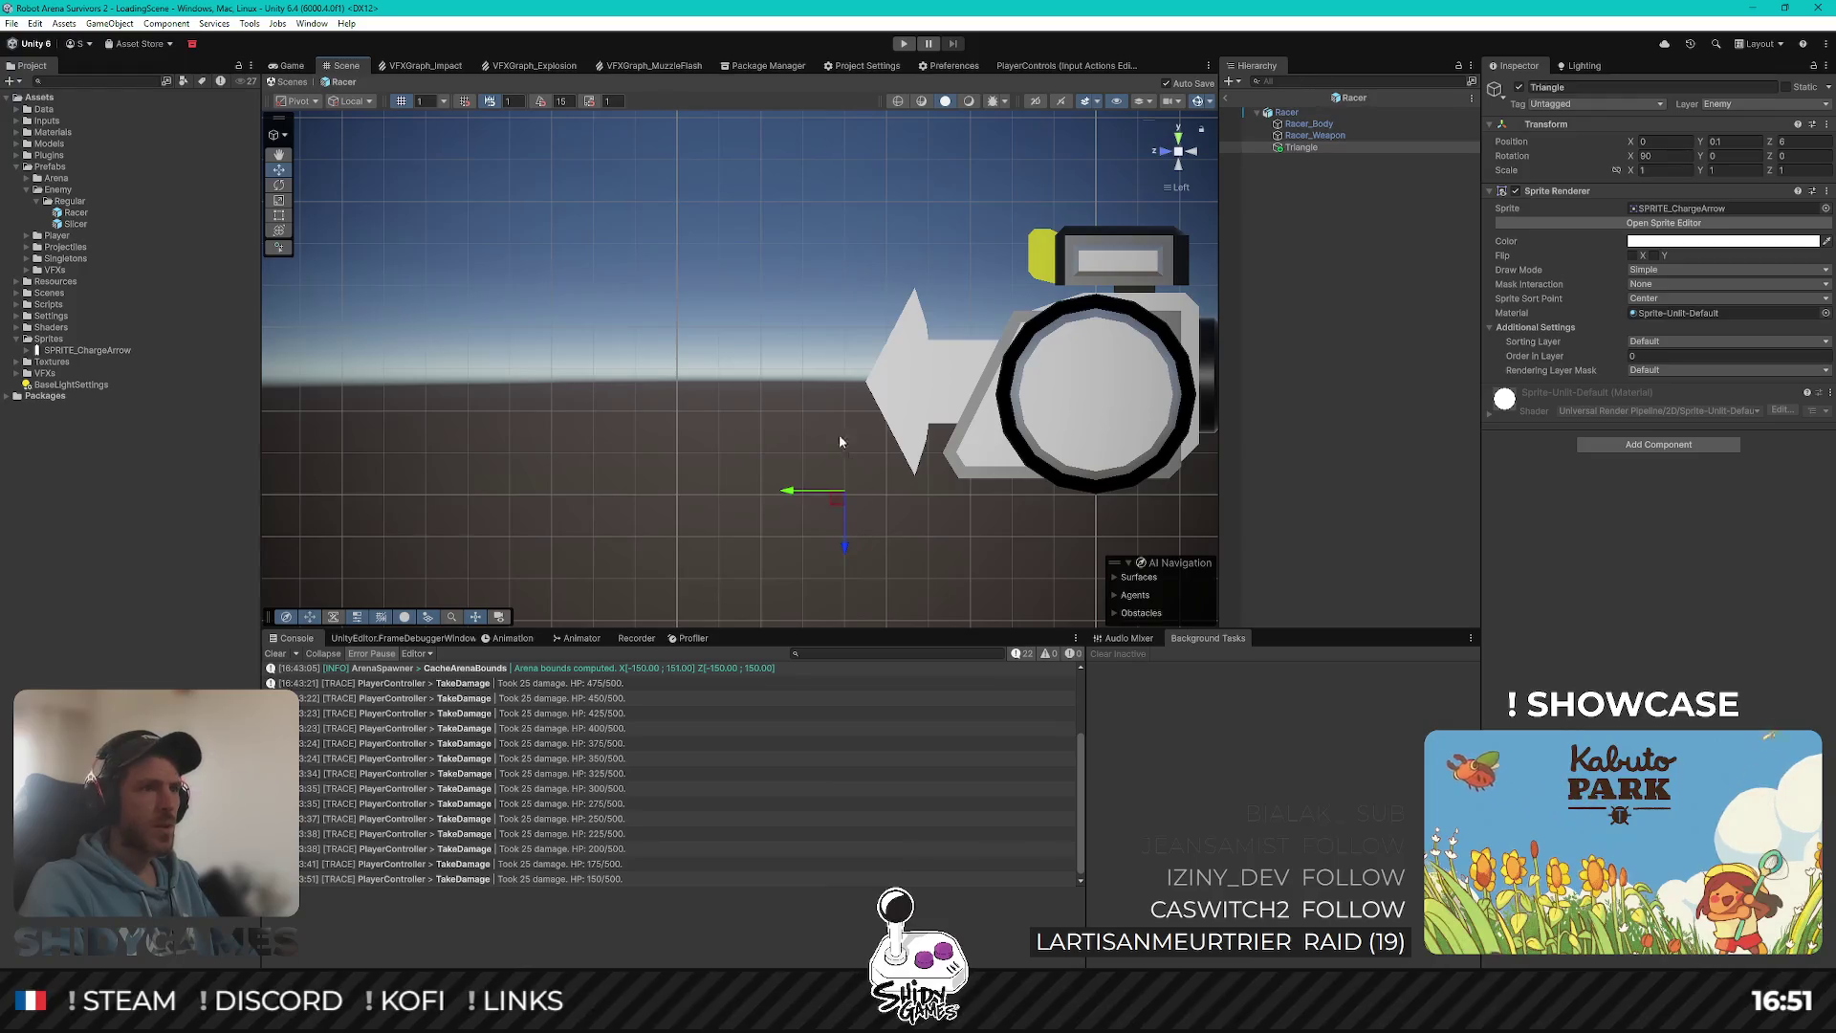
mouse_move(839, 442)
left_mouse_down()
mouse_move(765, 536)
mouse_move(636, 604)
left_mouse_up()
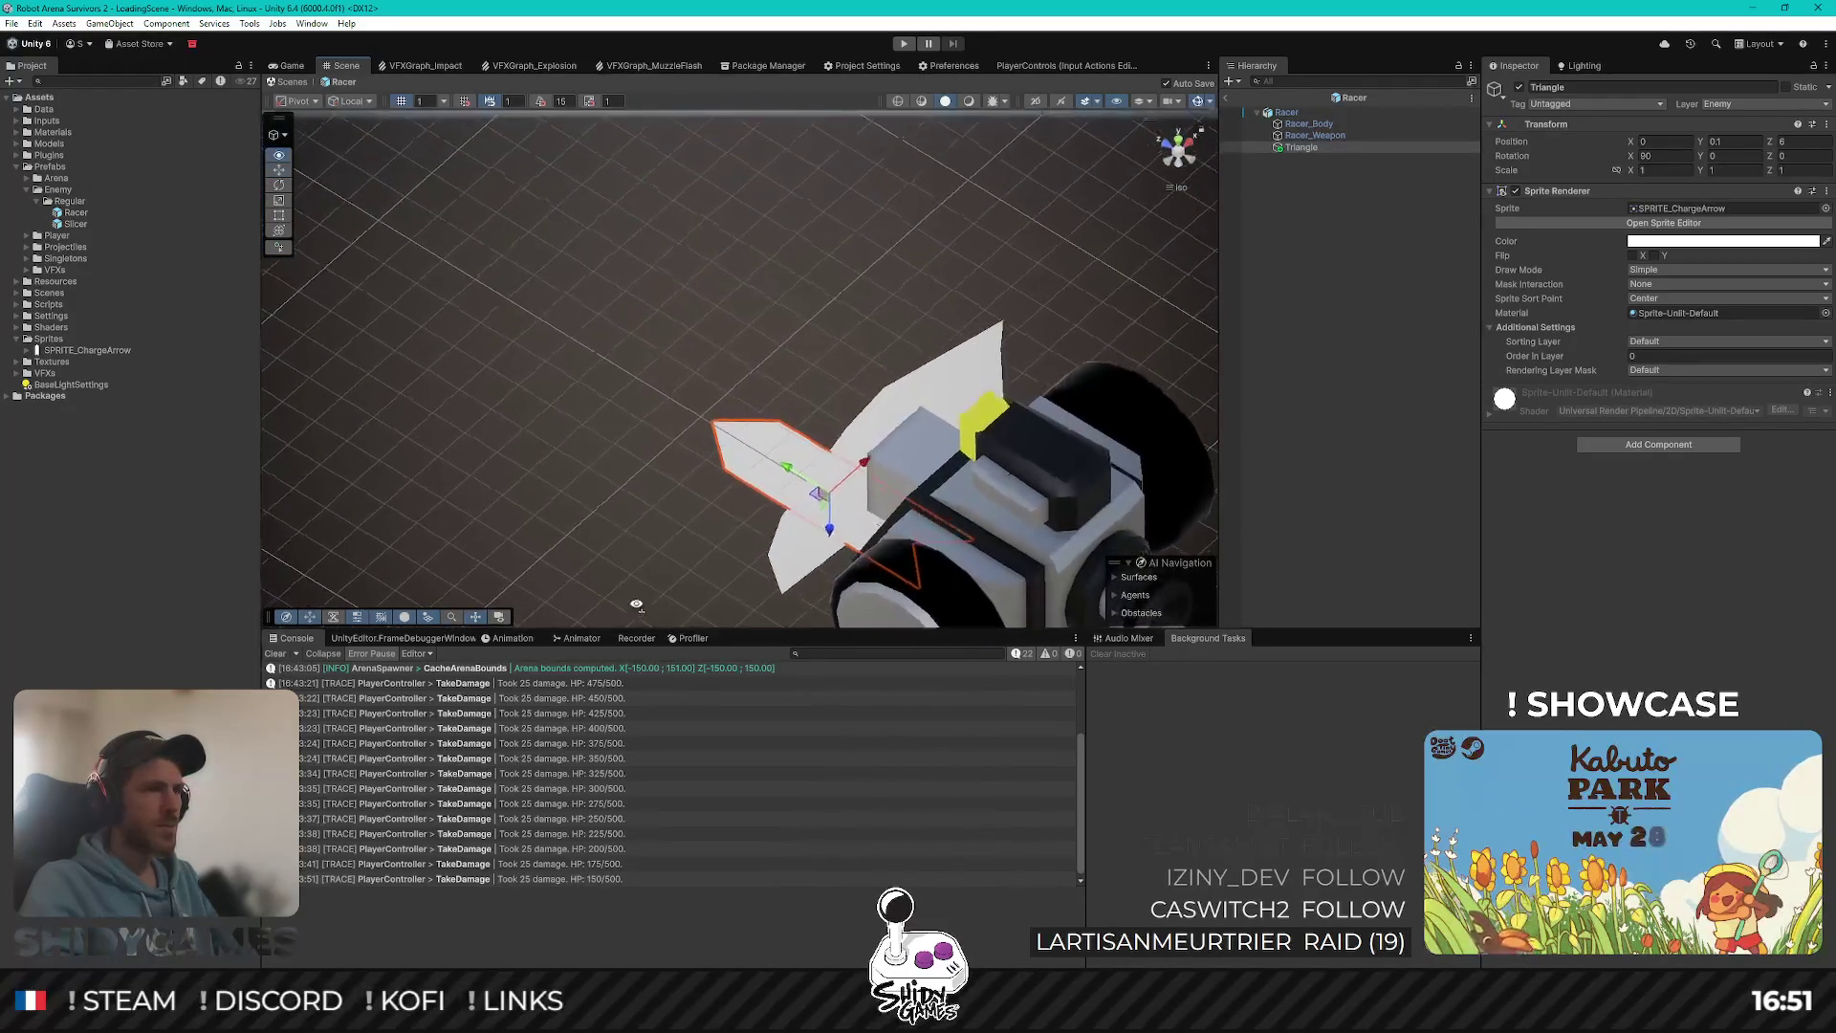
left_click(1177, 137)
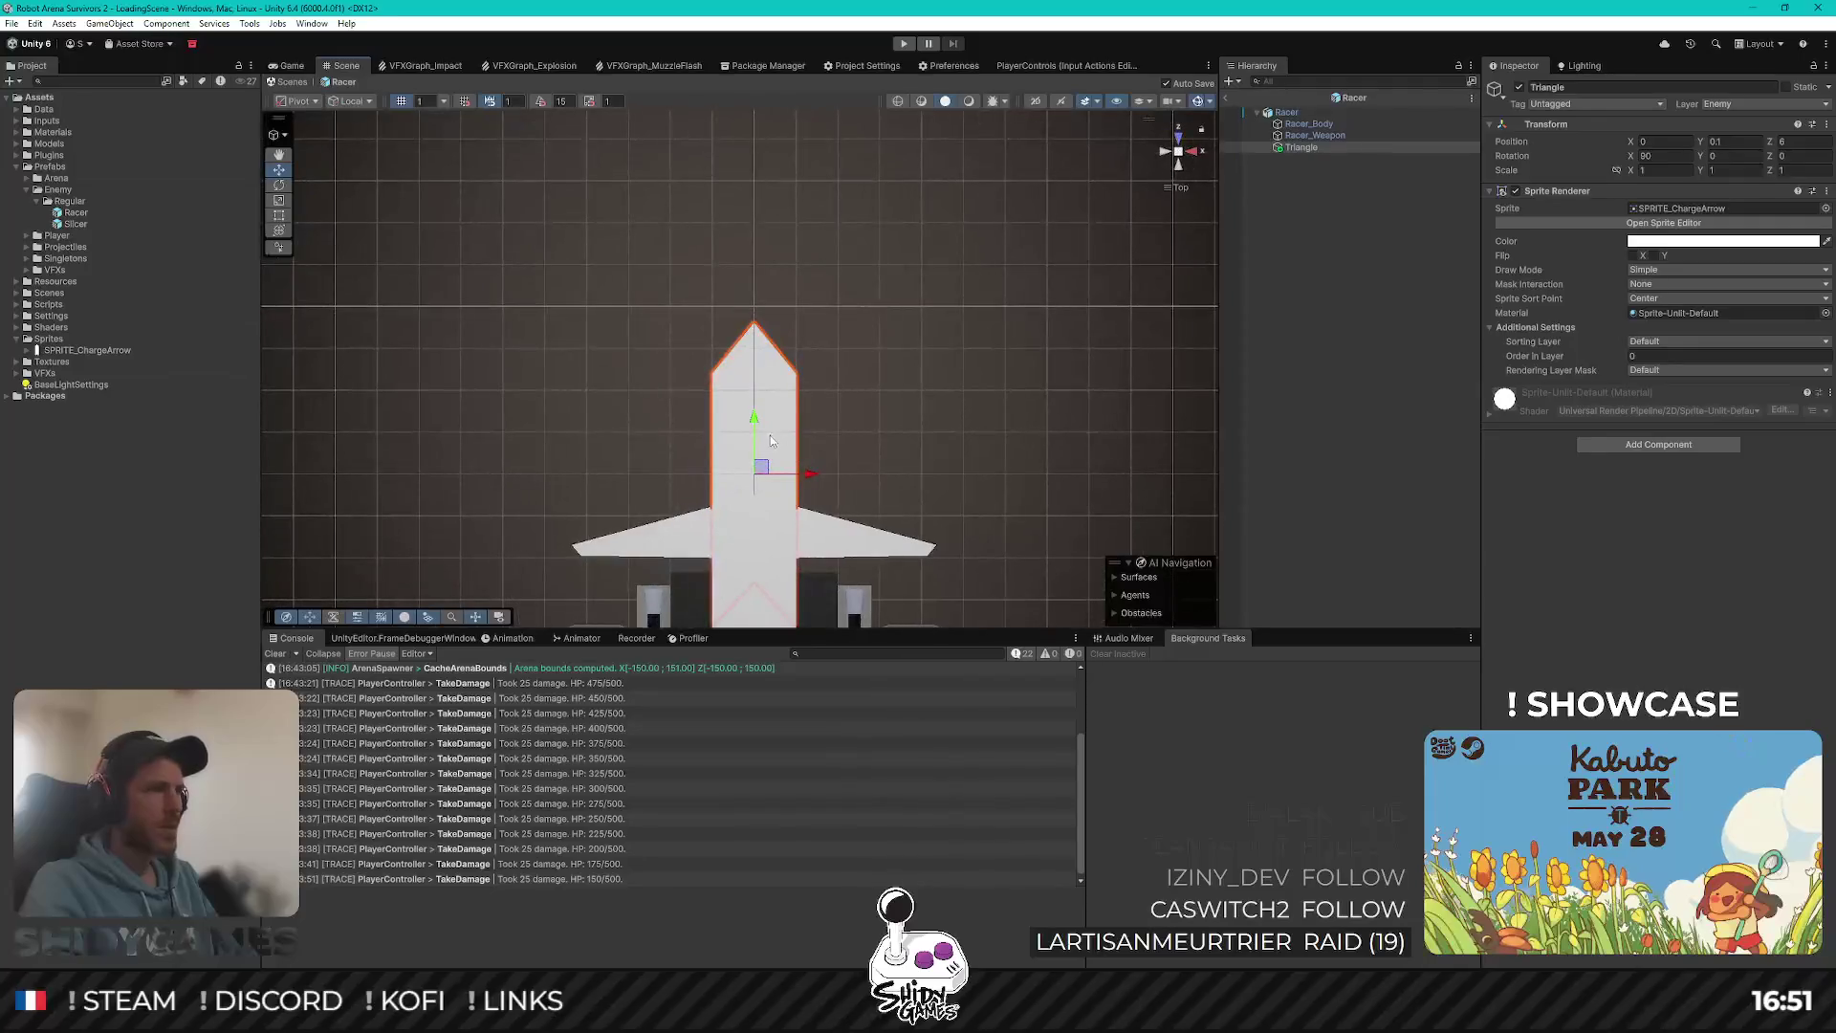
mouse_move(758, 428)
left_mouse_down()
mouse_move(780, 268)
mouse_move(781, 286)
left_mouse_up()
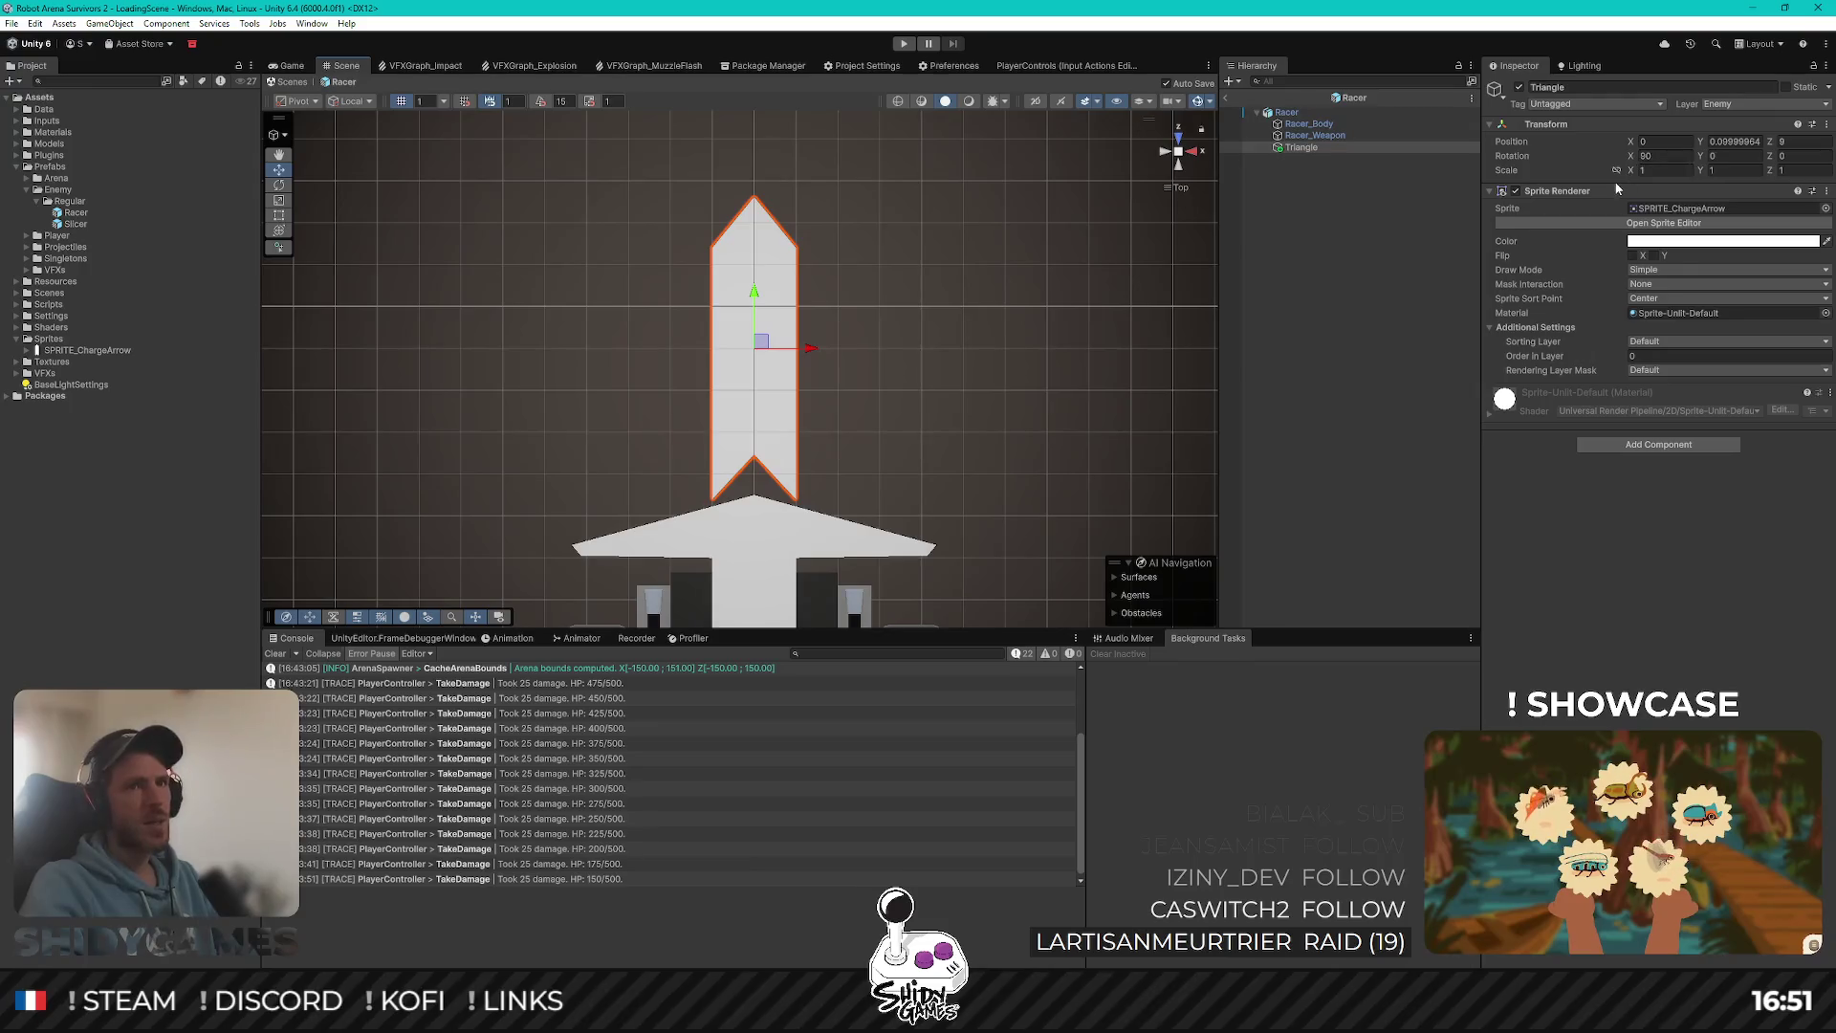
Step: Scale the arrow to 2 and move it further ahead to Z 13, reviewing it top-down
left_click(1646, 156)
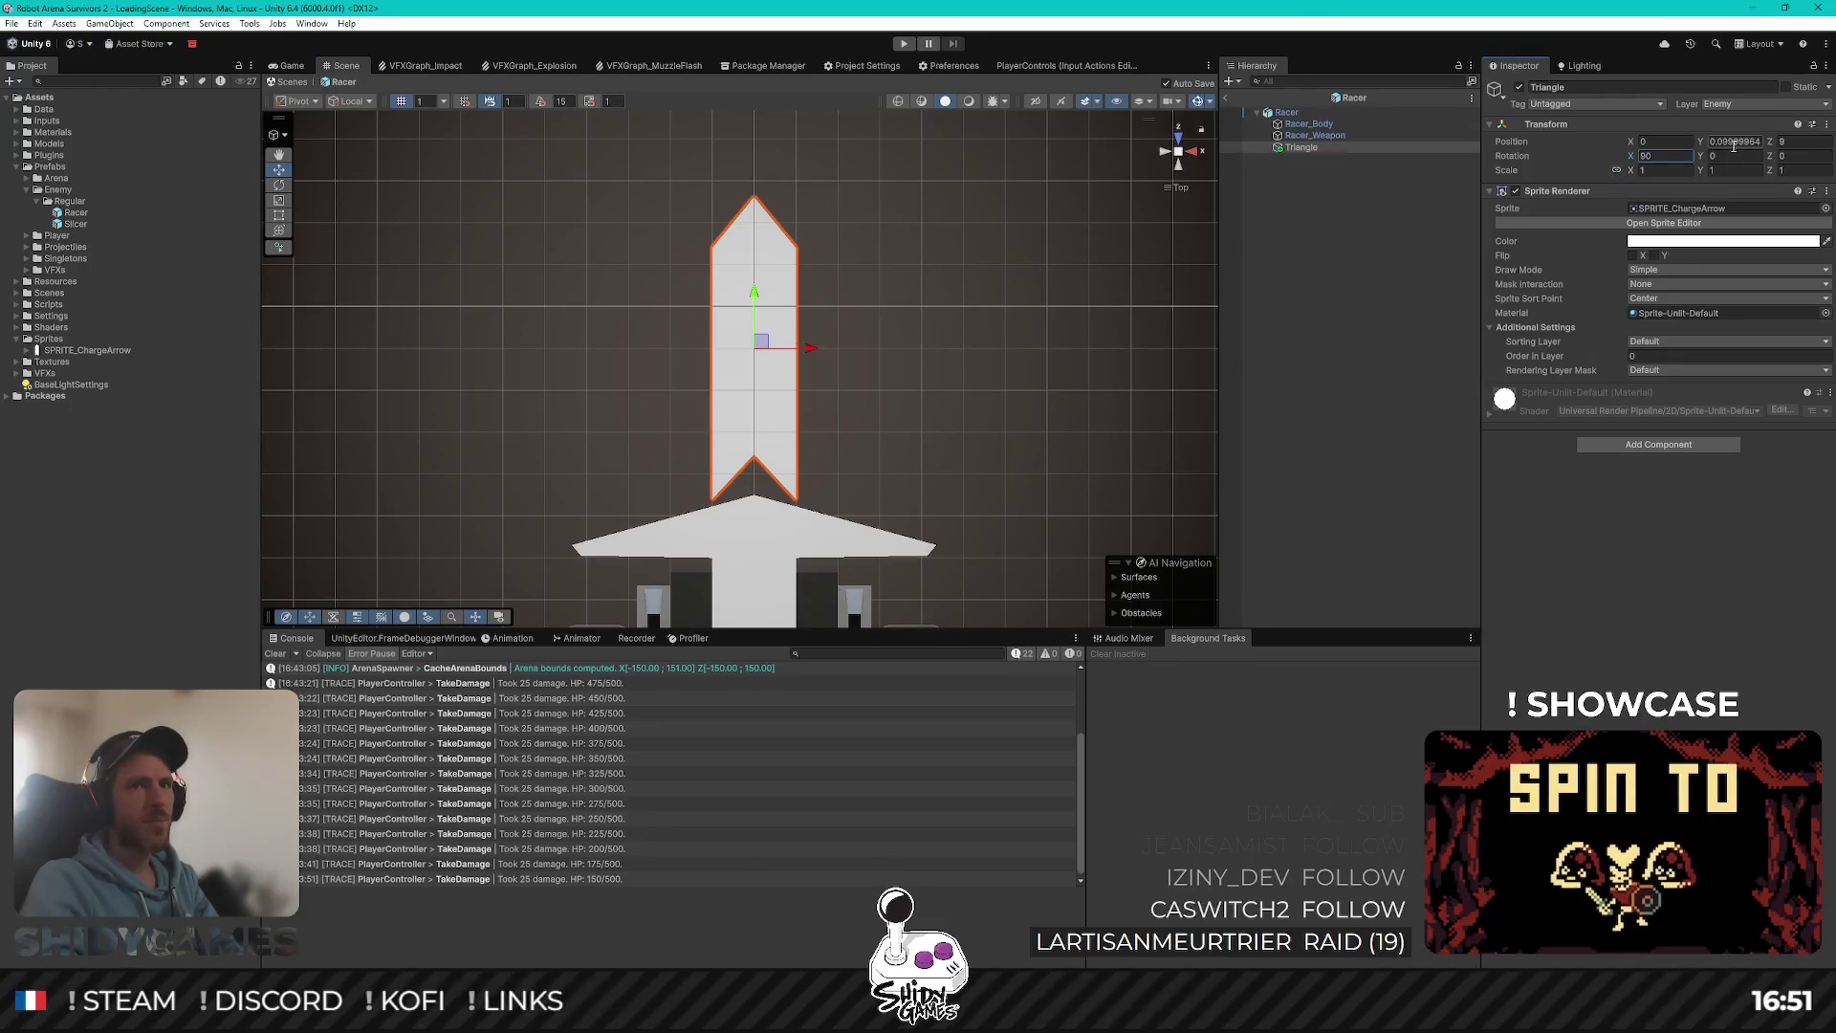
left_click(1664, 170)
type("2")
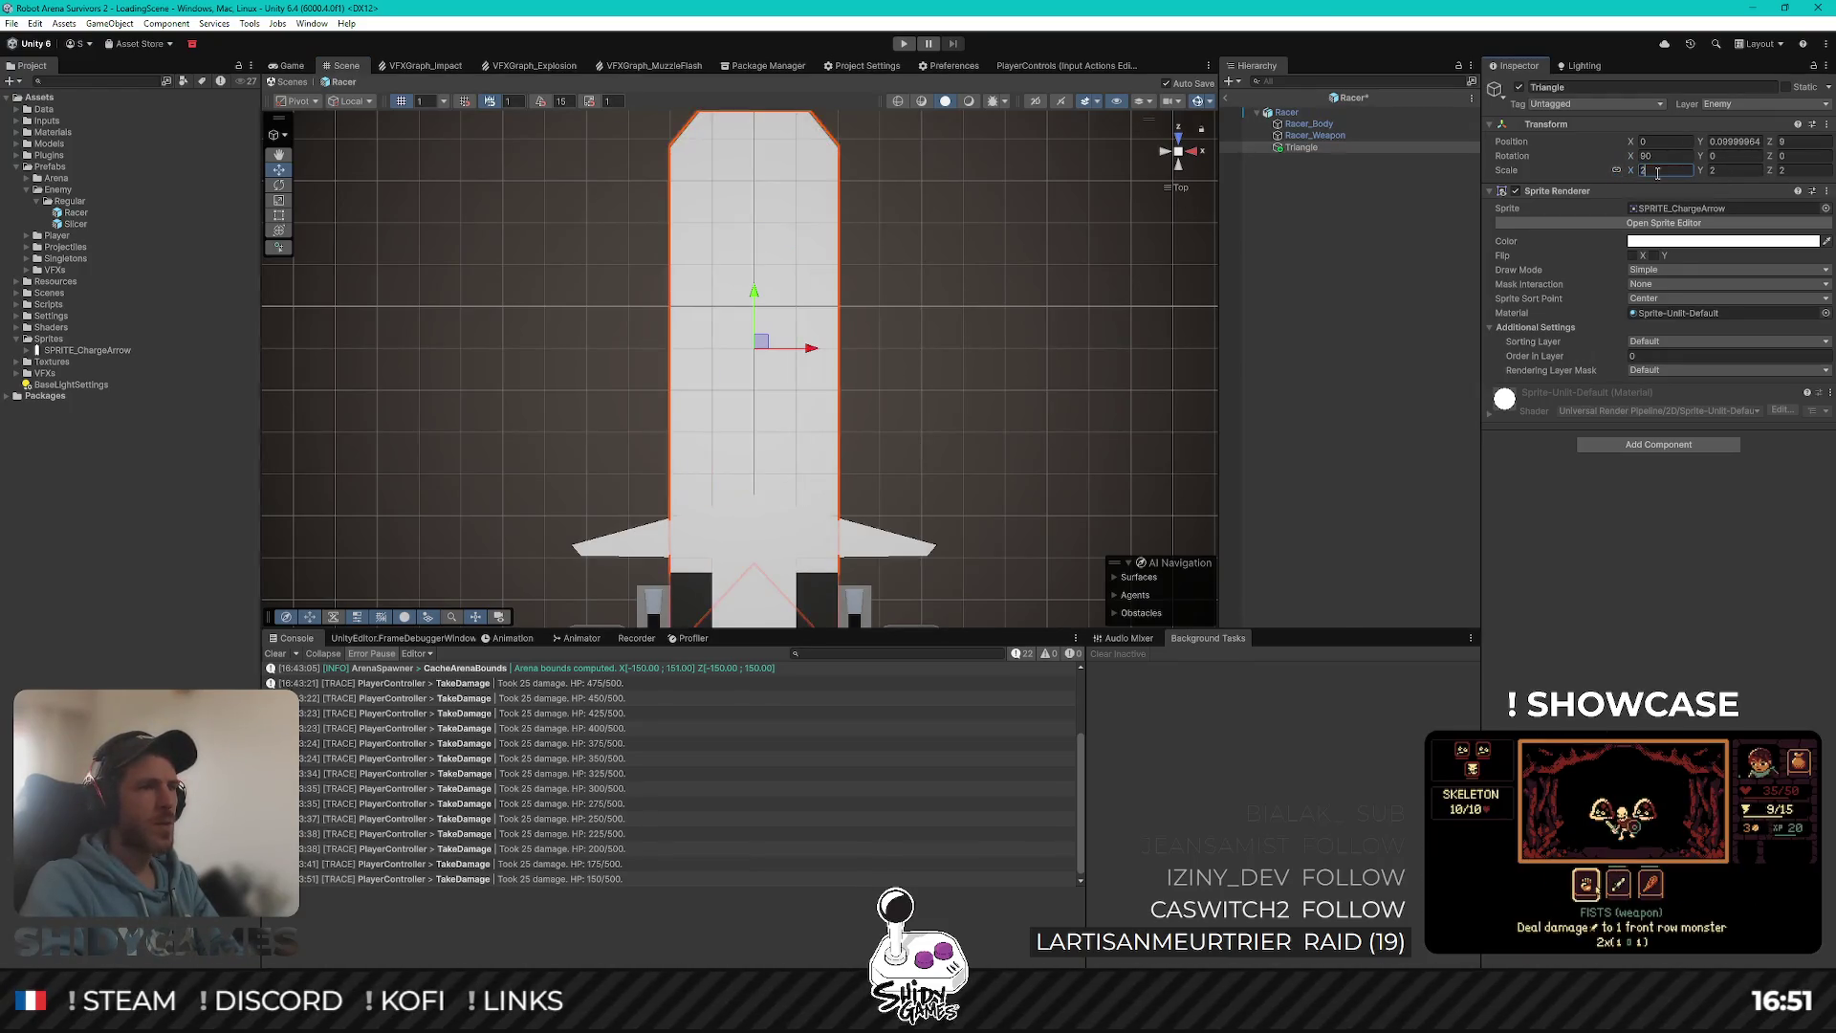
scroll(862, 307, "down", 3)
scroll(857, 329, "up", 3)
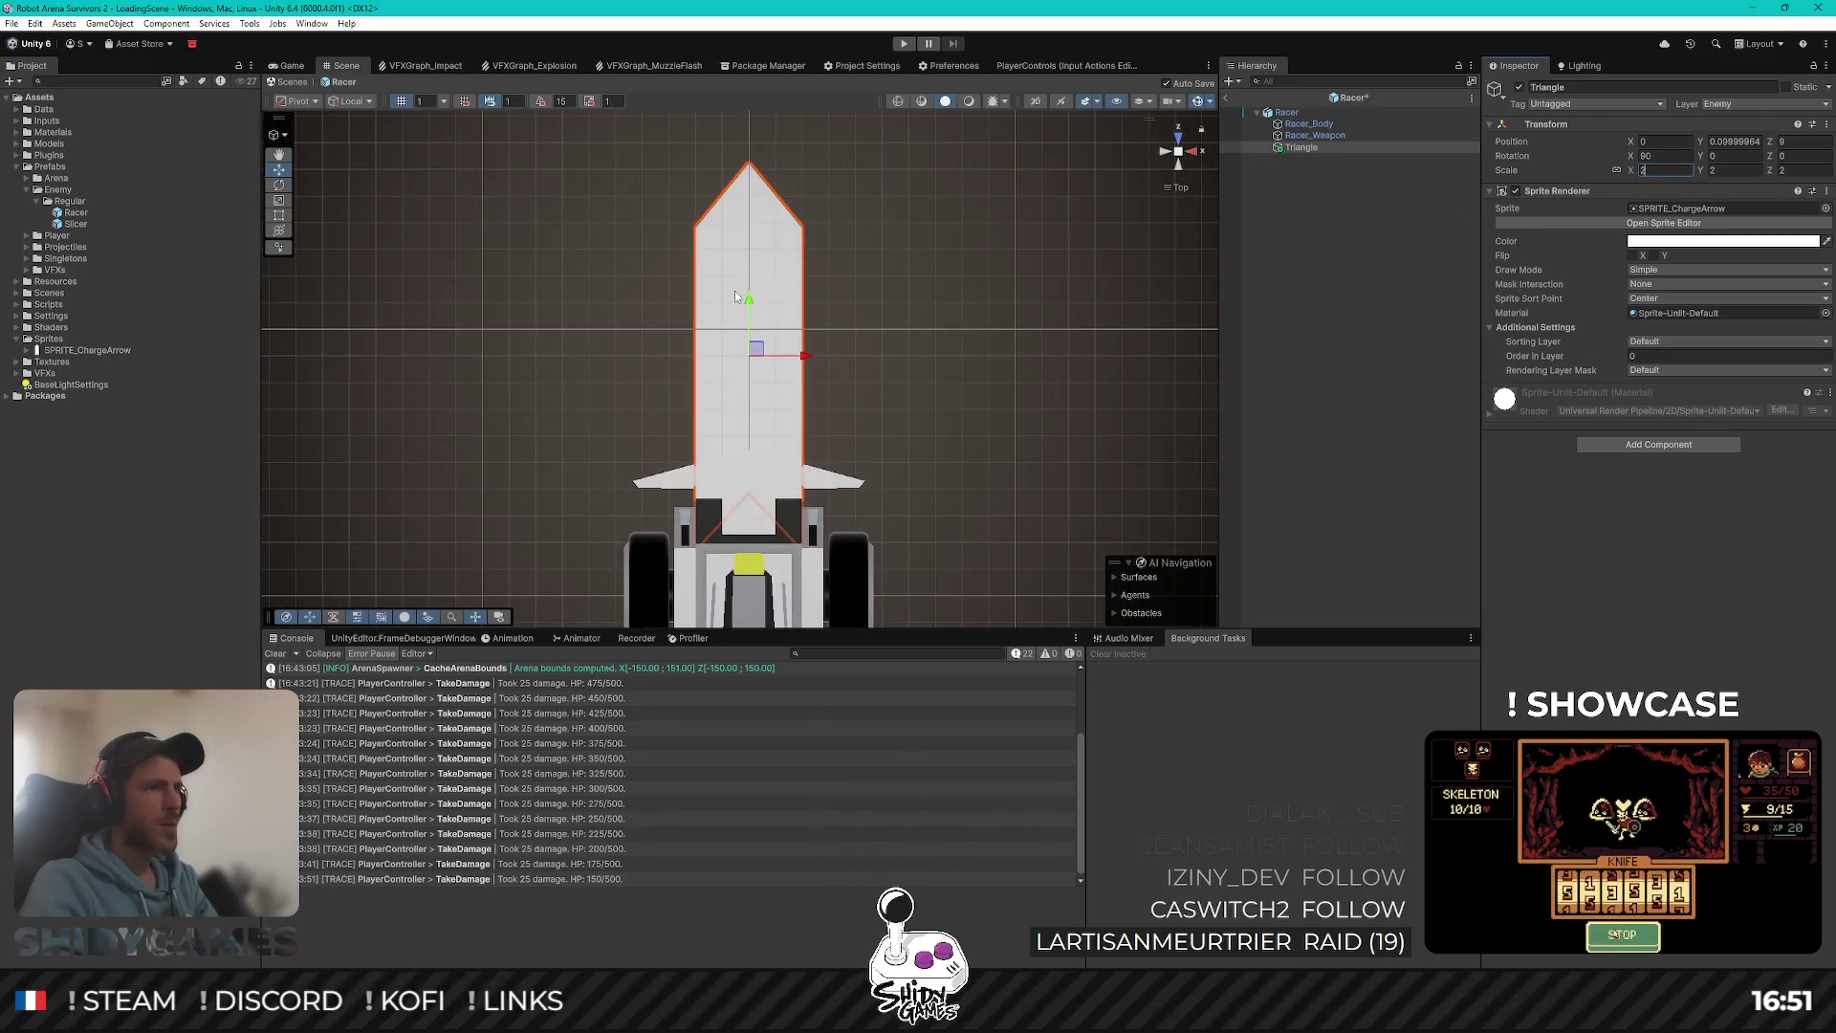
left_click_drag(749, 296, 770, 199)
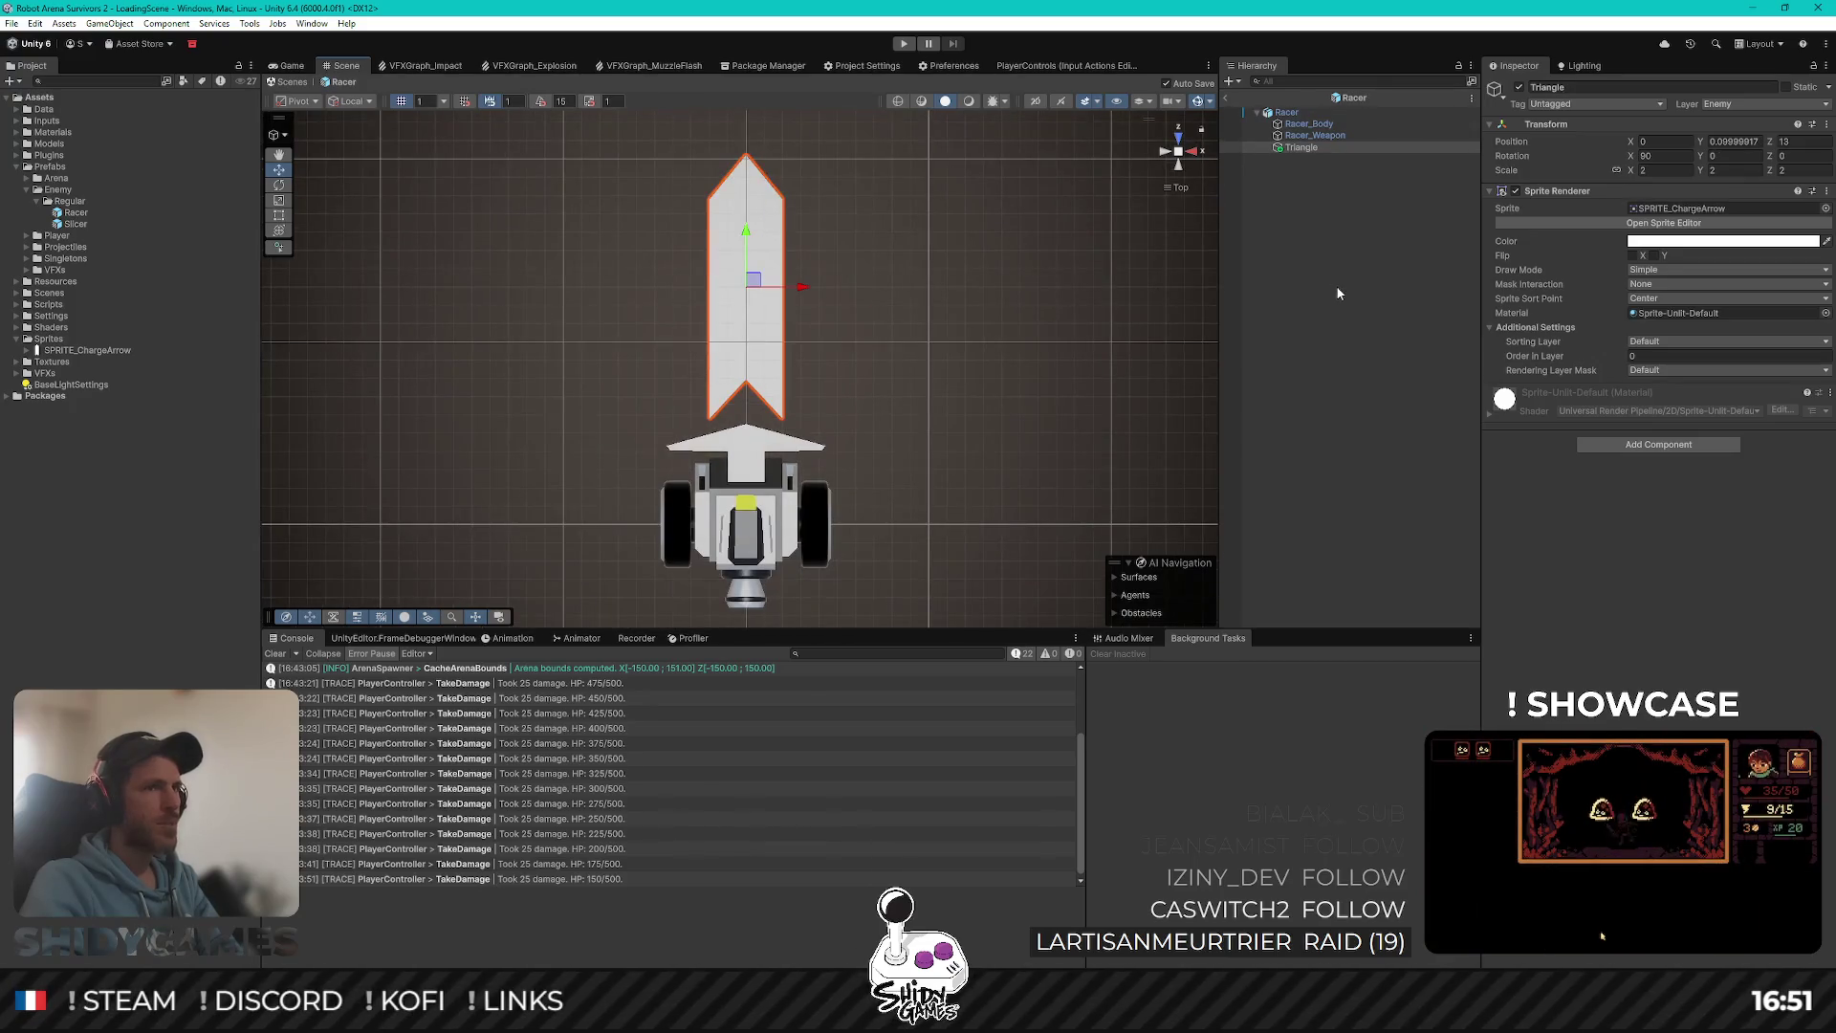
left_click(1338, 294)
left_click_drag(746, 363, 535, 411)
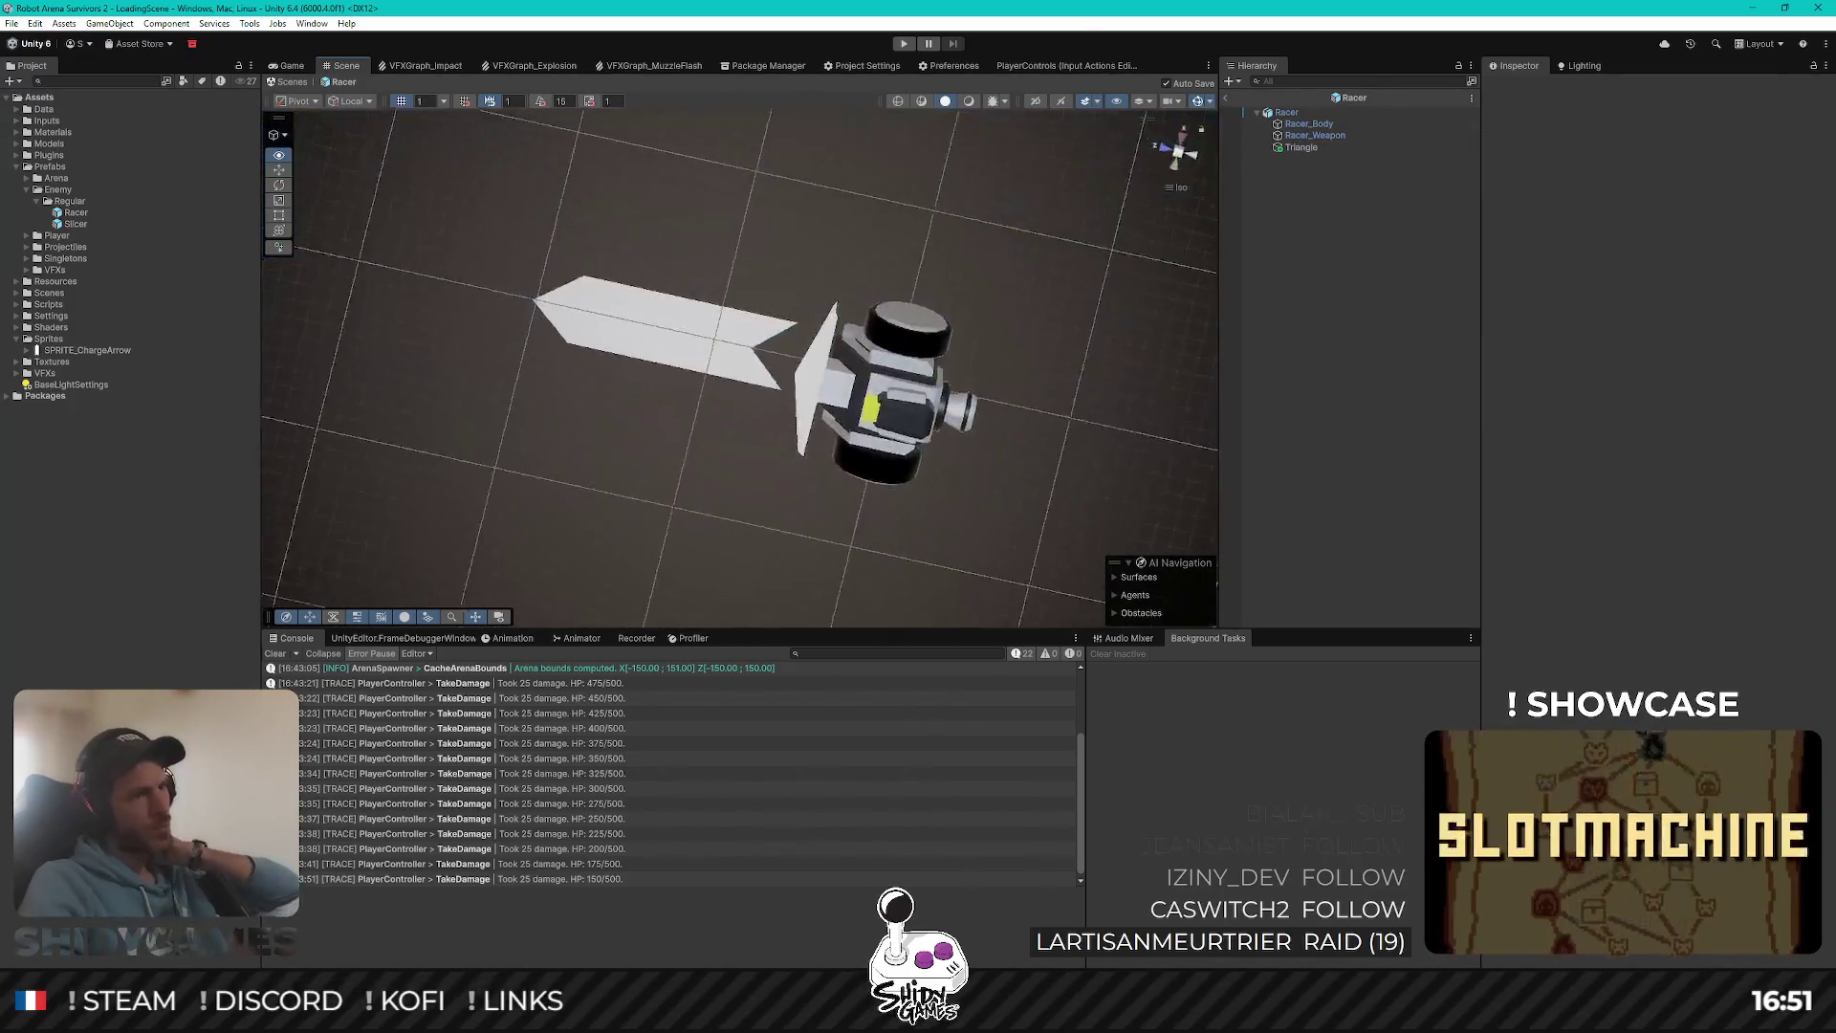
left_click(1182, 128)
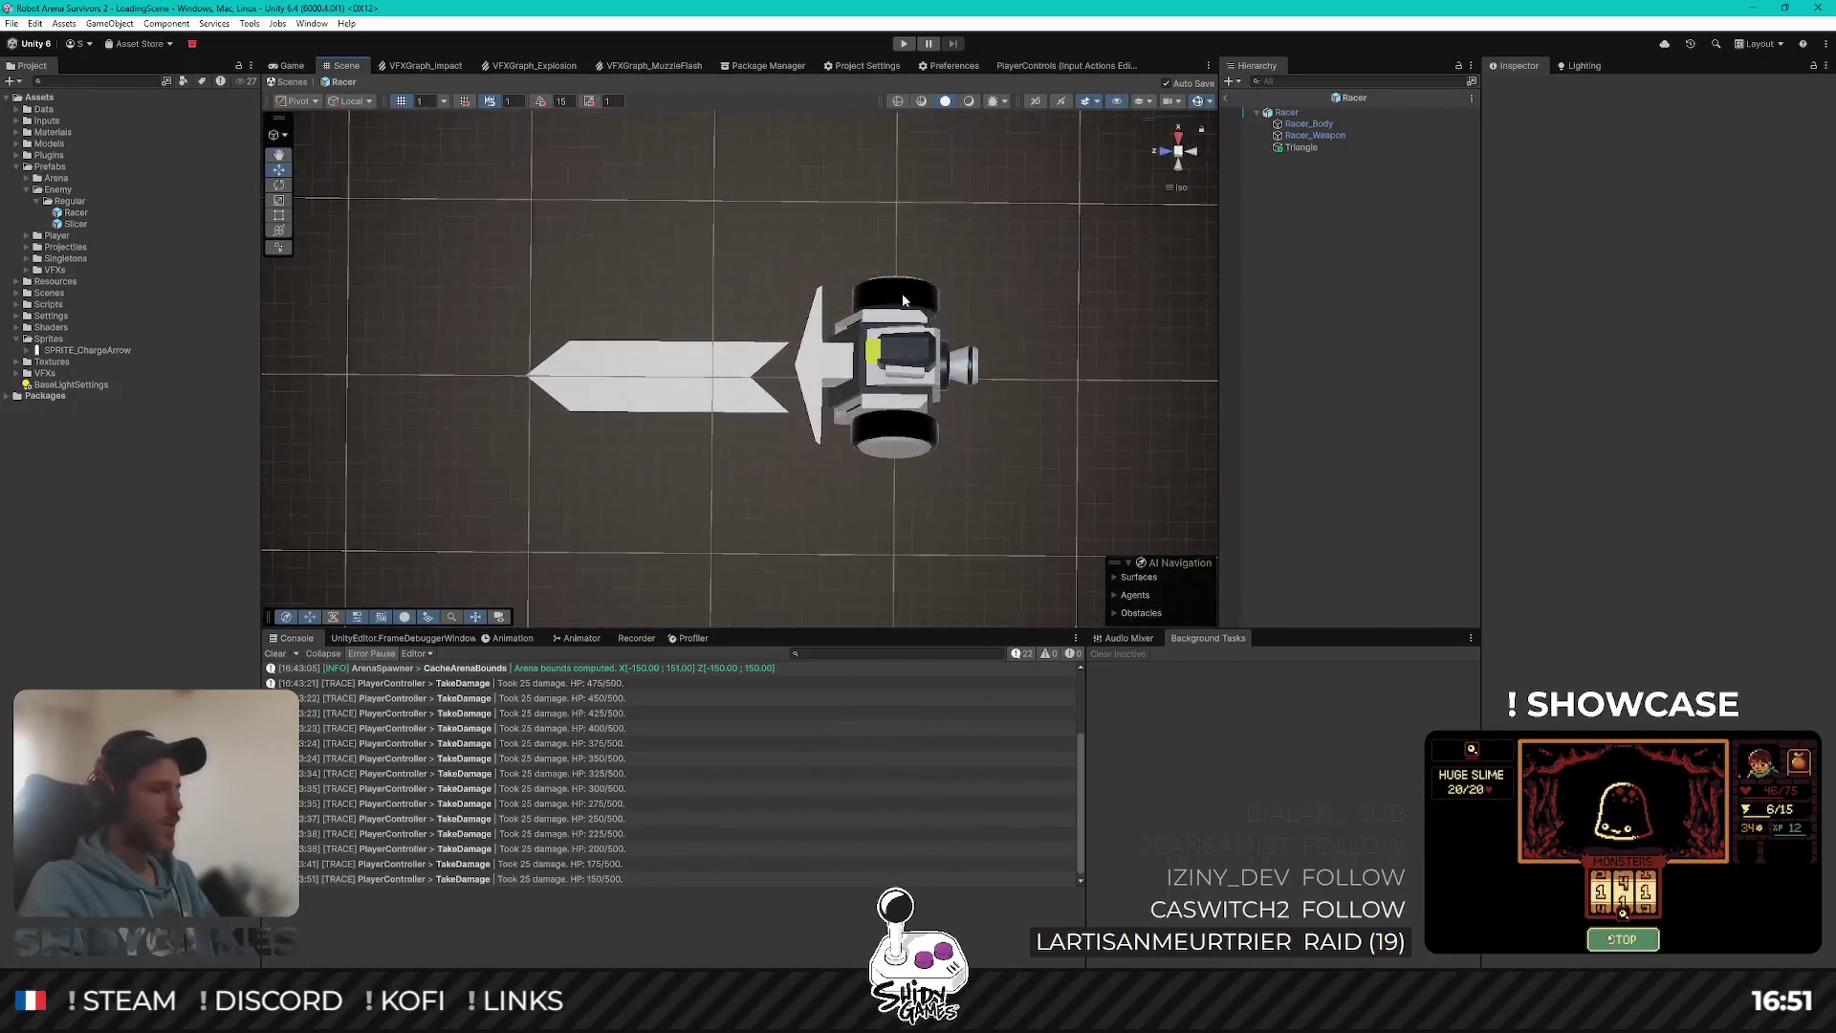
left_click(291, 66)
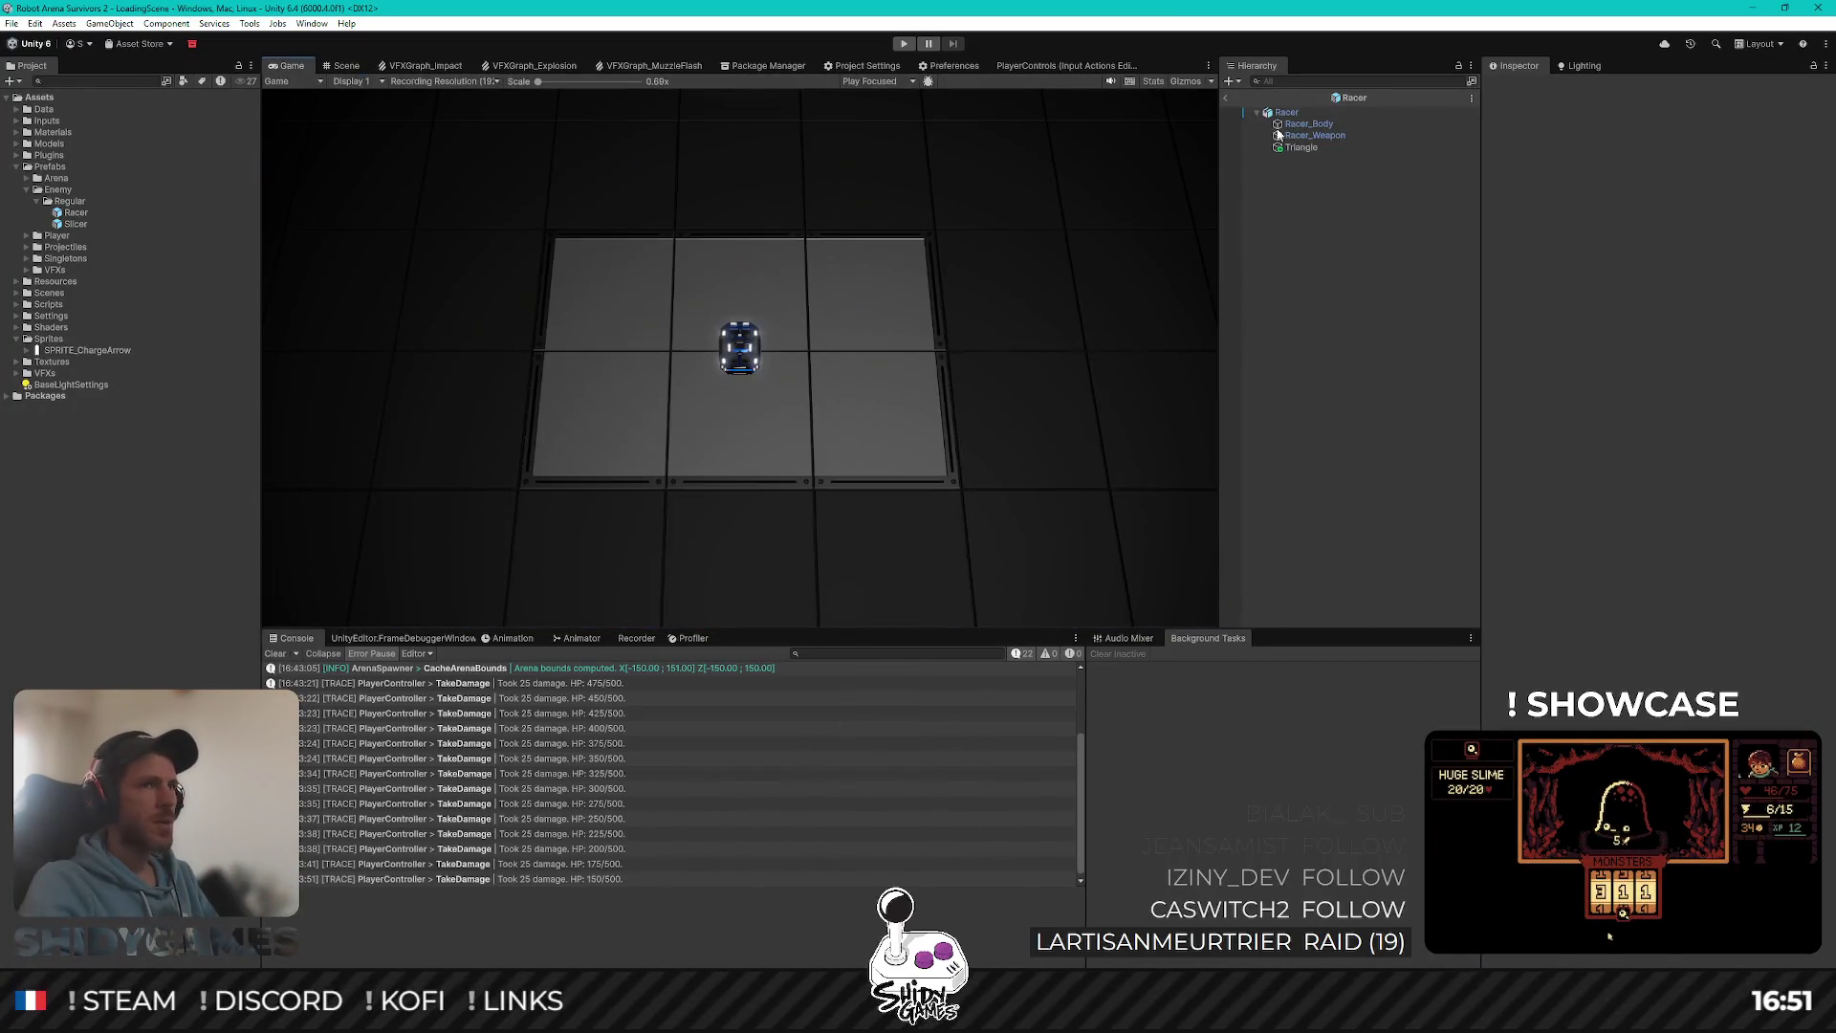
Step: Exit Racer prefab mode back to LoadingScene and enter Play mode
left_click(1226, 98)
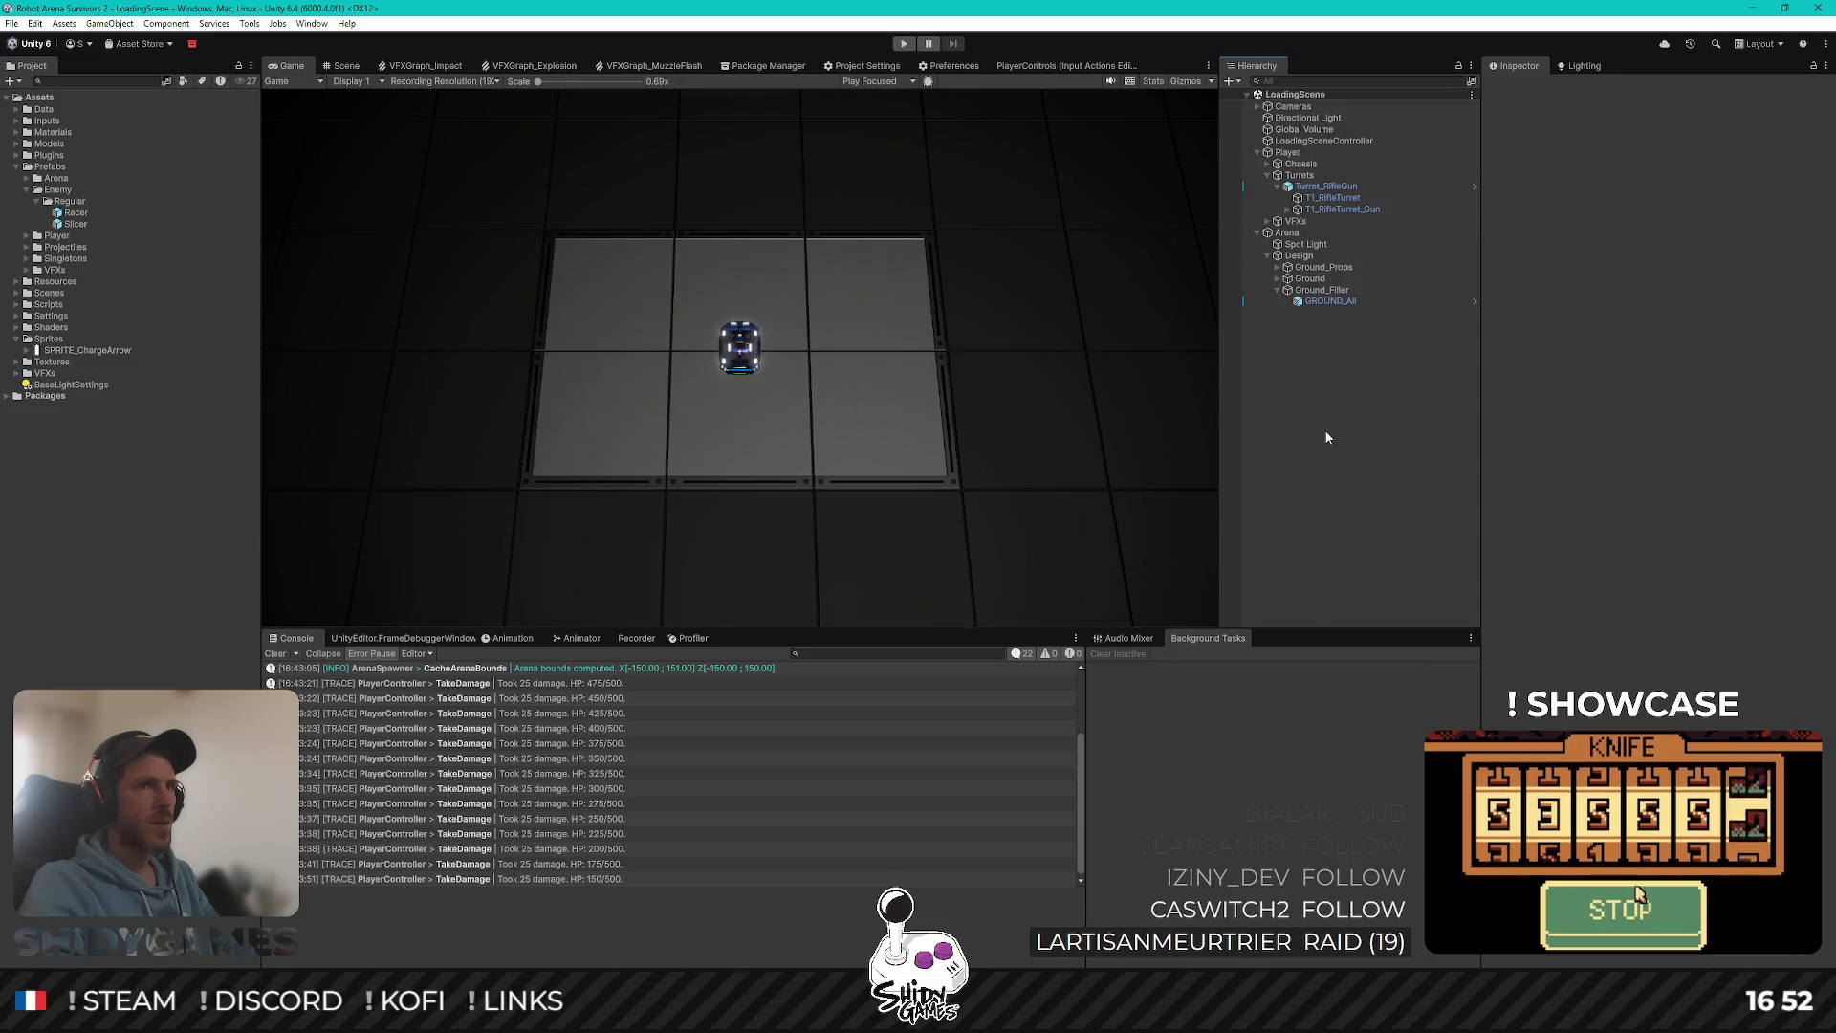
left_click(903, 45)
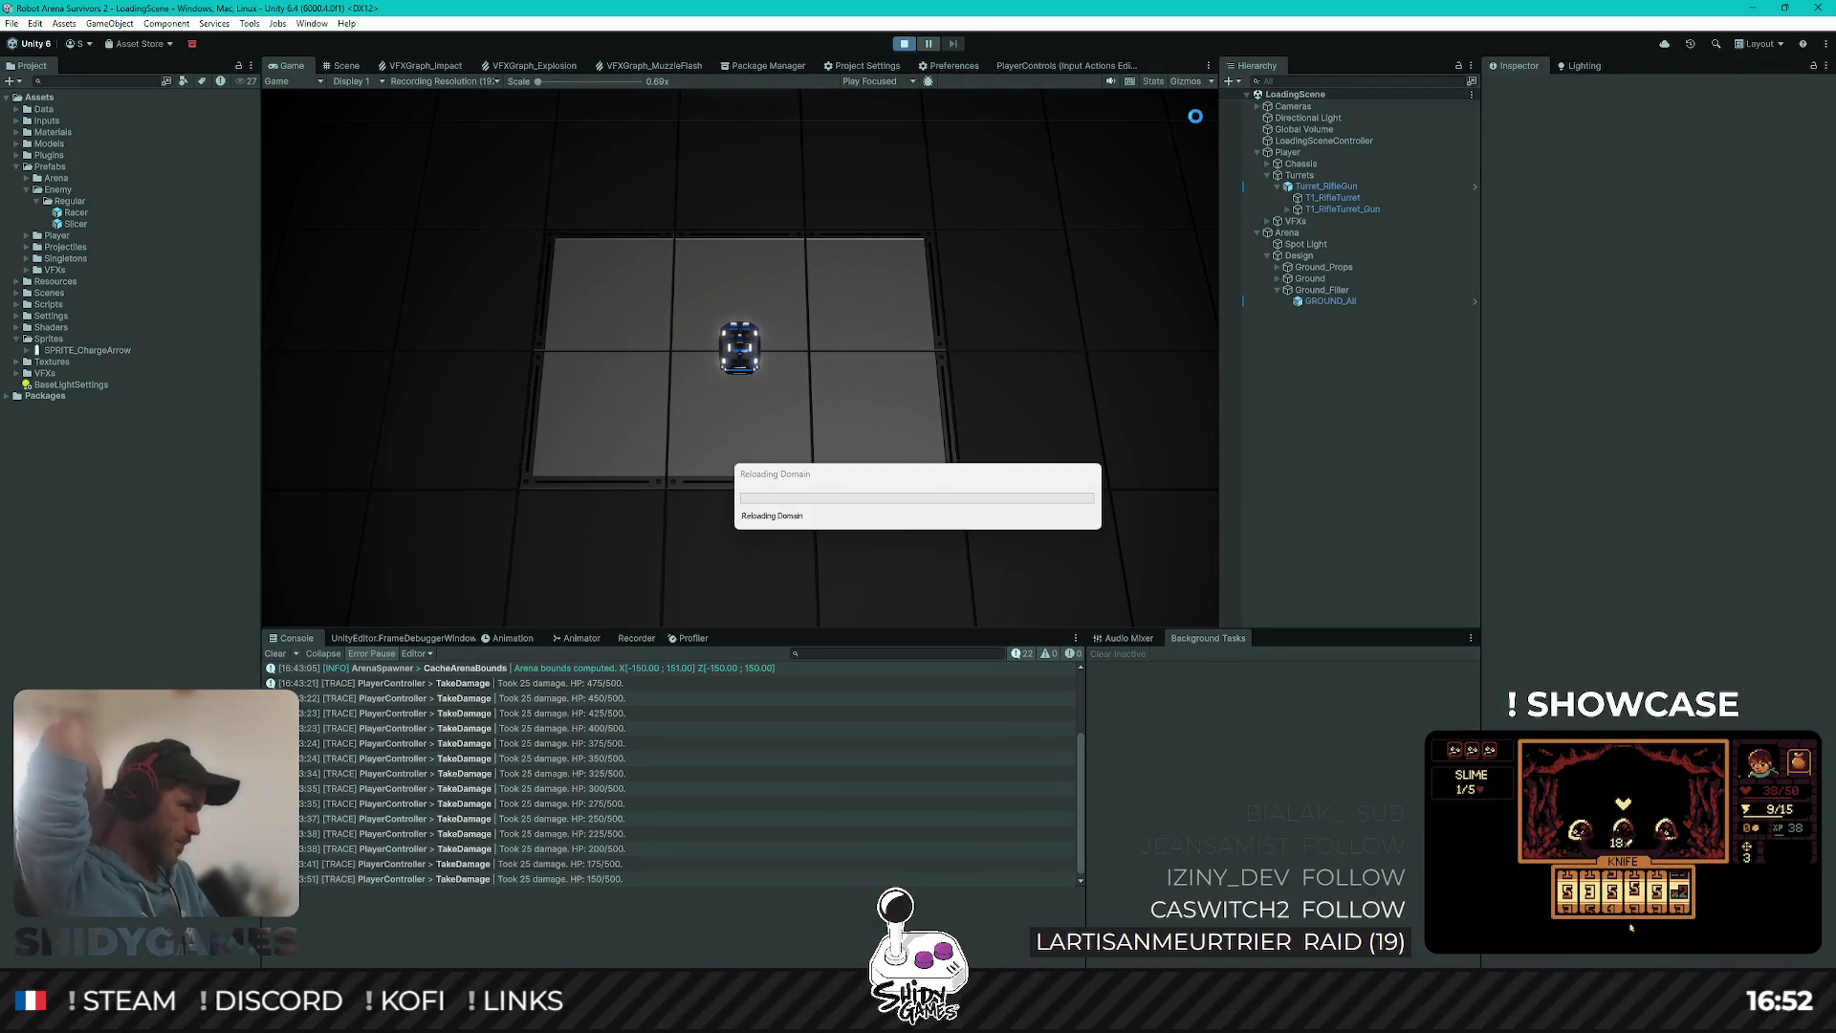
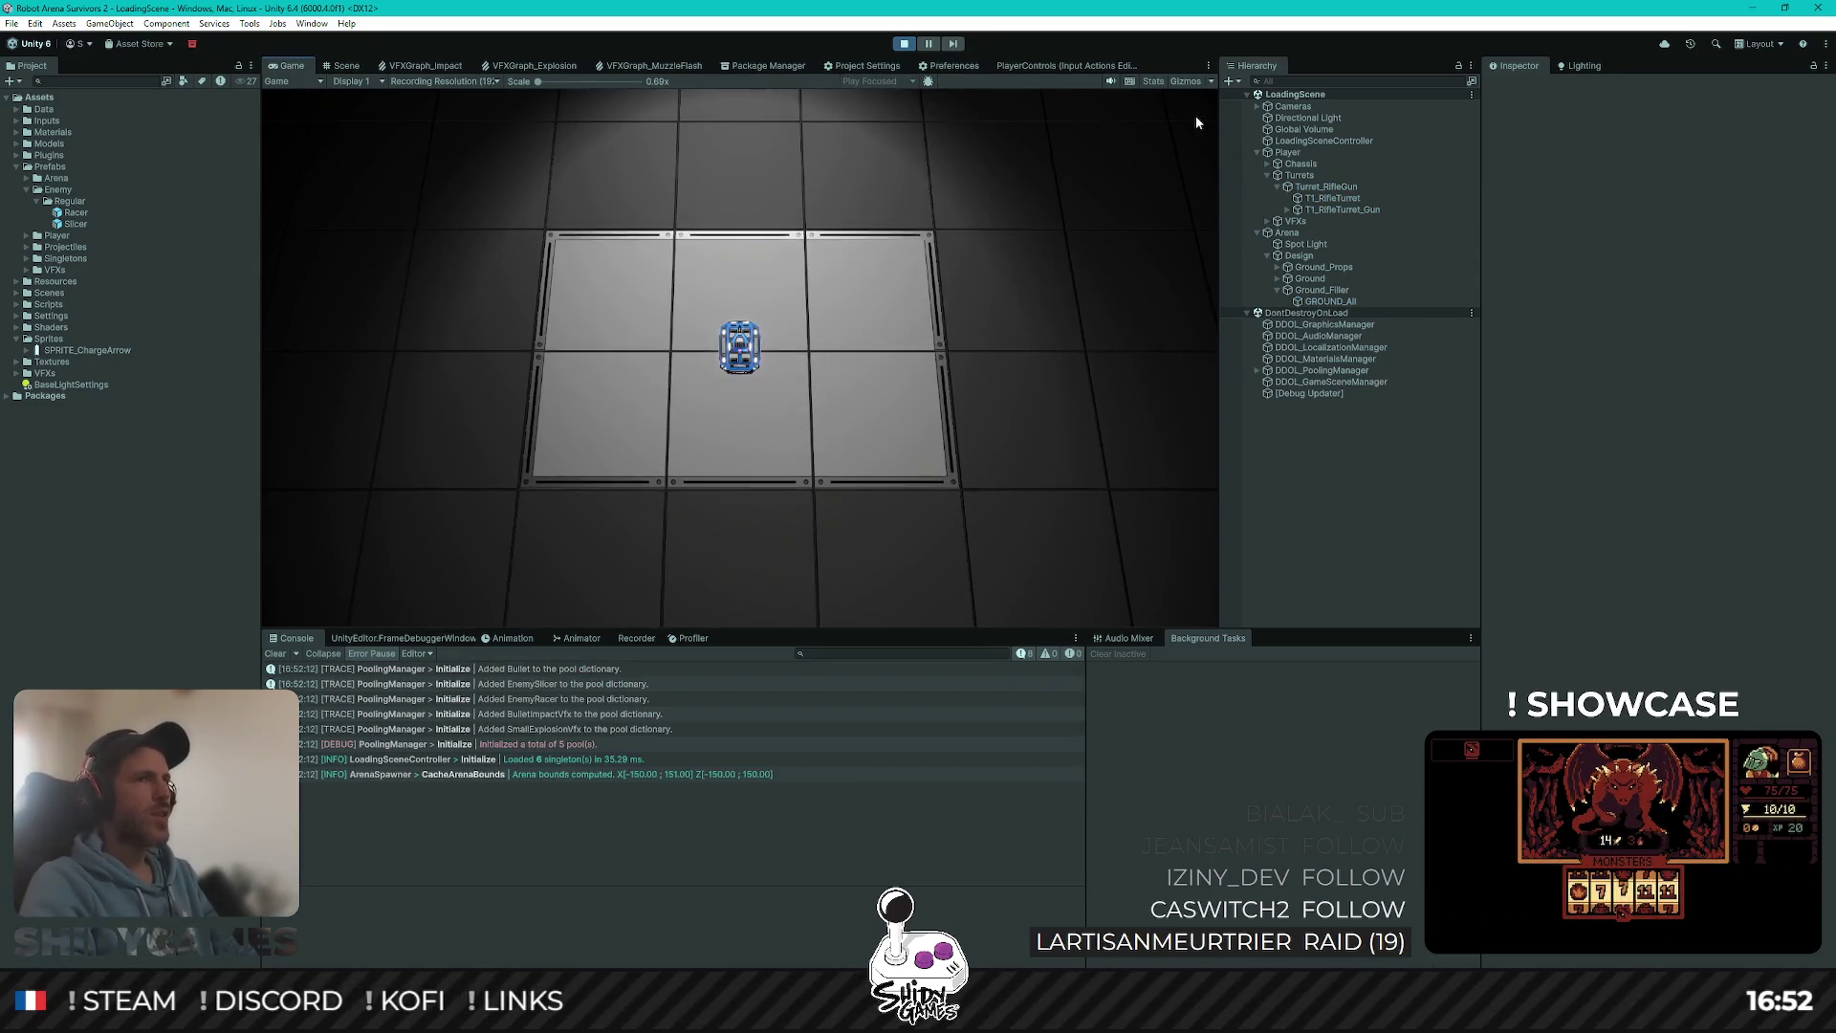
Step: Drive the player robot around the arena with W, S and D, then stop the playtest
key("w")
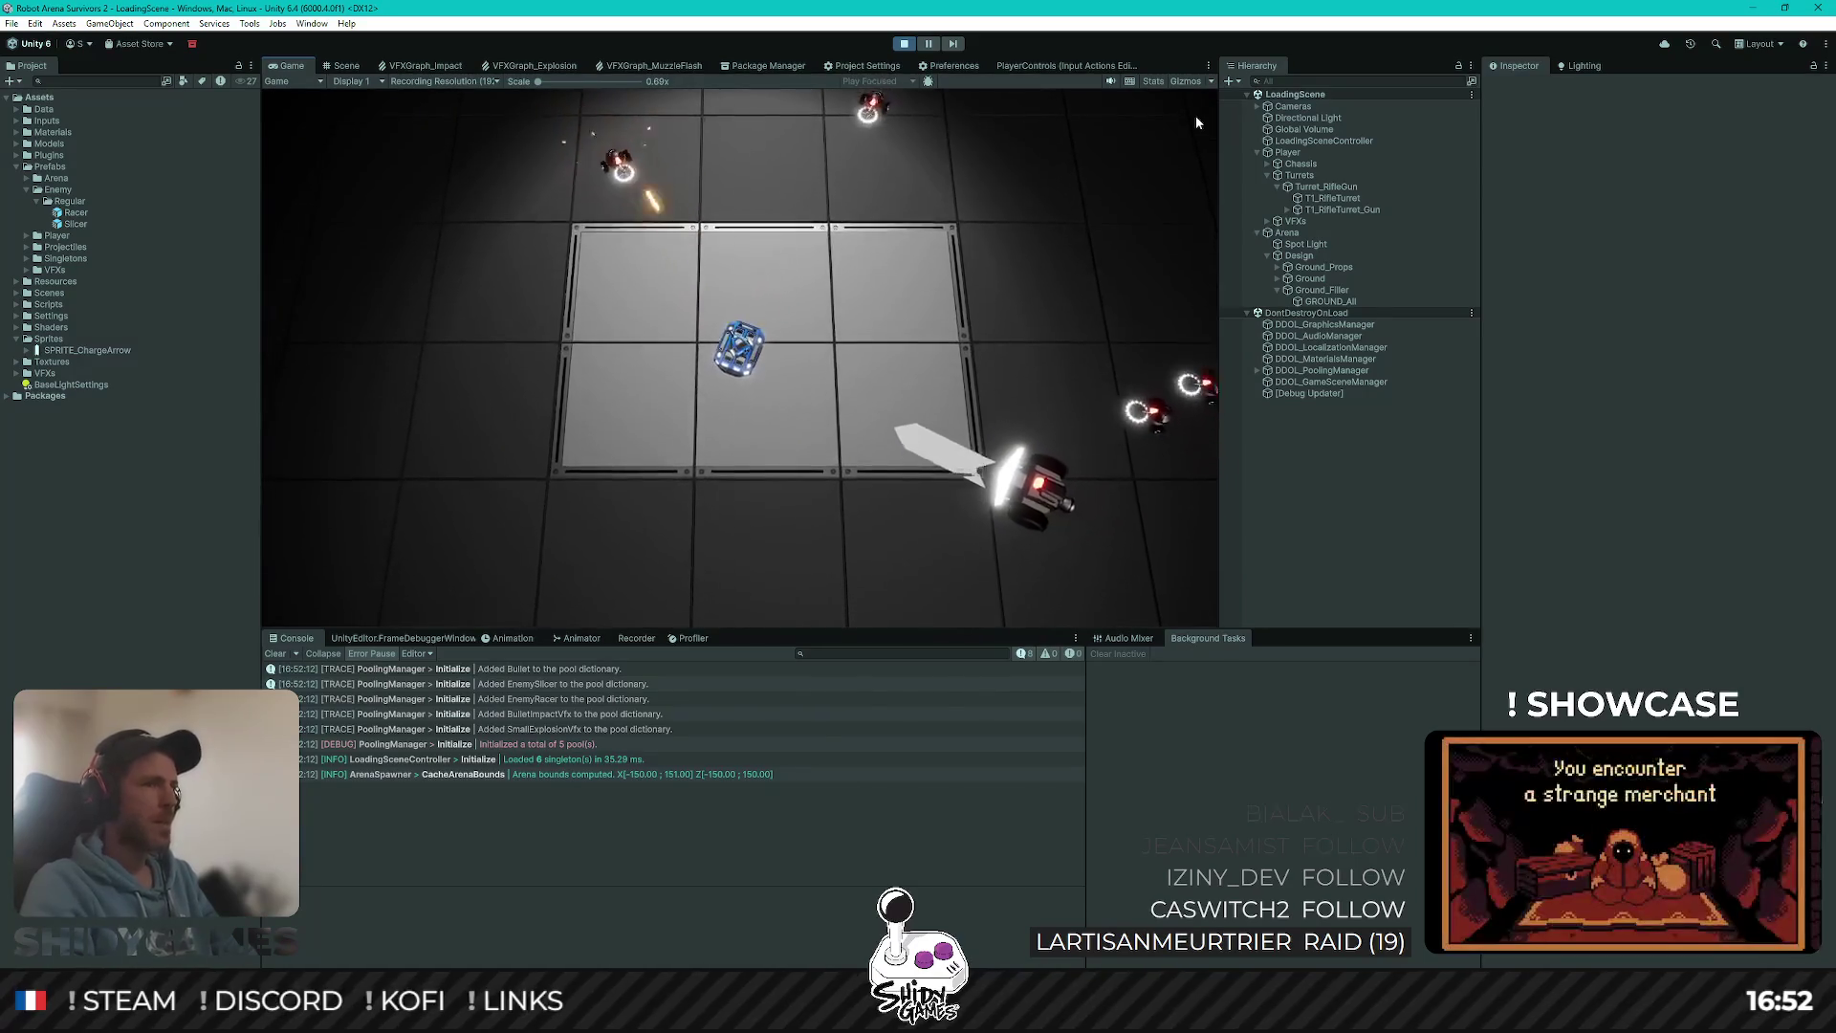
key("s")
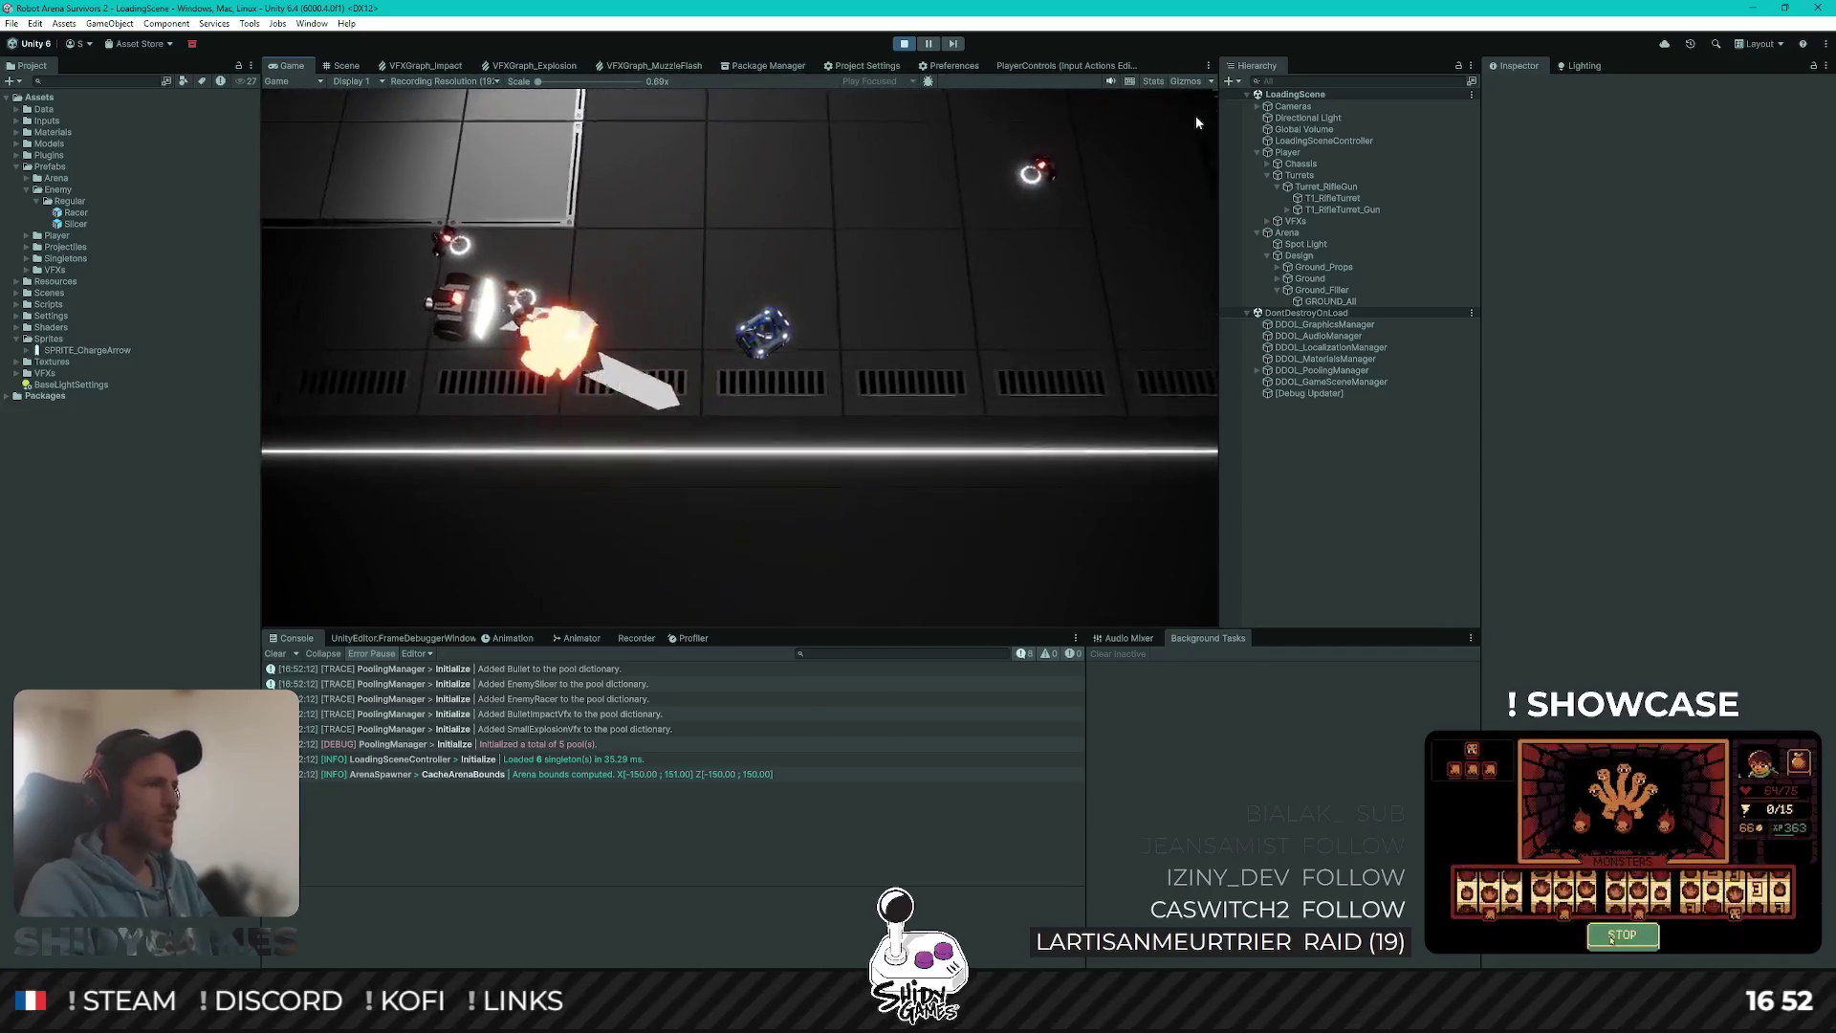
key("w")
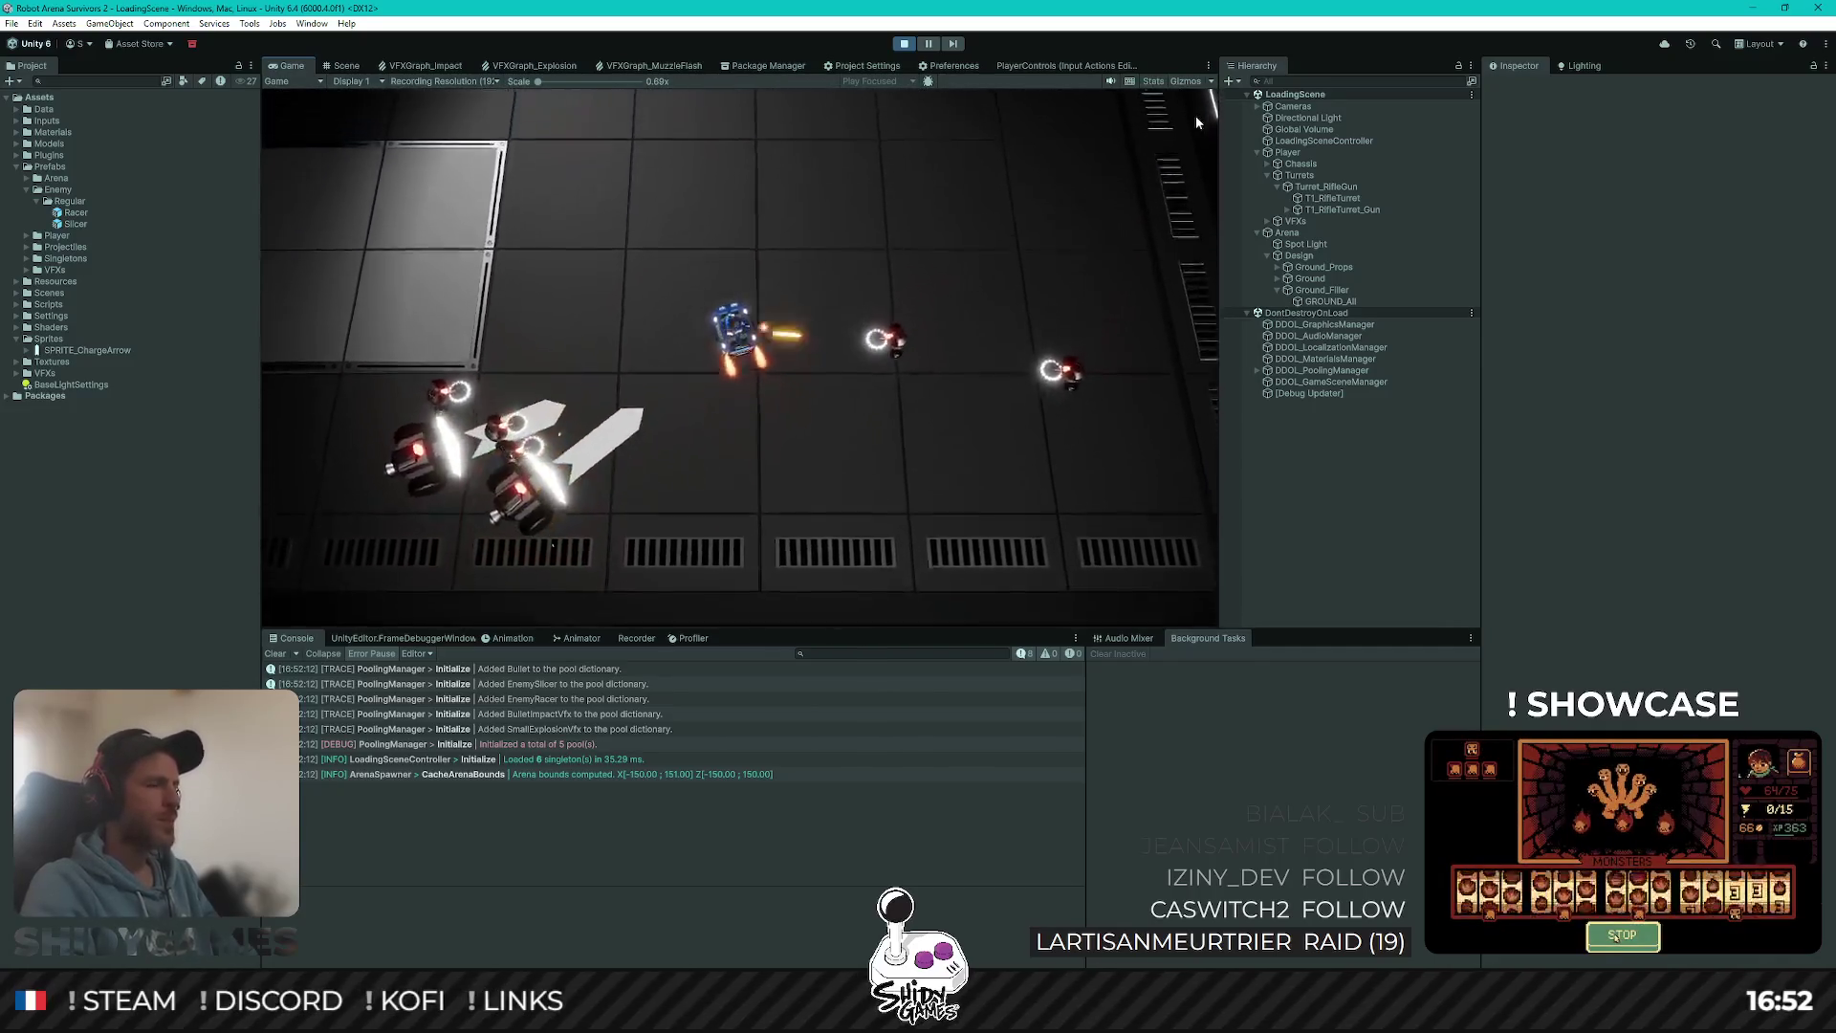
key("d")
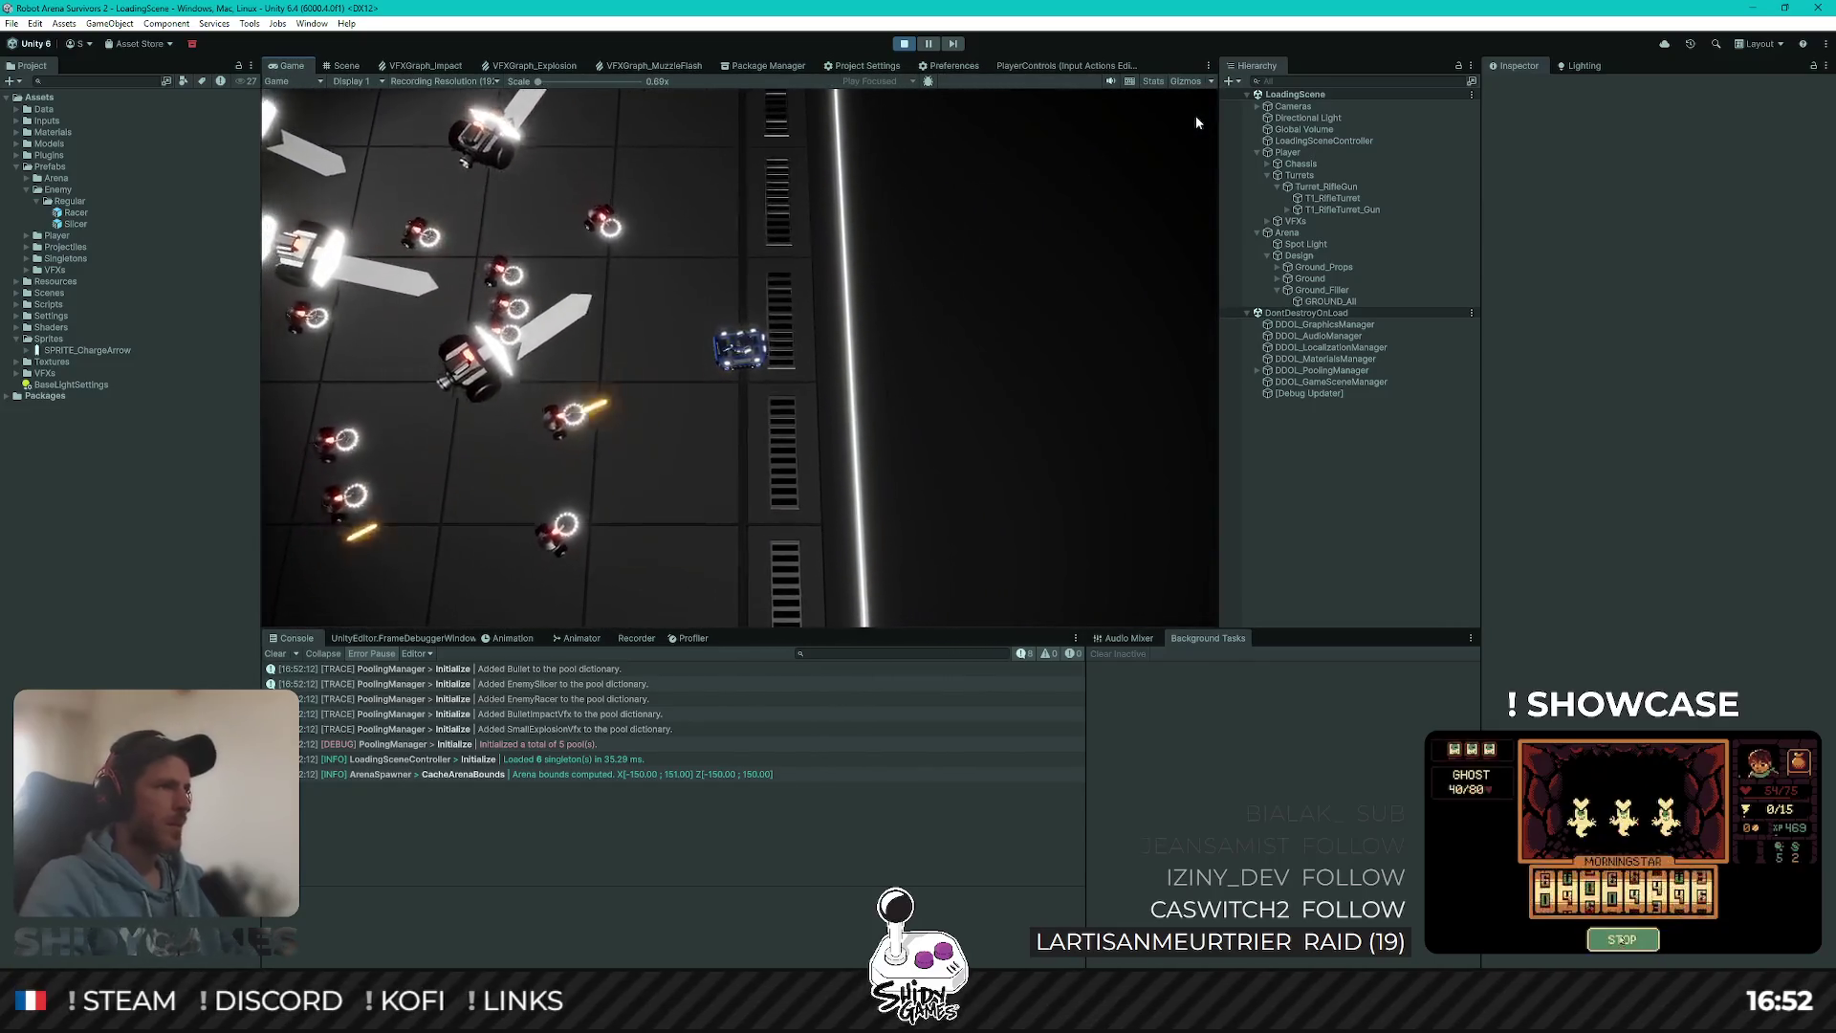
left_click(903, 43)
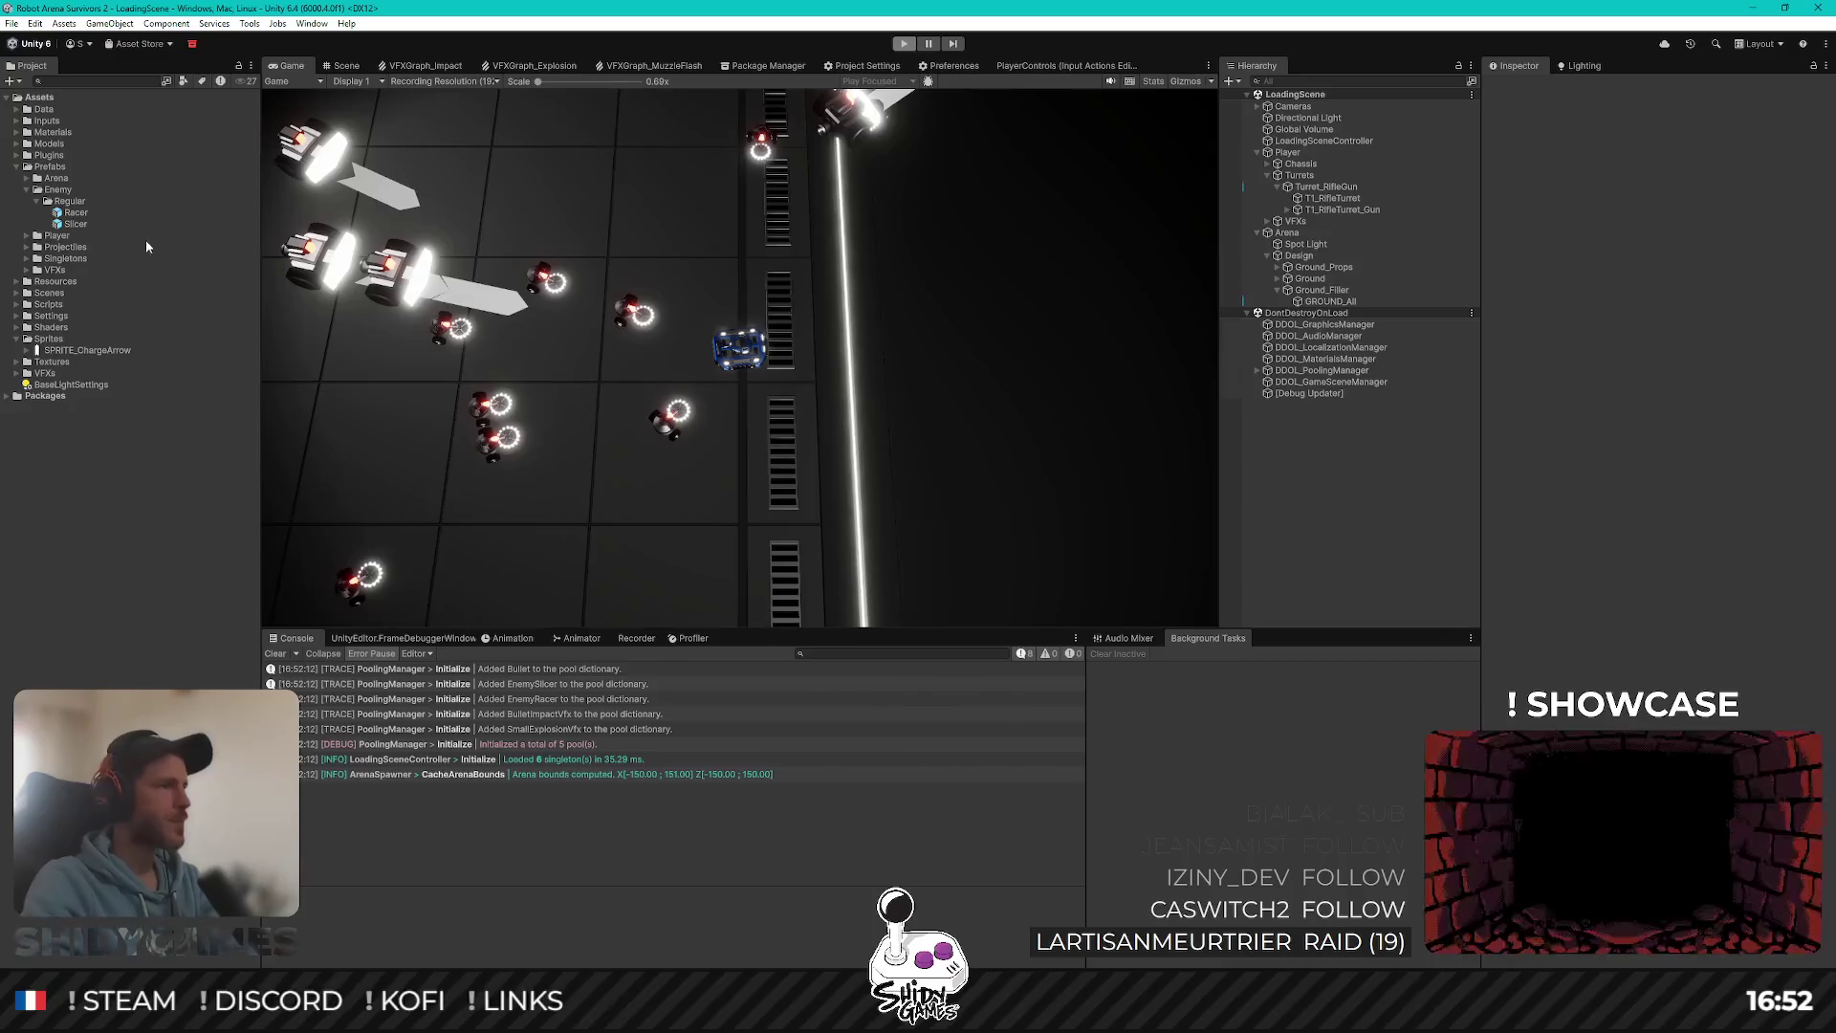
Step: Open the Racer prefab in the Scene view, seen from the left side
double_click(75, 212)
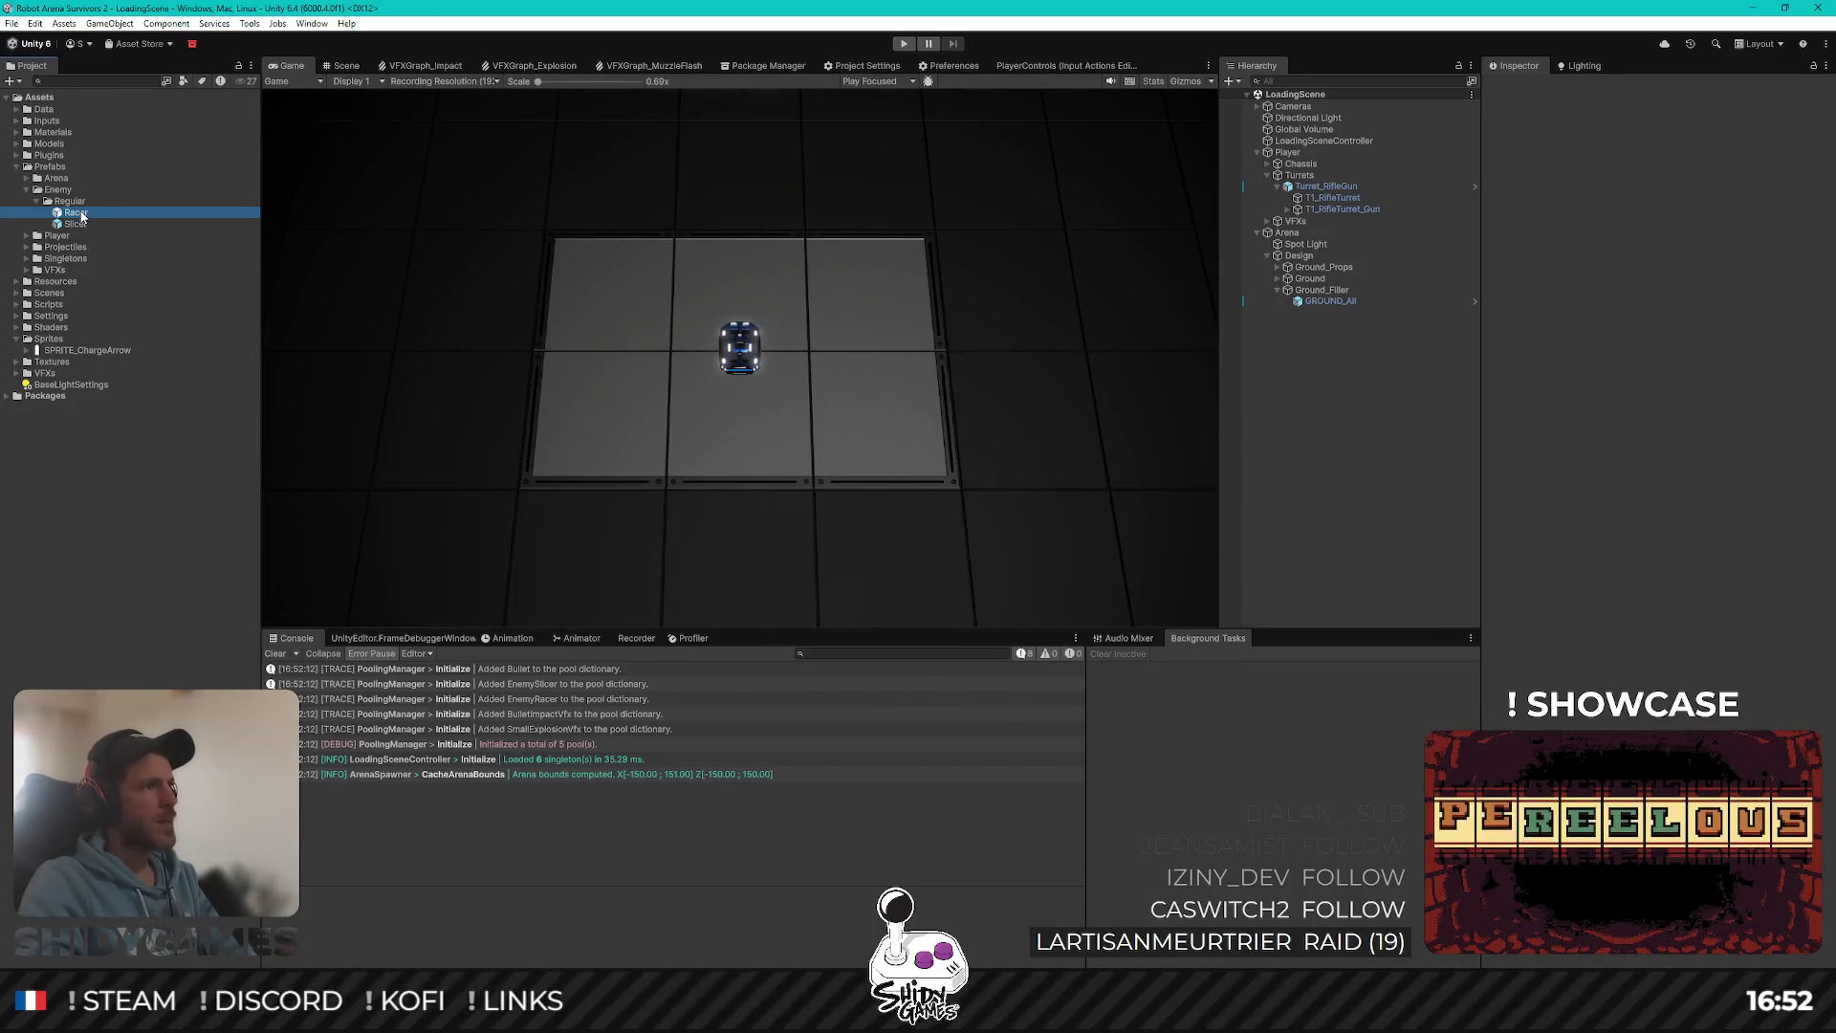
left_click(344, 63)
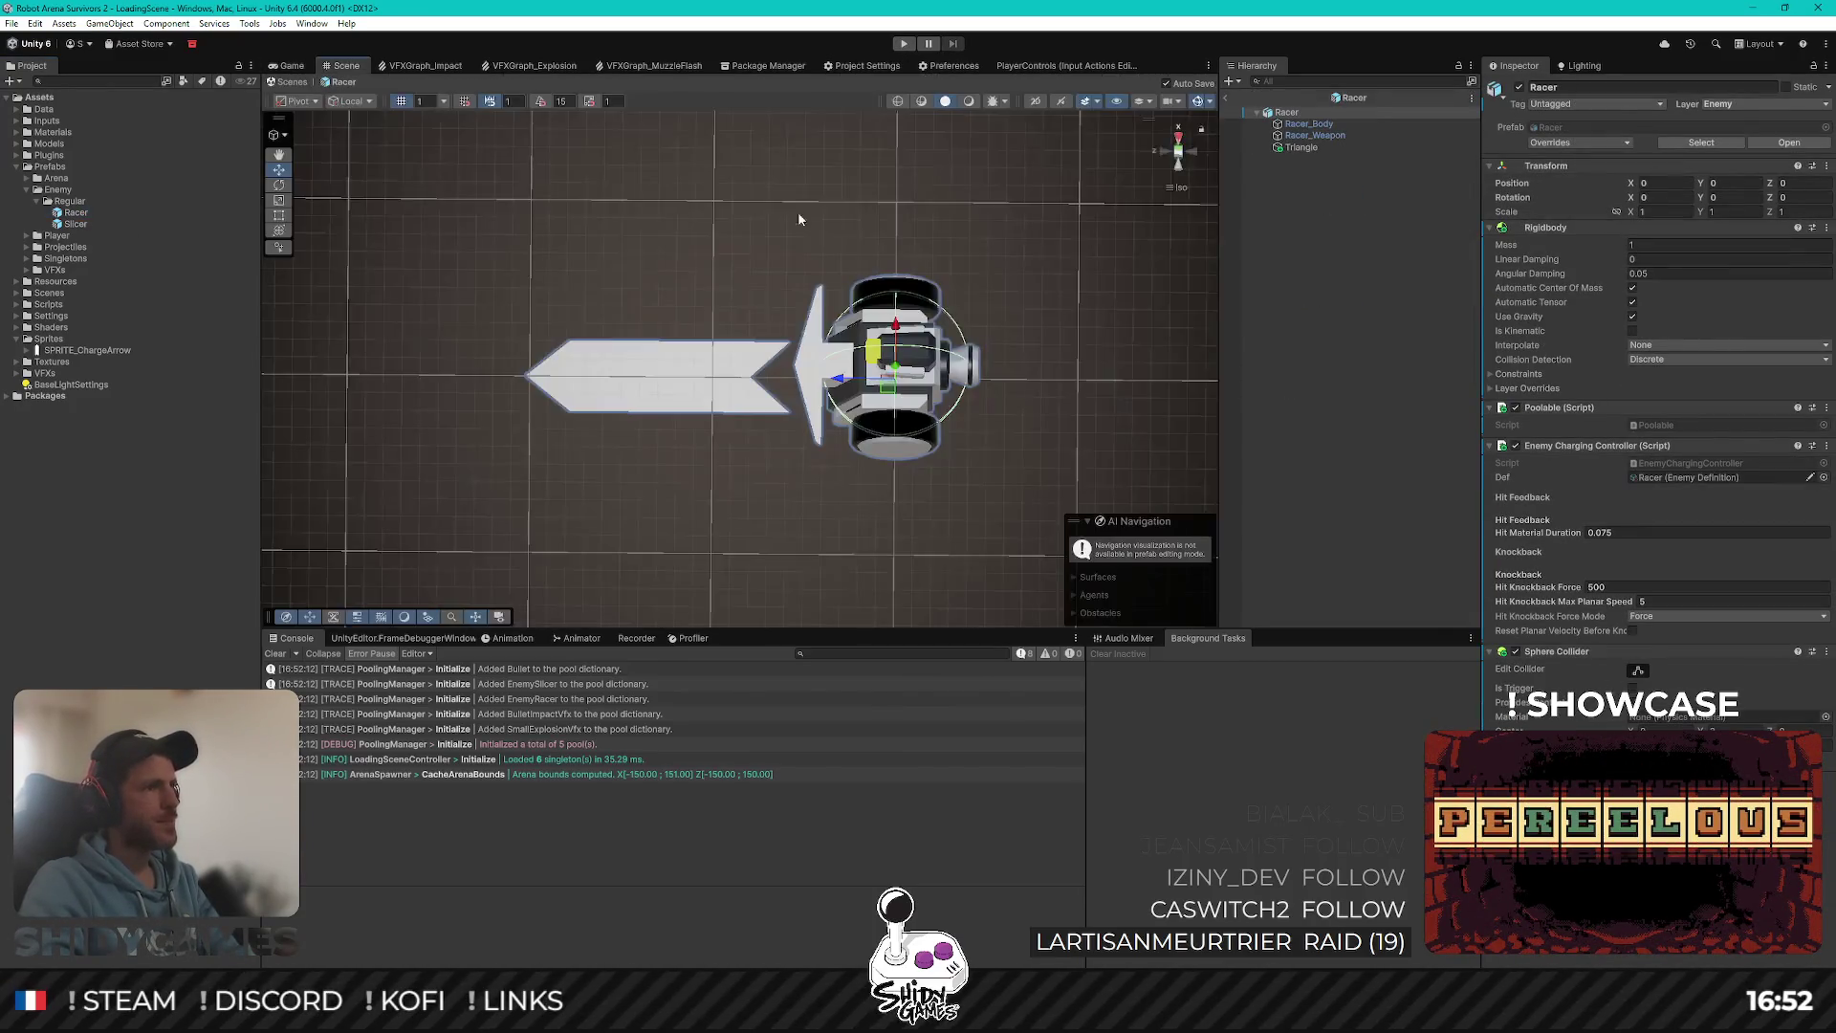
left_click(1179, 169)
Step: Raise the Triangle arrow to Position Y 1 above the Racer robot
left_click(852, 406)
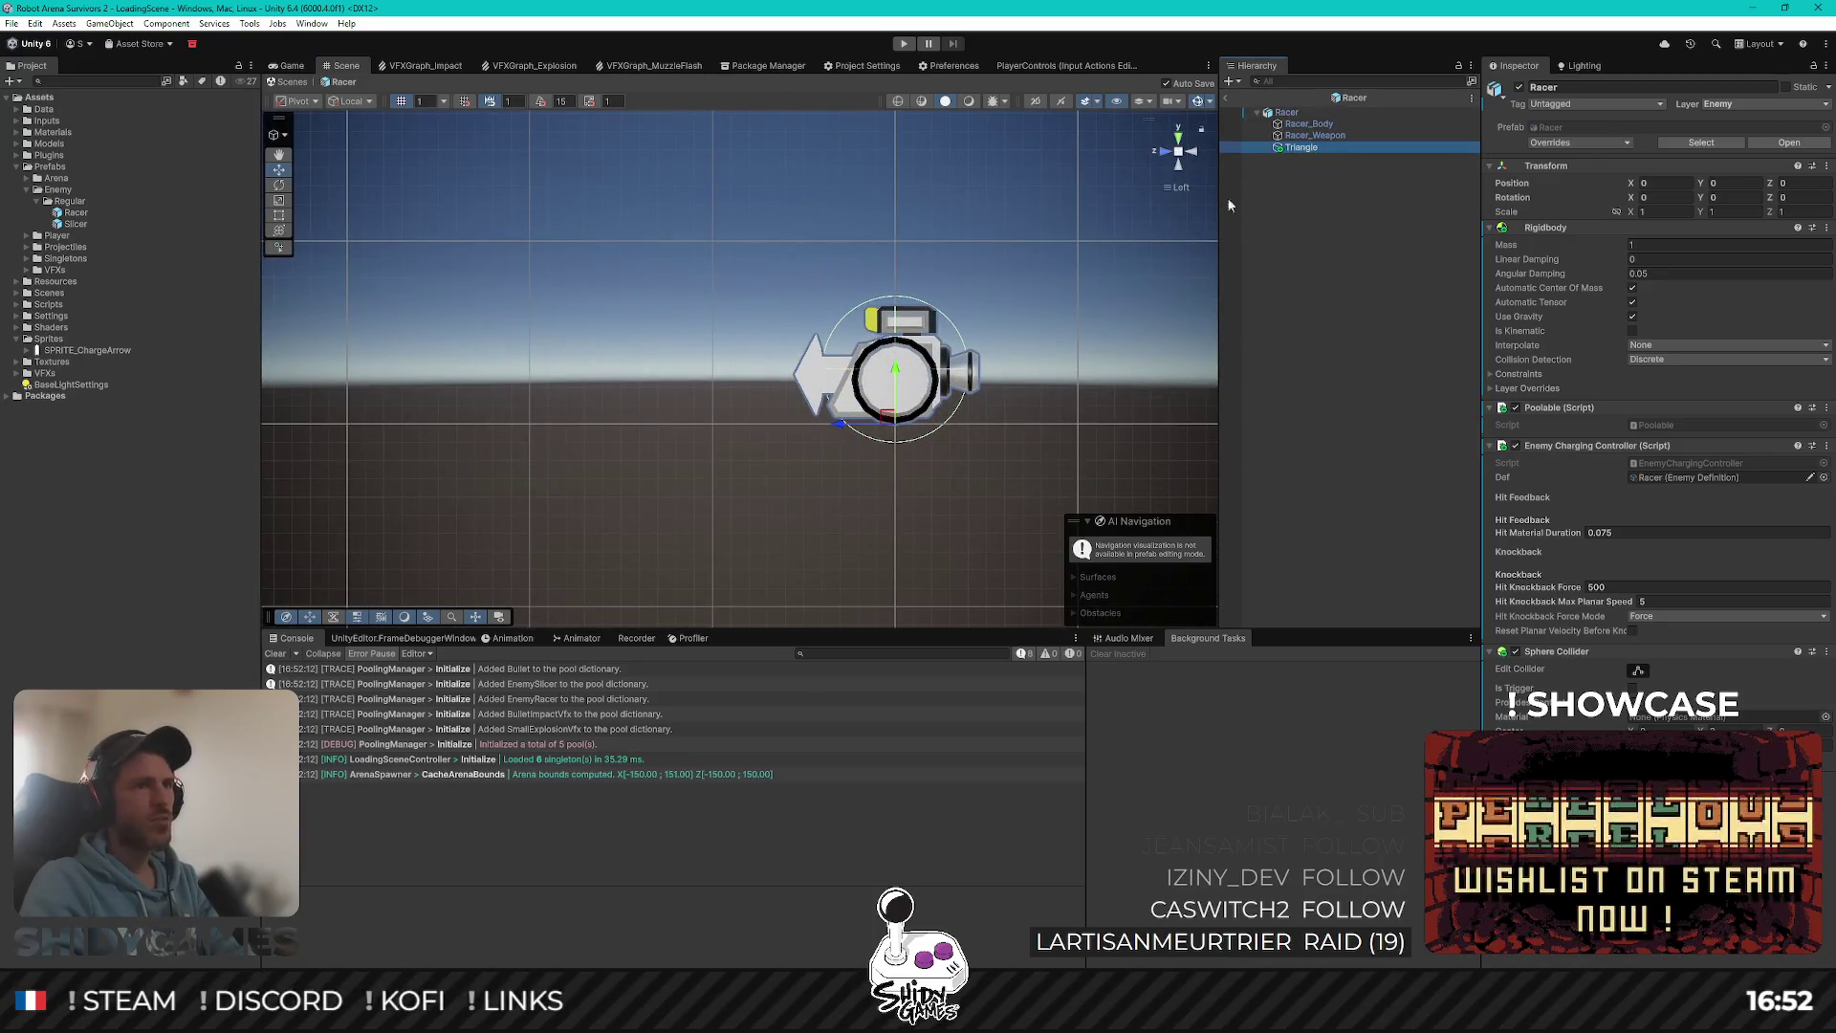
left_click(1735, 141)
type("0.25")
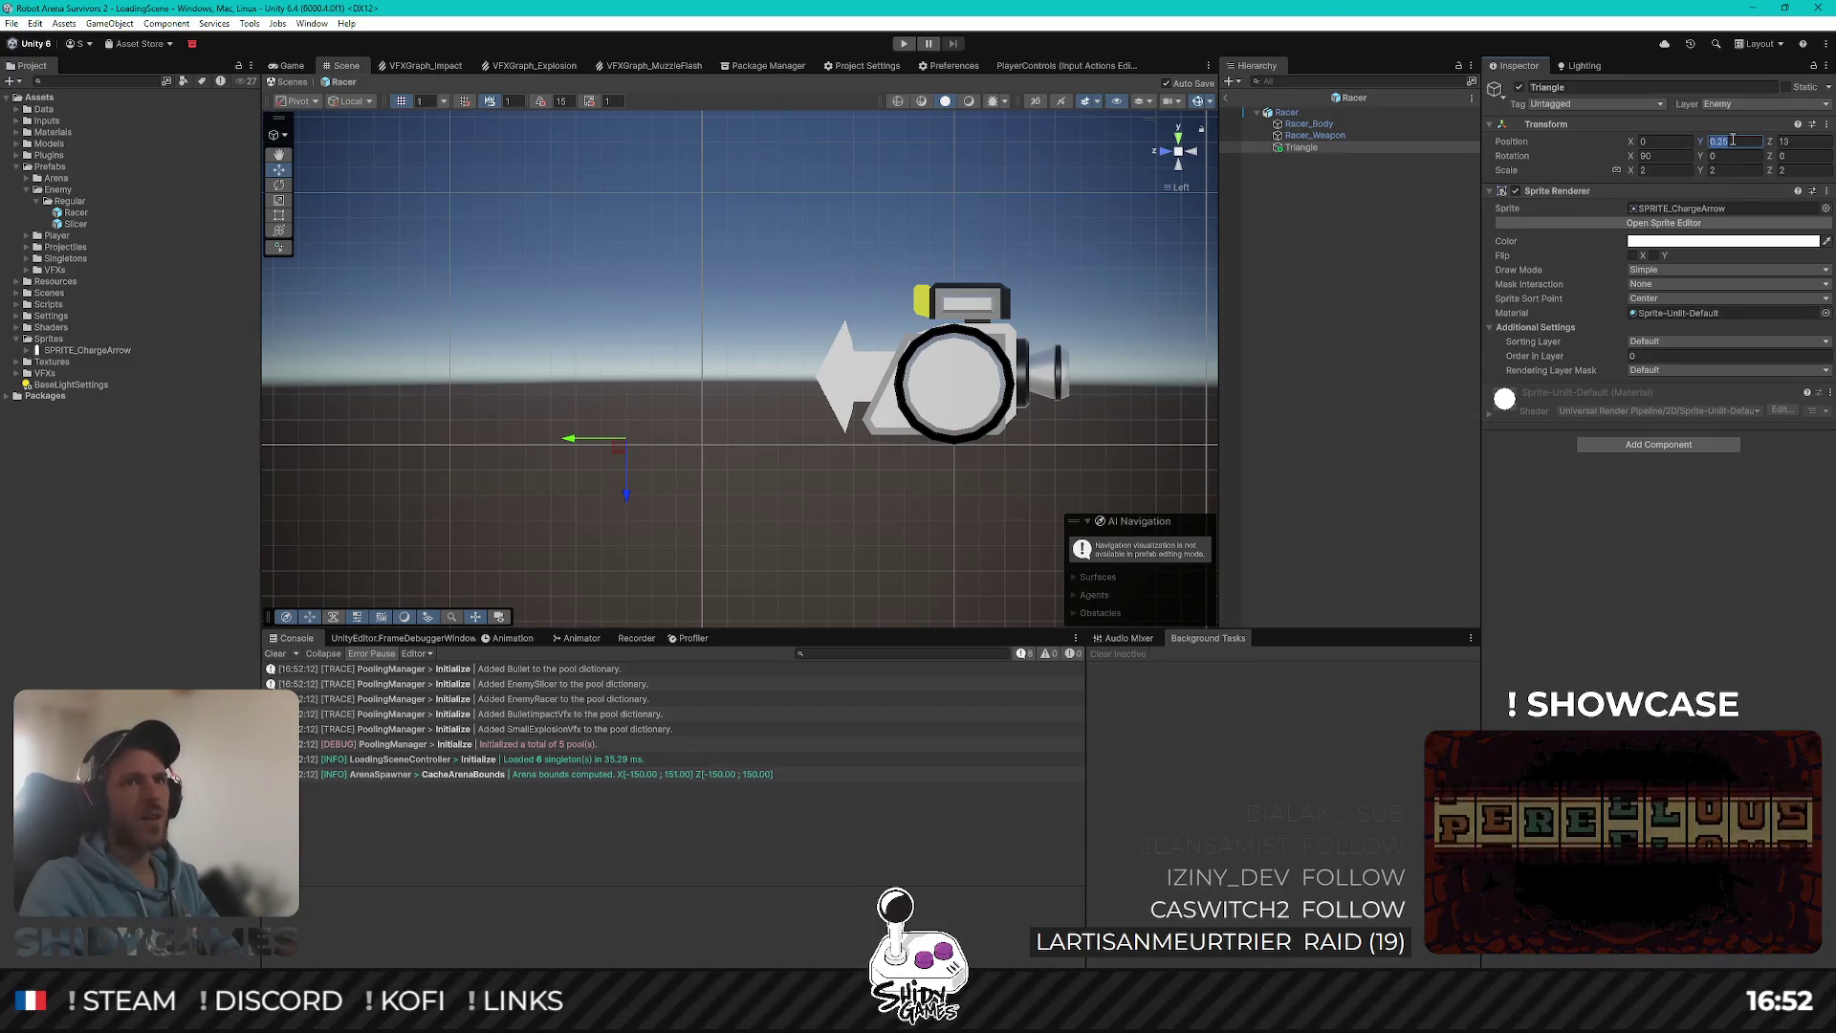
key("BackSpace")
type("1")
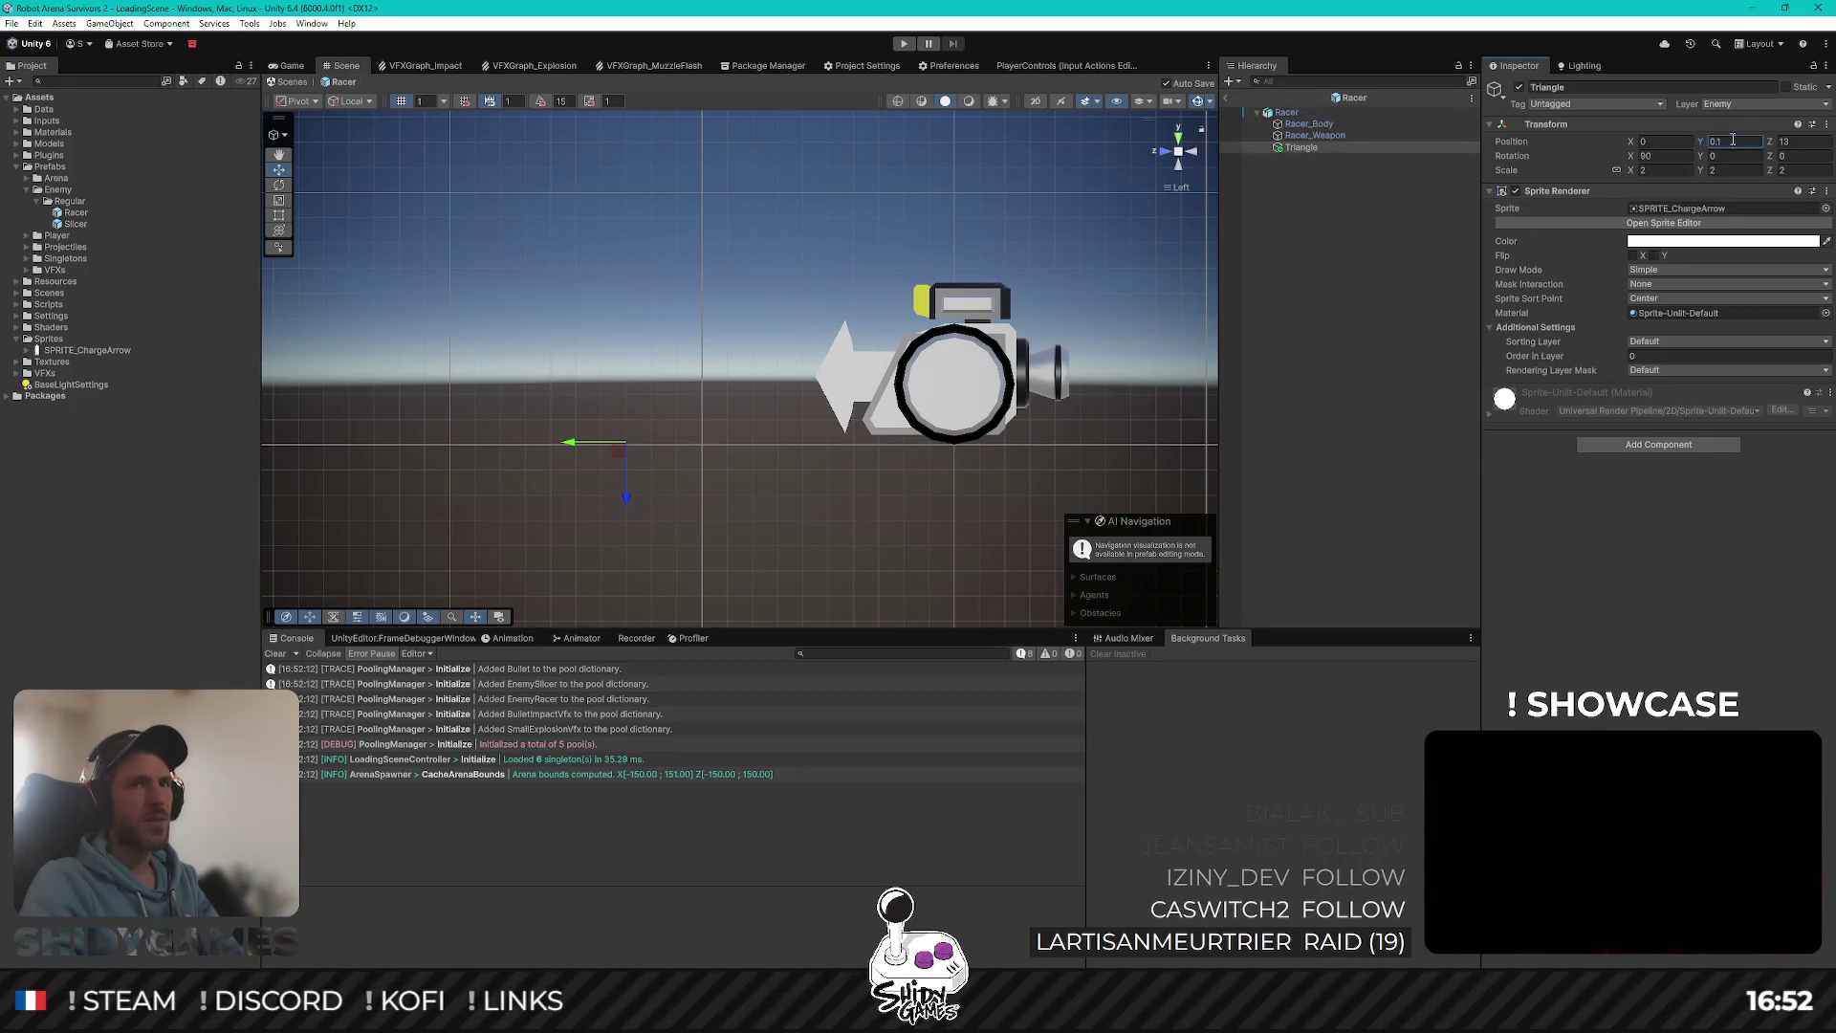
left_click_drag(626, 496, 627, 471)
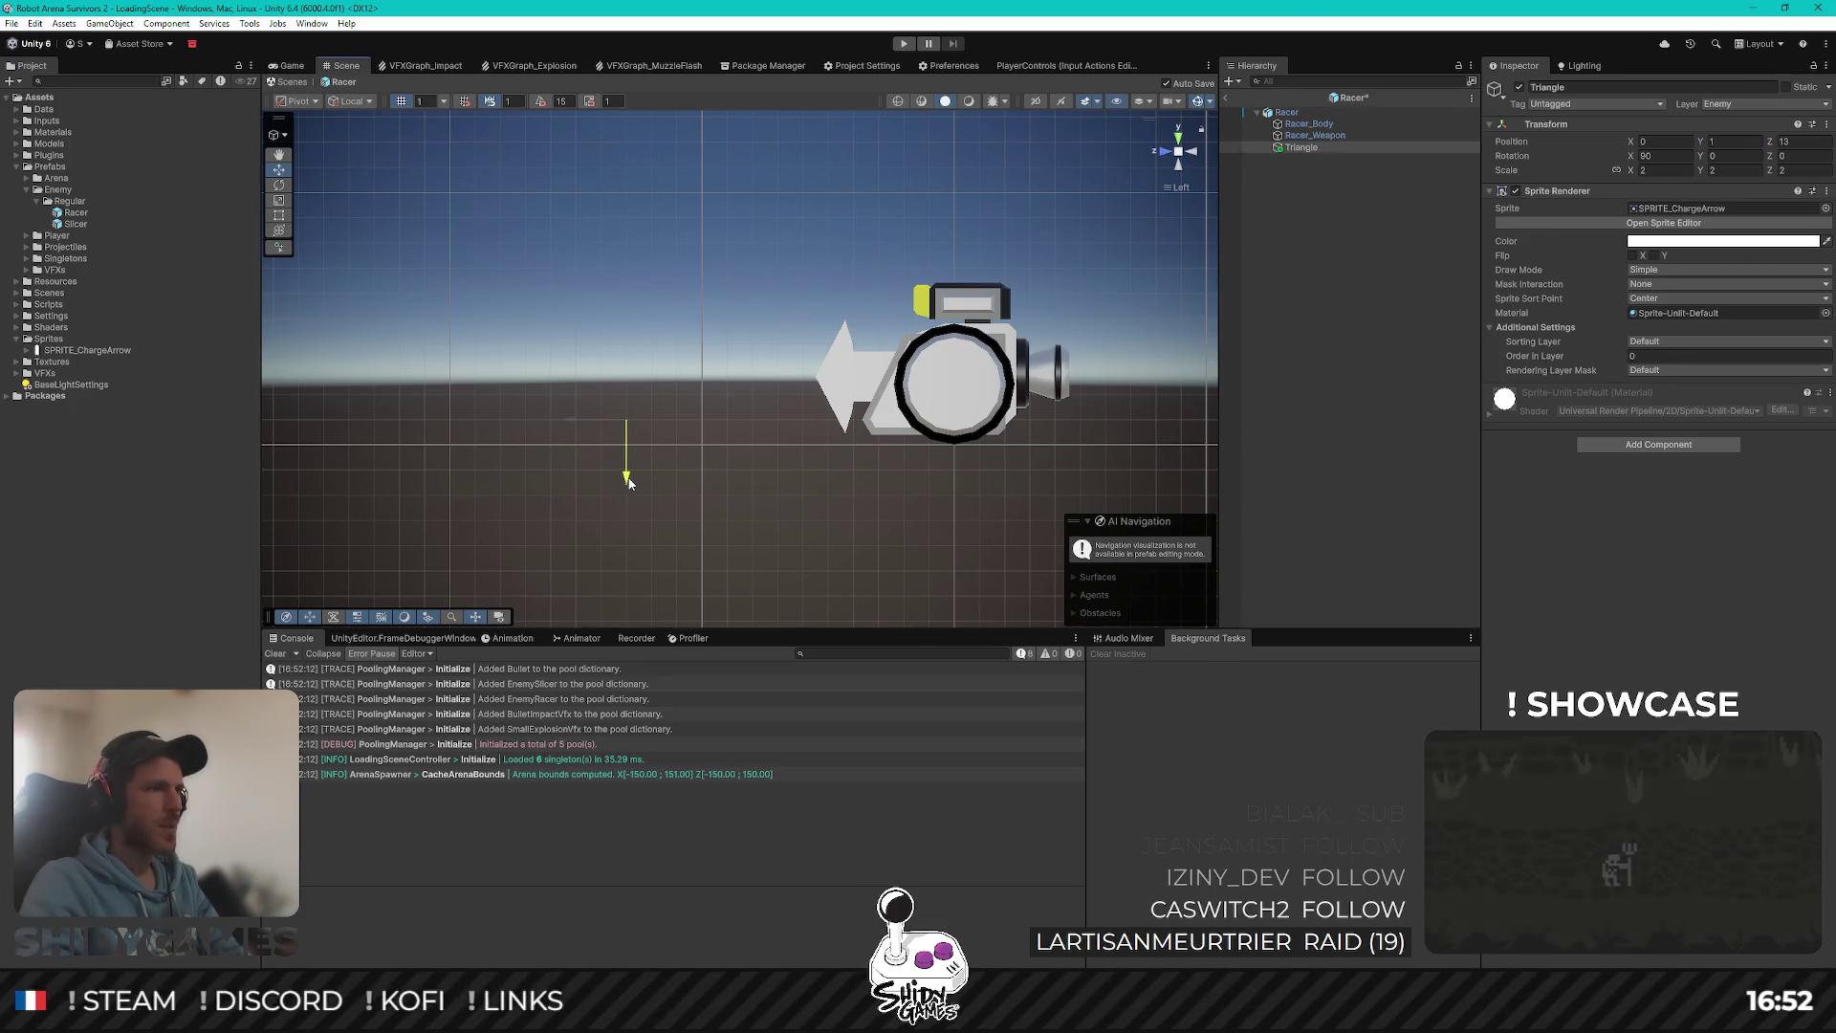
mouse_move(596, 396)
left_mouse_down()
mouse_move(472, 570)
mouse_move(249, 553)
left_mouse_up()
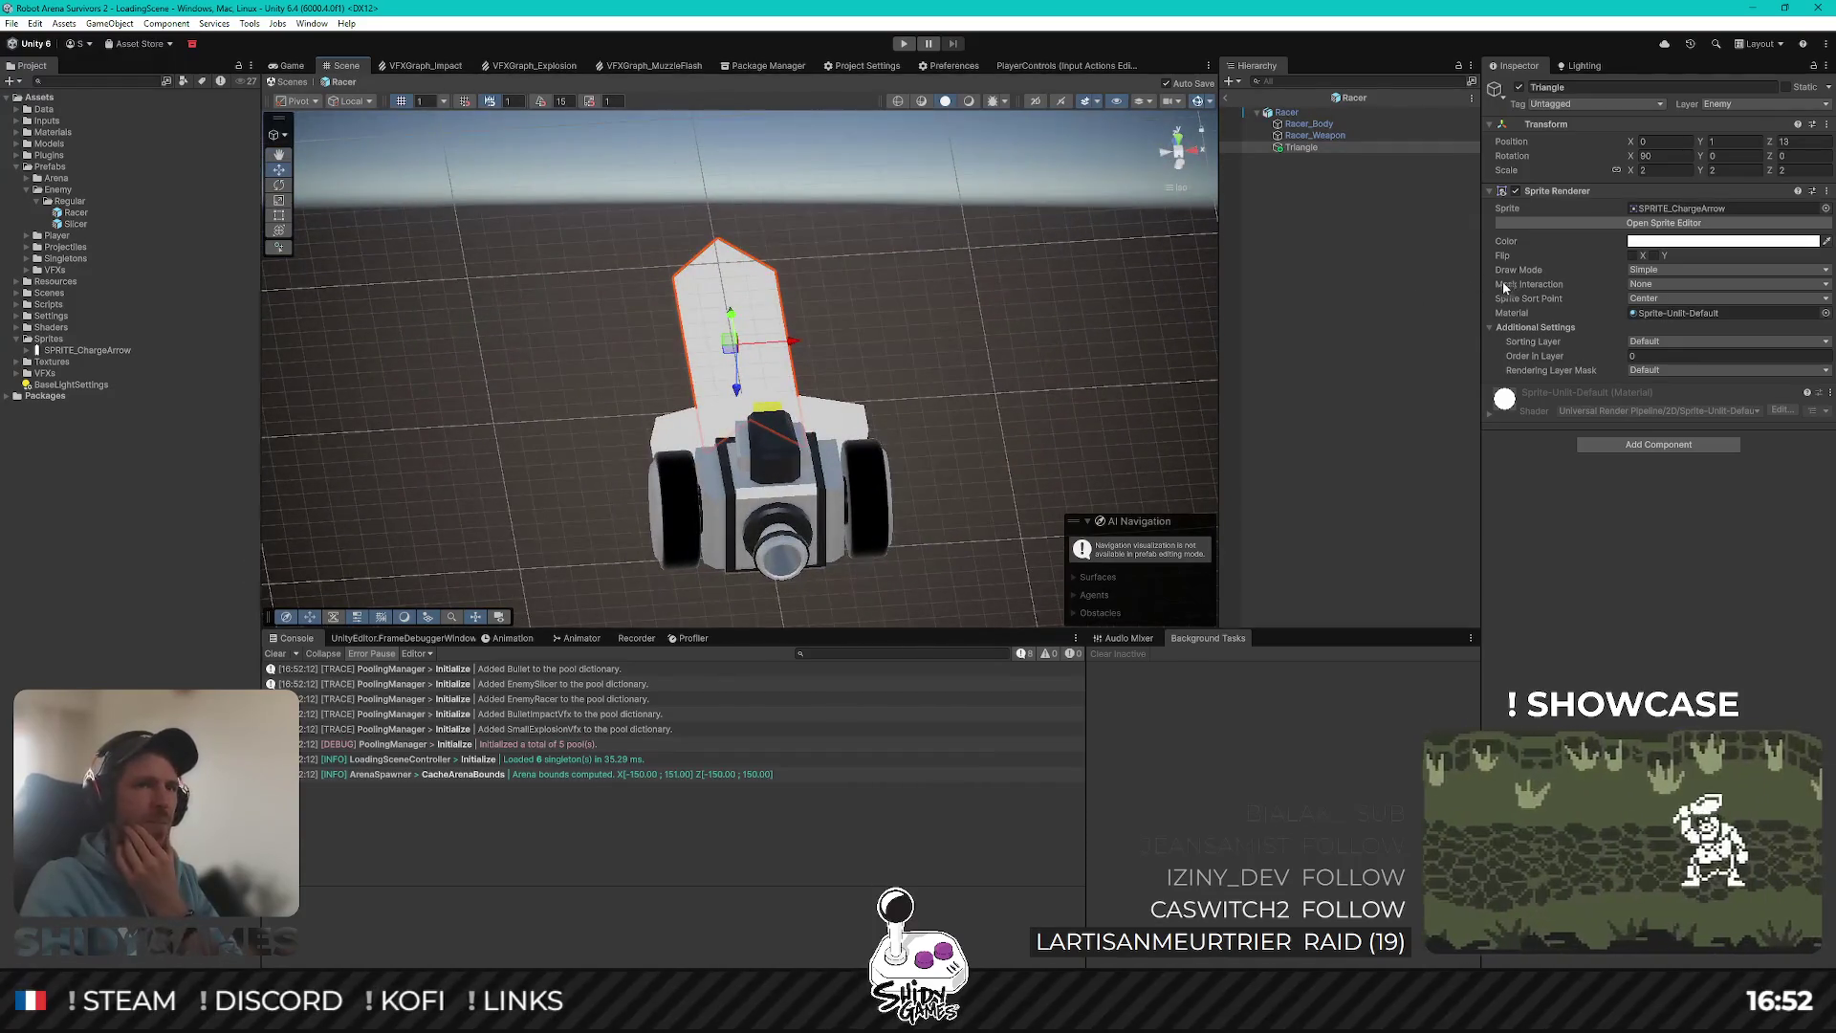
left_click(1436, 309)
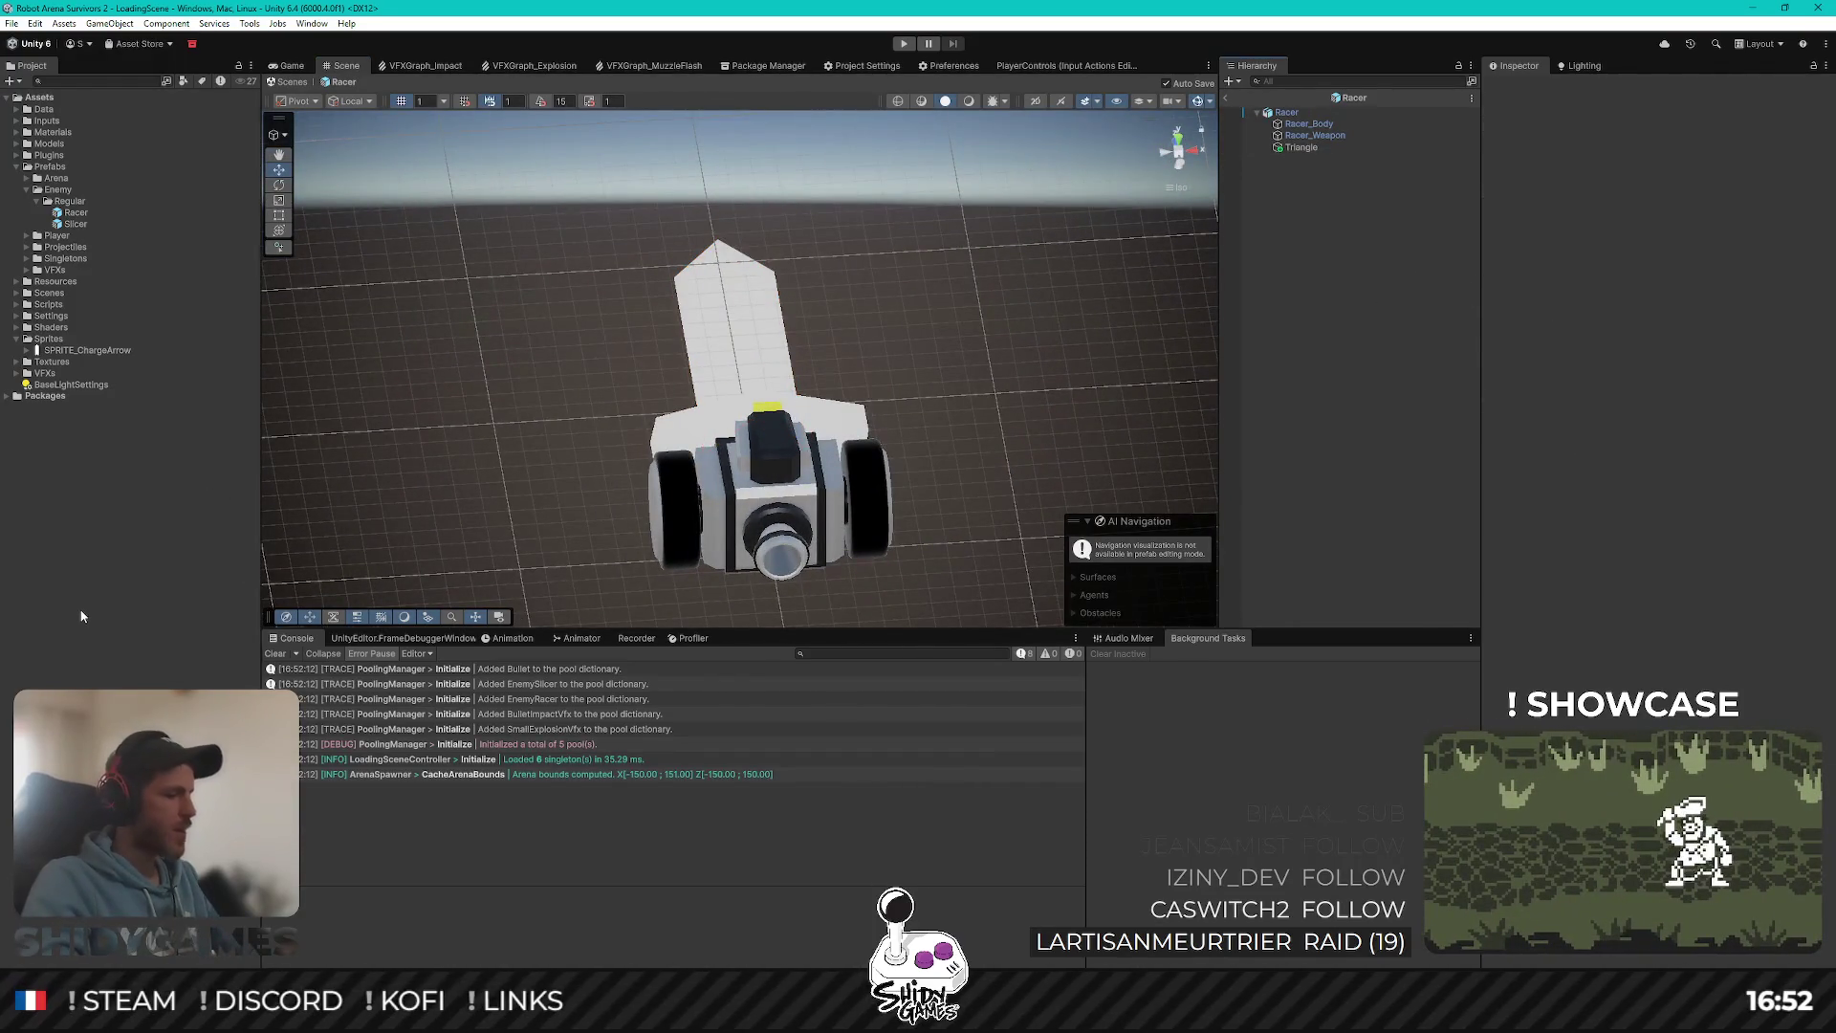
mouse_move(604, 245)
left_mouse_down()
mouse_move(996, 351)
mouse_move(1061, 273)
mouse_move(1090, 296)
left_mouse_up()
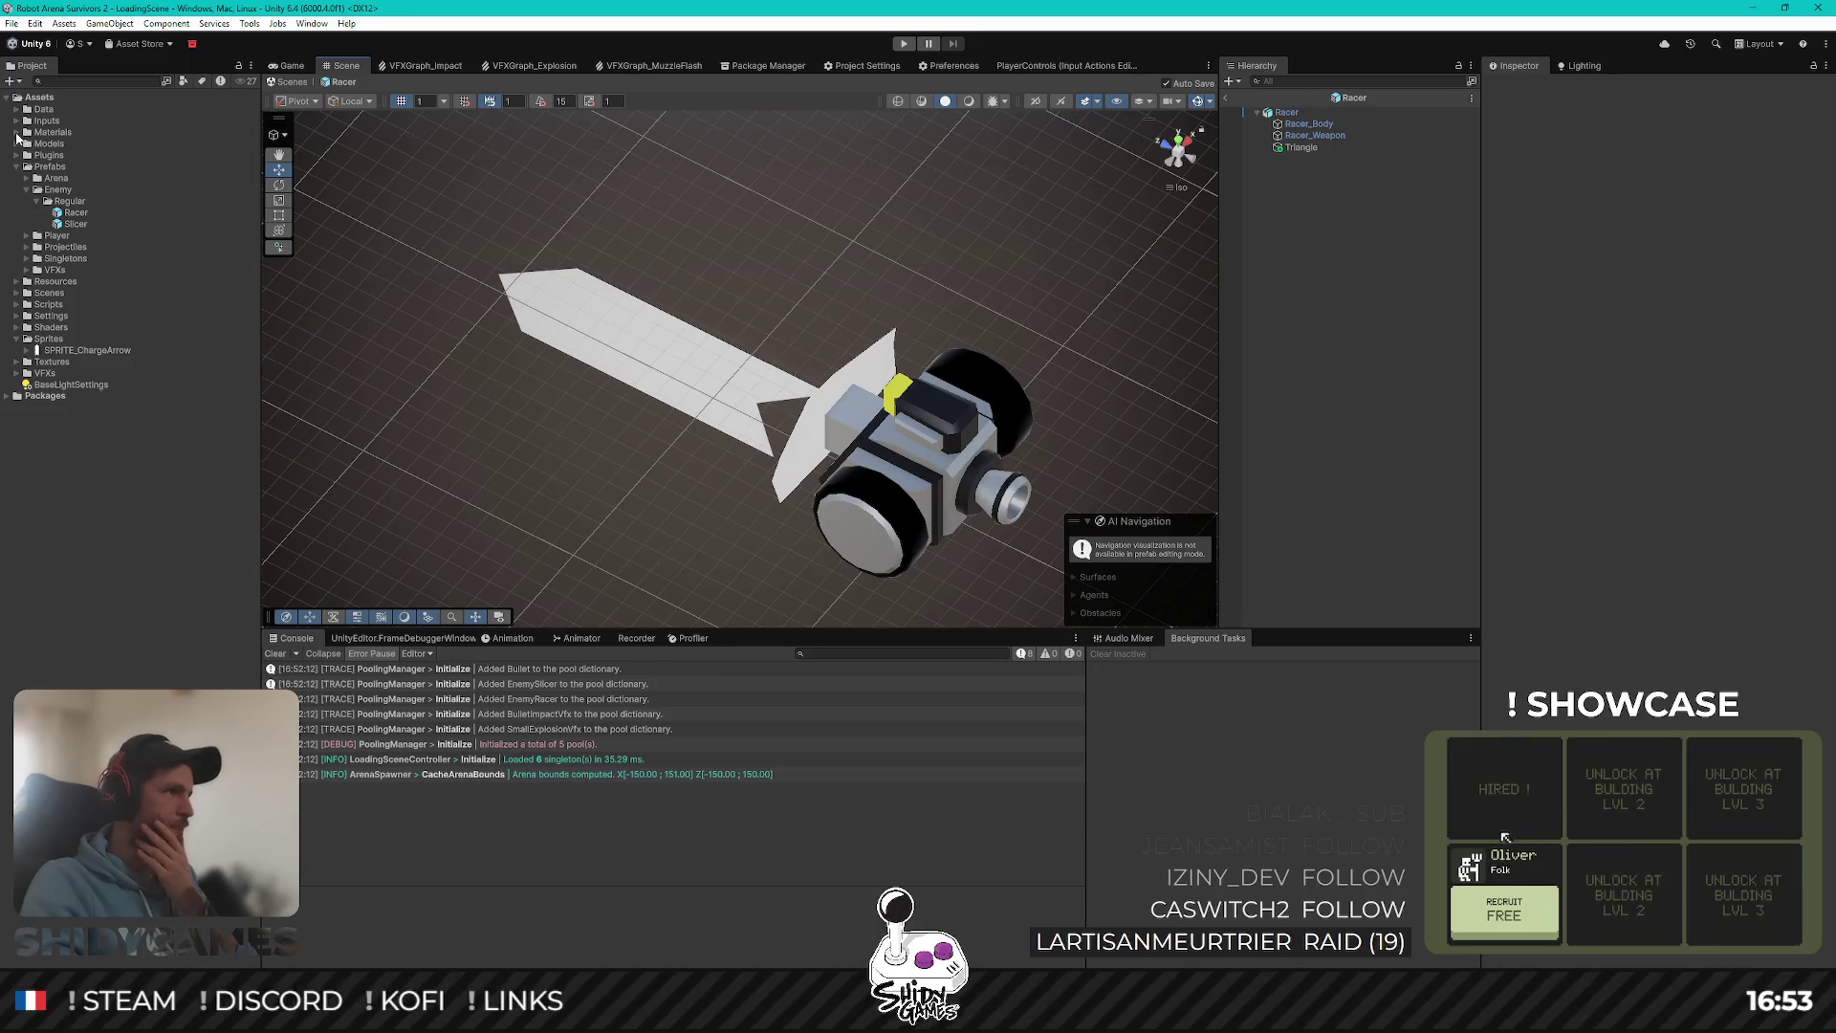
Step: Create a new material named ChargeArrow in the Materials folder
left_click(16, 132)
right_click(50, 133)
mouse_move(141, 143)
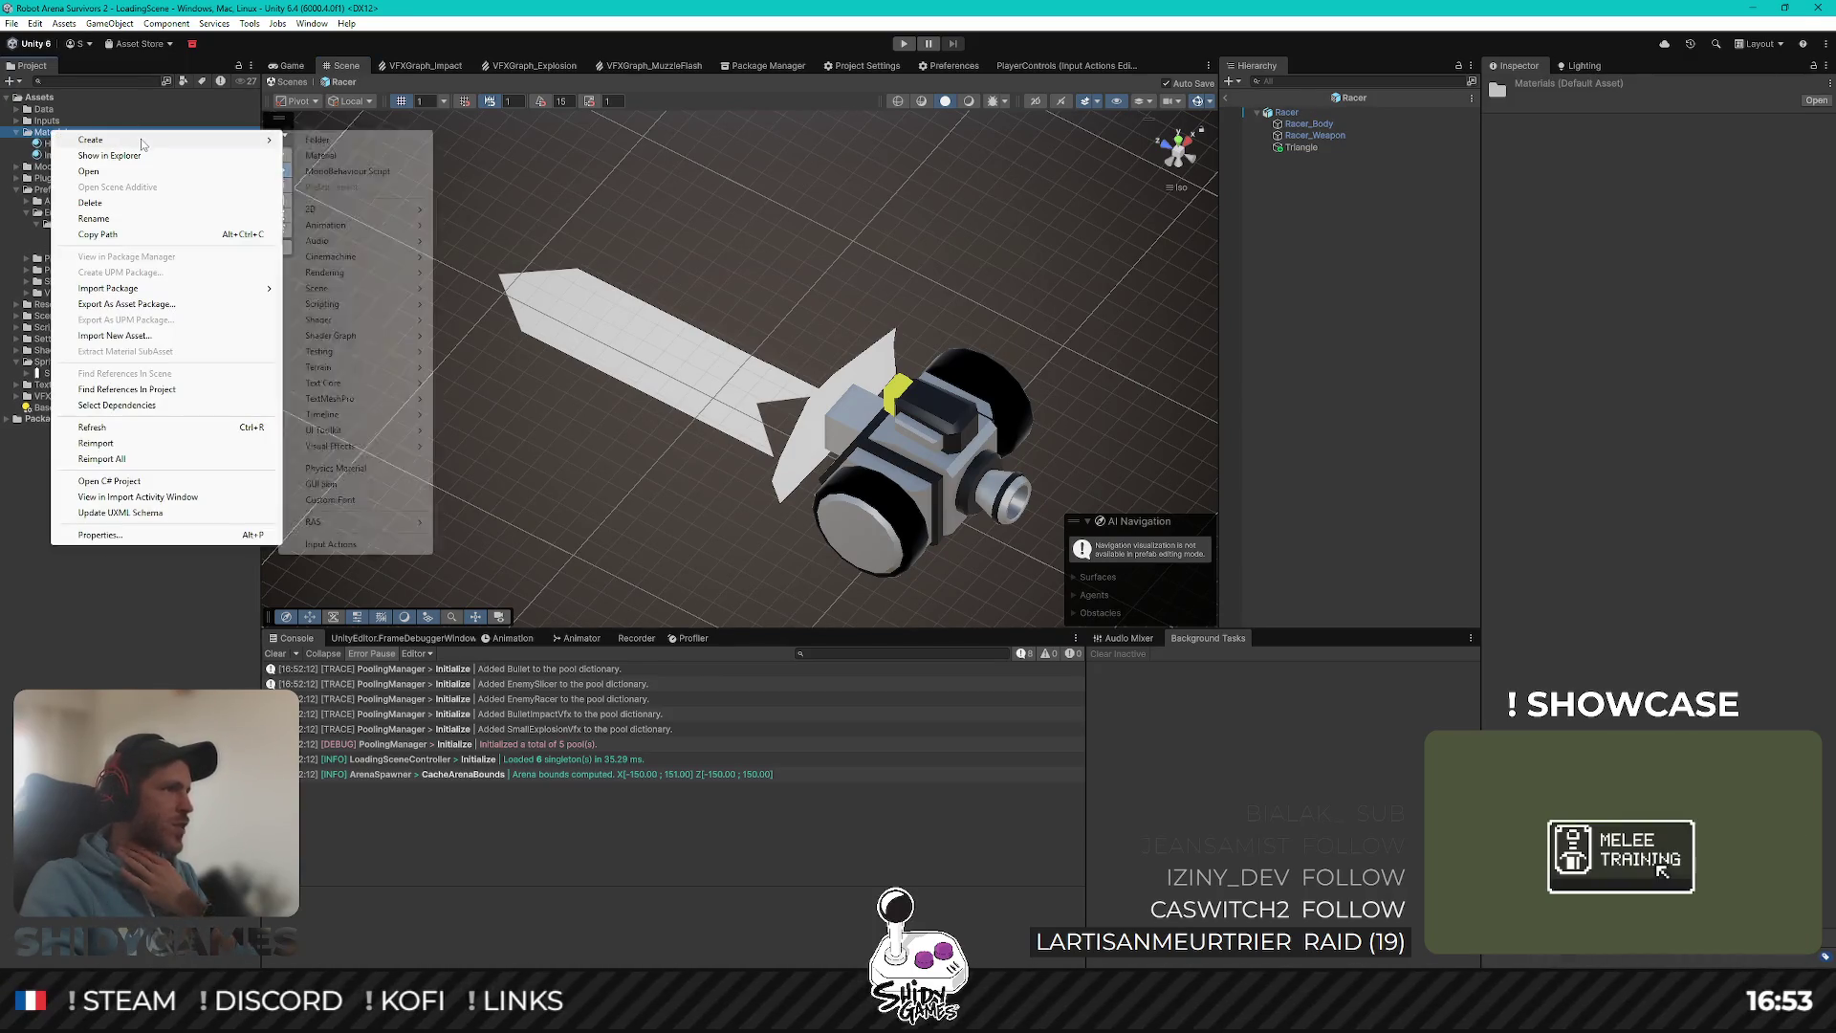
left_click(355, 157)
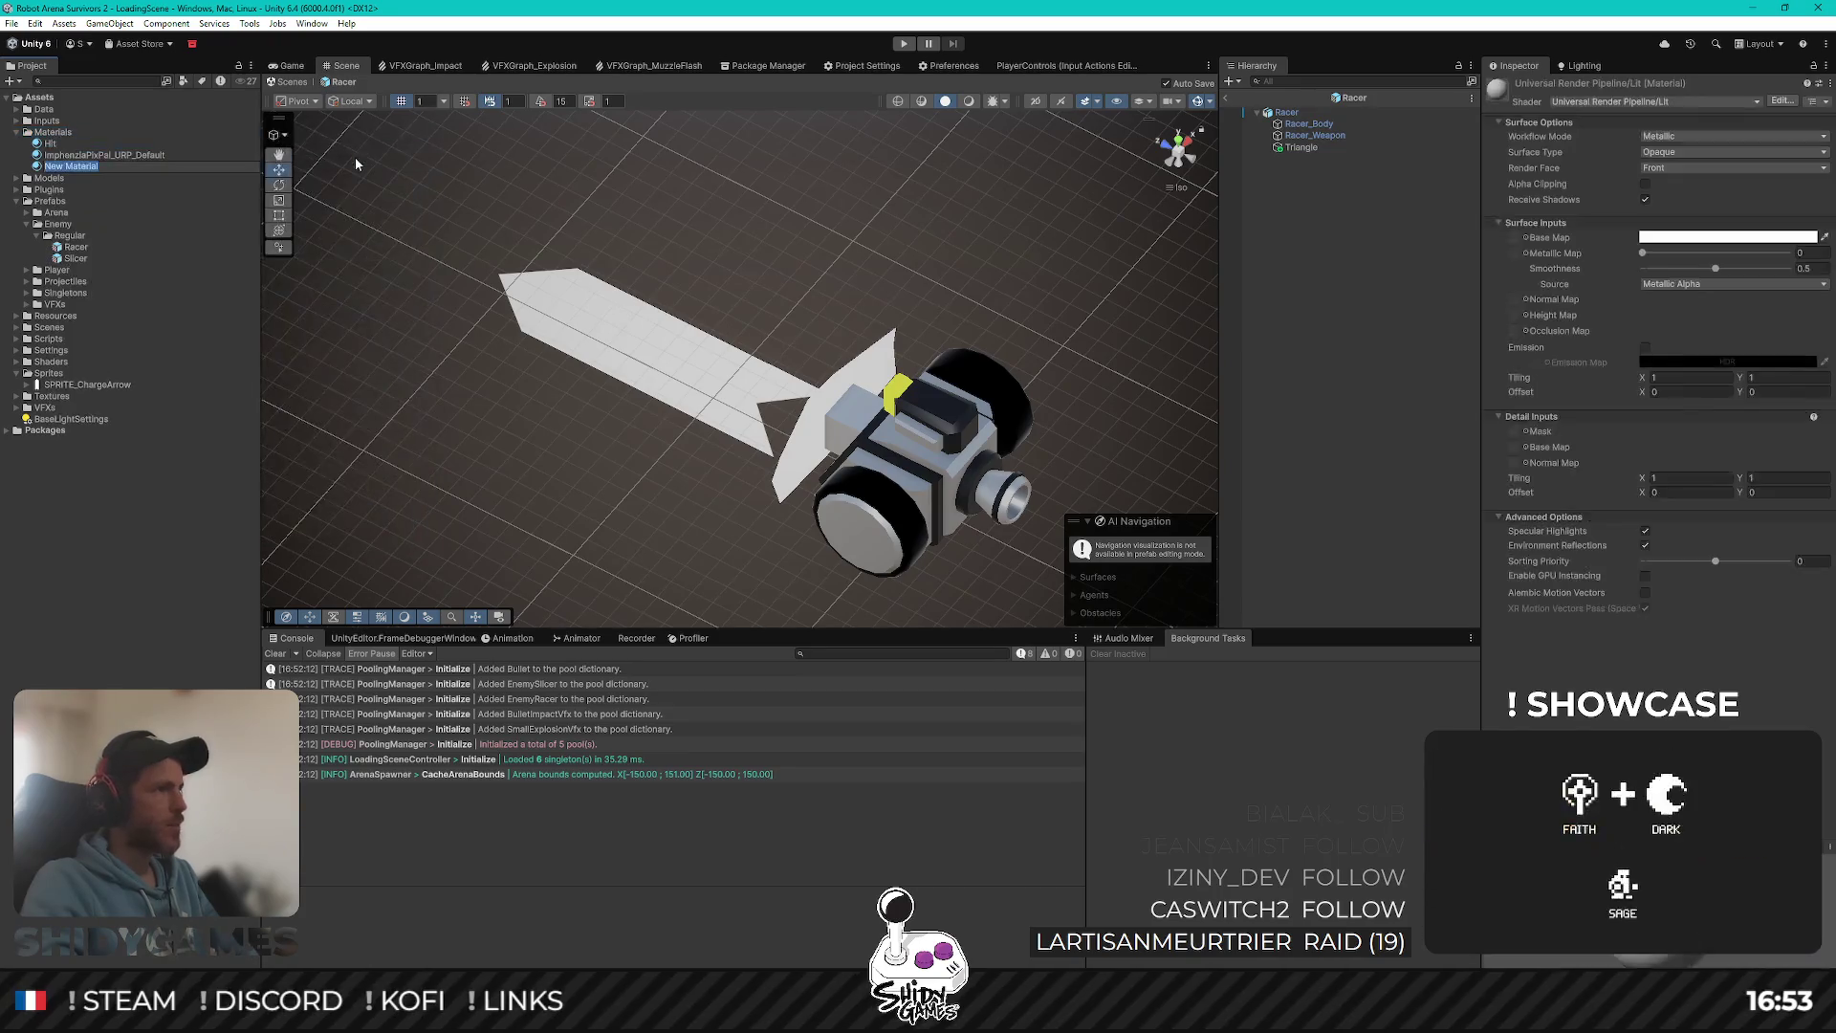
type("Chare")
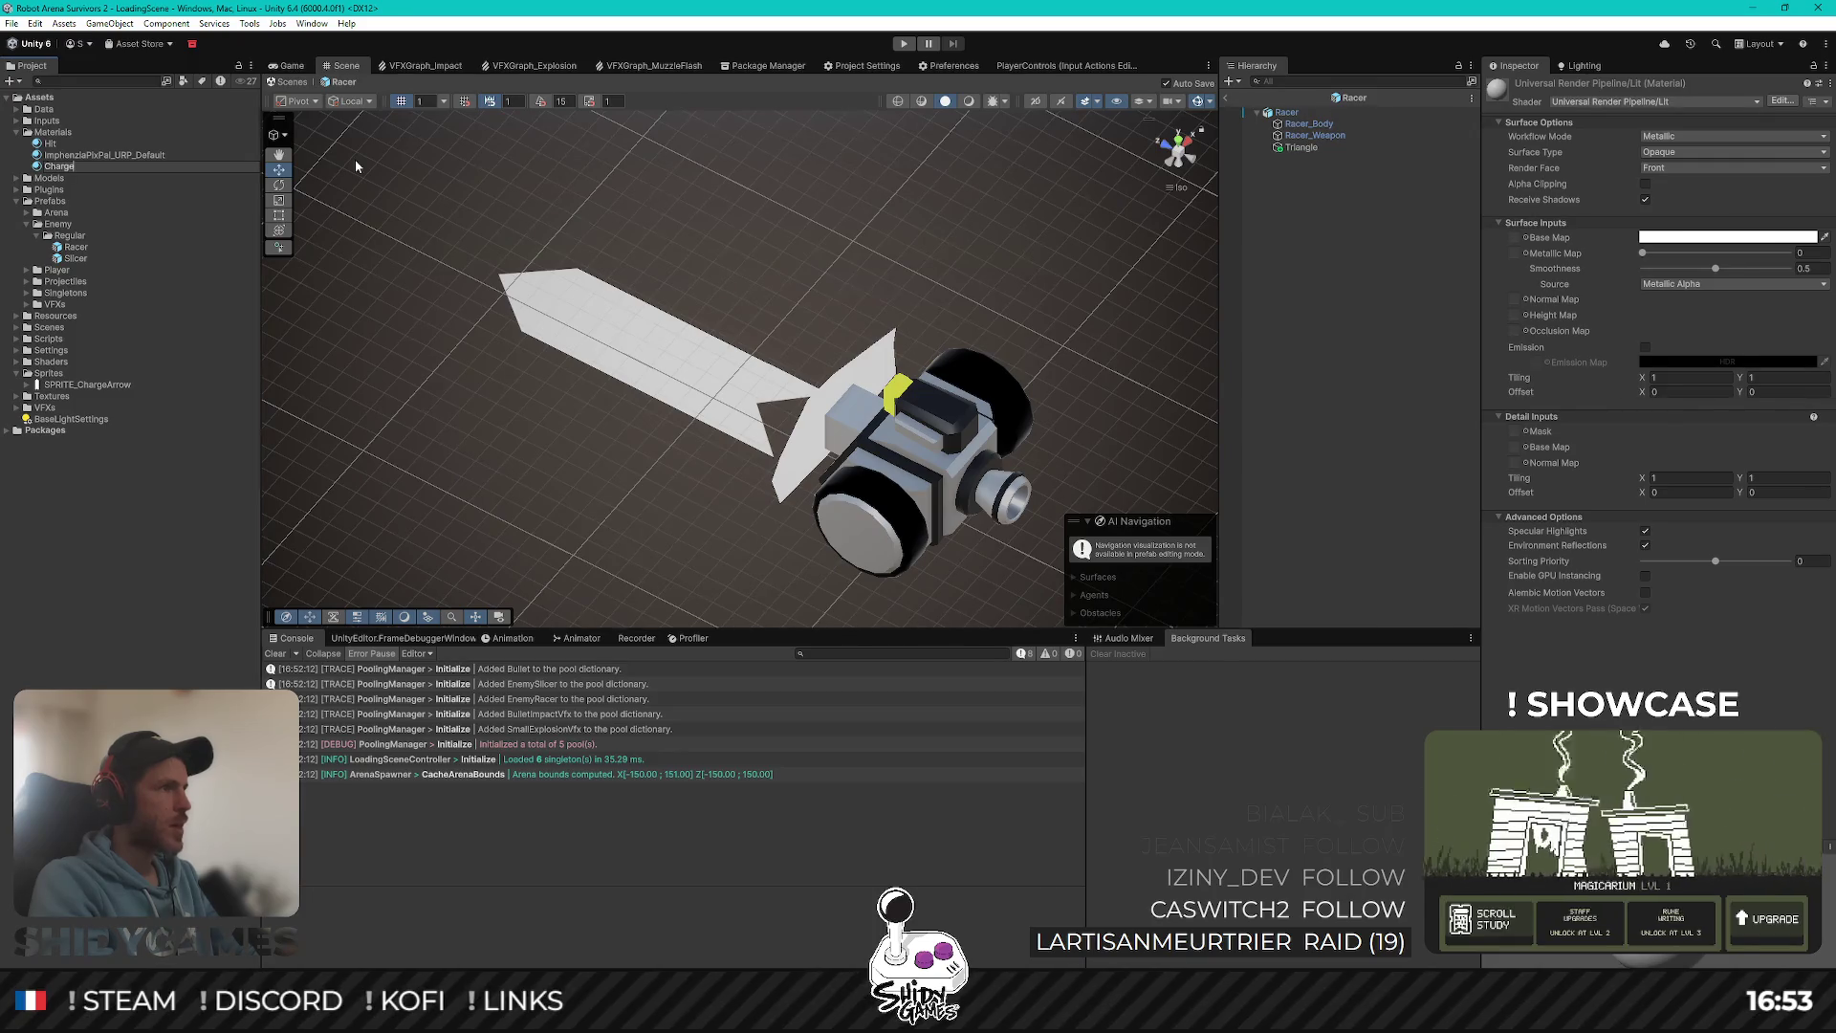
key("BackSpace")
type("geArrow")
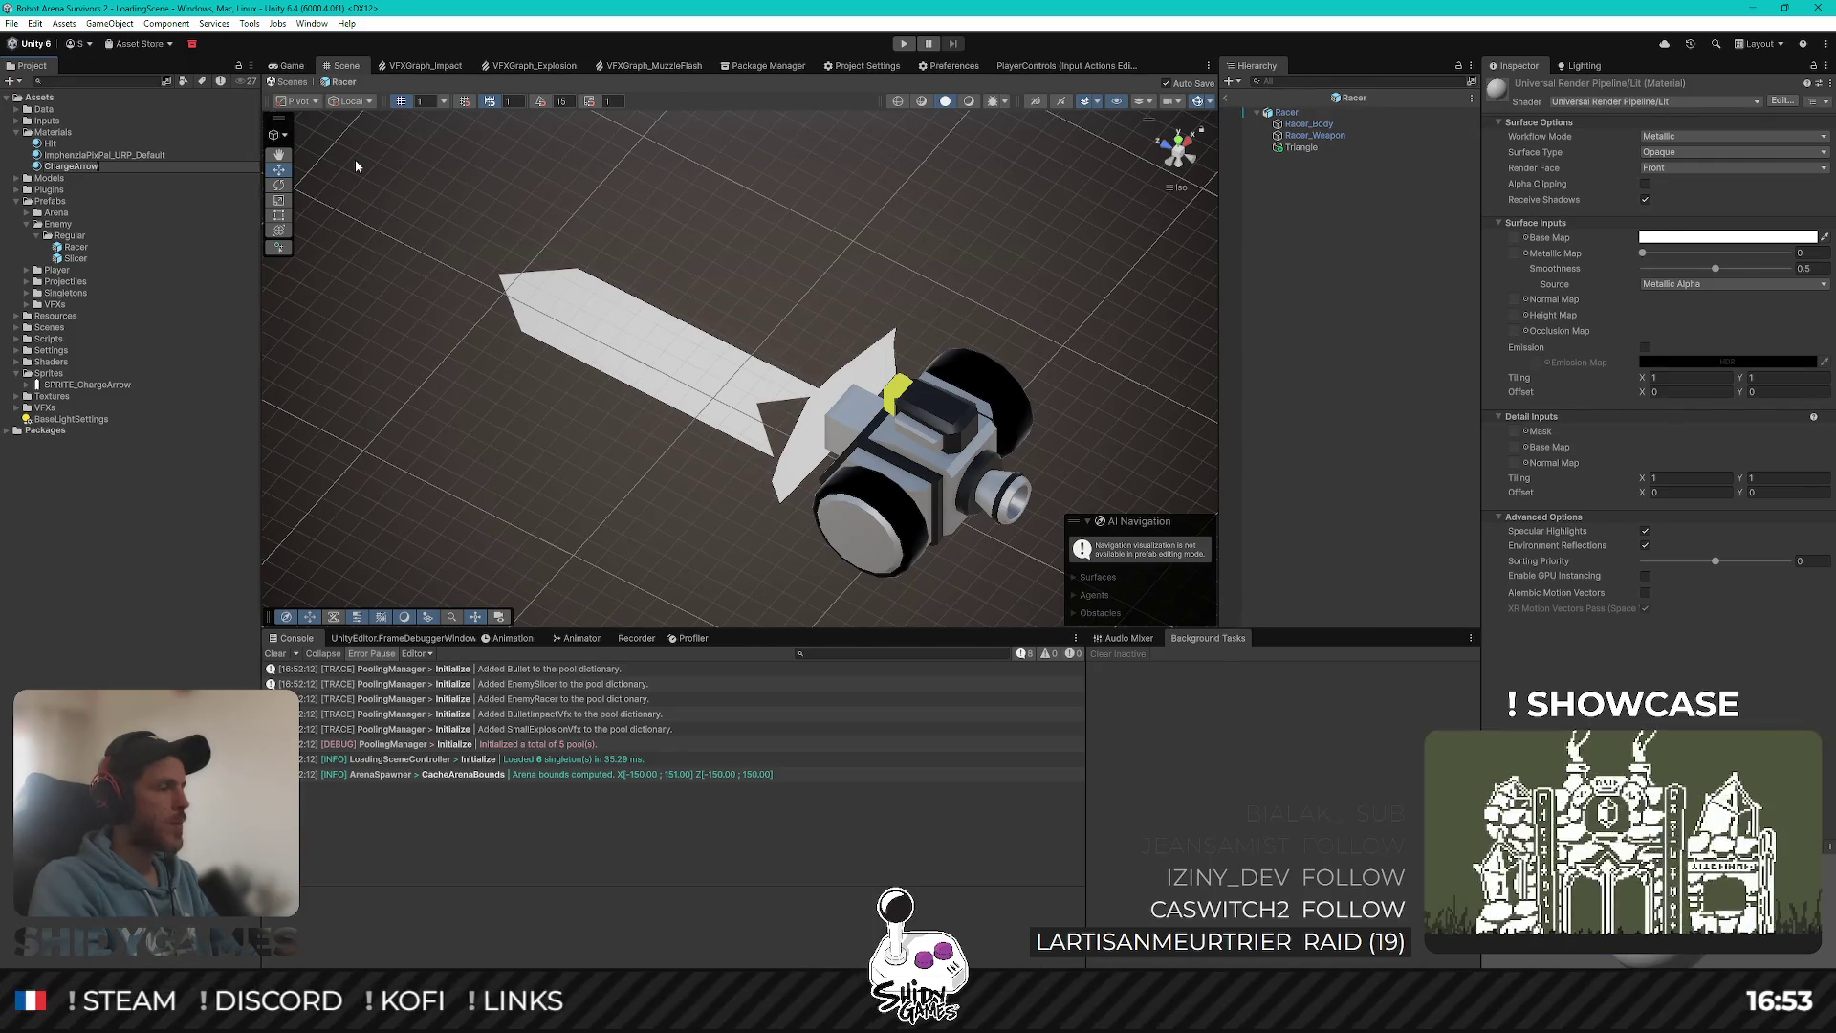
key("Return")
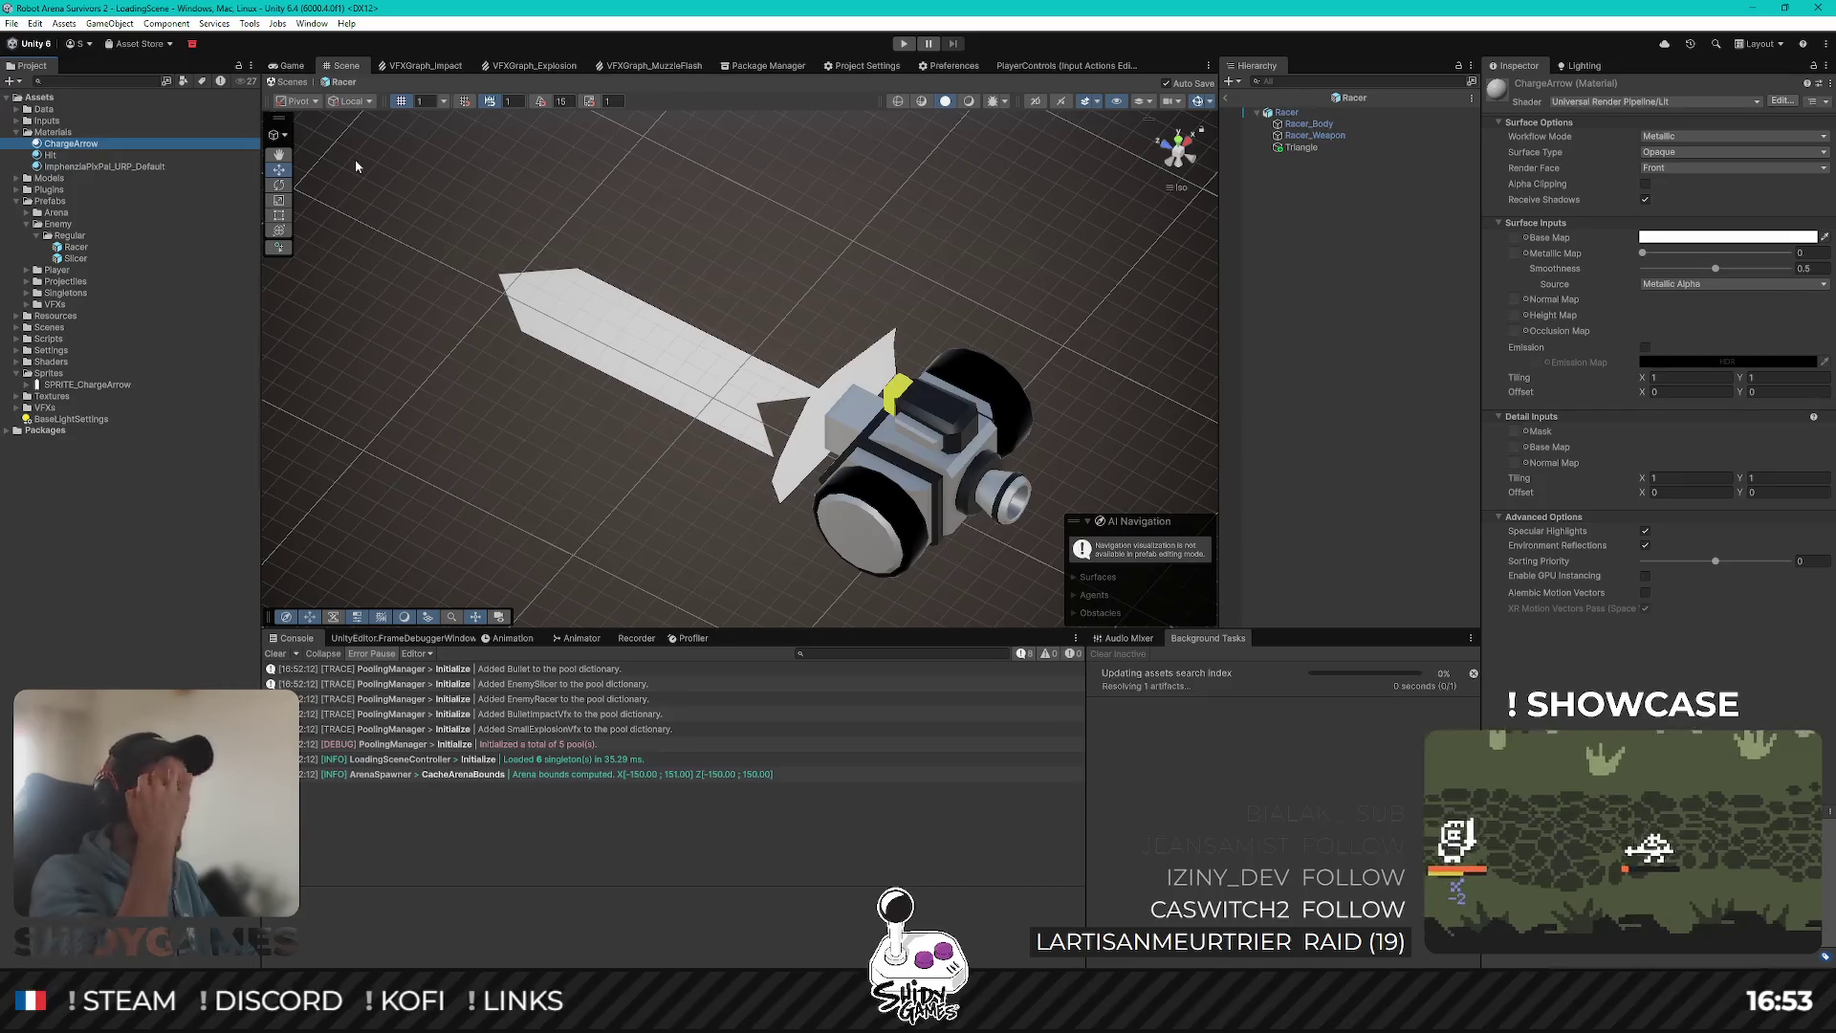
Step: Assign ChargeArrow as the Triangle arrow's Sprite Renderer material
left_click(1300, 147)
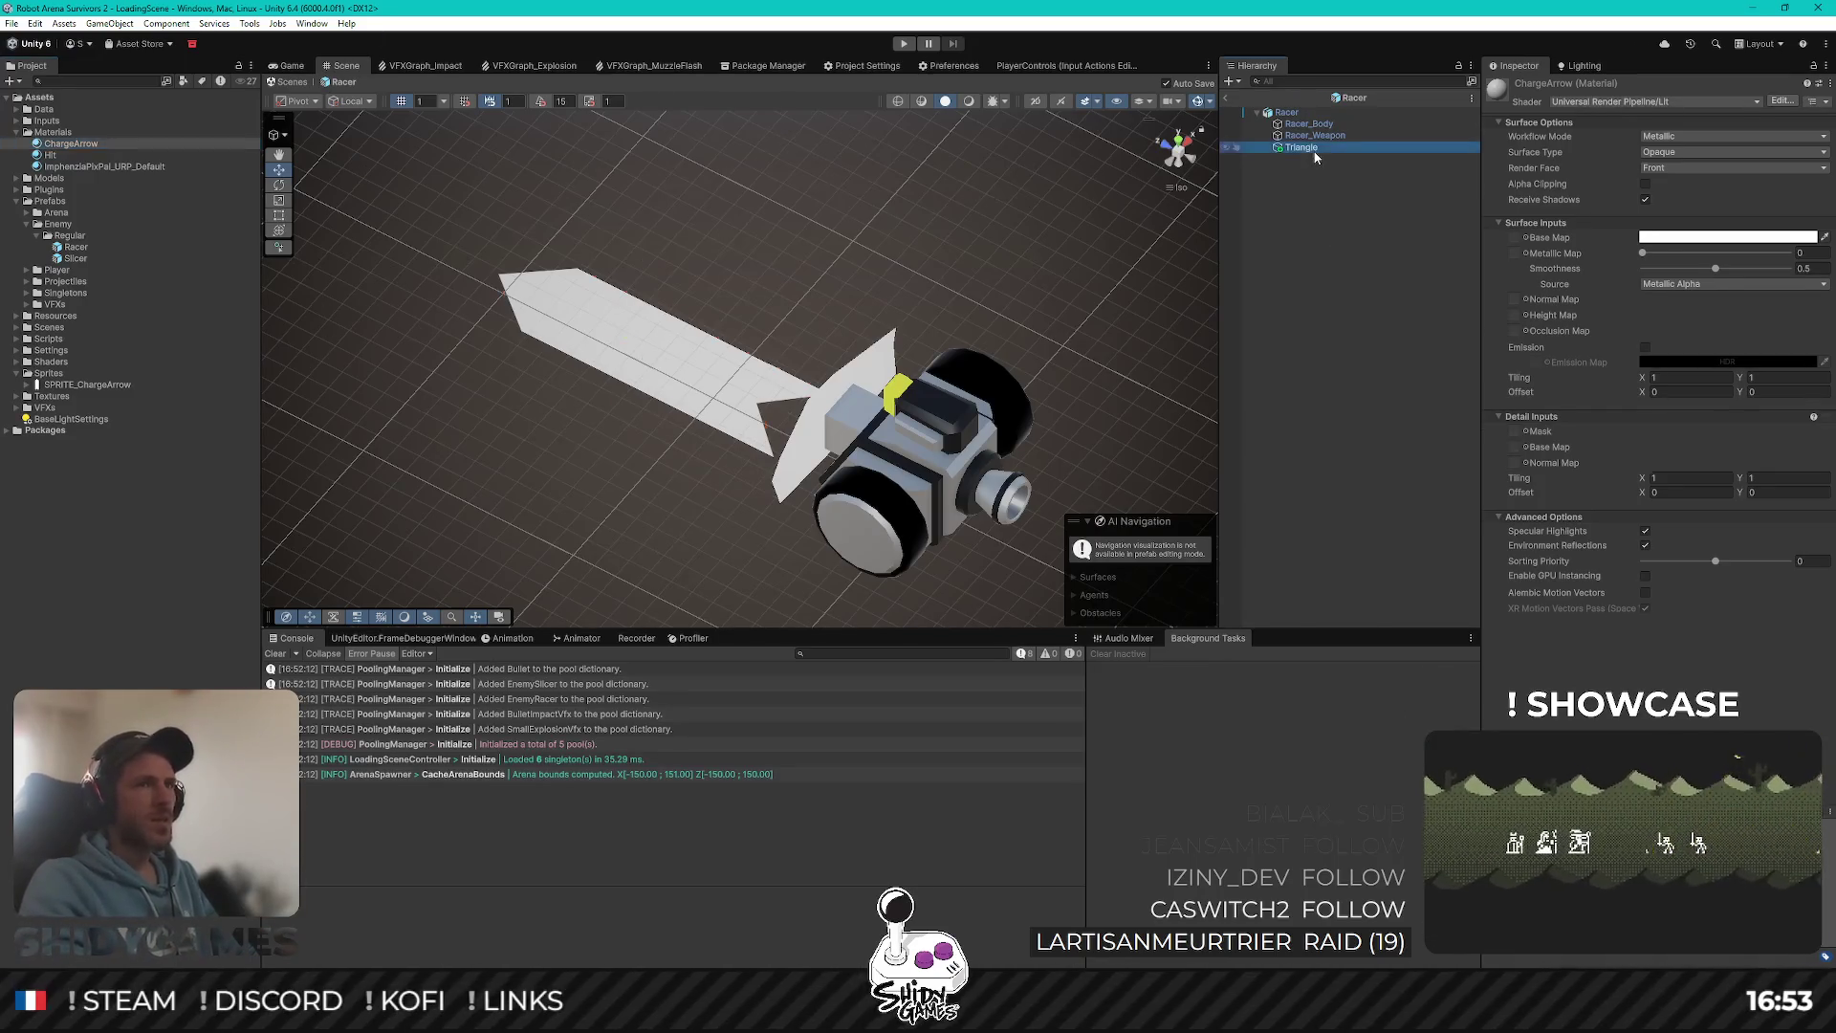
mouse_move(71, 144)
left_mouse_down()
mouse_move(1760, 304)
mouse_move(1722, 314)
left_mouse_up()
double_click(1712, 314)
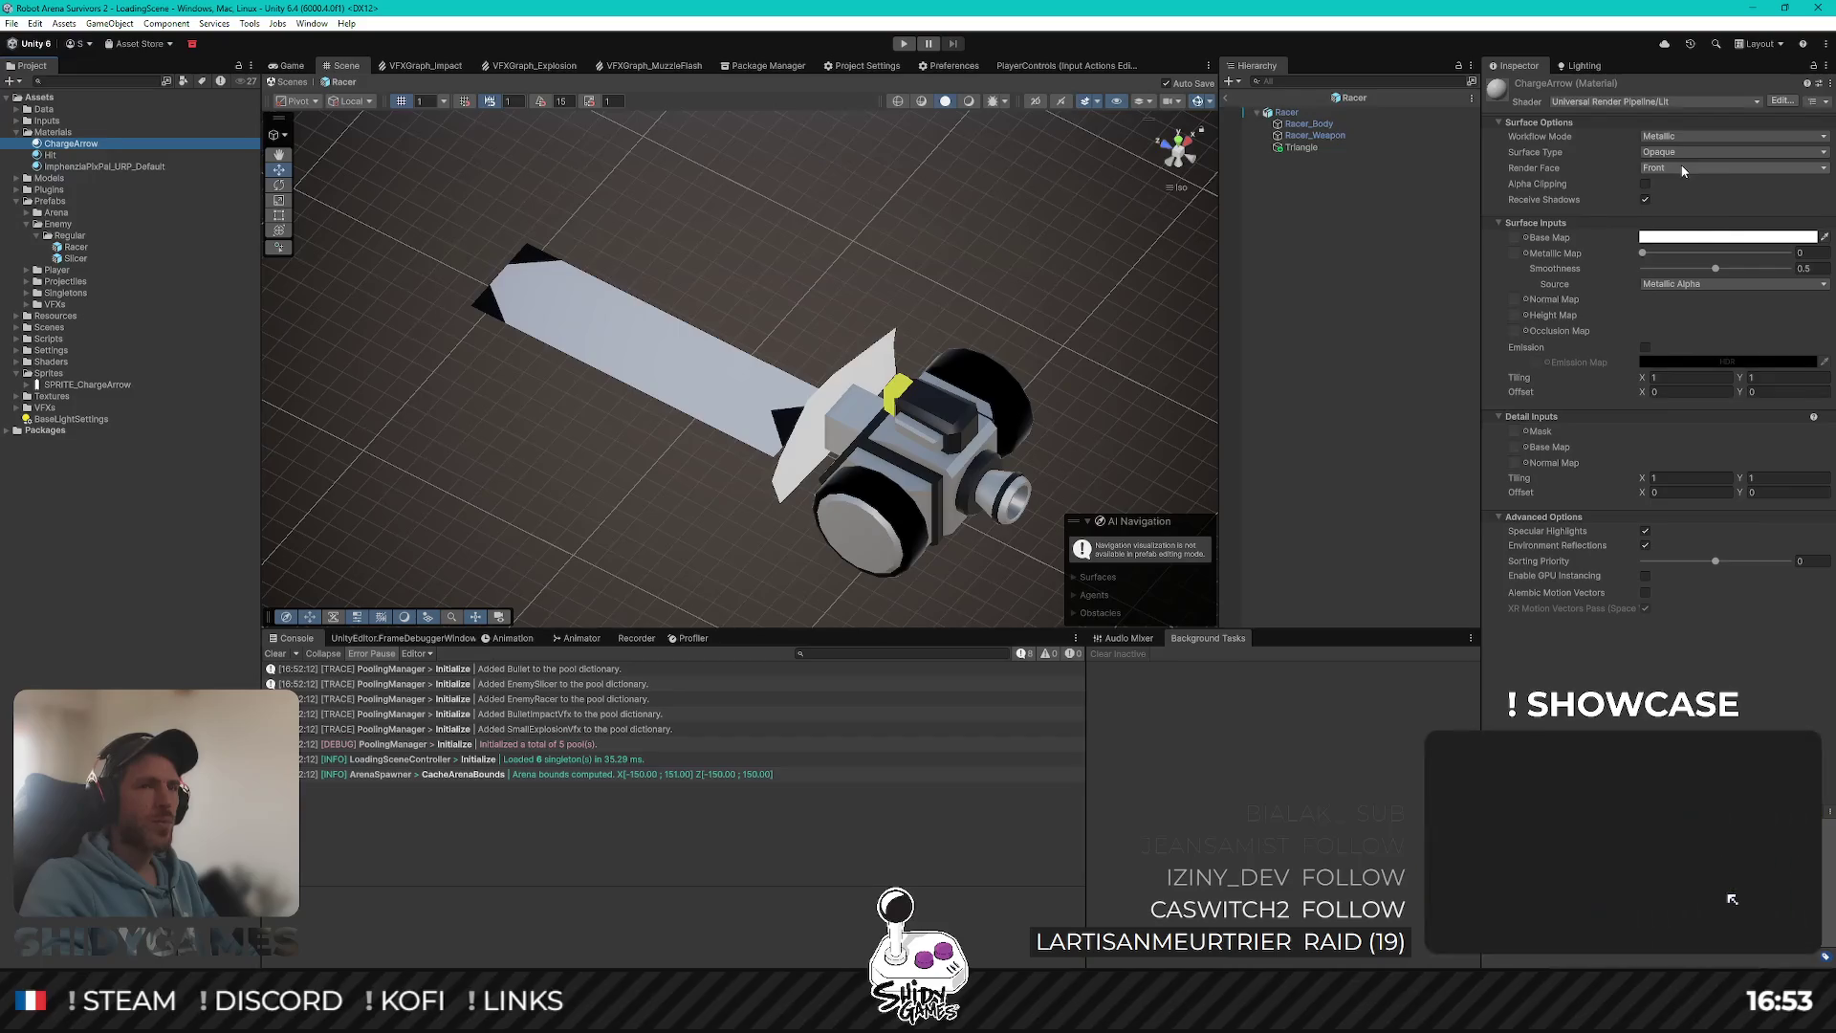
Step: Set the ChargeArrow material's Workflow Mode to Specular
left_click(1683, 168)
left_click(1697, 141)
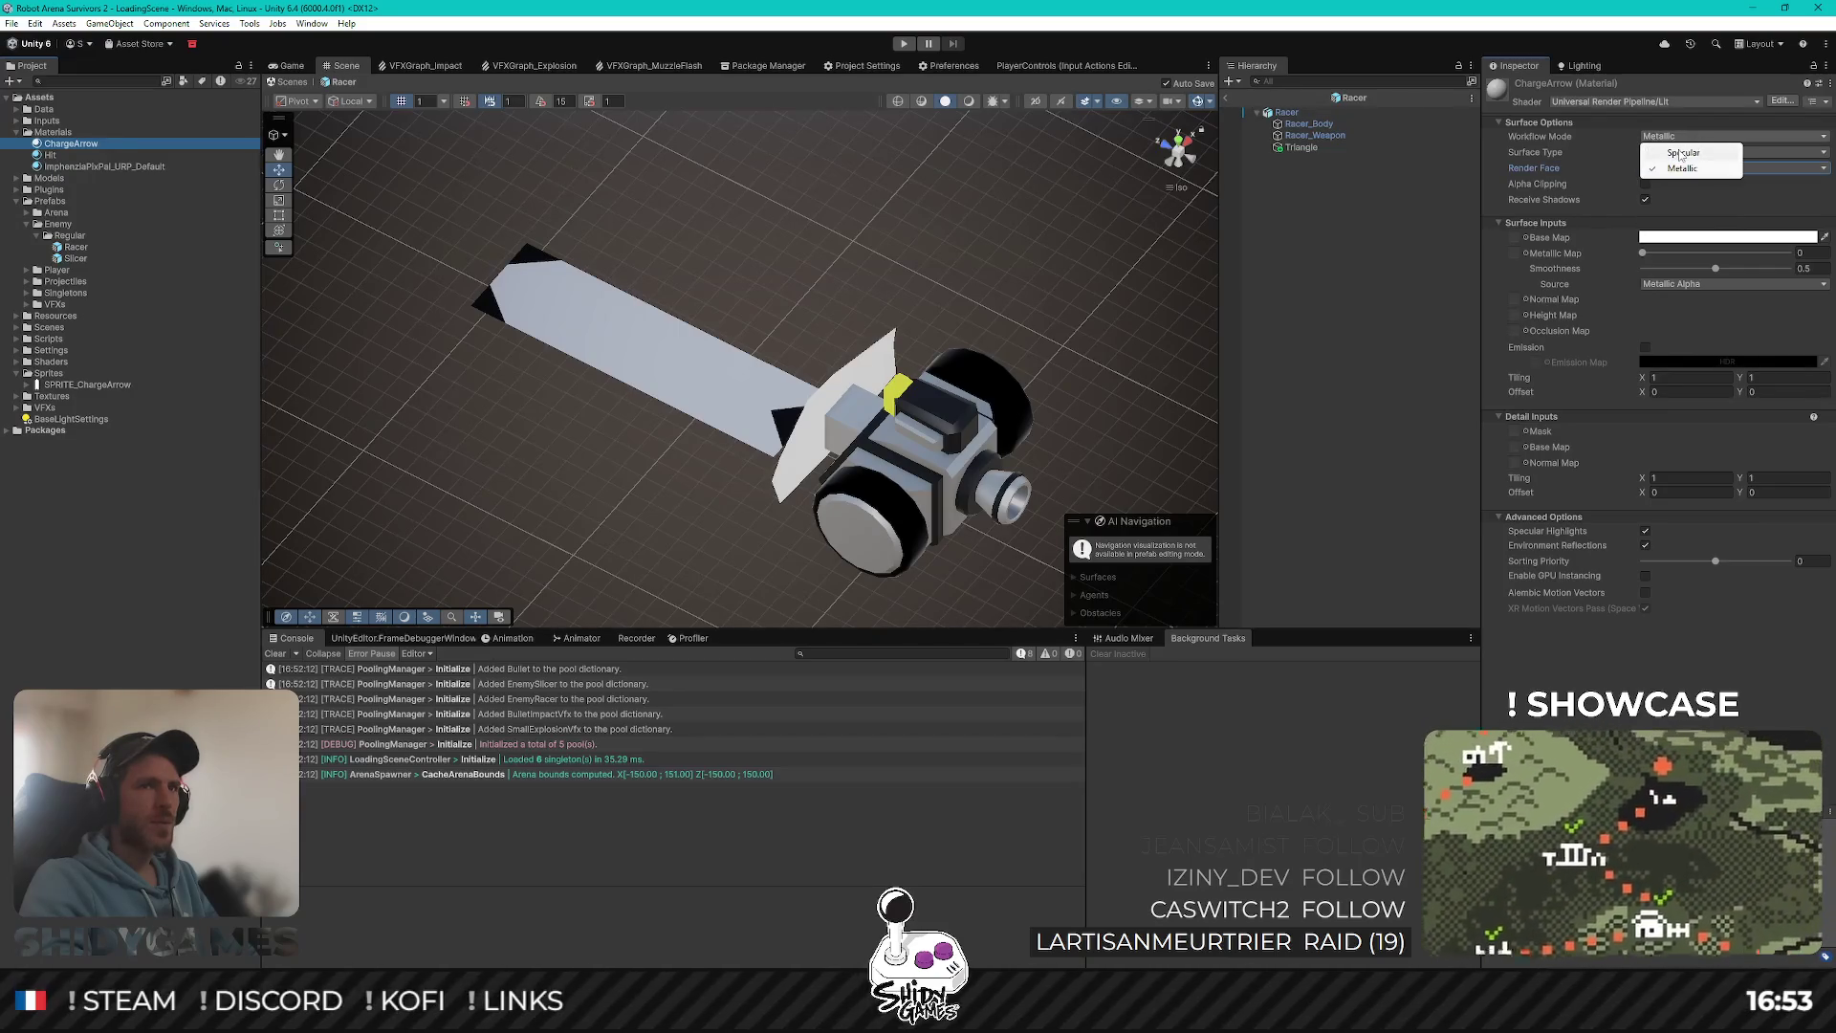
key("Escape")
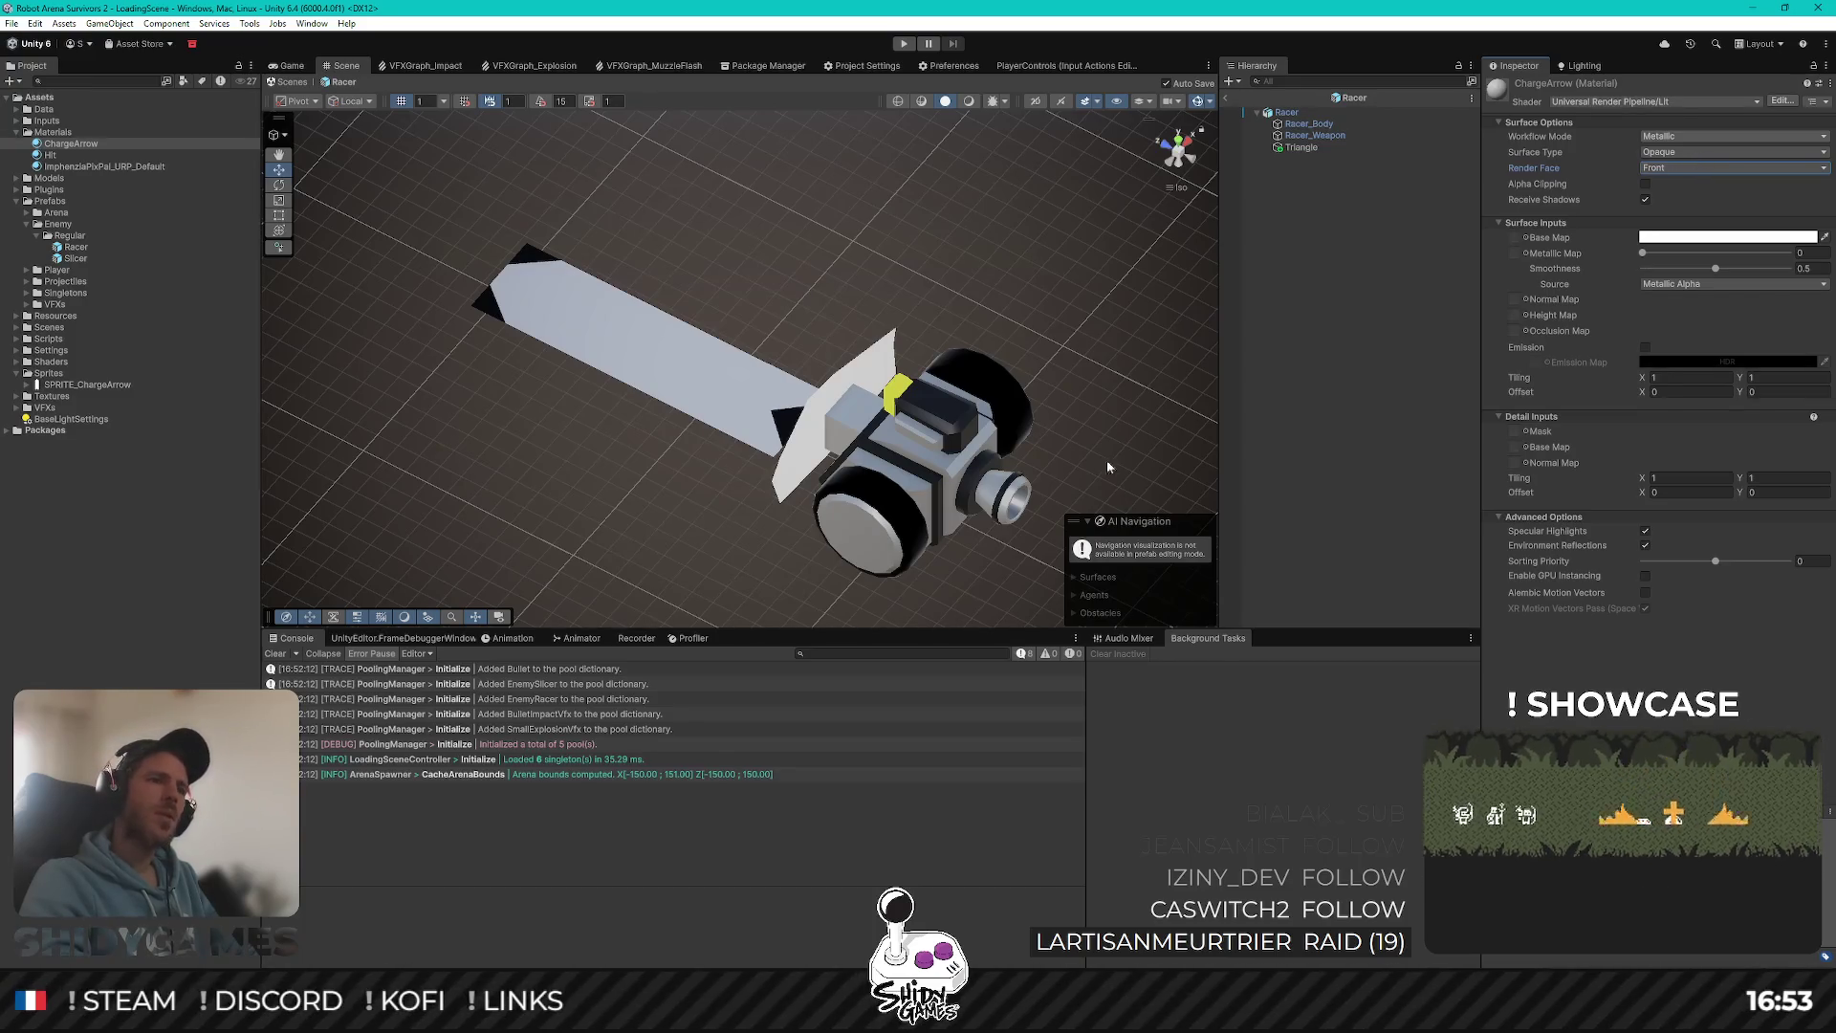
left_click(1712, 152)
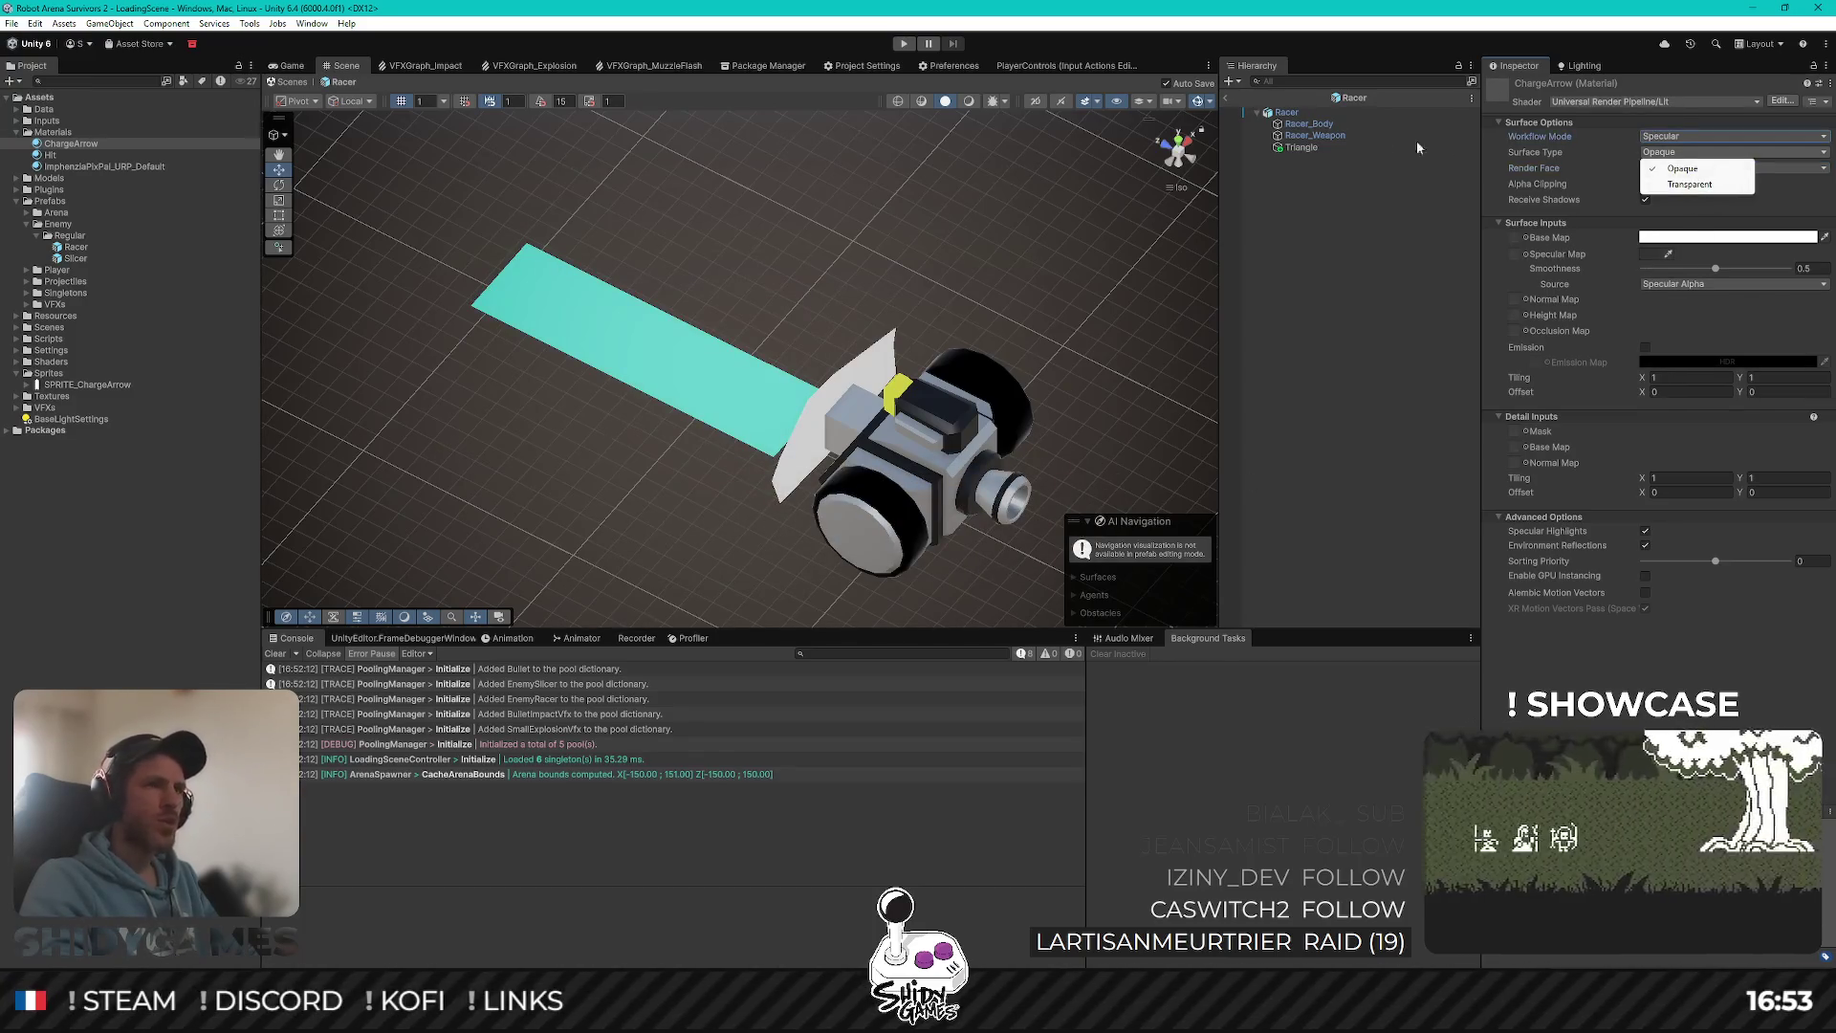
left_click(1417, 219)
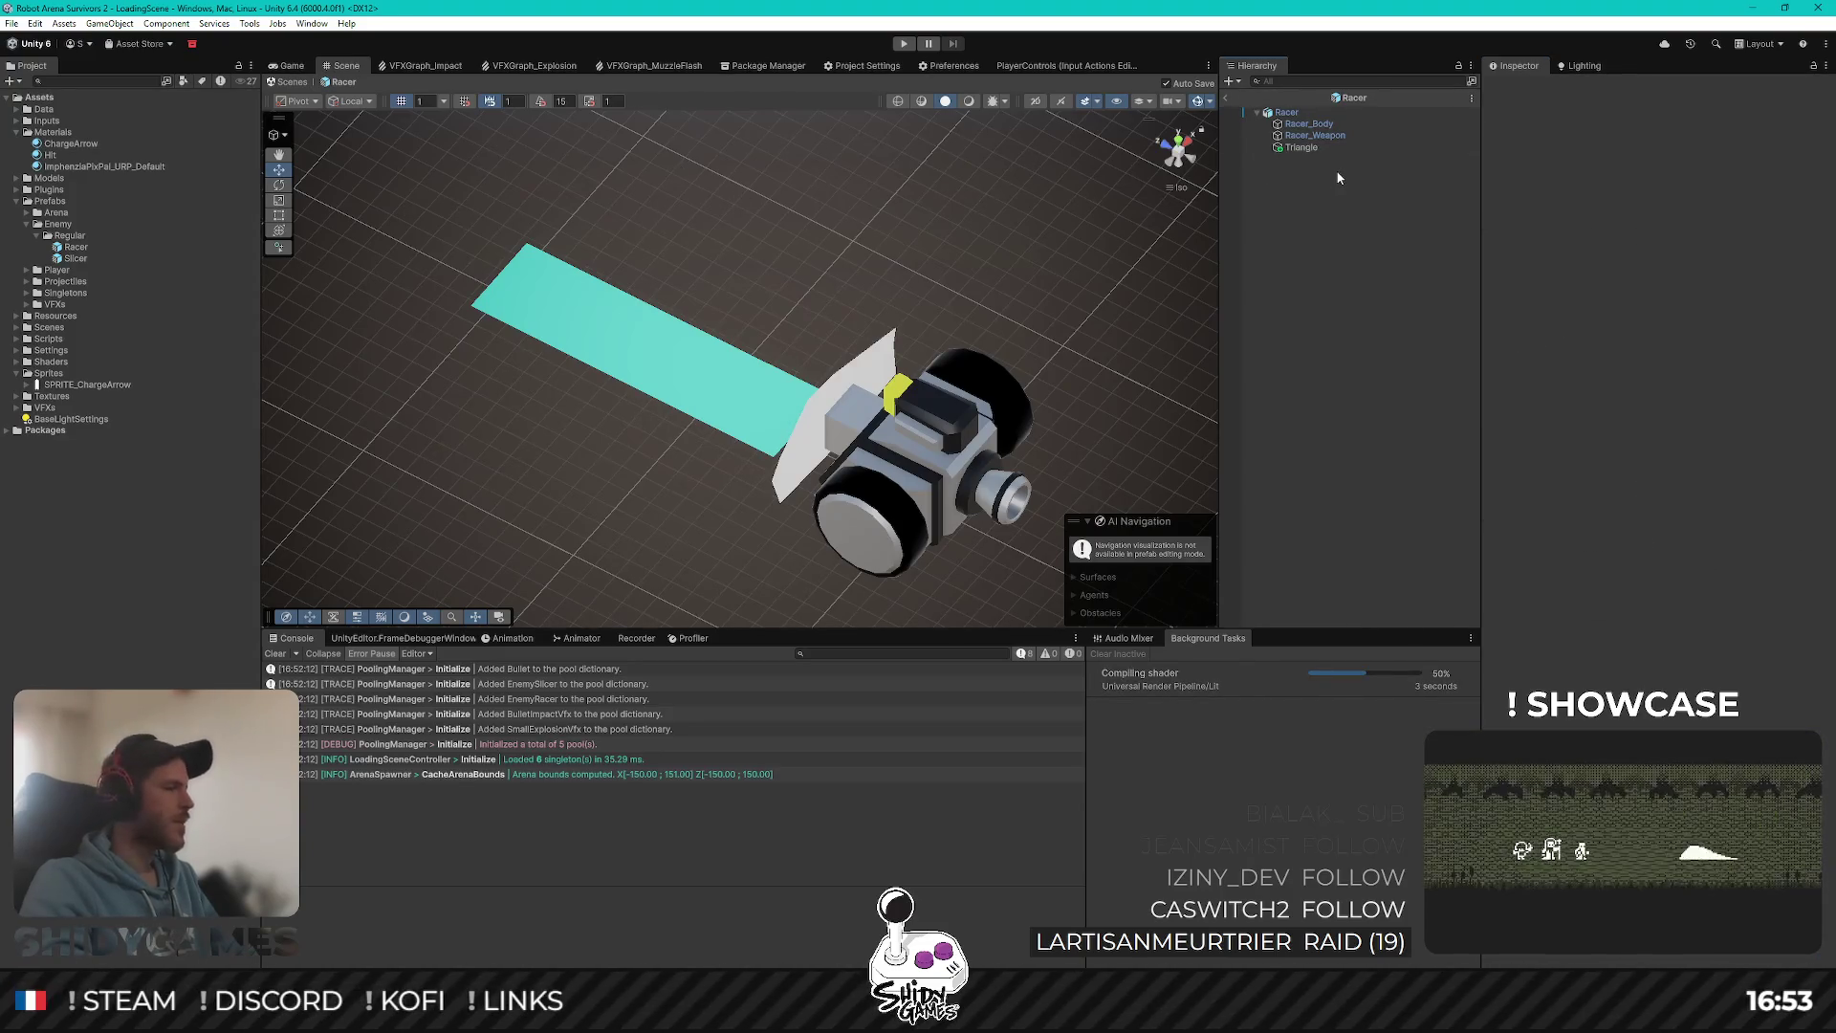
Step: Change the ChargeArrow Surface Type to Transparent and inspect the arrow in the scene
left_click(67, 144)
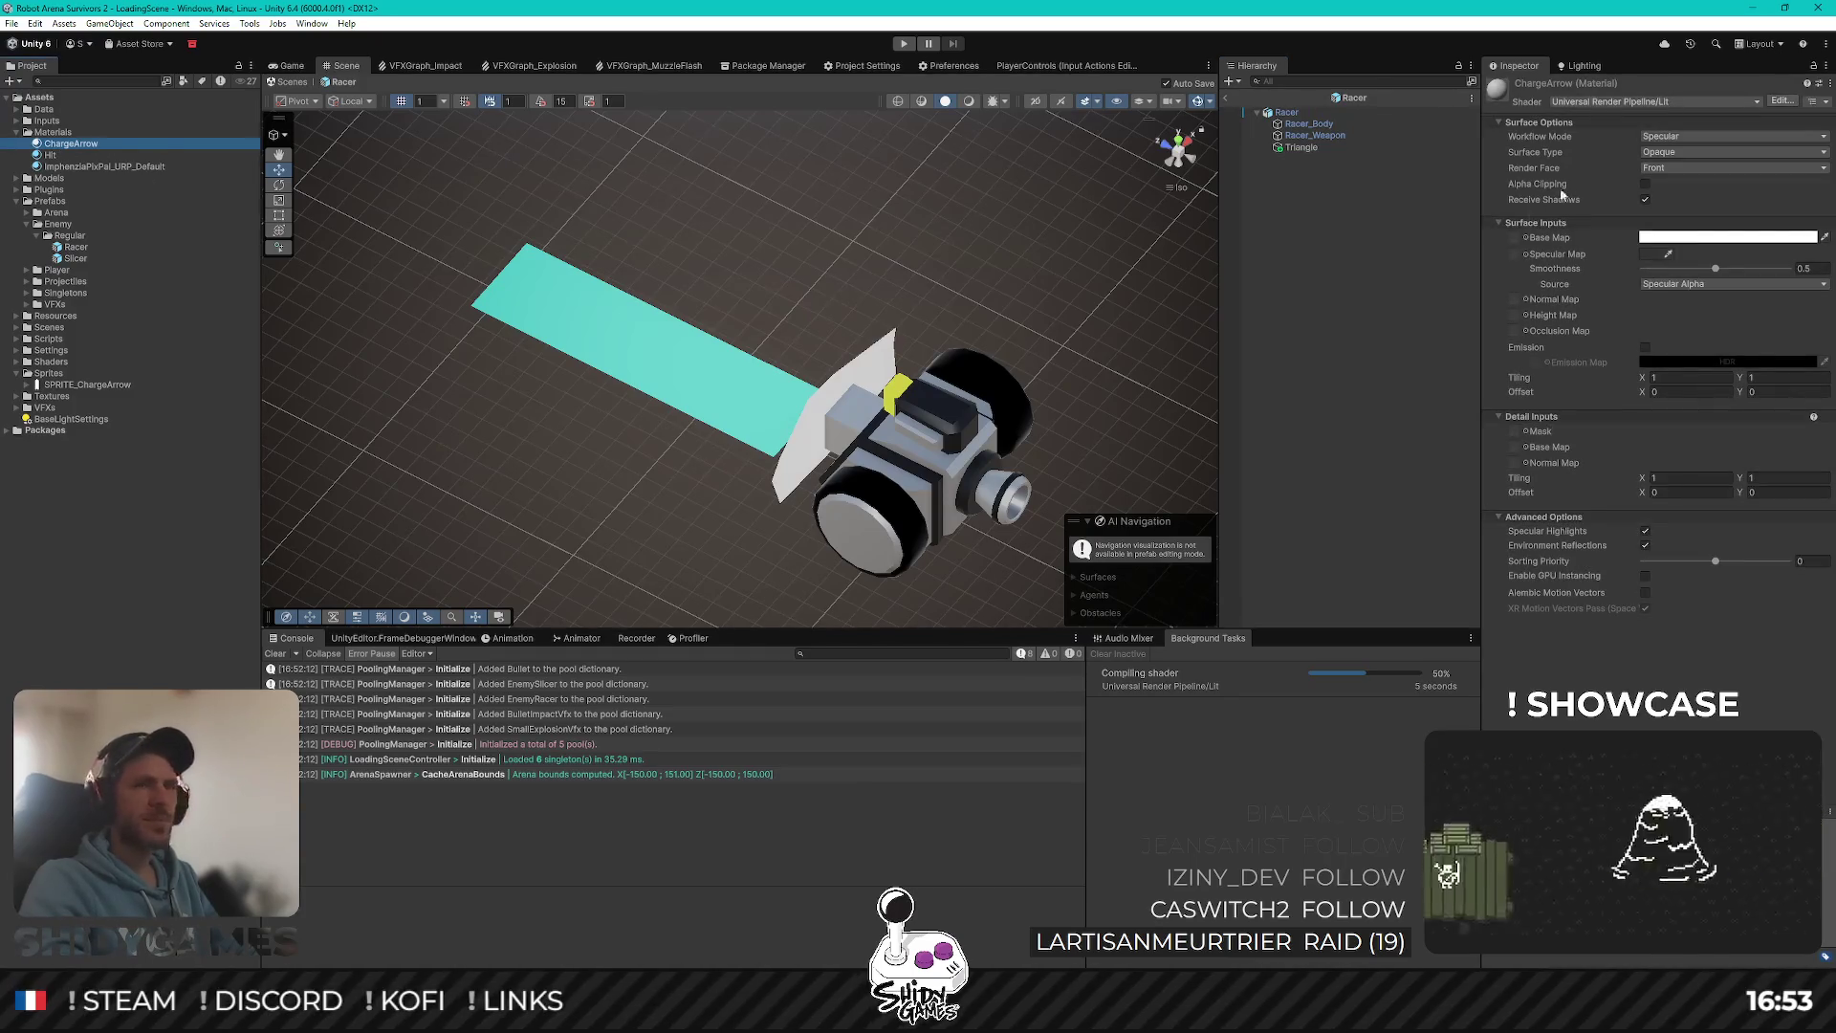
mouse_move(875, 414)
left_mouse_down()
mouse_move(860, 287)
mouse_move(838, 601)
mouse_move(990, 522)
mouse_move(954, 541)
left_mouse_up()
left_click(1675, 153)
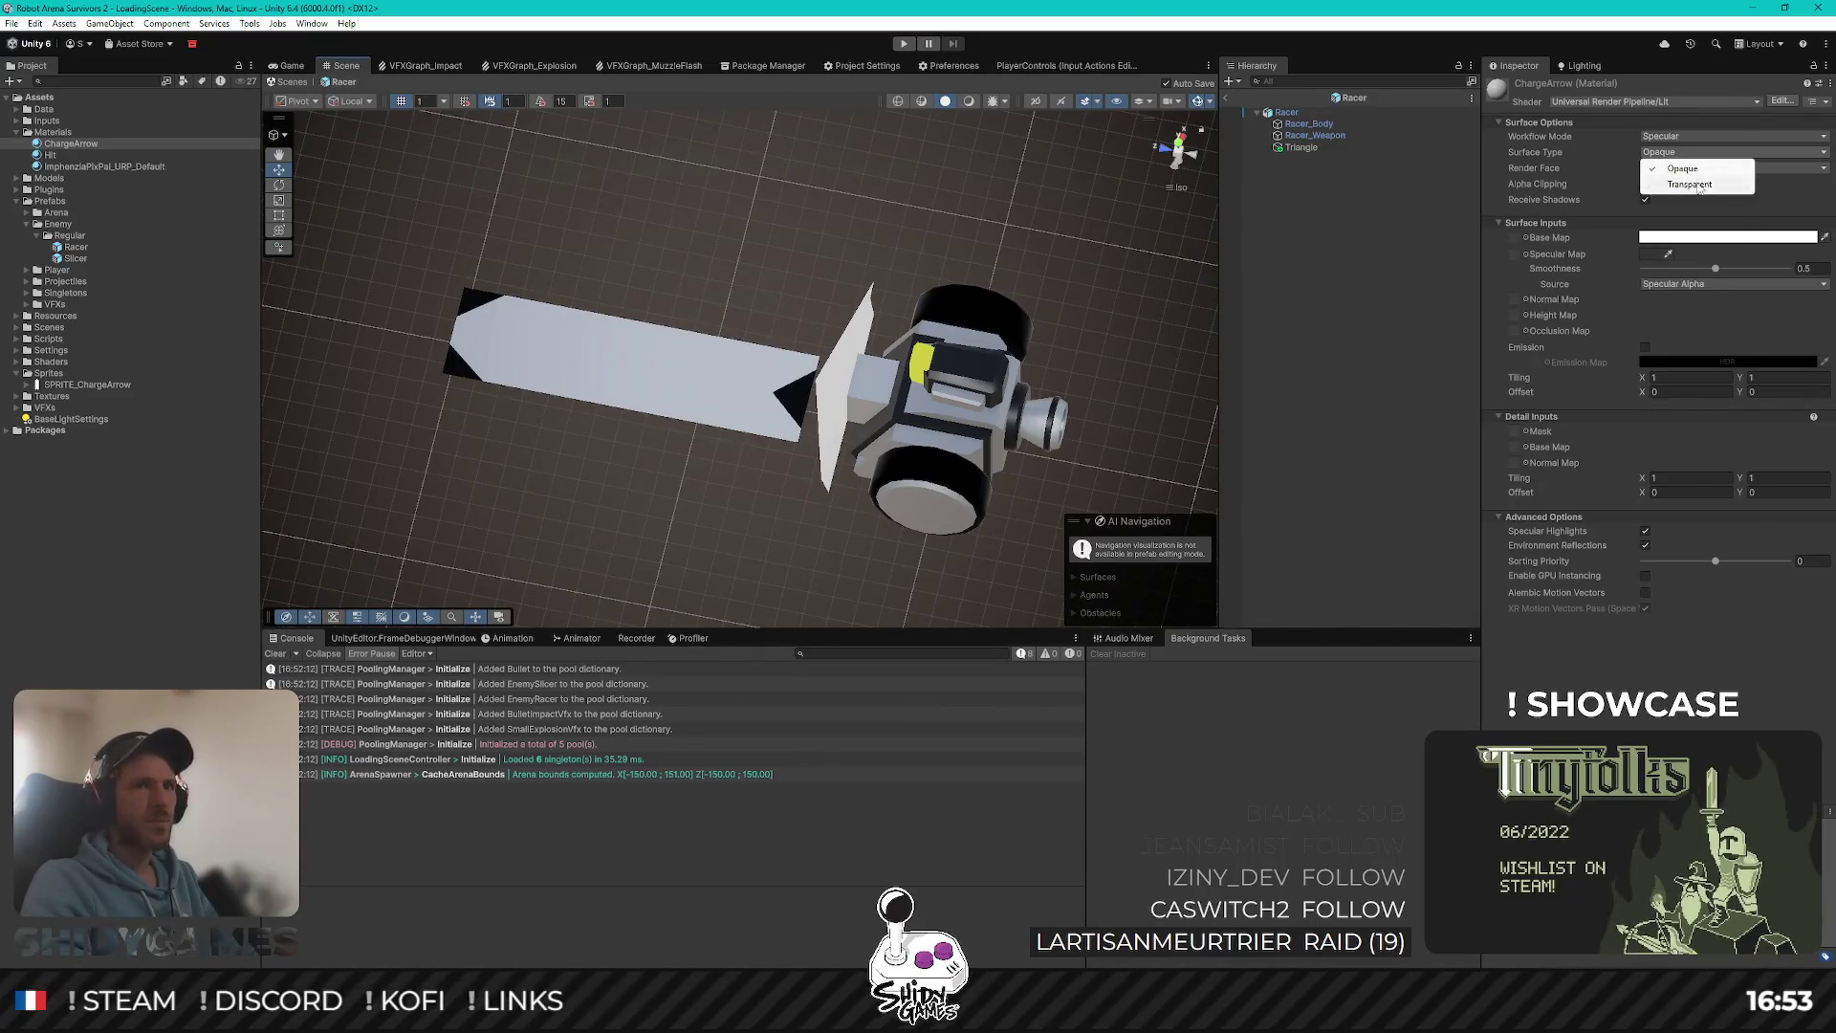
left_click(1699, 185)
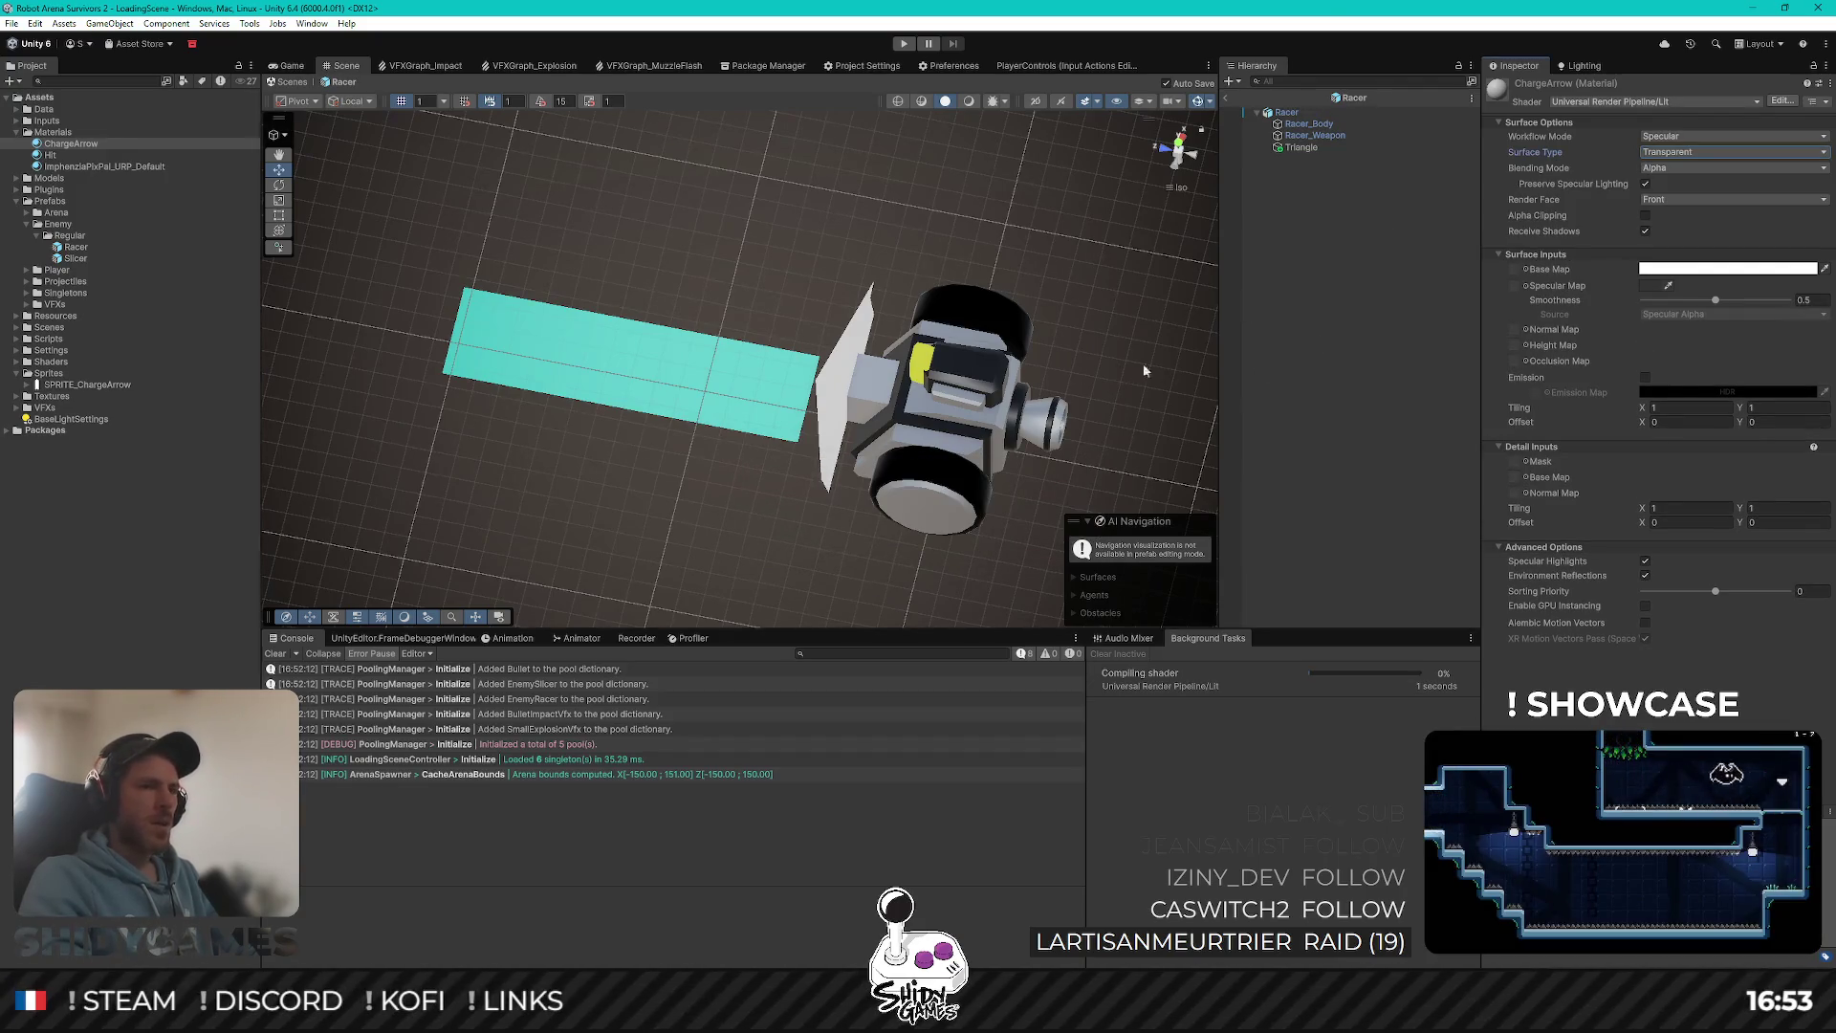
left_click_drag(768, 409, 705, 357)
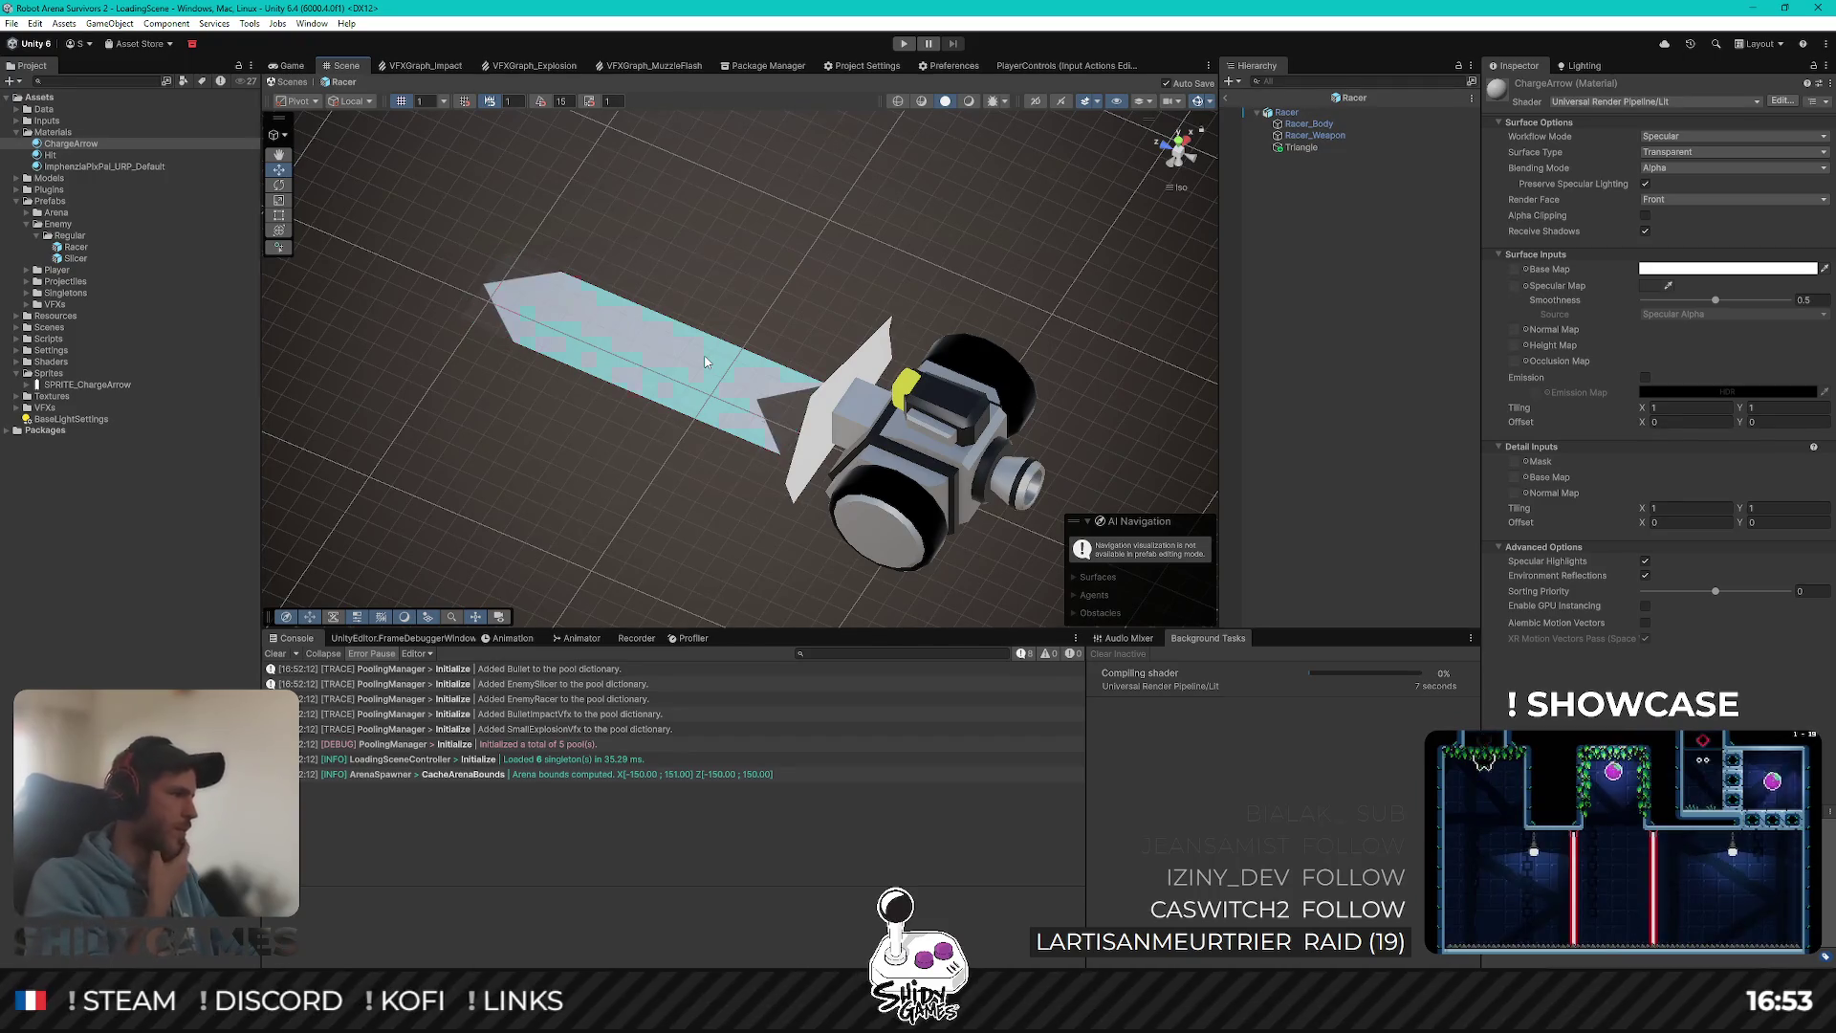
left_click_drag(724, 325, 891, 452)
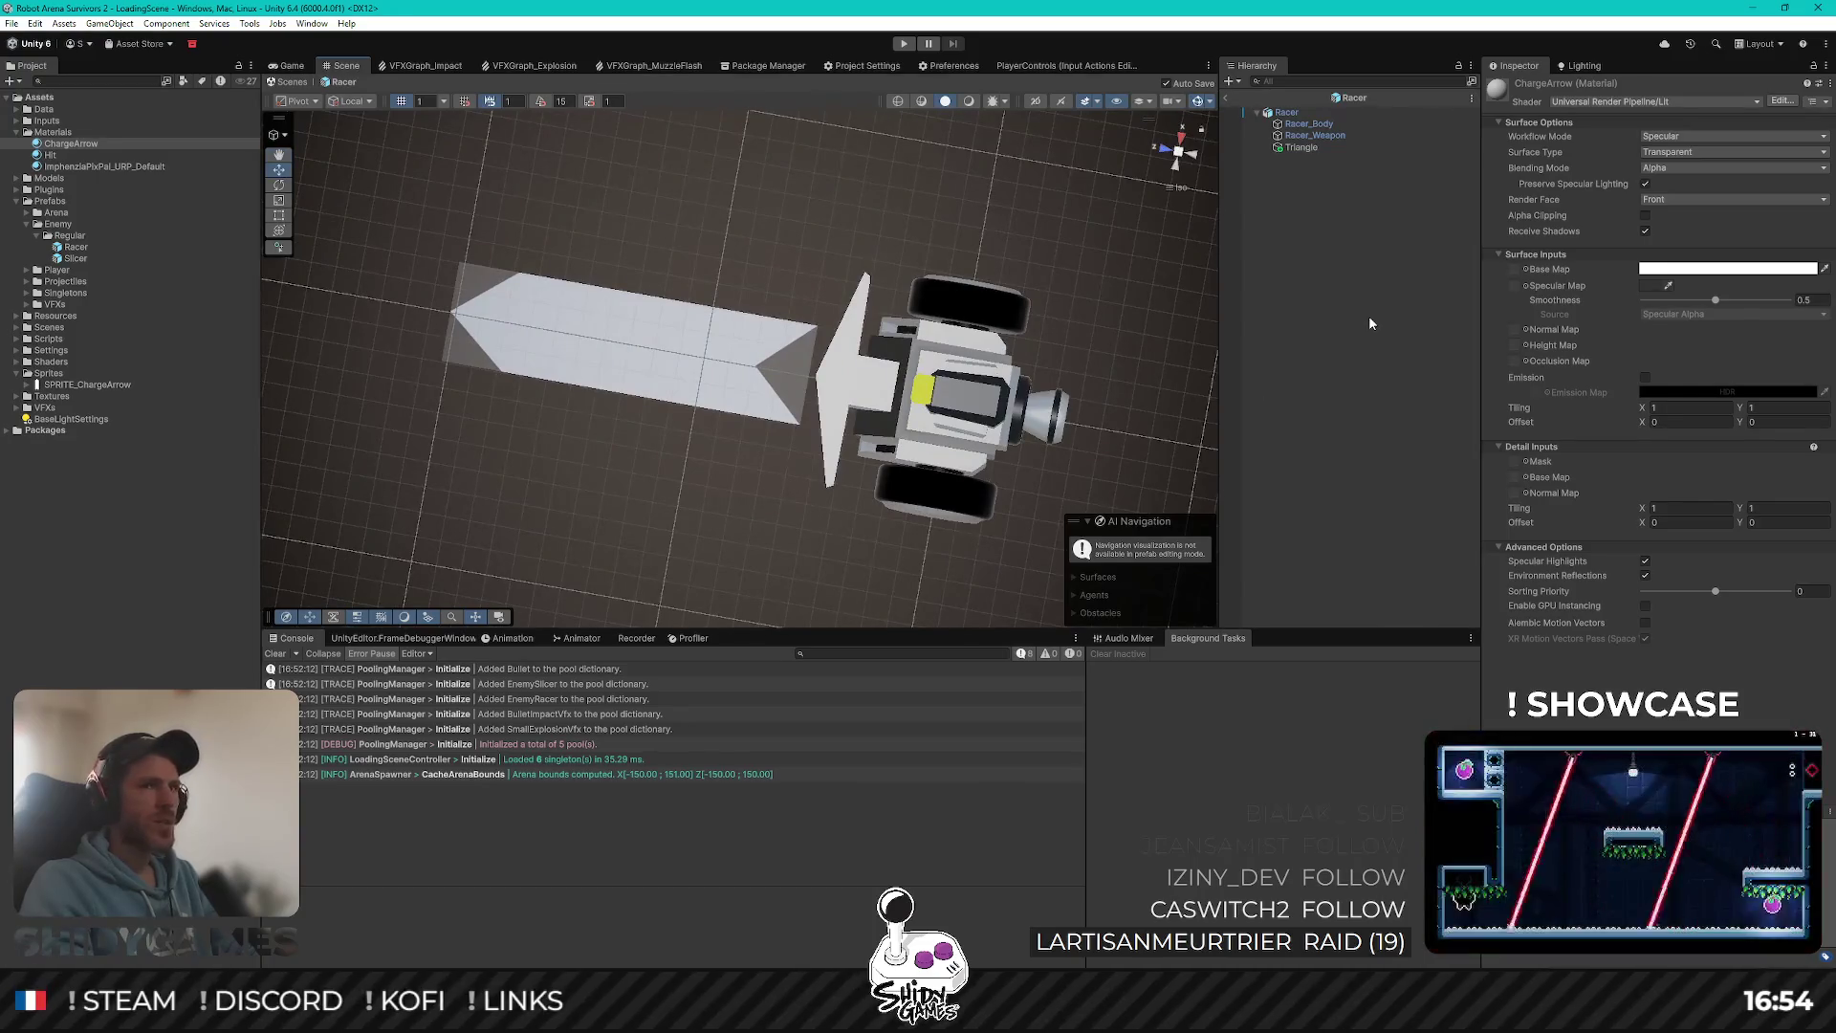
Step: Turn off Specular Highlights and Environment Reflections and enable GPU Instancing on ChargeArrow
left_click(1643, 186)
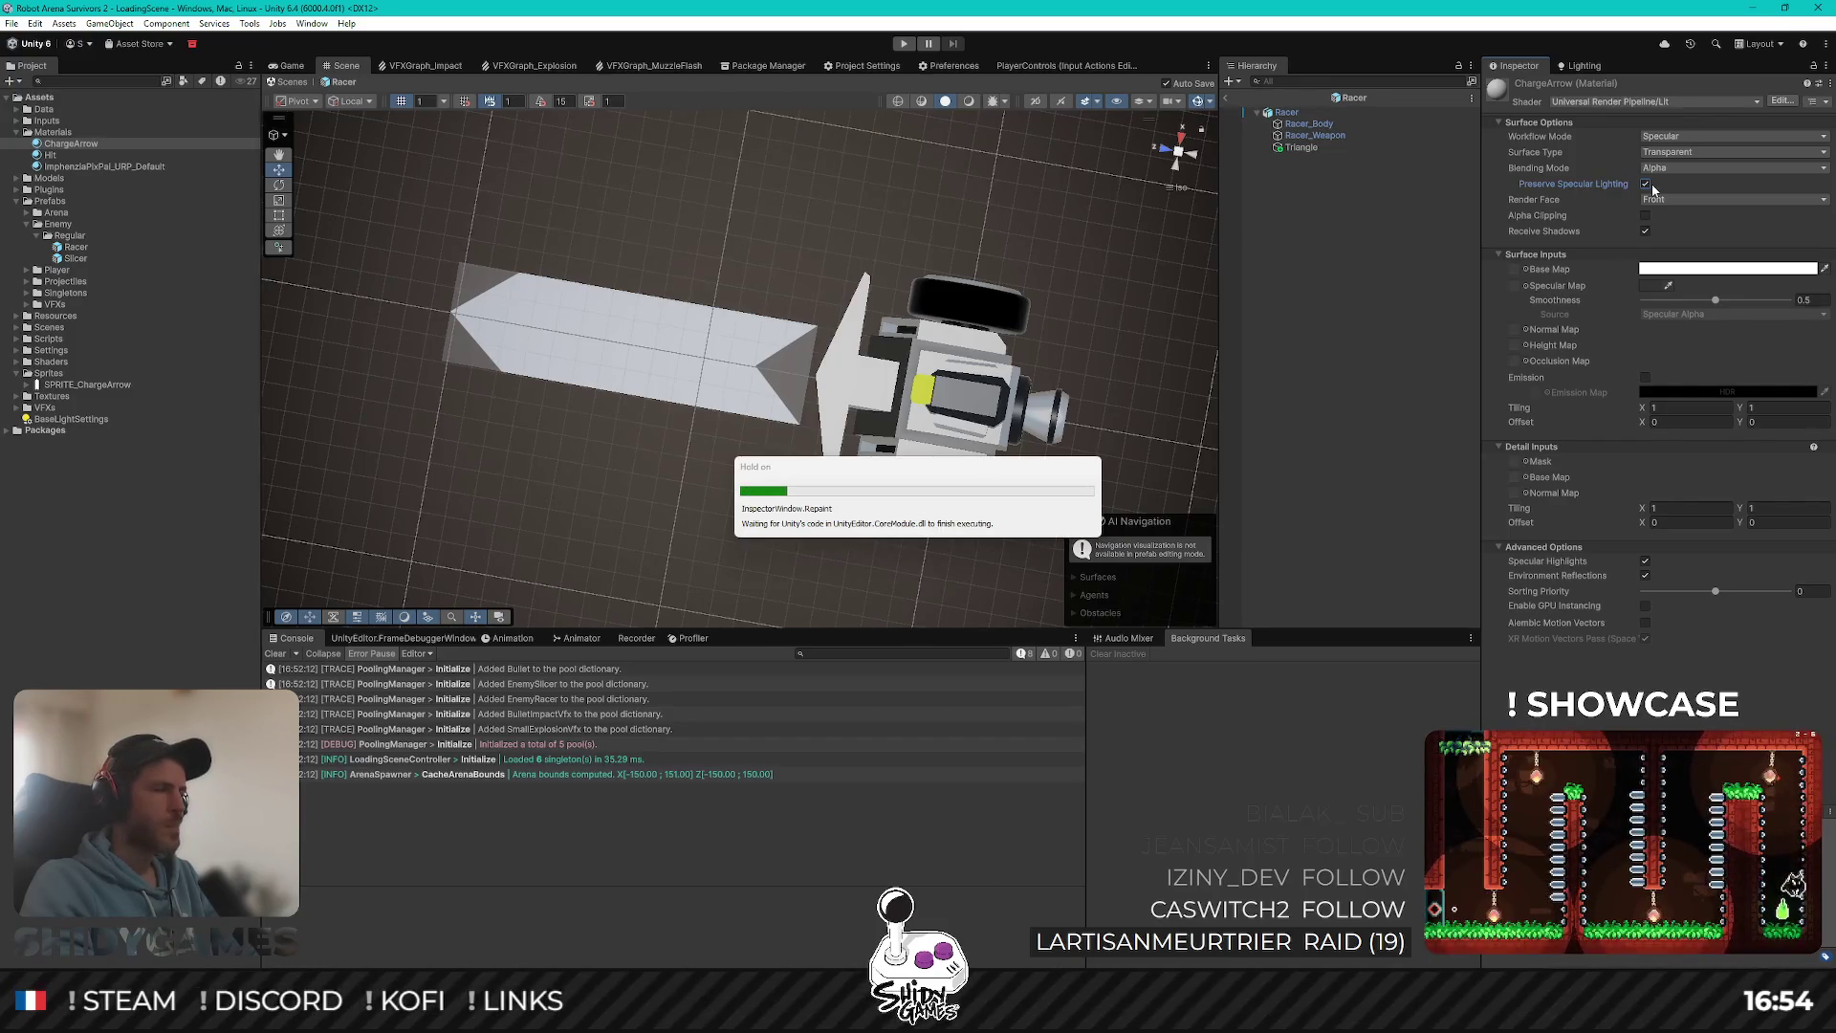
left_click(1651, 186)
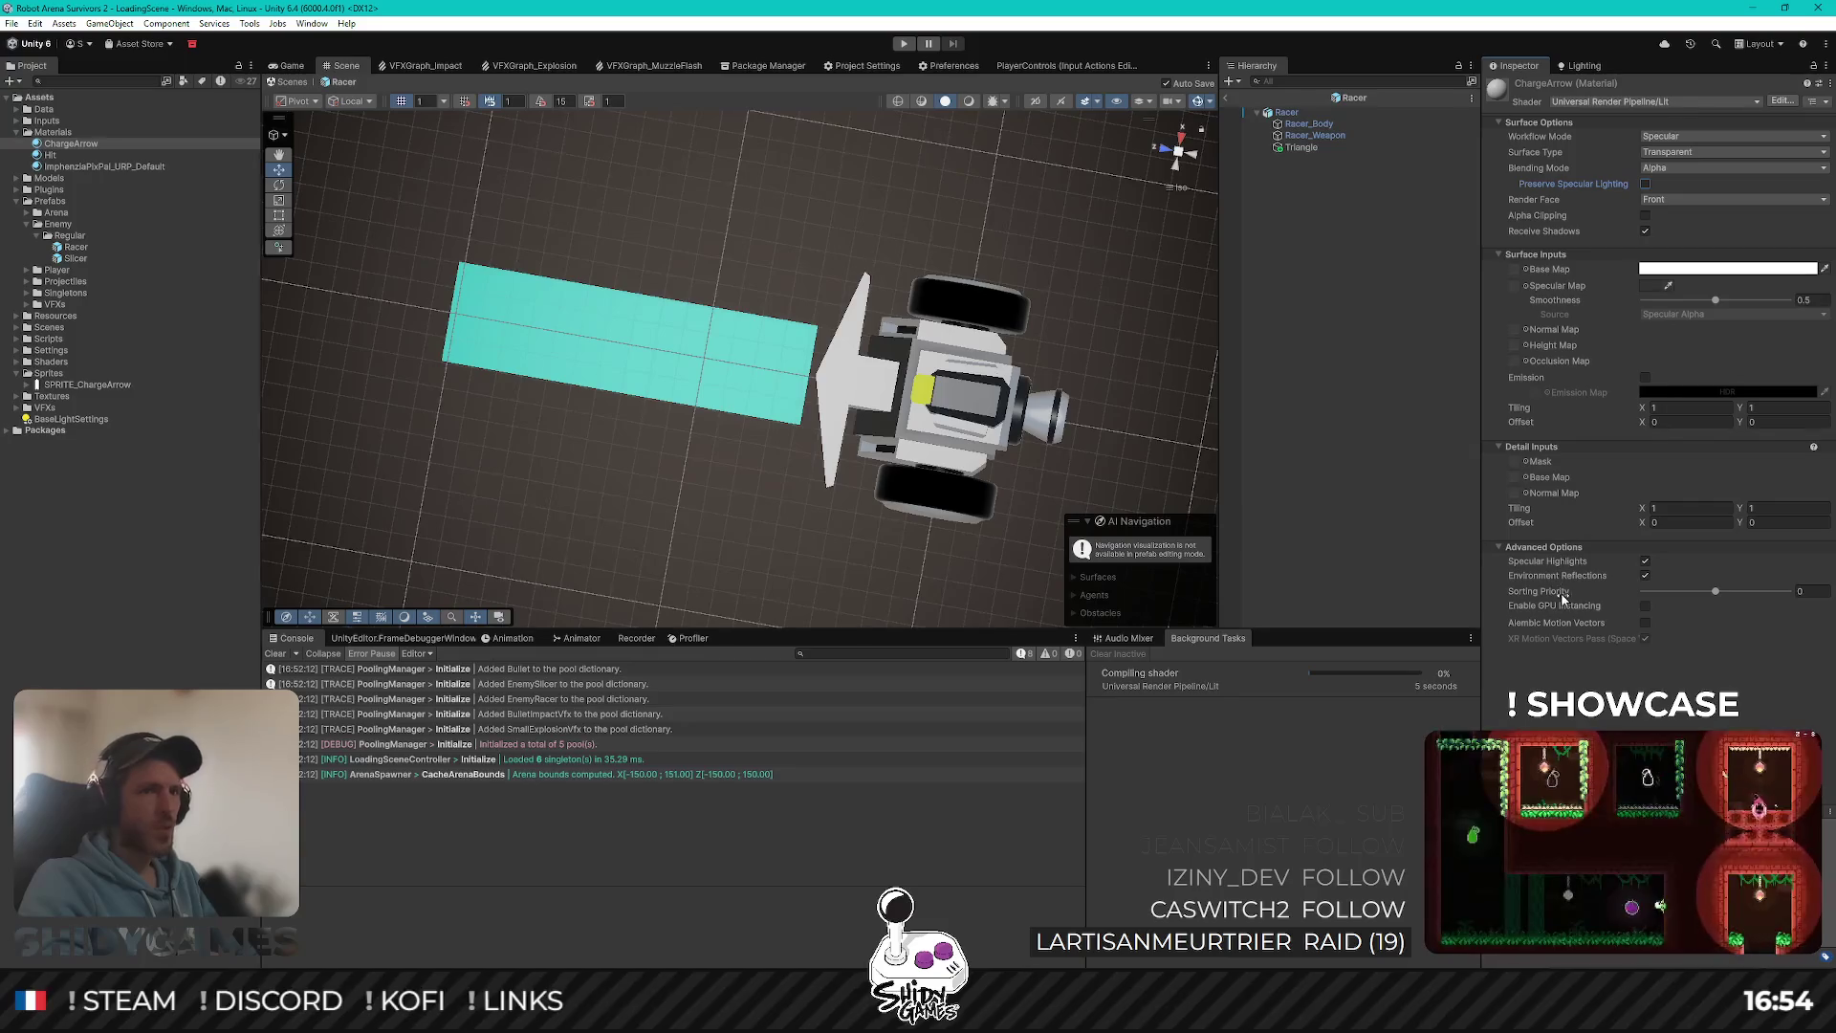
left_click(1644, 572)
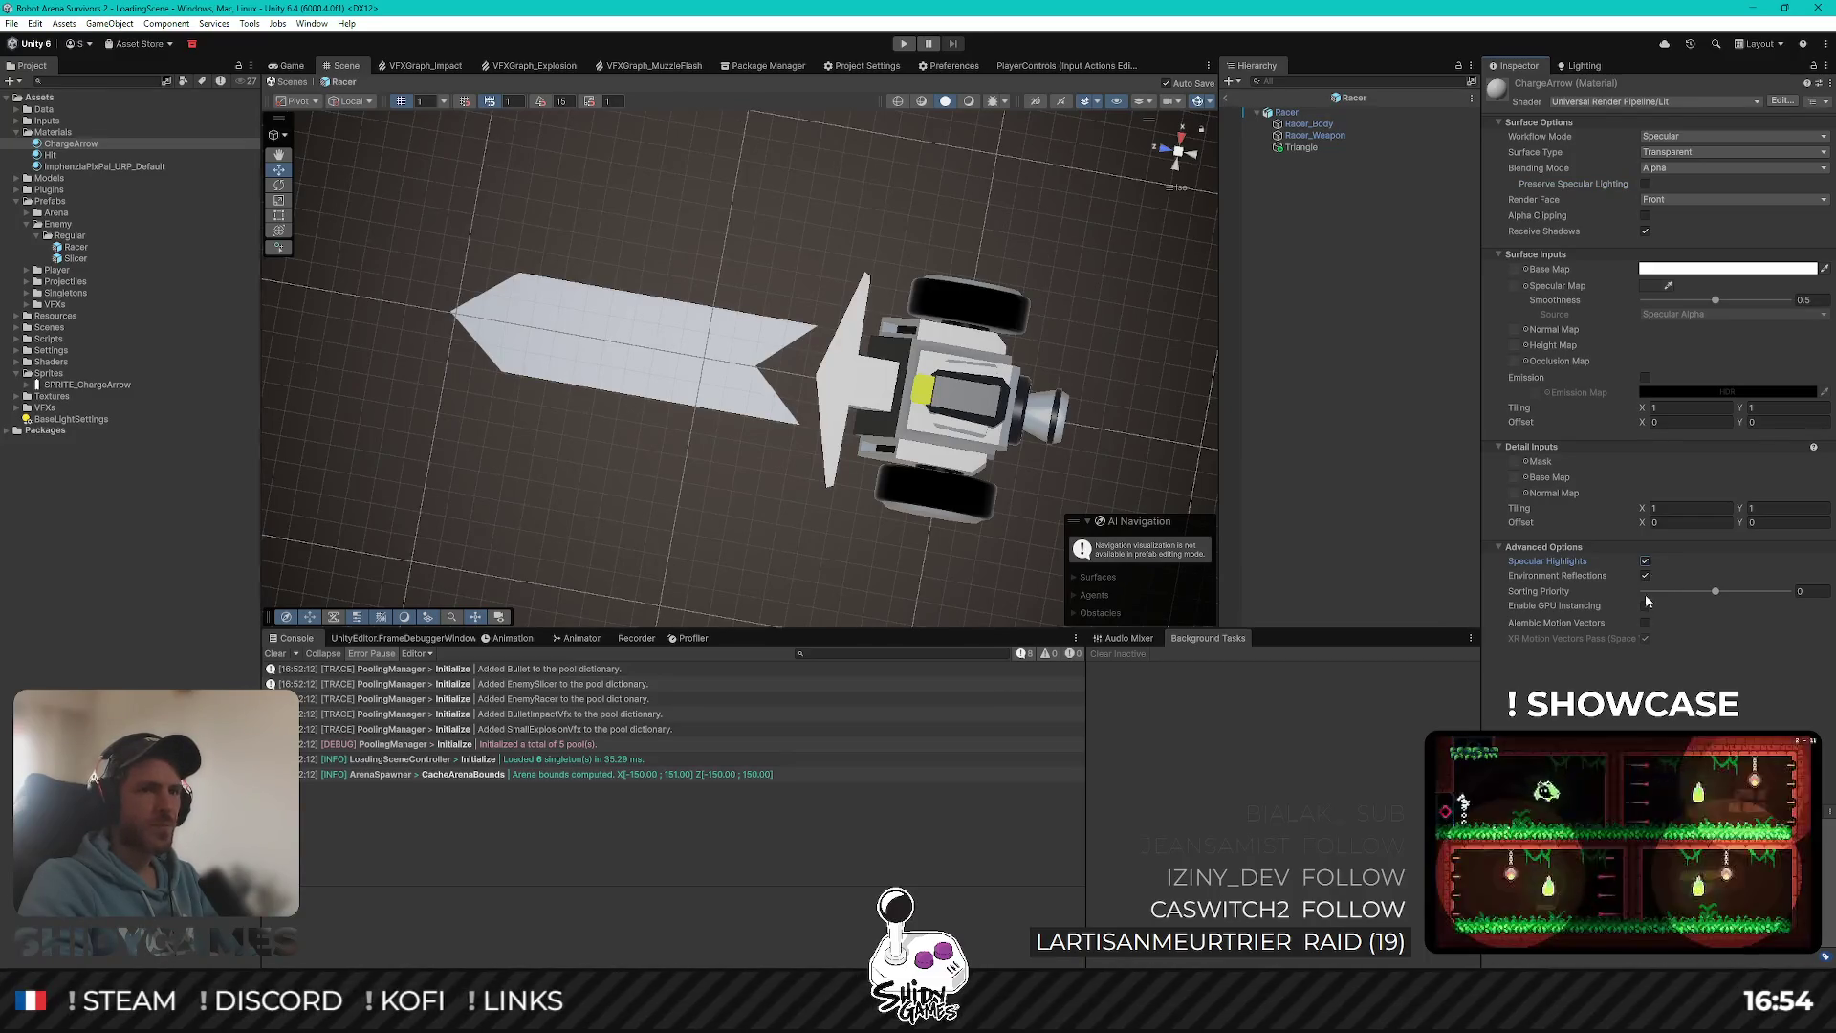
left_click(1644, 606)
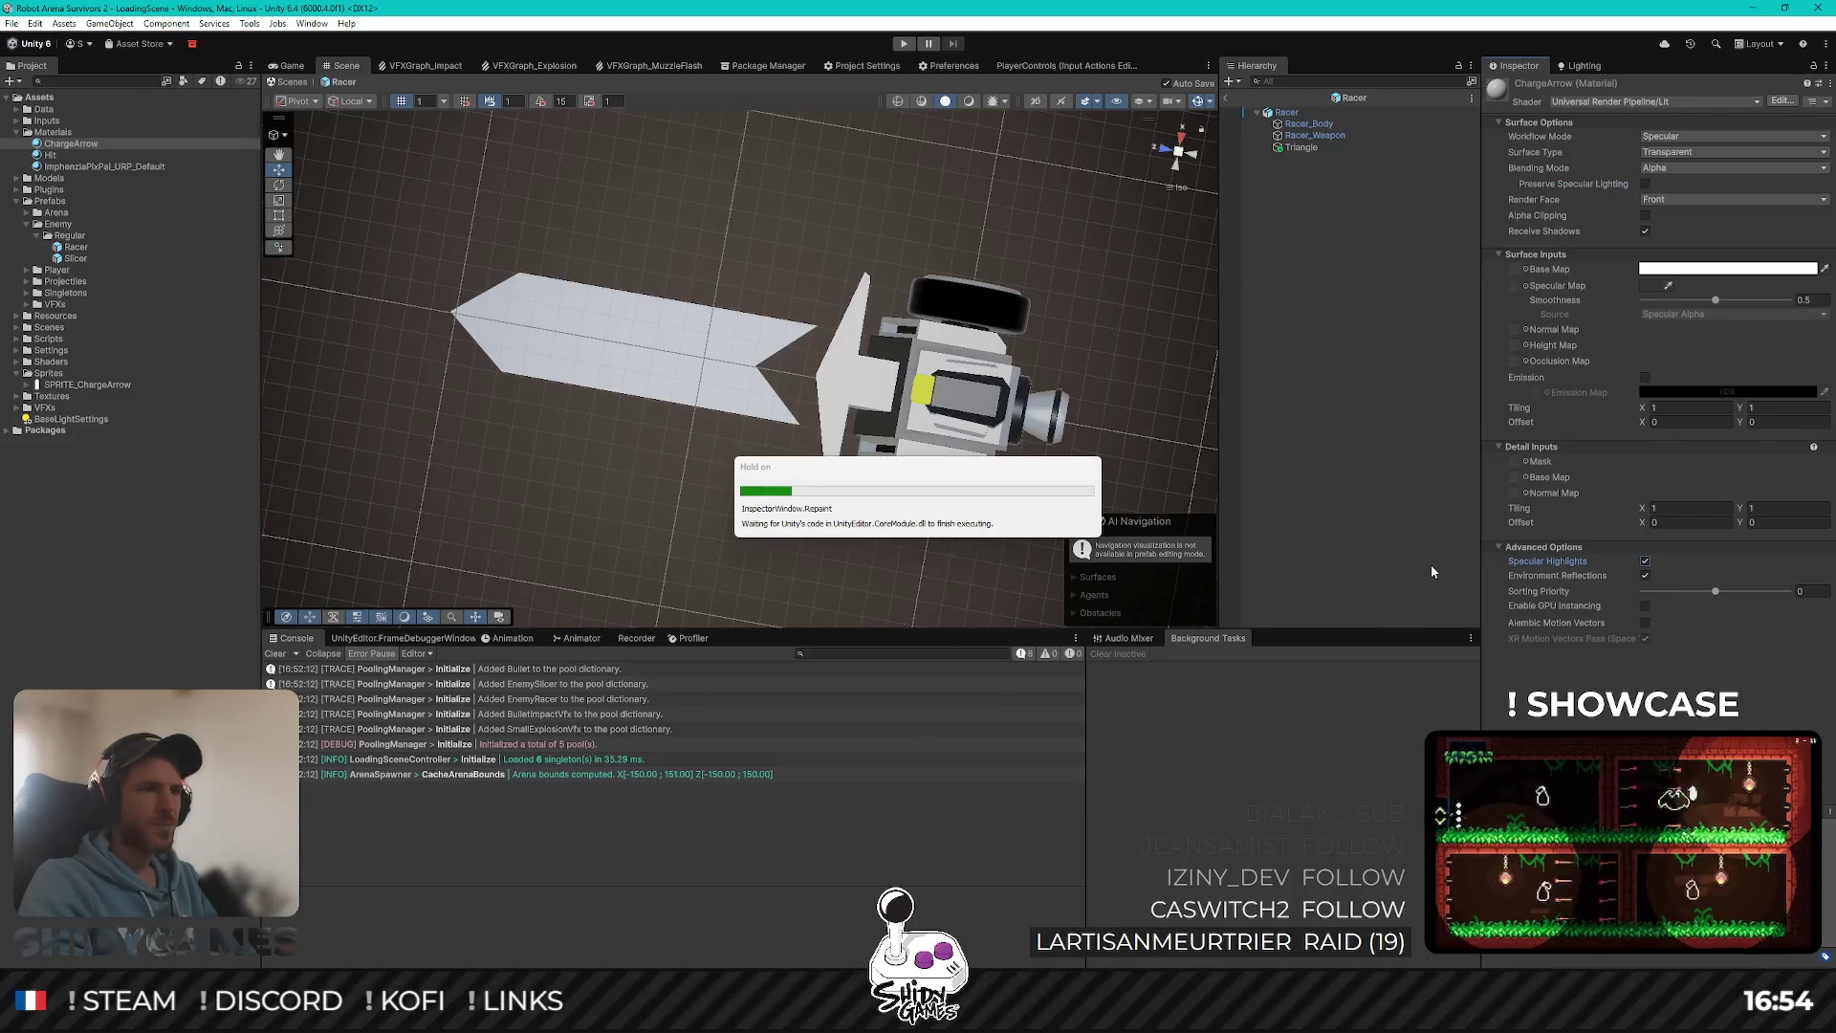
left_click(1645, 575)
left_click(1645, 606)
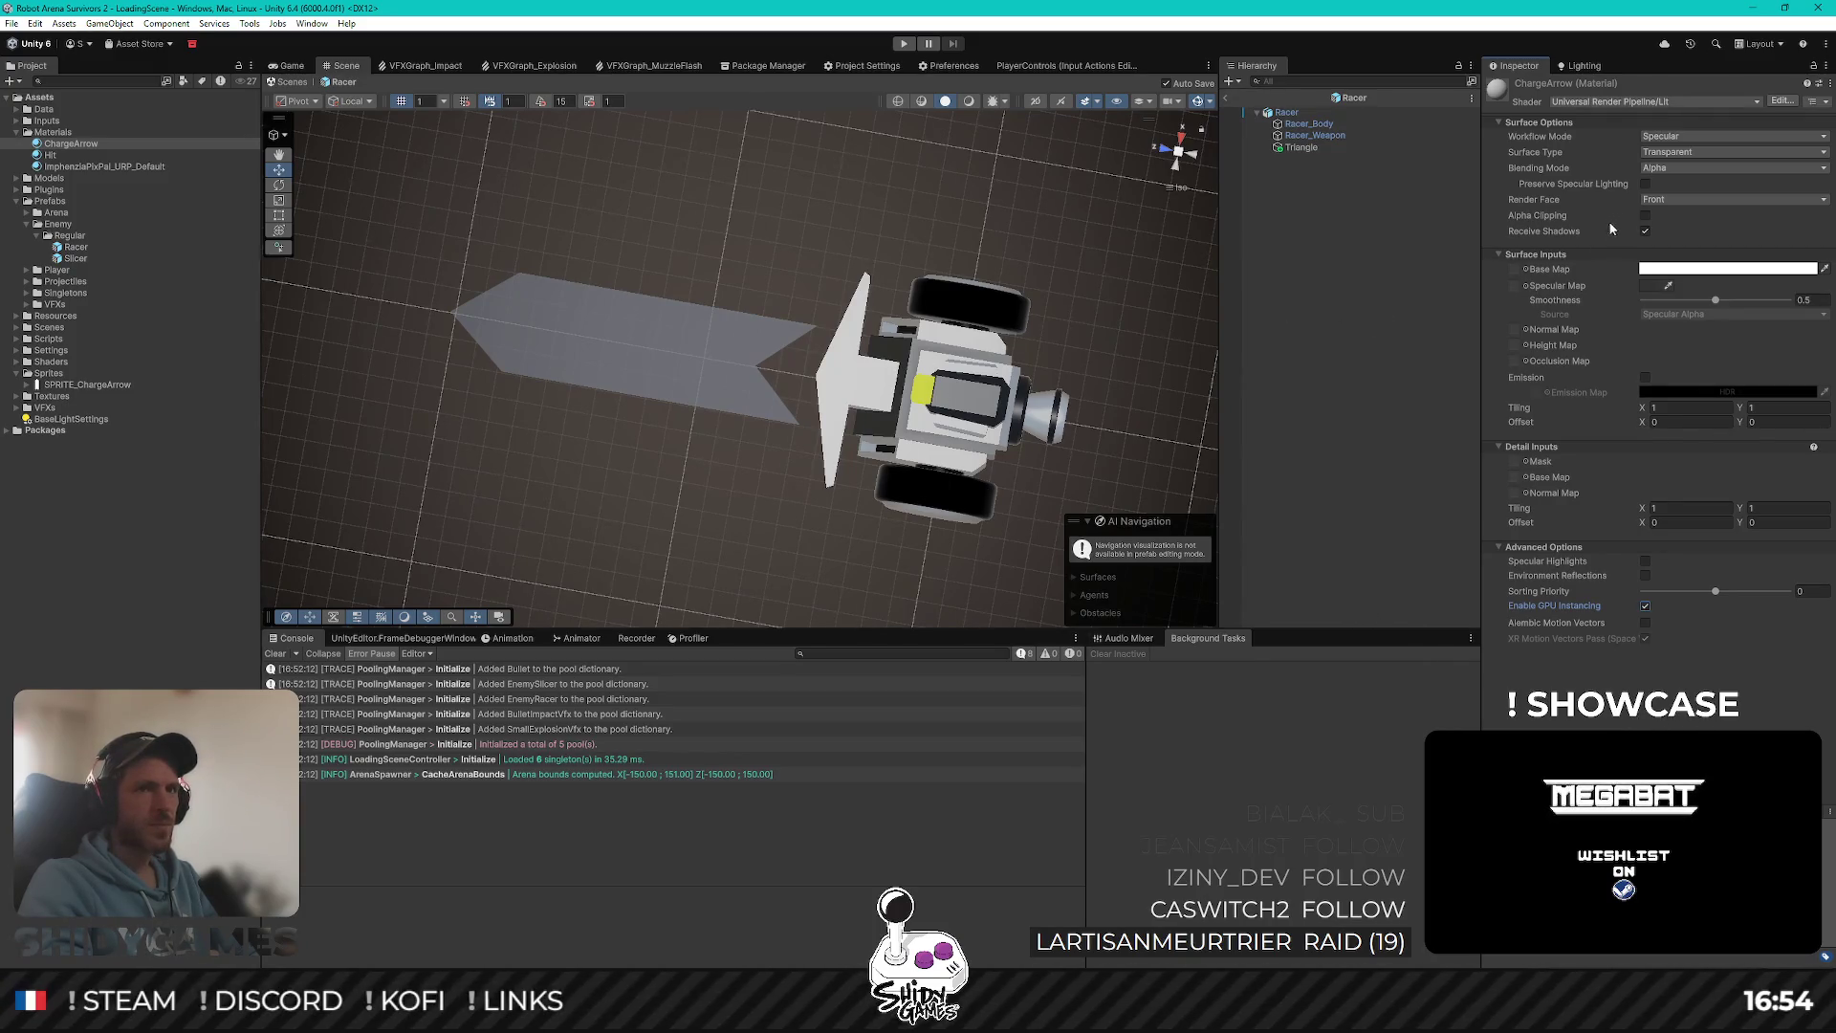
Step: Switch ChargeArrow to Additive blending, disable Receive Shadows, and set Smoothness to 1
left_click(1696, 169)
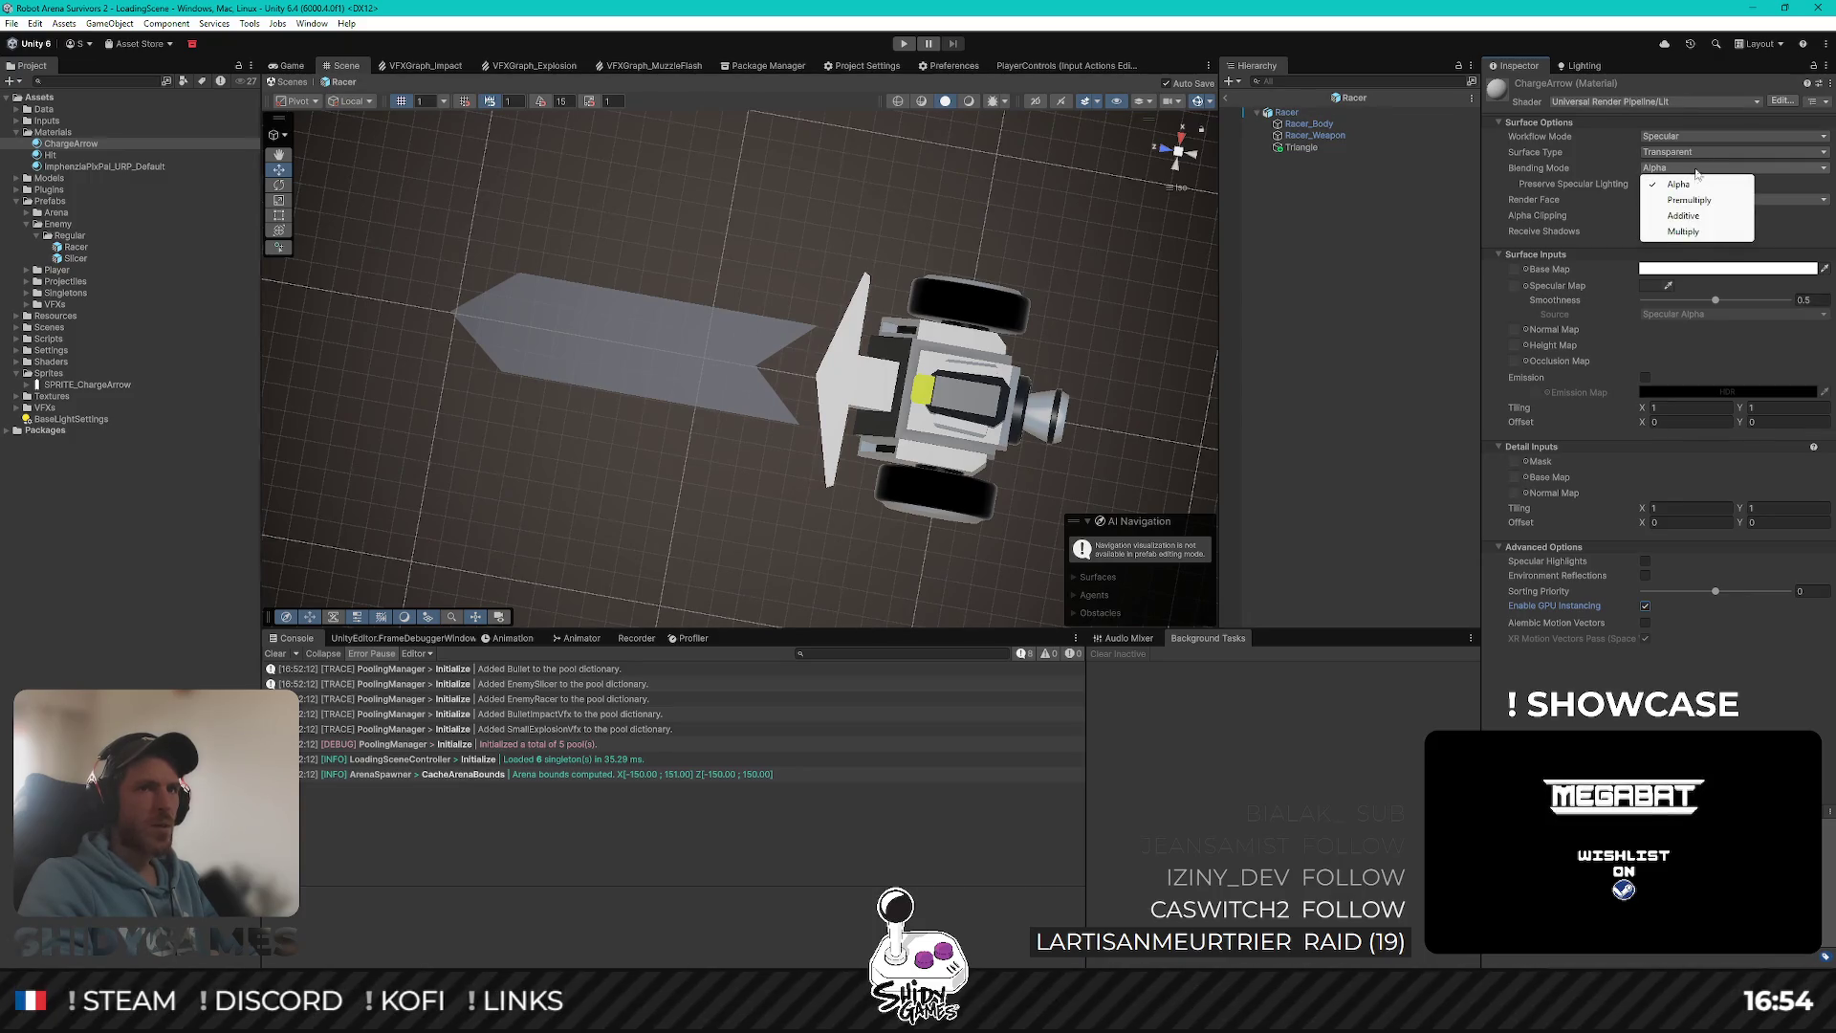
left_click(1685, 215)
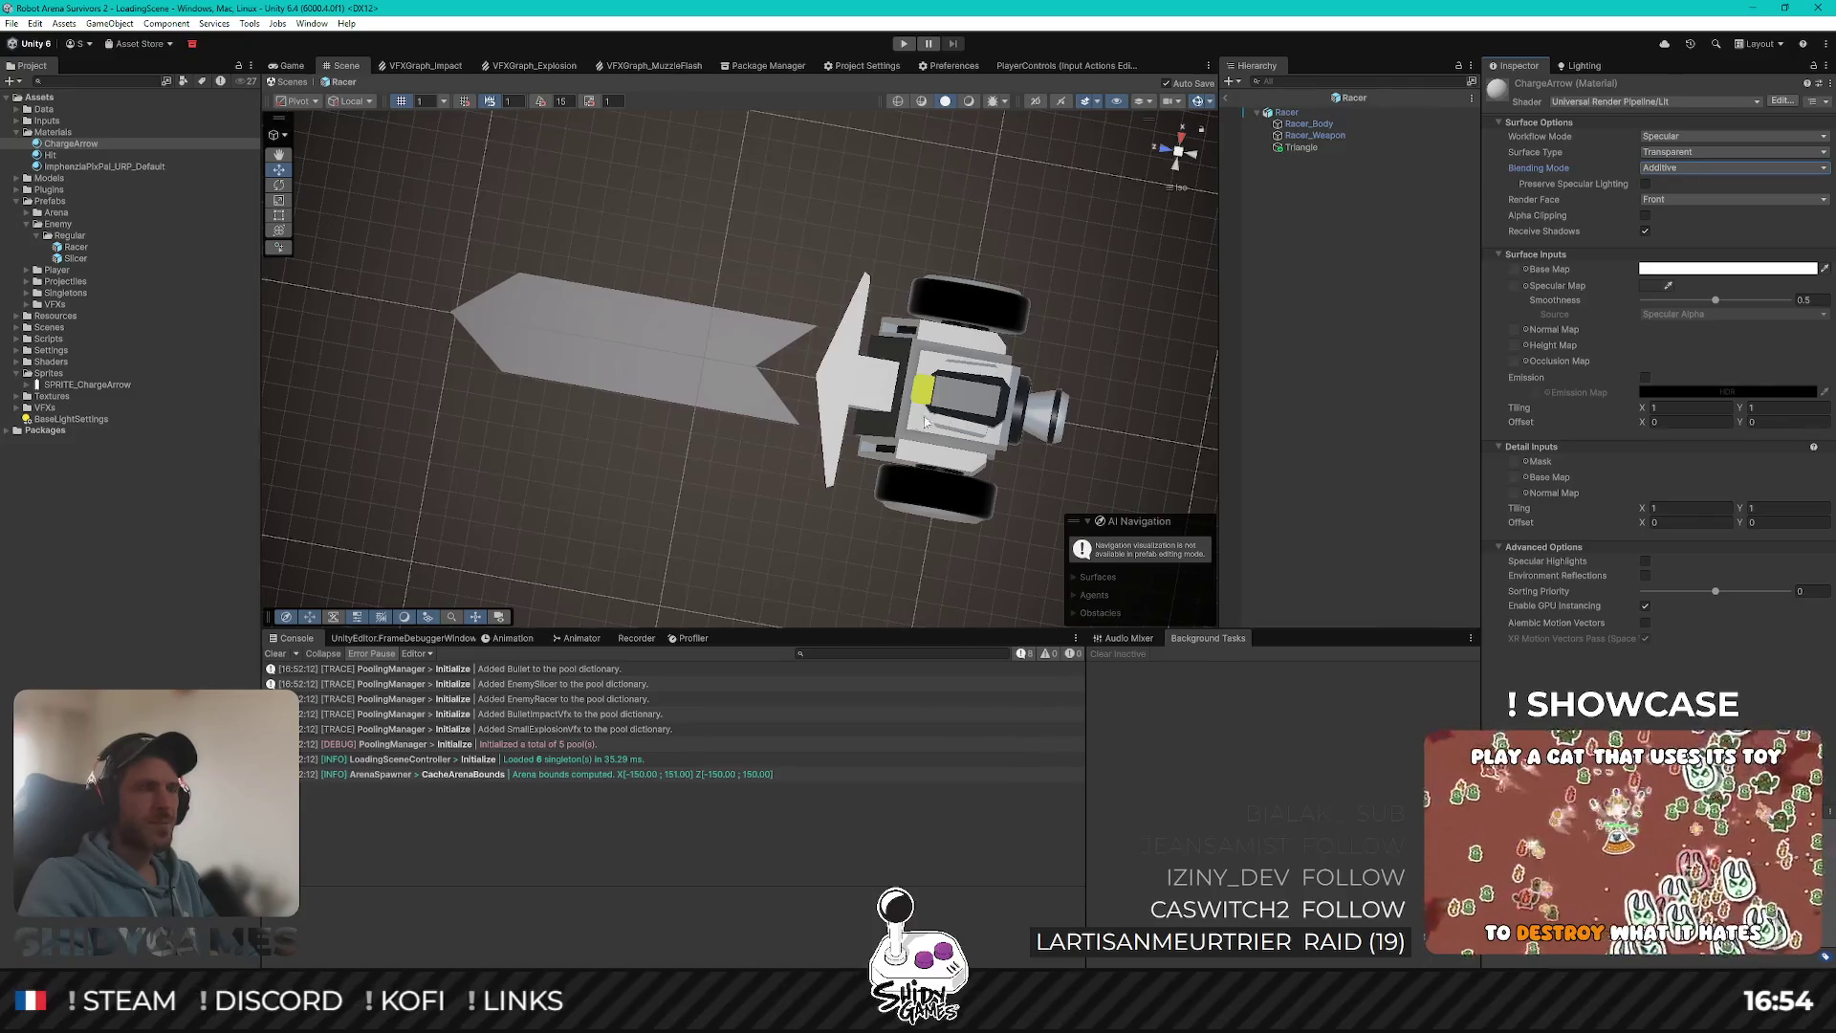
left_click(1644, 231)
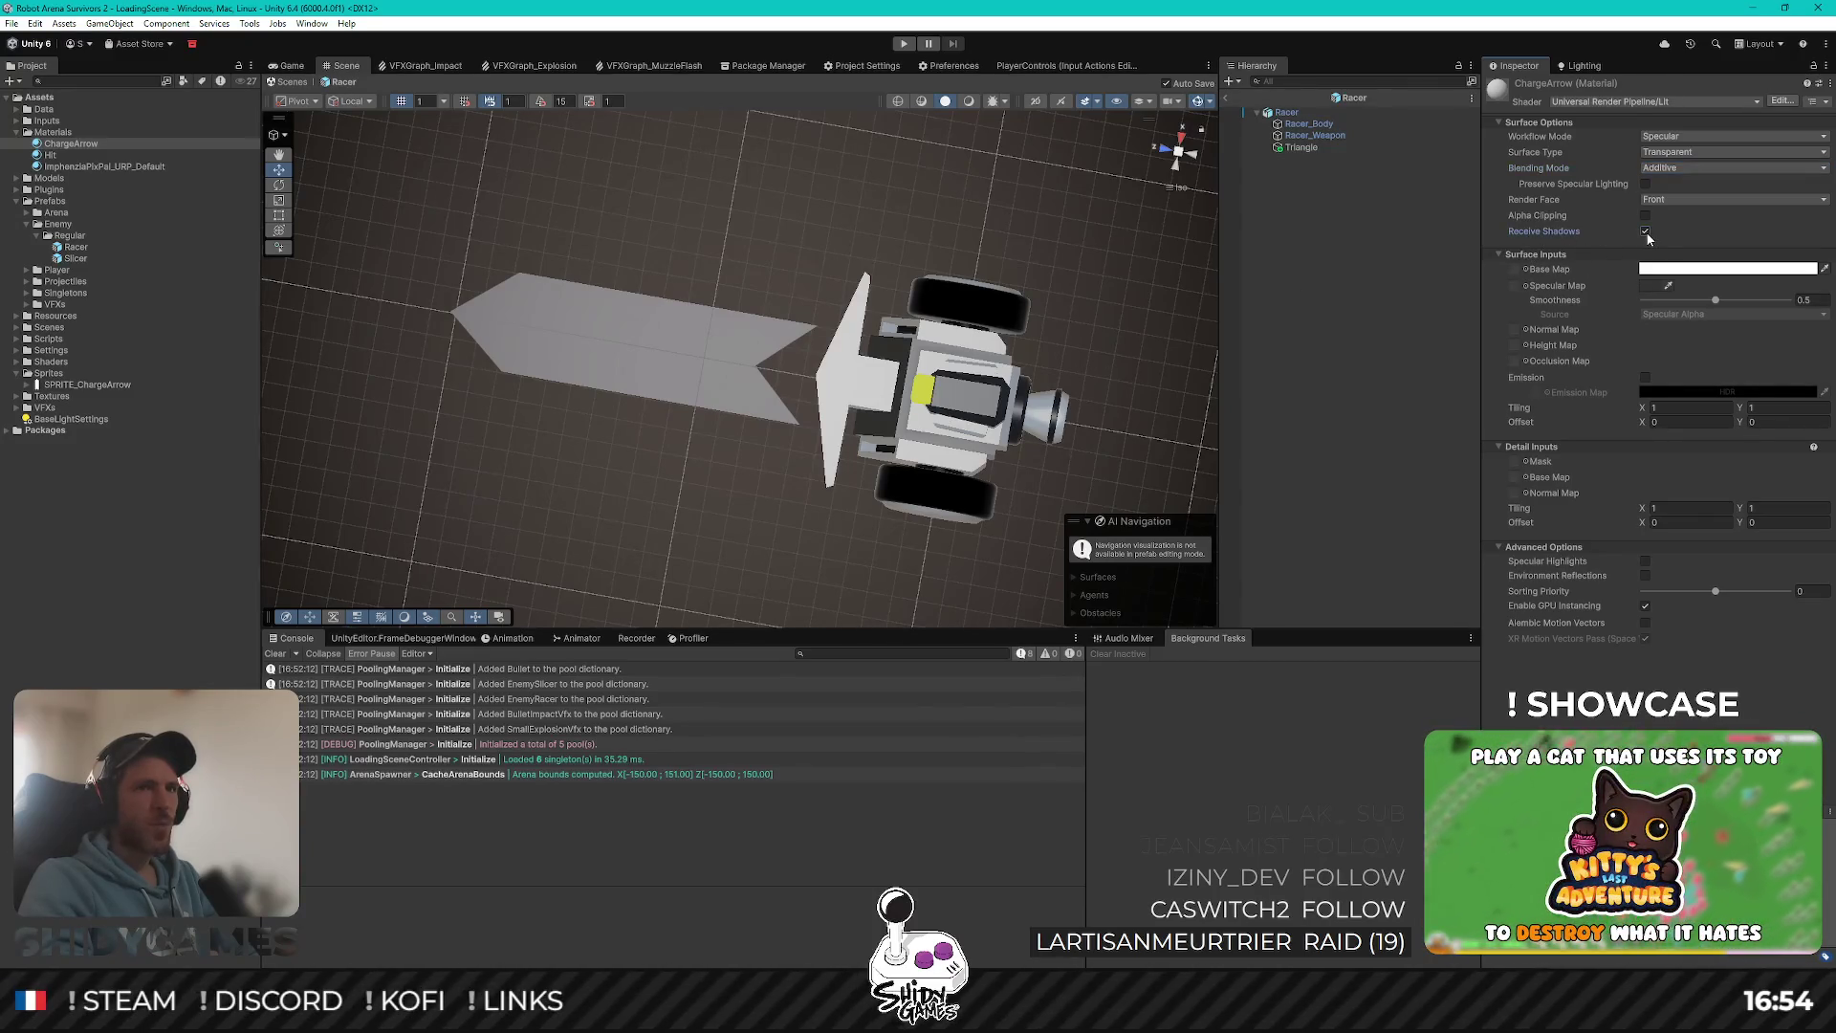
key("space")
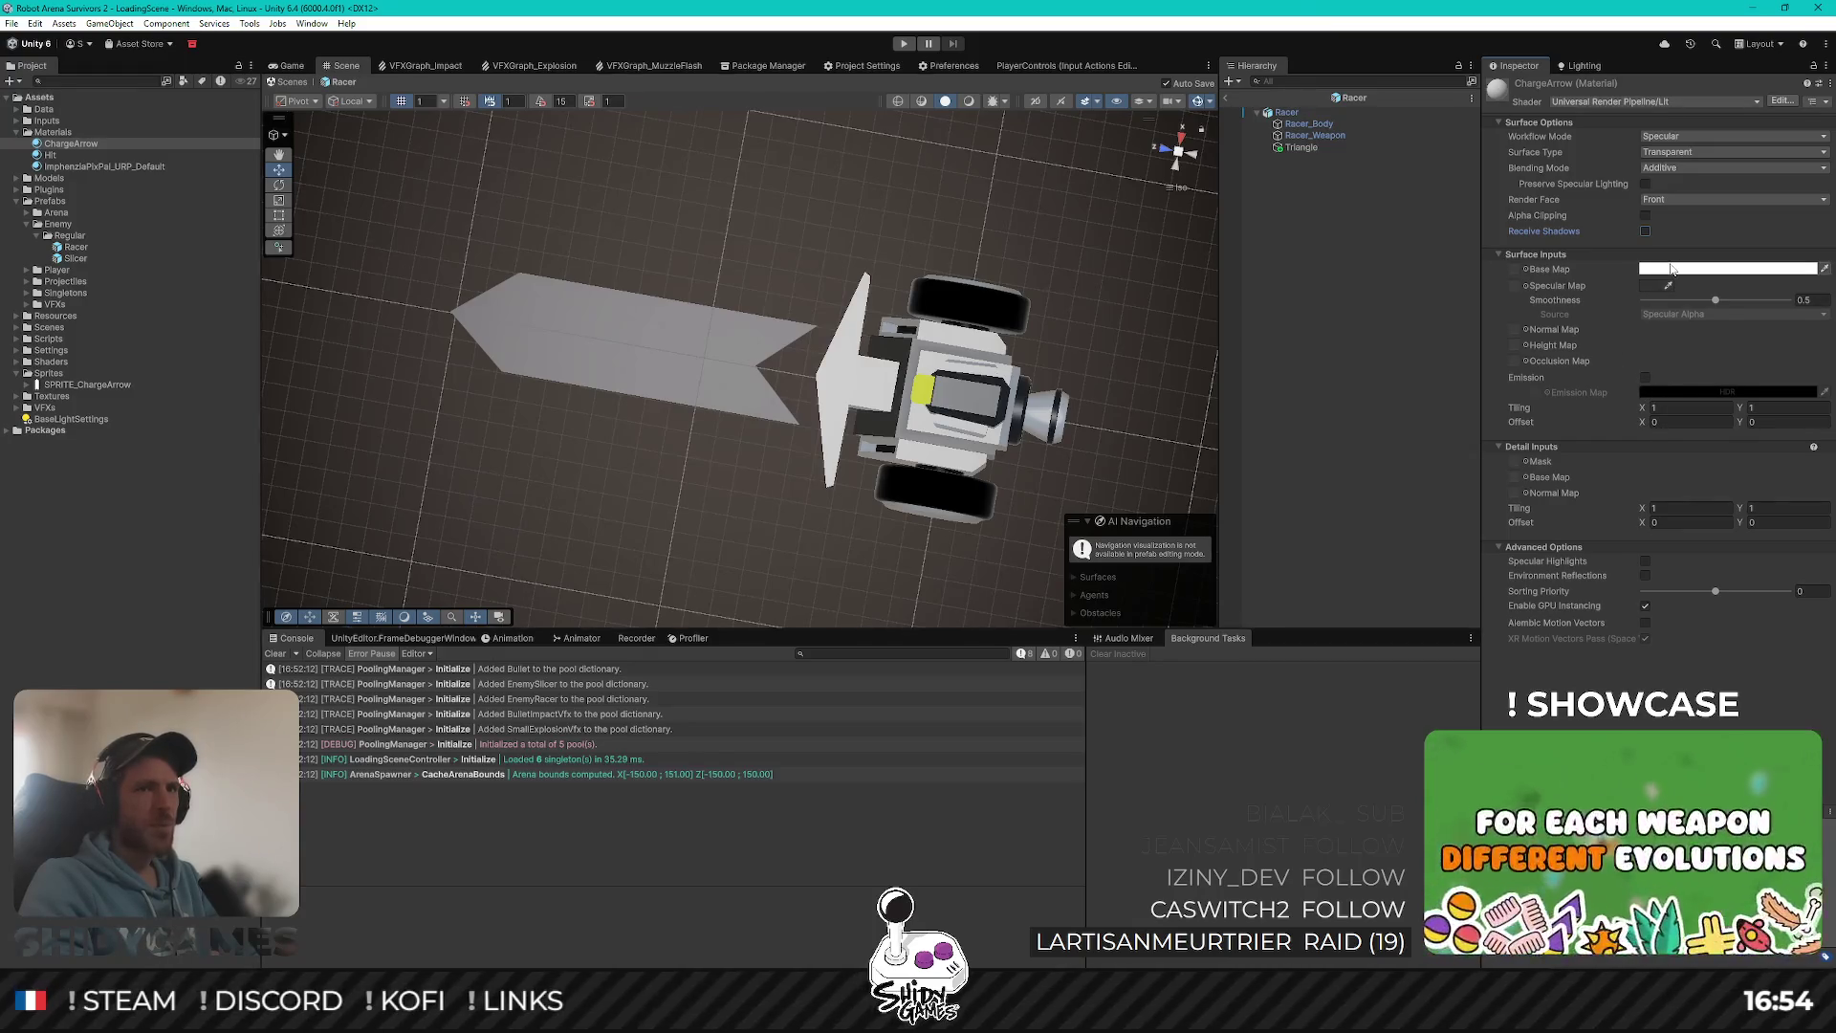
left_click_drag(1711, 302, 1630, 313)
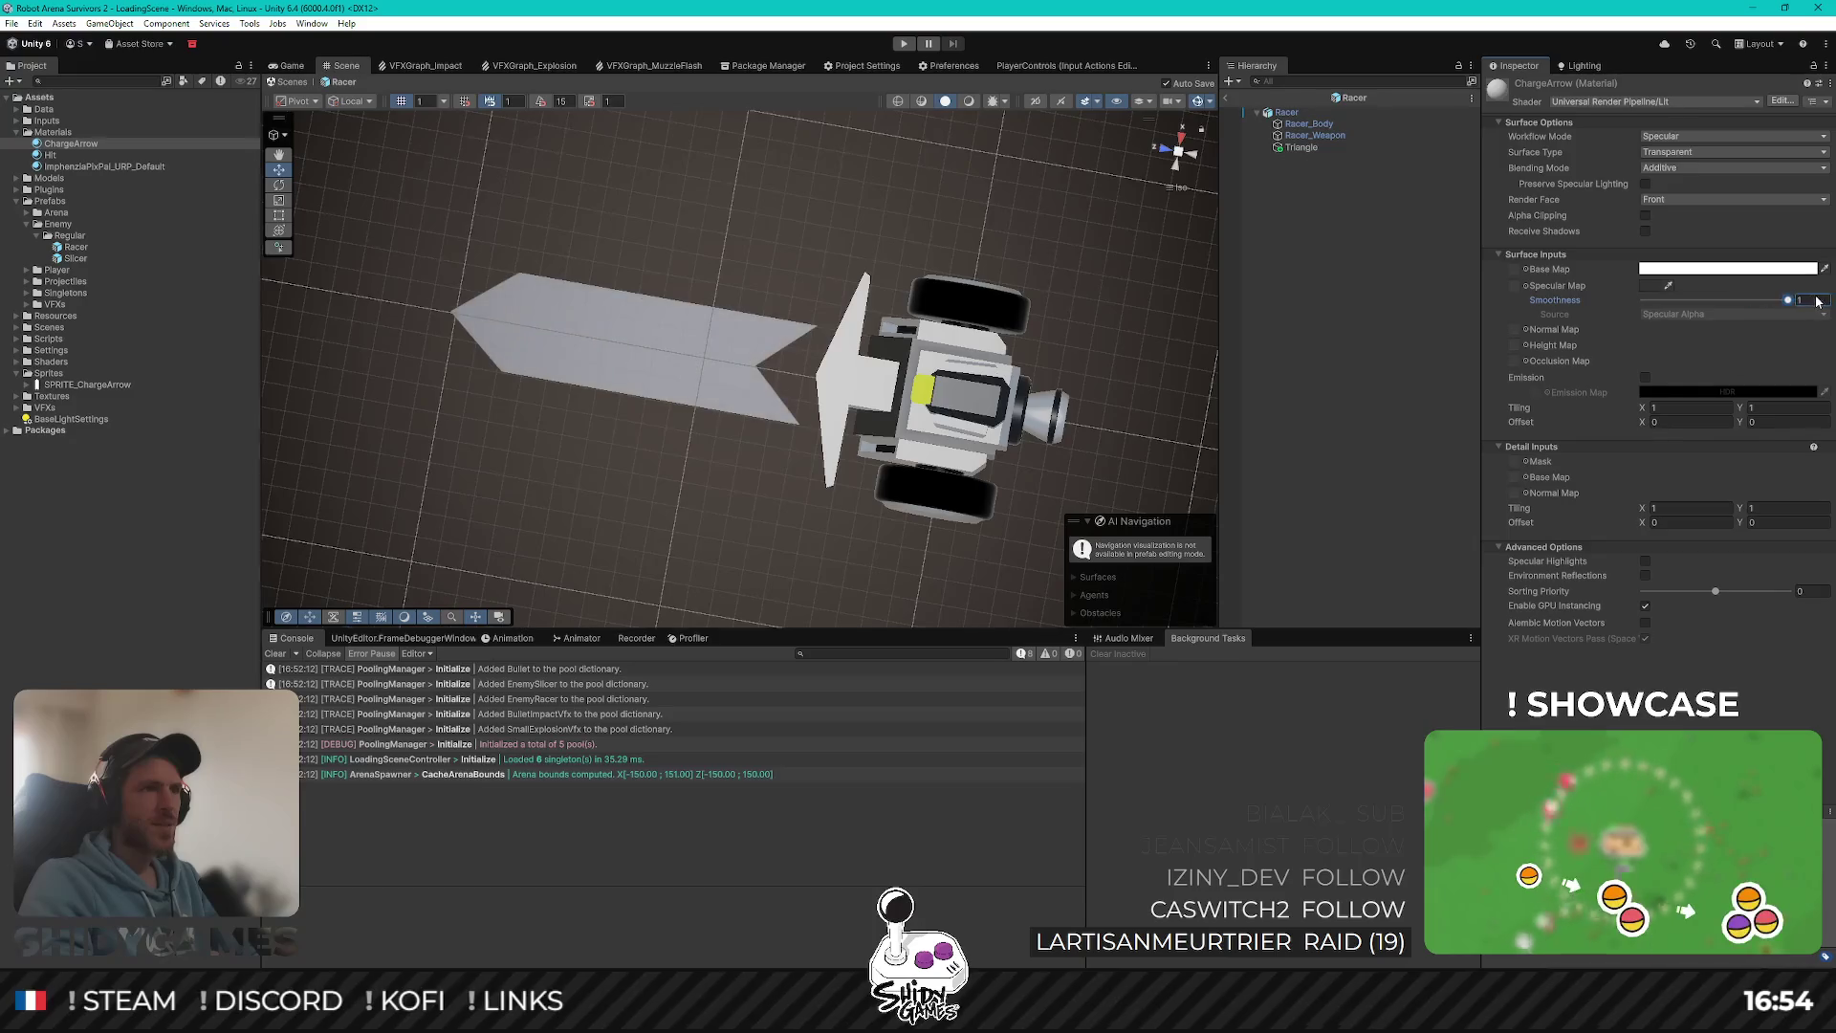
type("1")
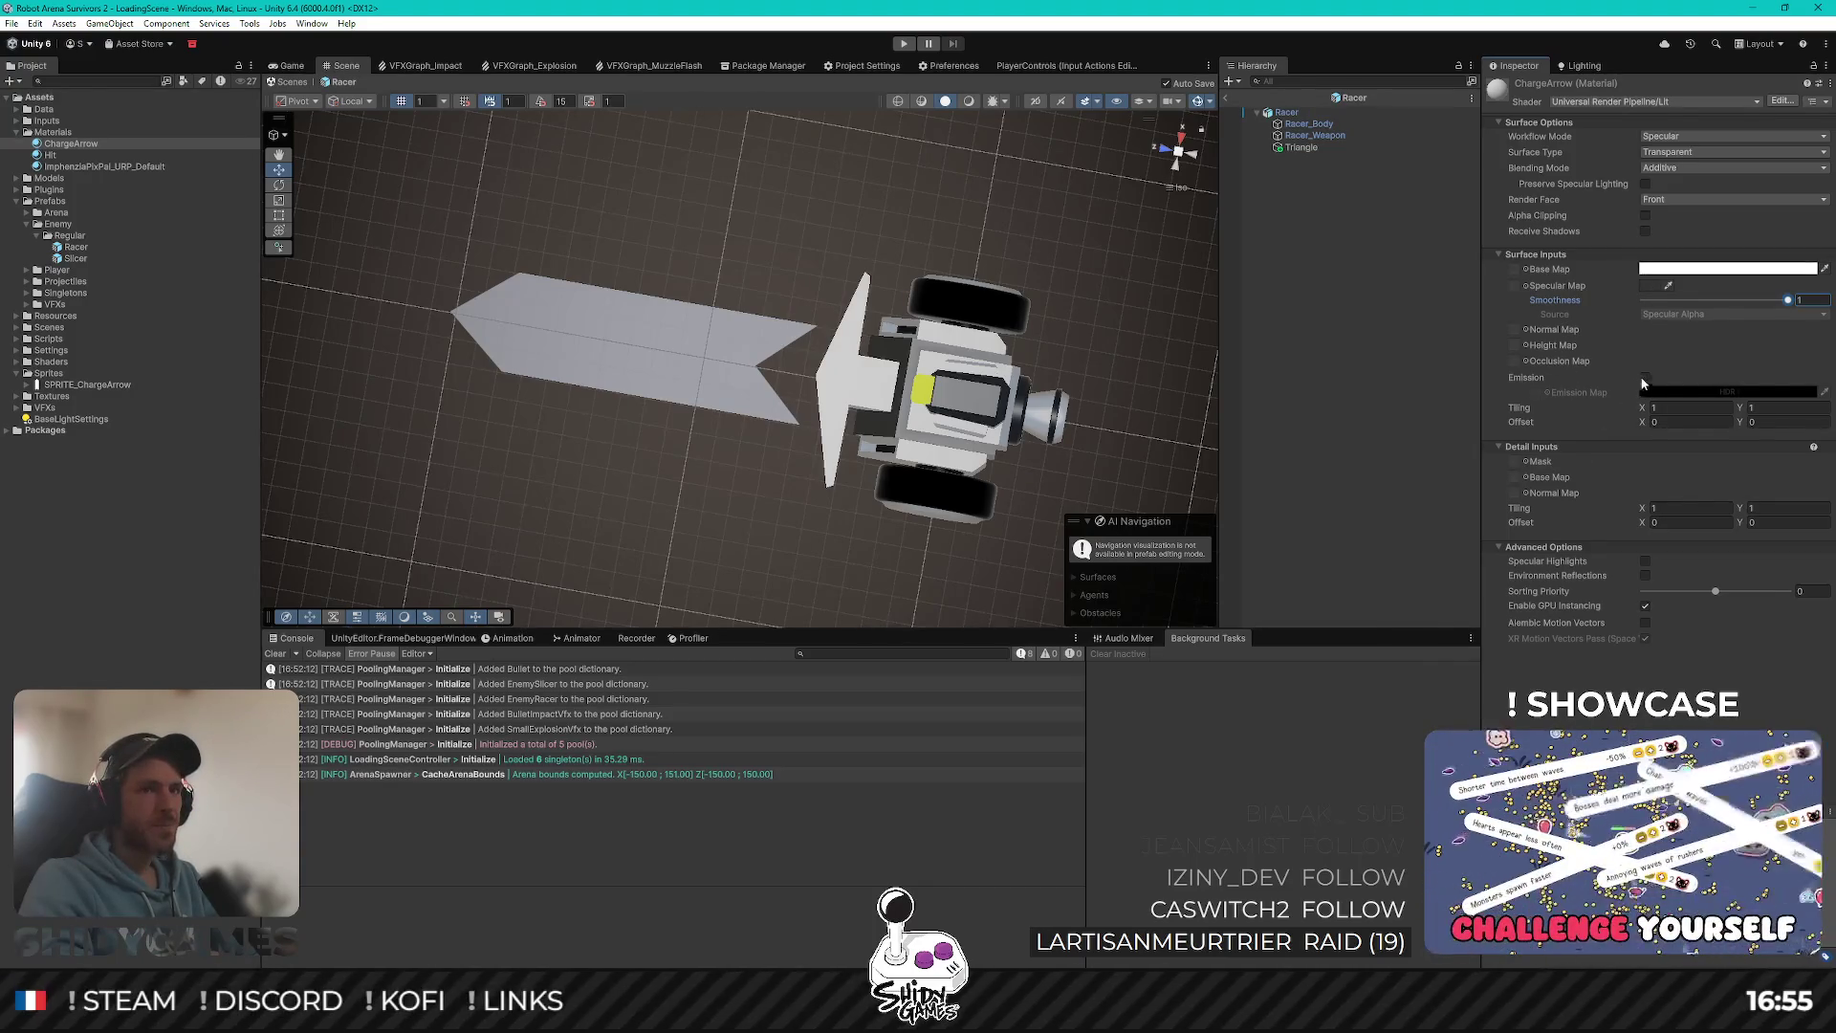
Step: Enable pure red emission at intensity 10 on ChargeArrow, then start the game
left_click(1563, 379)
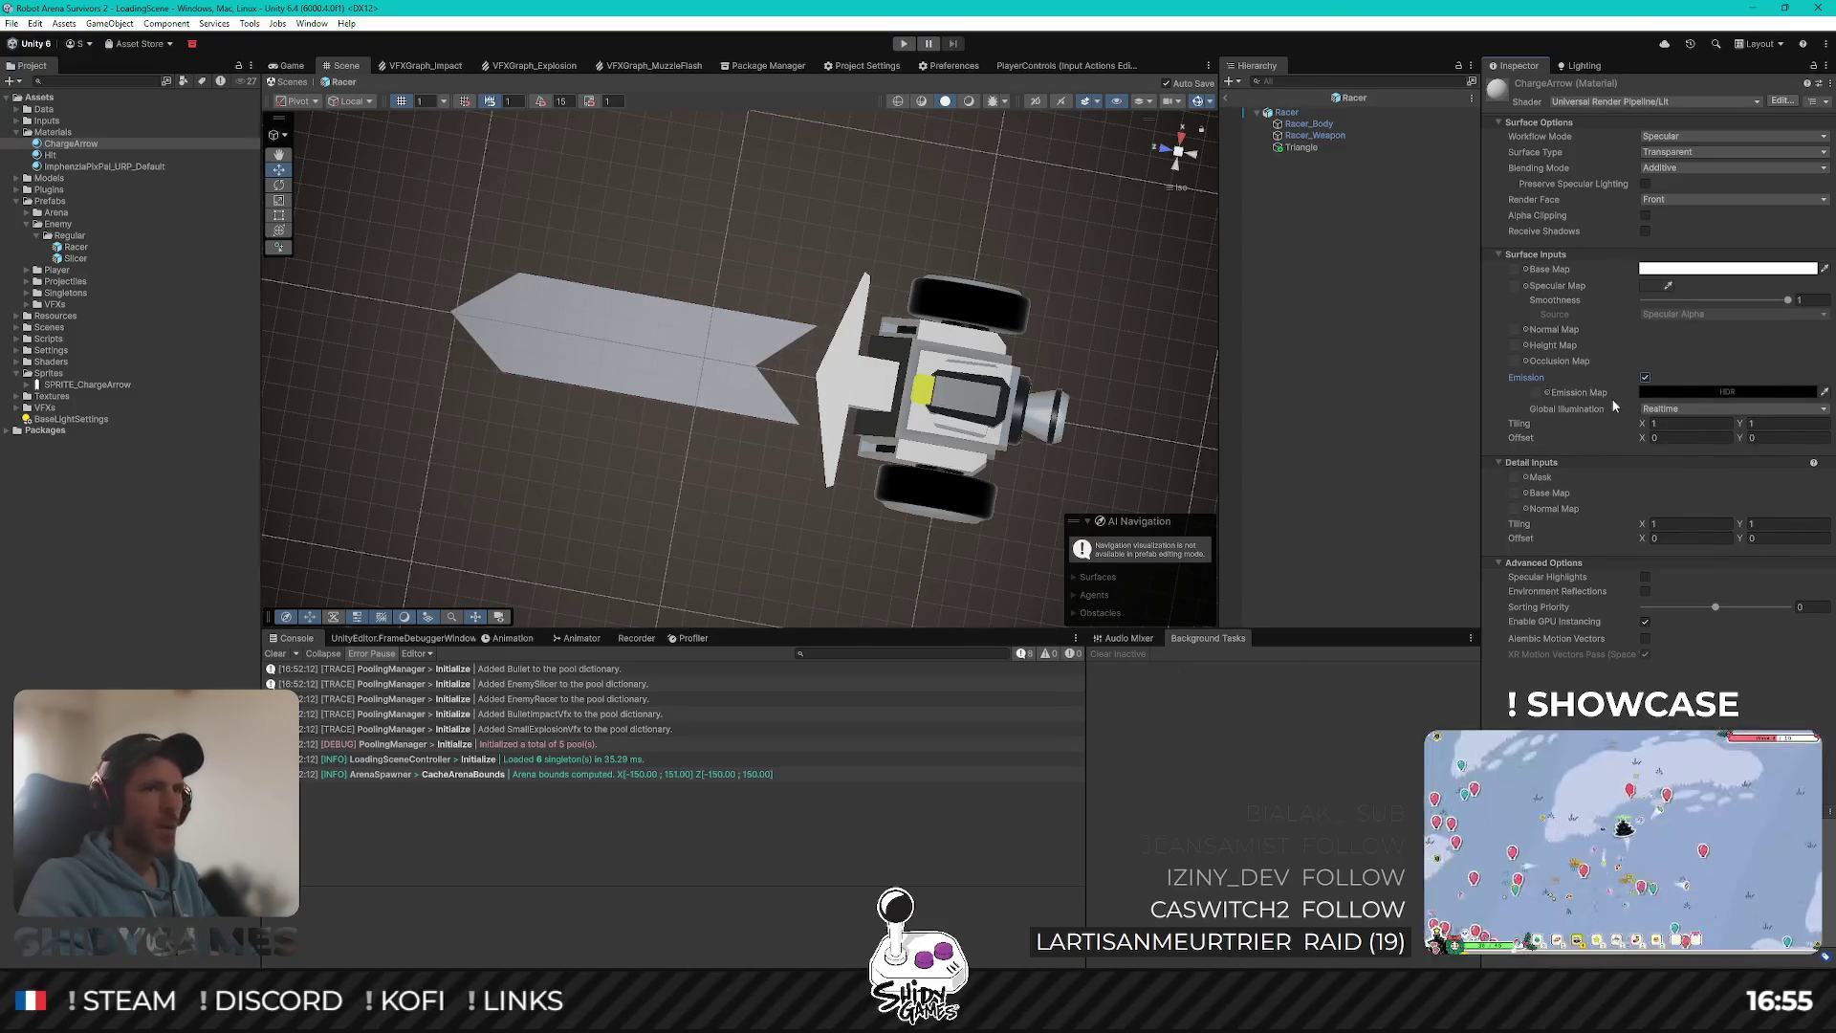
left_click(1712, 391)
left_click_drag(1765, 500, 1834, 443)
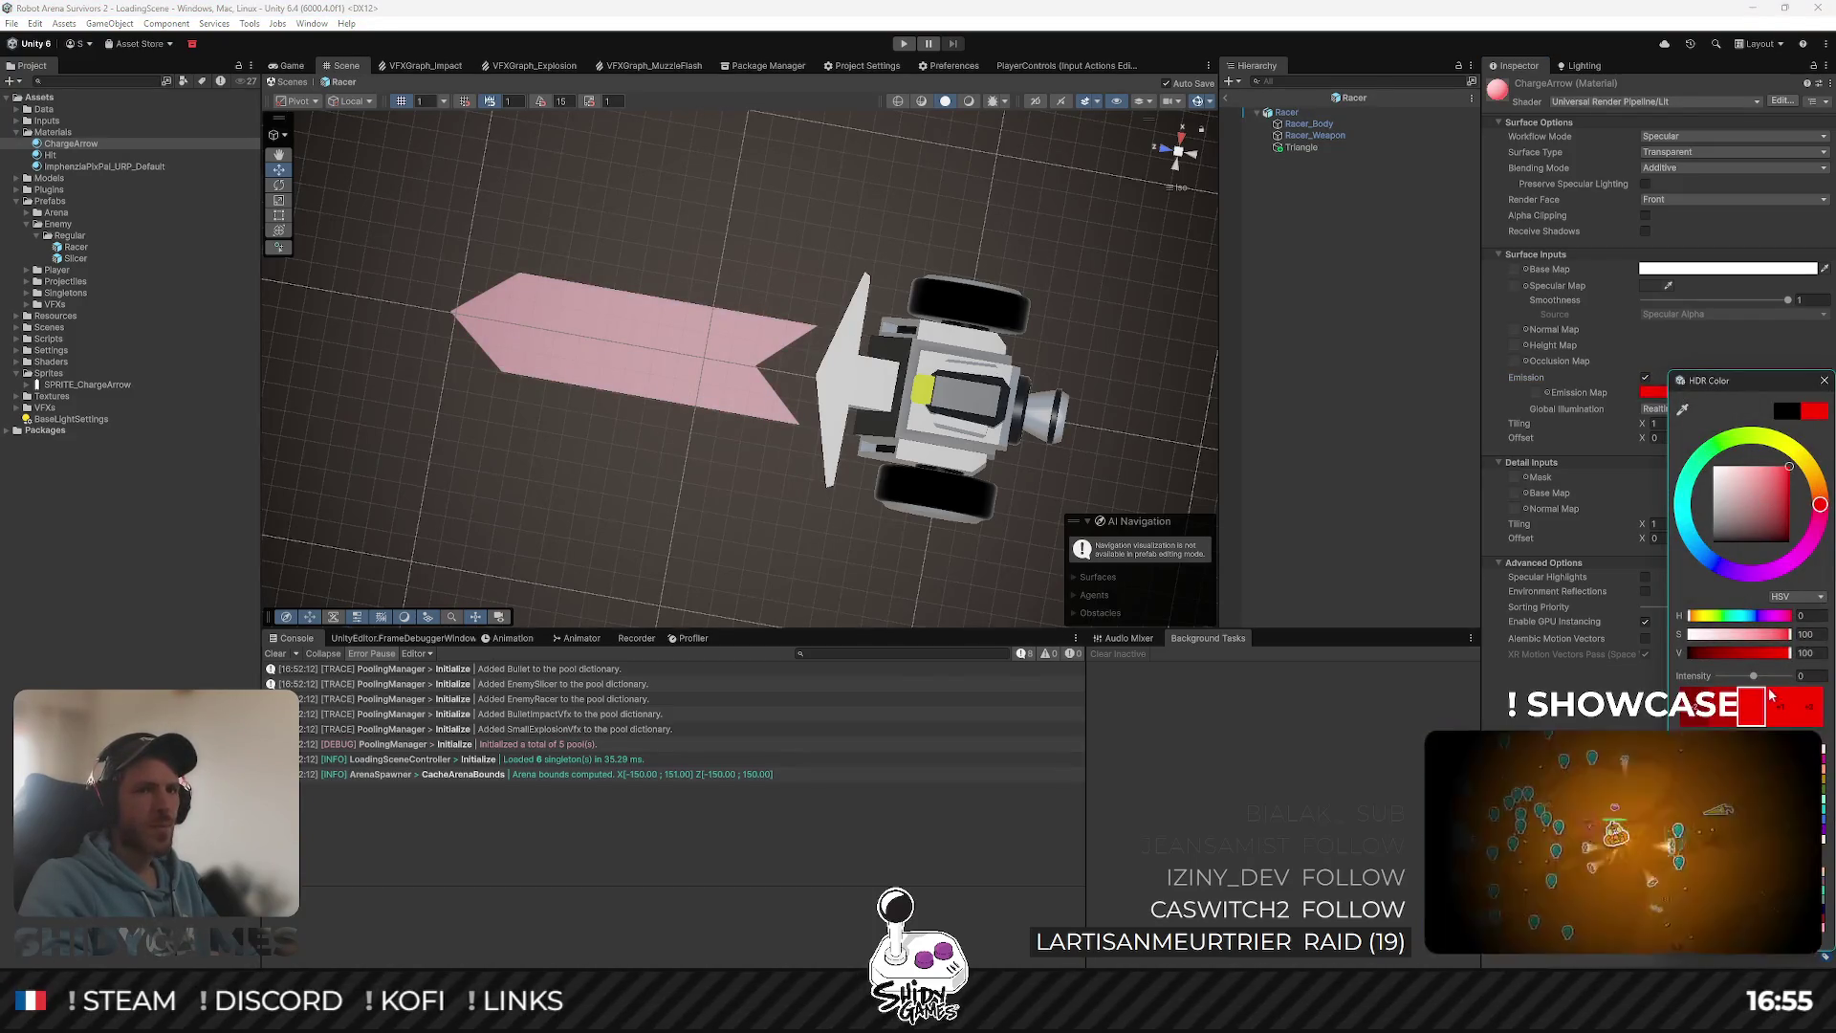
left_click(1810, 675)
type("10")
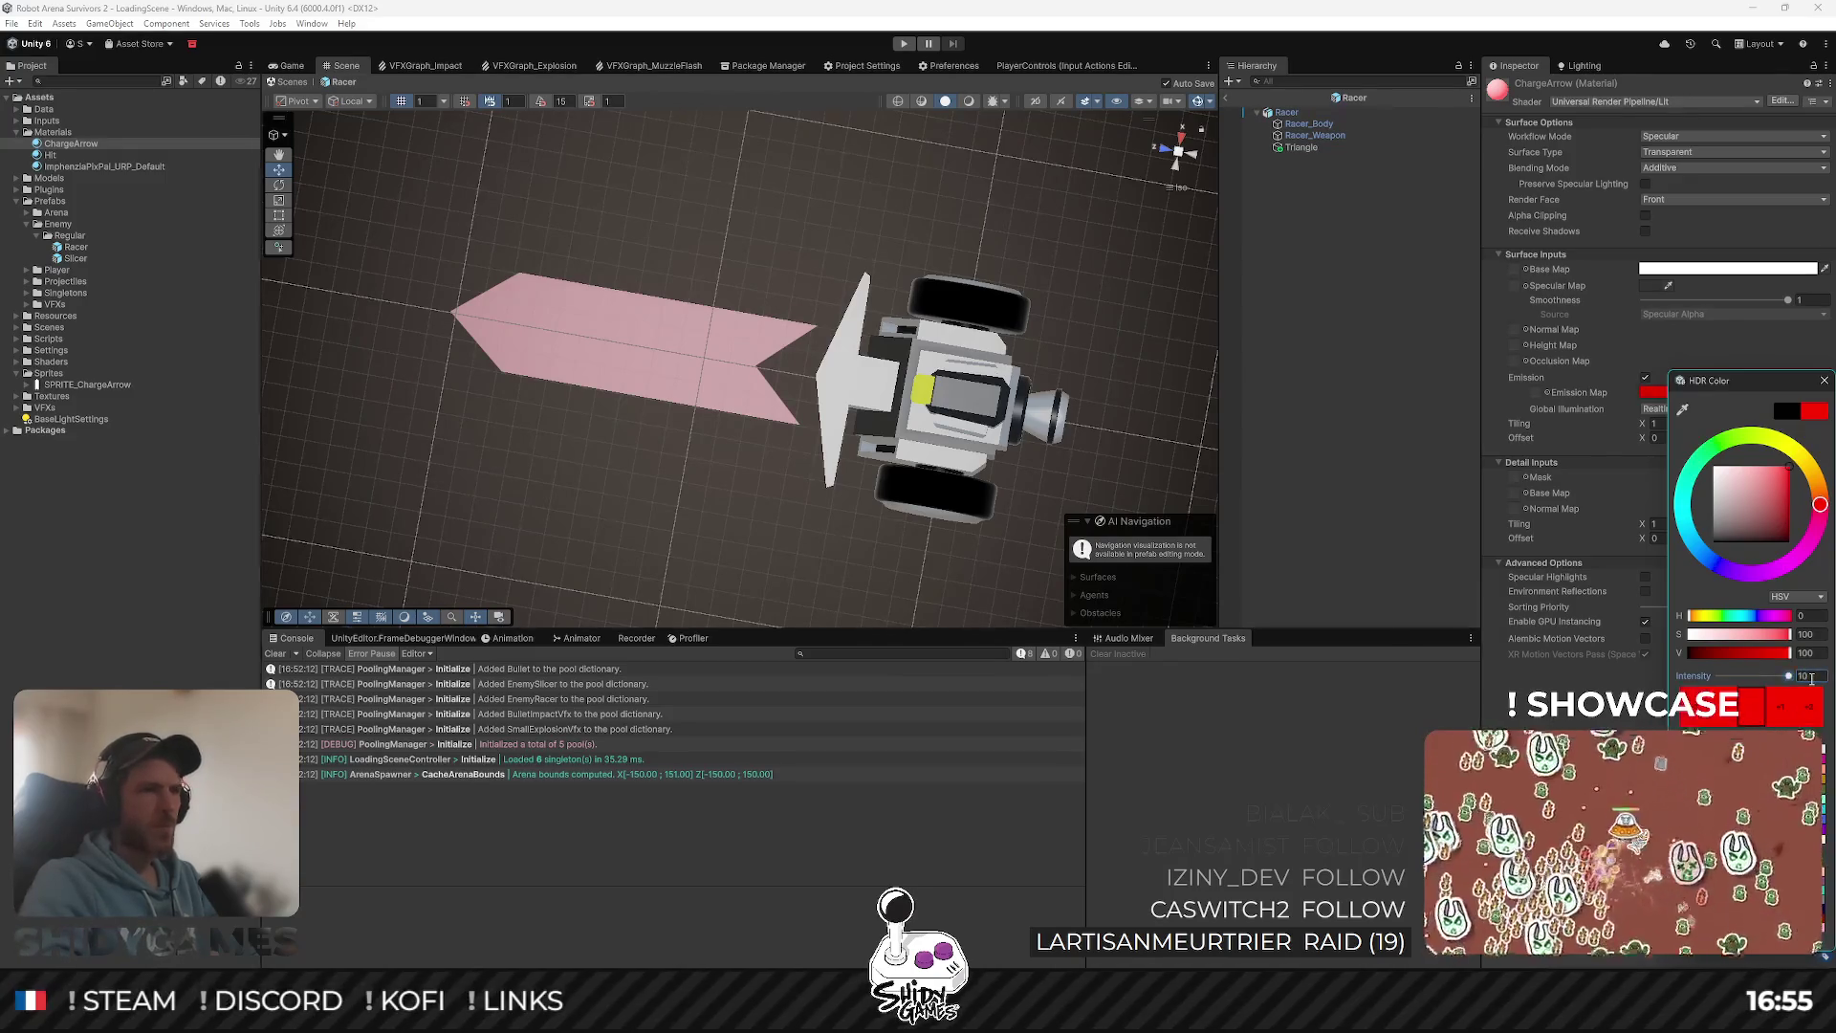
key("Return")
left_click(1402, 369)
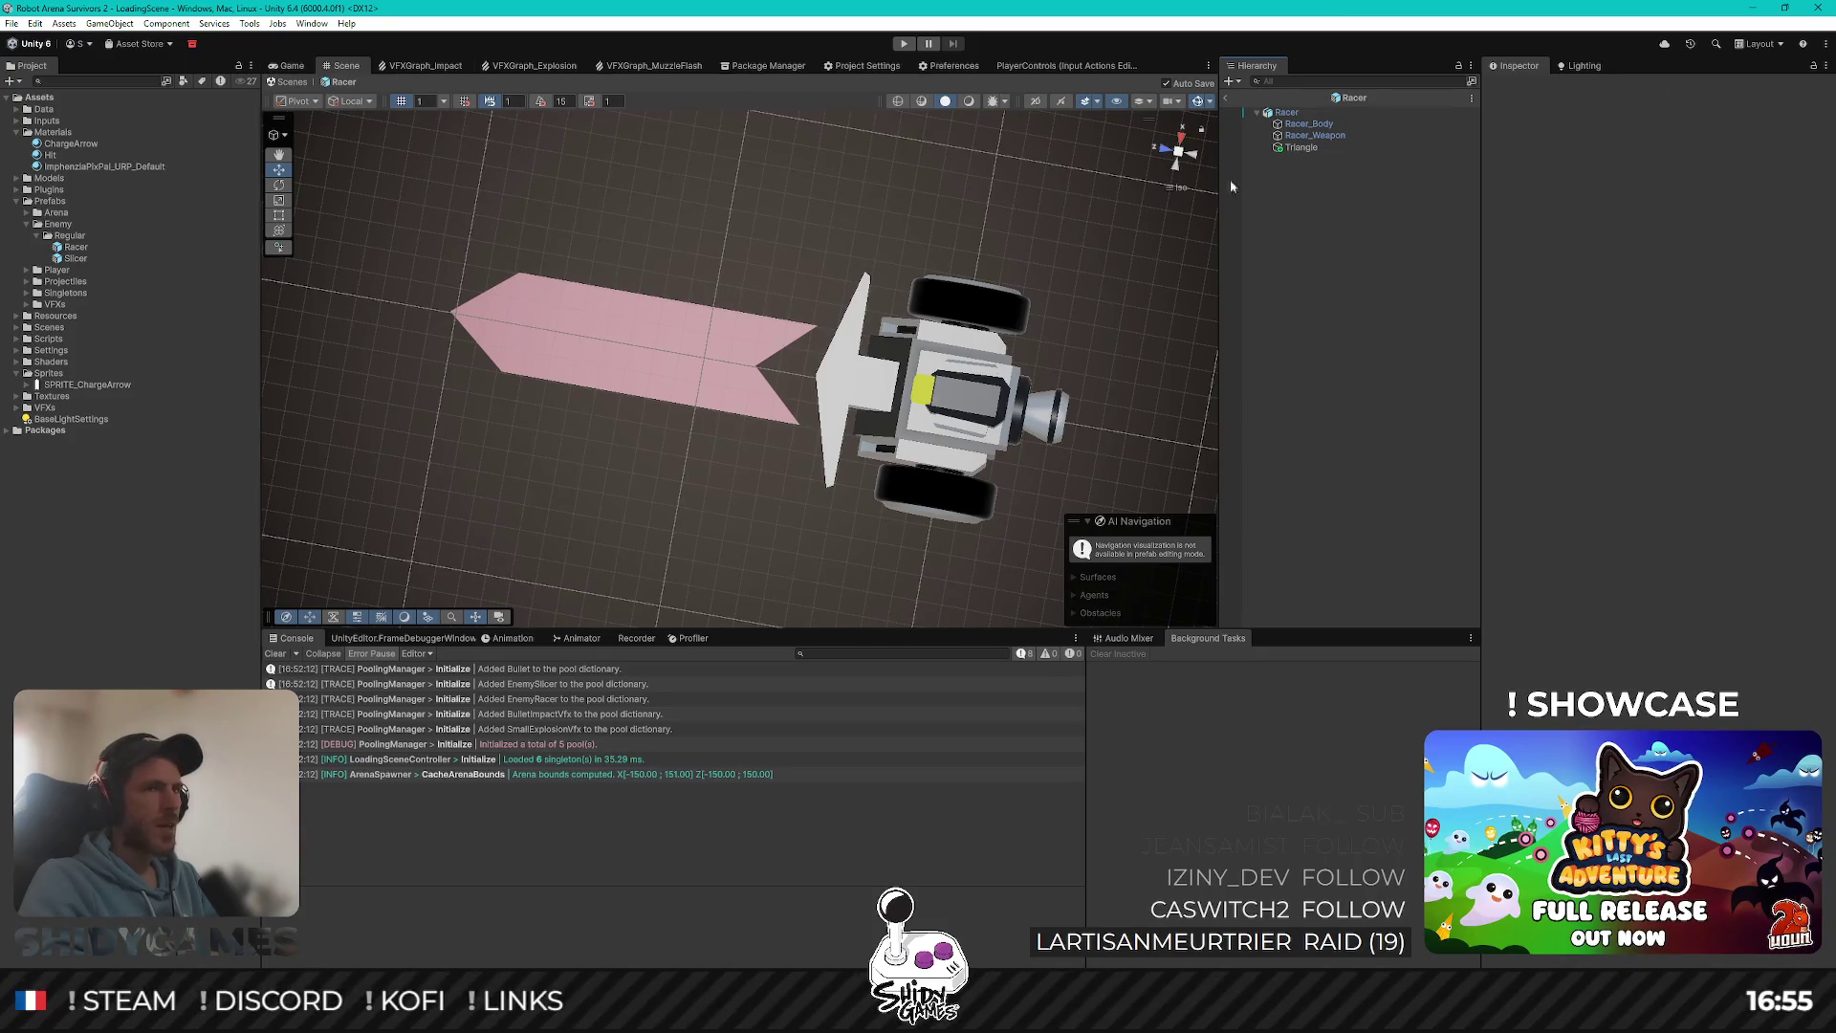
key("ctrl+p")
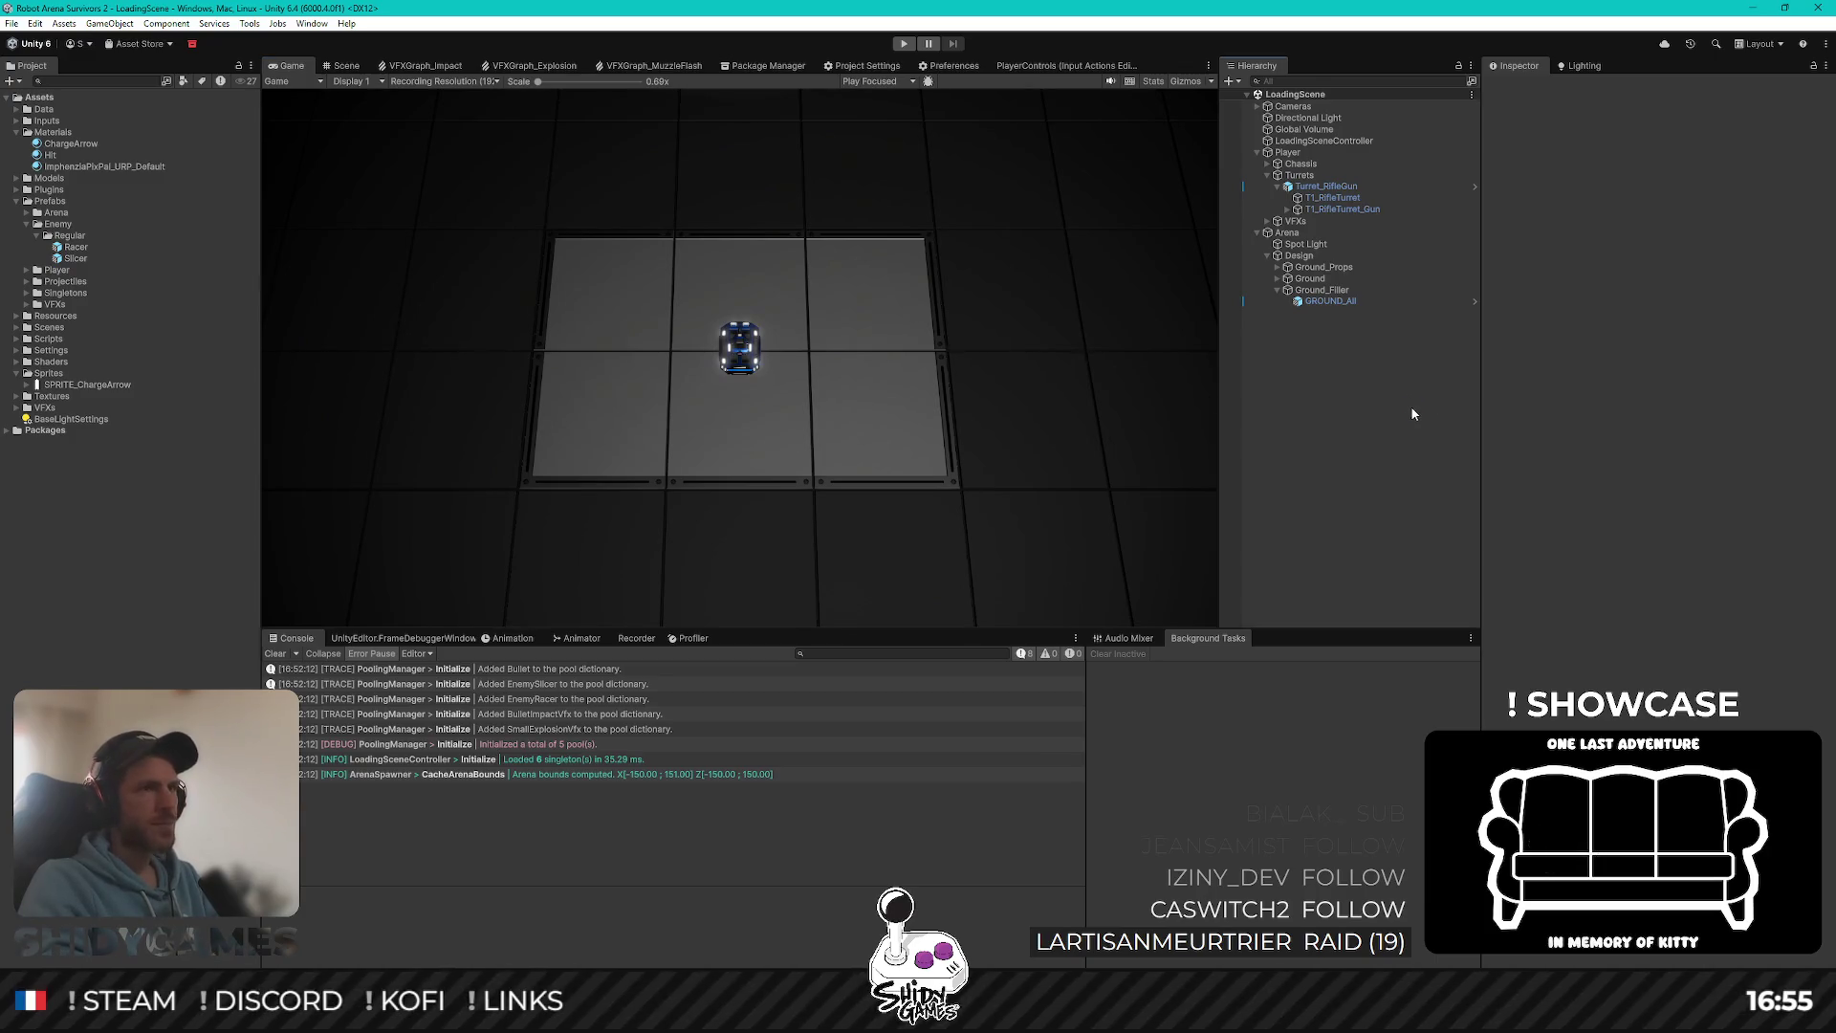
Step: Play-test the arena to watch the Racers' red charge arrows, then stop
left_click(905, 45)
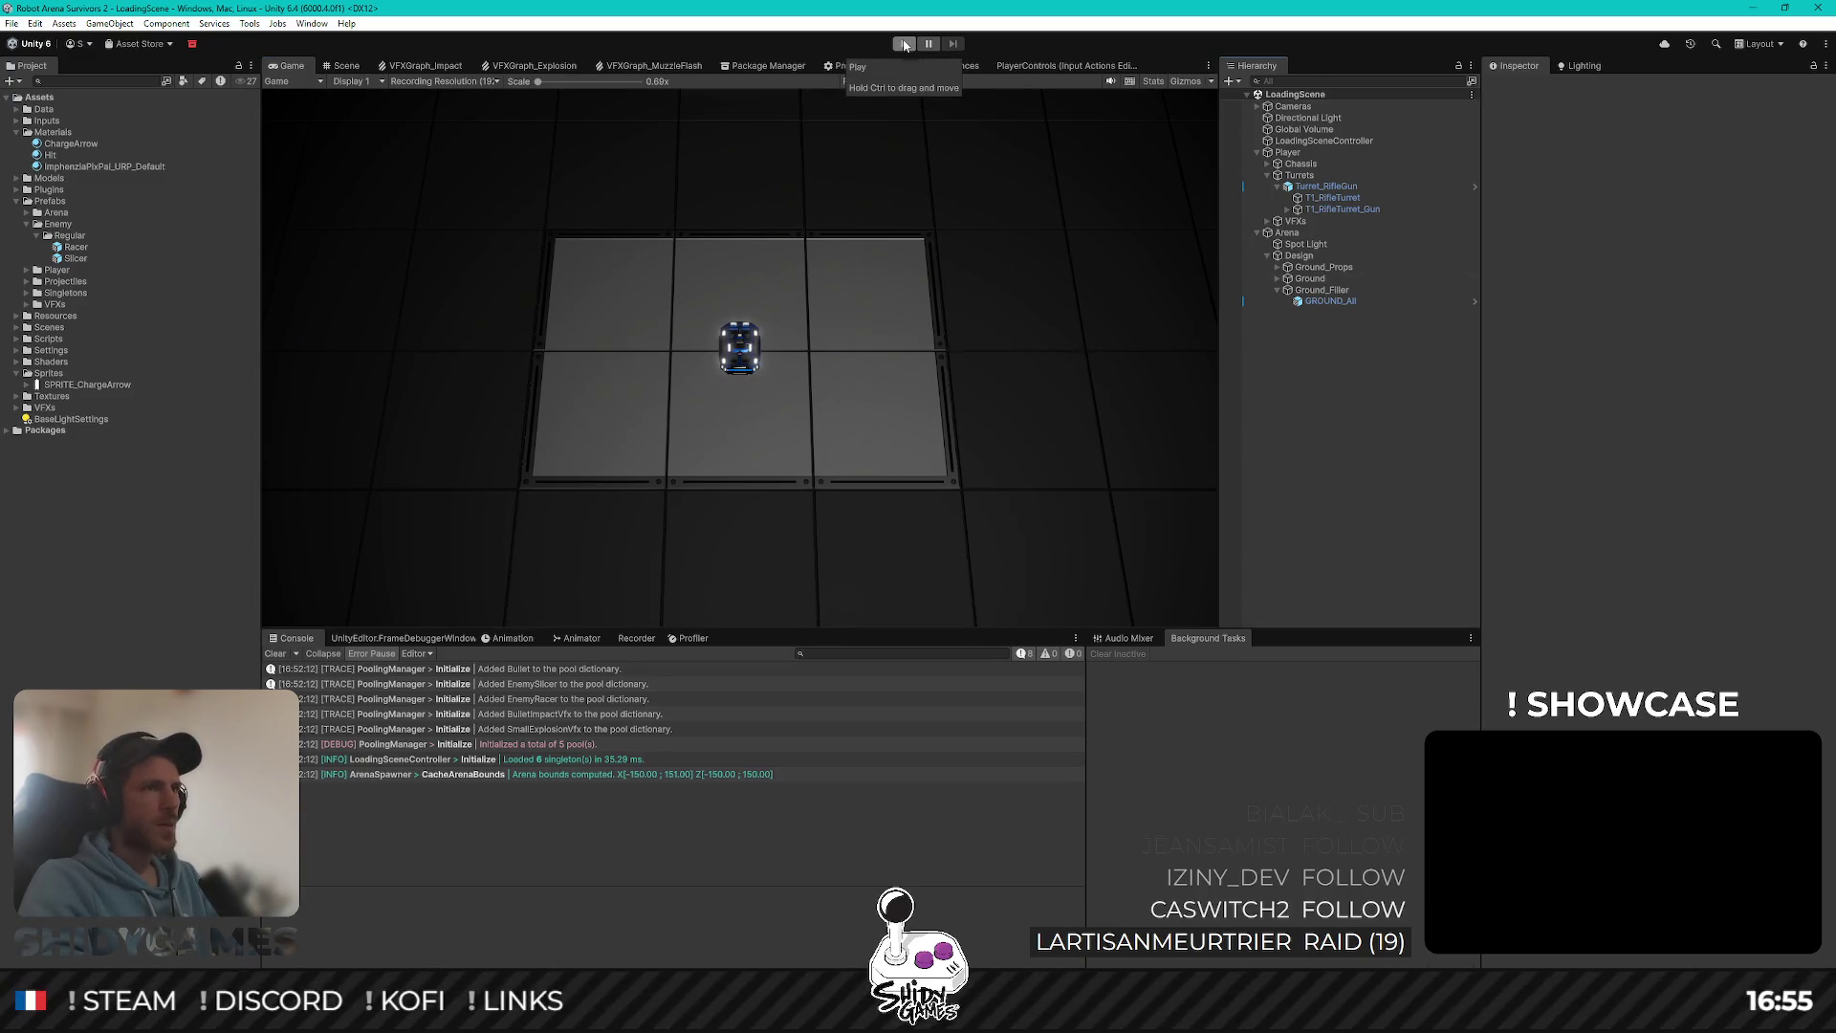
left_click(905, 45)
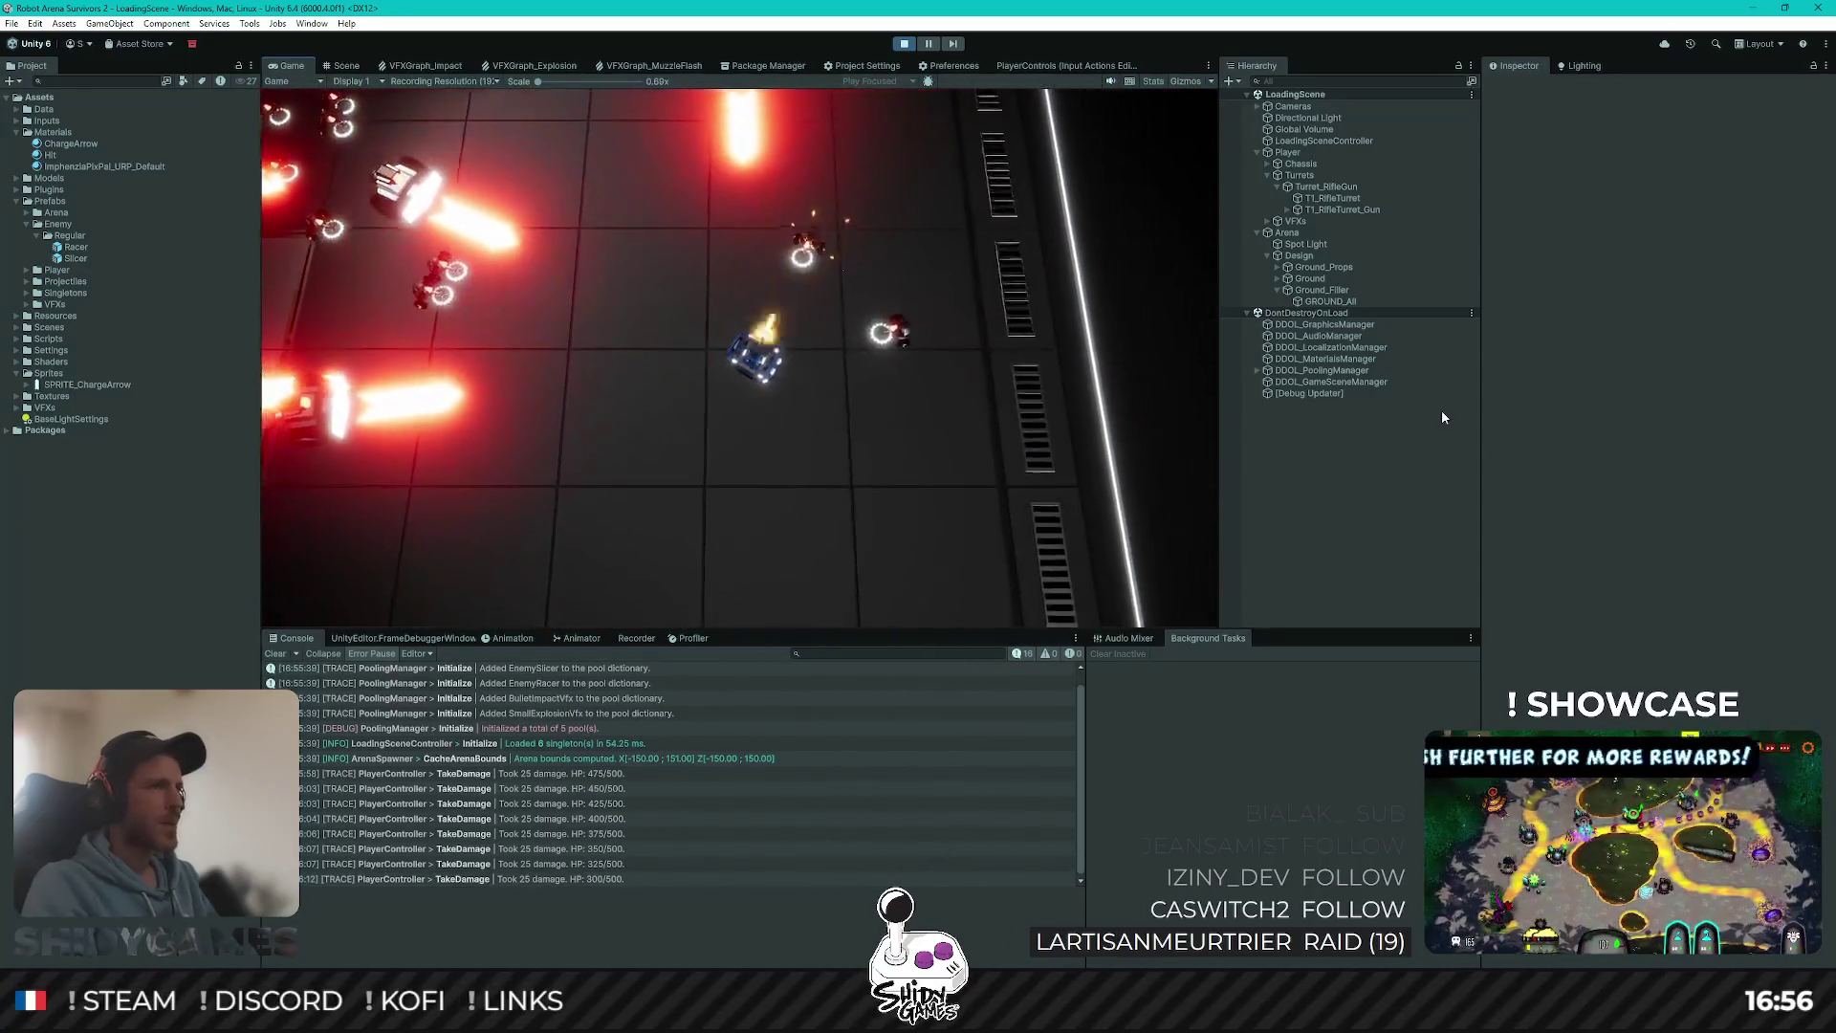
left_click(897, 47)
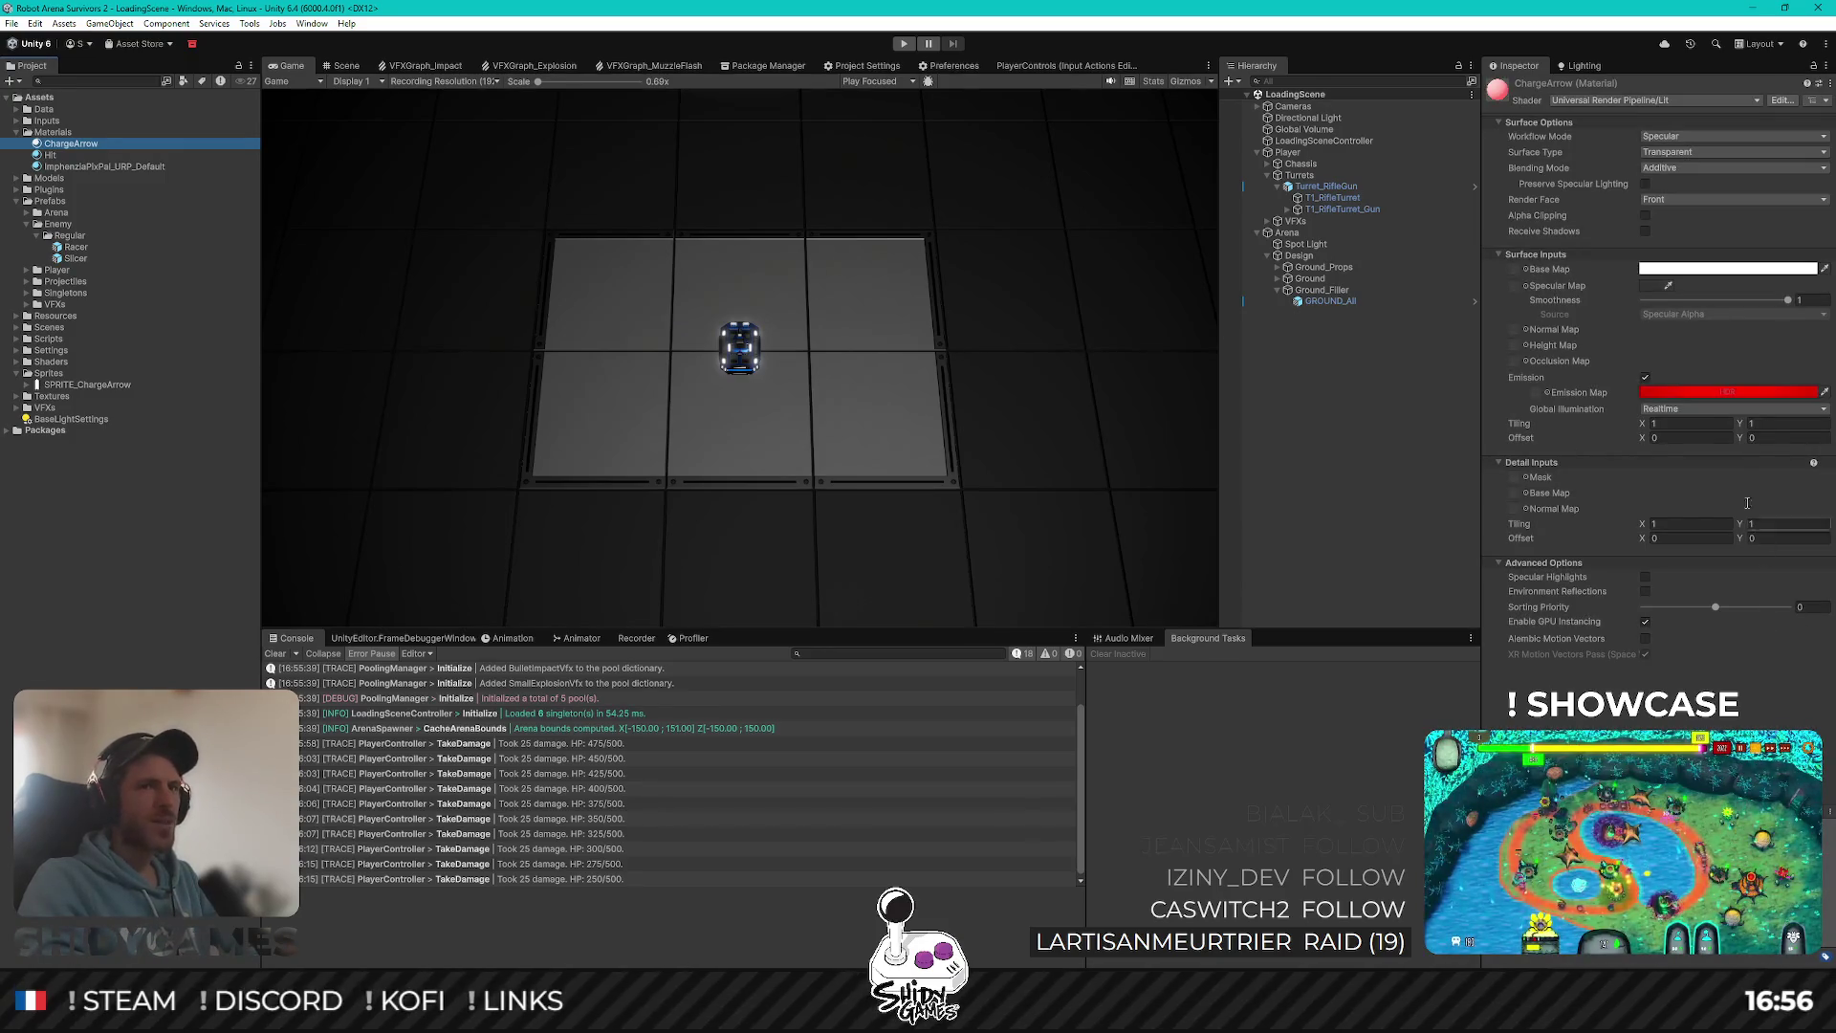
Step: Review the emission colour, then run another playtest of the glowing Racer arrows
left_click(1728, 394)
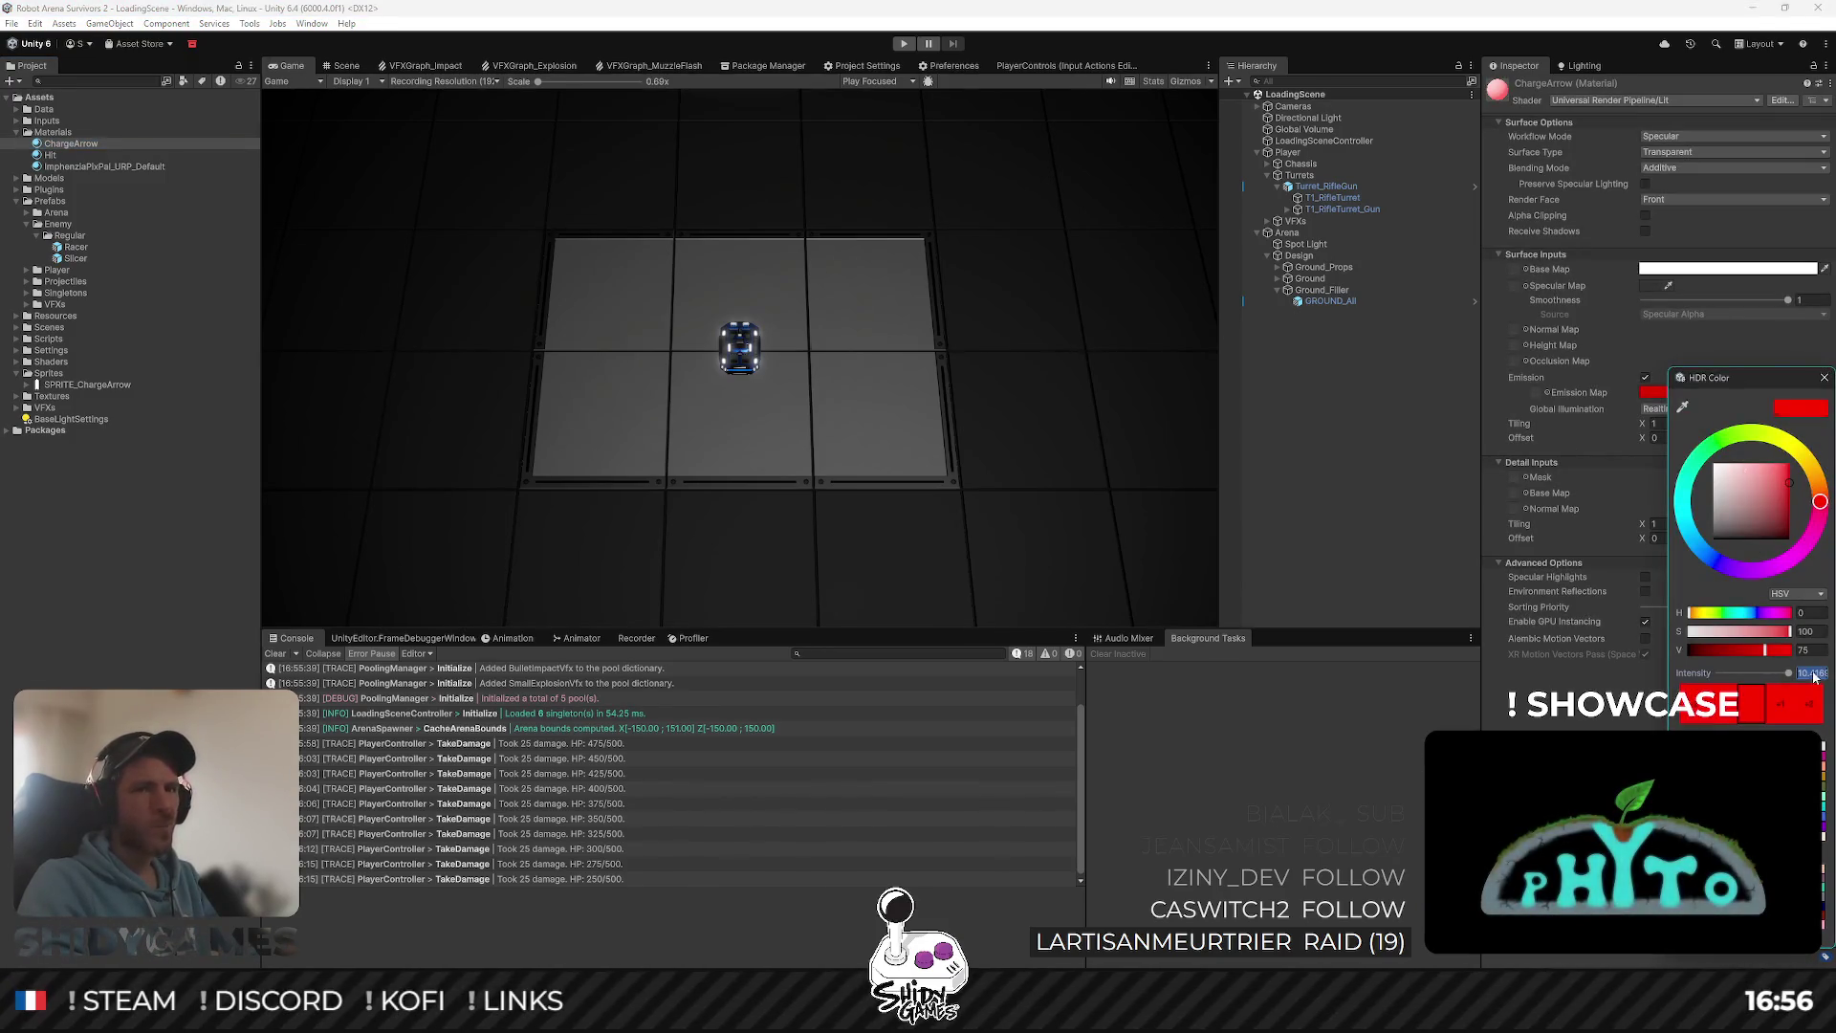
left_click(1078, 290)
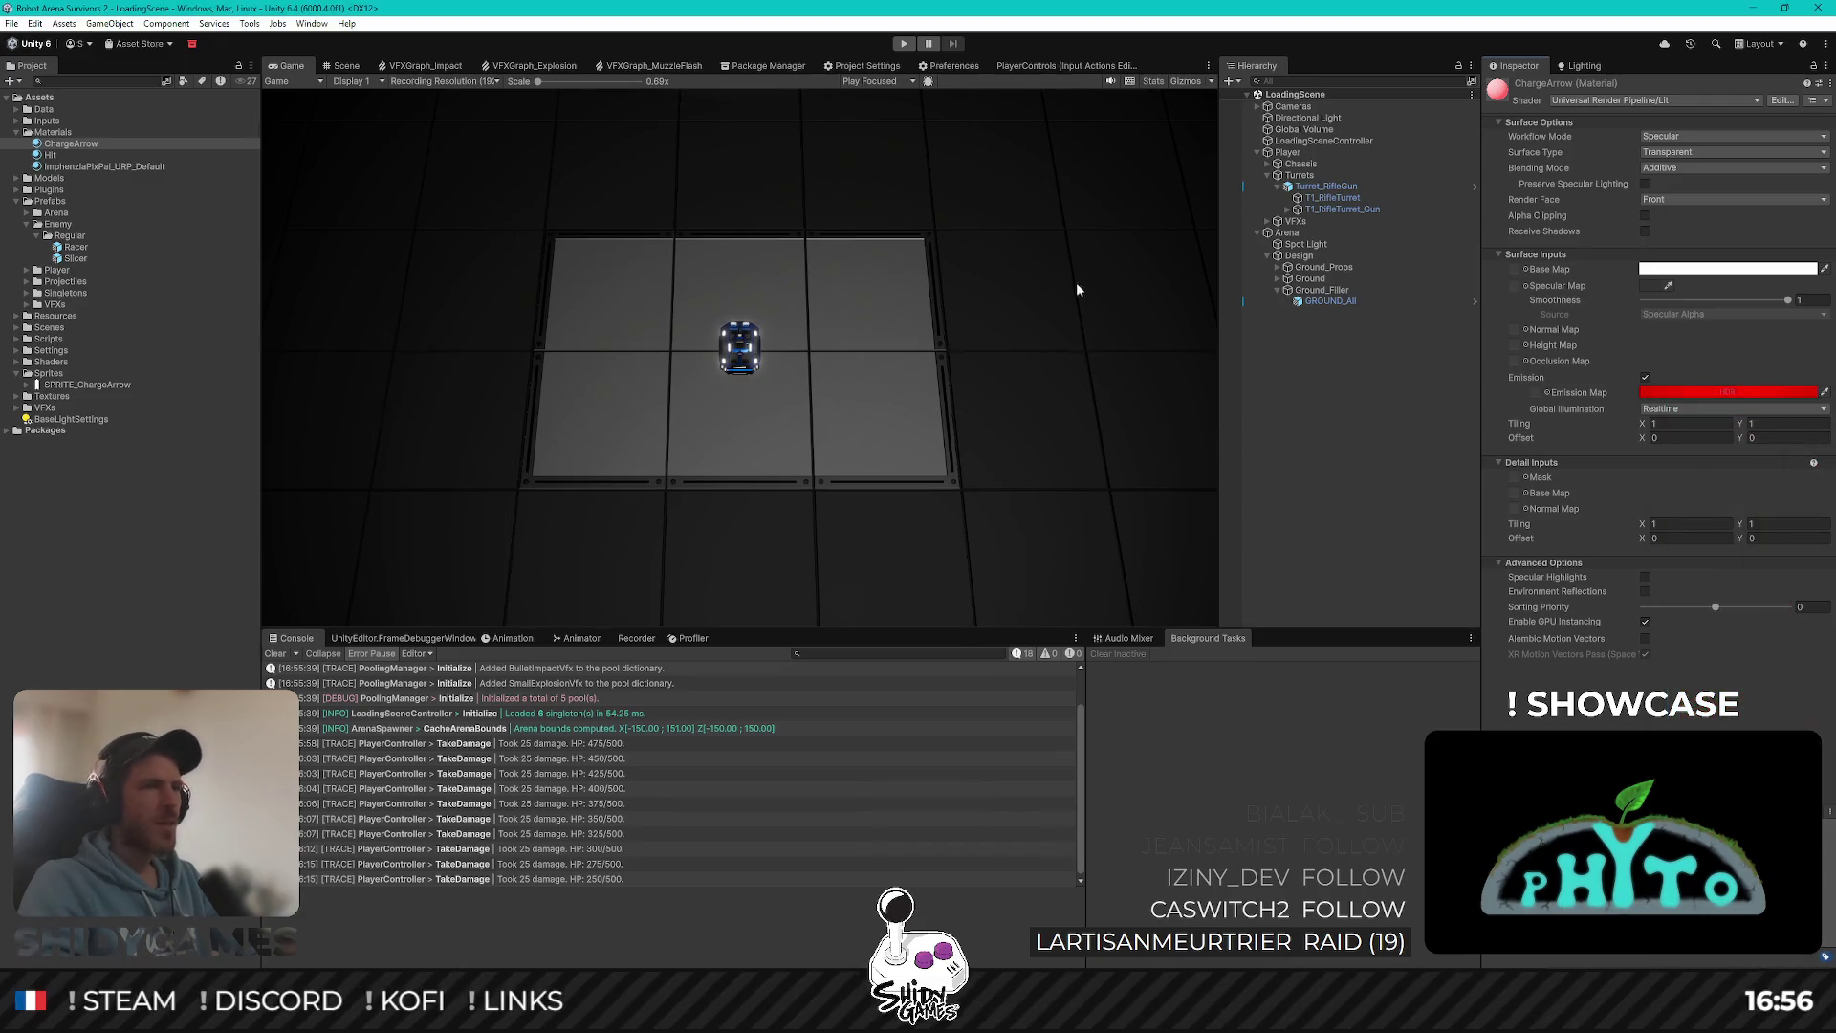
left_click(904, 43)
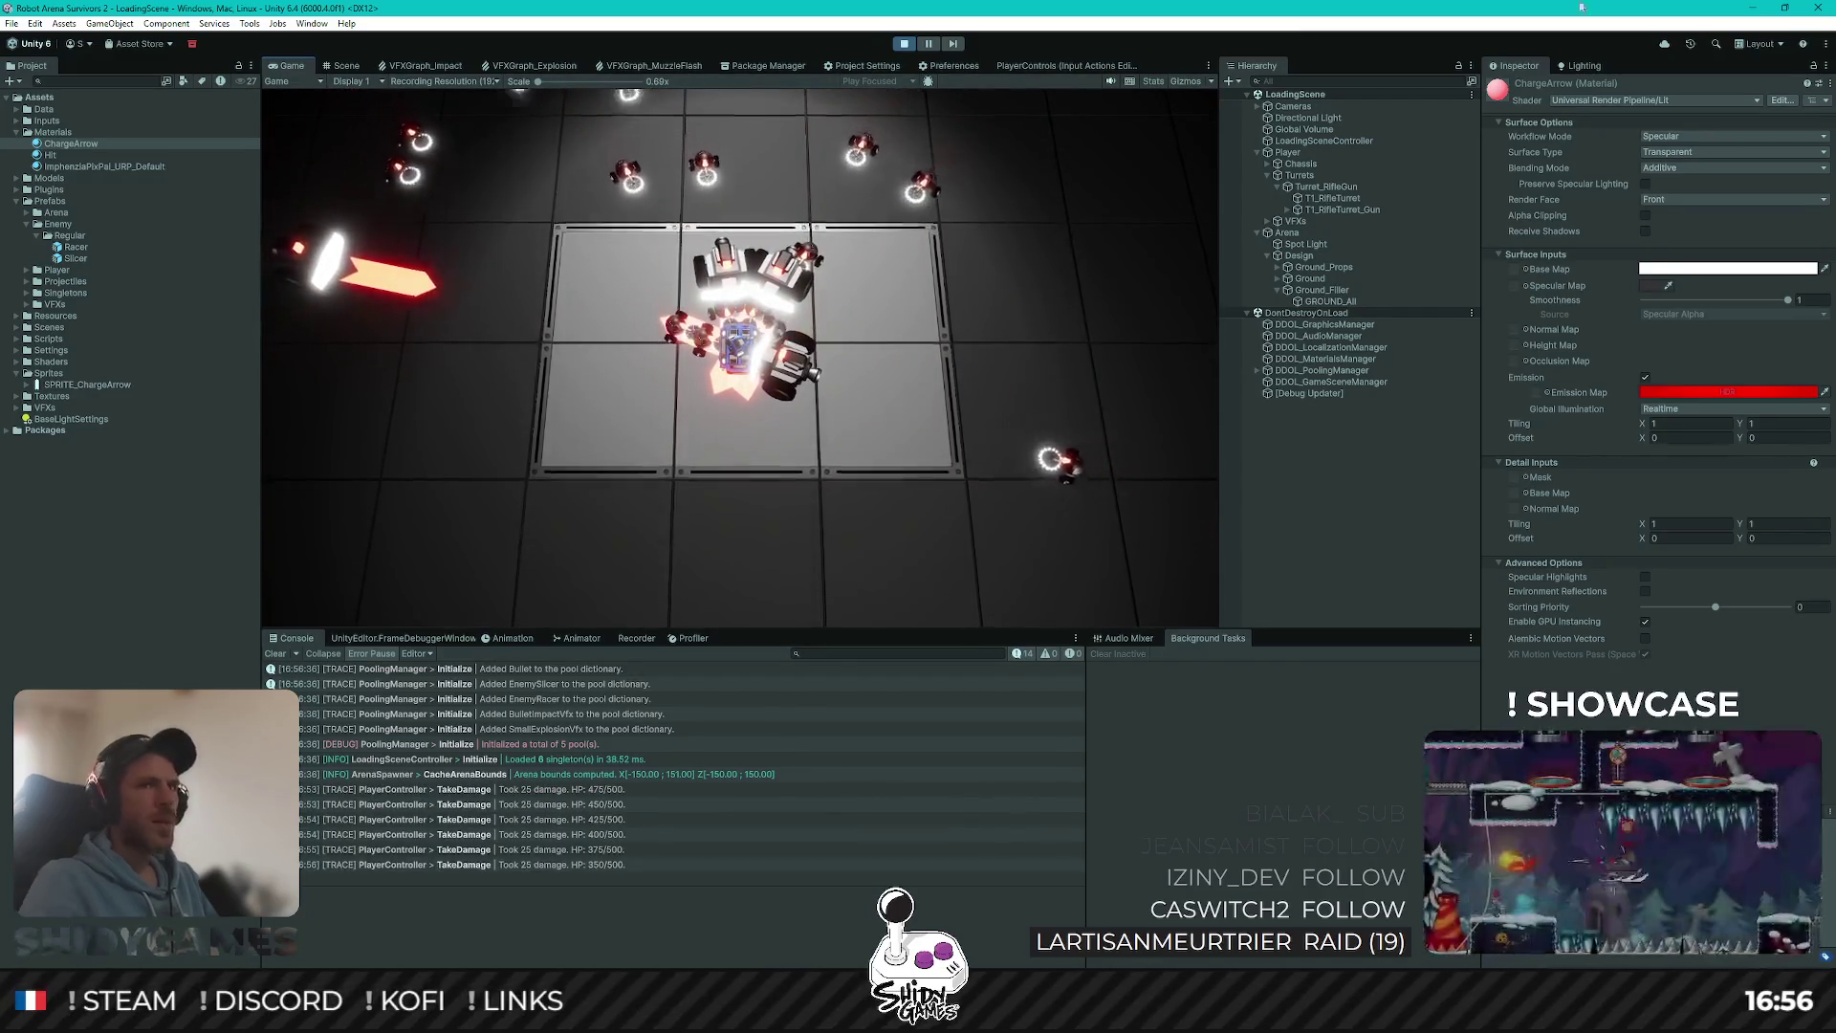
Step: Set ChargeArrow back to Alpha blending with Realtime Global Illumination, then stop play mode
left_click(1683, 168)
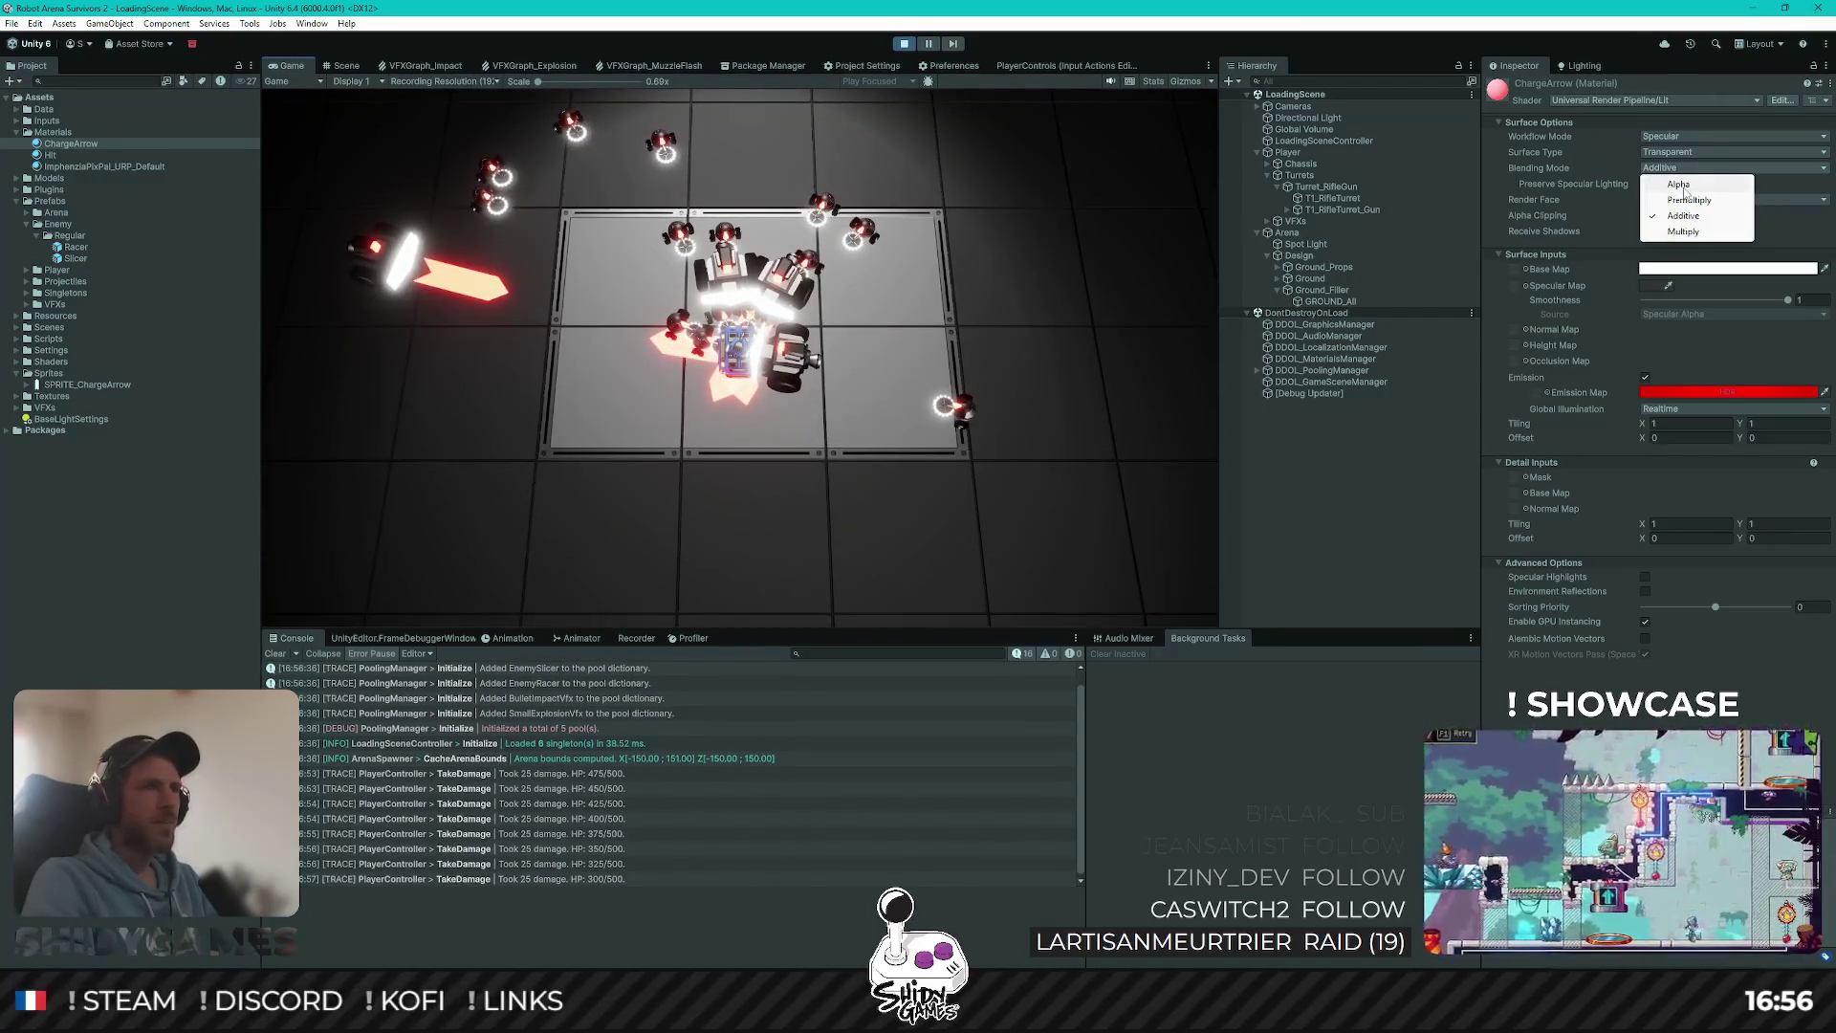
left_click(1680, 185)
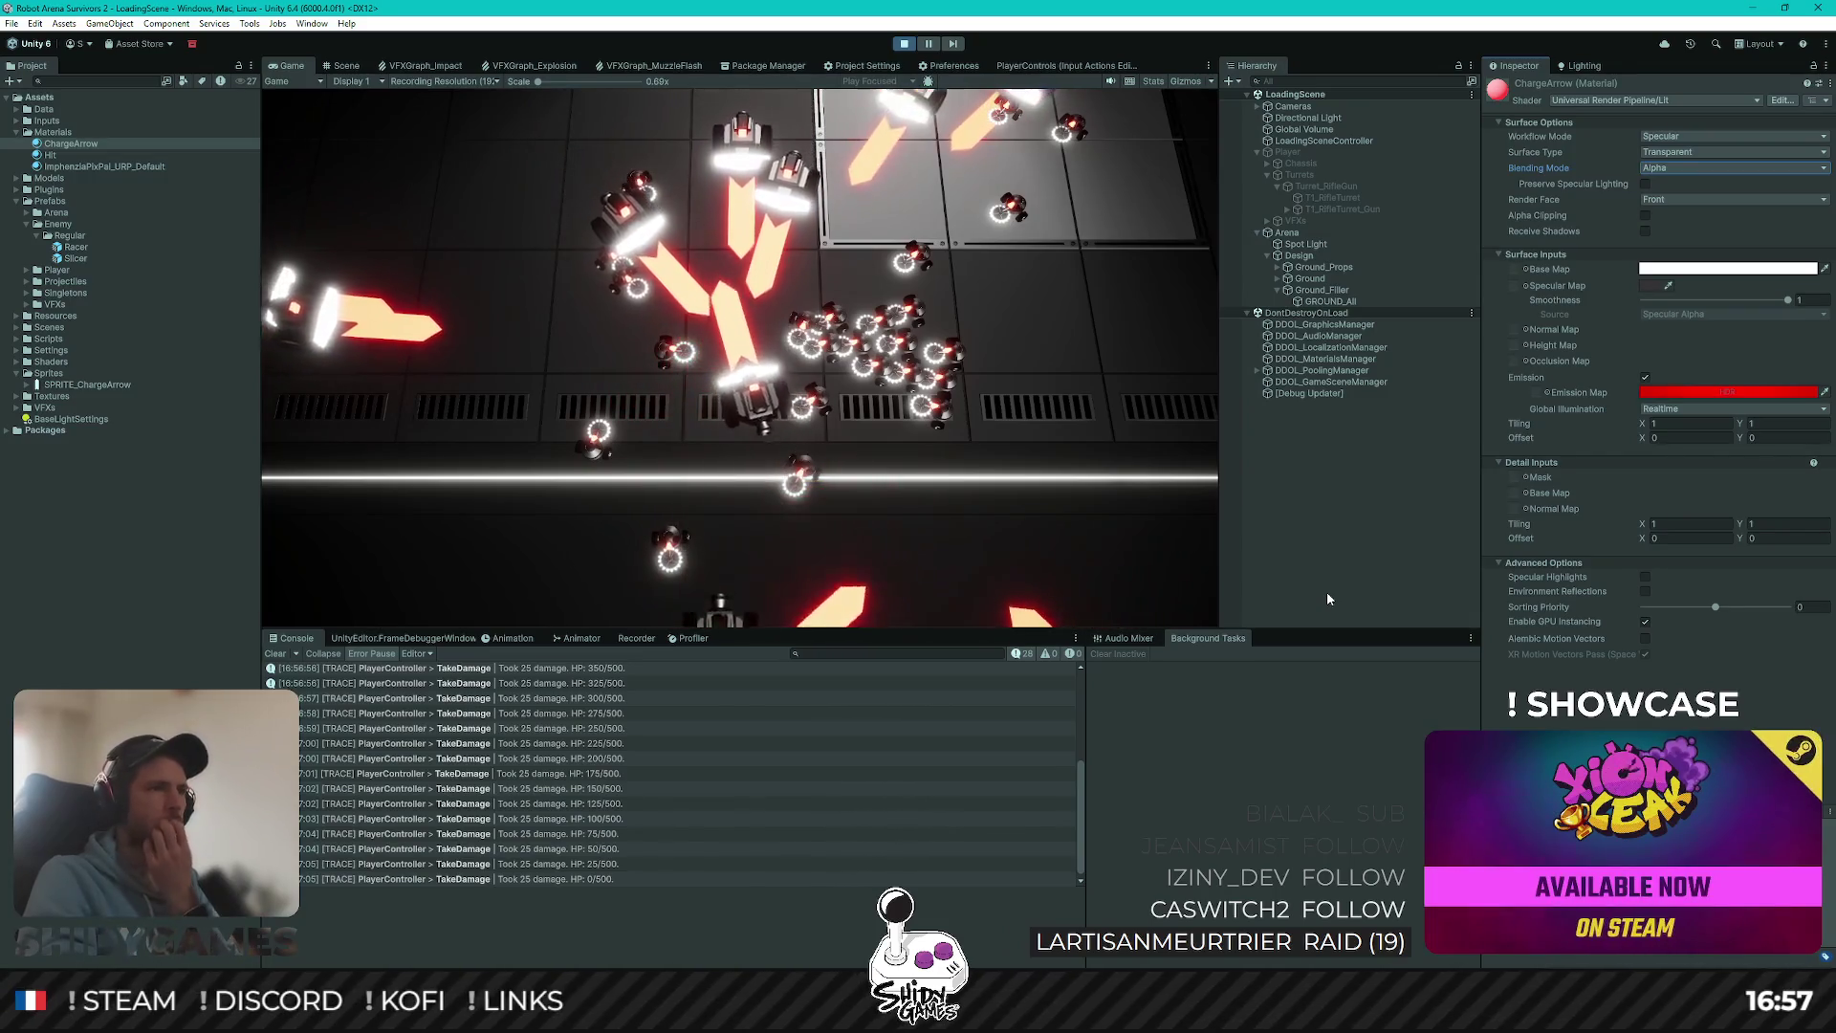
left_click(1680, 409)
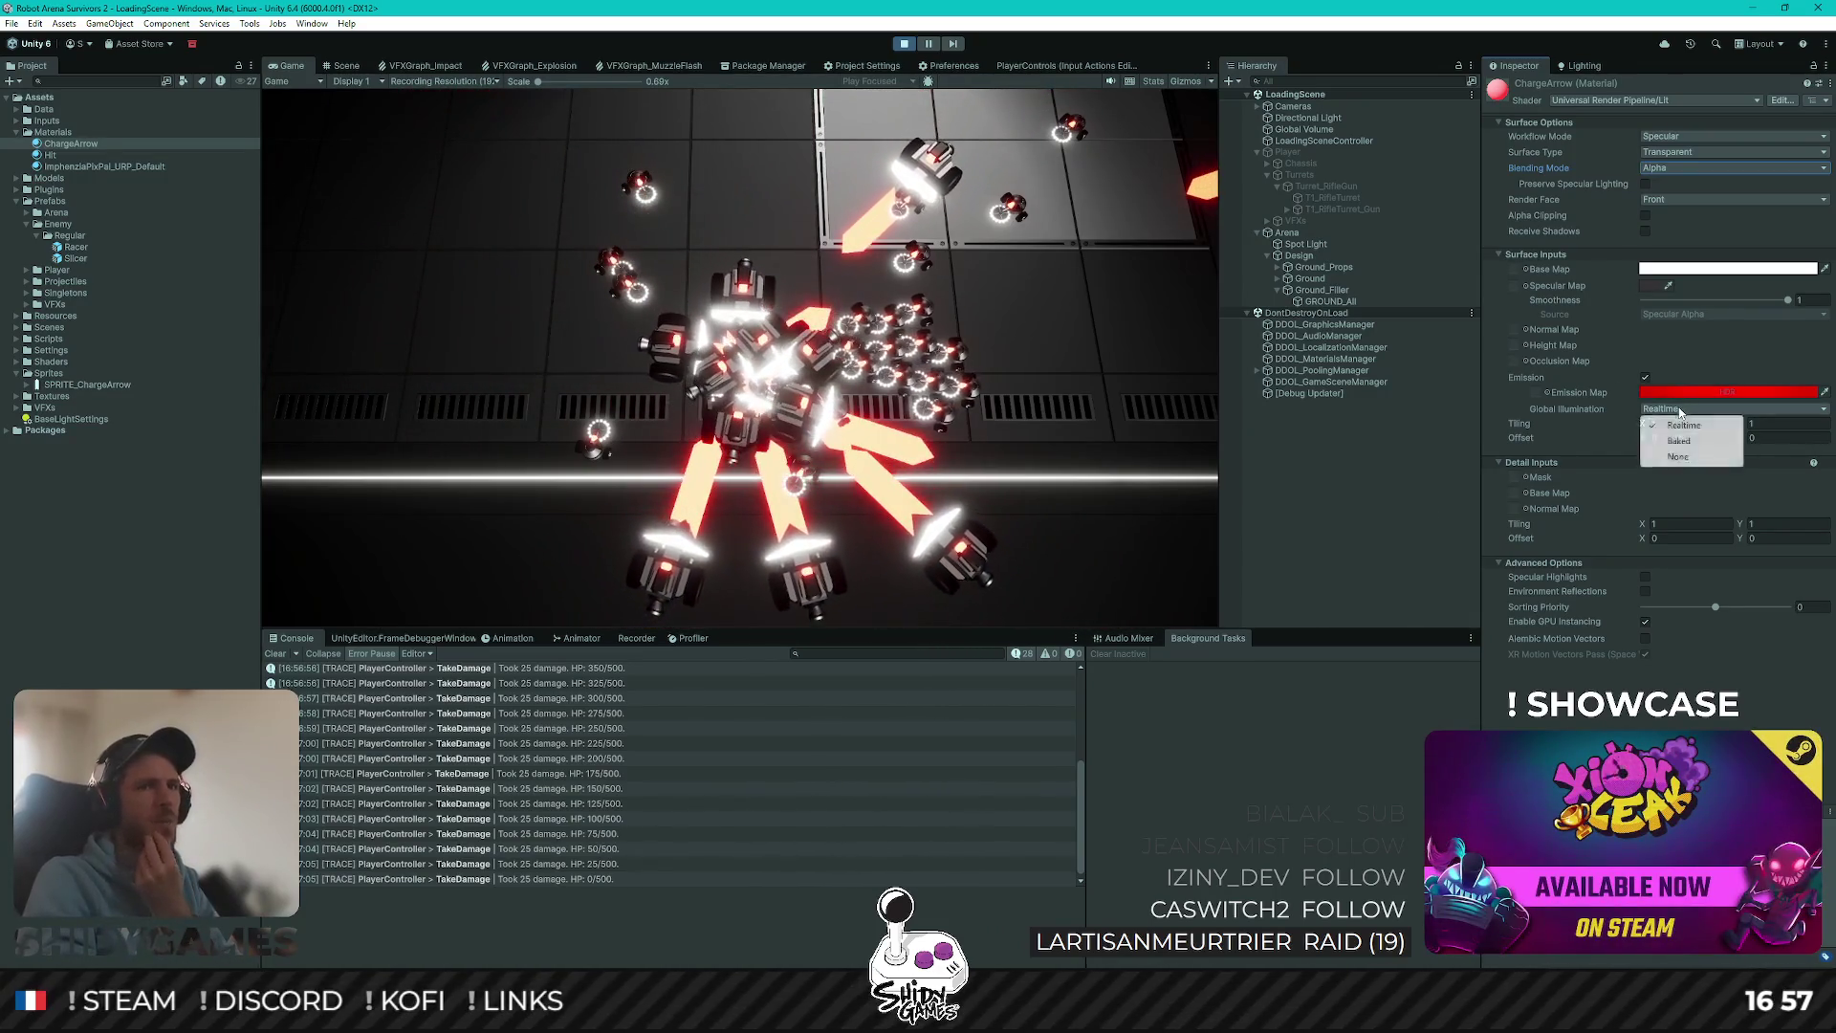
left_click(1687, 457)
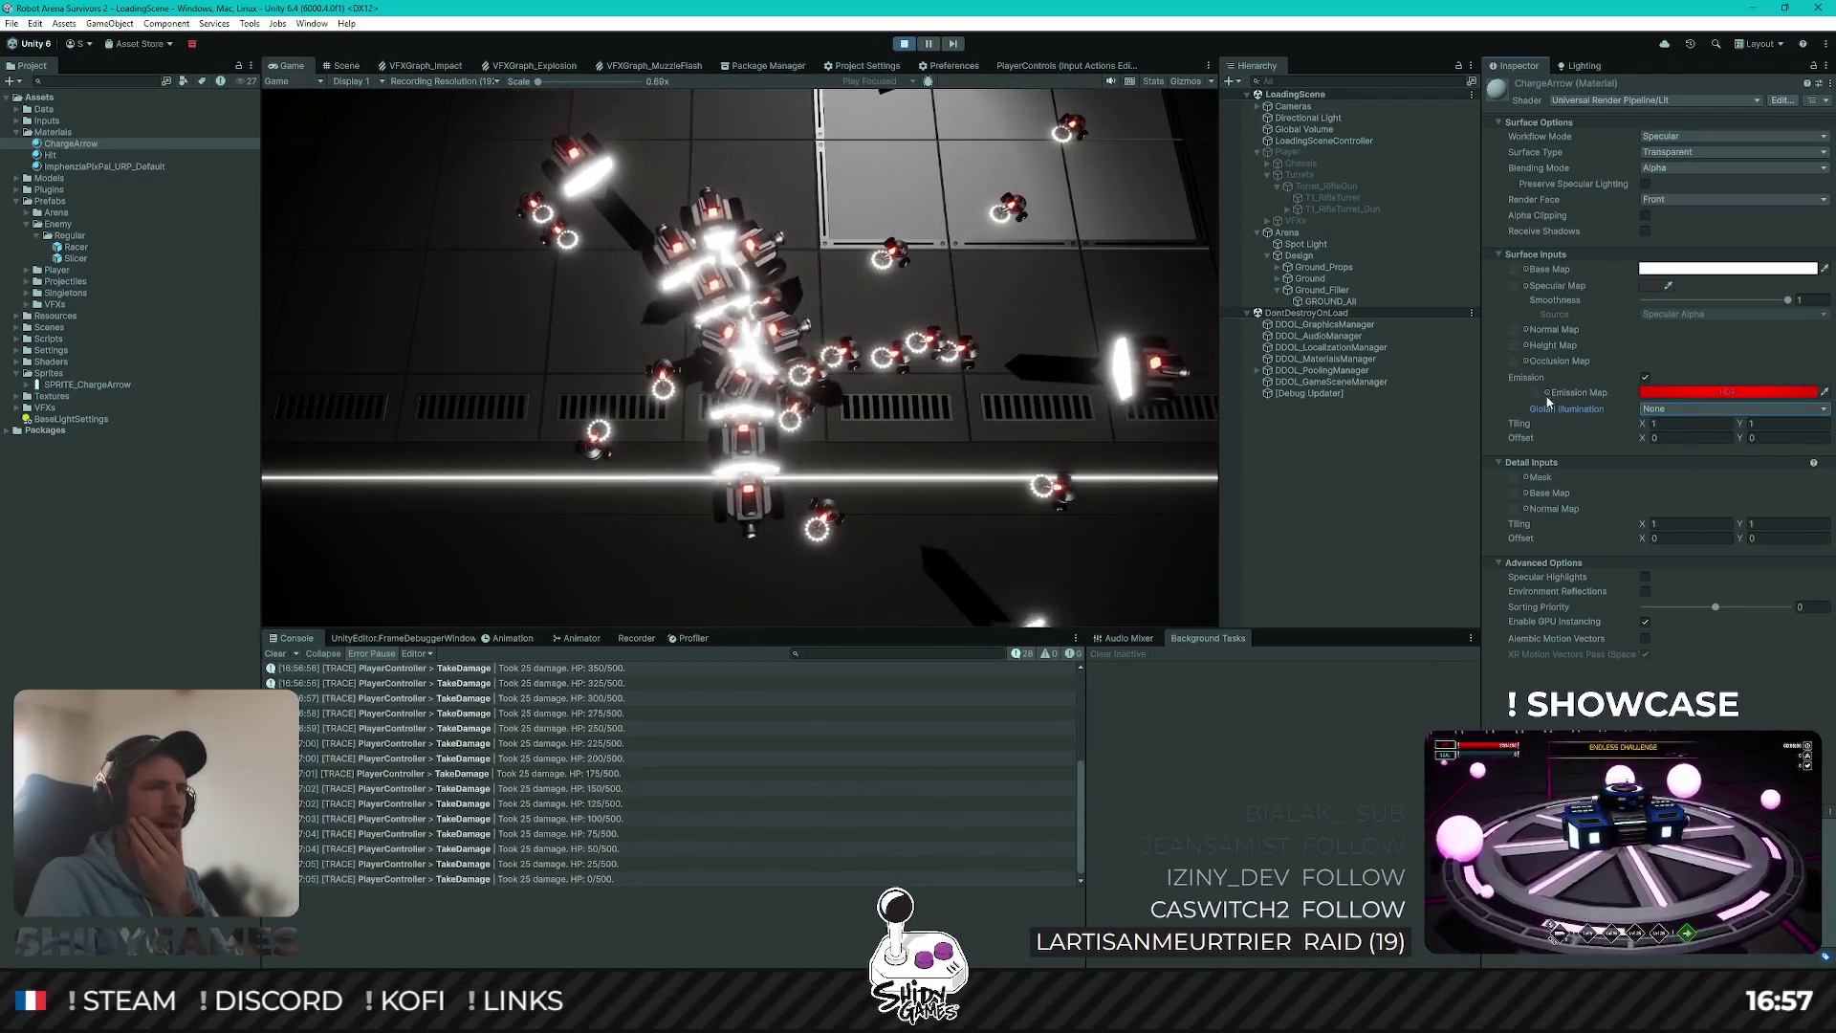
left_click(1676, 410)
left_click(1689, 425)
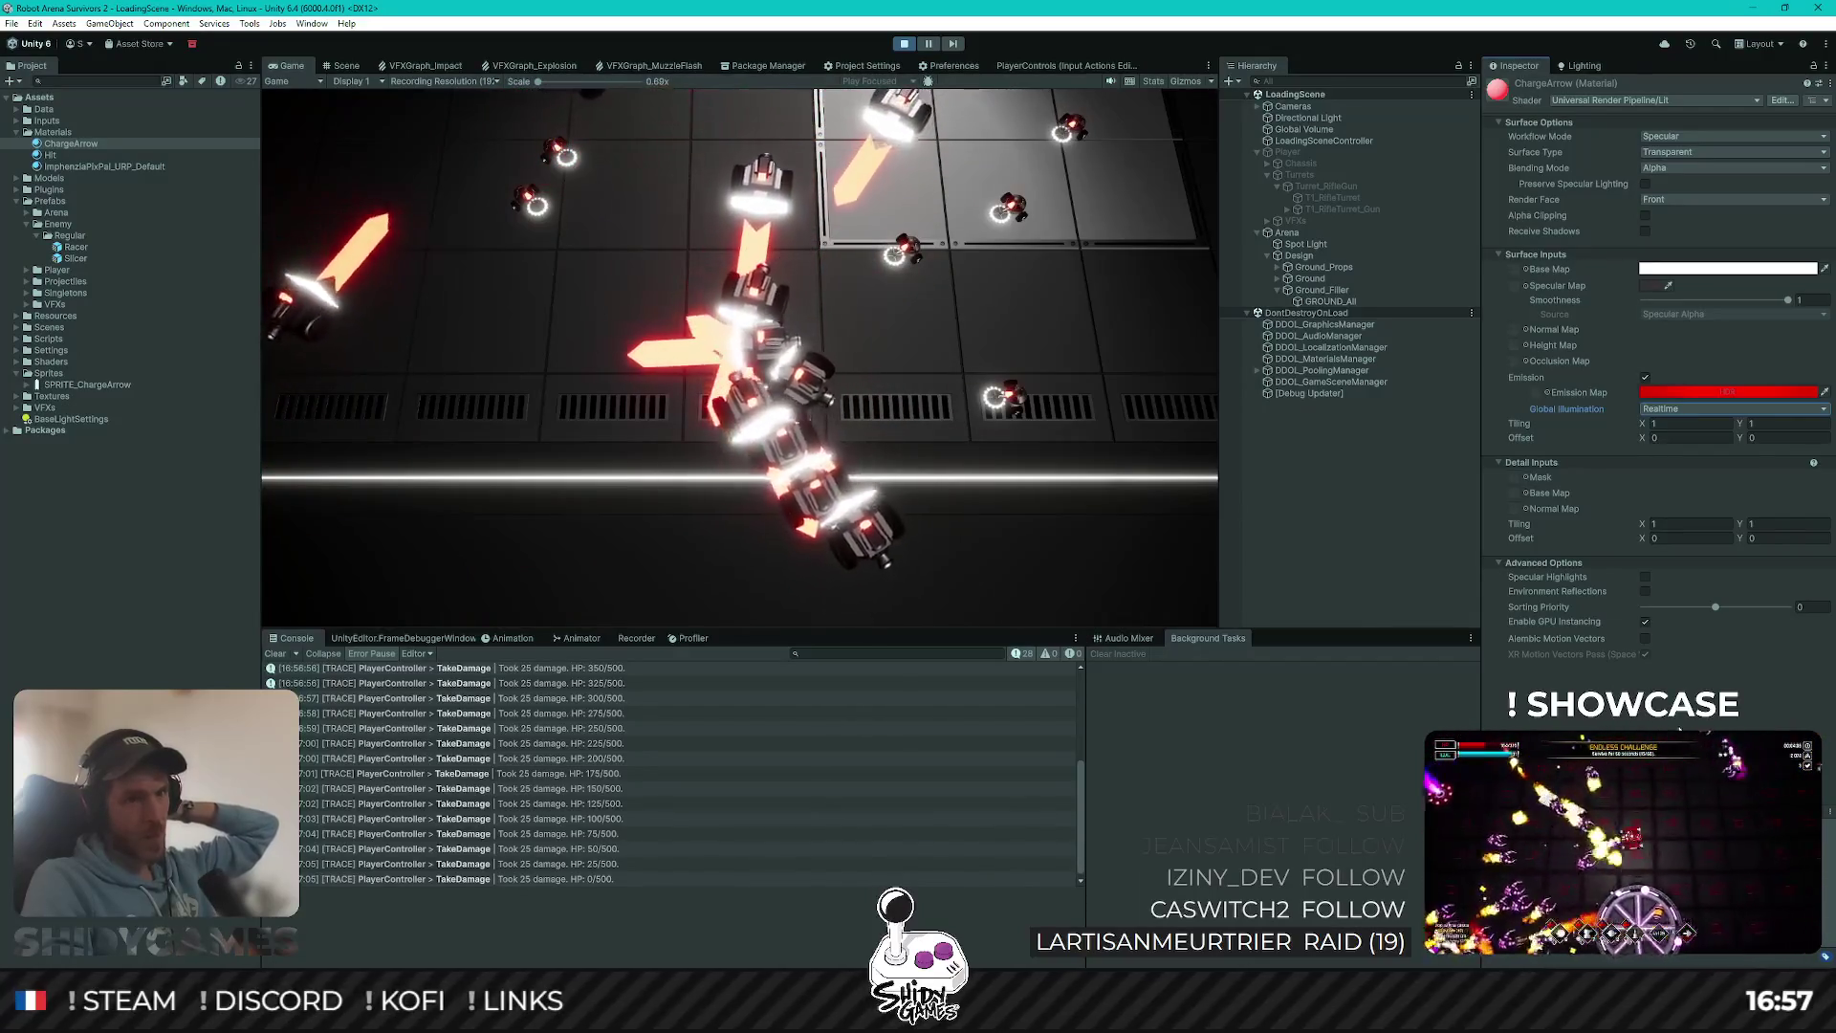
key("ctrl+p")
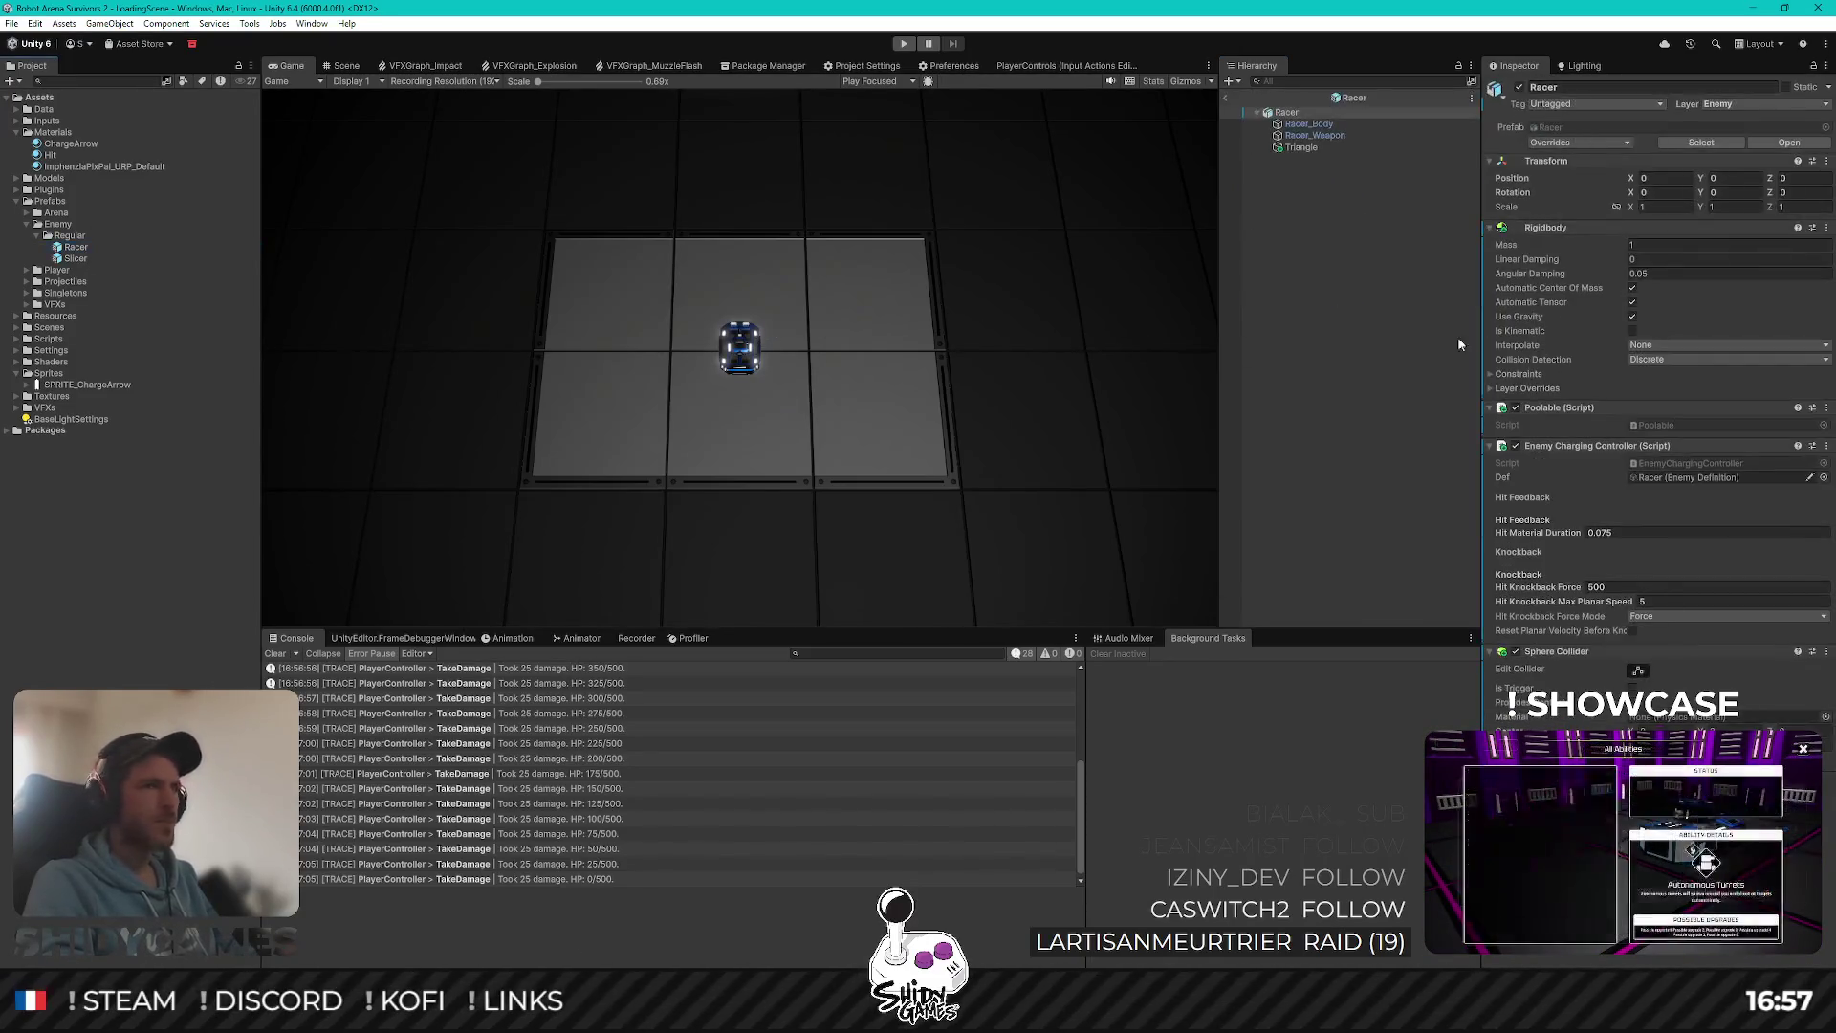
Step: Rename the Racer prefab's Triangle child to ChargeArrow, then return to Rider
left_click(1337, 147)
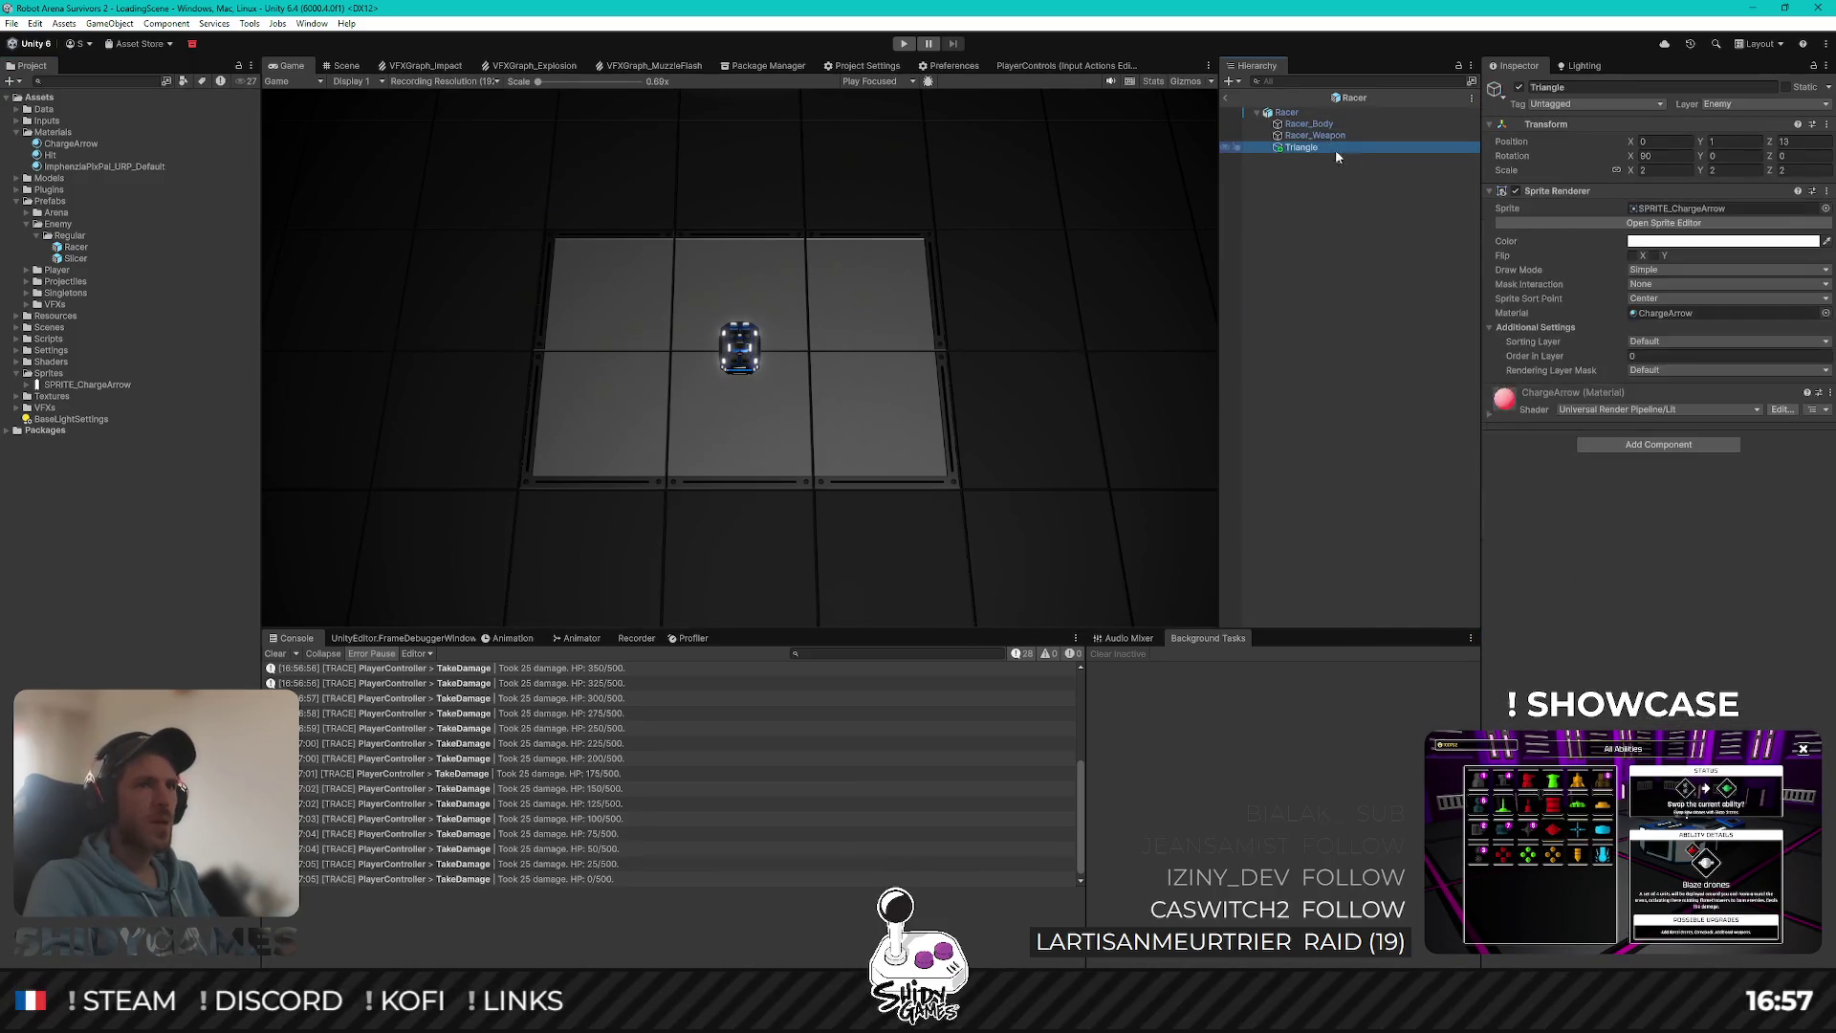
type("ChargeAr")
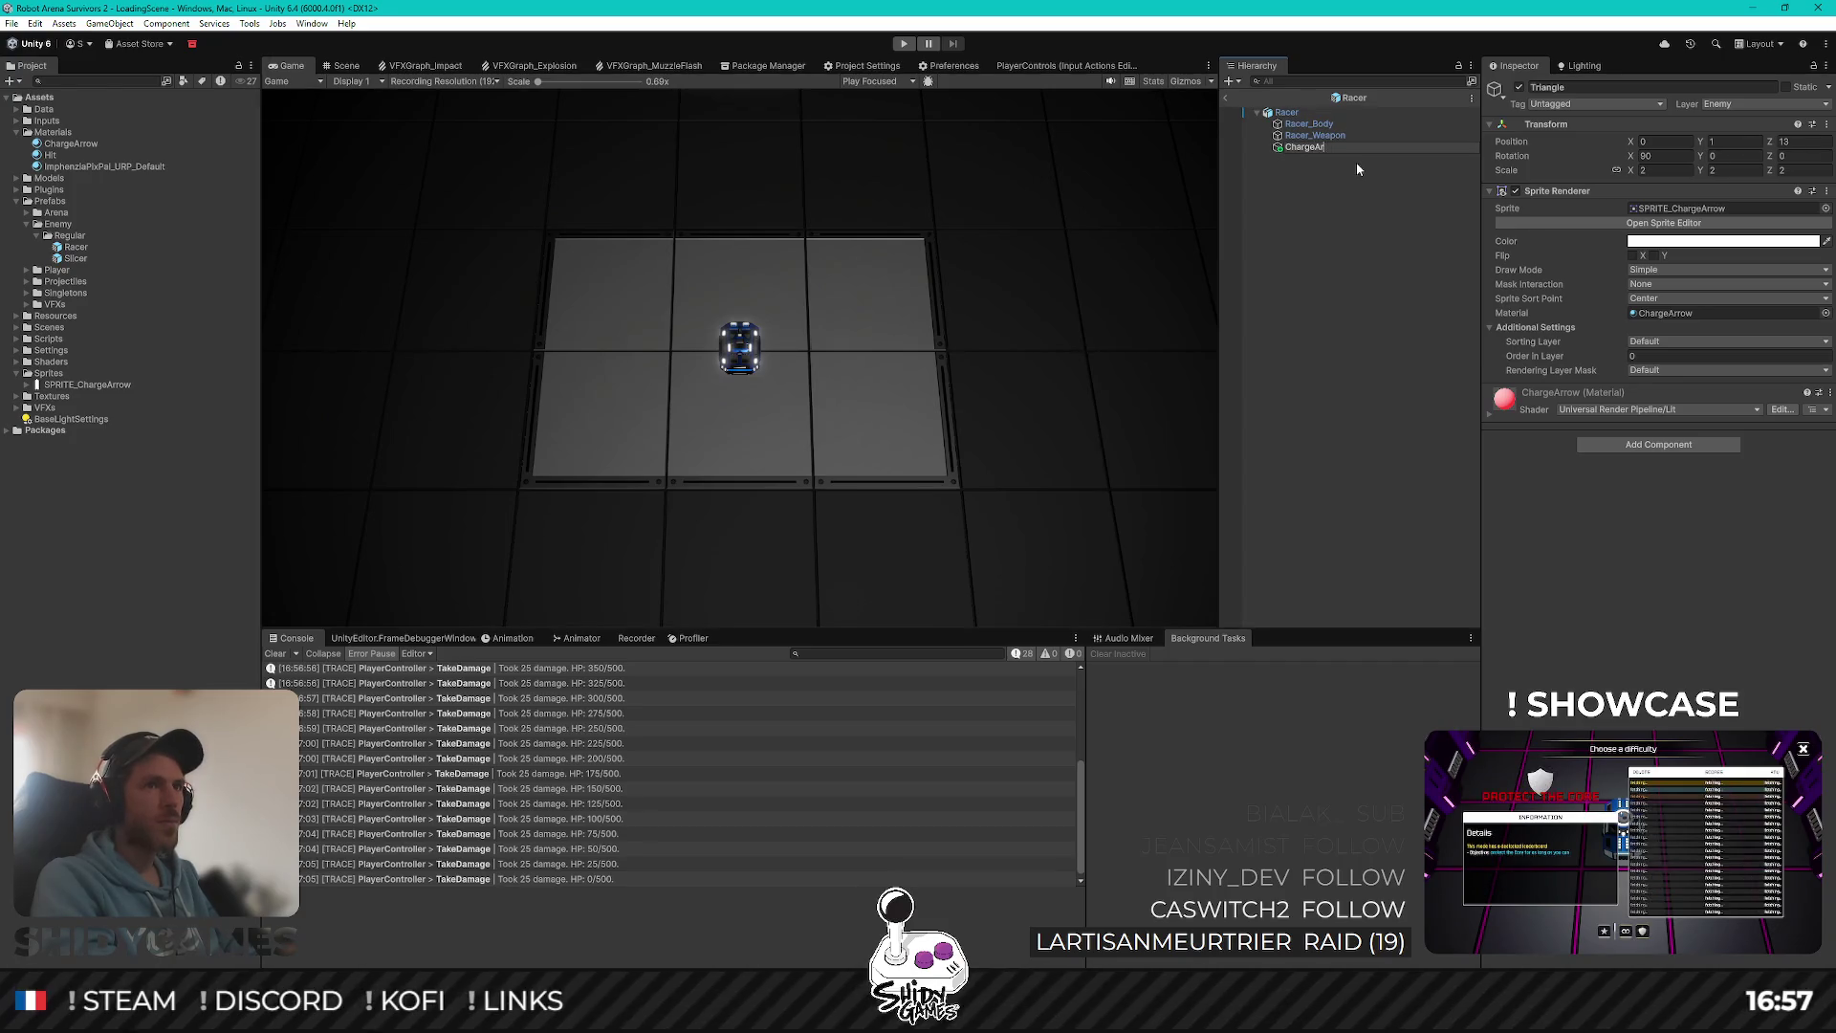
type("ow")
key("Return")
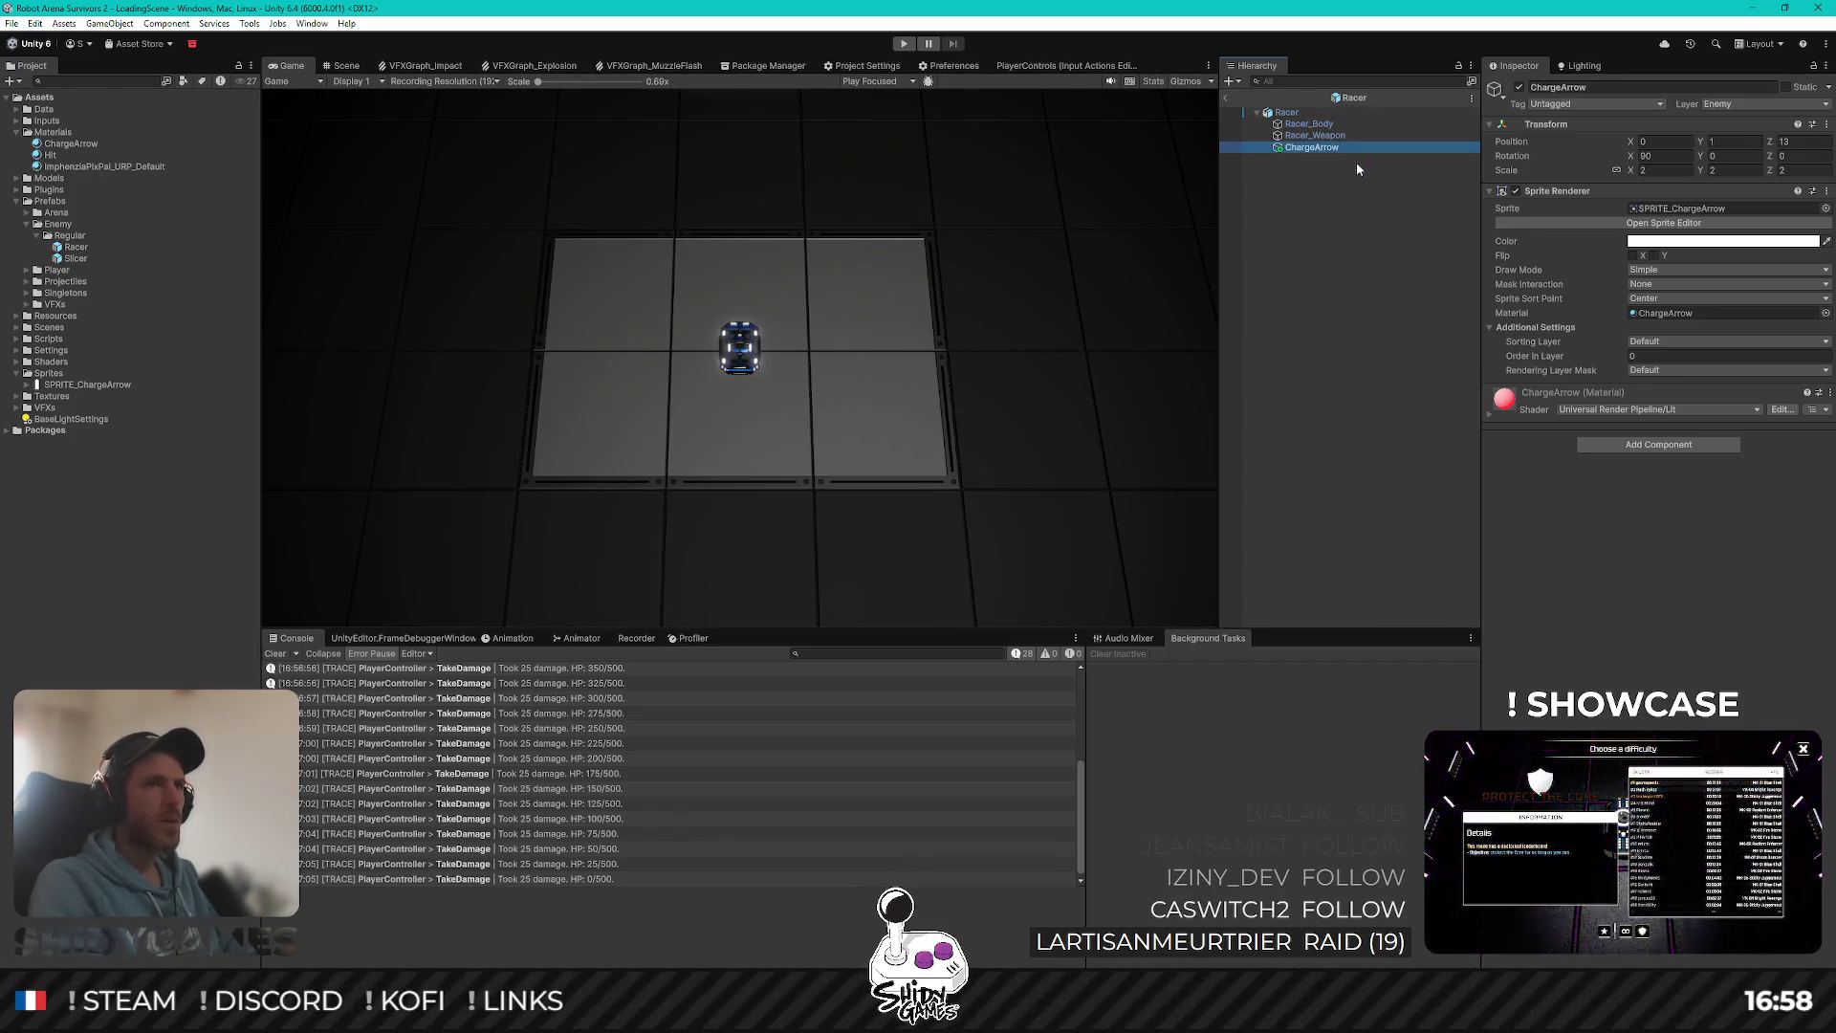
left_click(1275, 174)
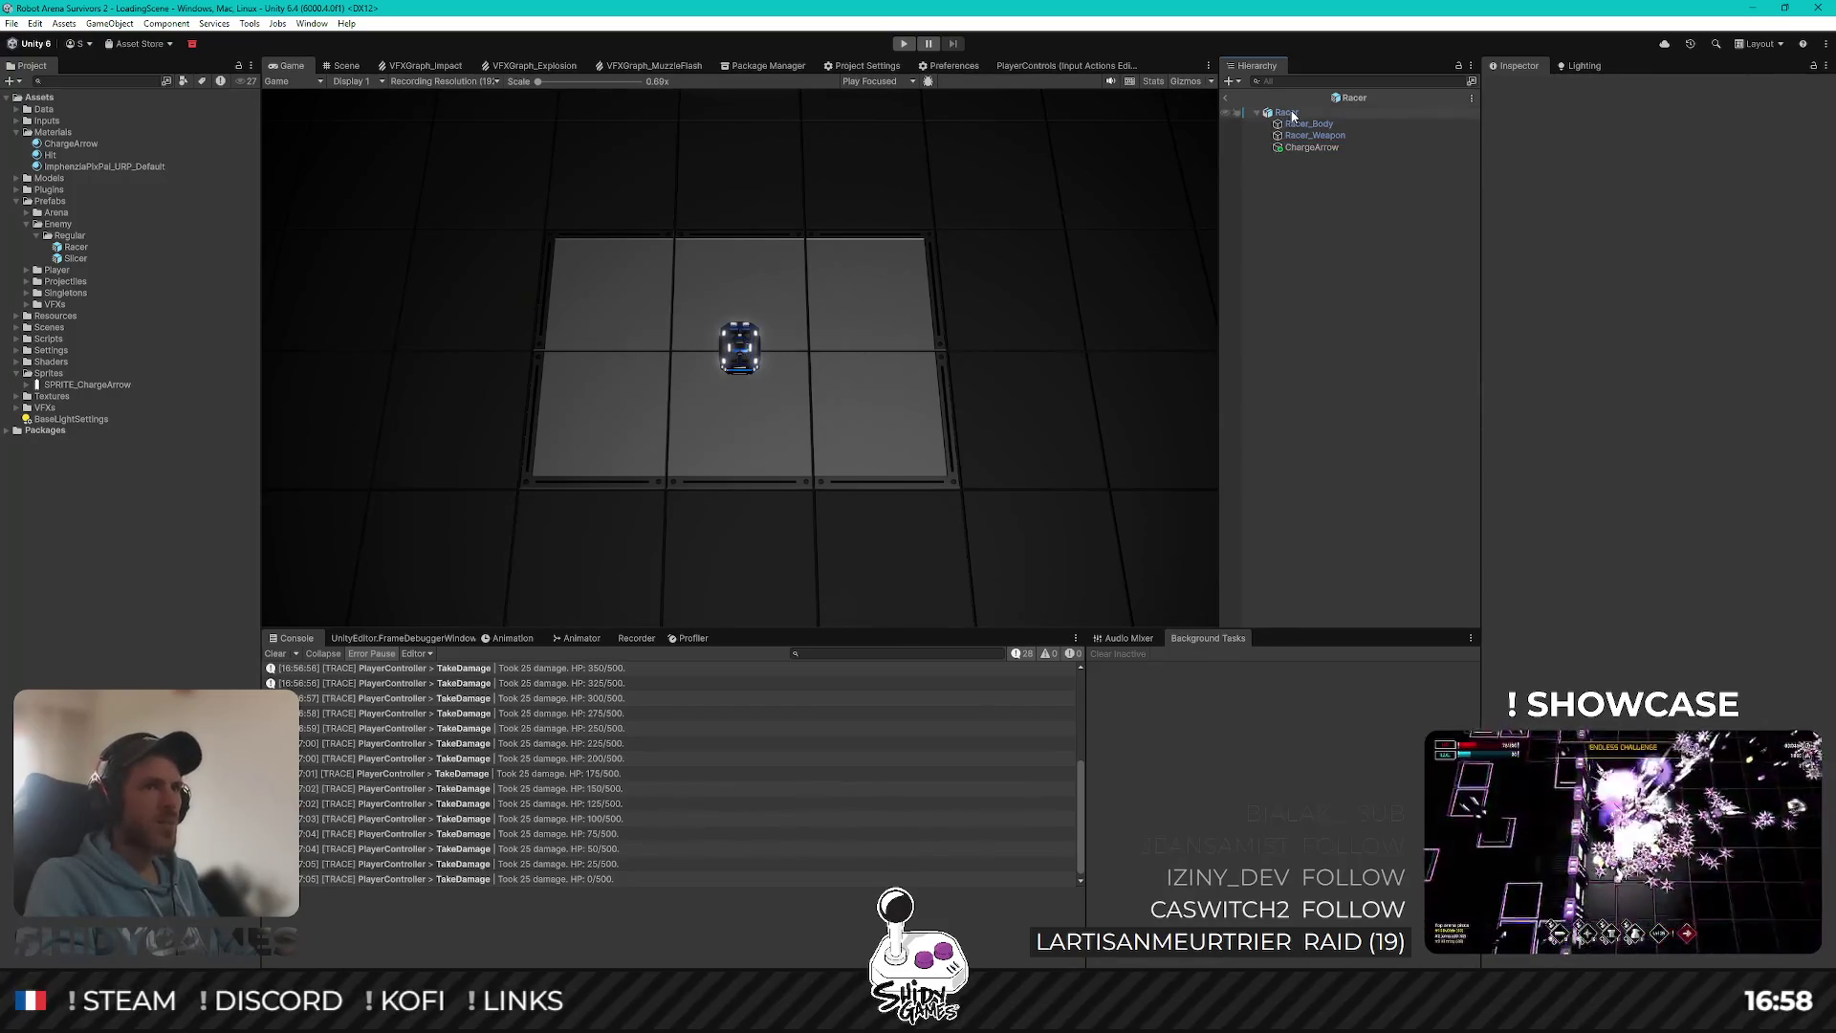
key("alt+Tab")
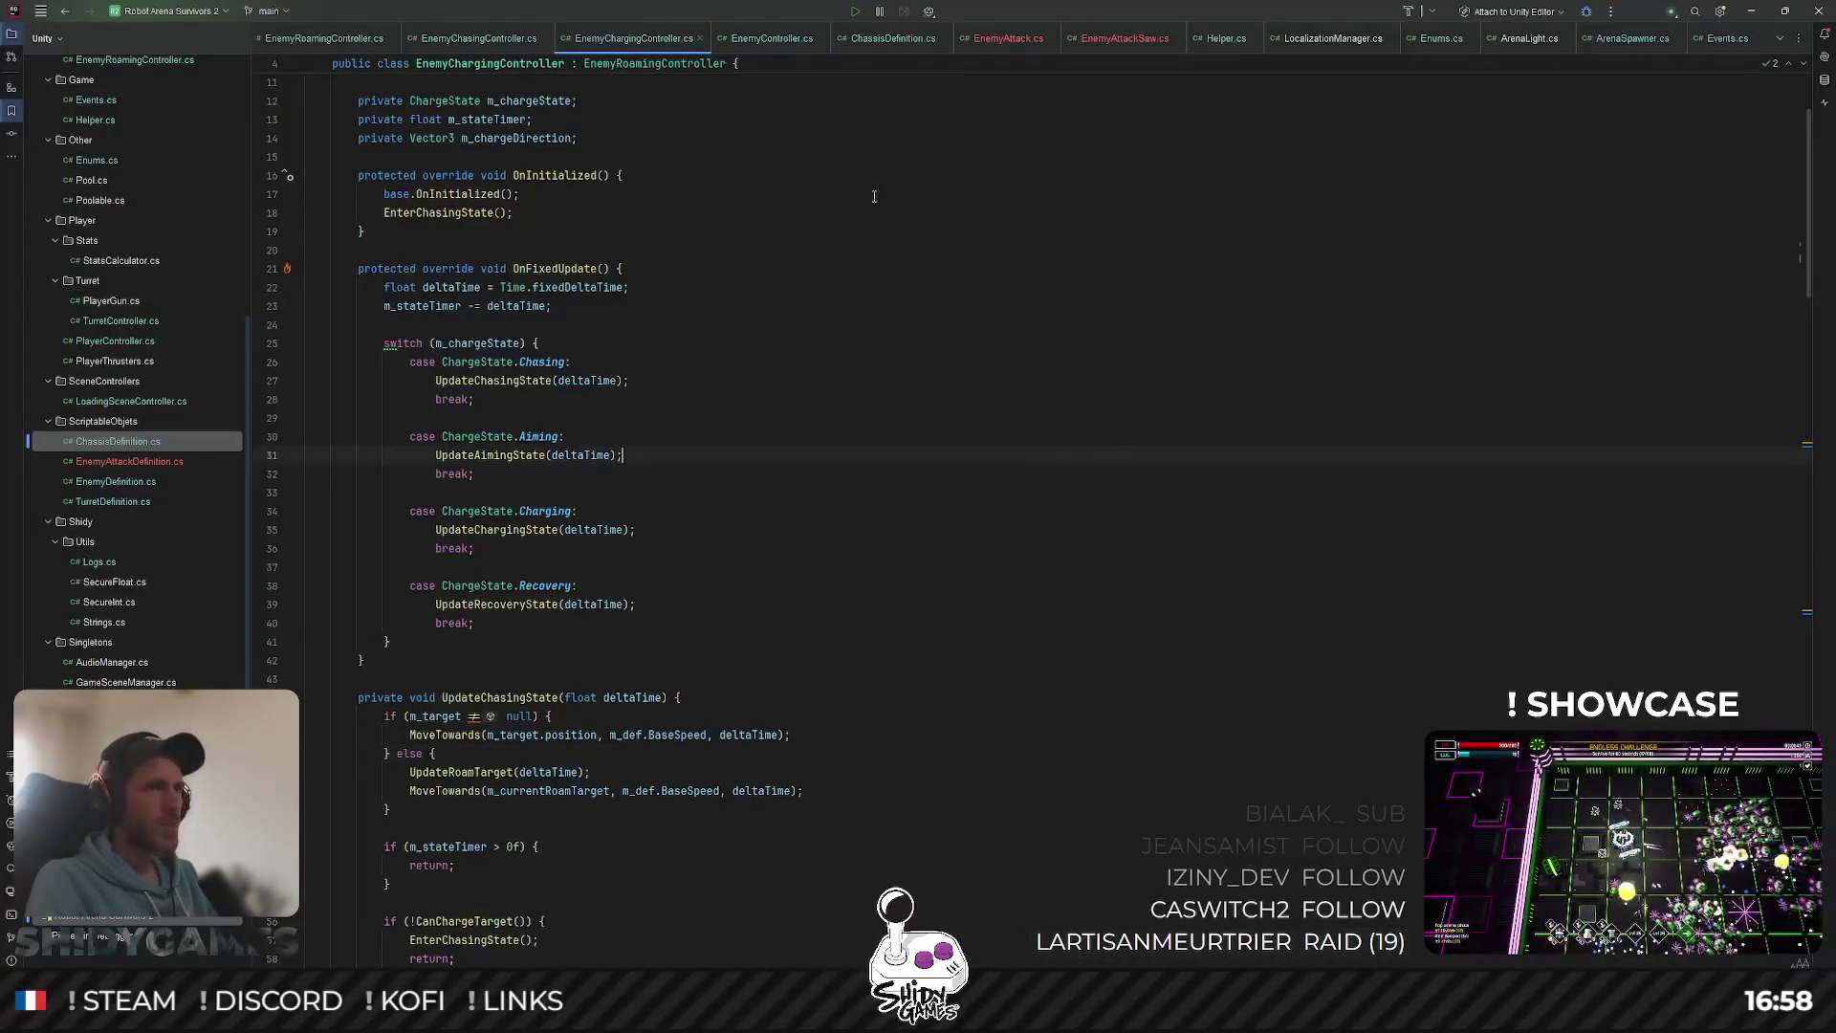
Step: Declare a serialized private SpriteRenderer m_chargeIndicator in a 'Charge Specific Configuration' BoxGroup
key("ctrl+shift+n")
type("chai")
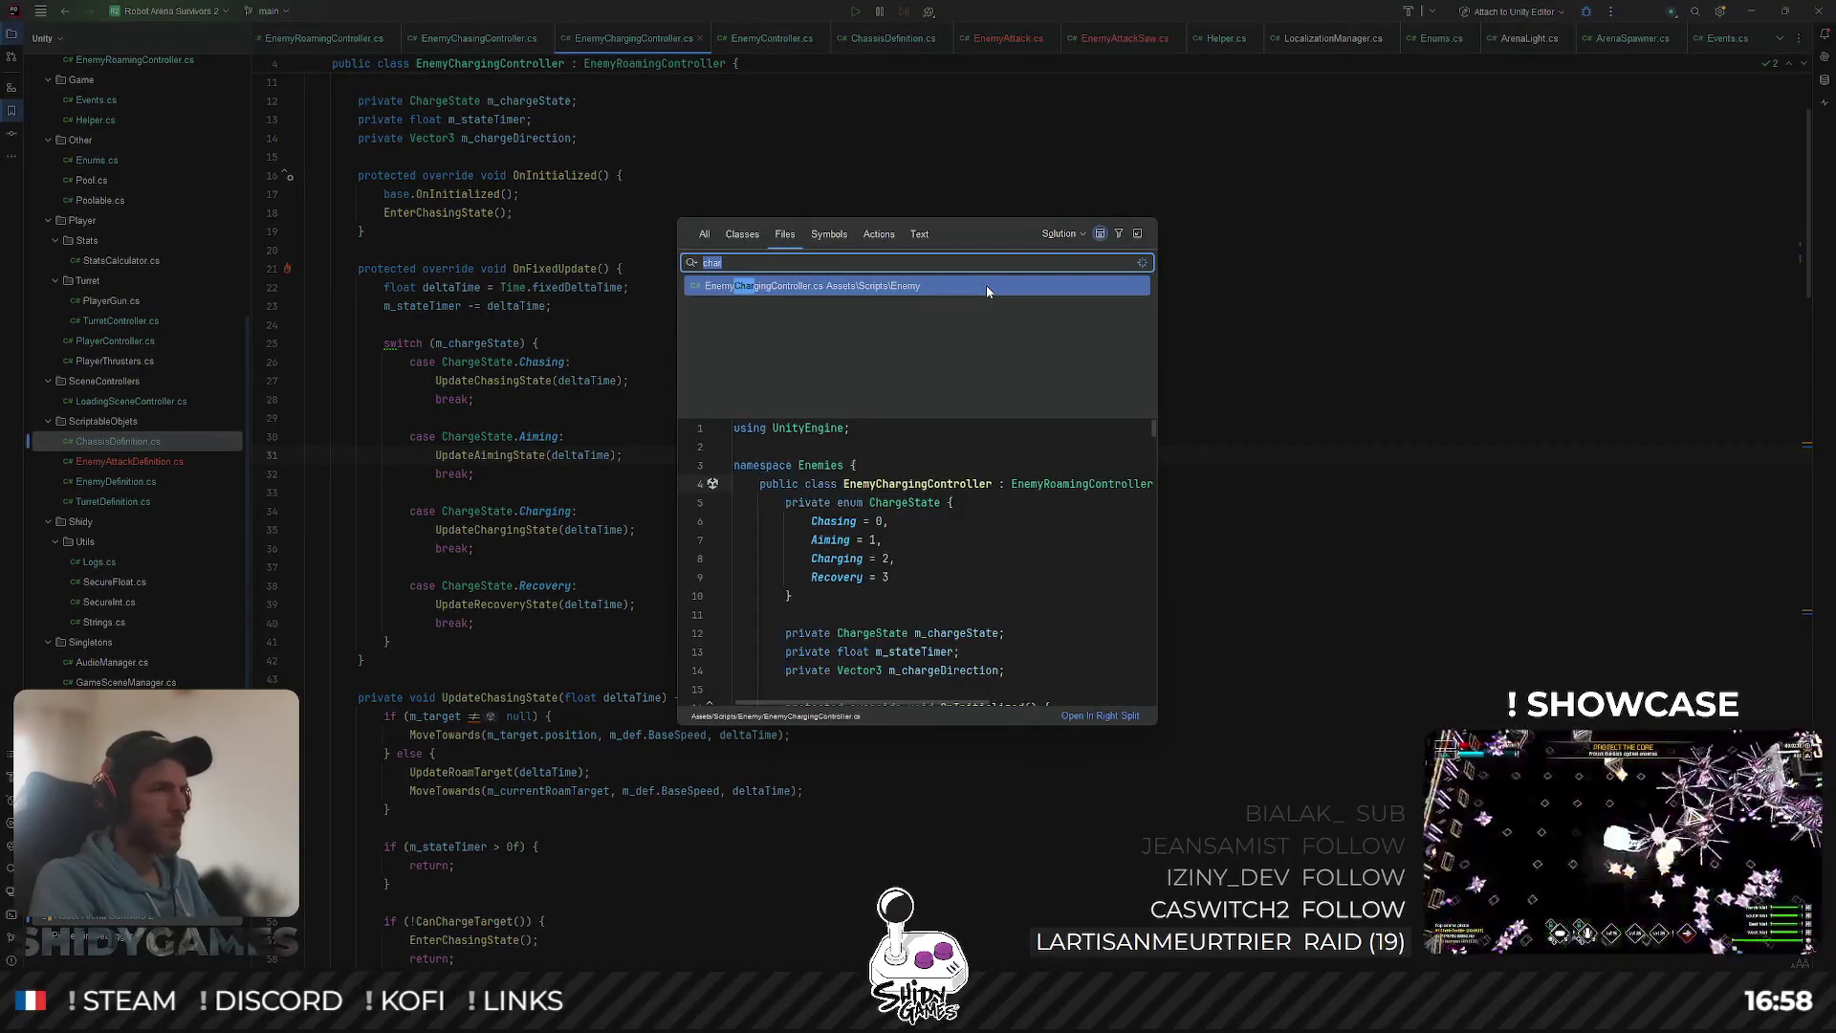
key("Escape")
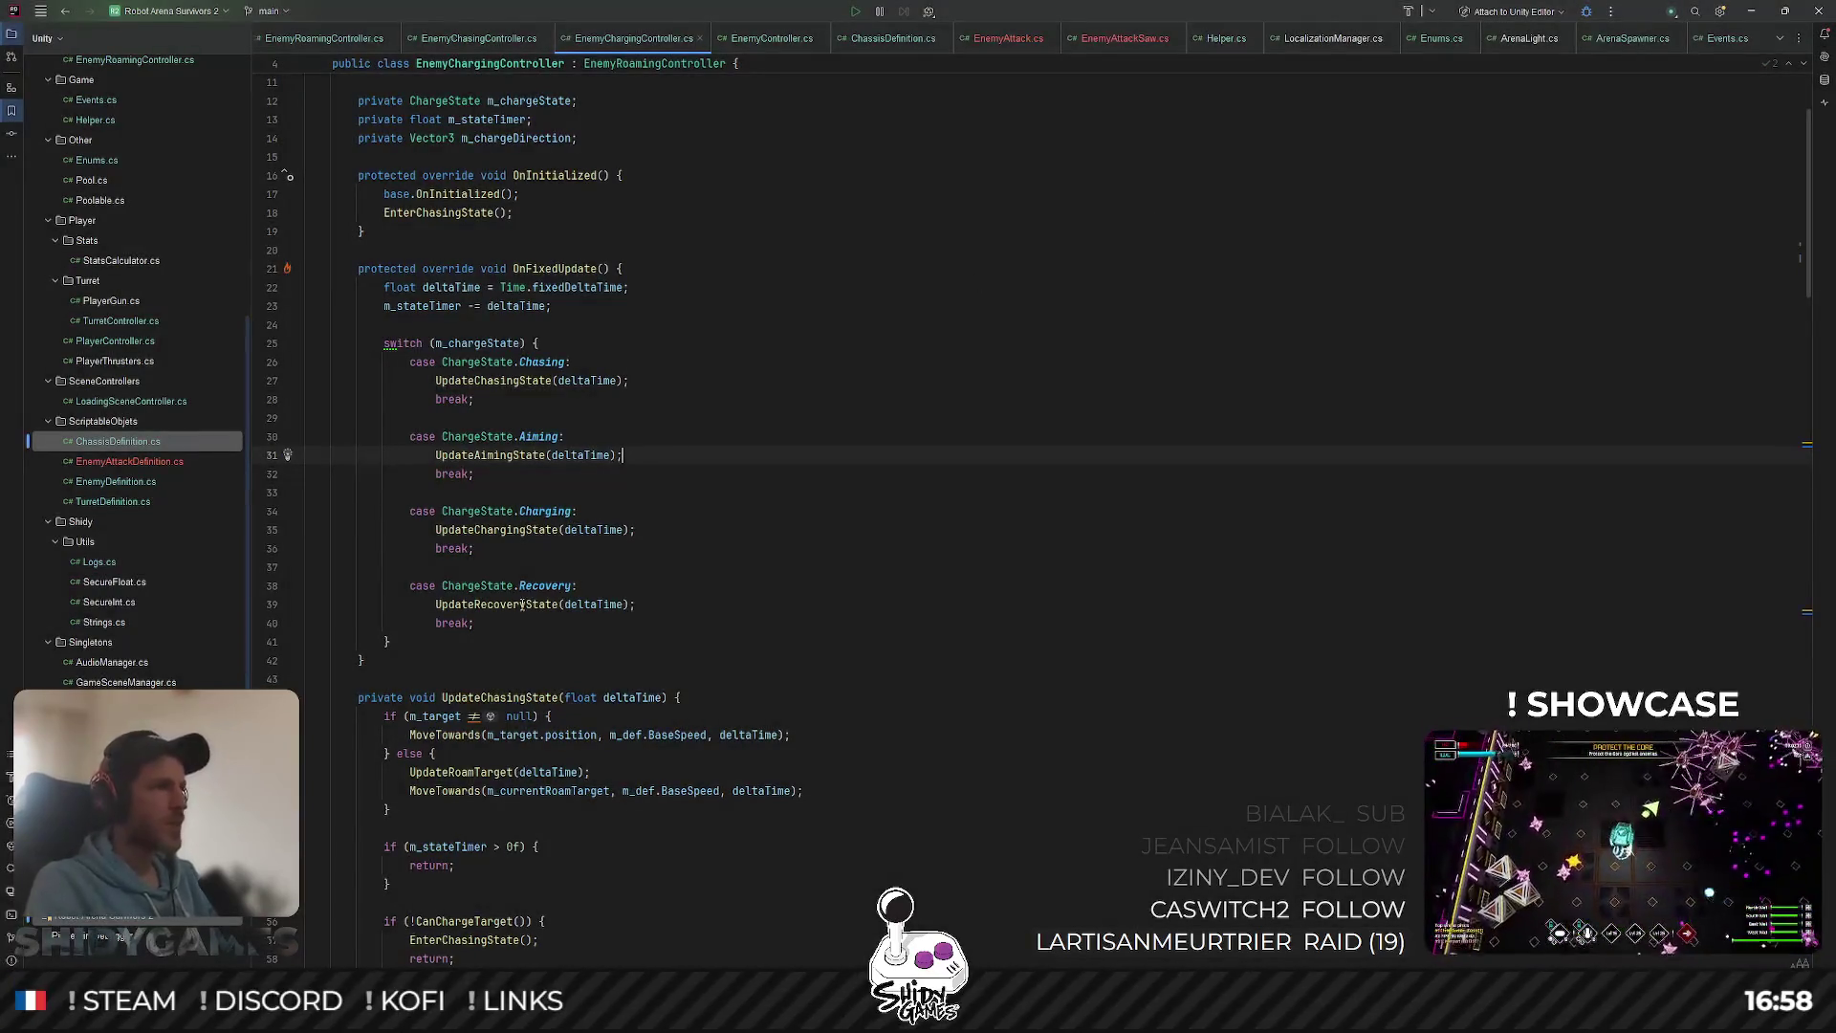
scroll(571, 592, "up", 3)
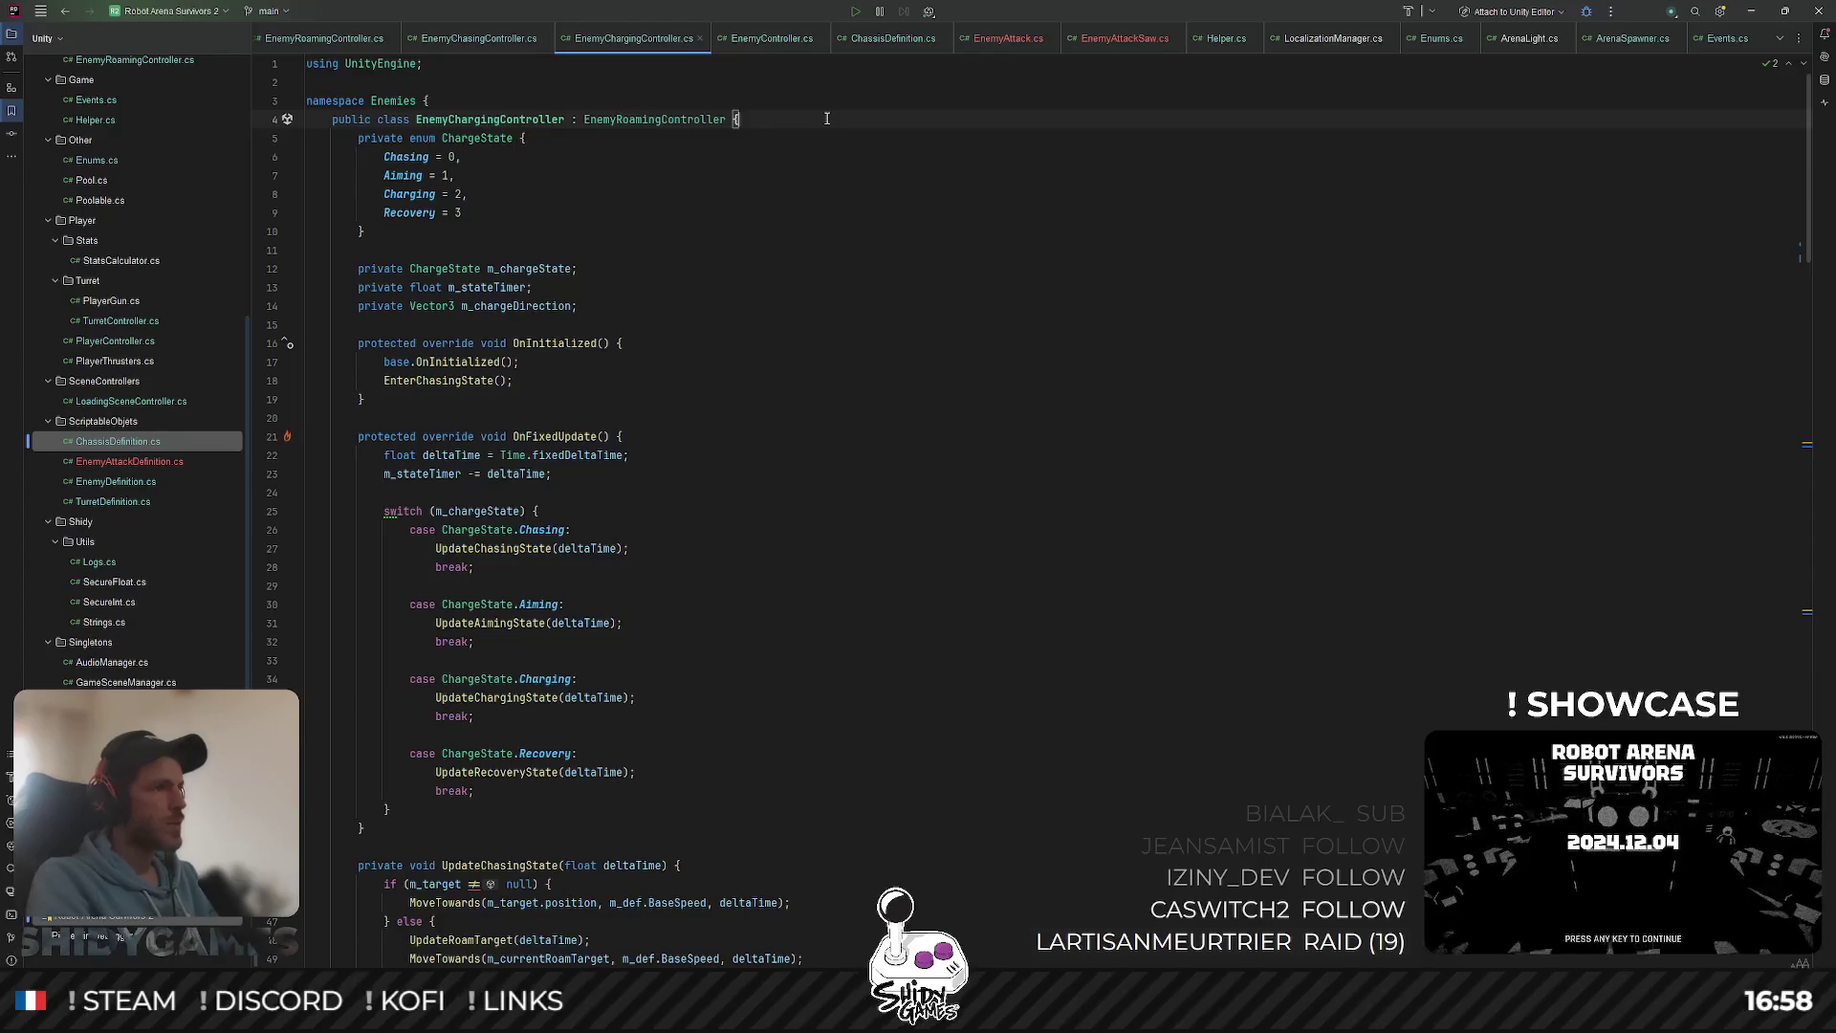
key("Return")
key("Return")
key("Up")
type("Box")
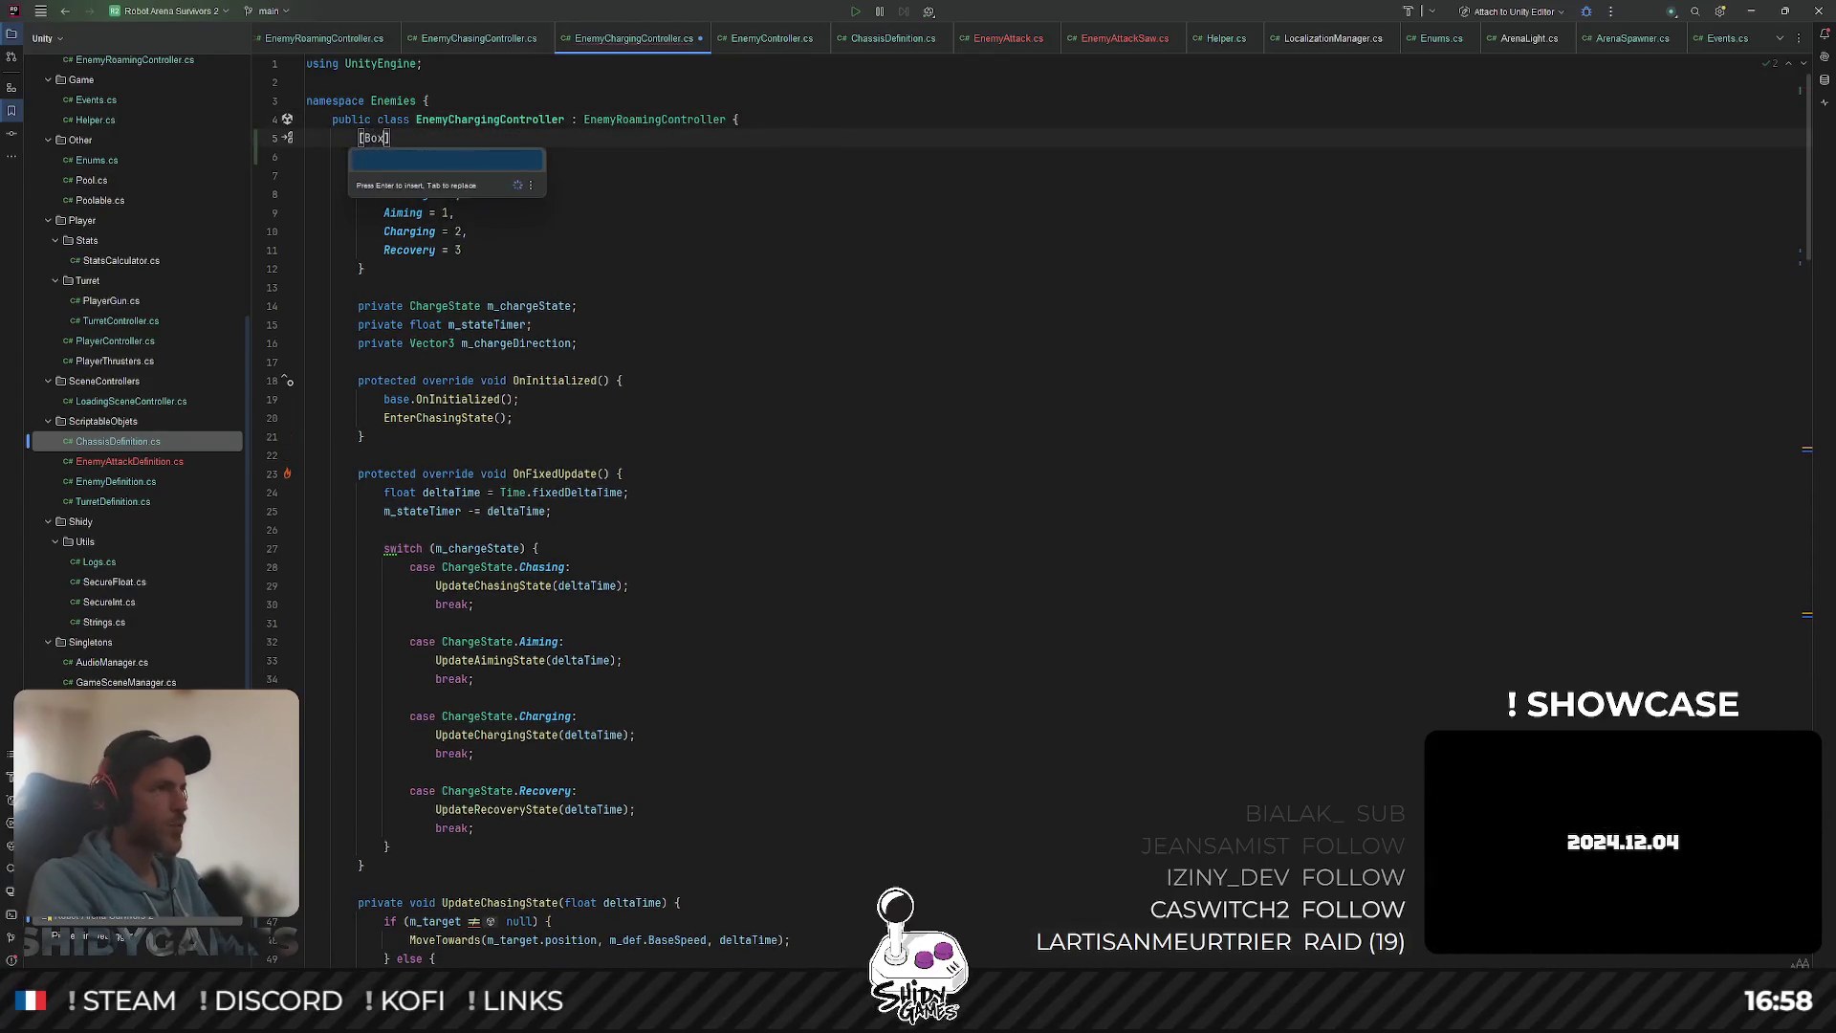
type("G")
key("Return")
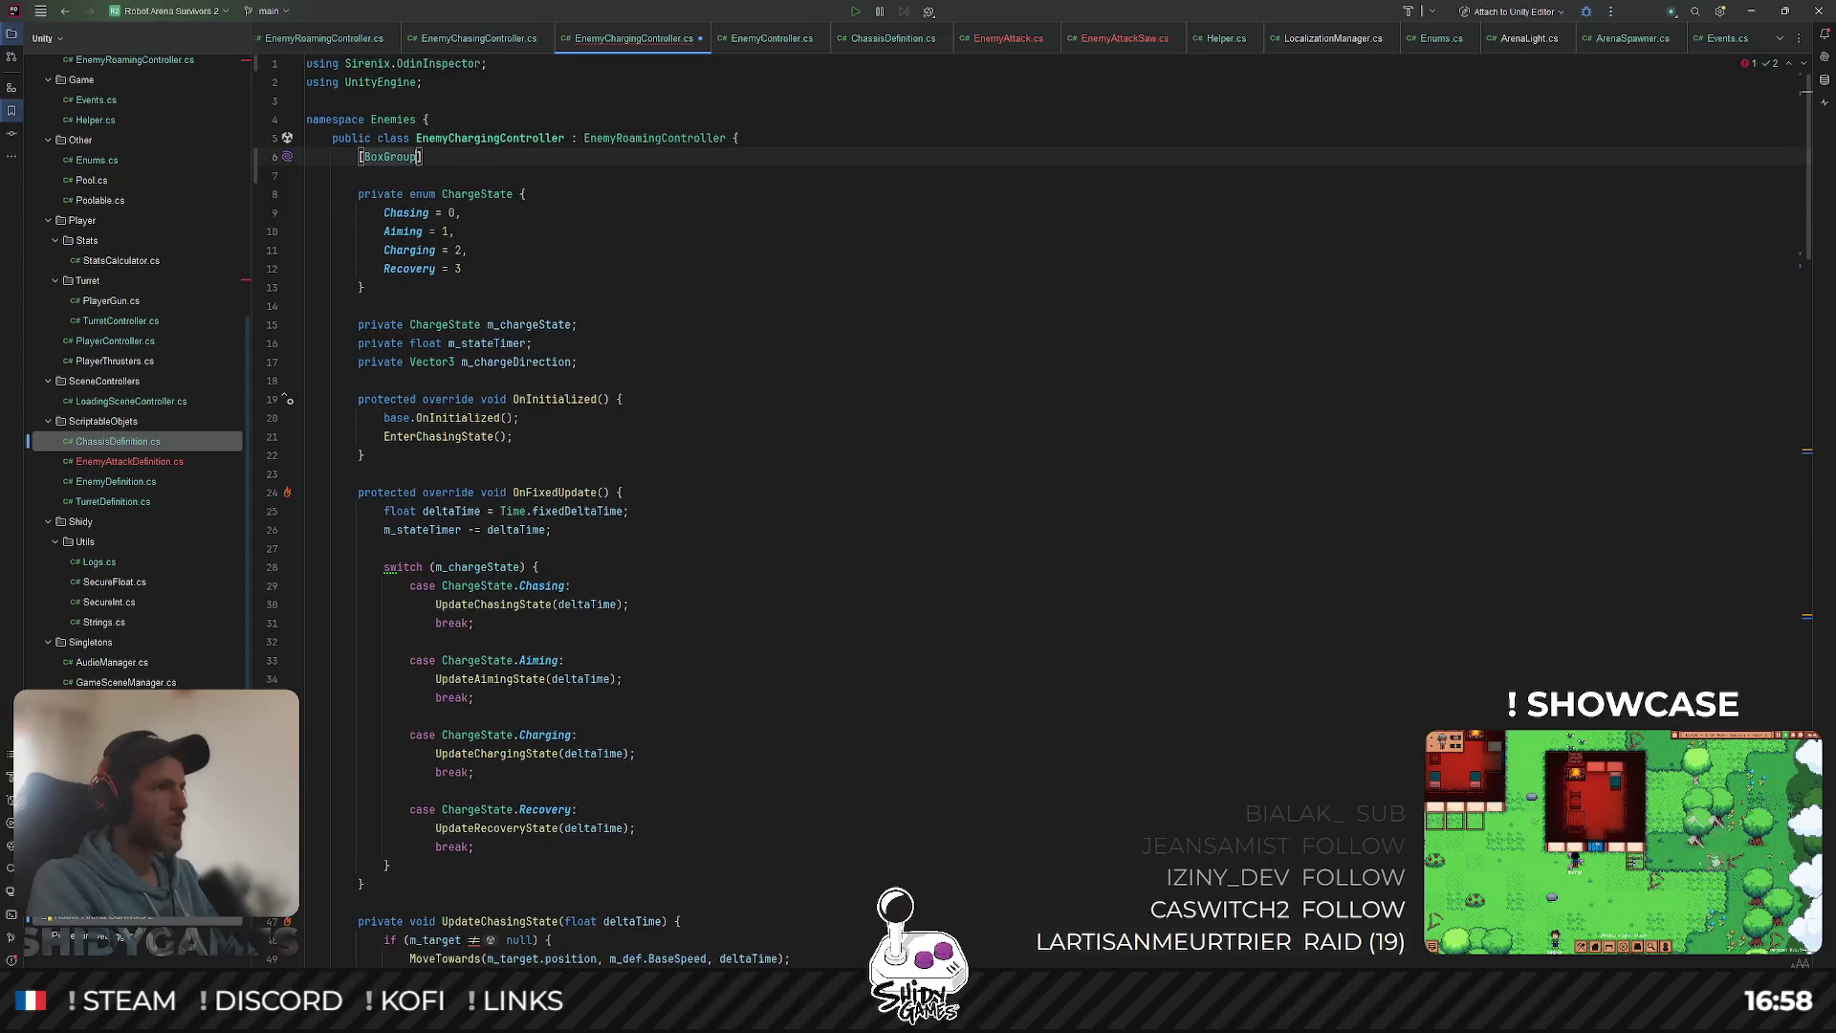
type("(\"Charge")
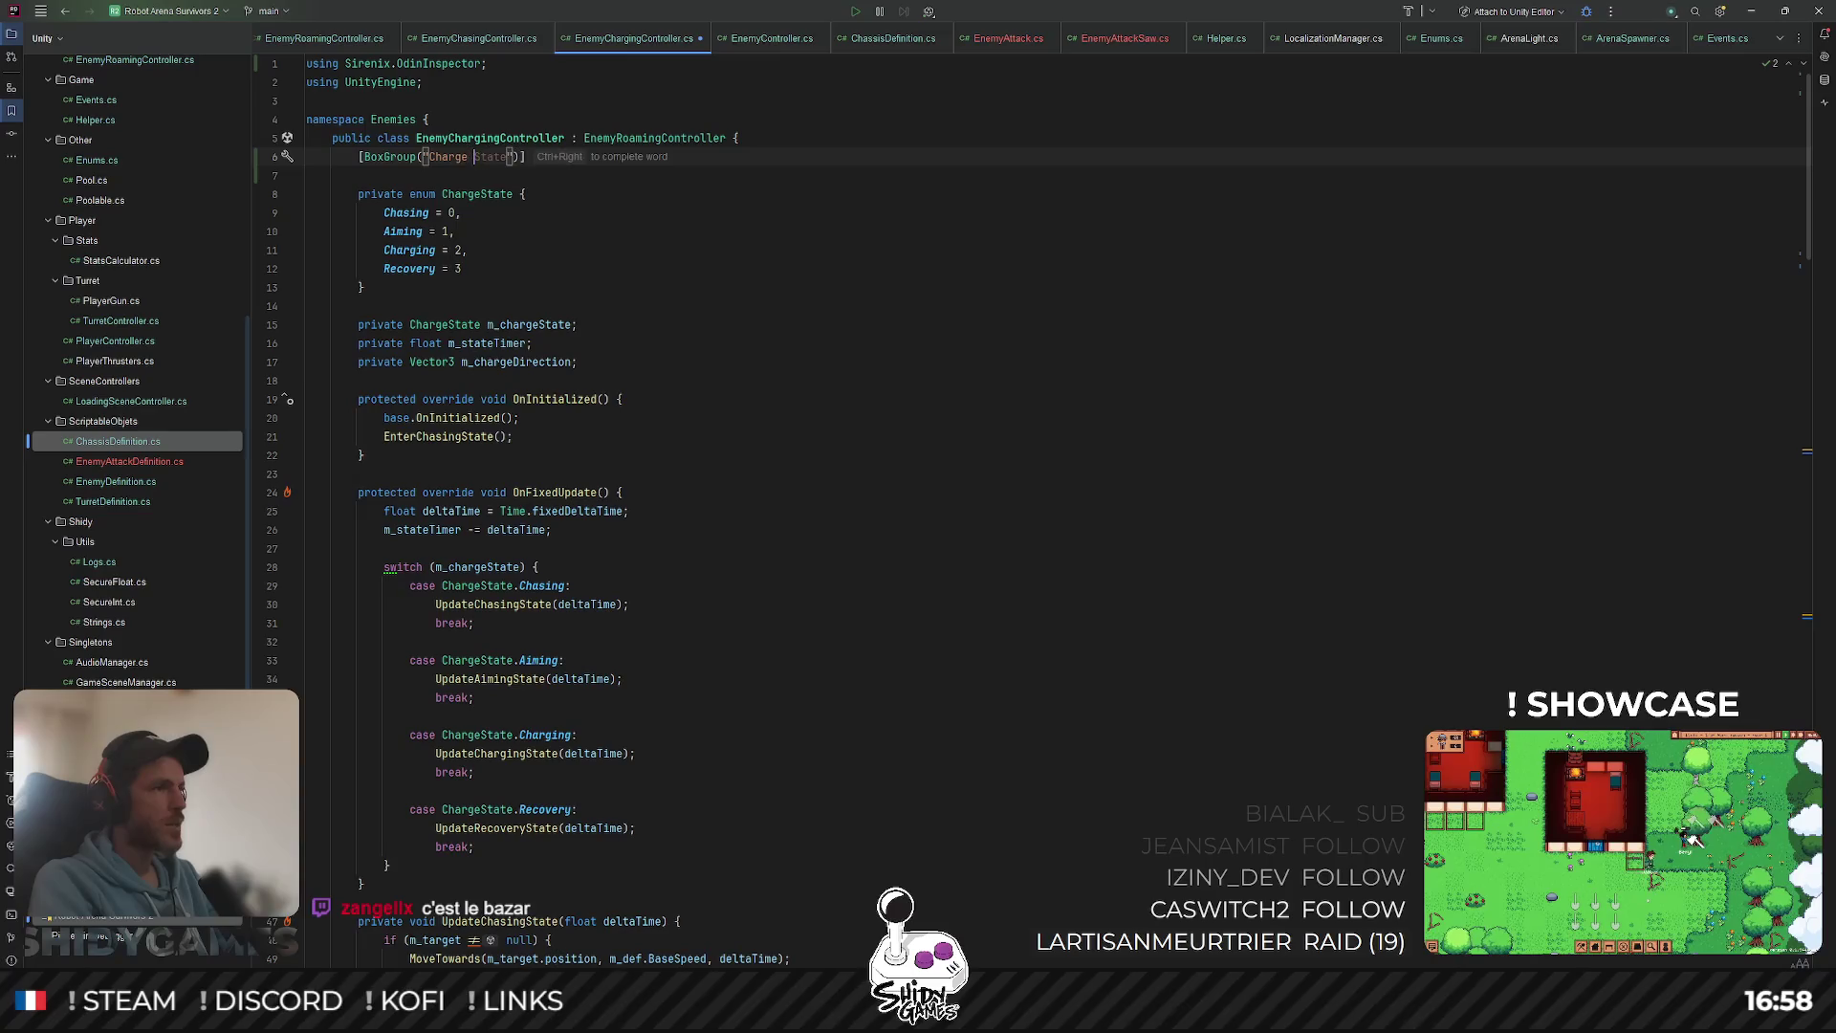
type("Specific Configuration")
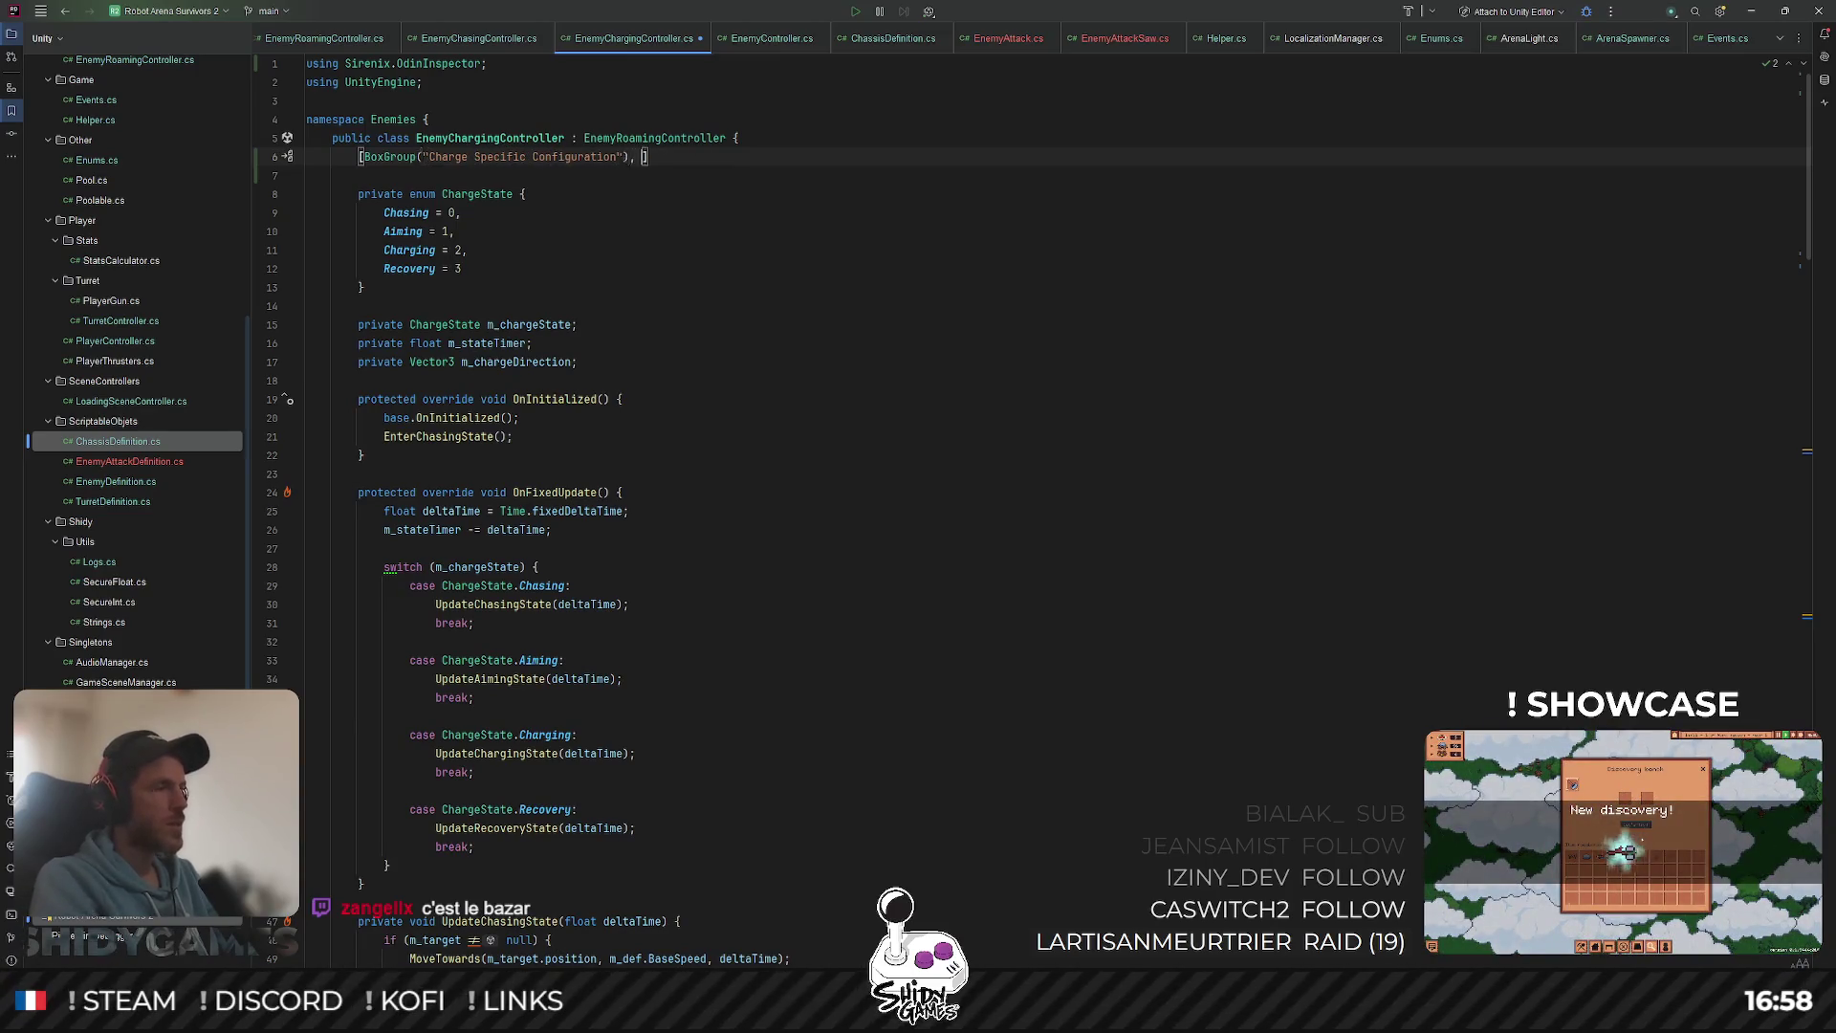
type("Ser")
key("Return")
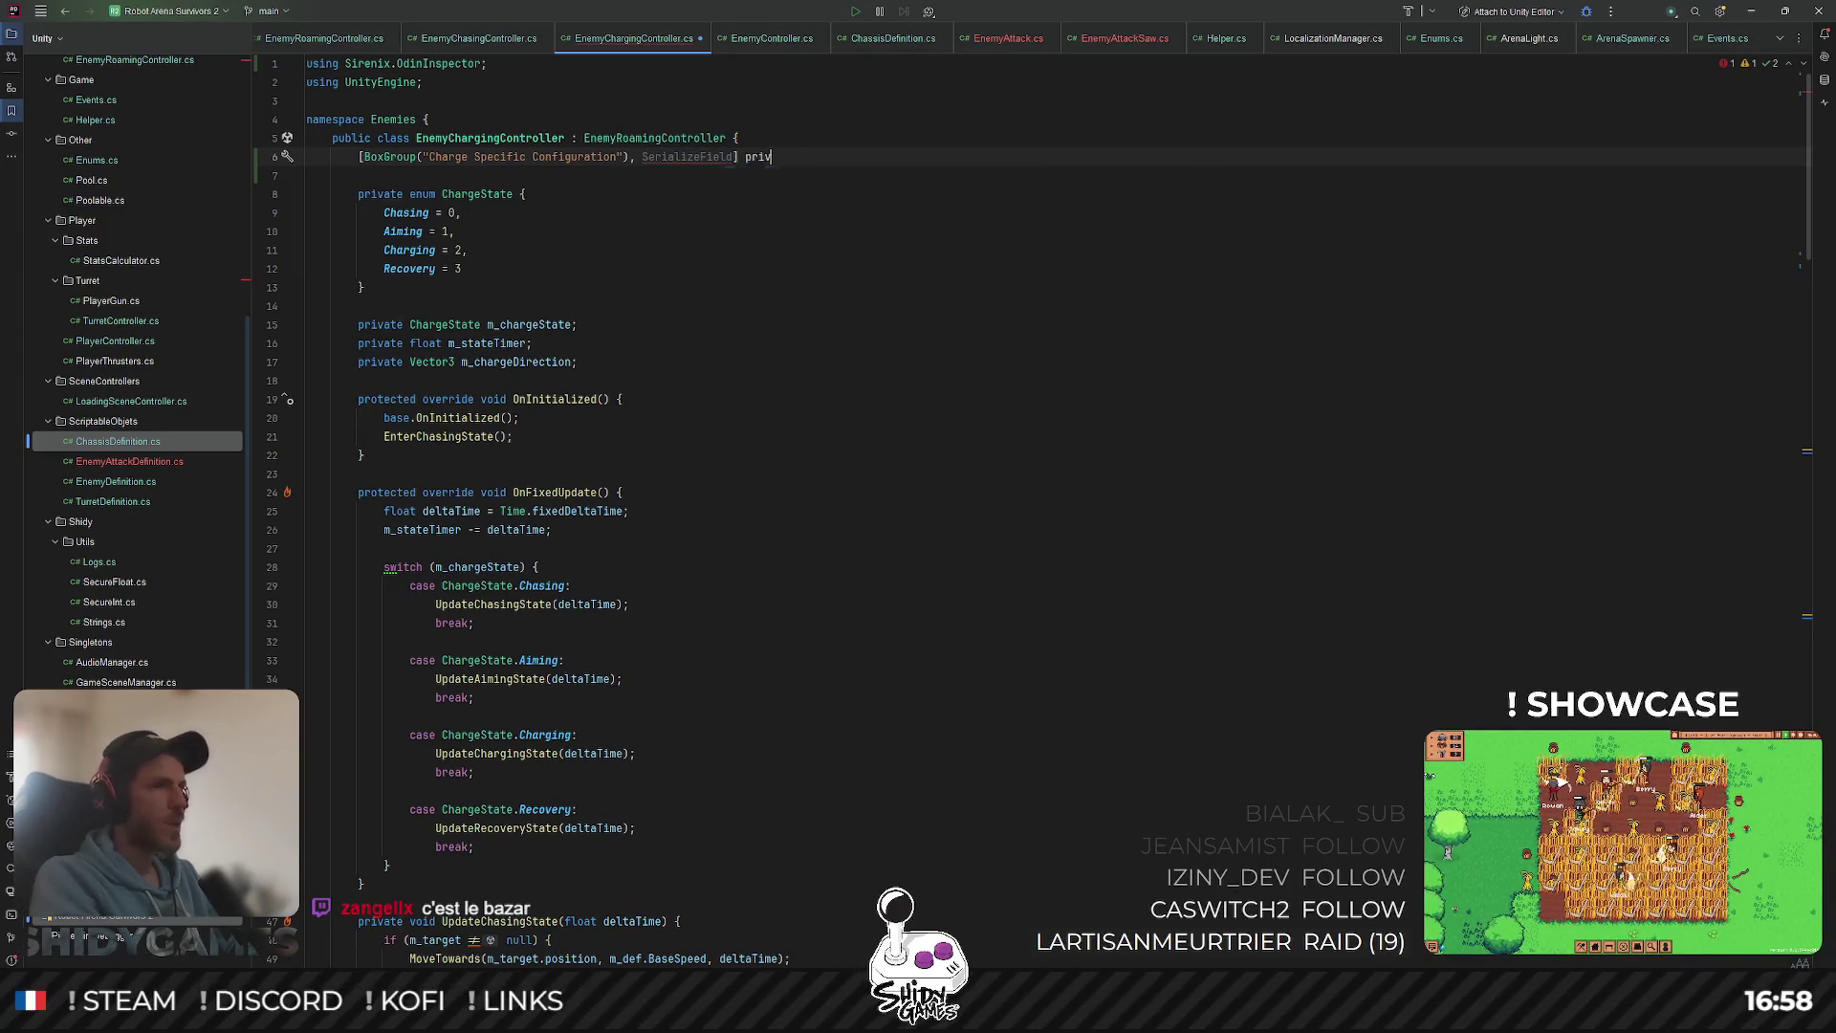
type("ate SpriteRenderer")
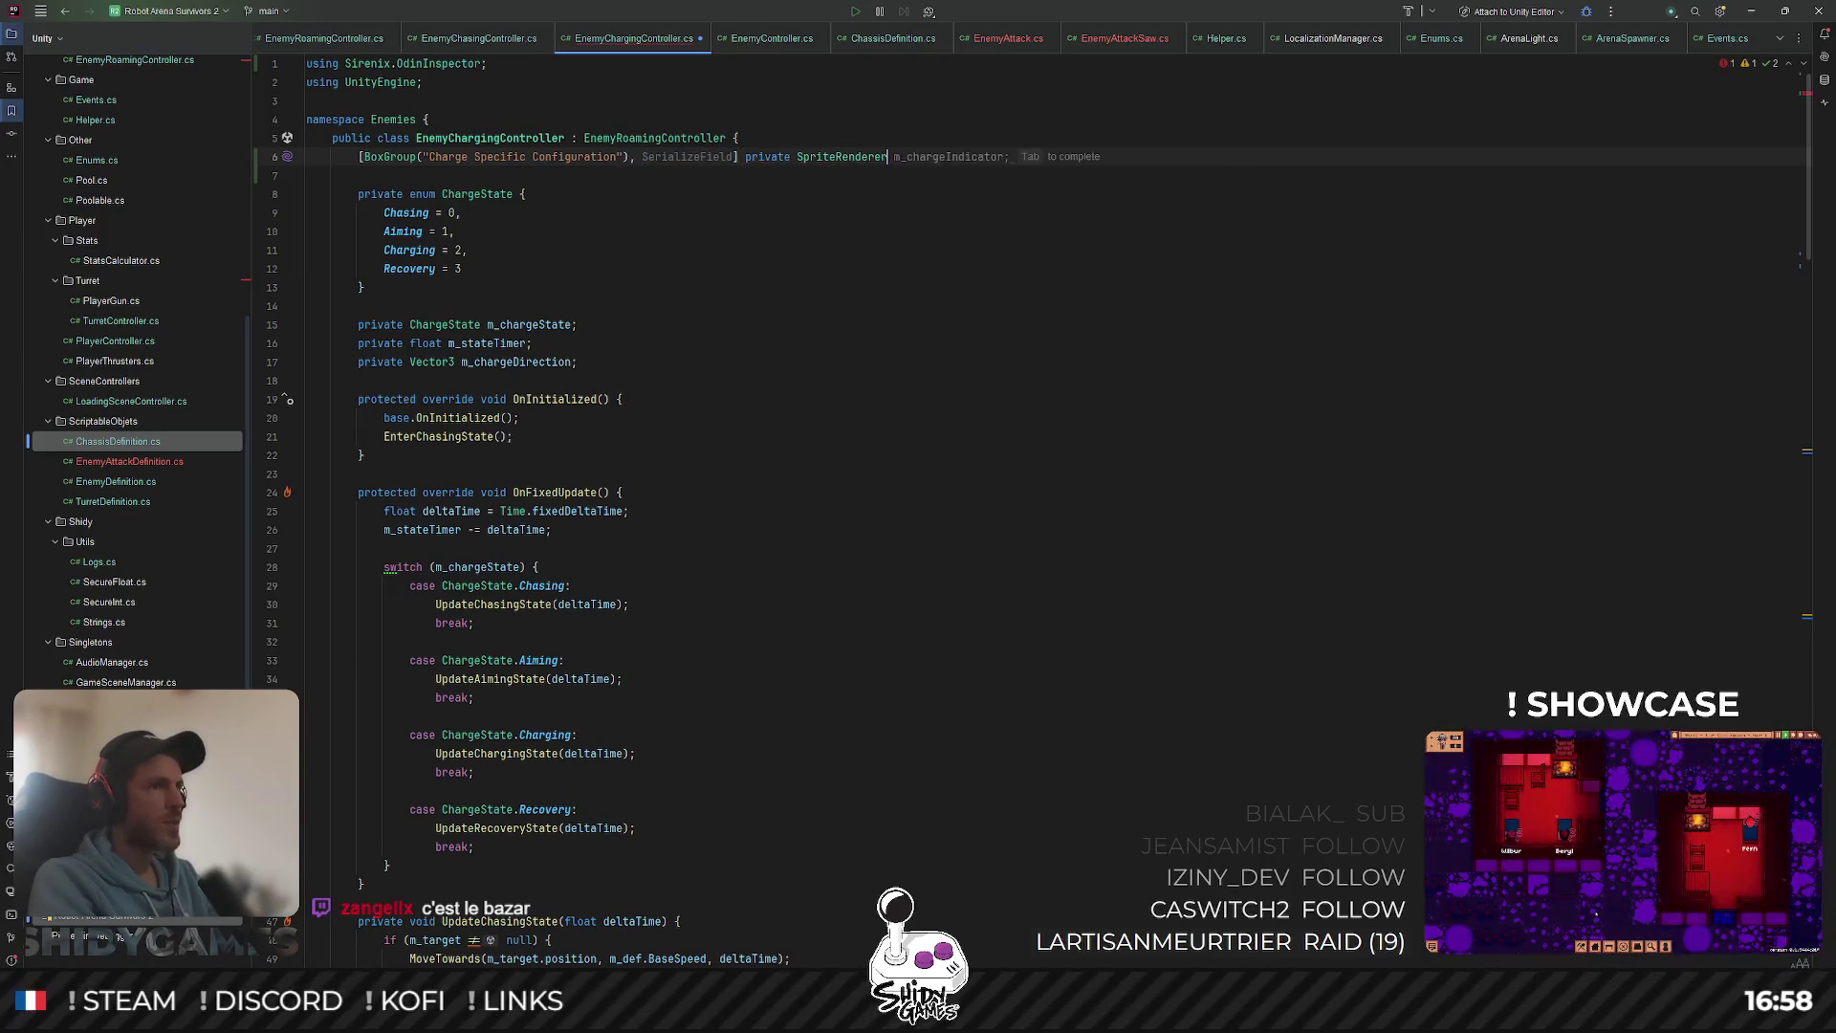
type(" m_chargeIndicator;")
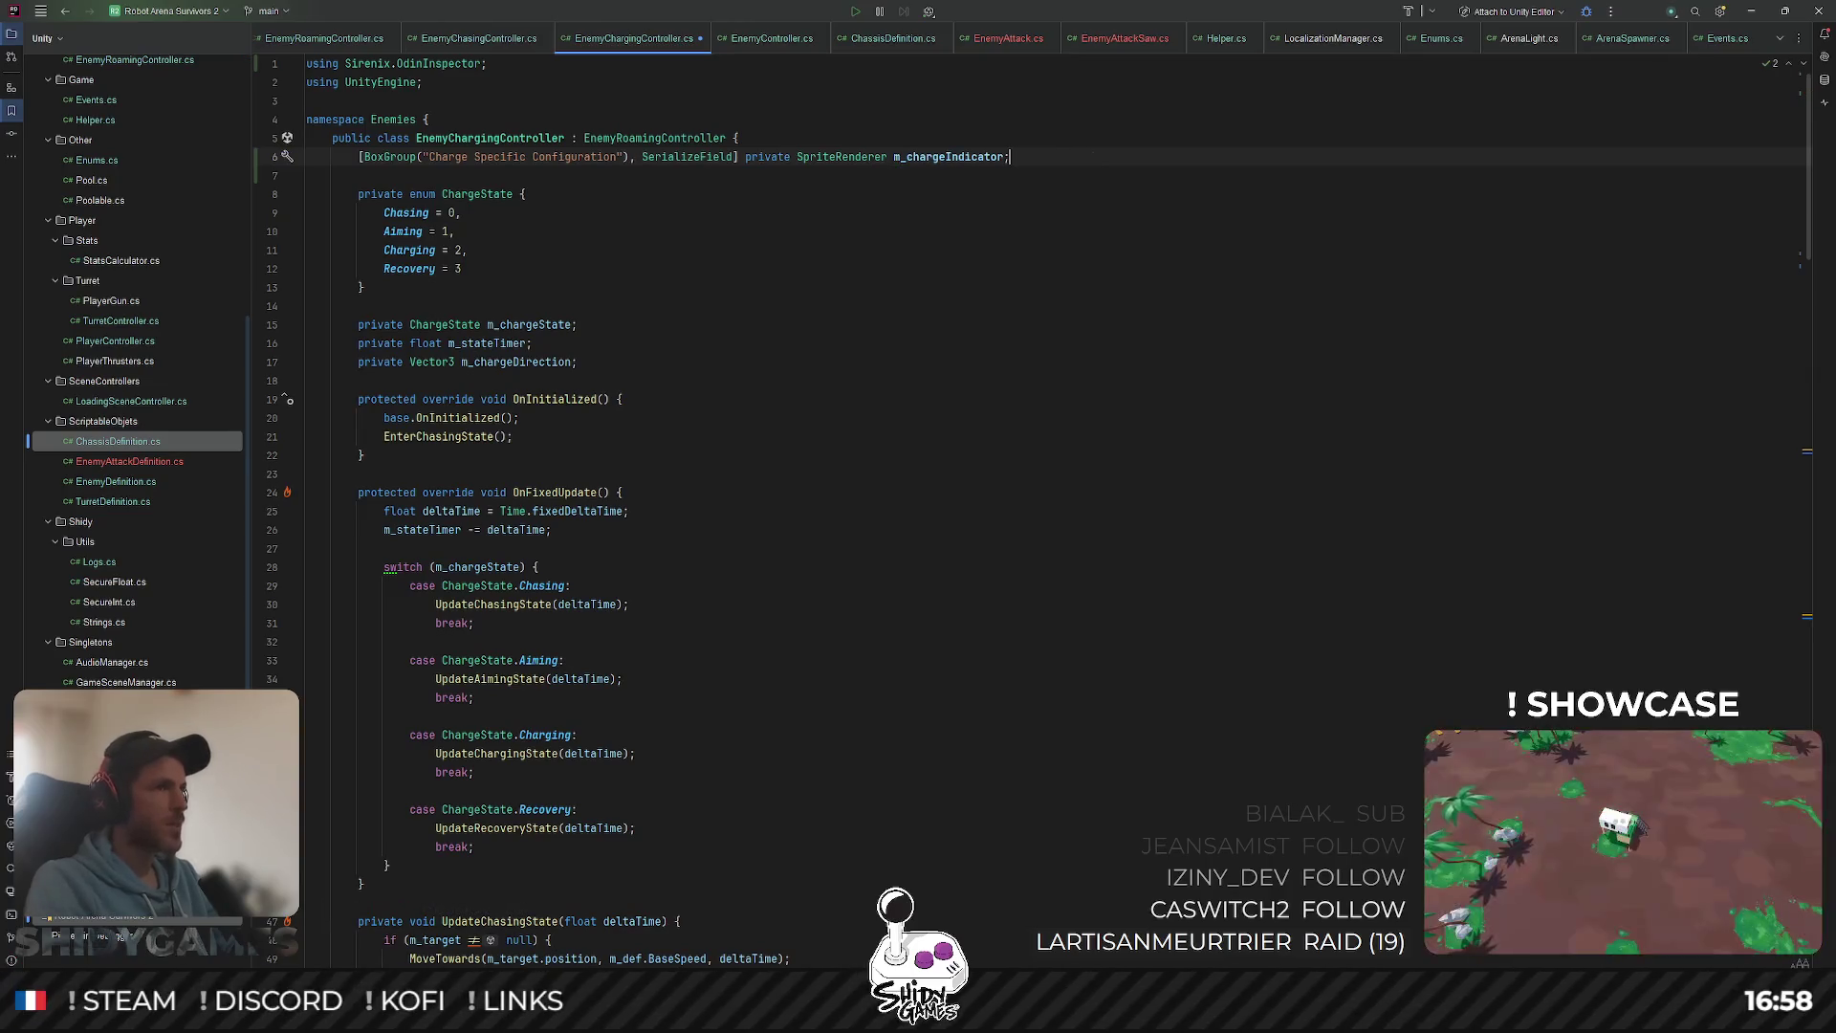
left_click(782, 226)
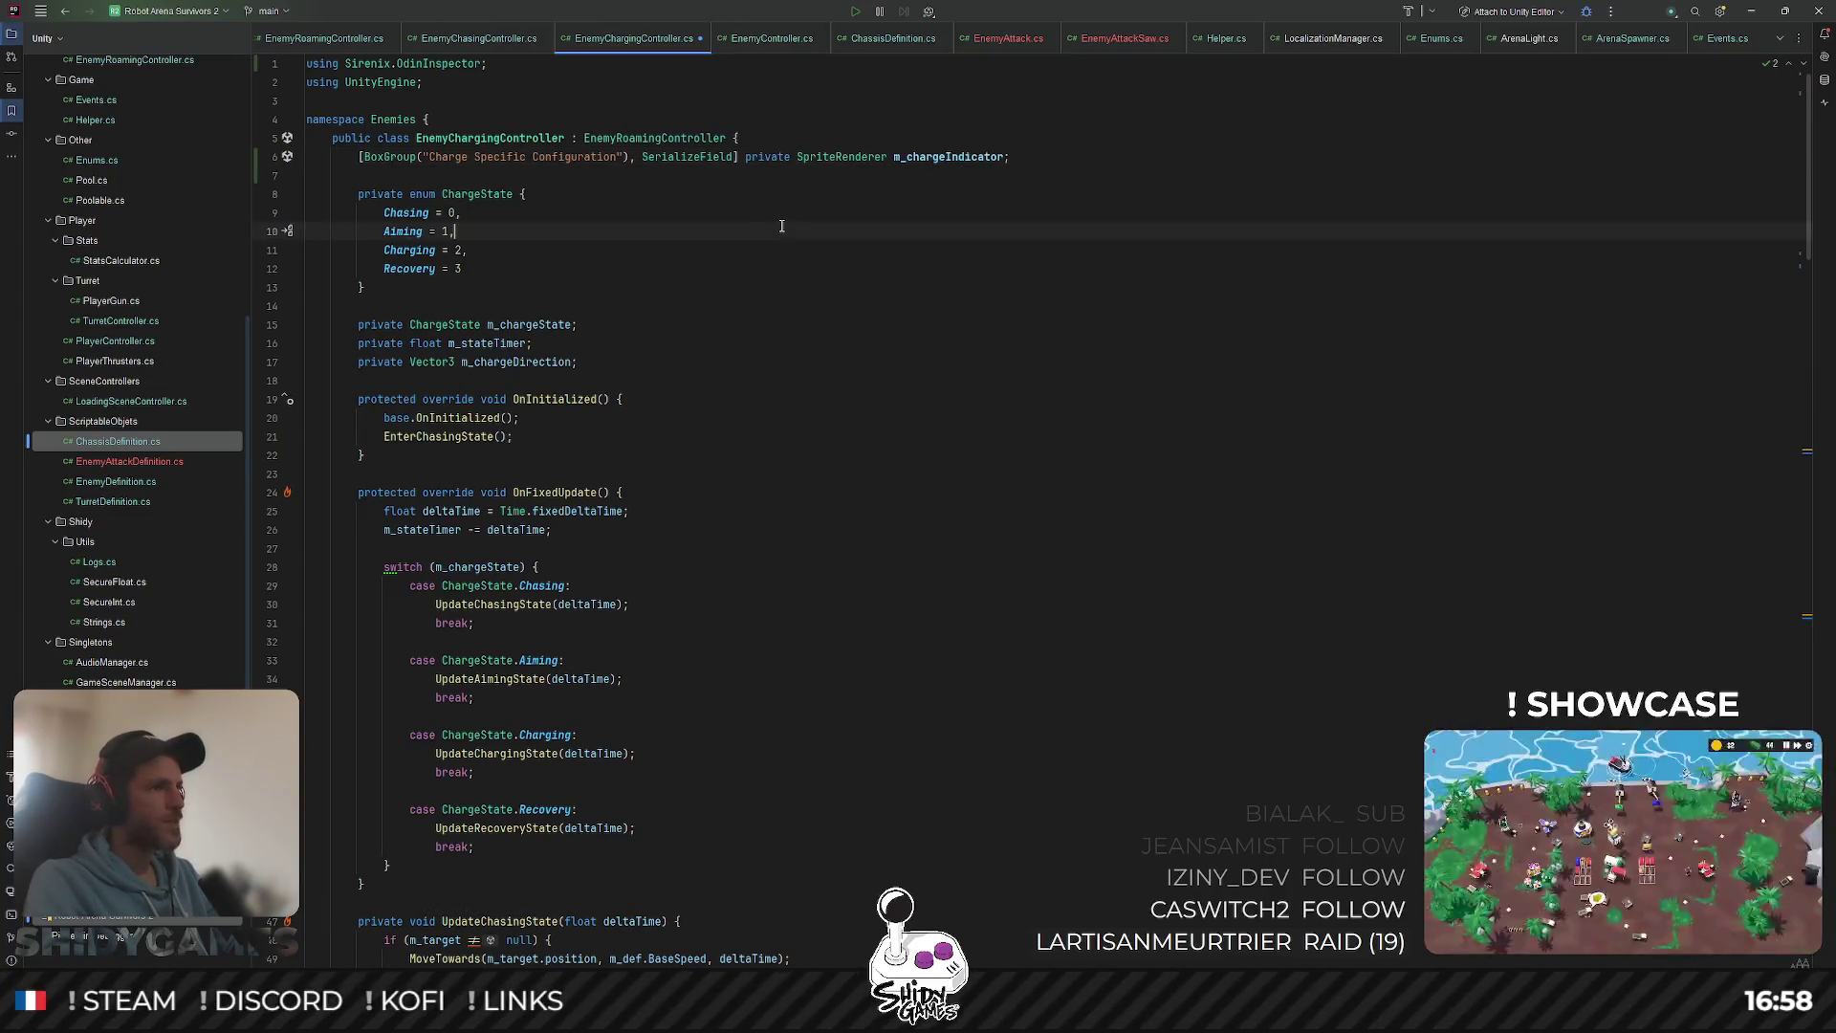
Step: Add 'm_chargeIndicator.enabled = false;' after base.OnInitialized in OnInitialized
double_click(476, 418)
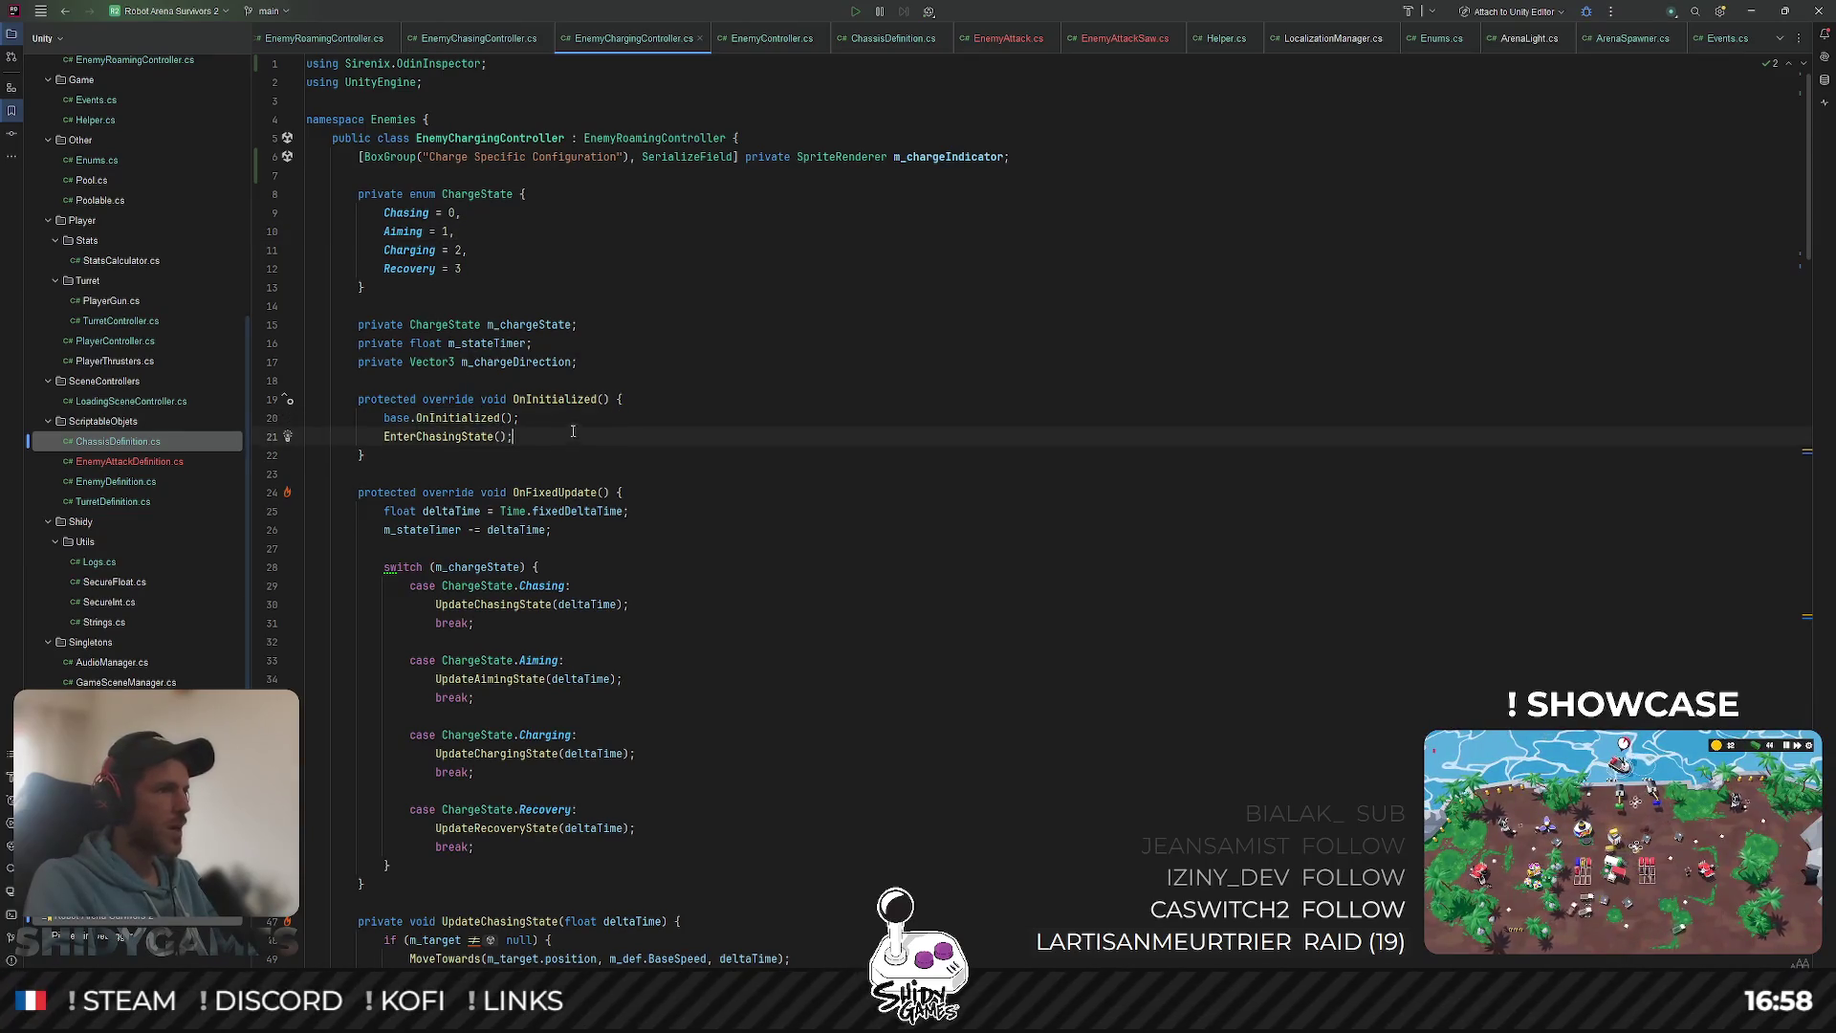
left_click(646, 418)
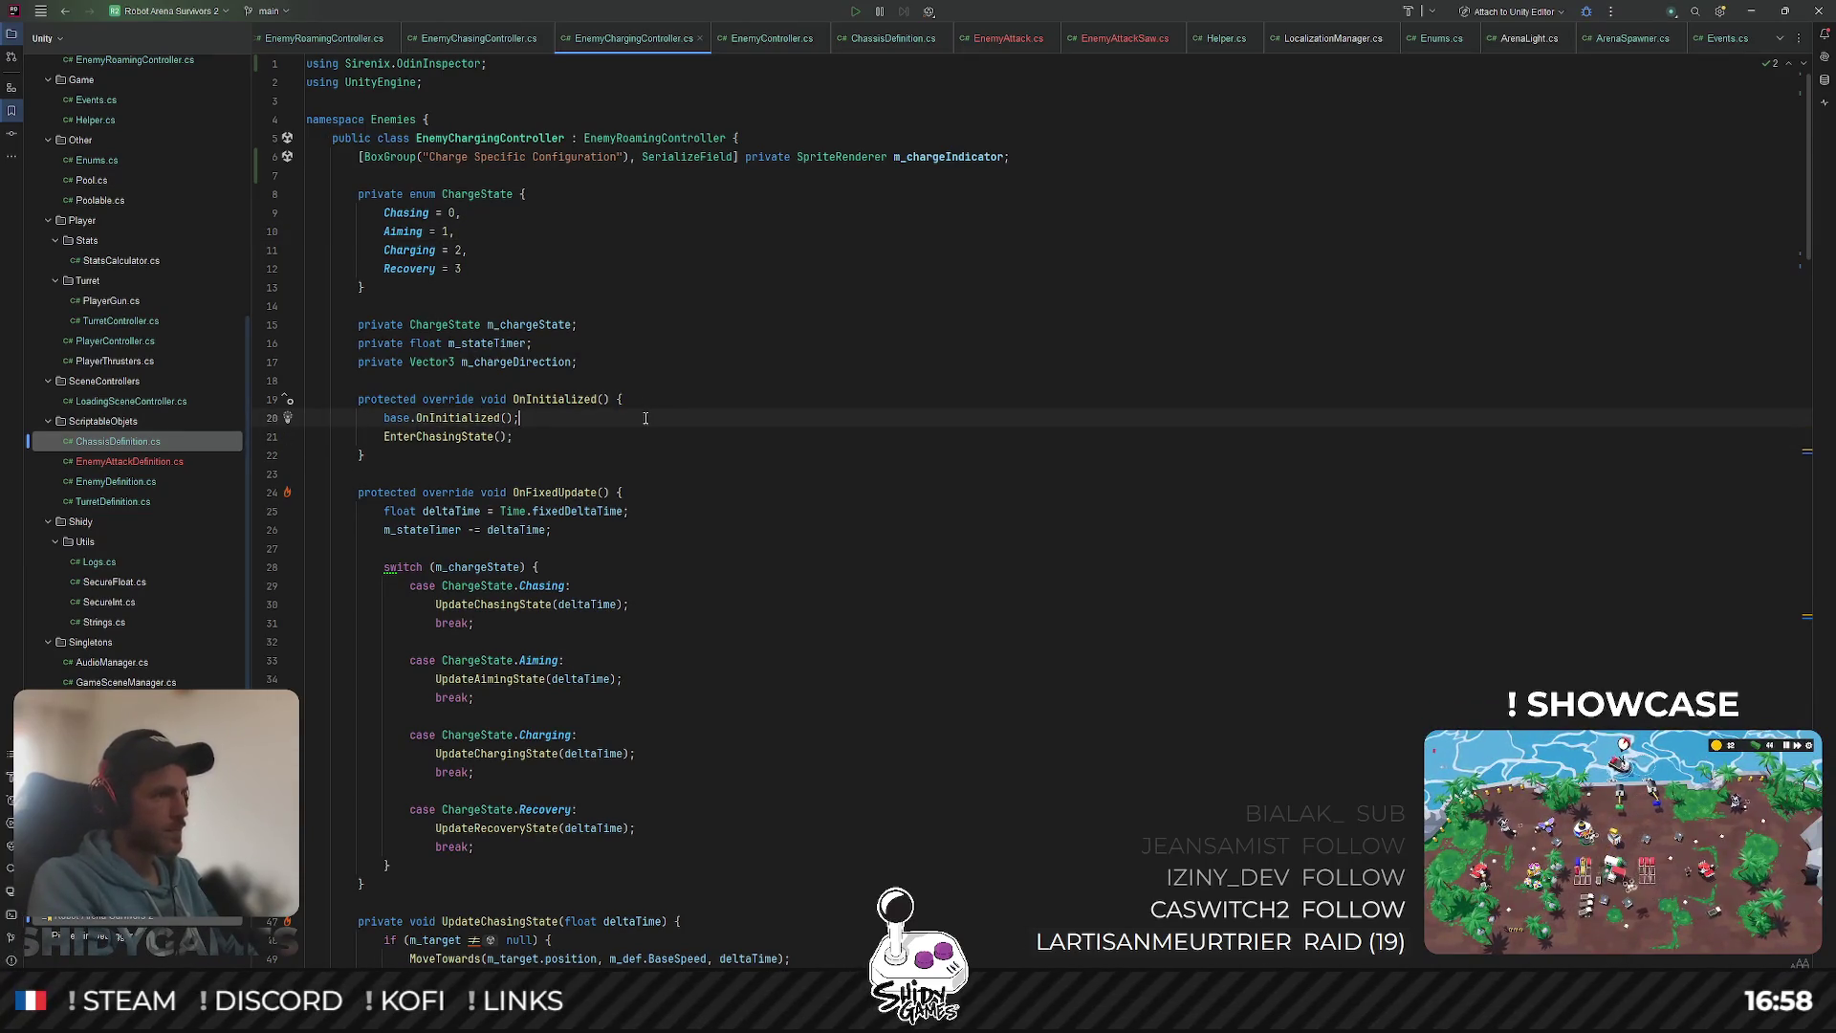
key("Return")
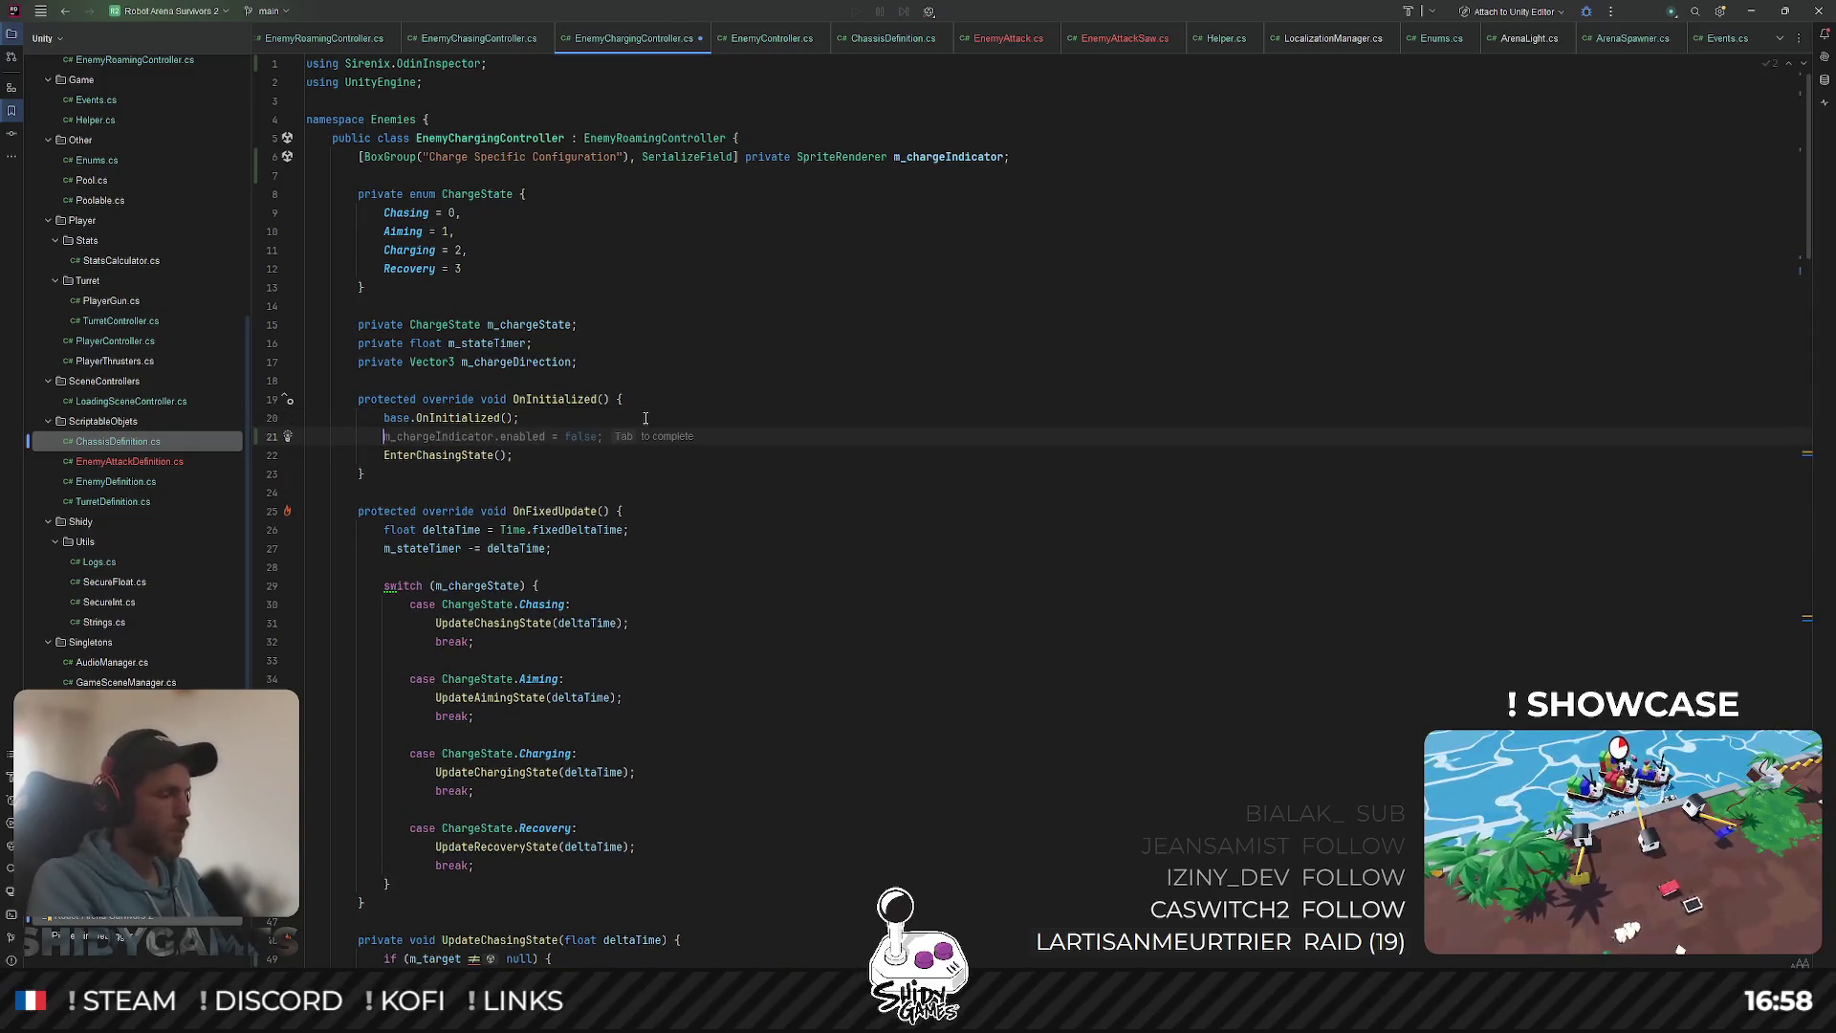
type("m_chargeIndicator.enabled = false;")
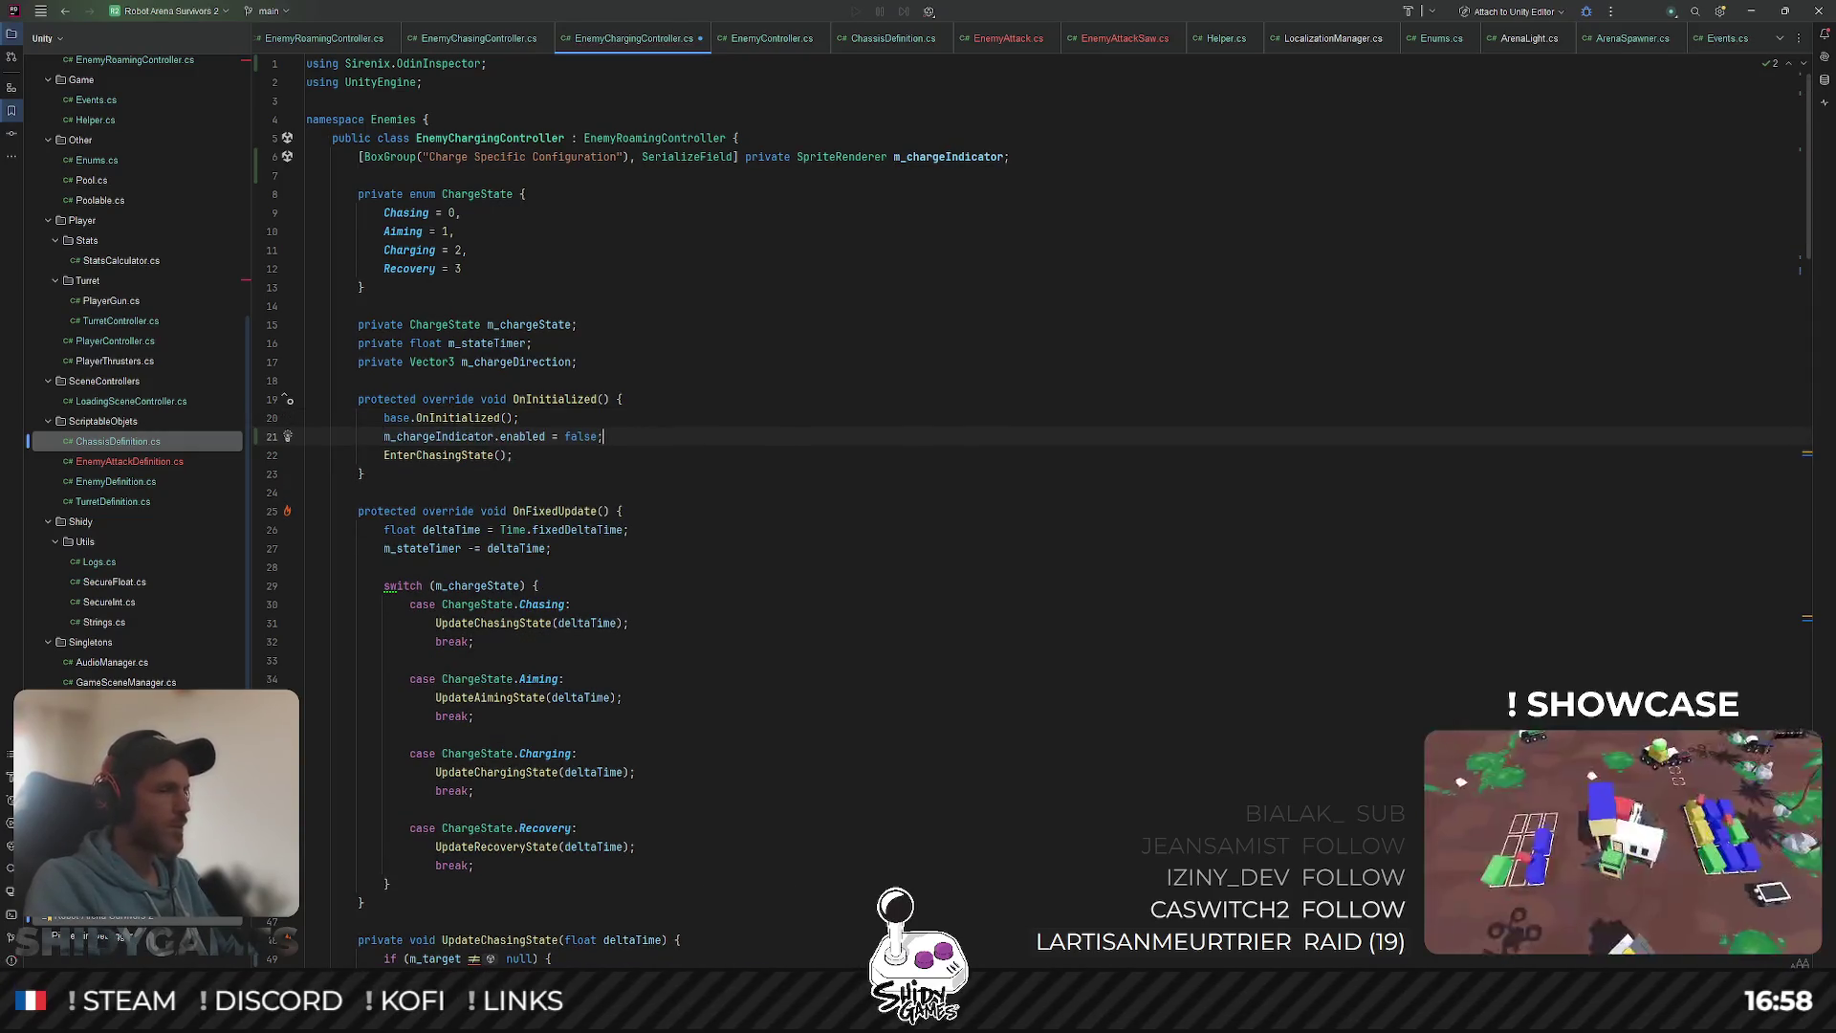
left_click(496, 437)
type("?")
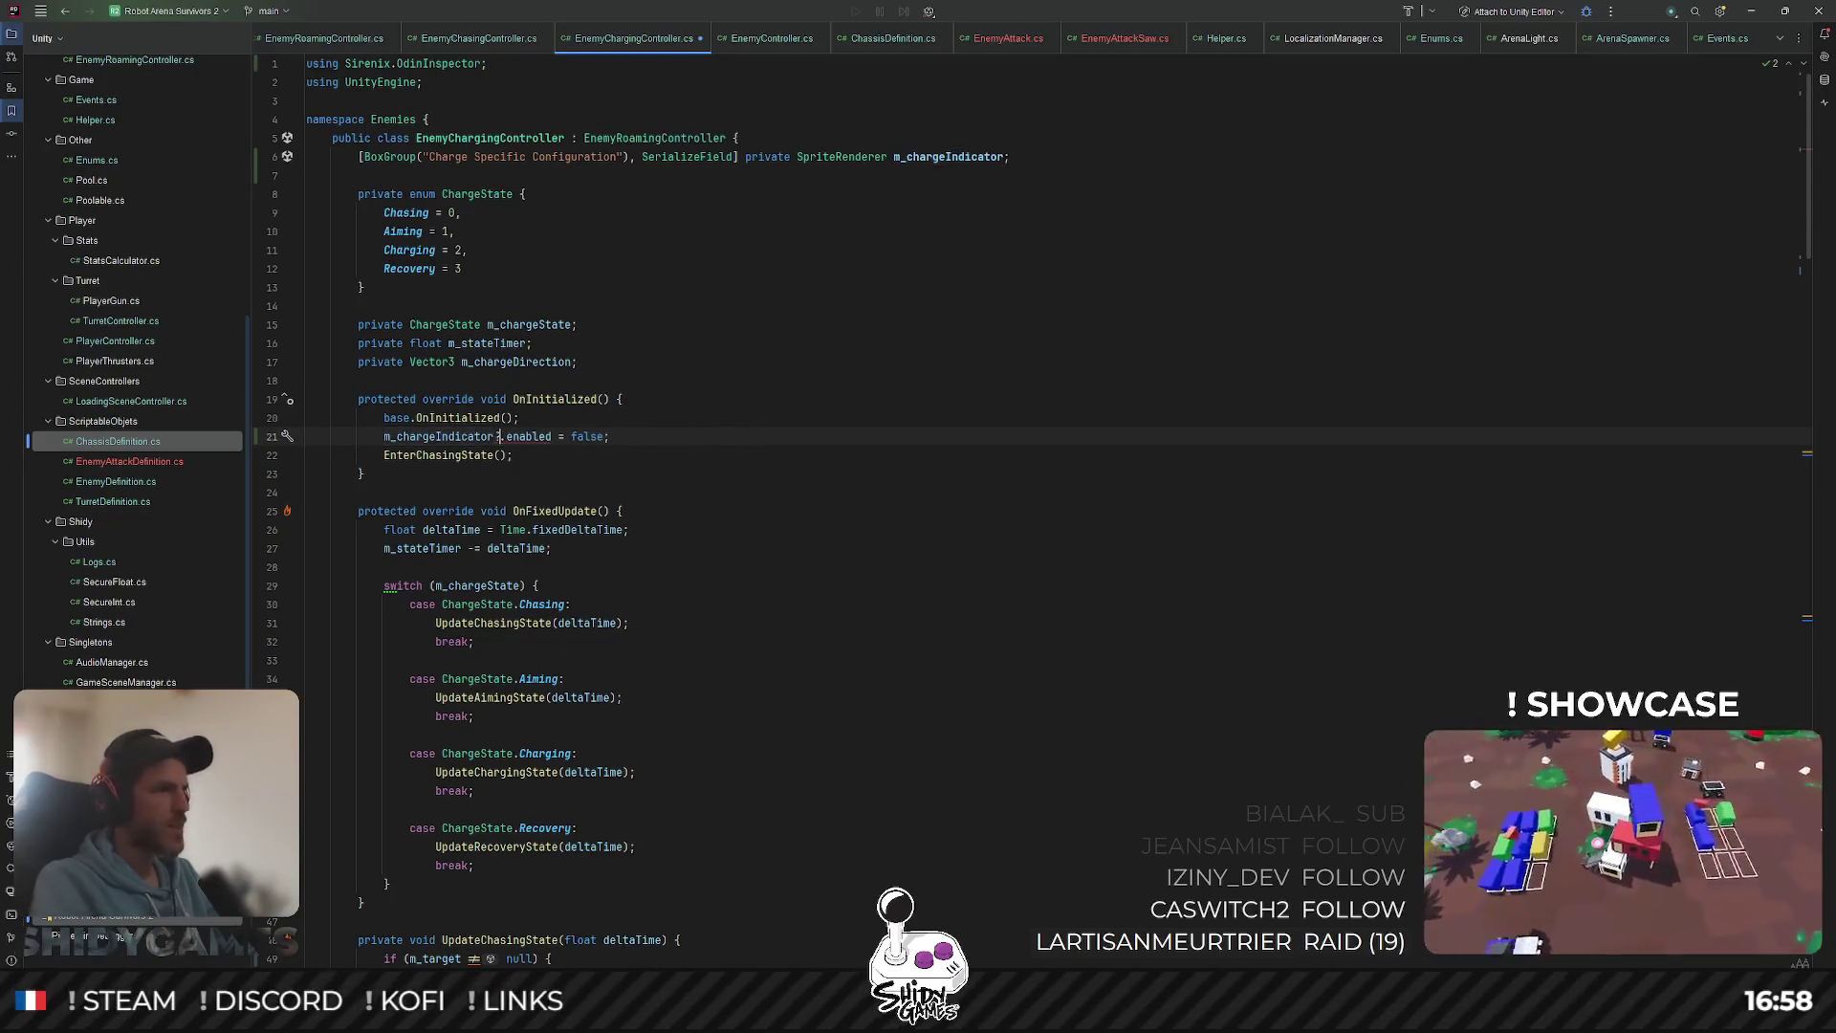
key("BackSpace")
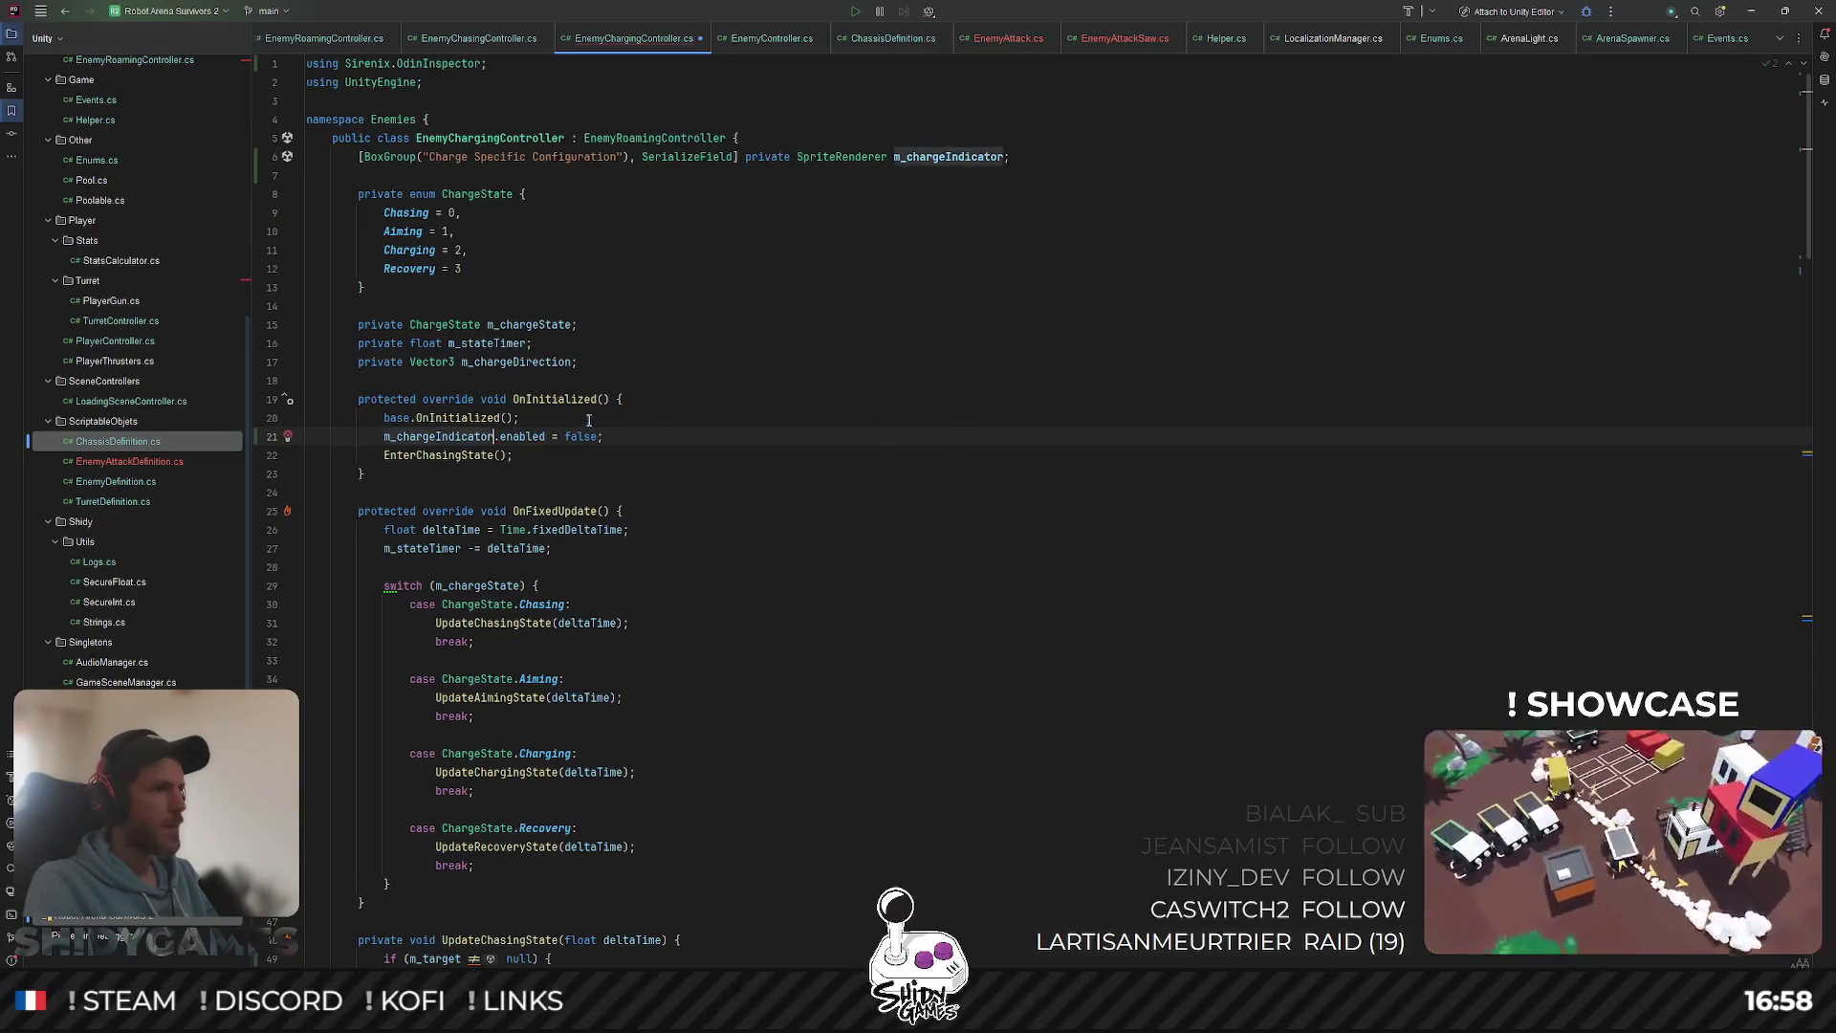
key("Home")
key("Return")
key("Return")
key("Up")
key("Up")
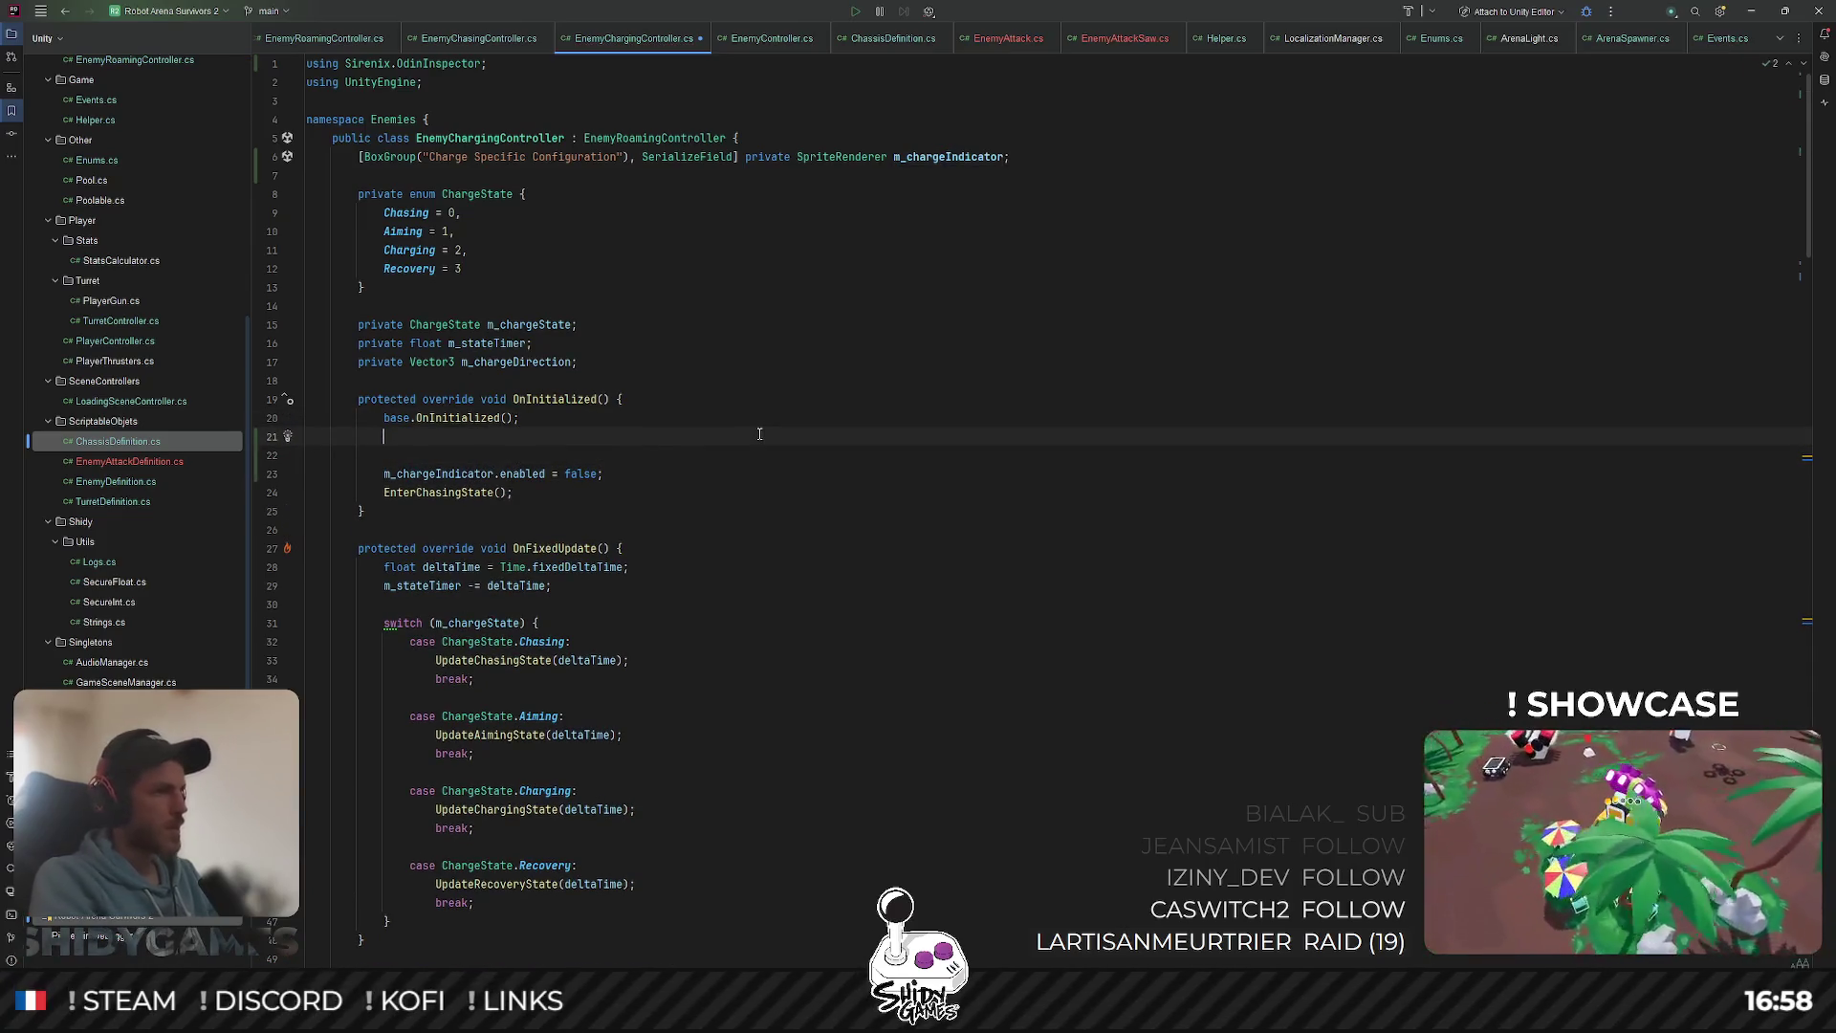
key("ctrl+z")
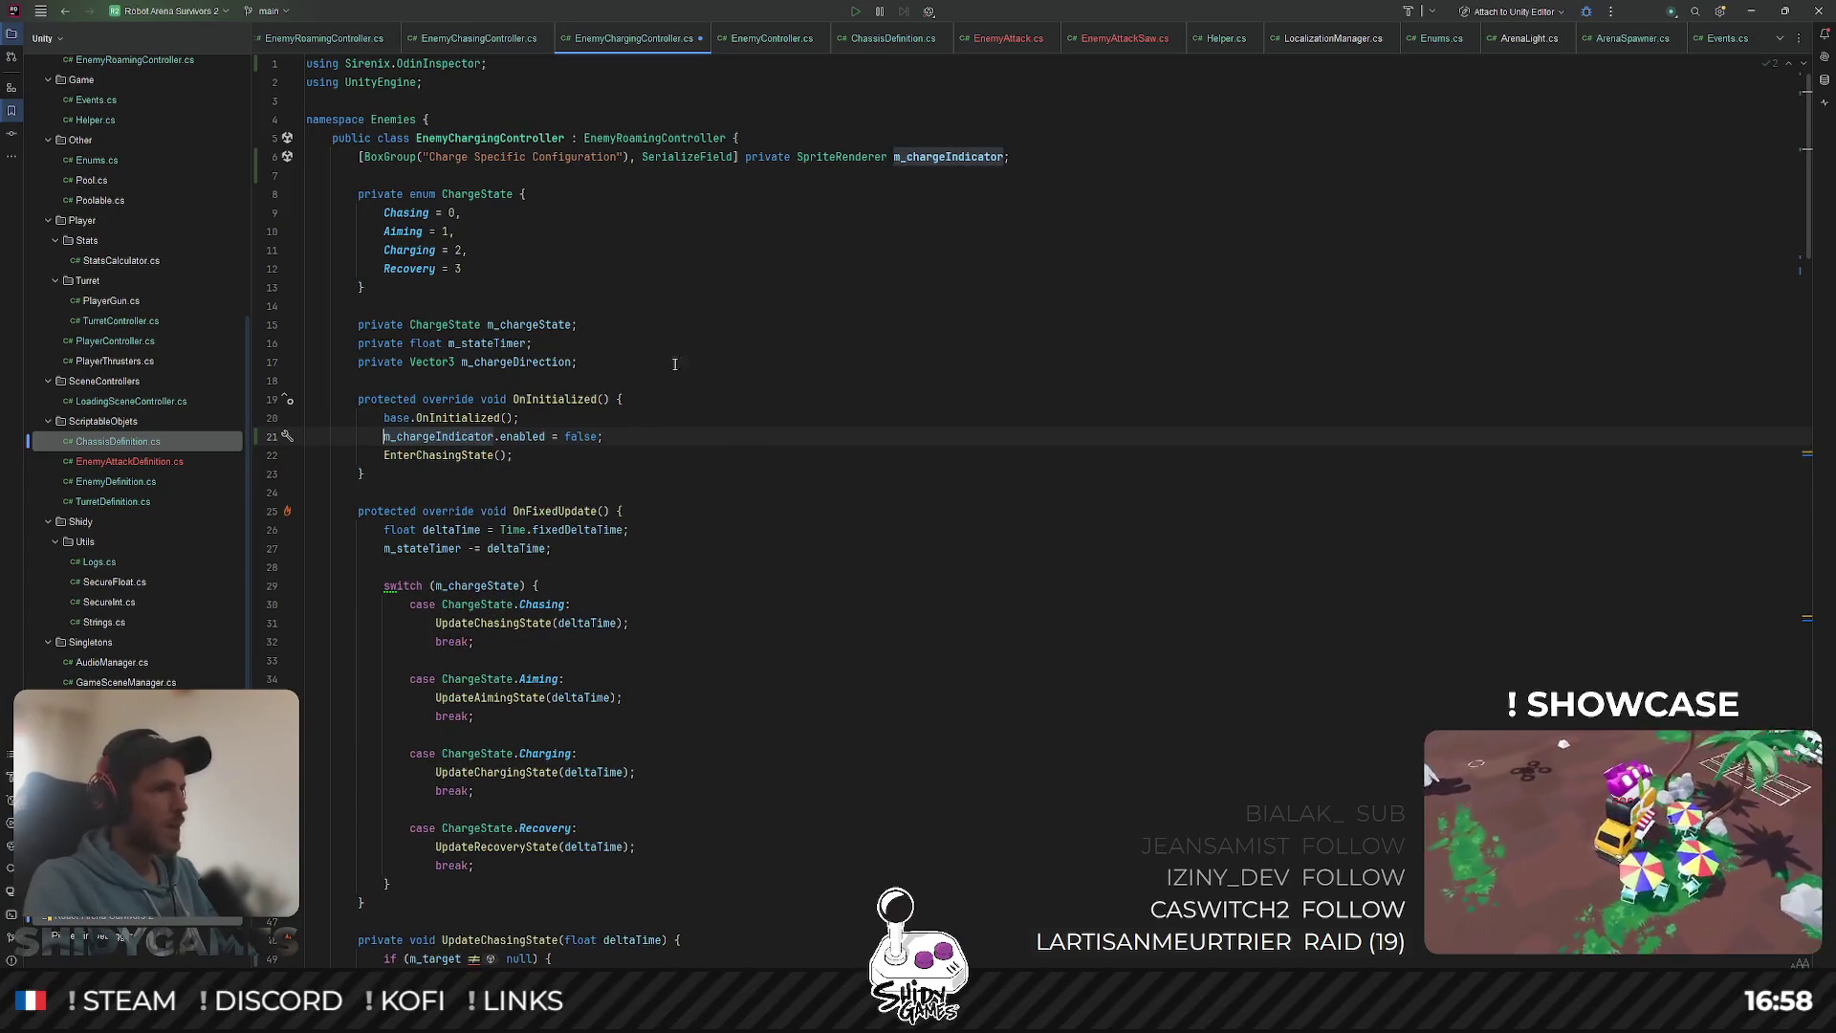
key("ctrl+z")
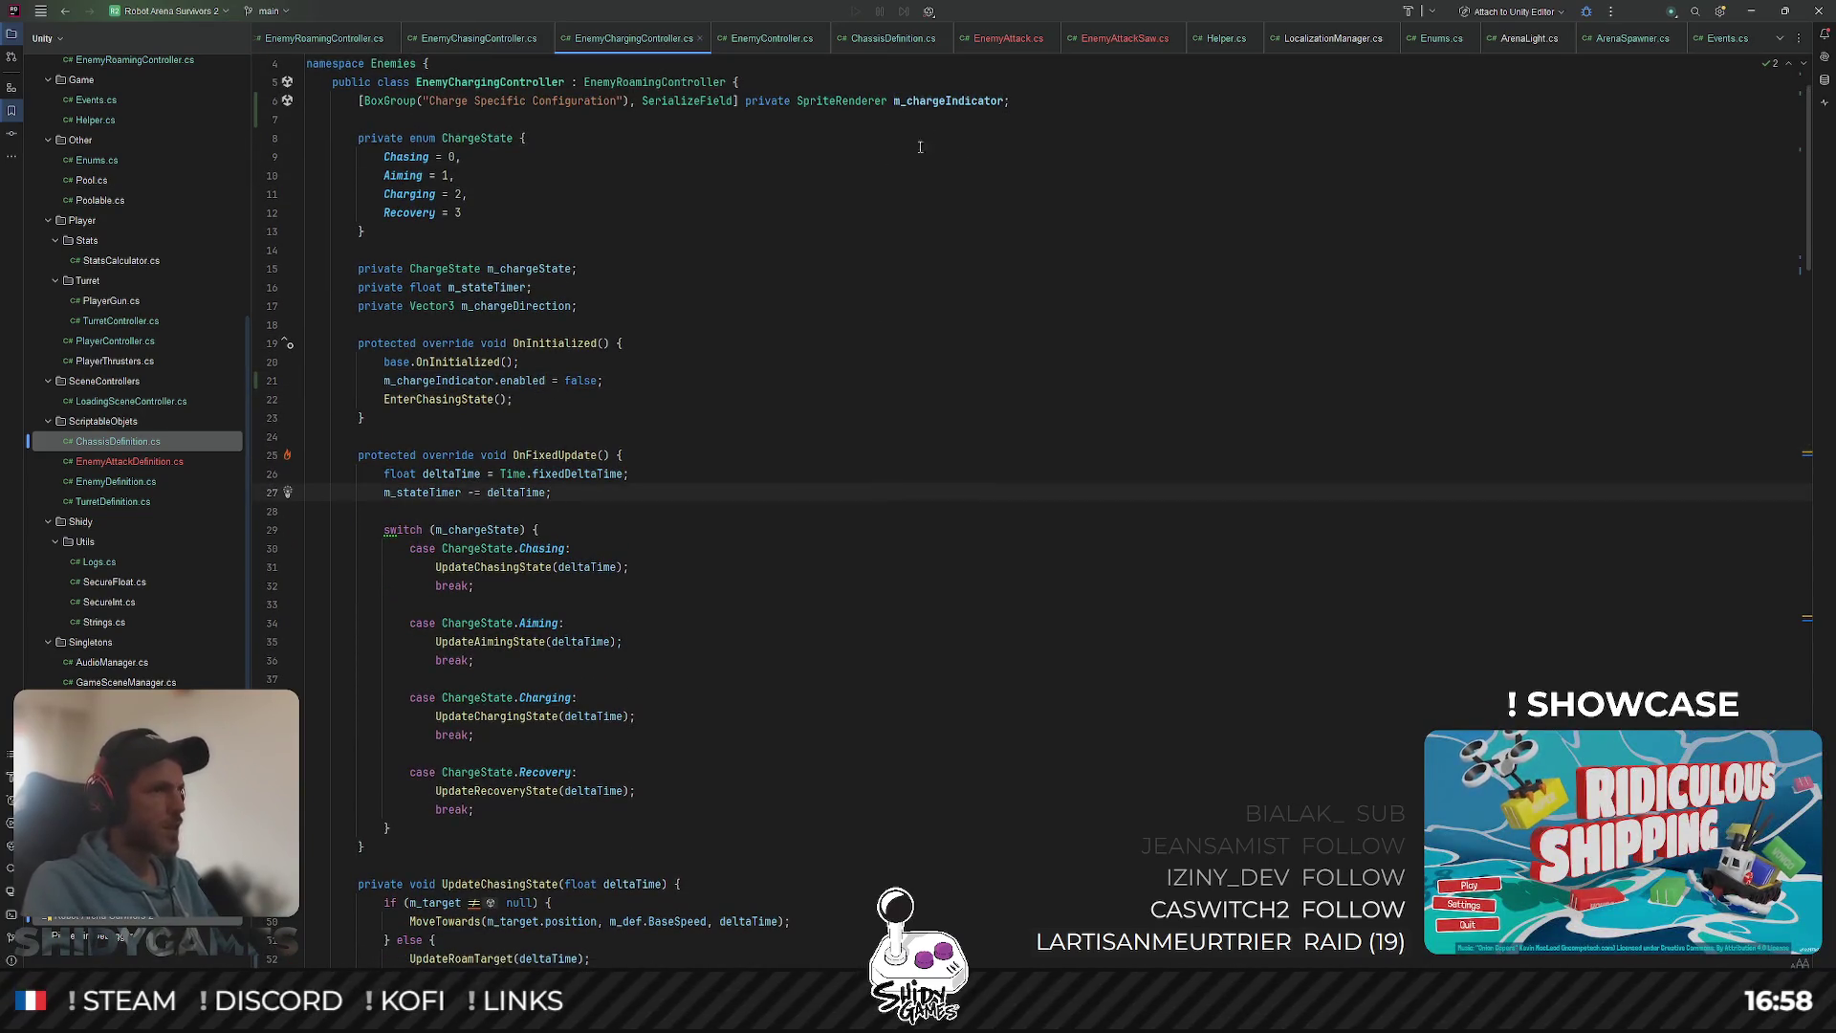
Step: Inspect the Charging case and the UpdateChargingState method
scroll(781, 566, "down", 3)
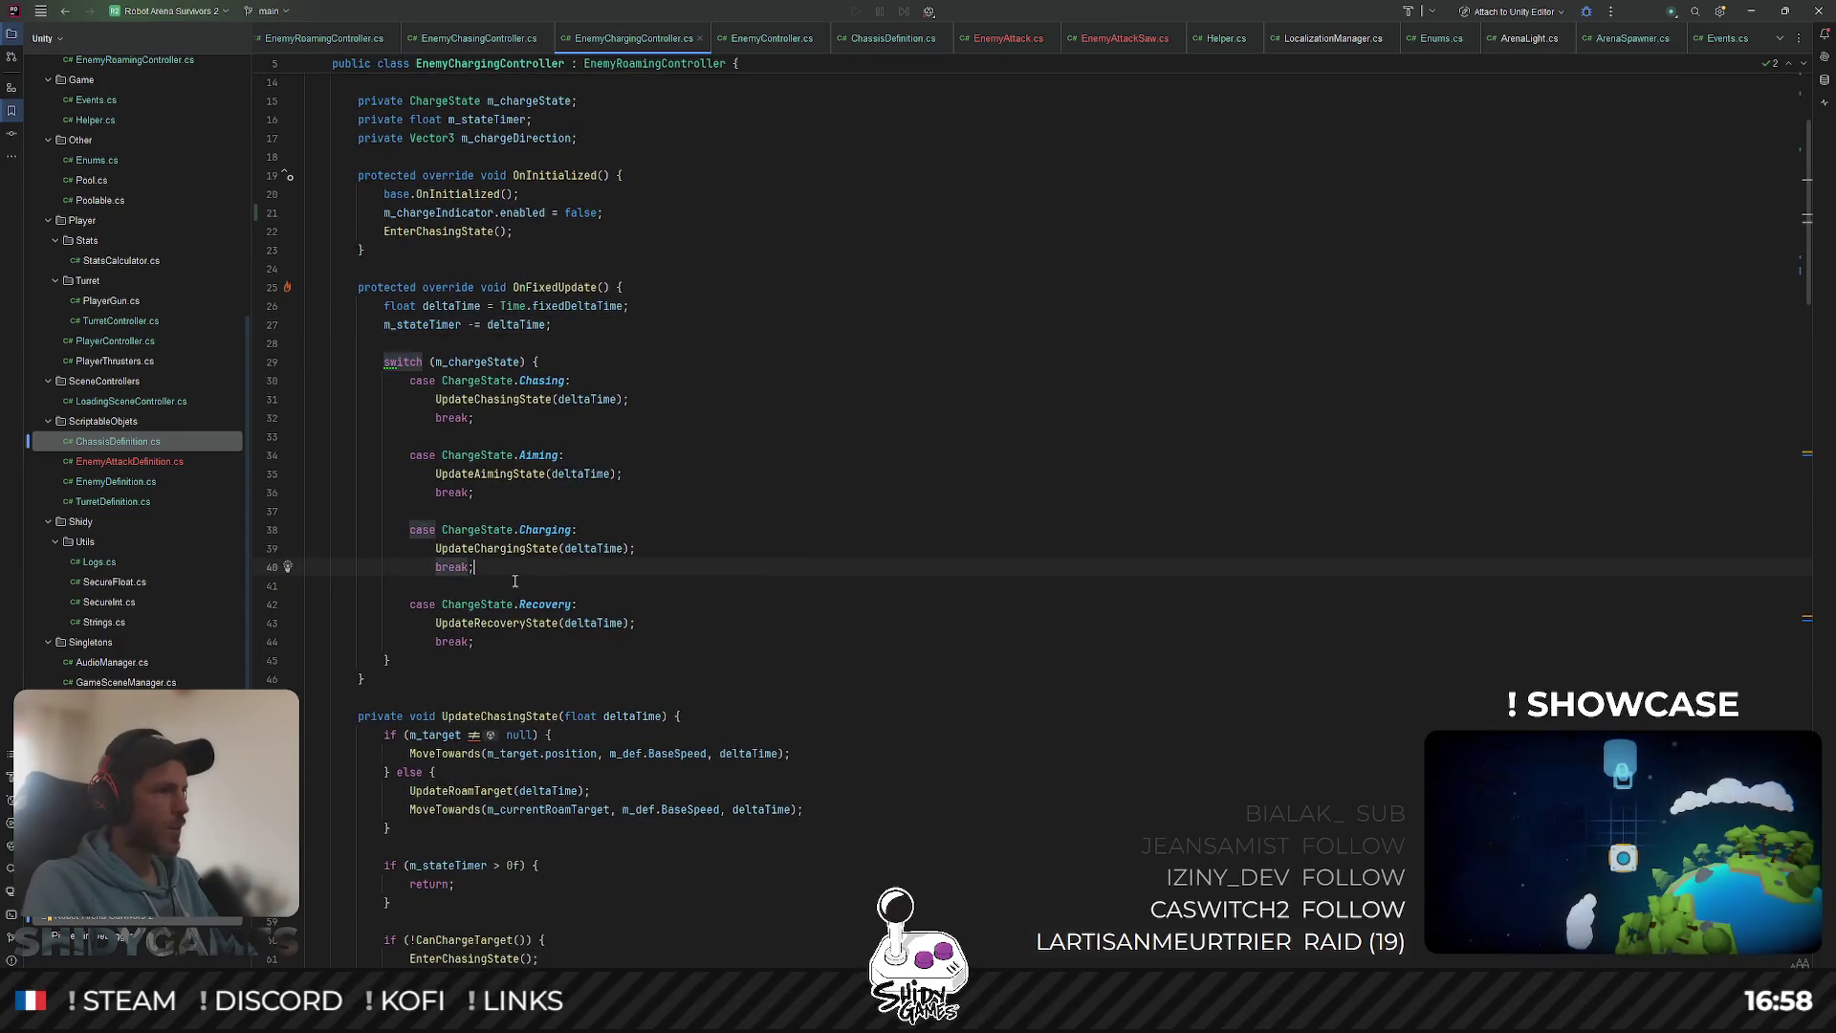
left_click(511, 550, "ctrl")
key("Down")
key("Down")
key("End")
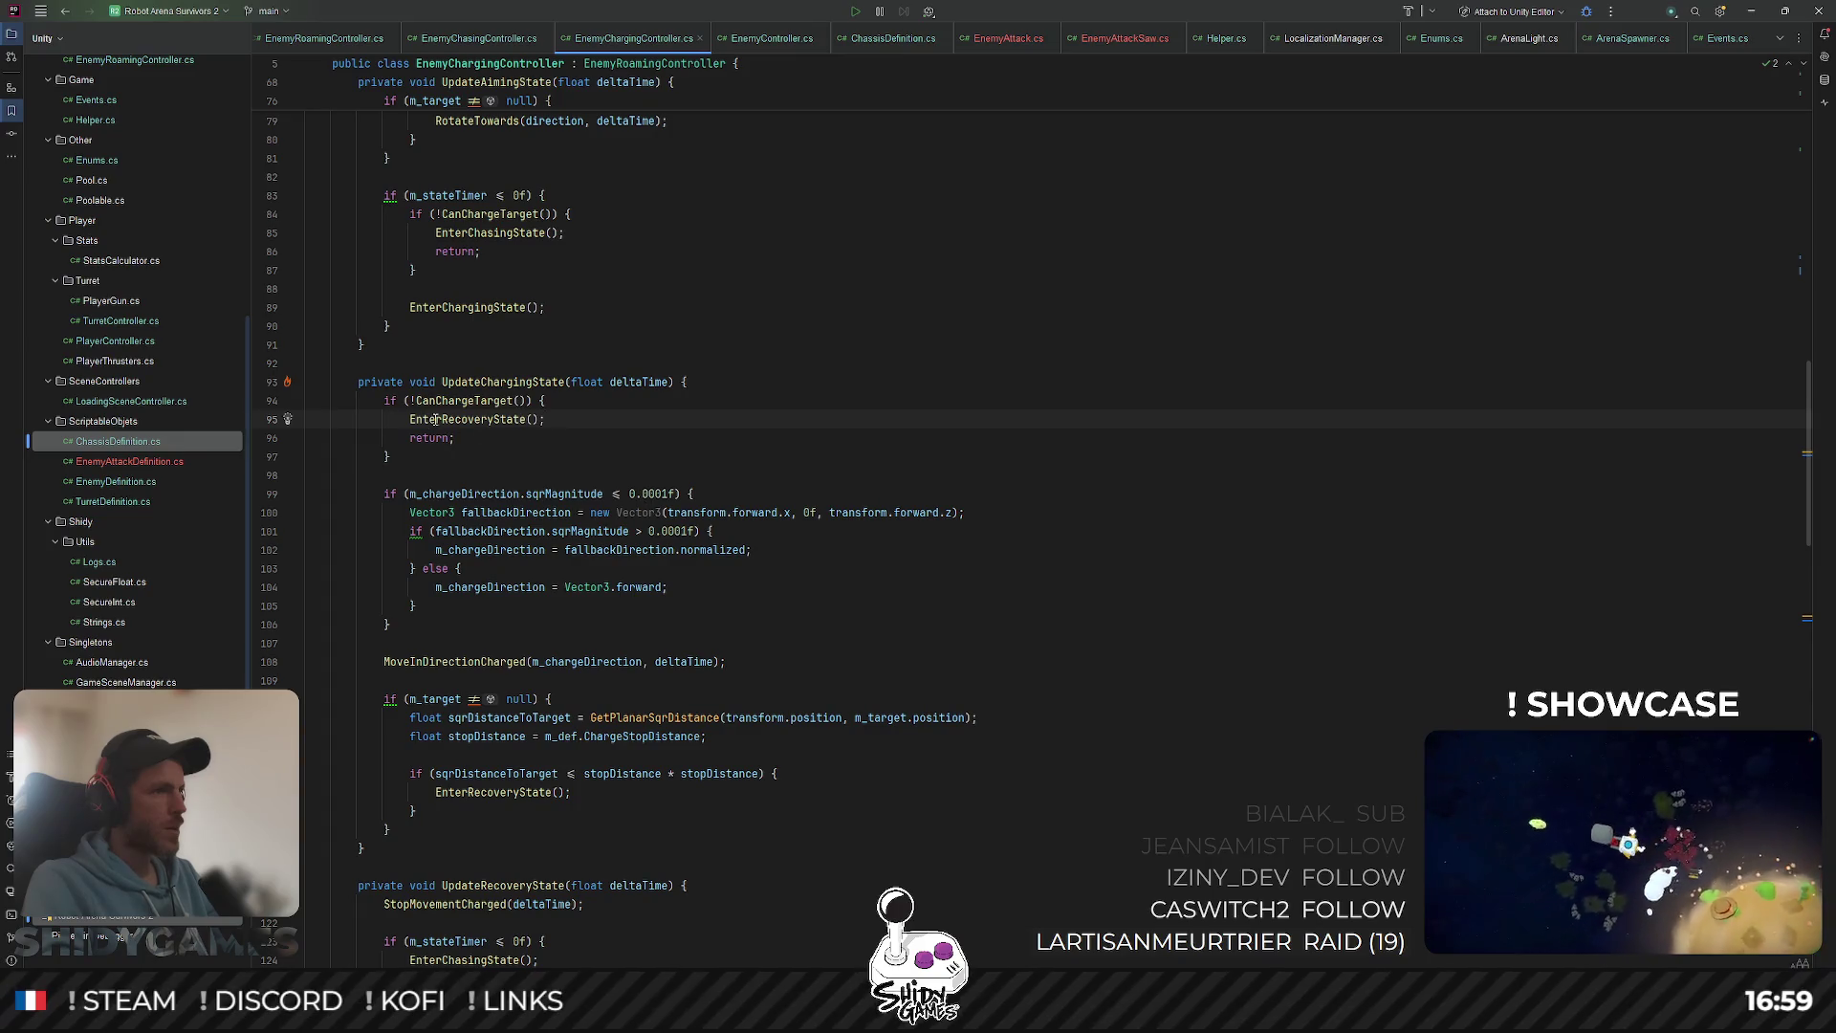
double_click(526, 383)
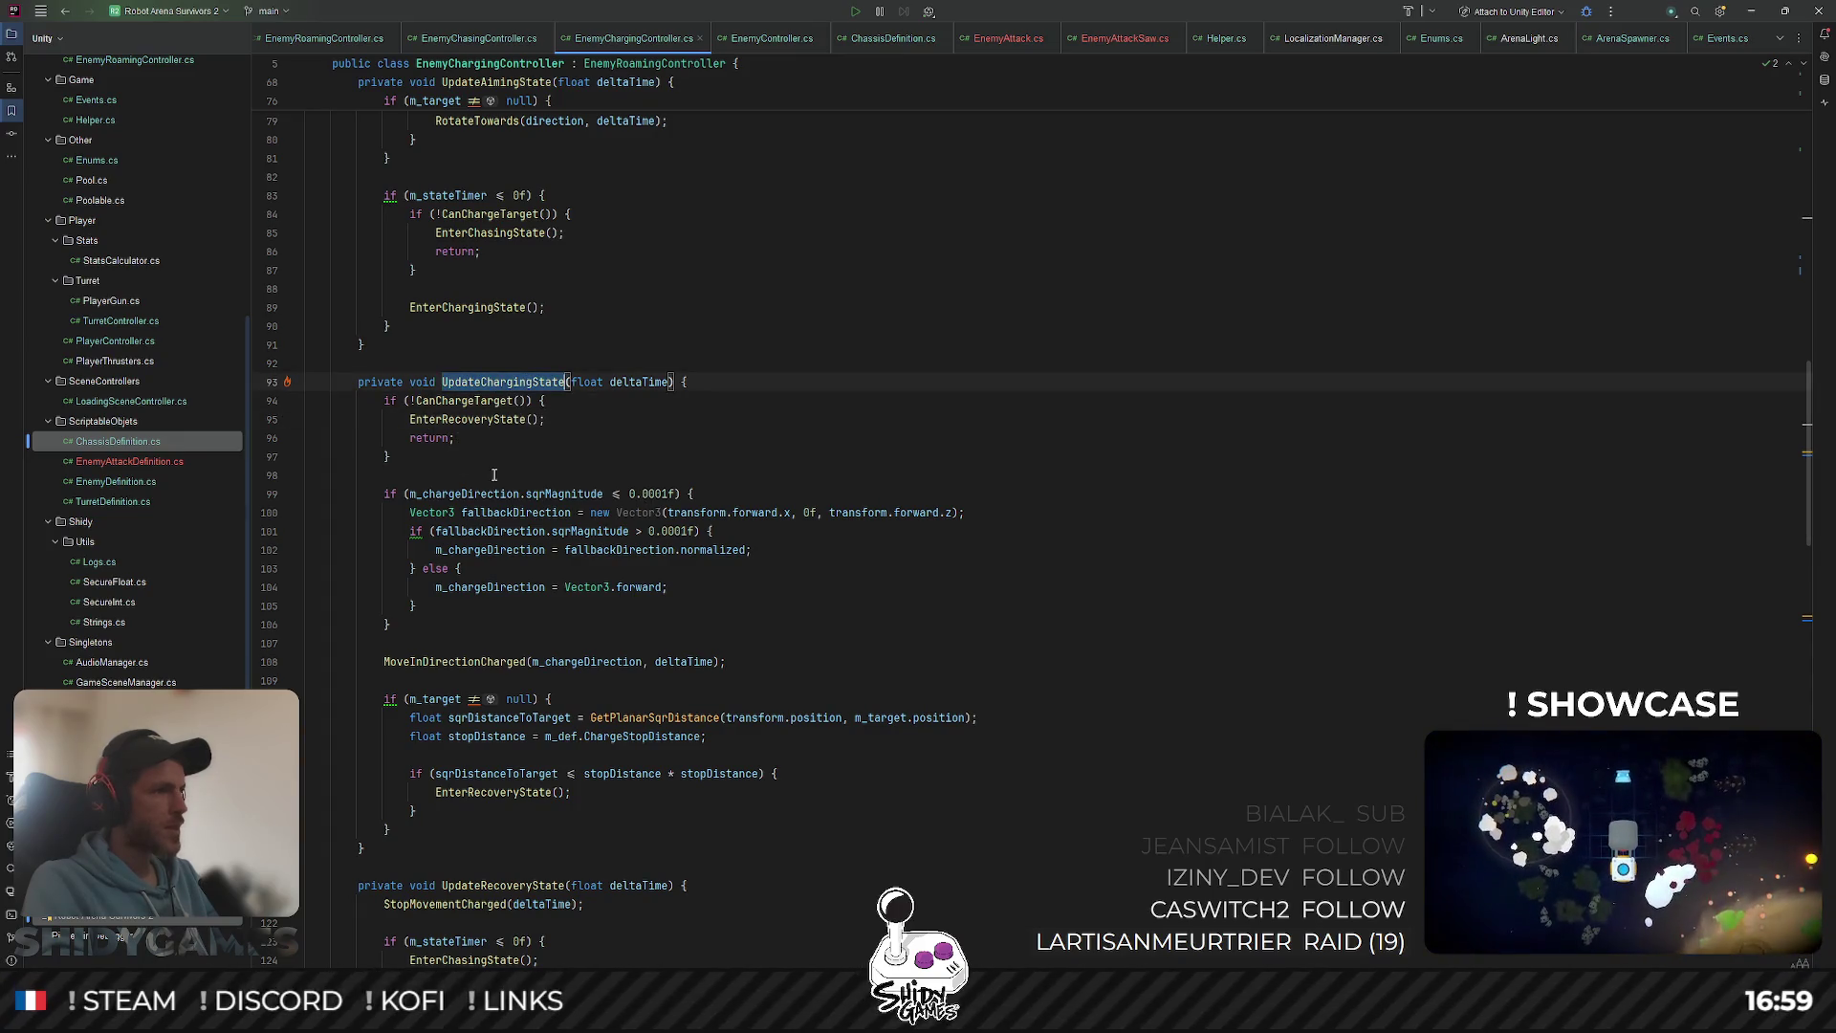
scroll(510, 788, "down", 1)
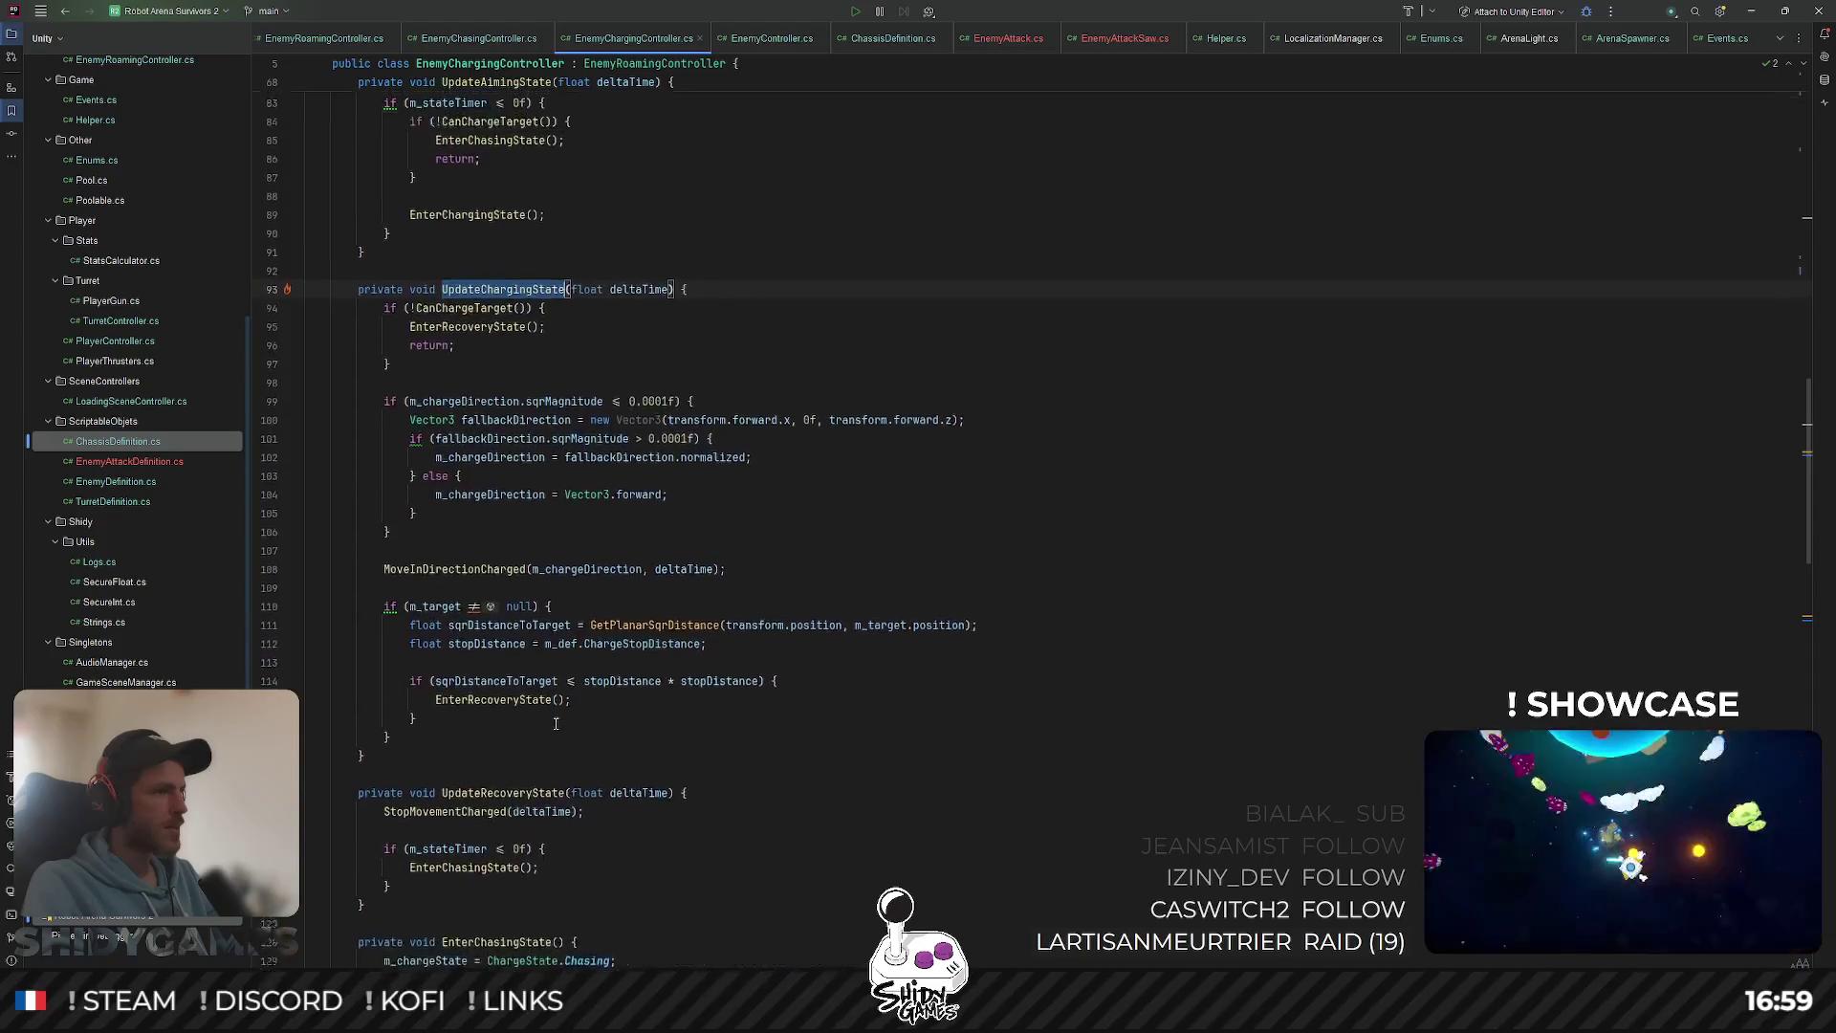
scroll(534, 442, "up", 4)
scroll(534, 442, "up", 20)
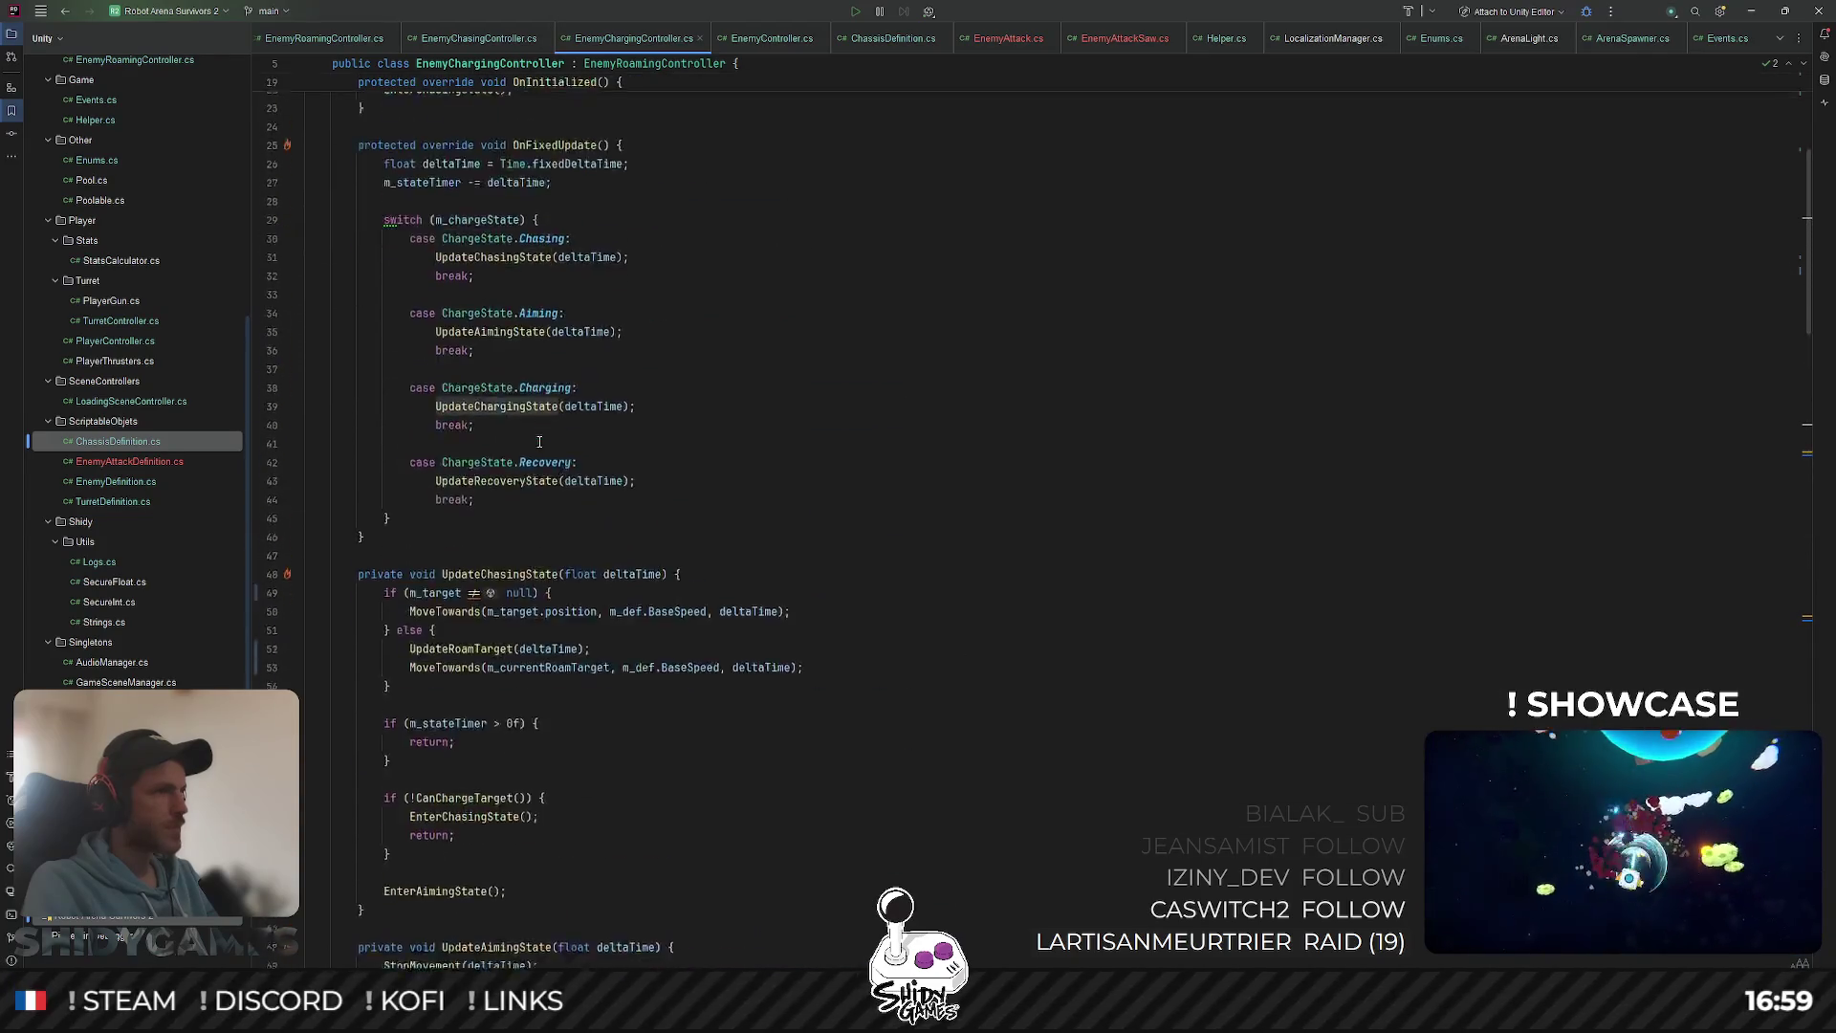
left_click(737, 491)
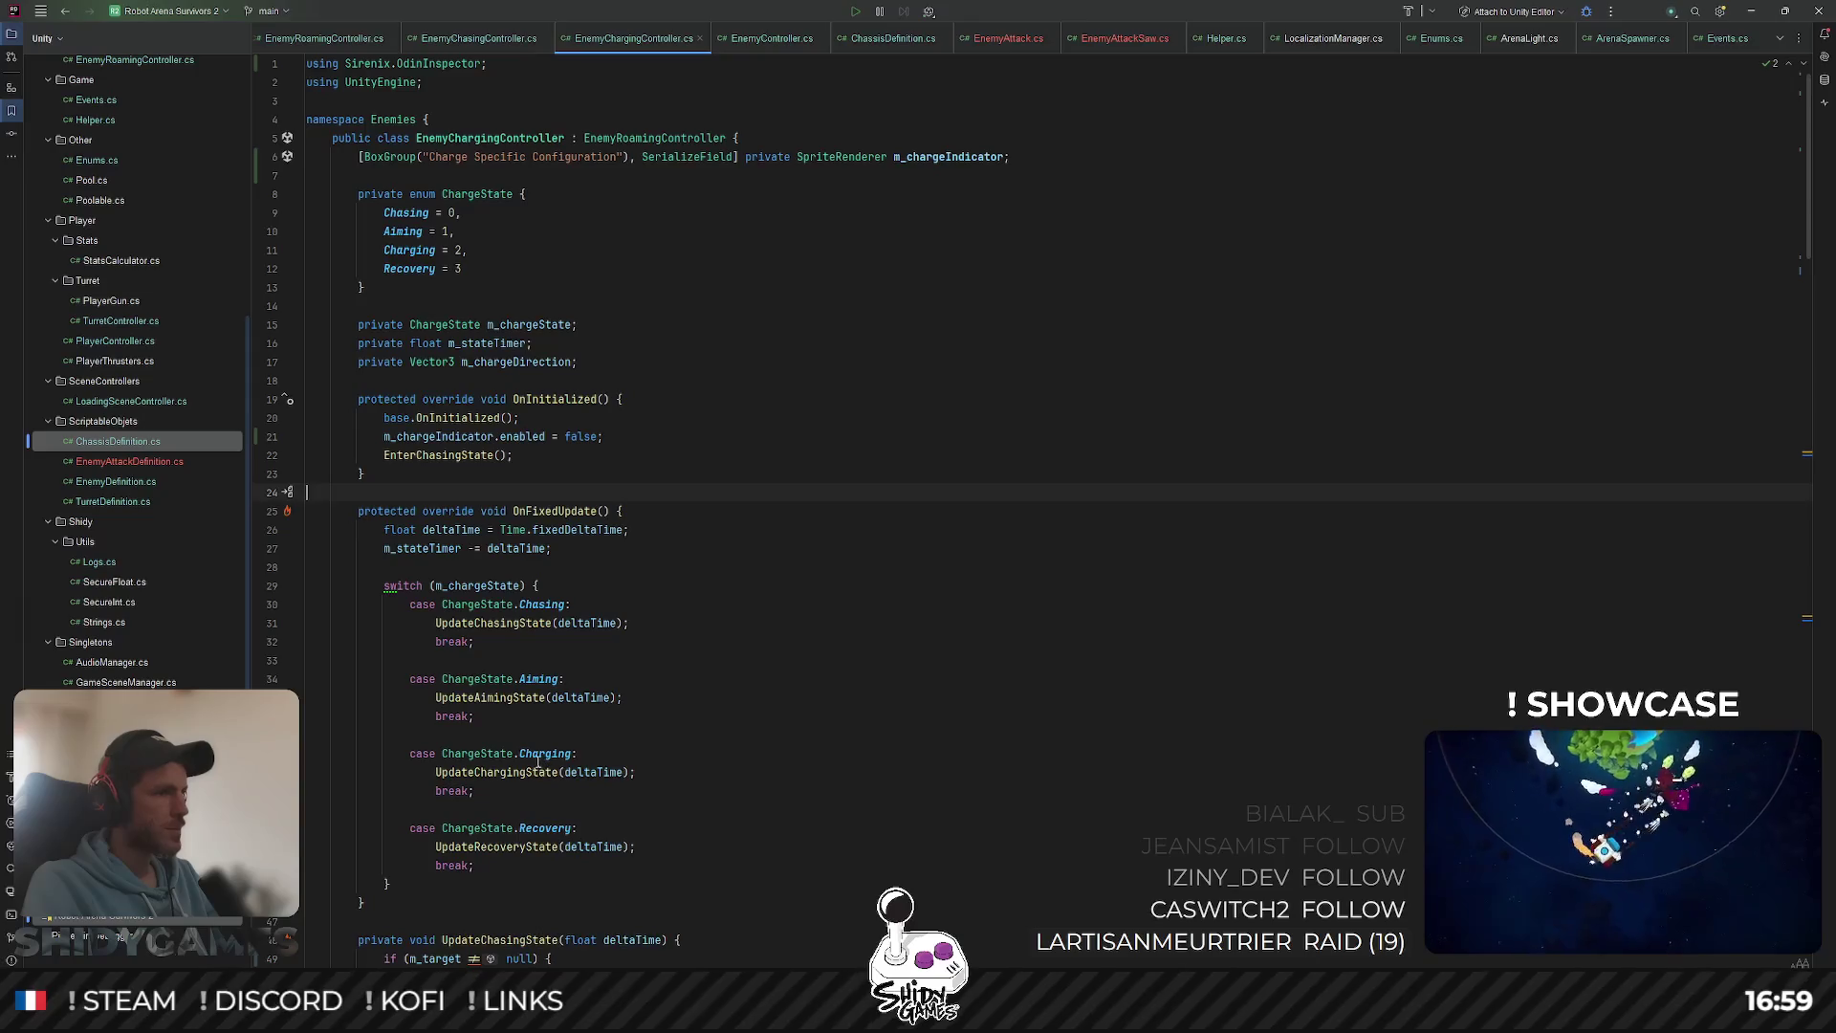
Step: Add 'm_chargeIndicator.enabled = true;' after StopMovement in UpdateAimingState
left_click(541, 681)
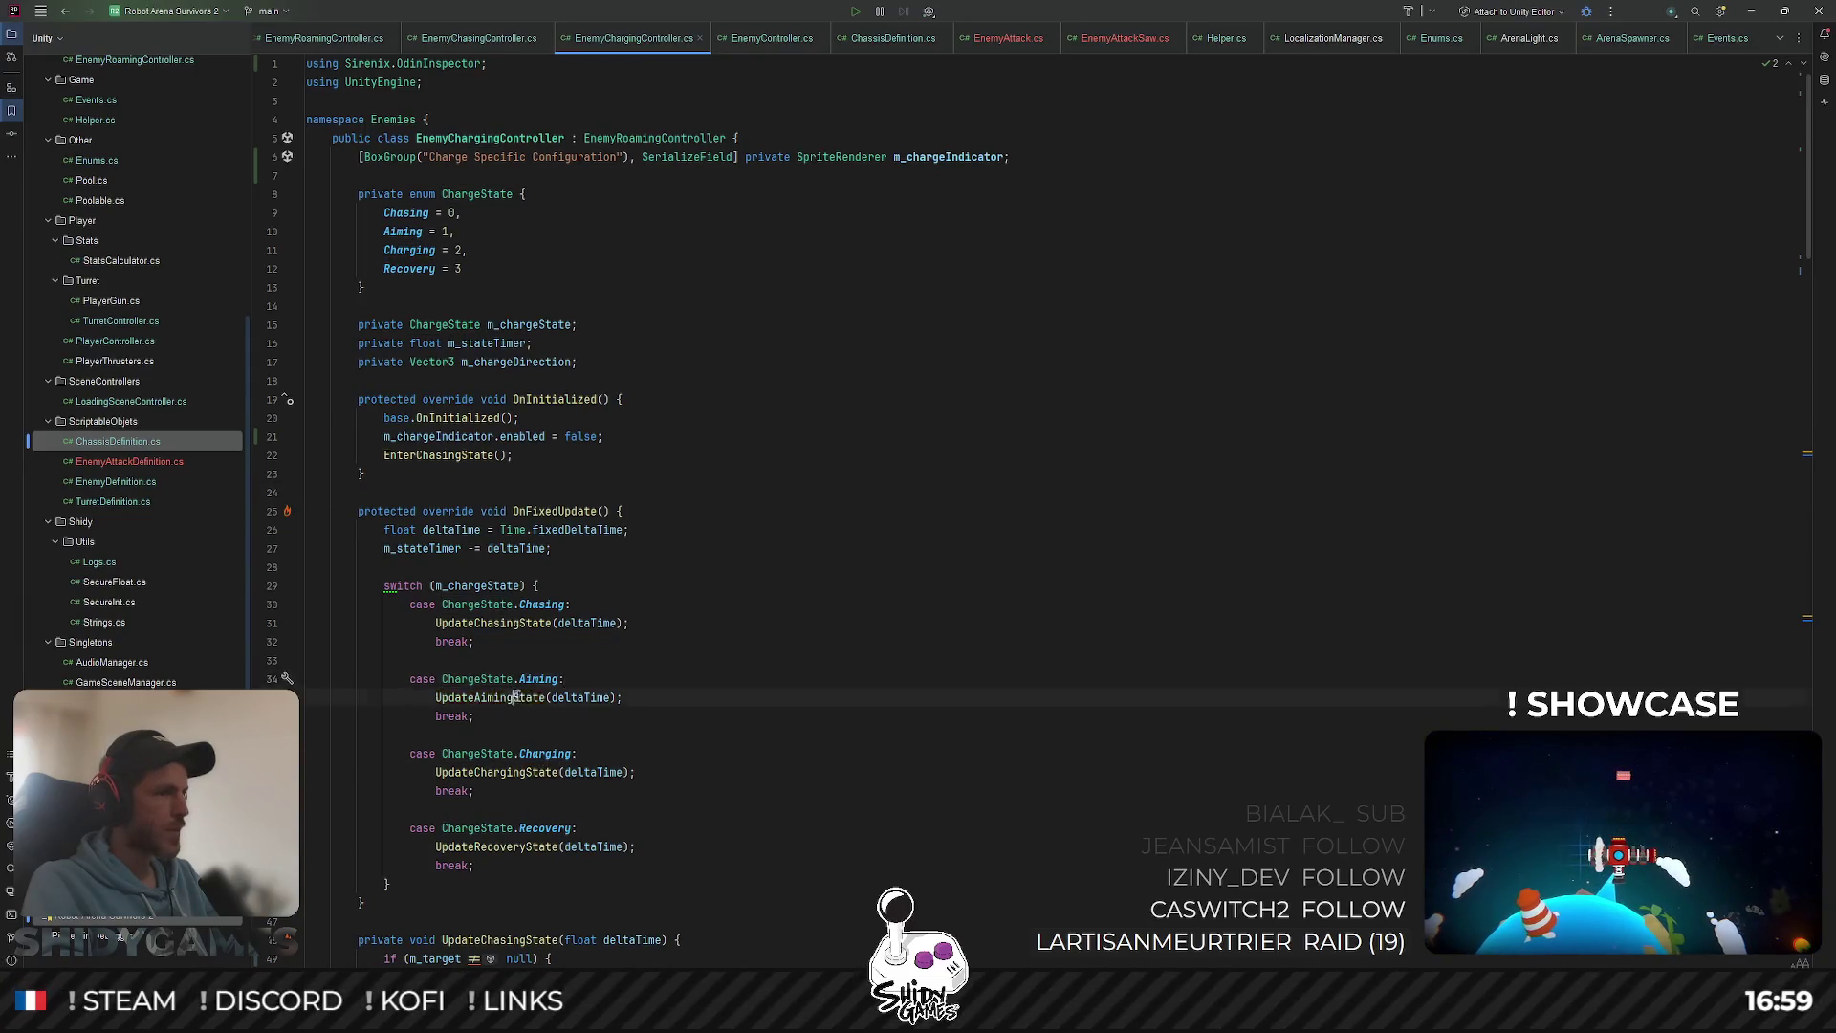
left_click(517, 697, "ctrl")
left_click(803, 387)
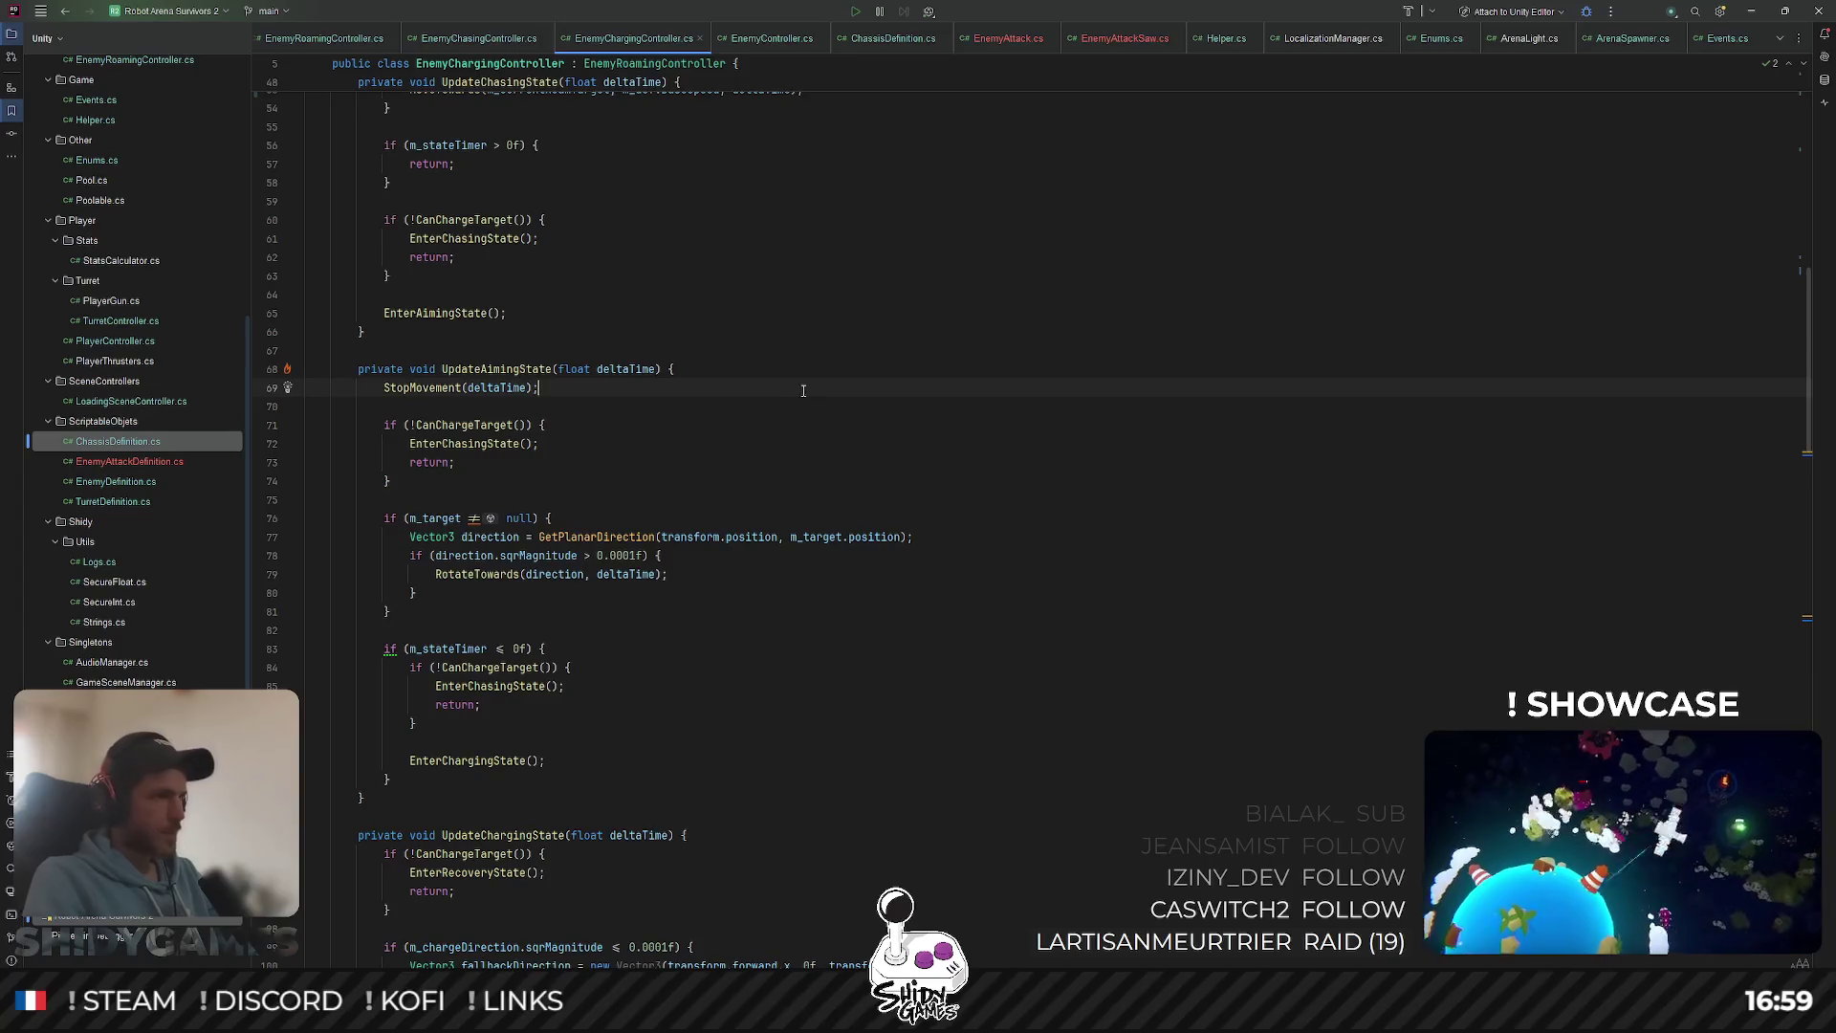
key("Return")
key("Return")
type("m_chargeIndicator.")
key("Return")
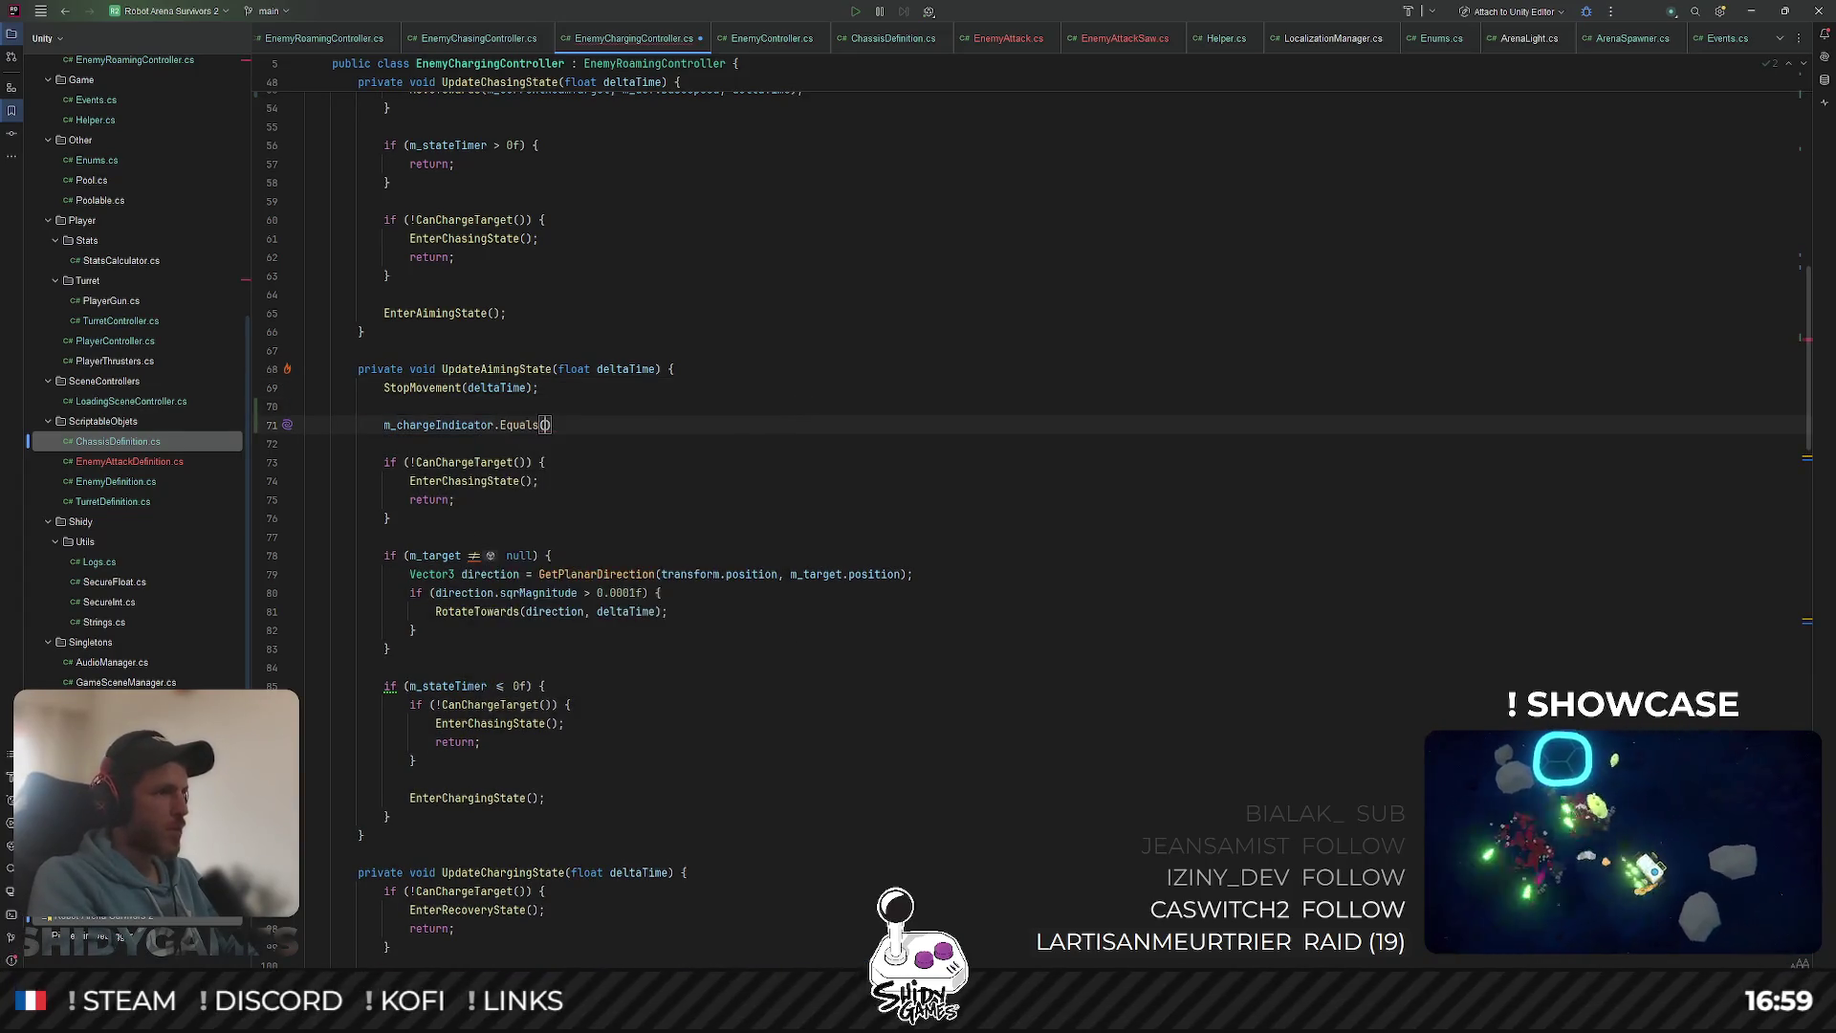
key("BackSpace")
type("e")
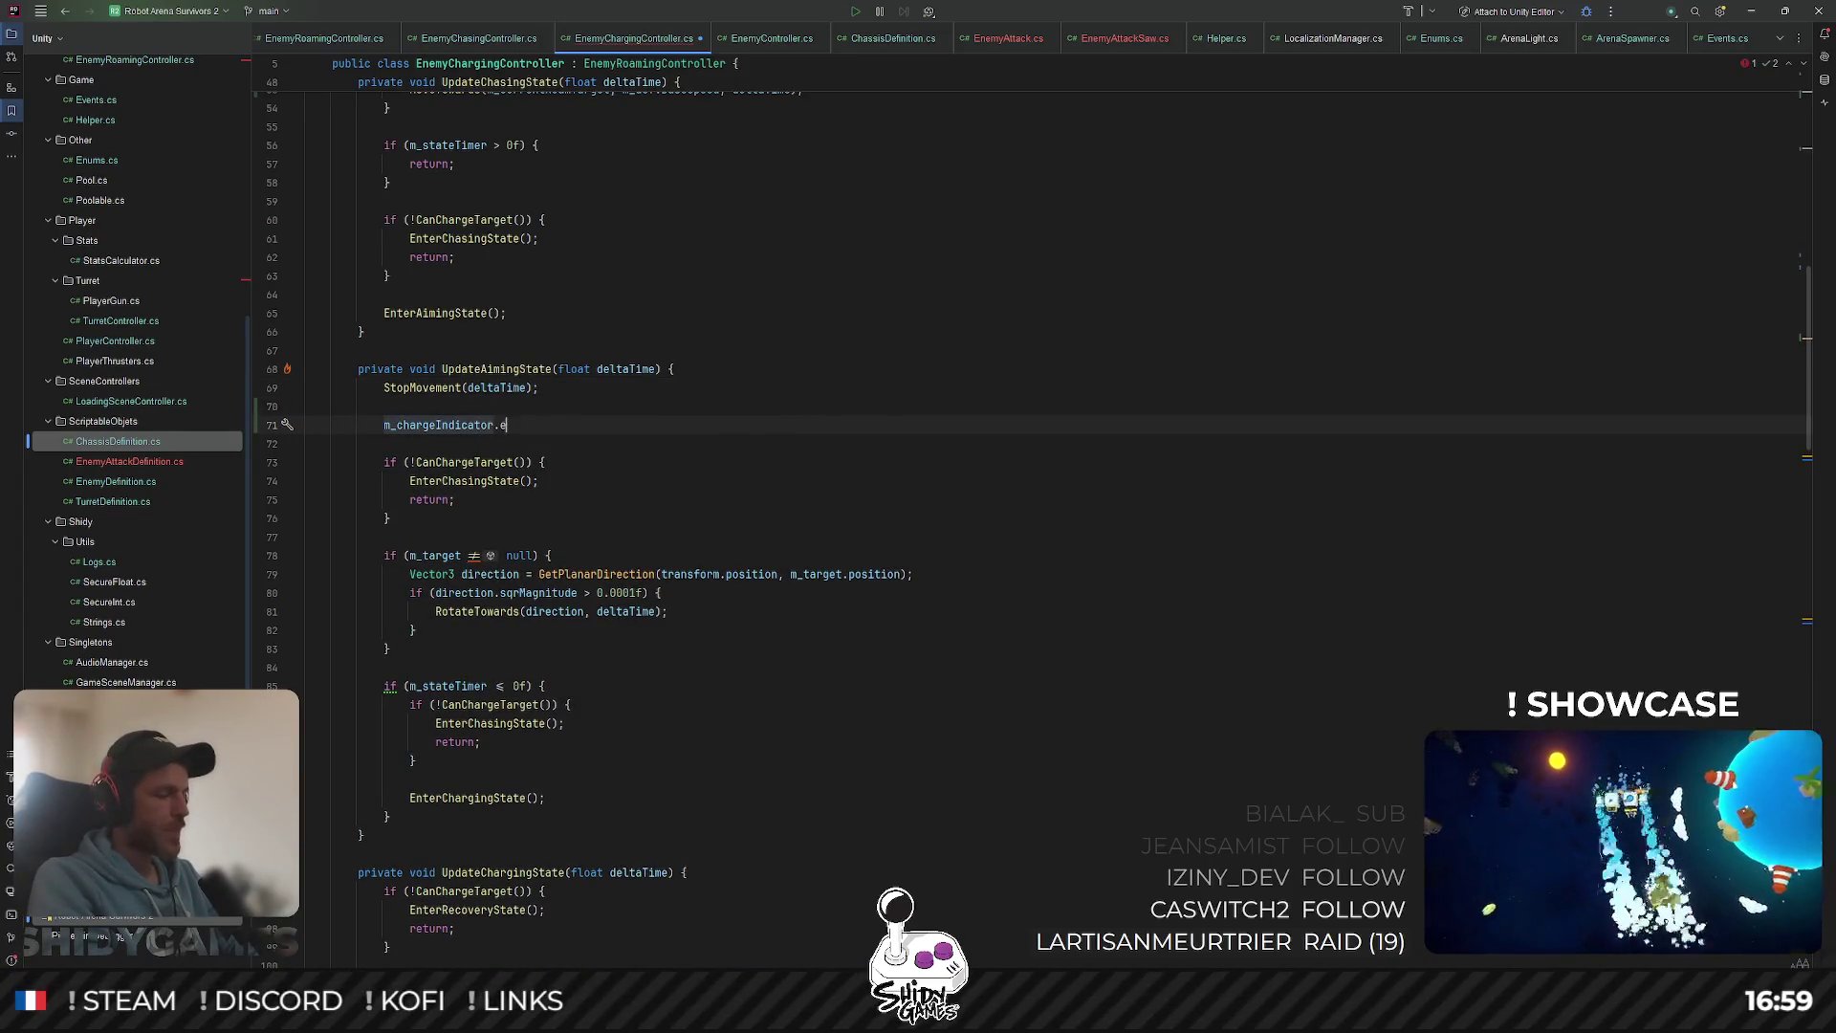
type("nabled = true;")
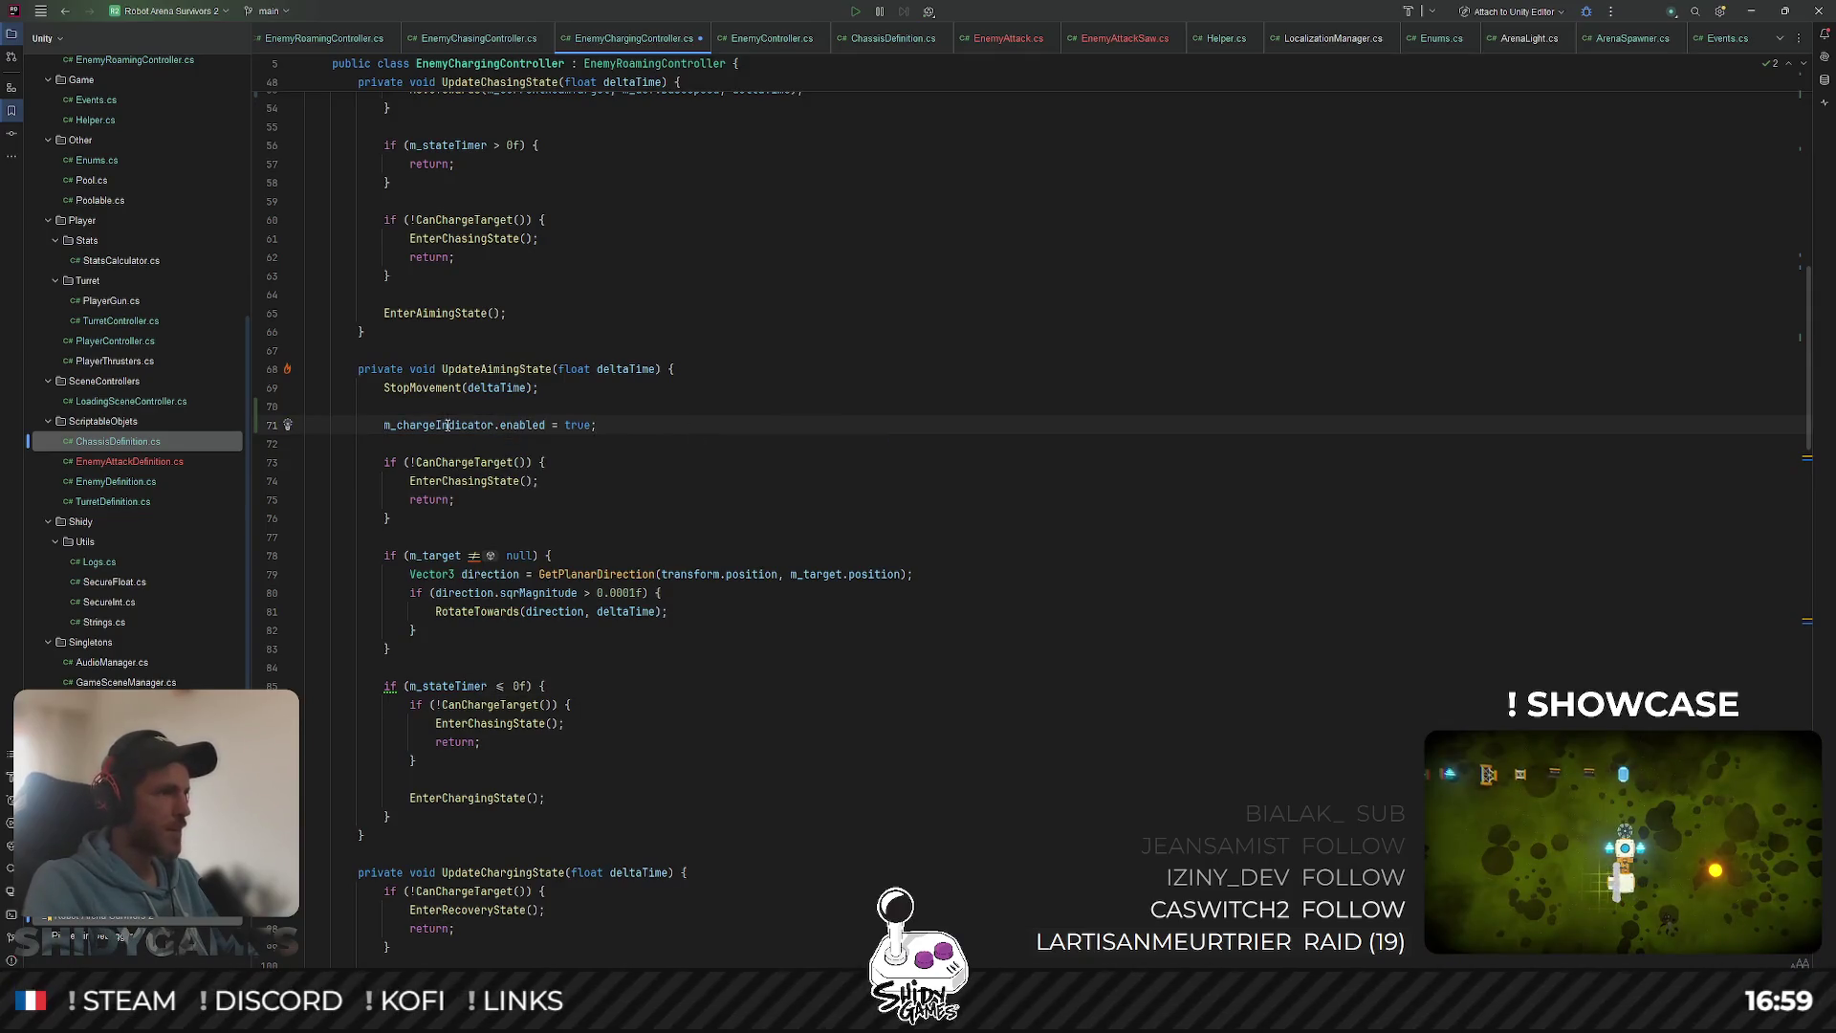
double_click(448, 424)
key("ctrl+c")
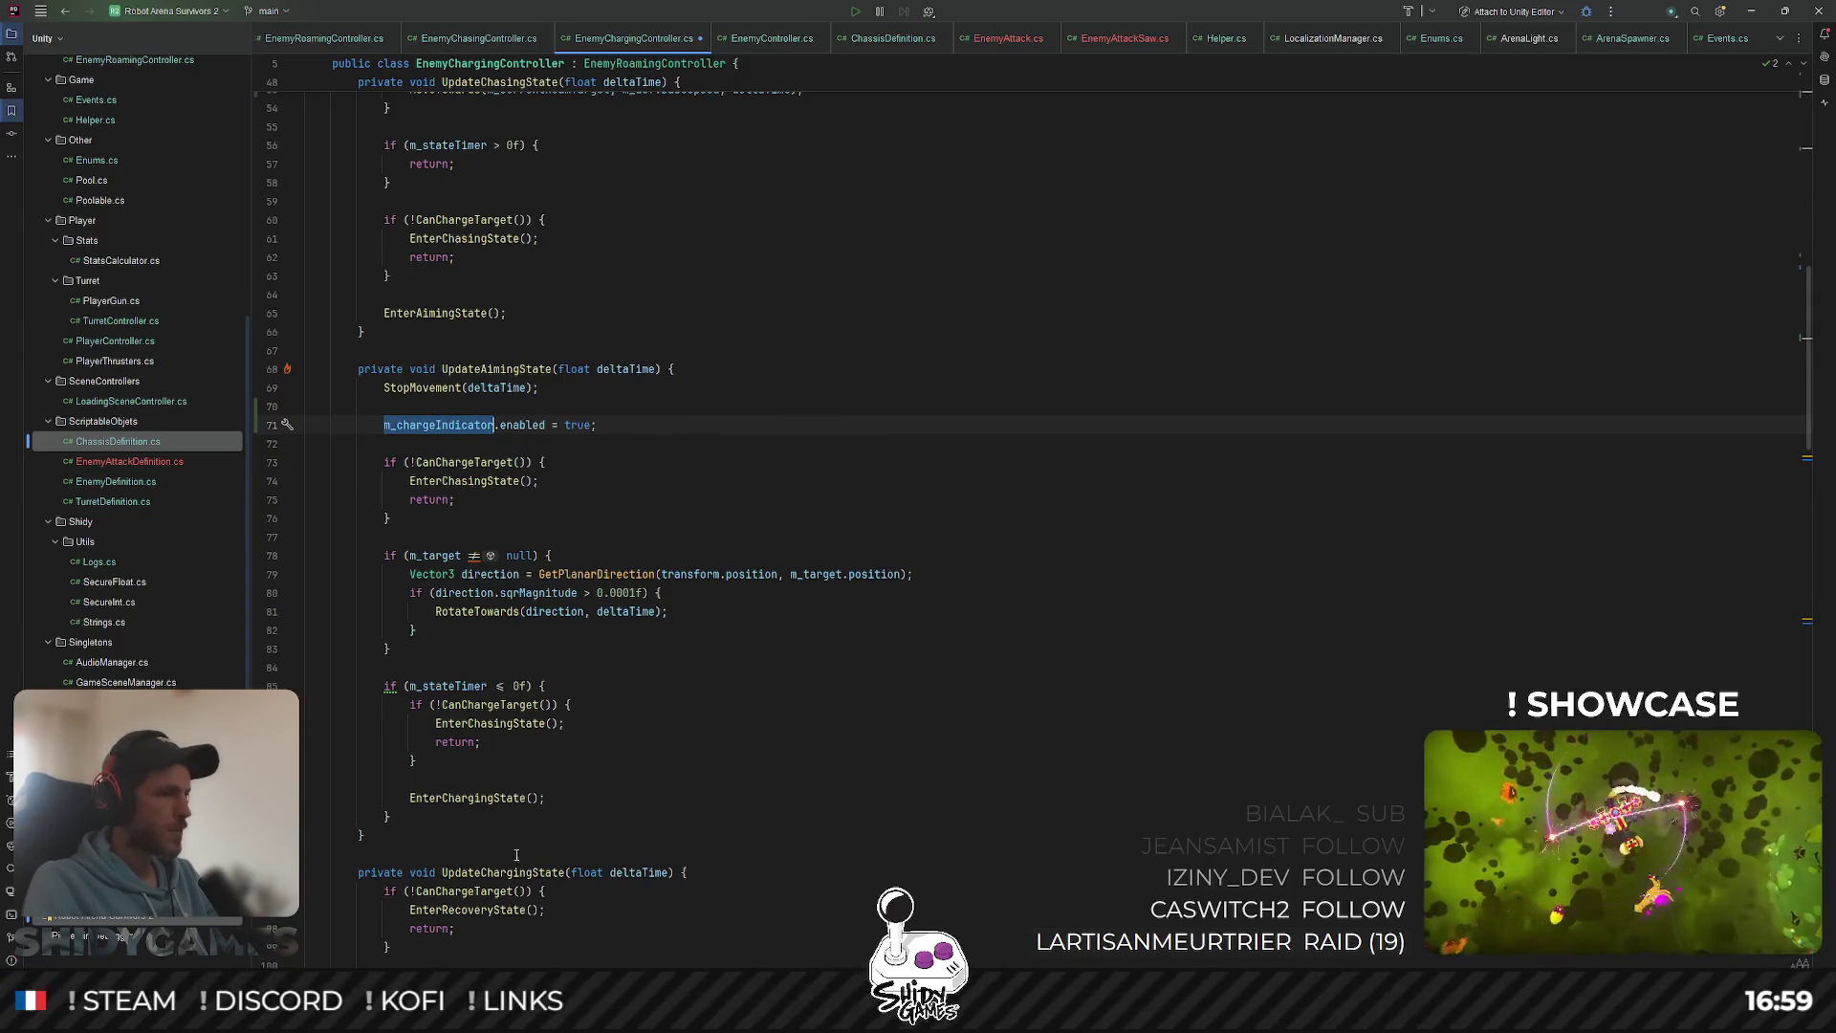
Step: Add 'm_chargeIndicator.enabled = false;' inside EnterChargingState
left_click(500, 801, "ctrl")
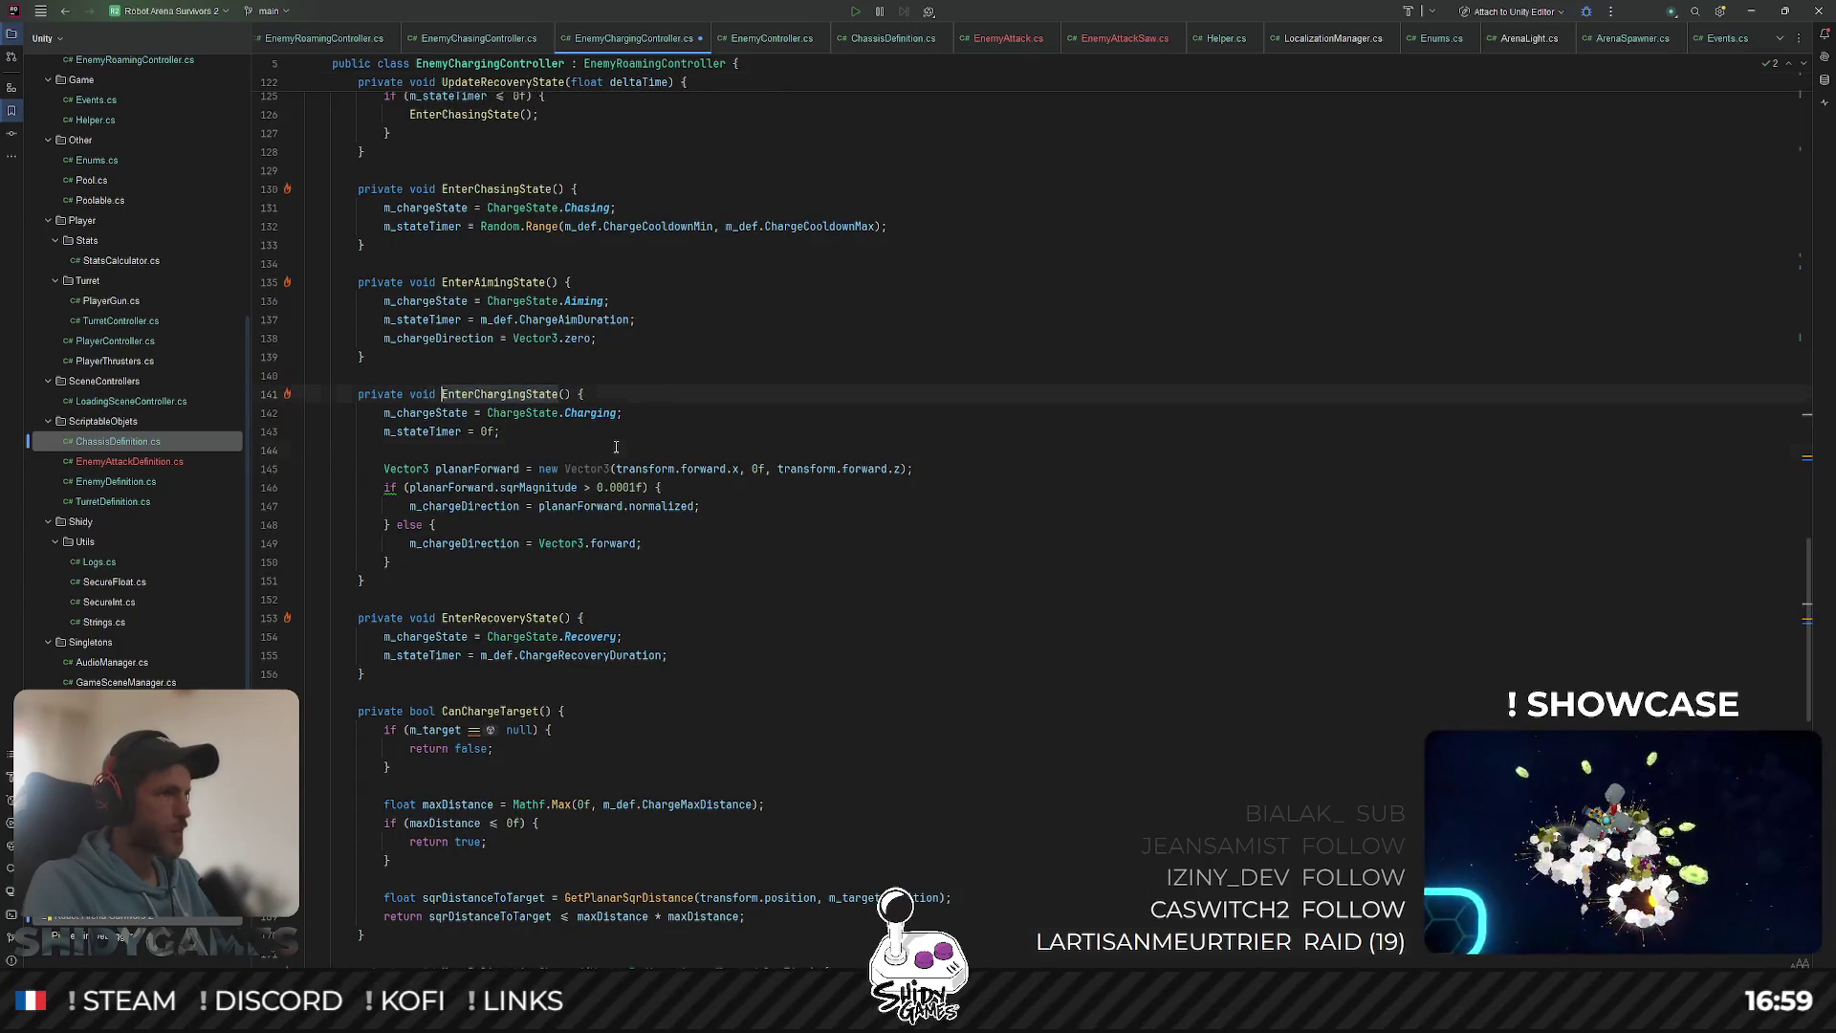
left_click(616, 446)
key("Return")
key("Return")
key("Up")
key("ctrl+v")
type(".e")
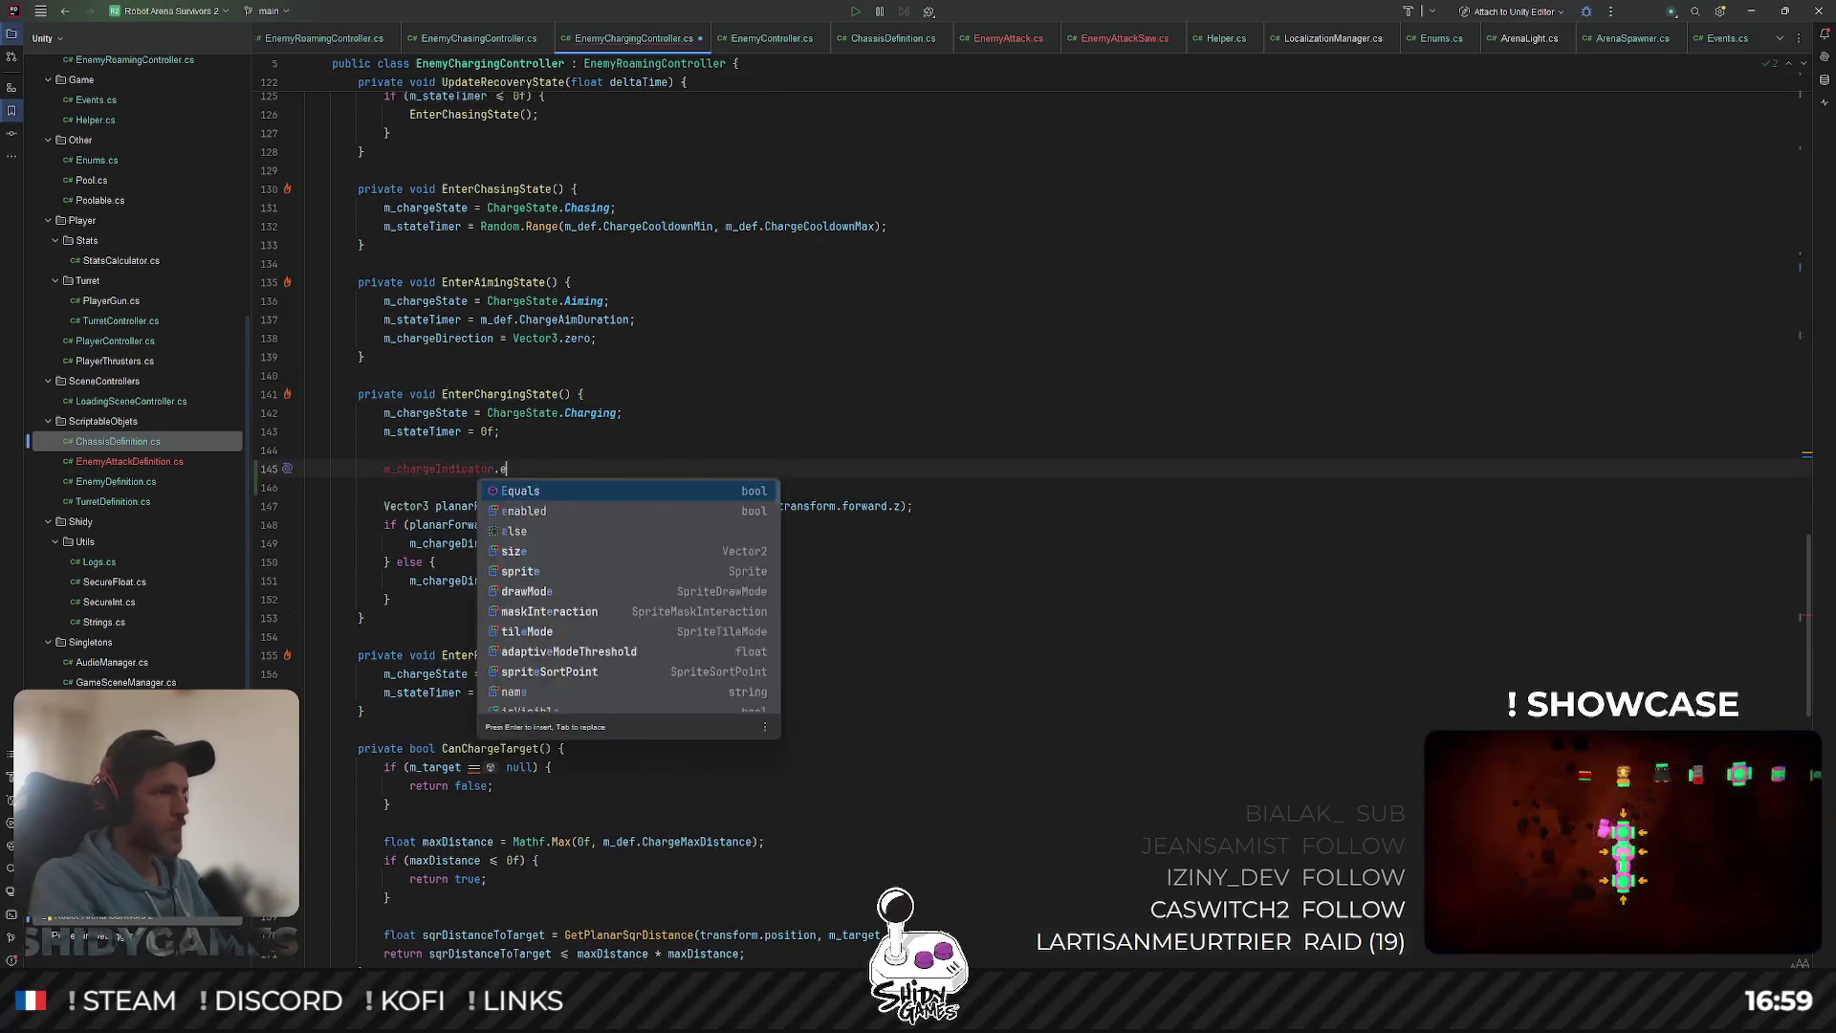
type("n")
key("Return")
type("= fa")
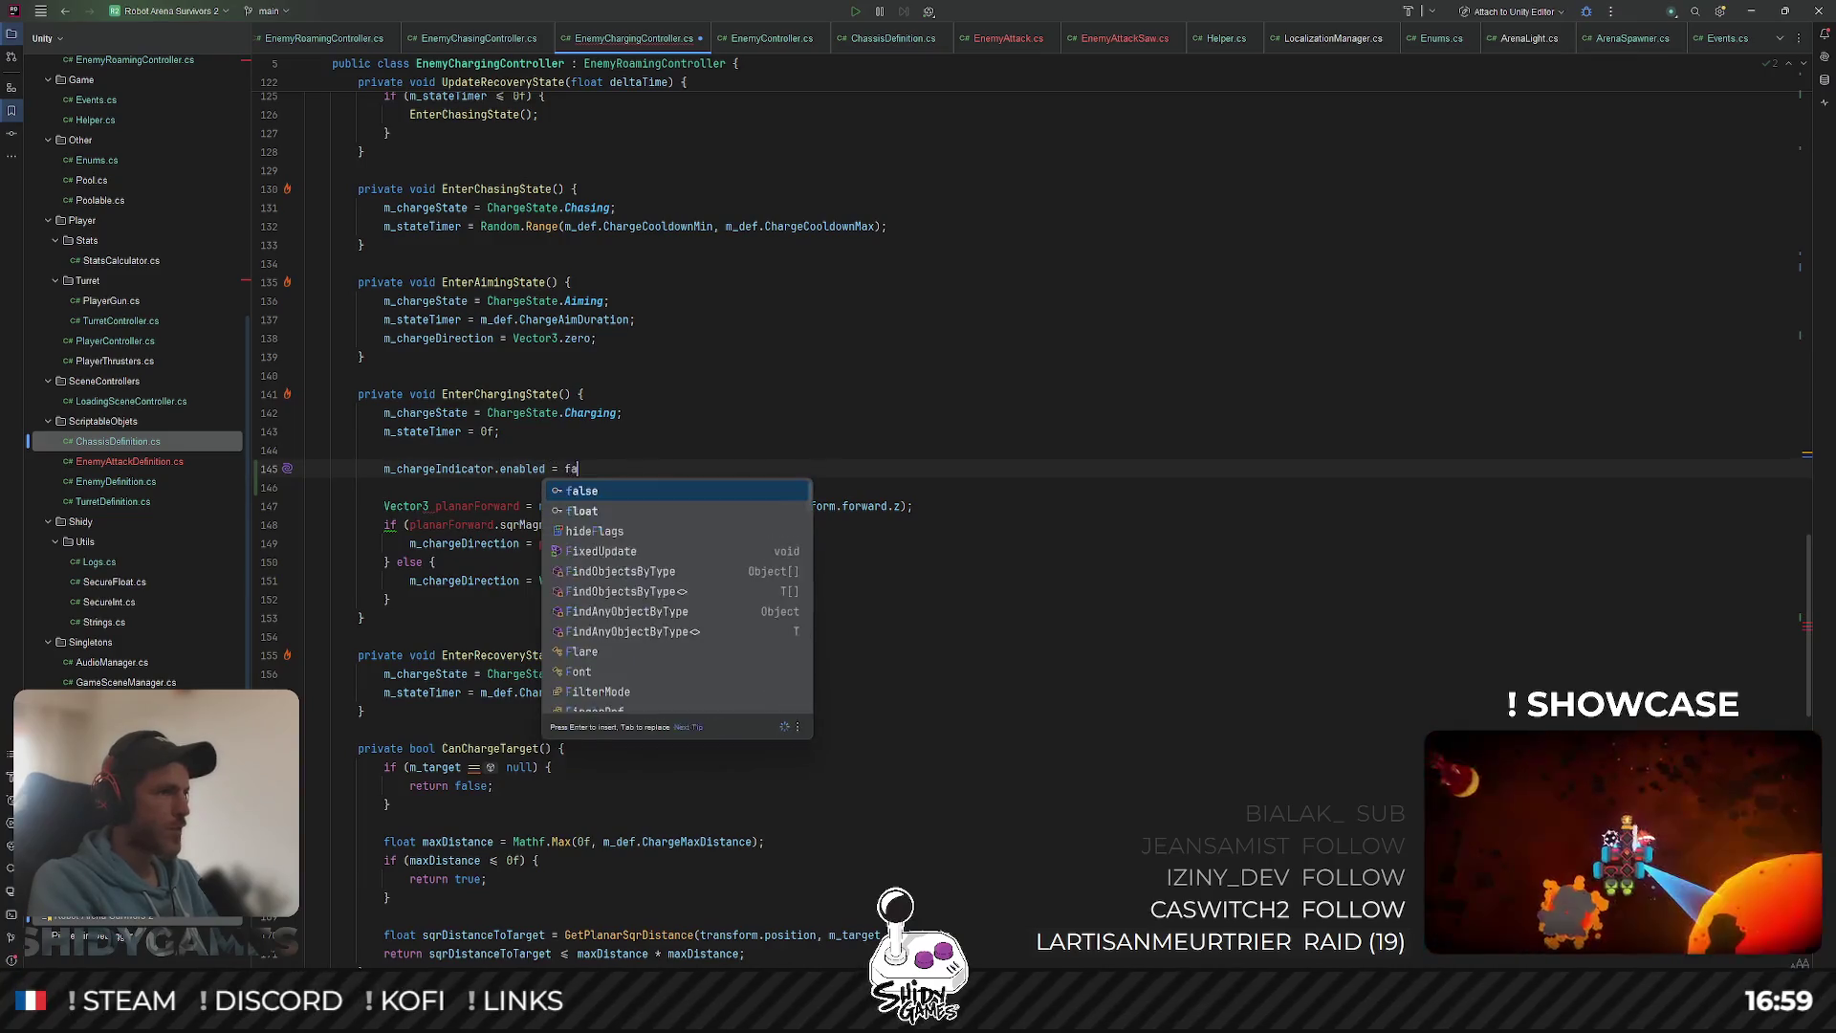
key("Return")
key("Tab")
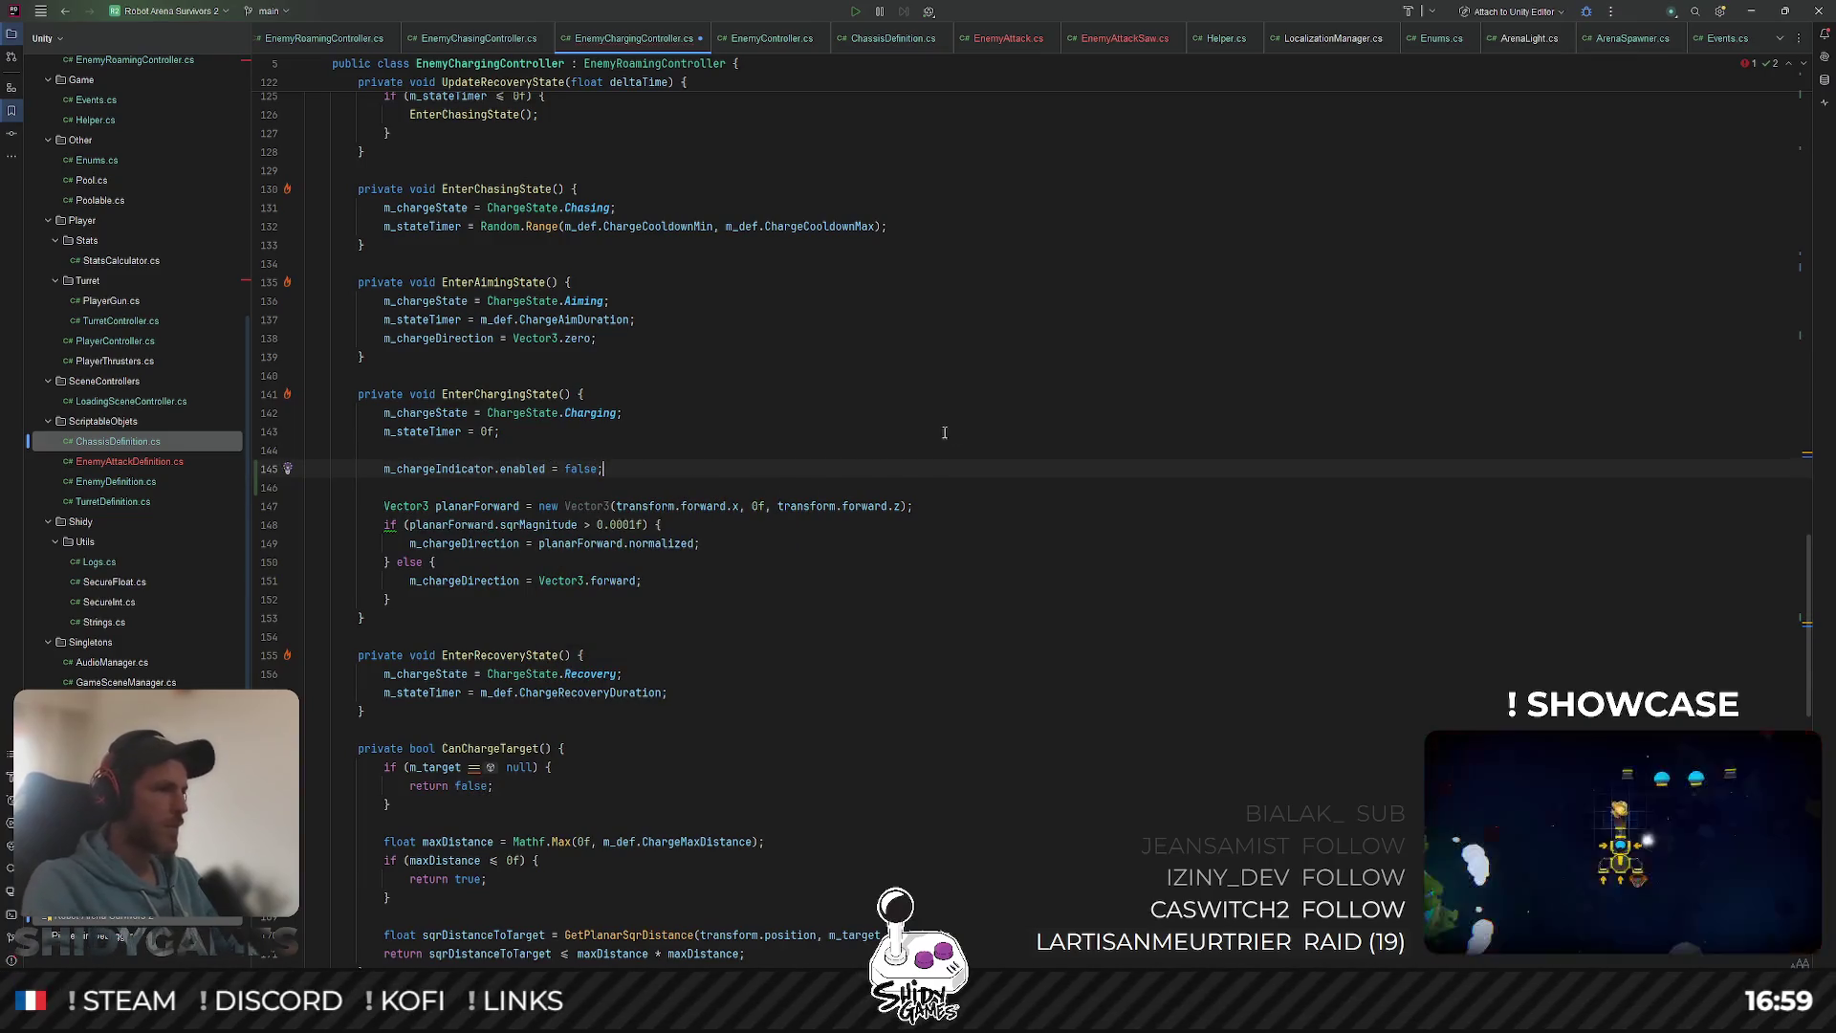
key("Up")
key("Up")
Step: Scroll through EnemyChargingController to review the charge indicator changes
scroll(929, 438, "down", 5)
scroll(928, 438, "down", 15)
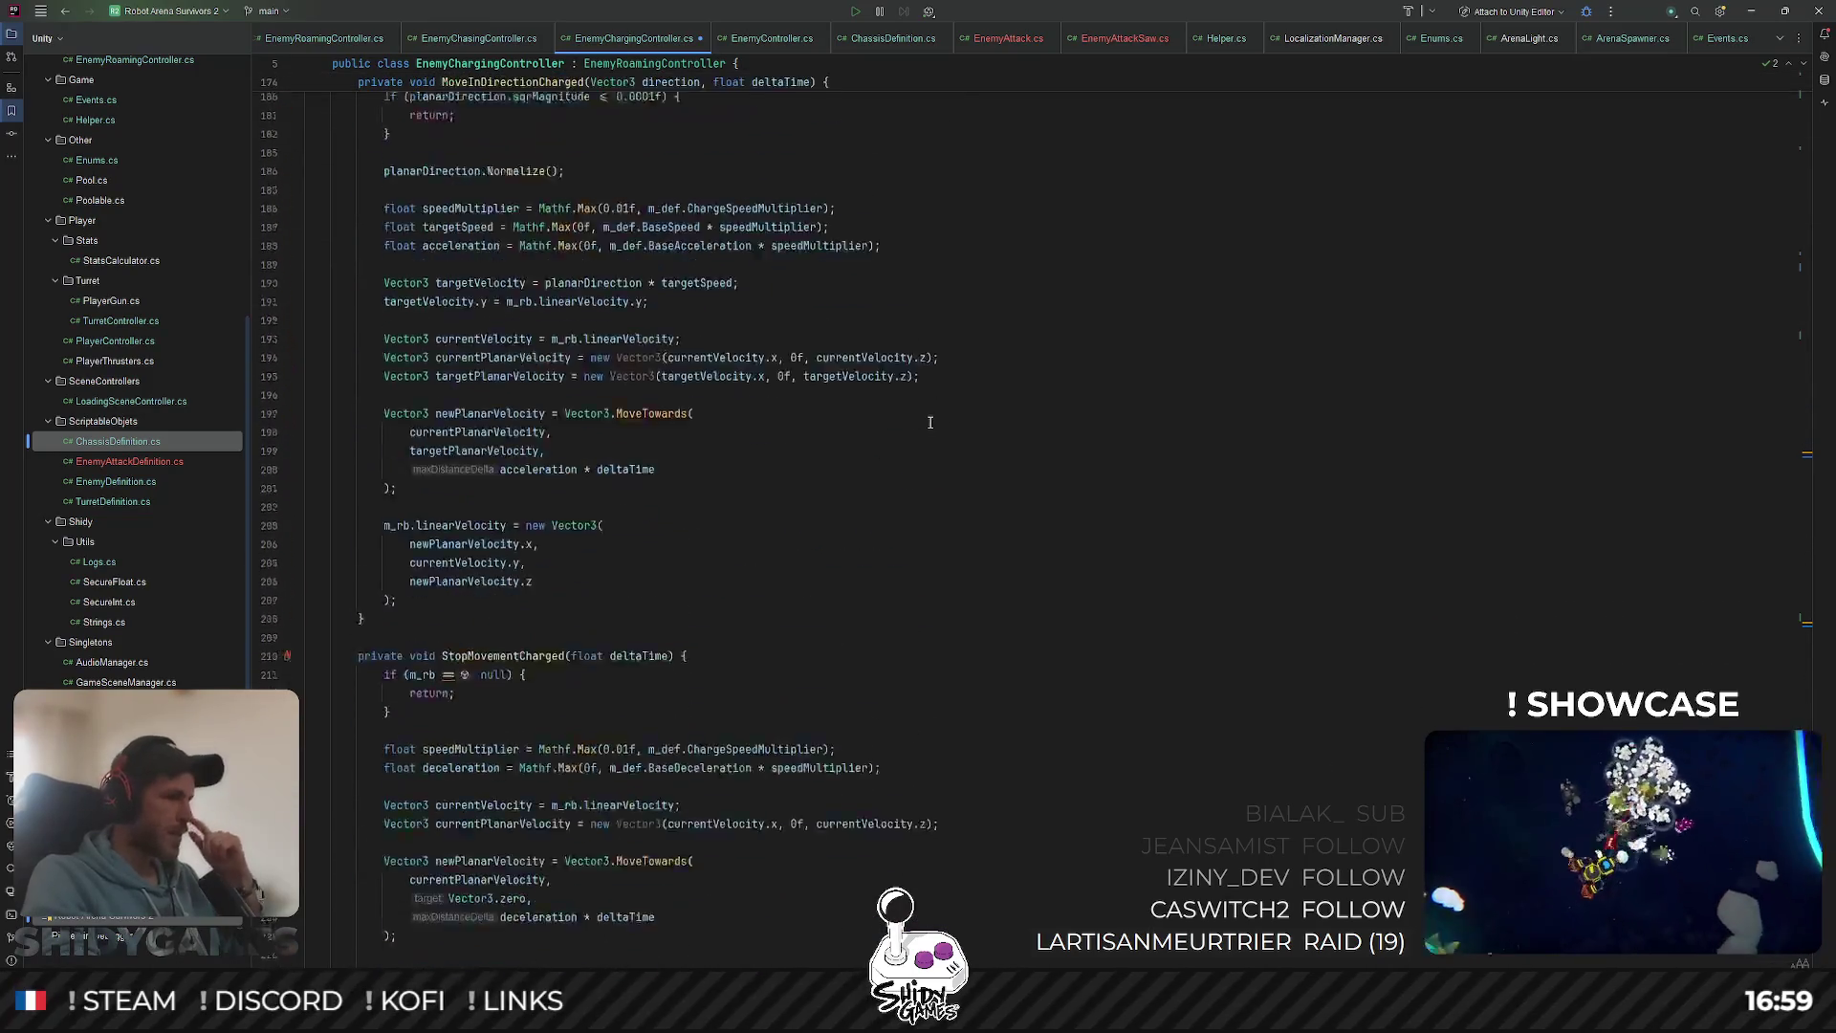
scroll(700, 447, "up", 20)
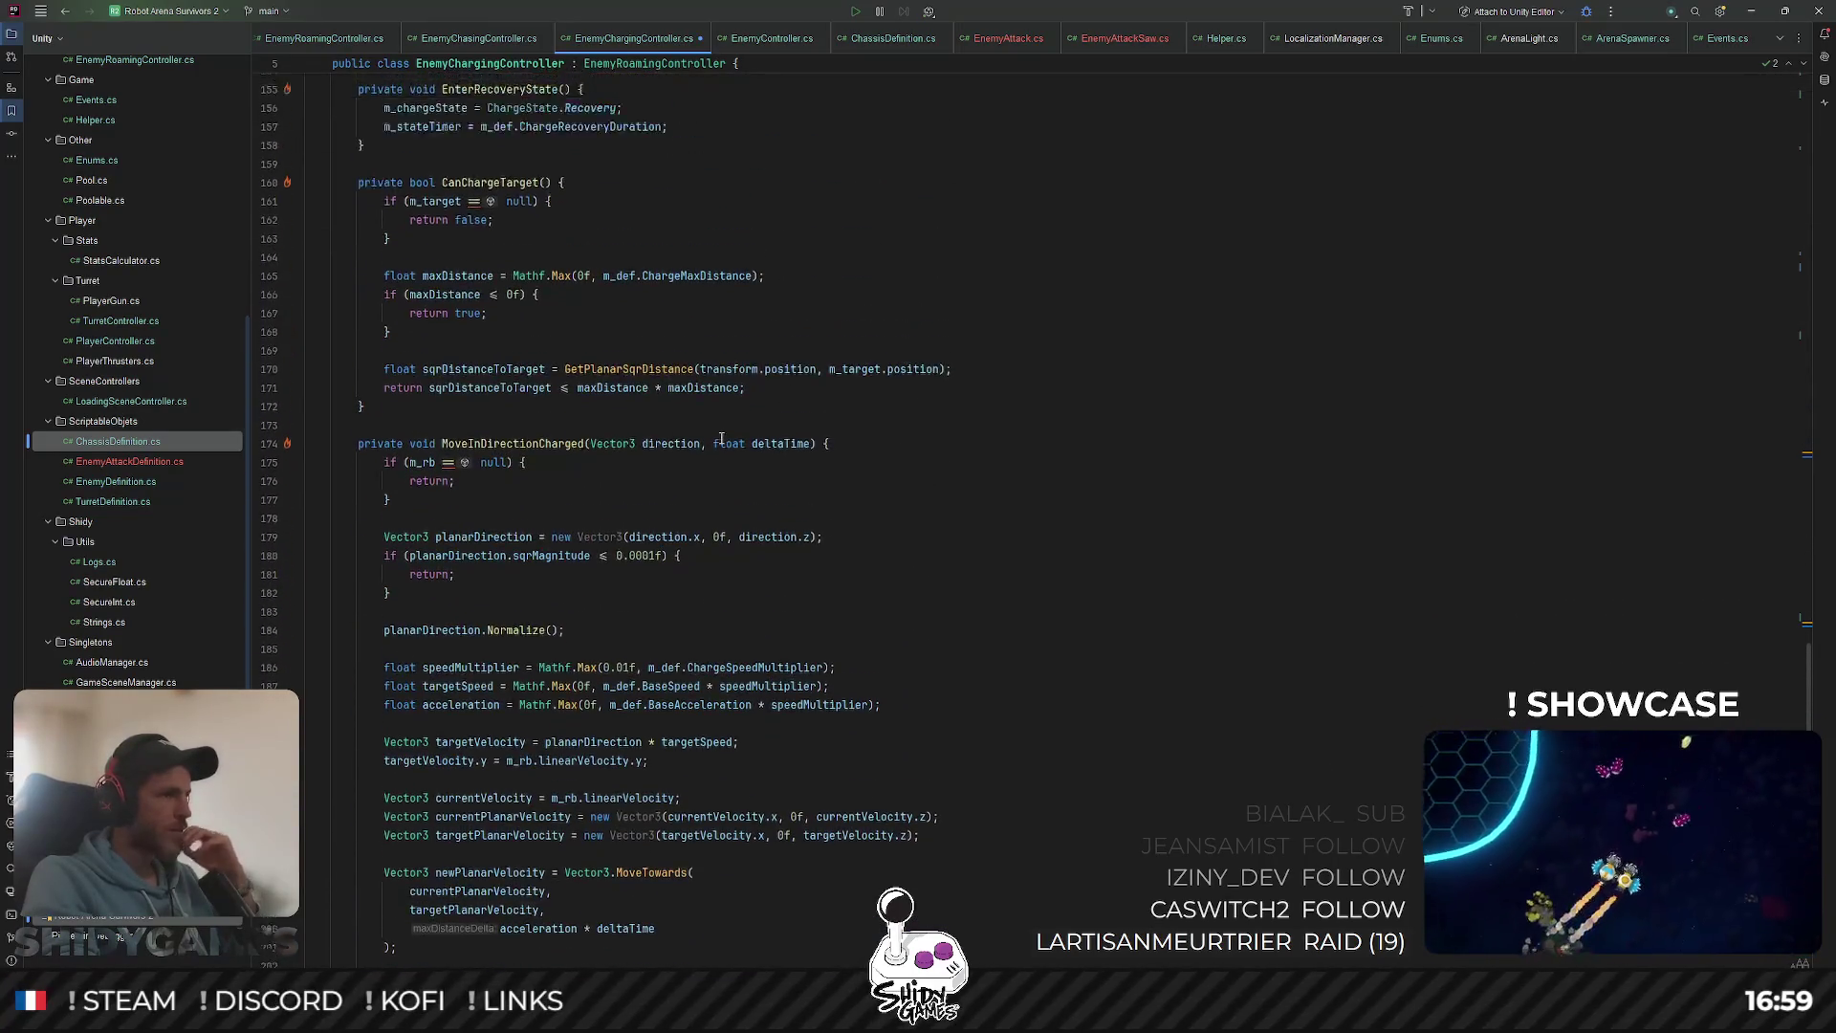
scroll(721, 437, "up", 18)
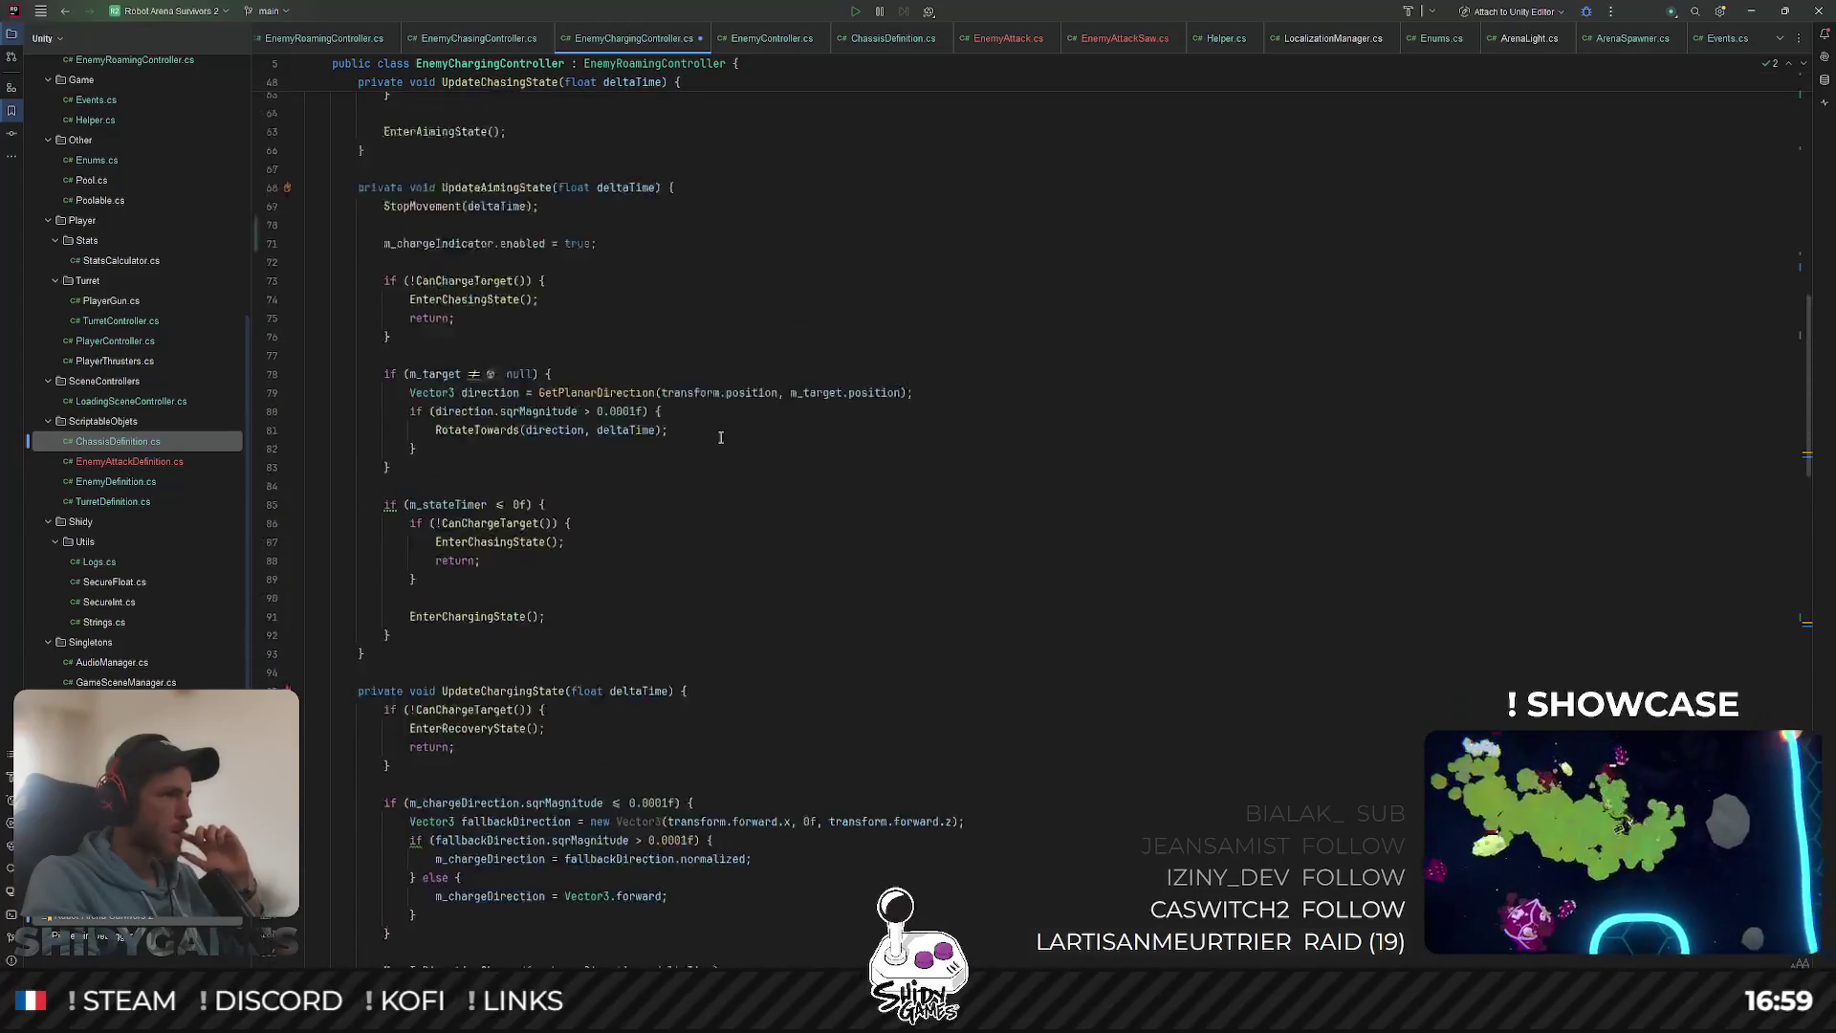
scroll(724, 433, "up", 12)
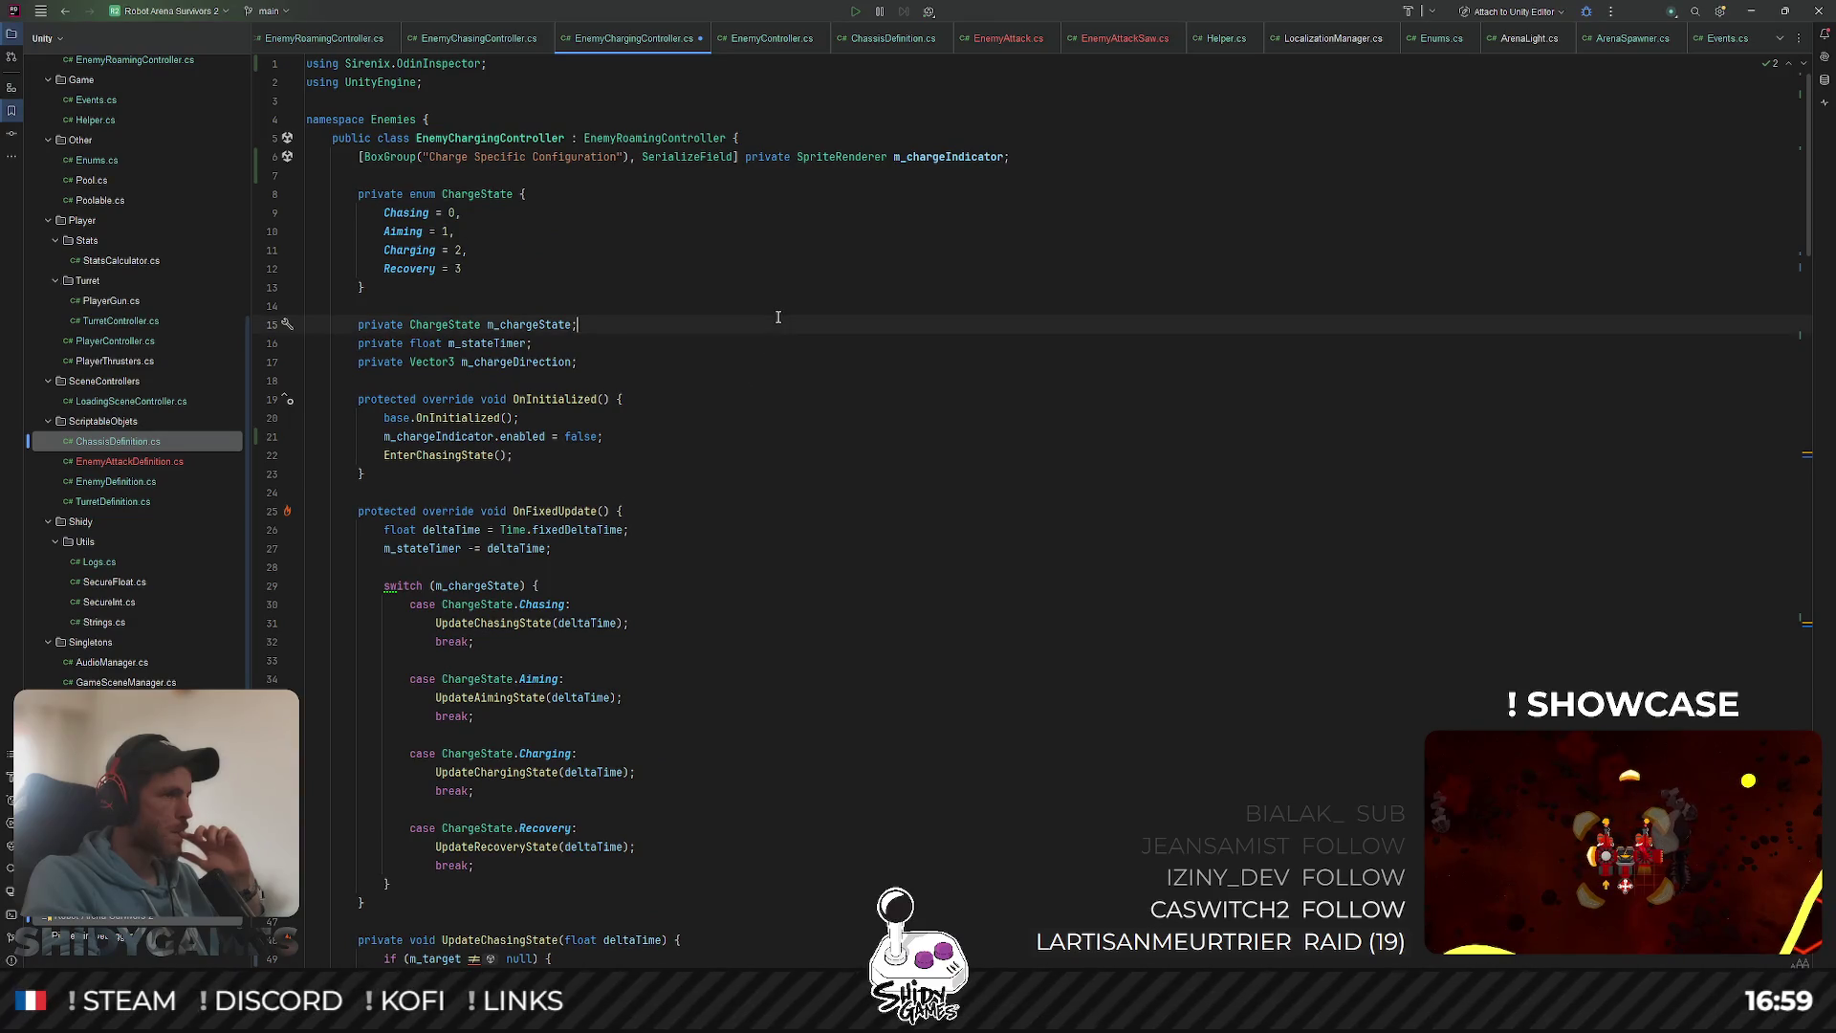
scroll(765, 344, "down", 20)
scroll(756, 364, "up", 18)
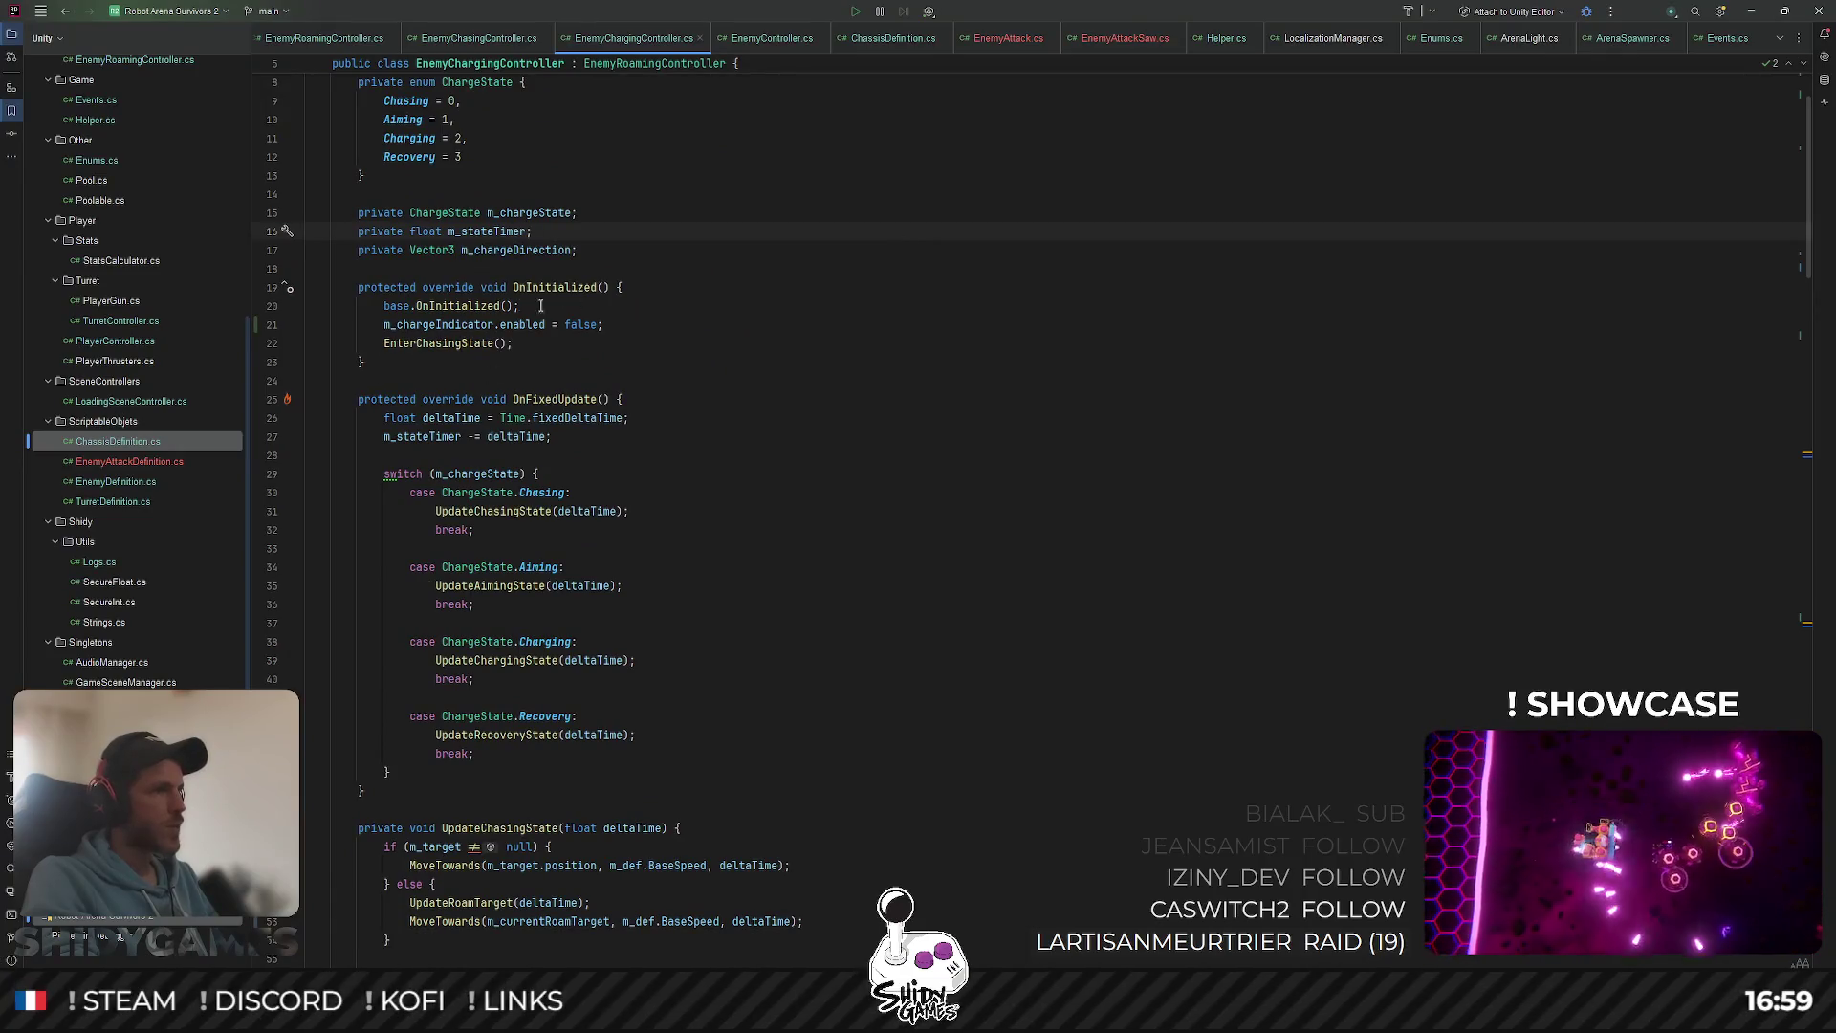
scroll(733, 377, "up", 2)
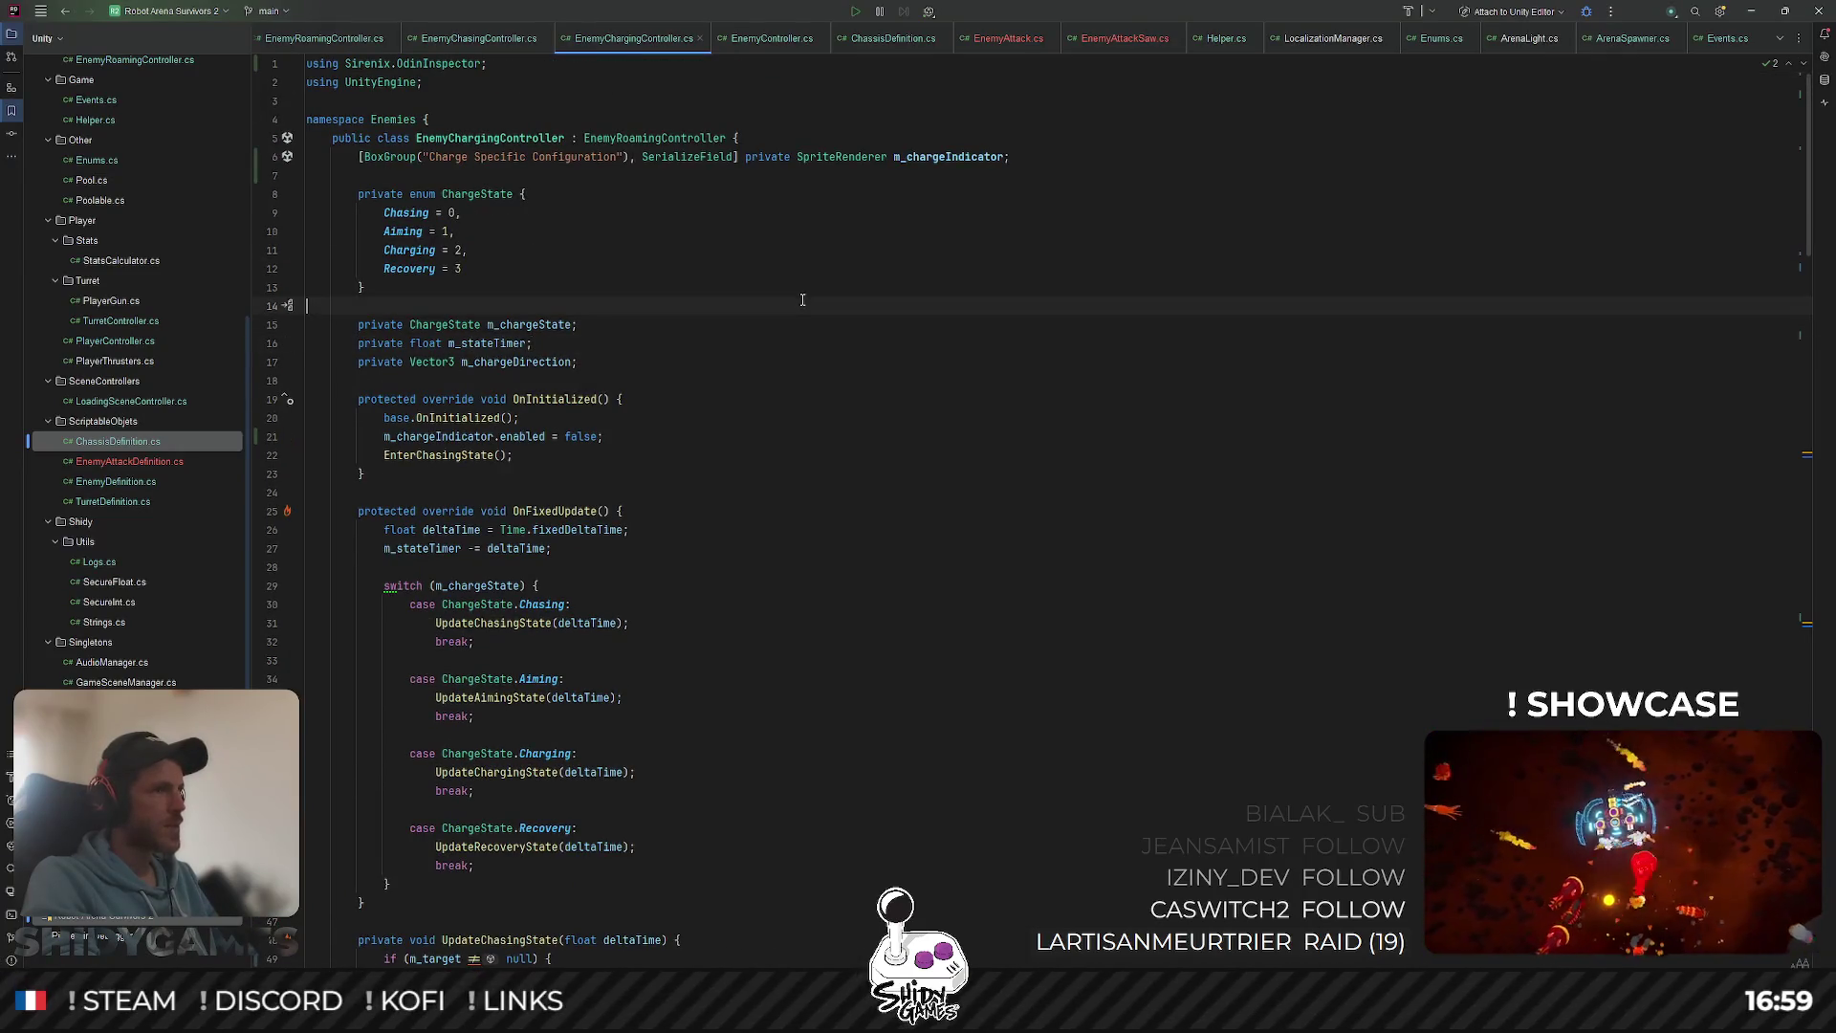
Step: Assign the ChargeArrow sprite renderer to Racer's Charge Indicator field, then exit prefab mode
left_click(1751, 10)
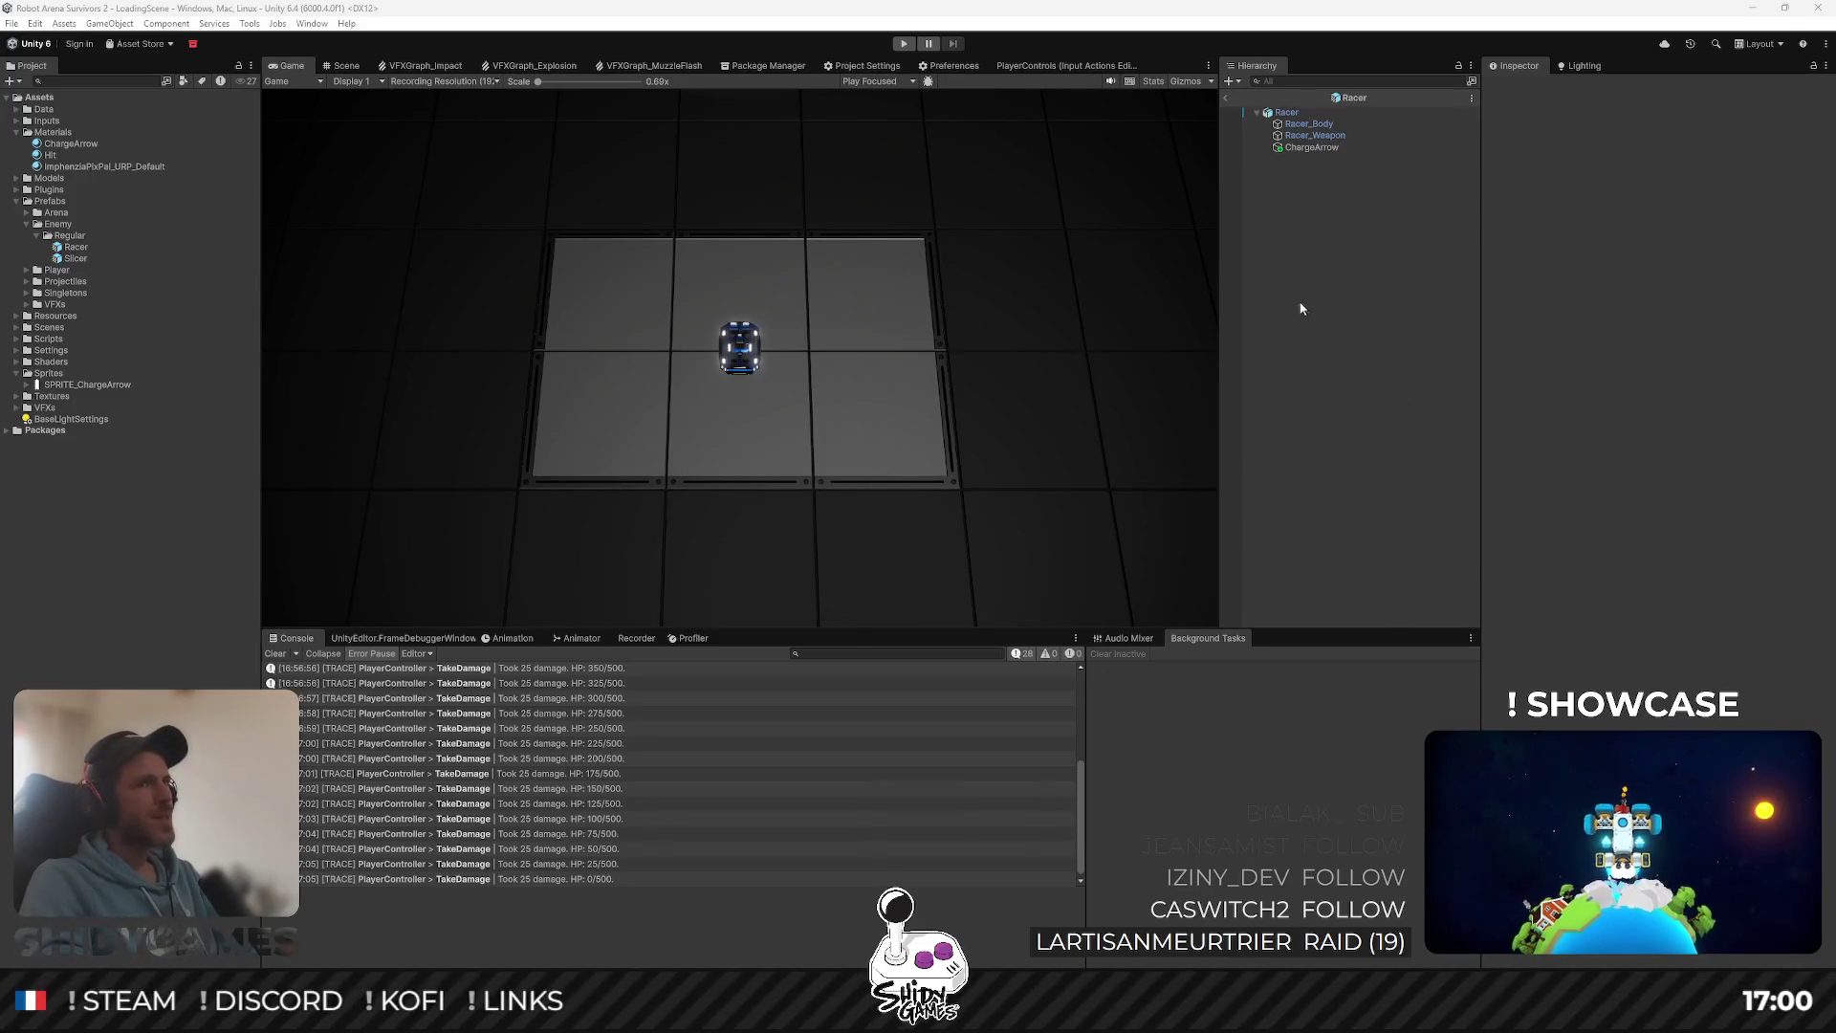
left_click(1286, 112)
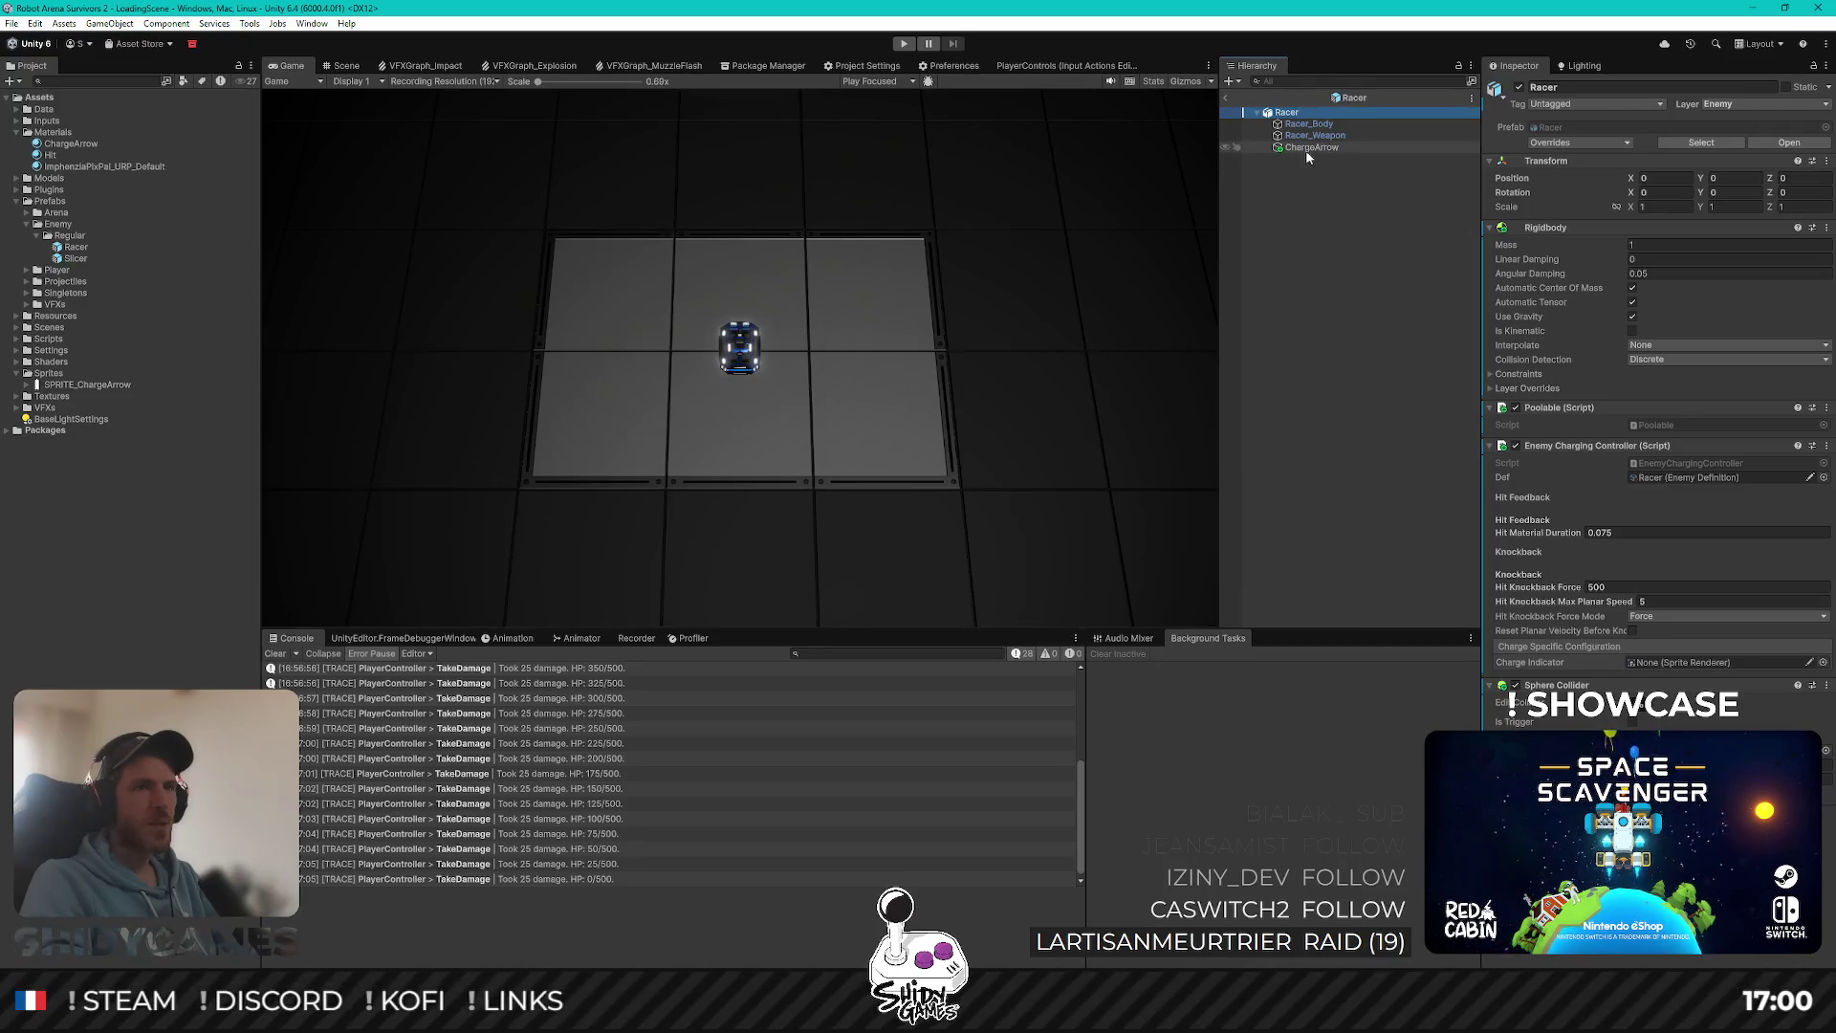
left_click_drag(1312, 147, 1675, 665)
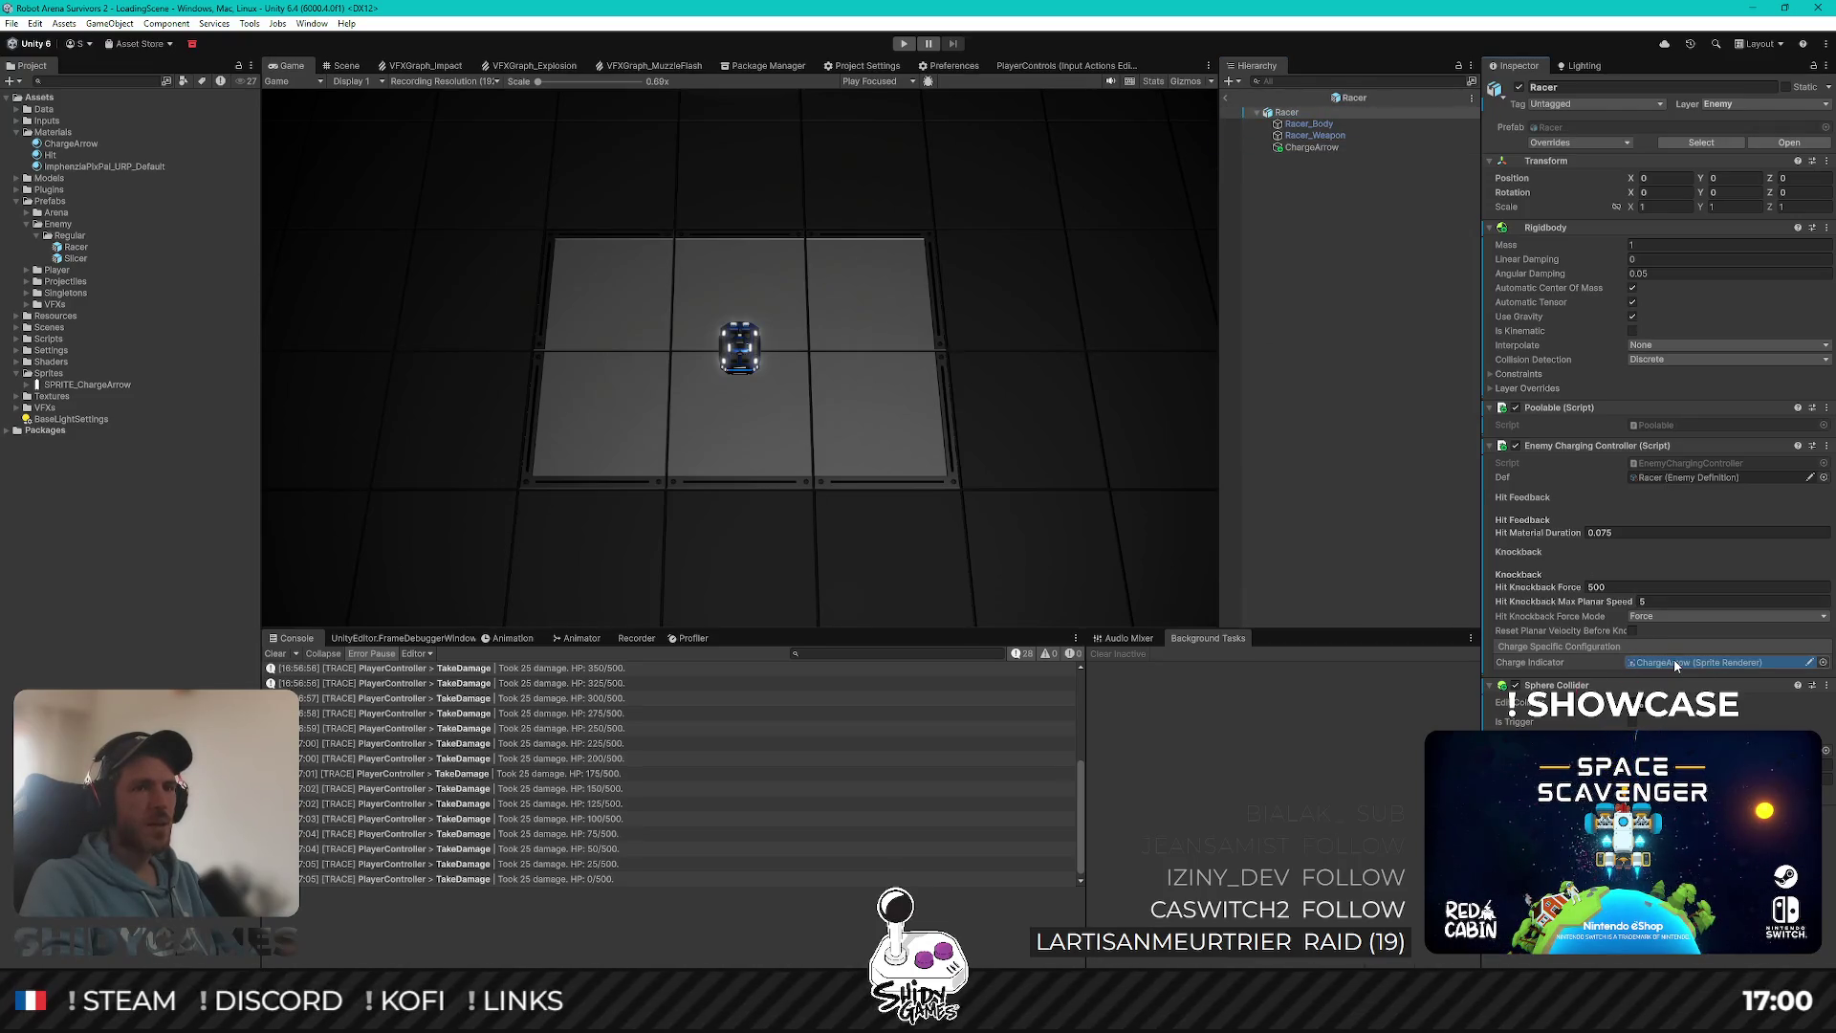
left_click(1224, 98)
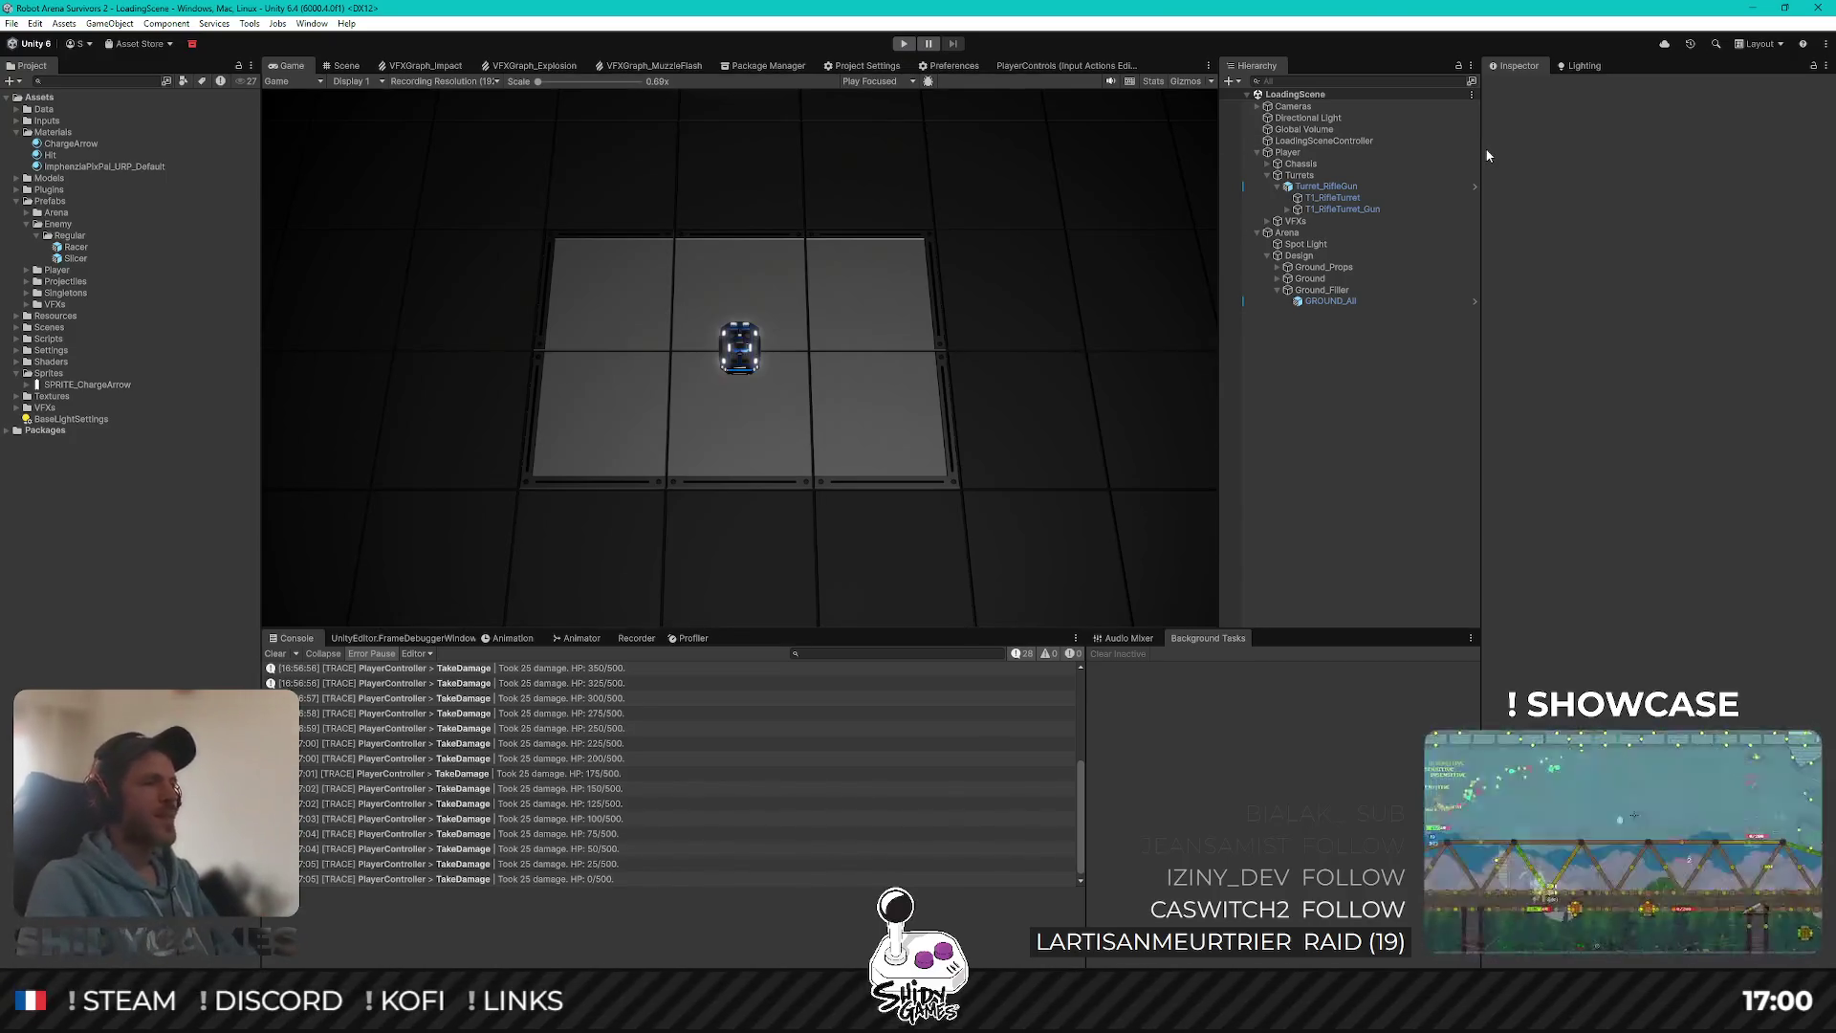
Step: Play-test, driving the player with WASD among the Racers' red charge arrows, then pause
key("ctrl+p")
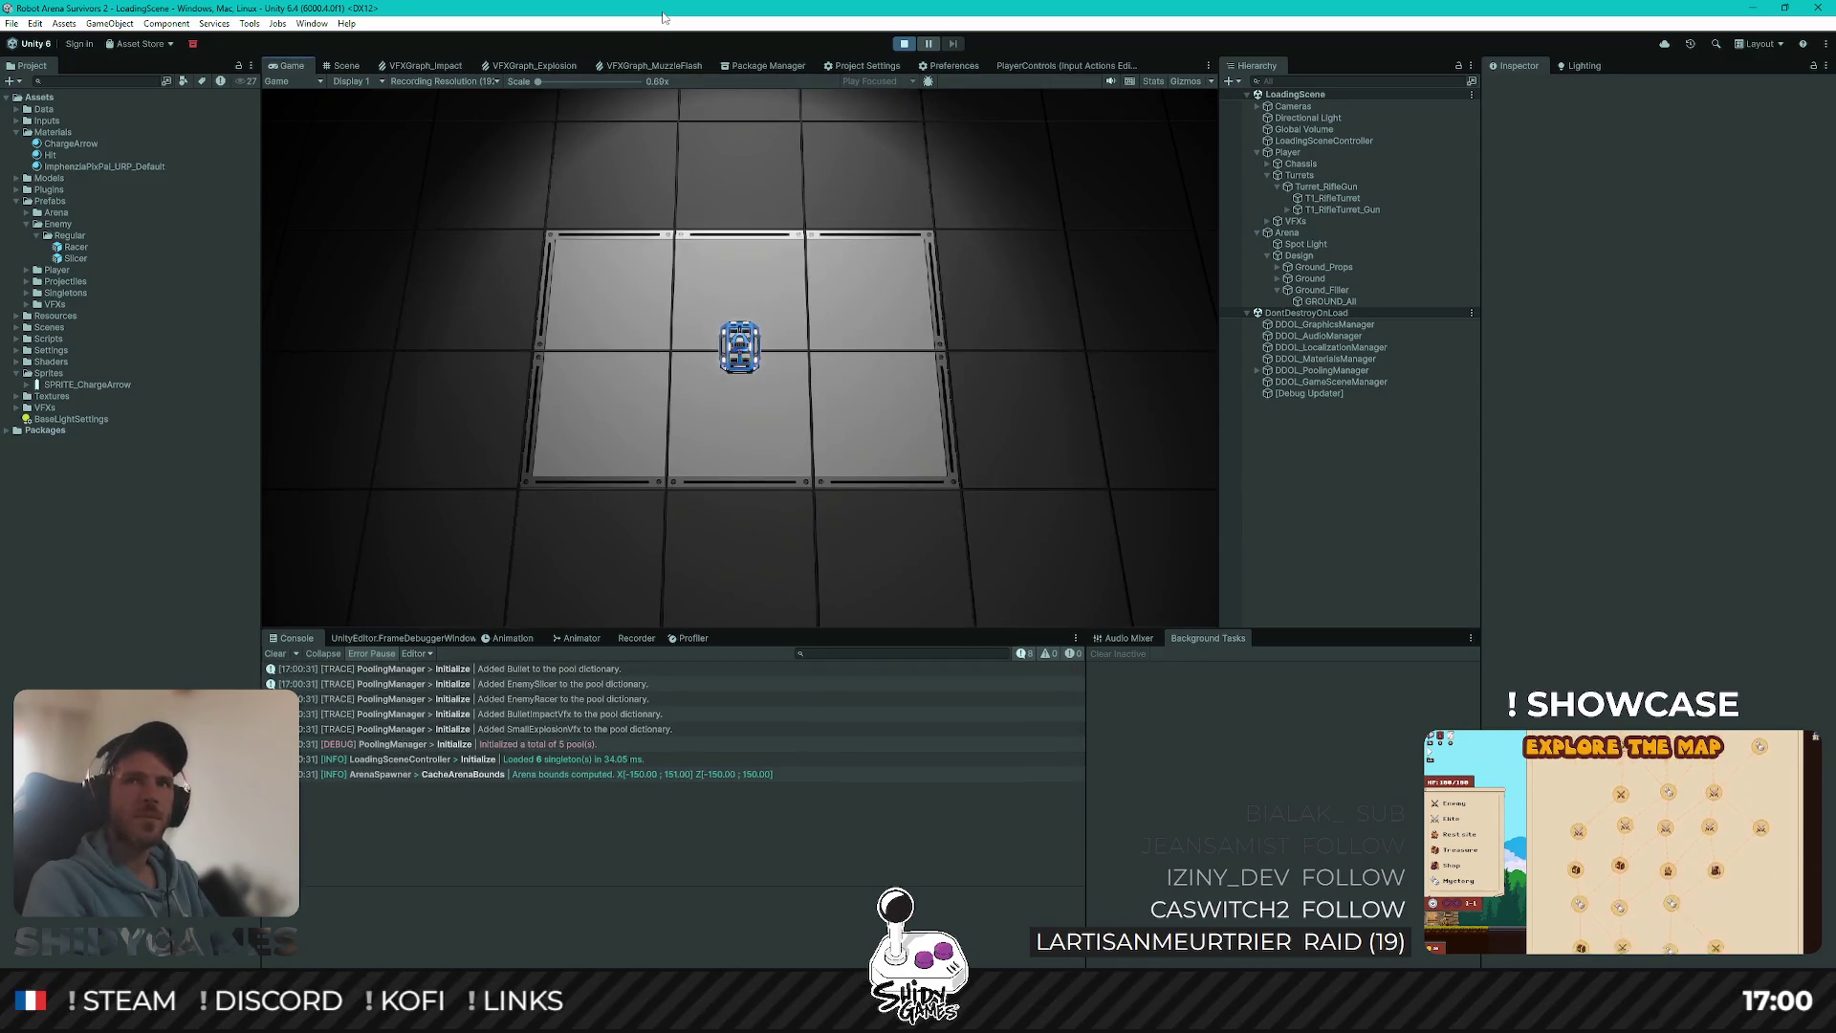
key("w")
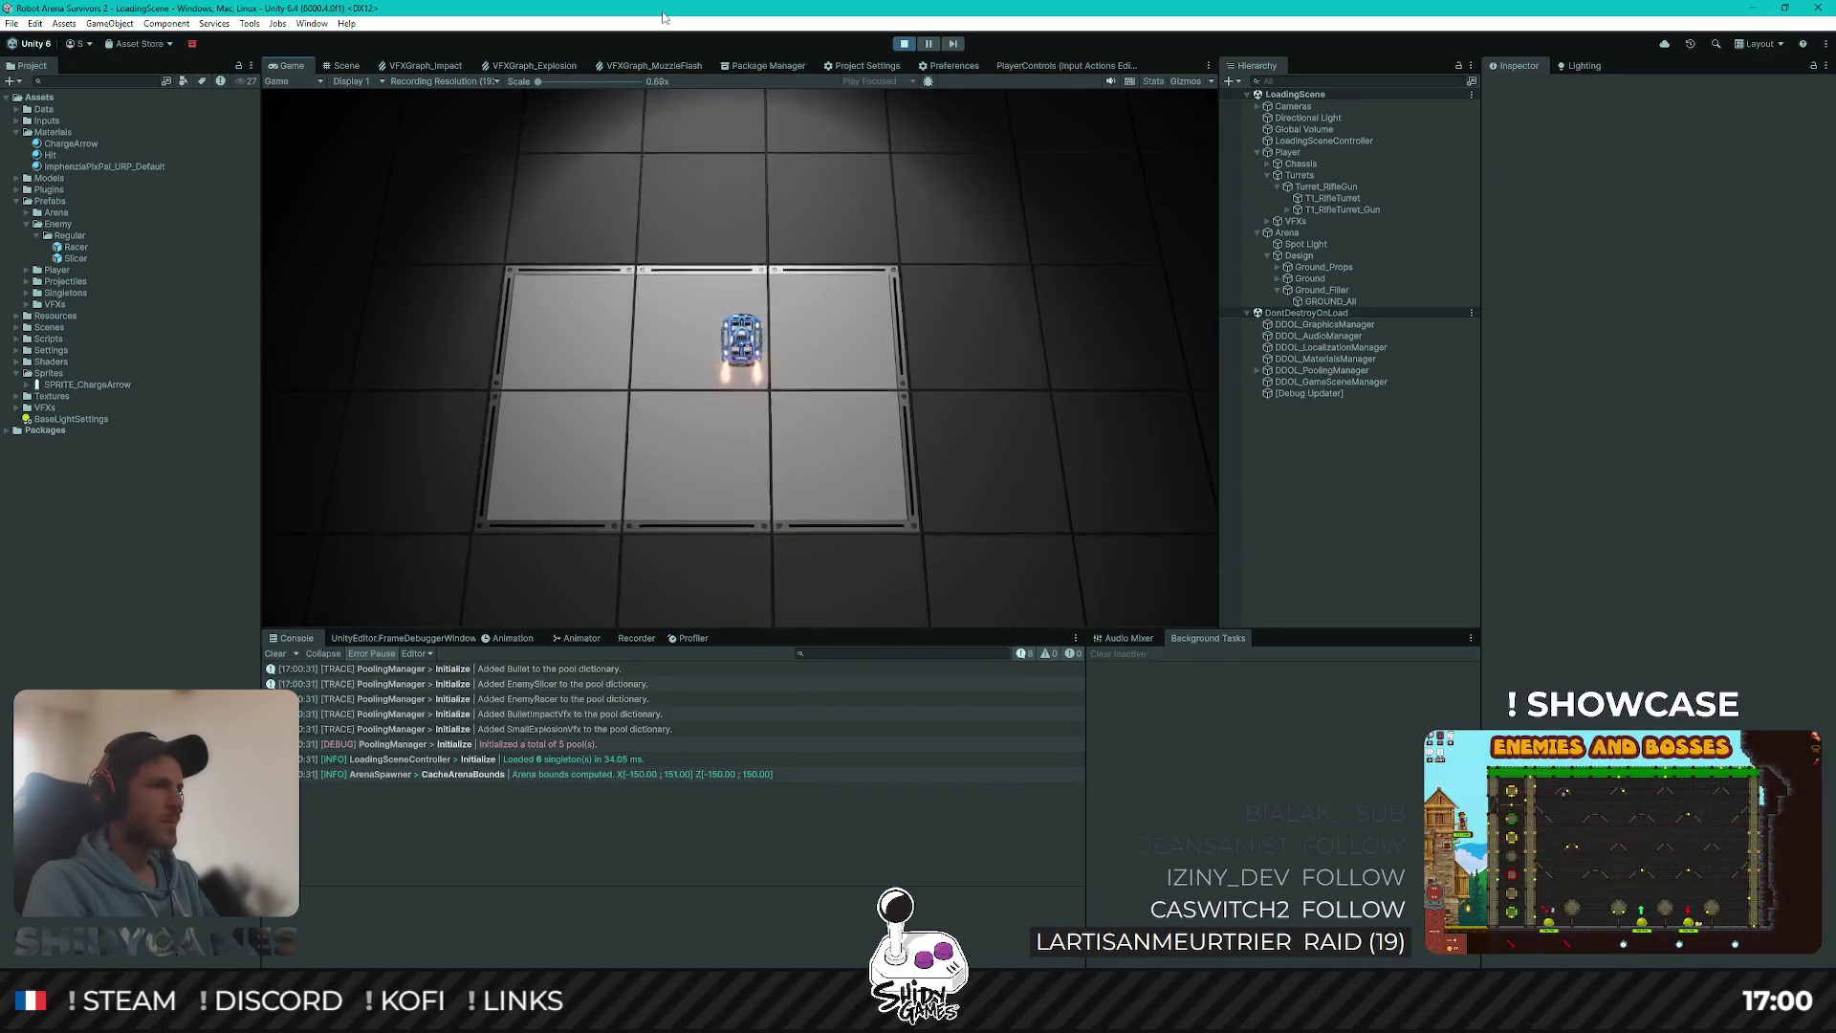
key("d")
key("w")
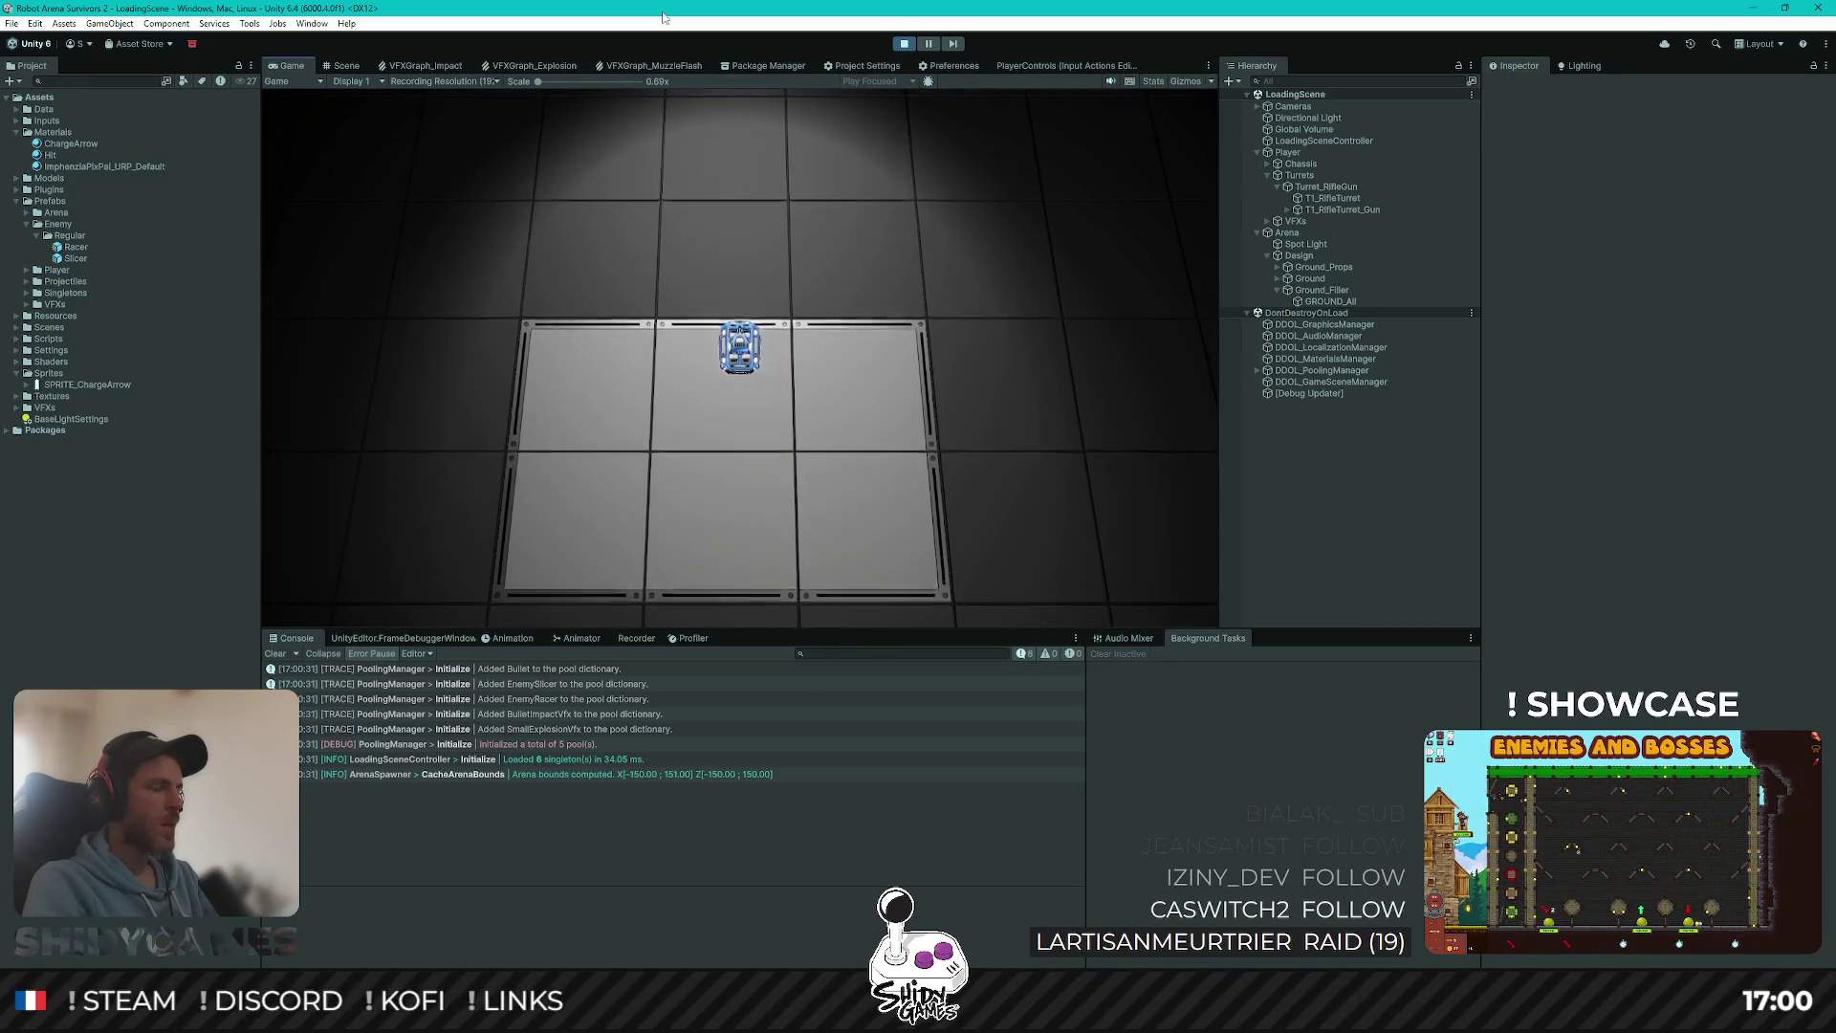
key("w")
key("a")
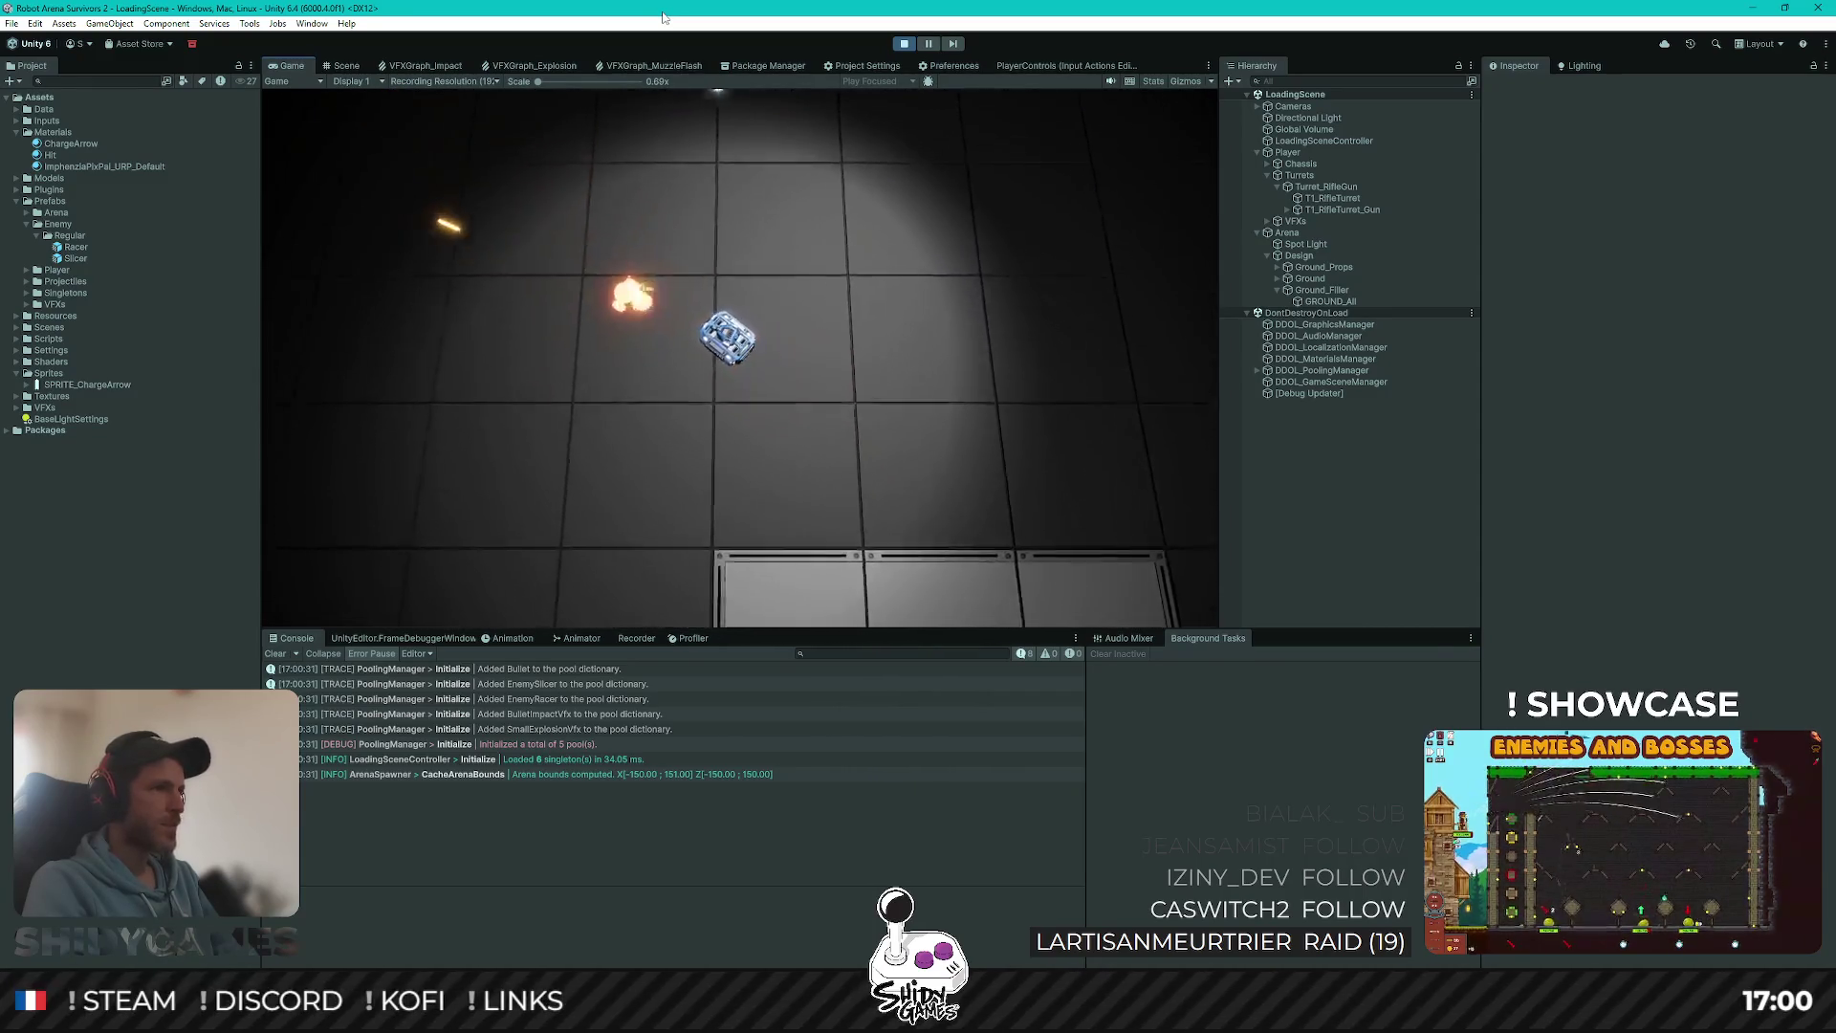
key("w")
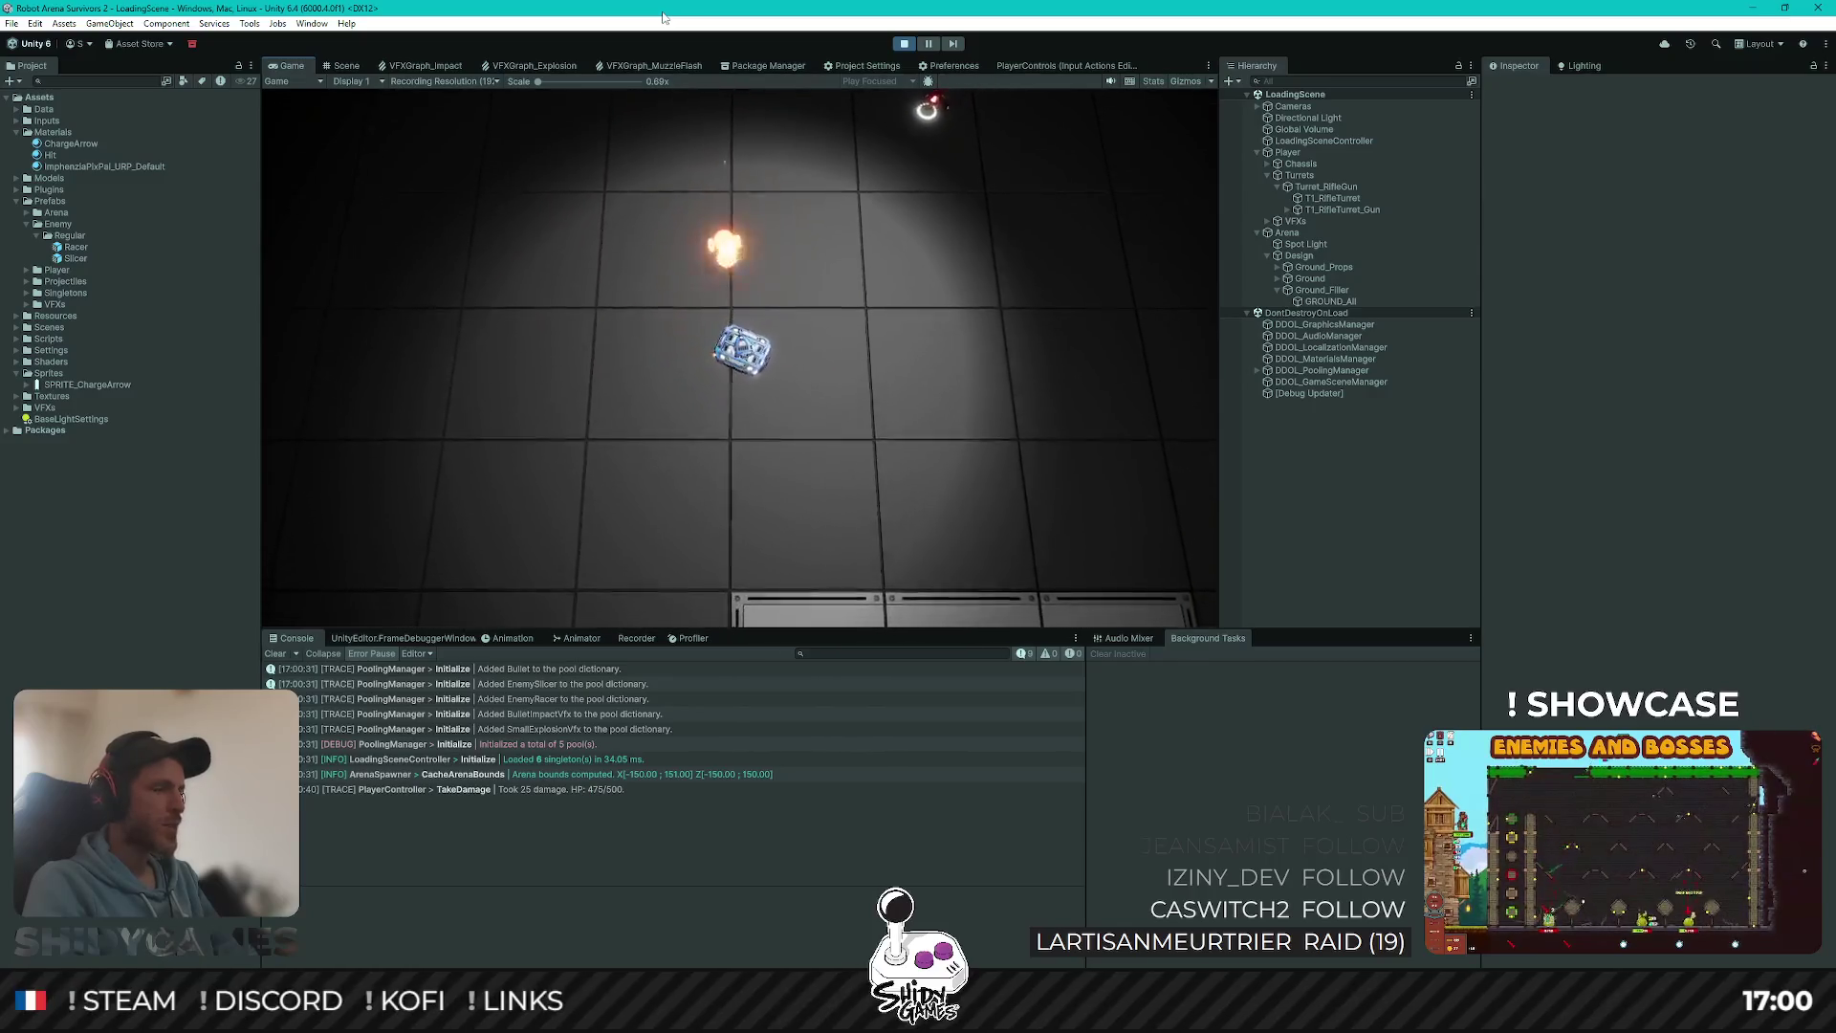
key("w")
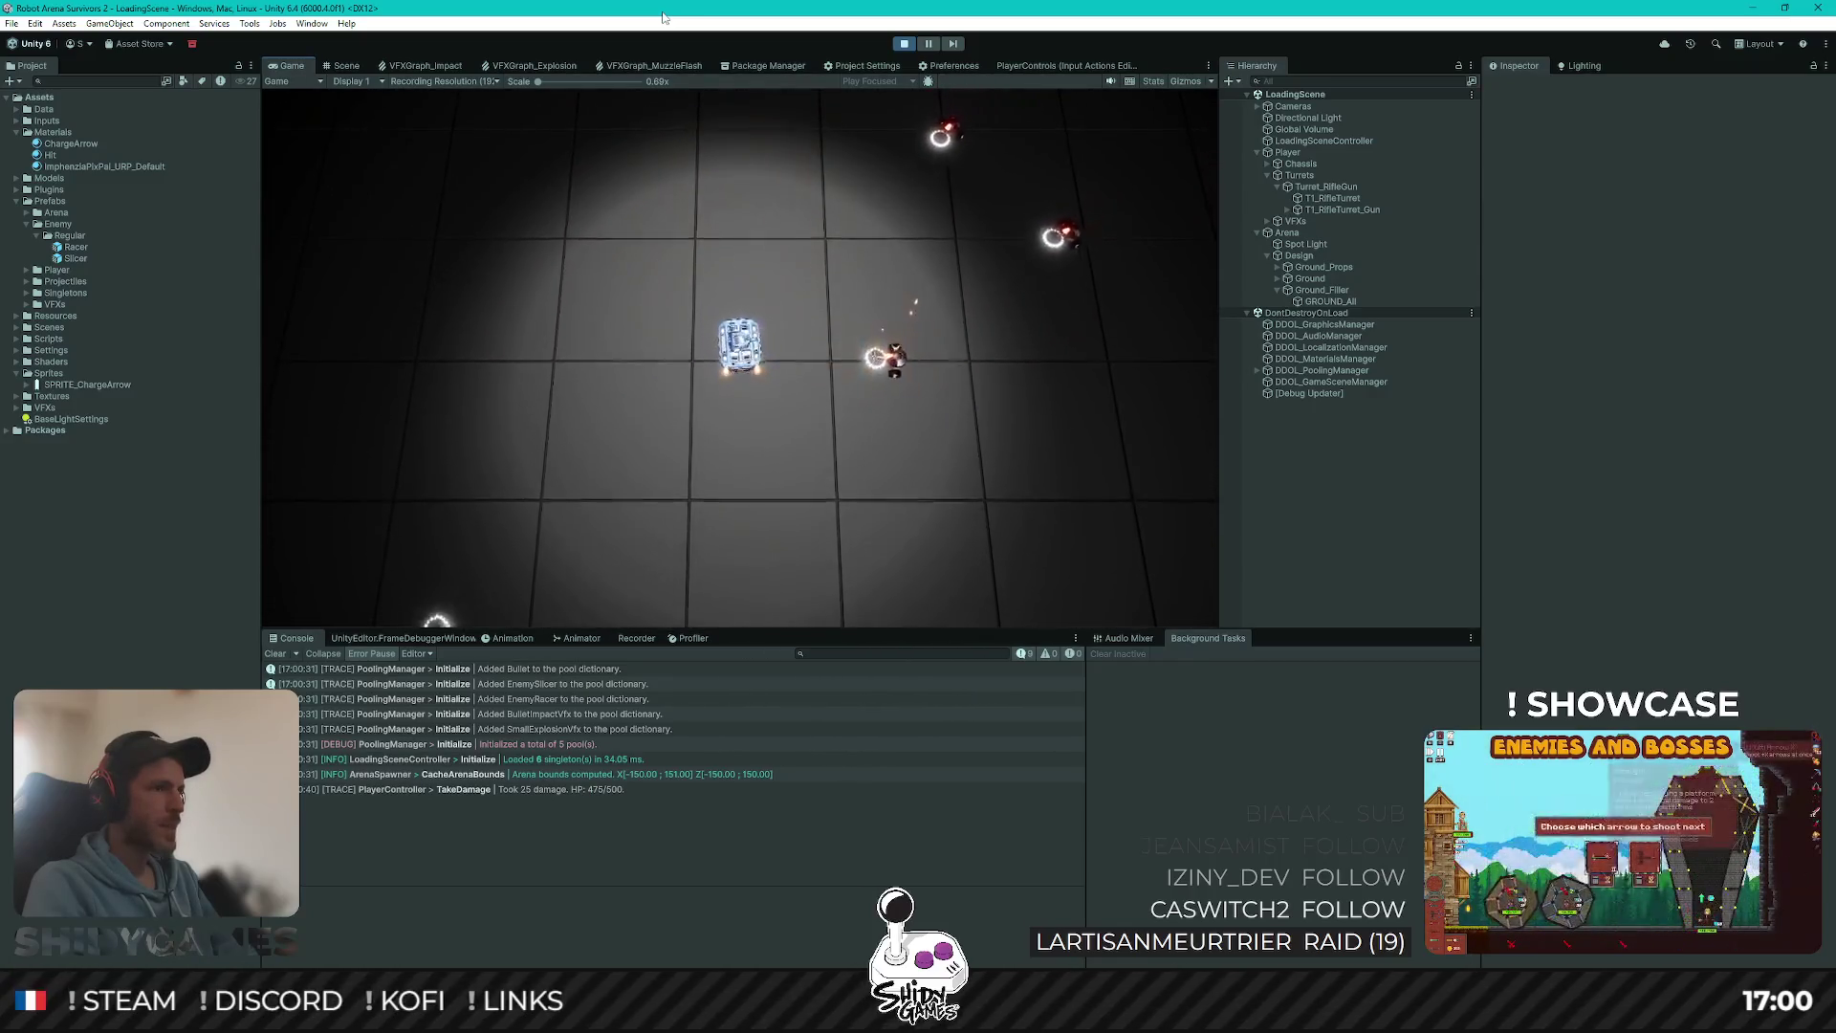
key("s")
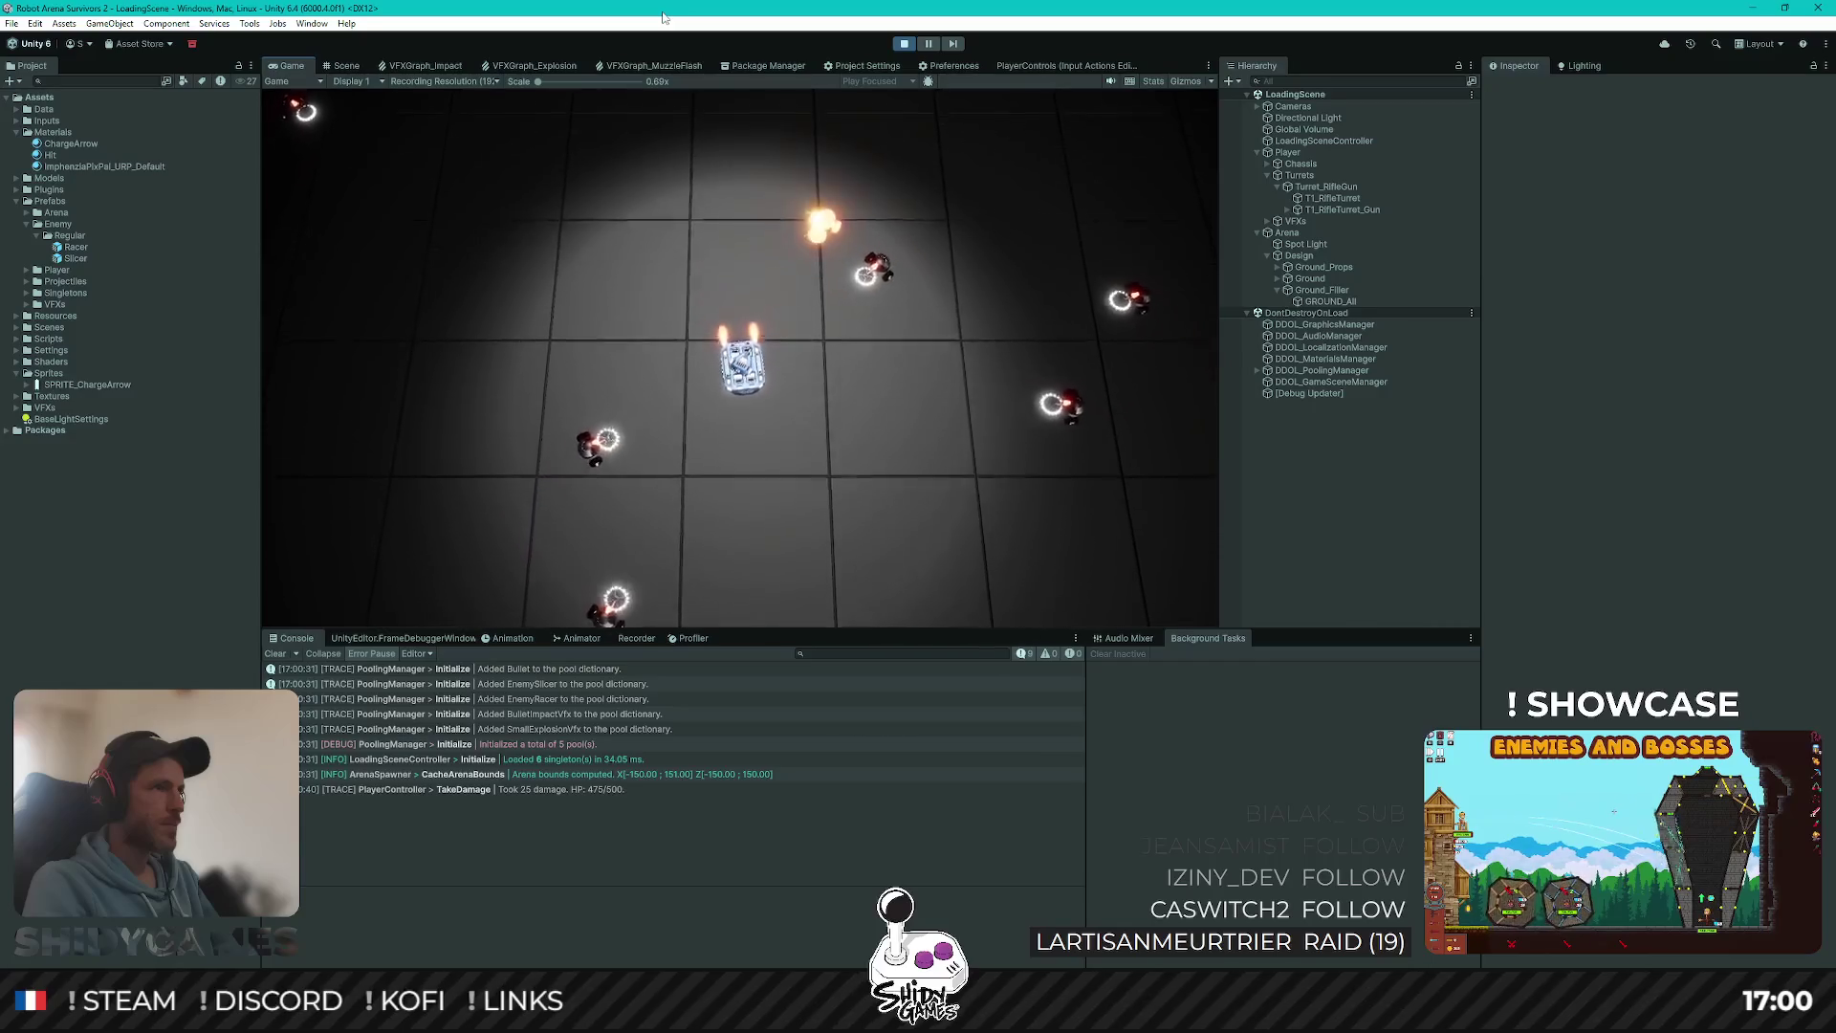
key("s")
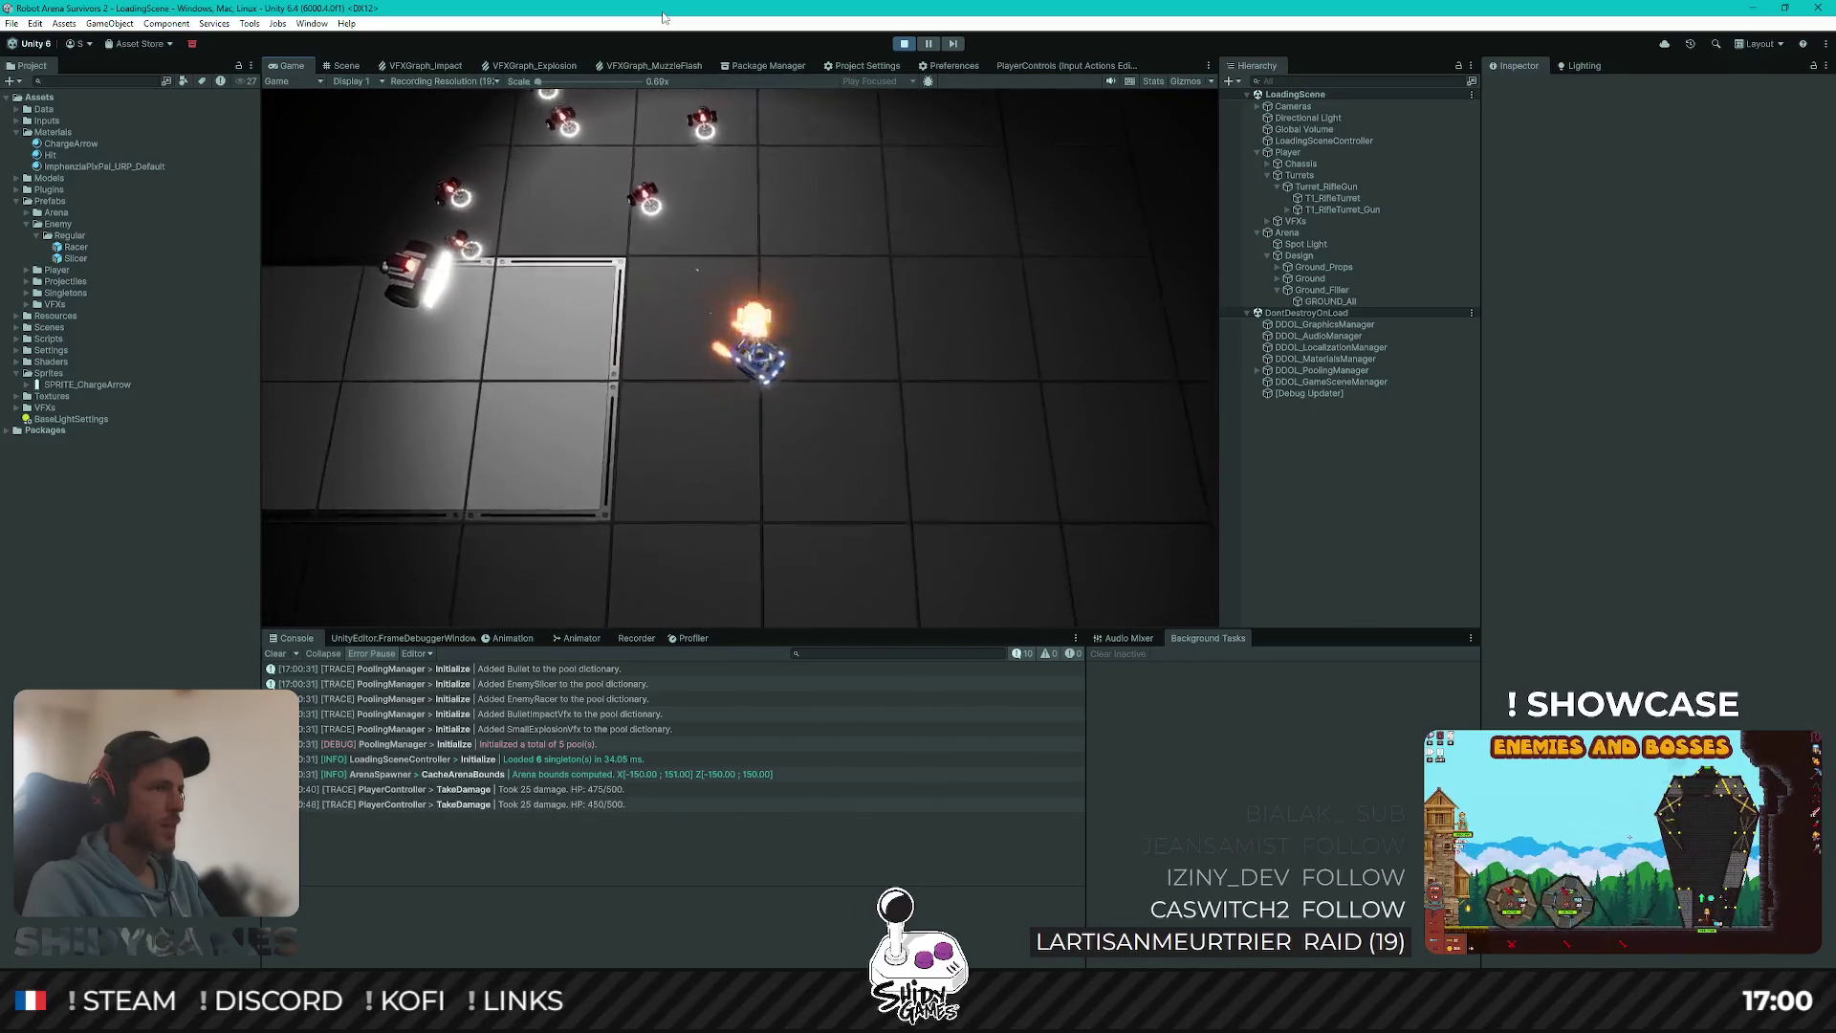
key("a")
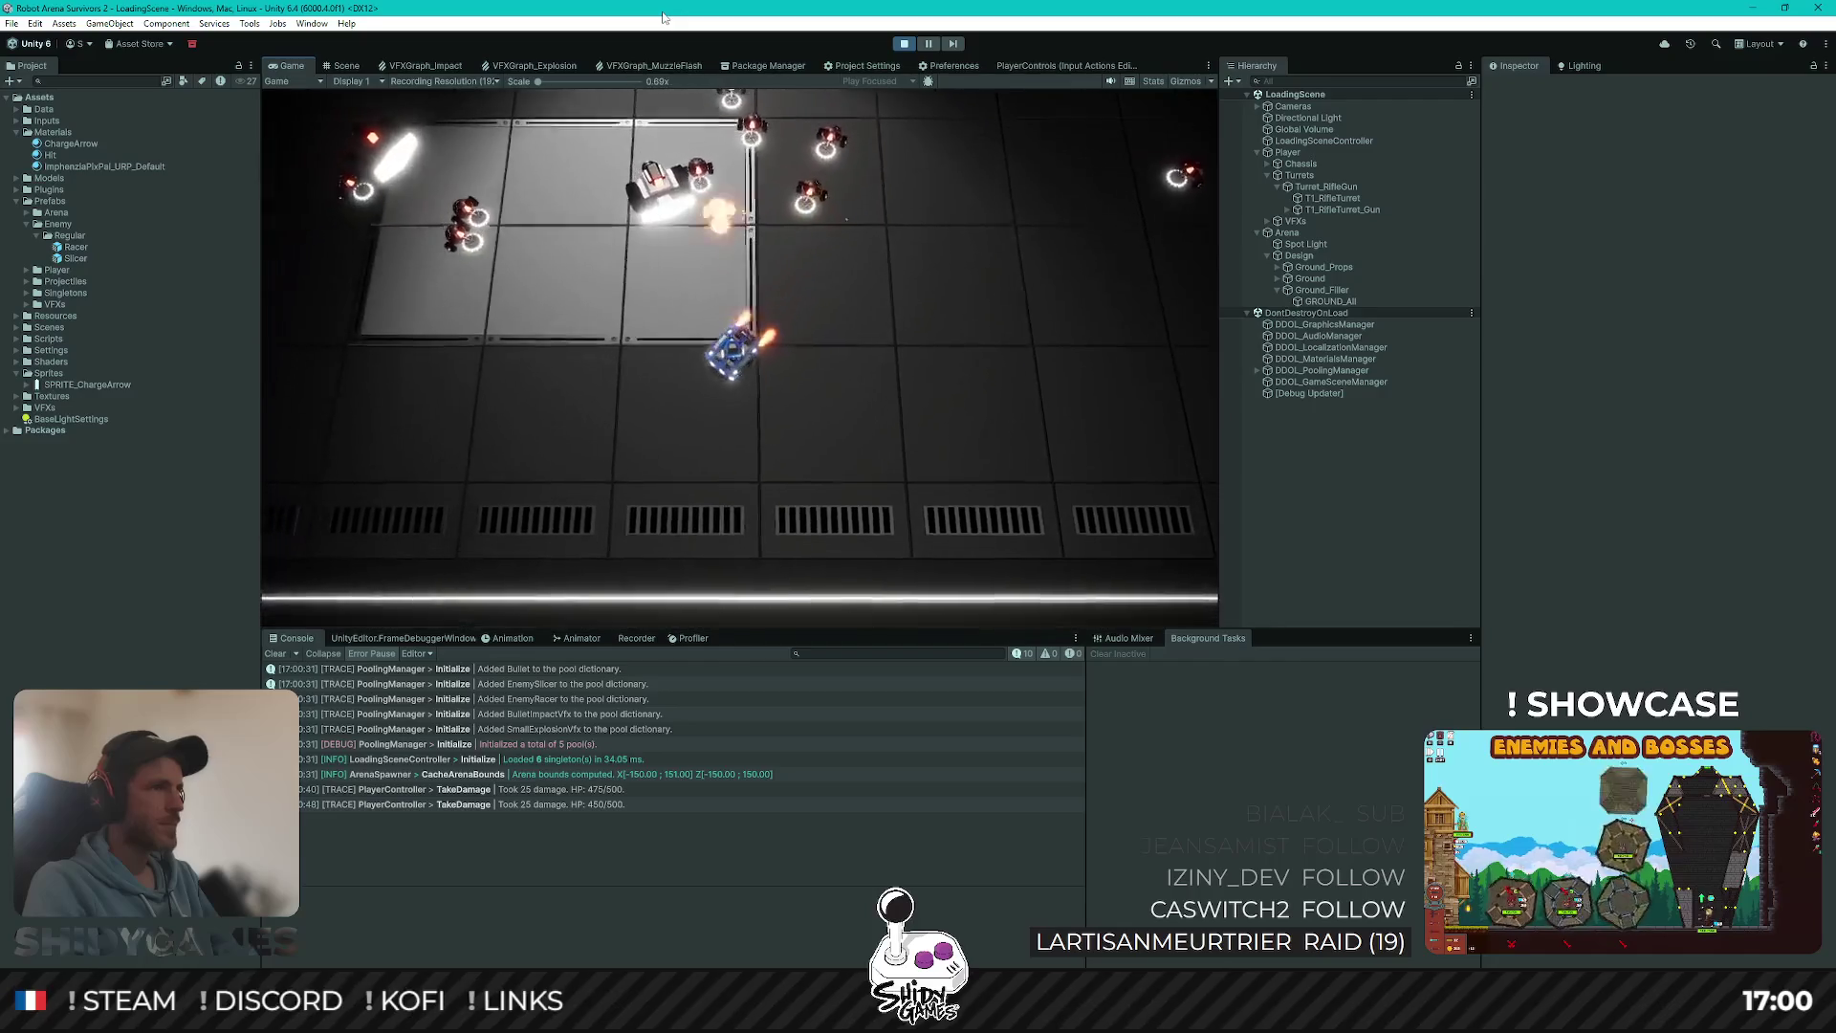
key("d")
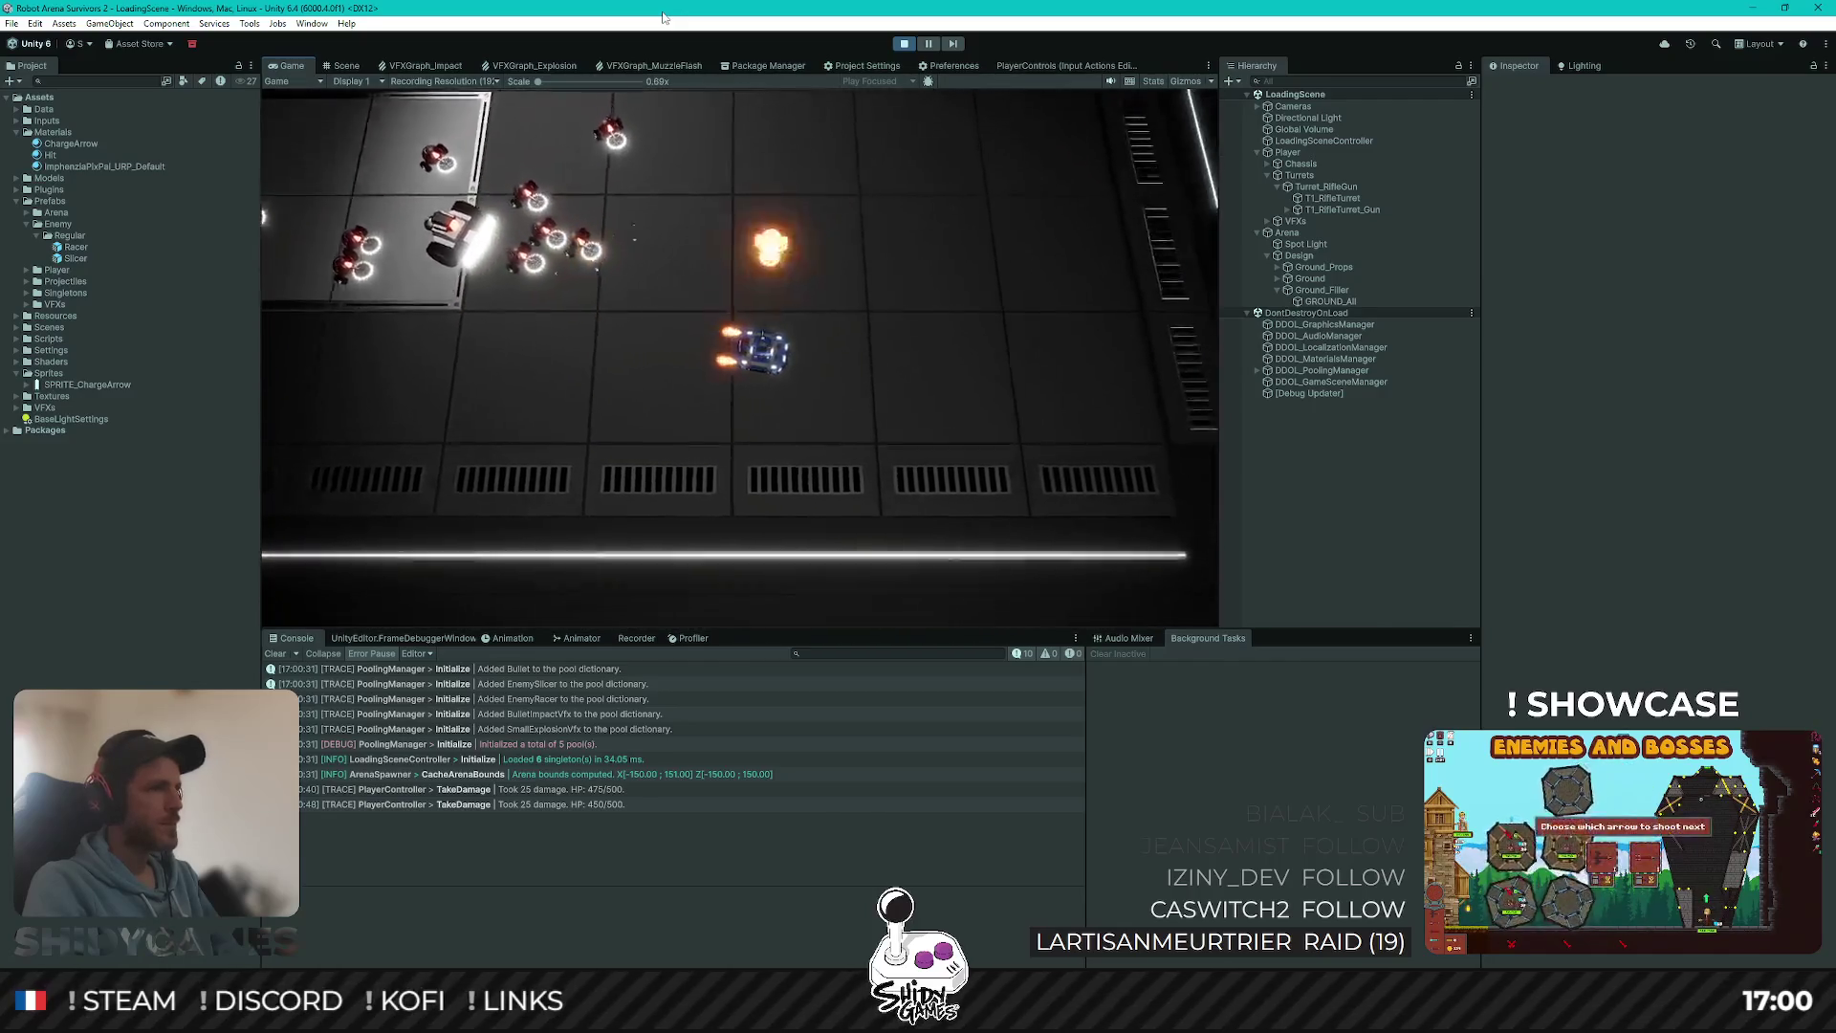
key("w")
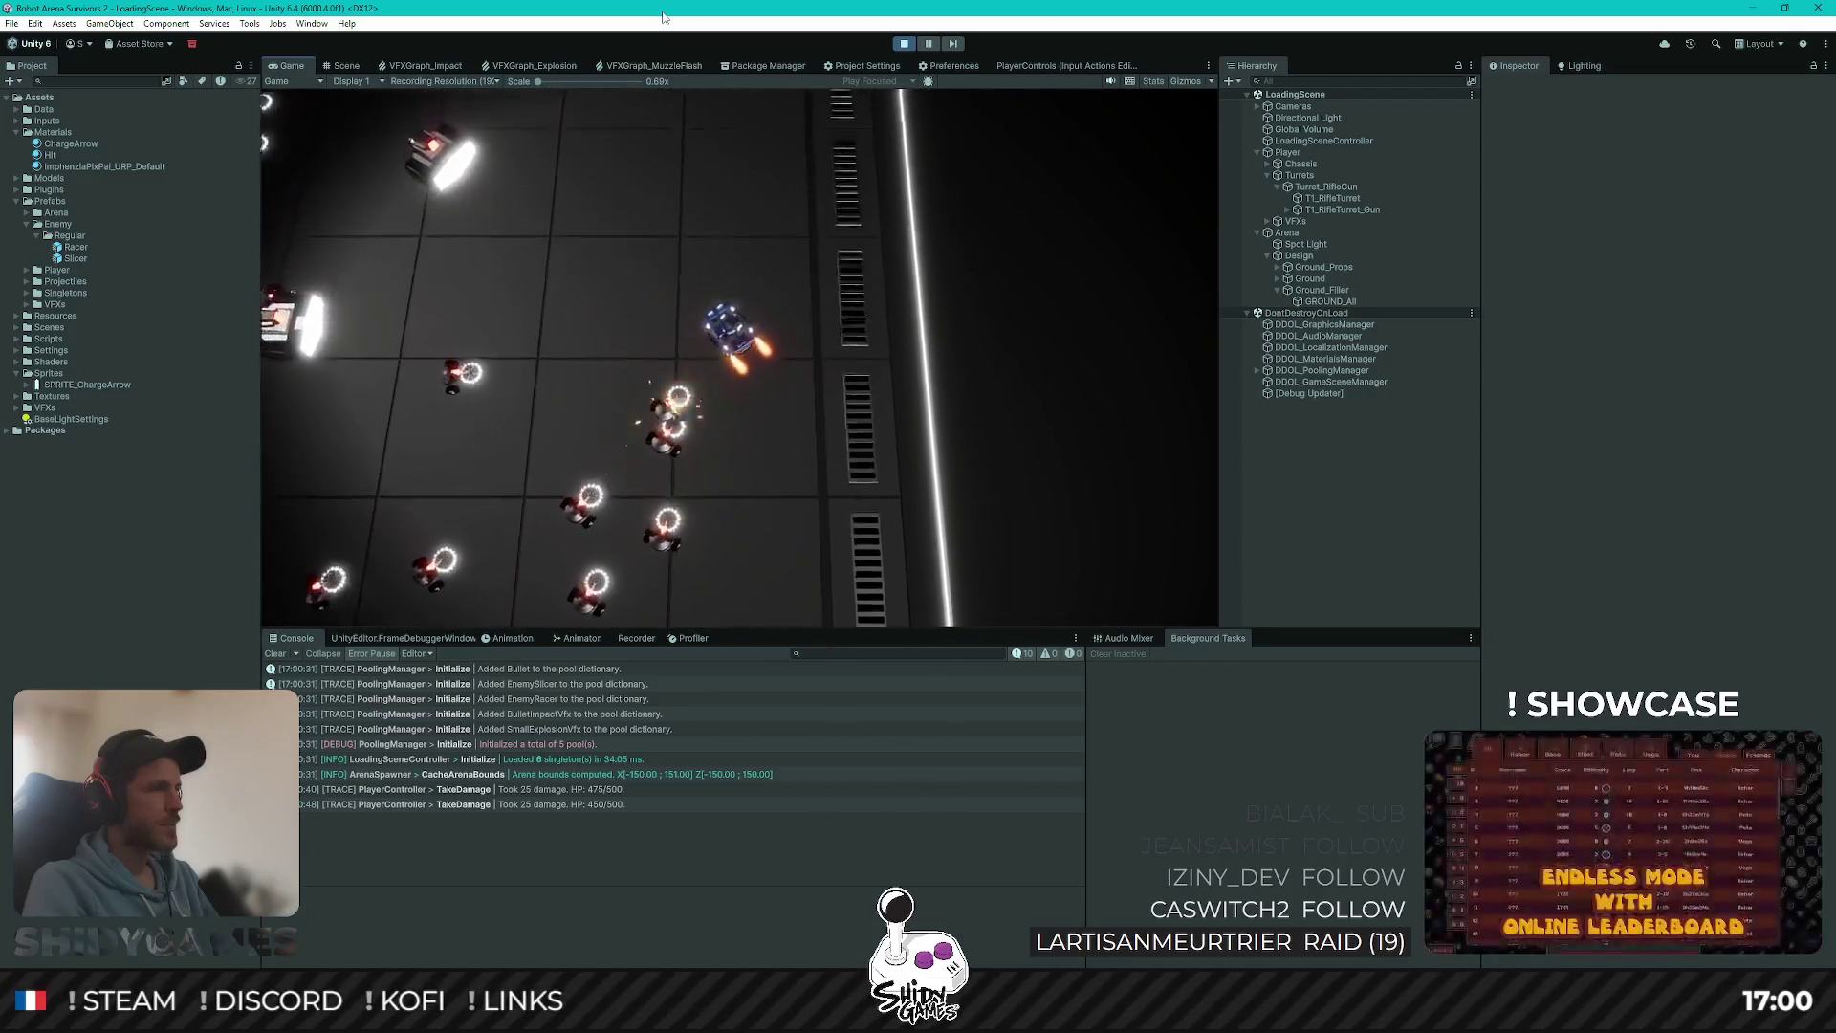
key("d")
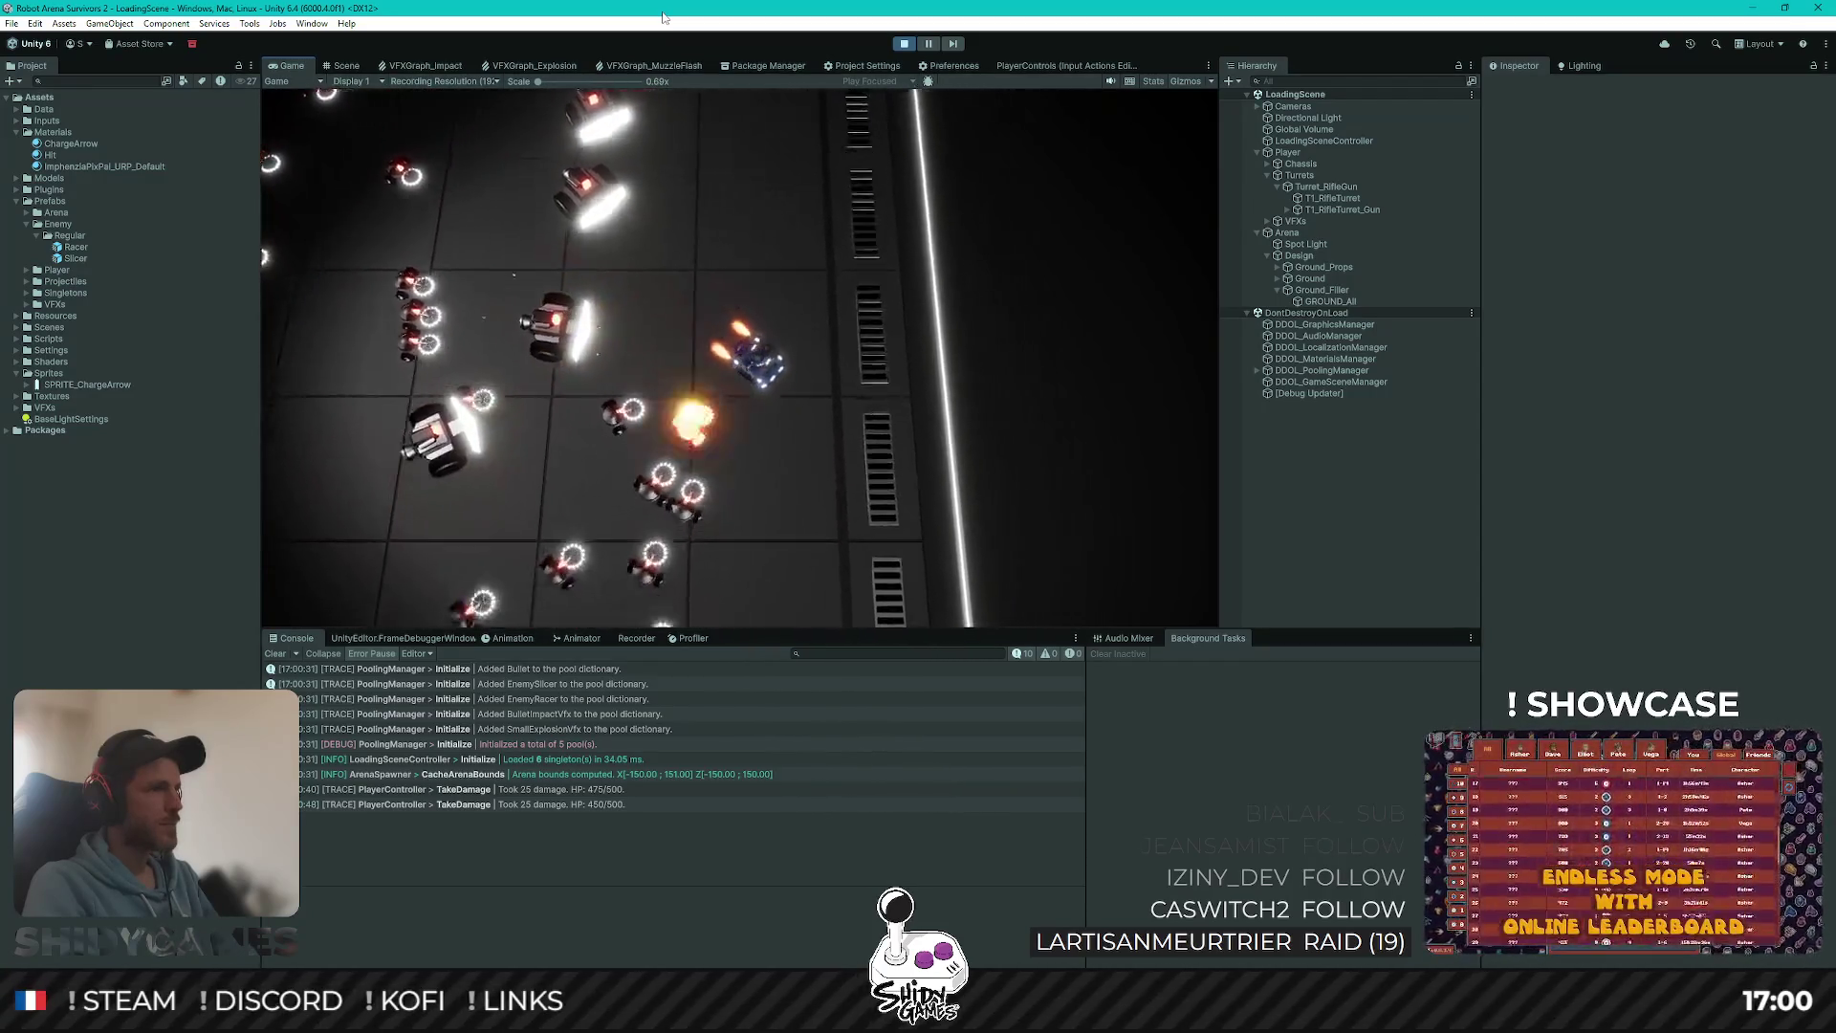
key("a")
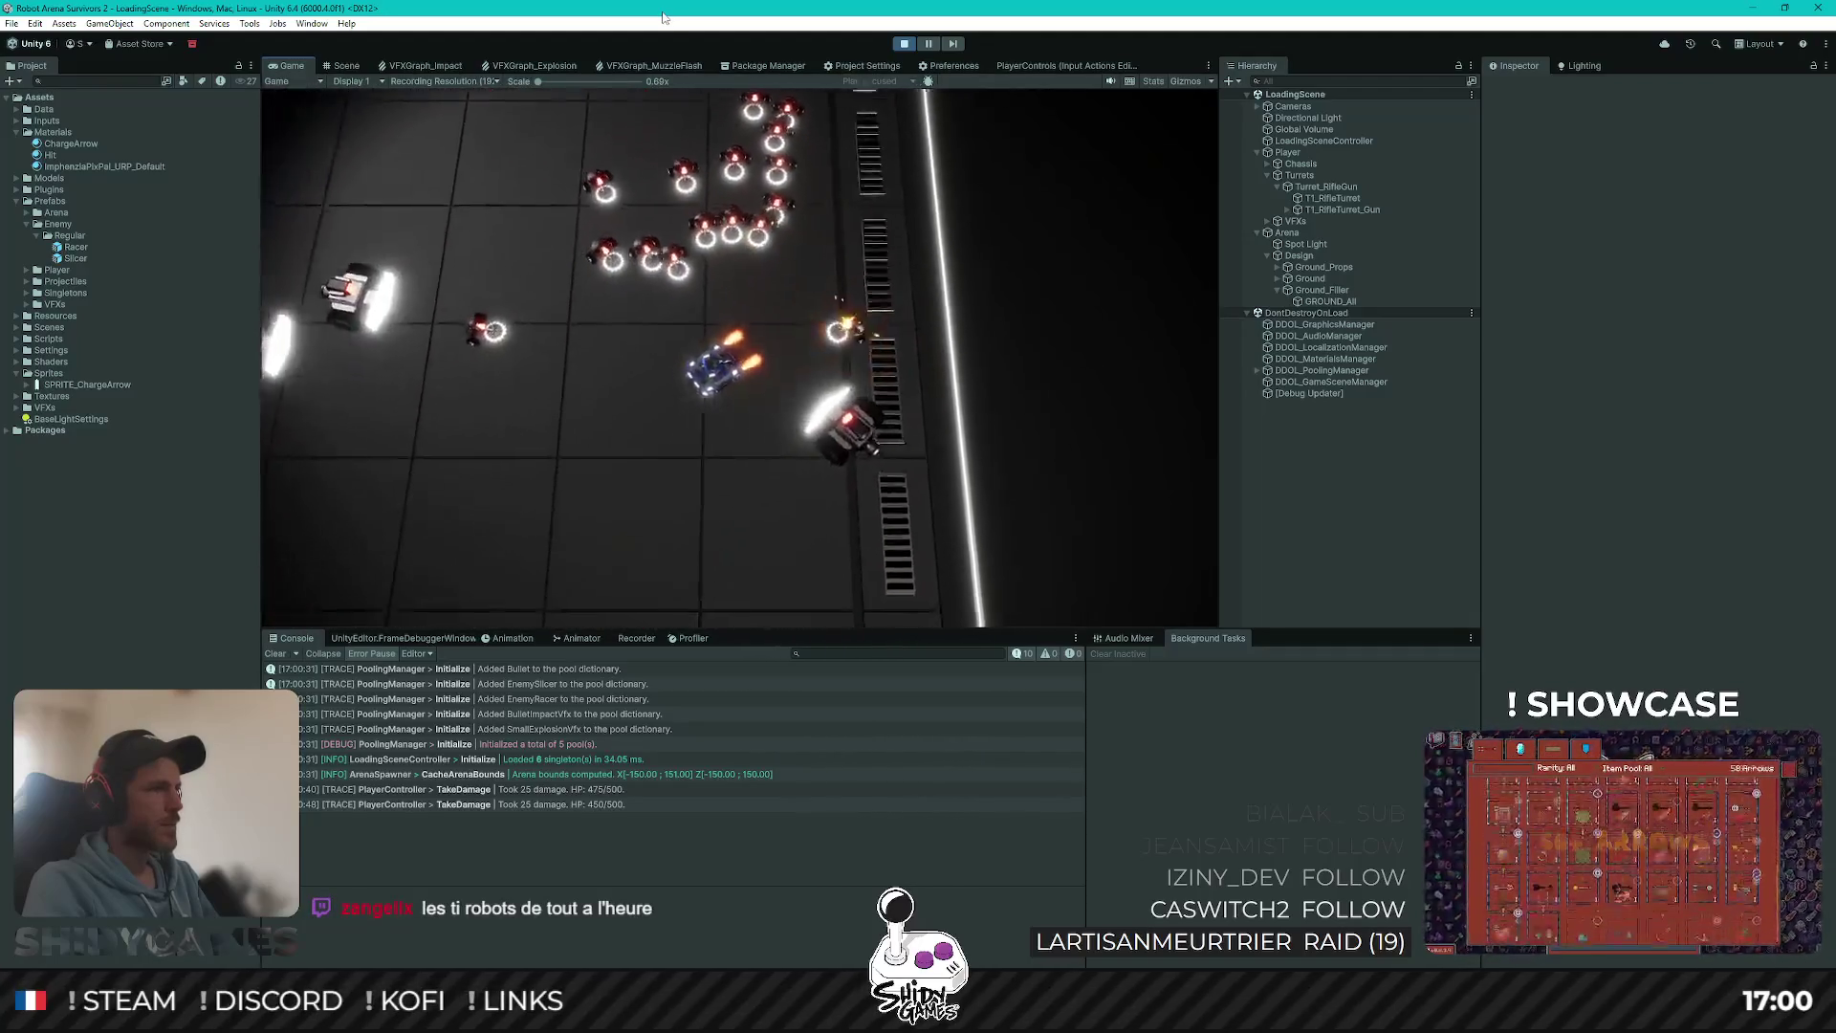
key("s")
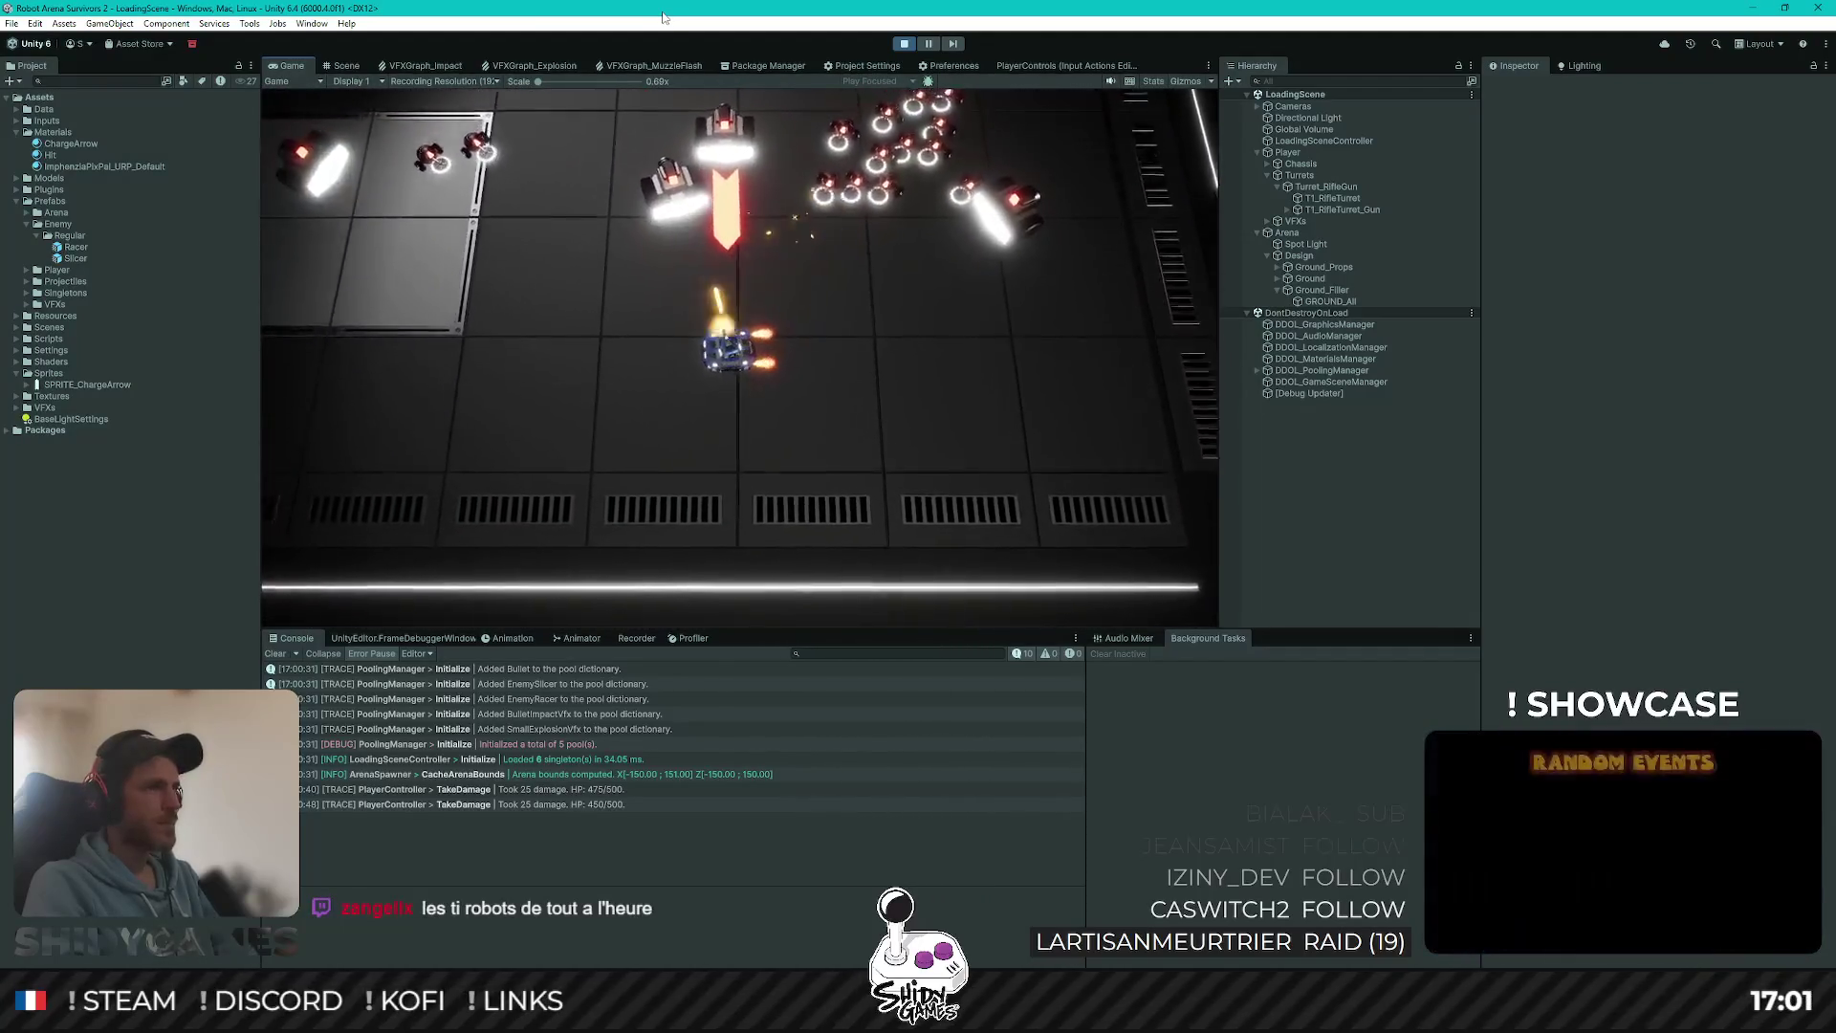
key("a")
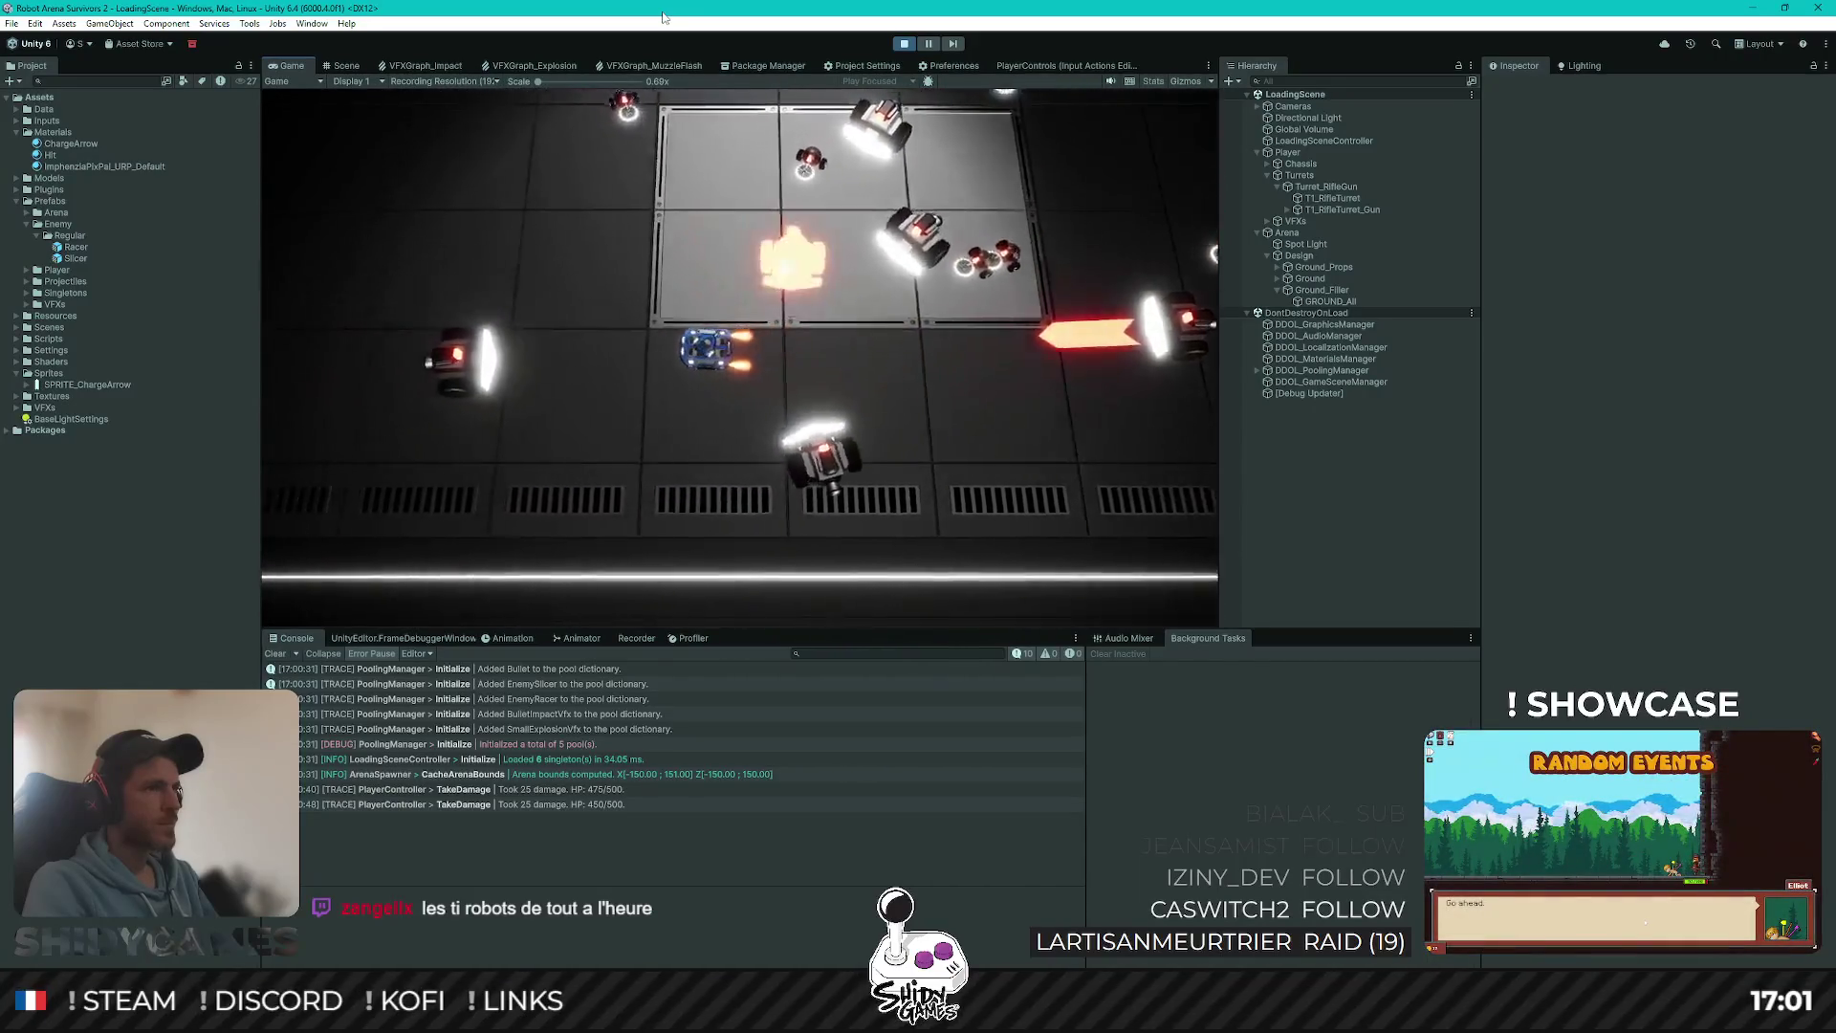
key("w")
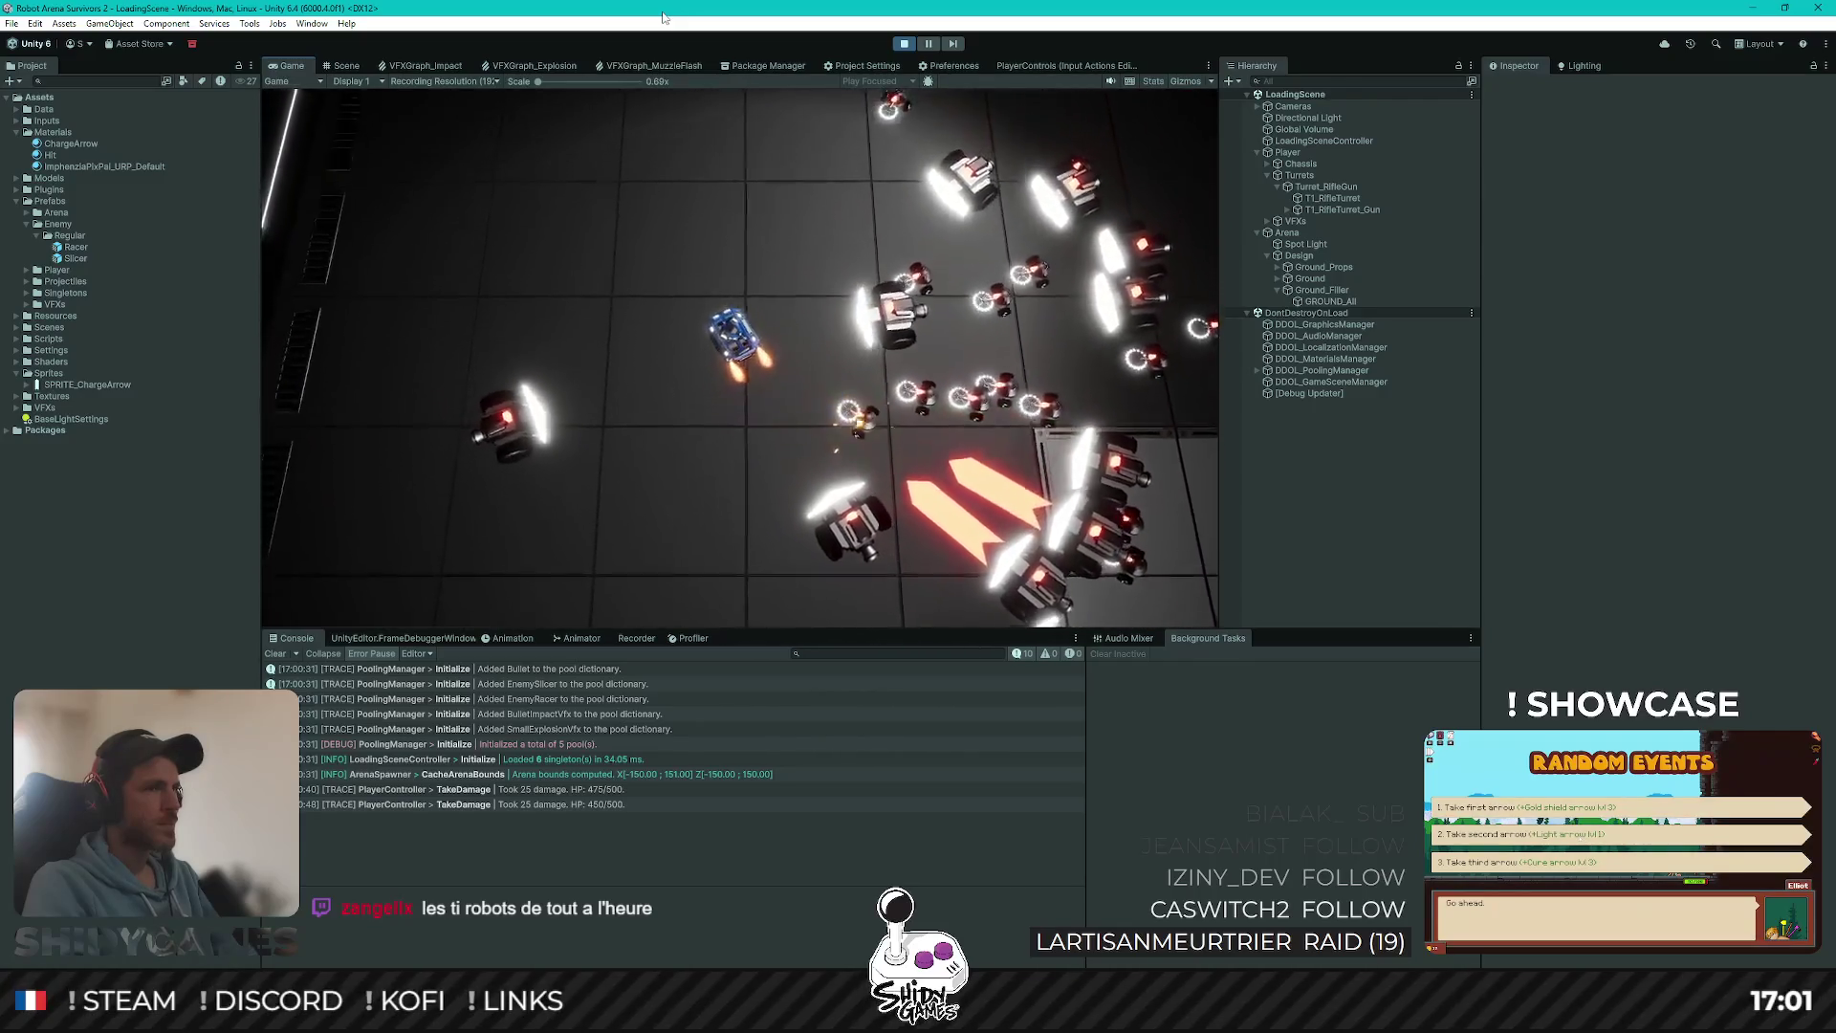
key("w")
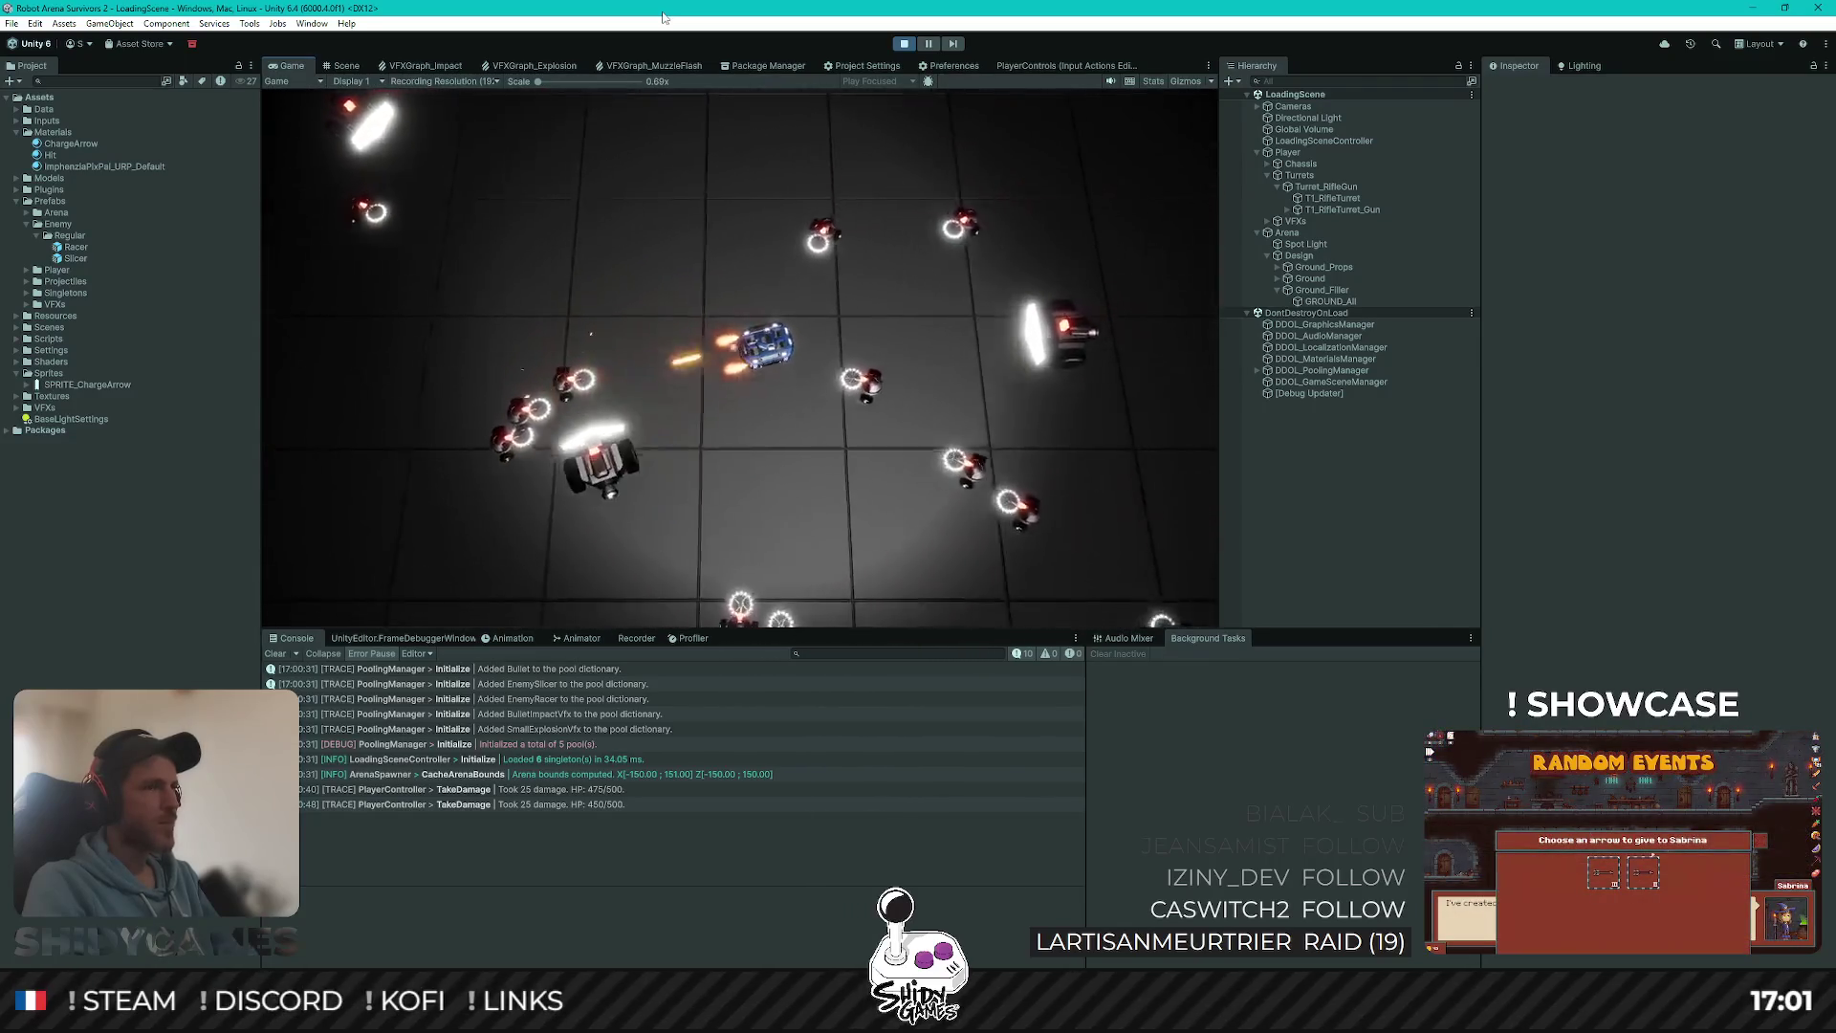
key("w")
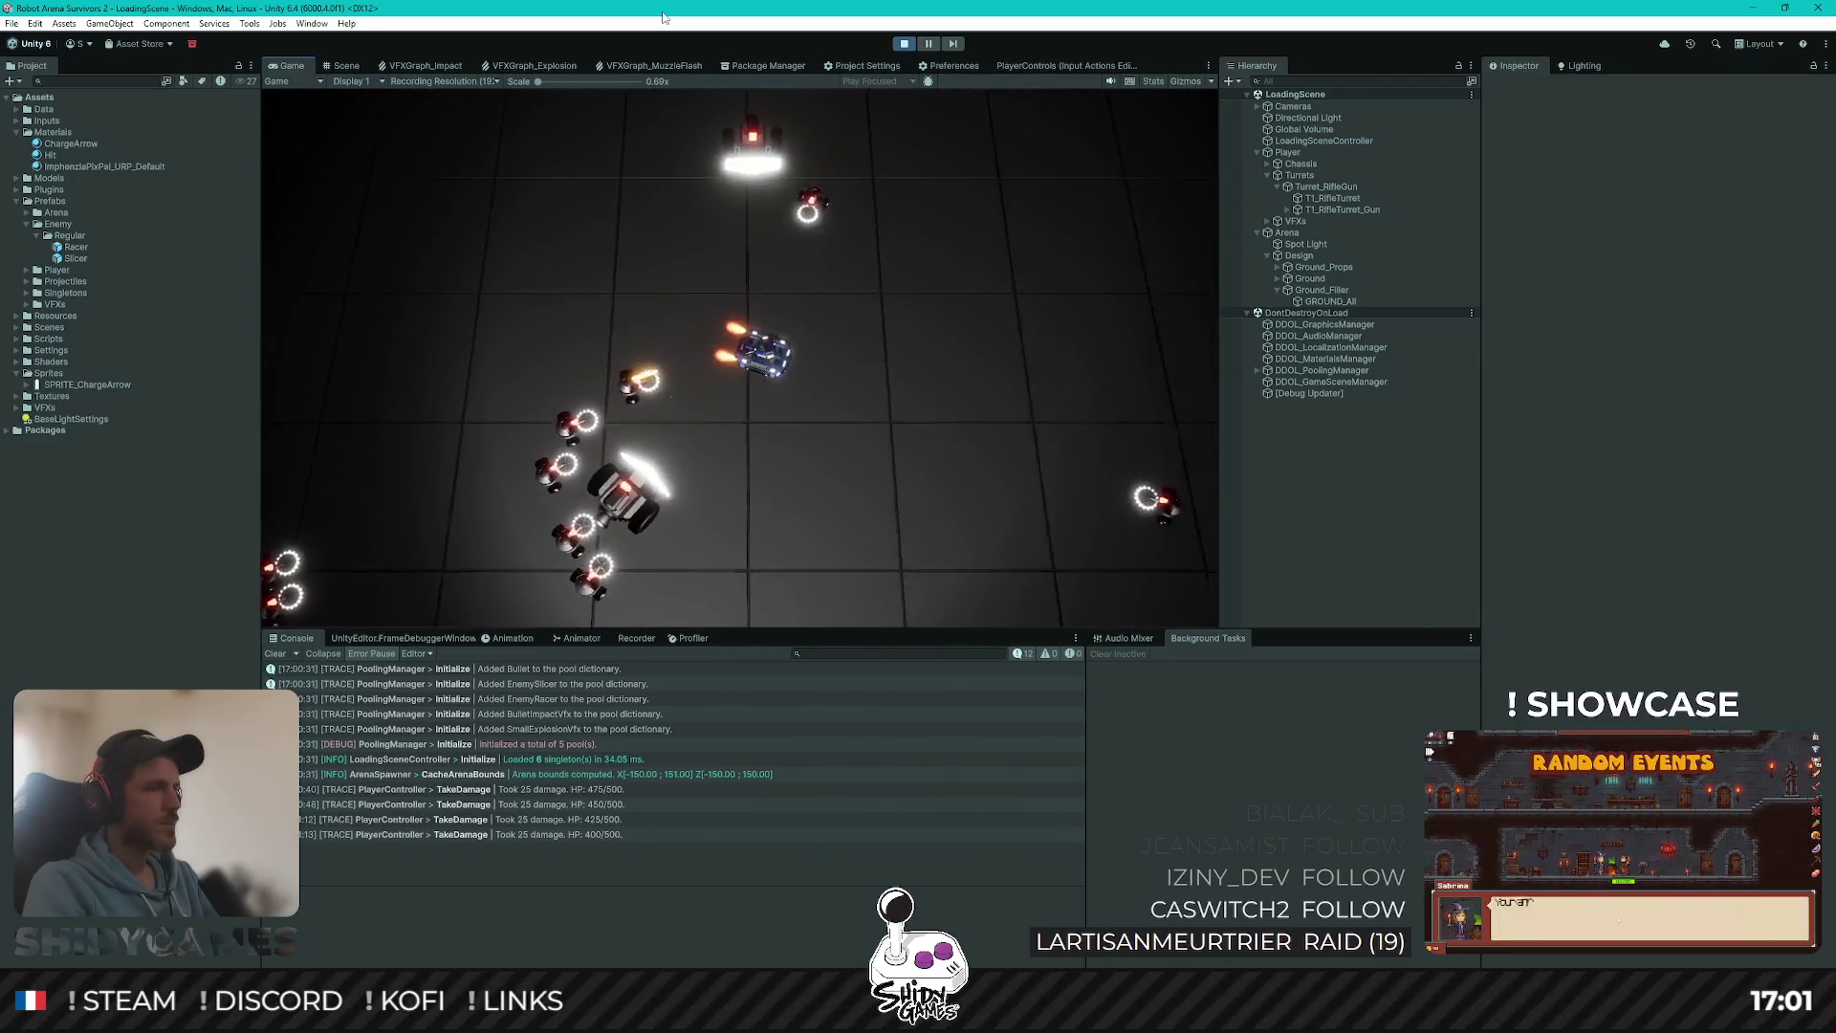
key("s")
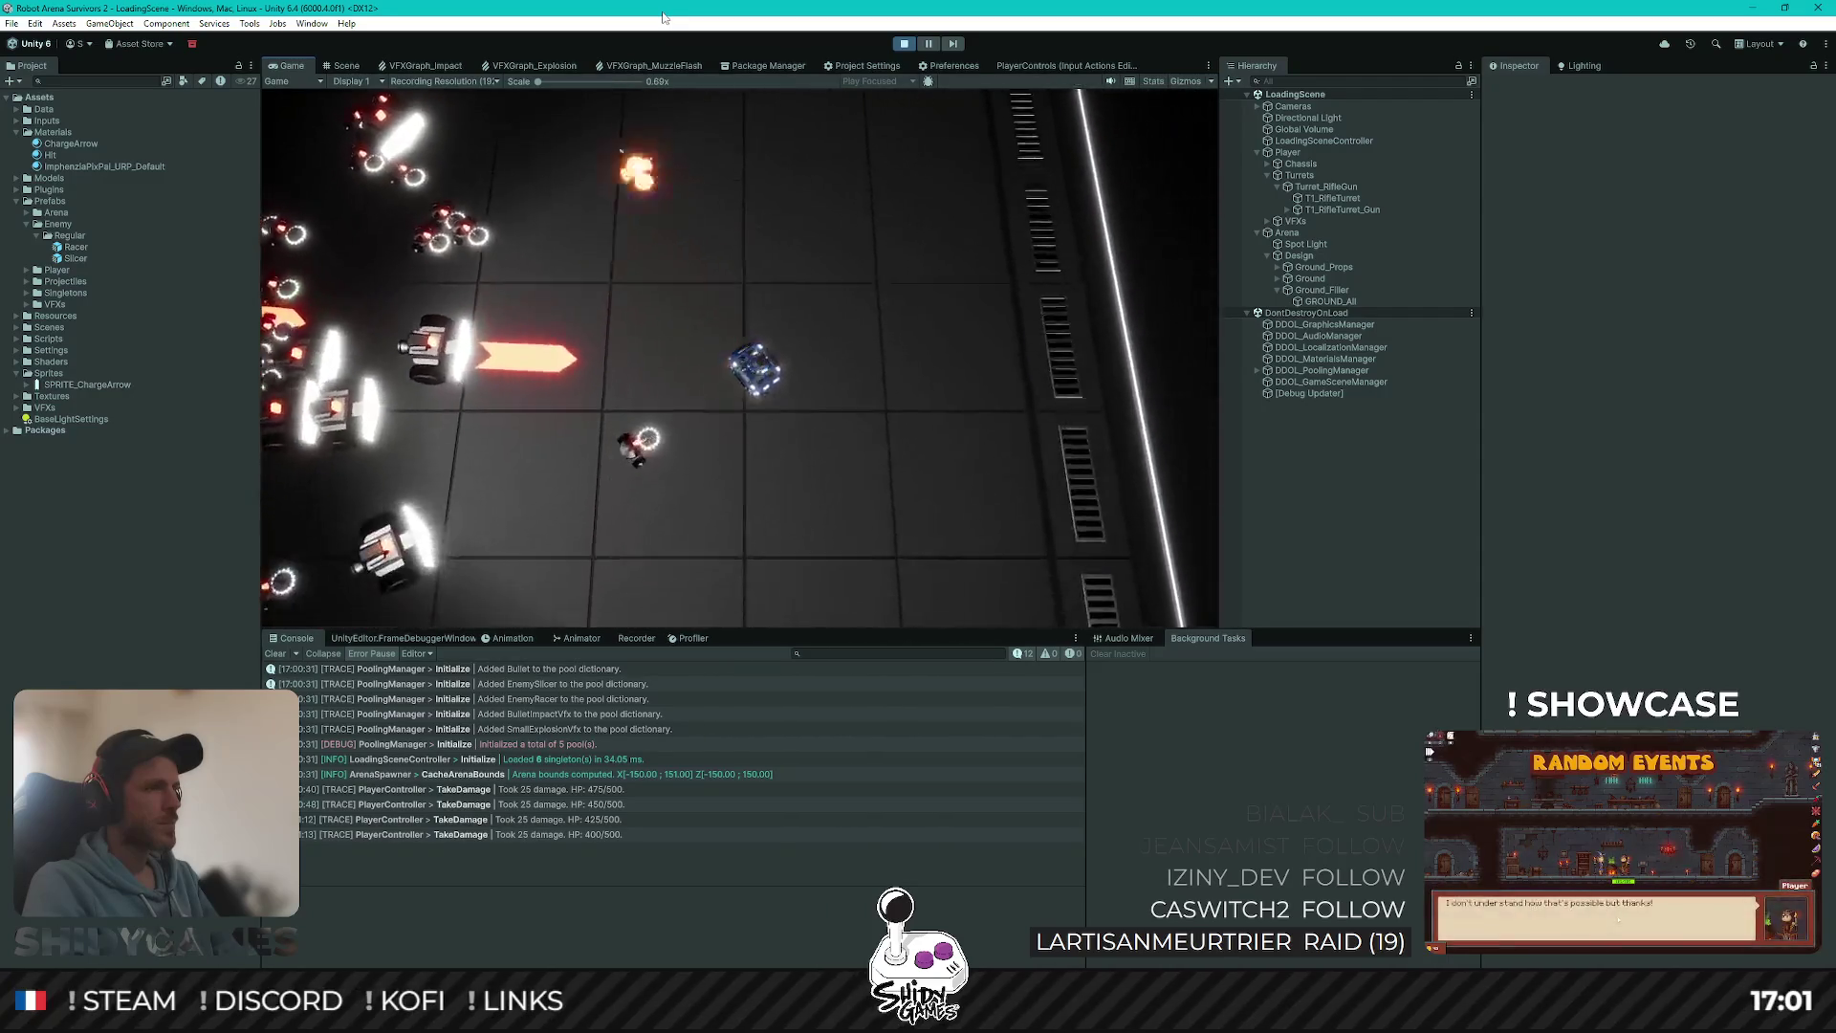
key("s")
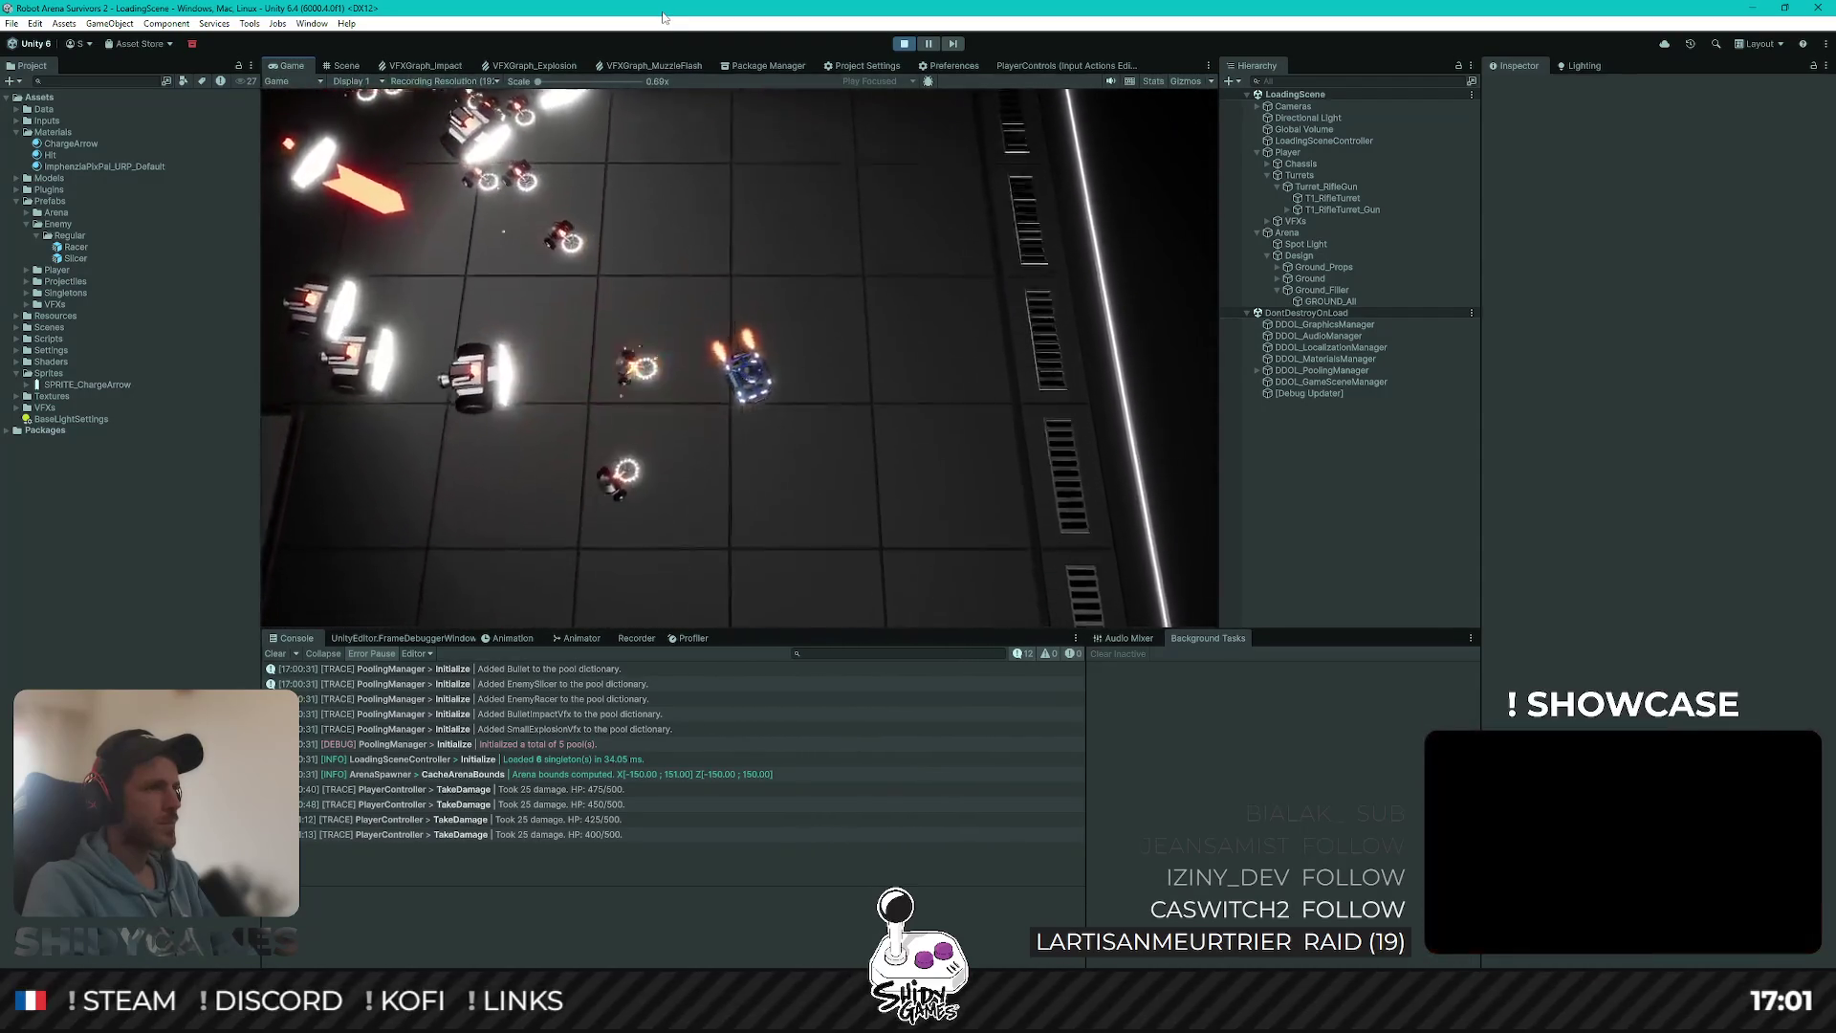
key("s")
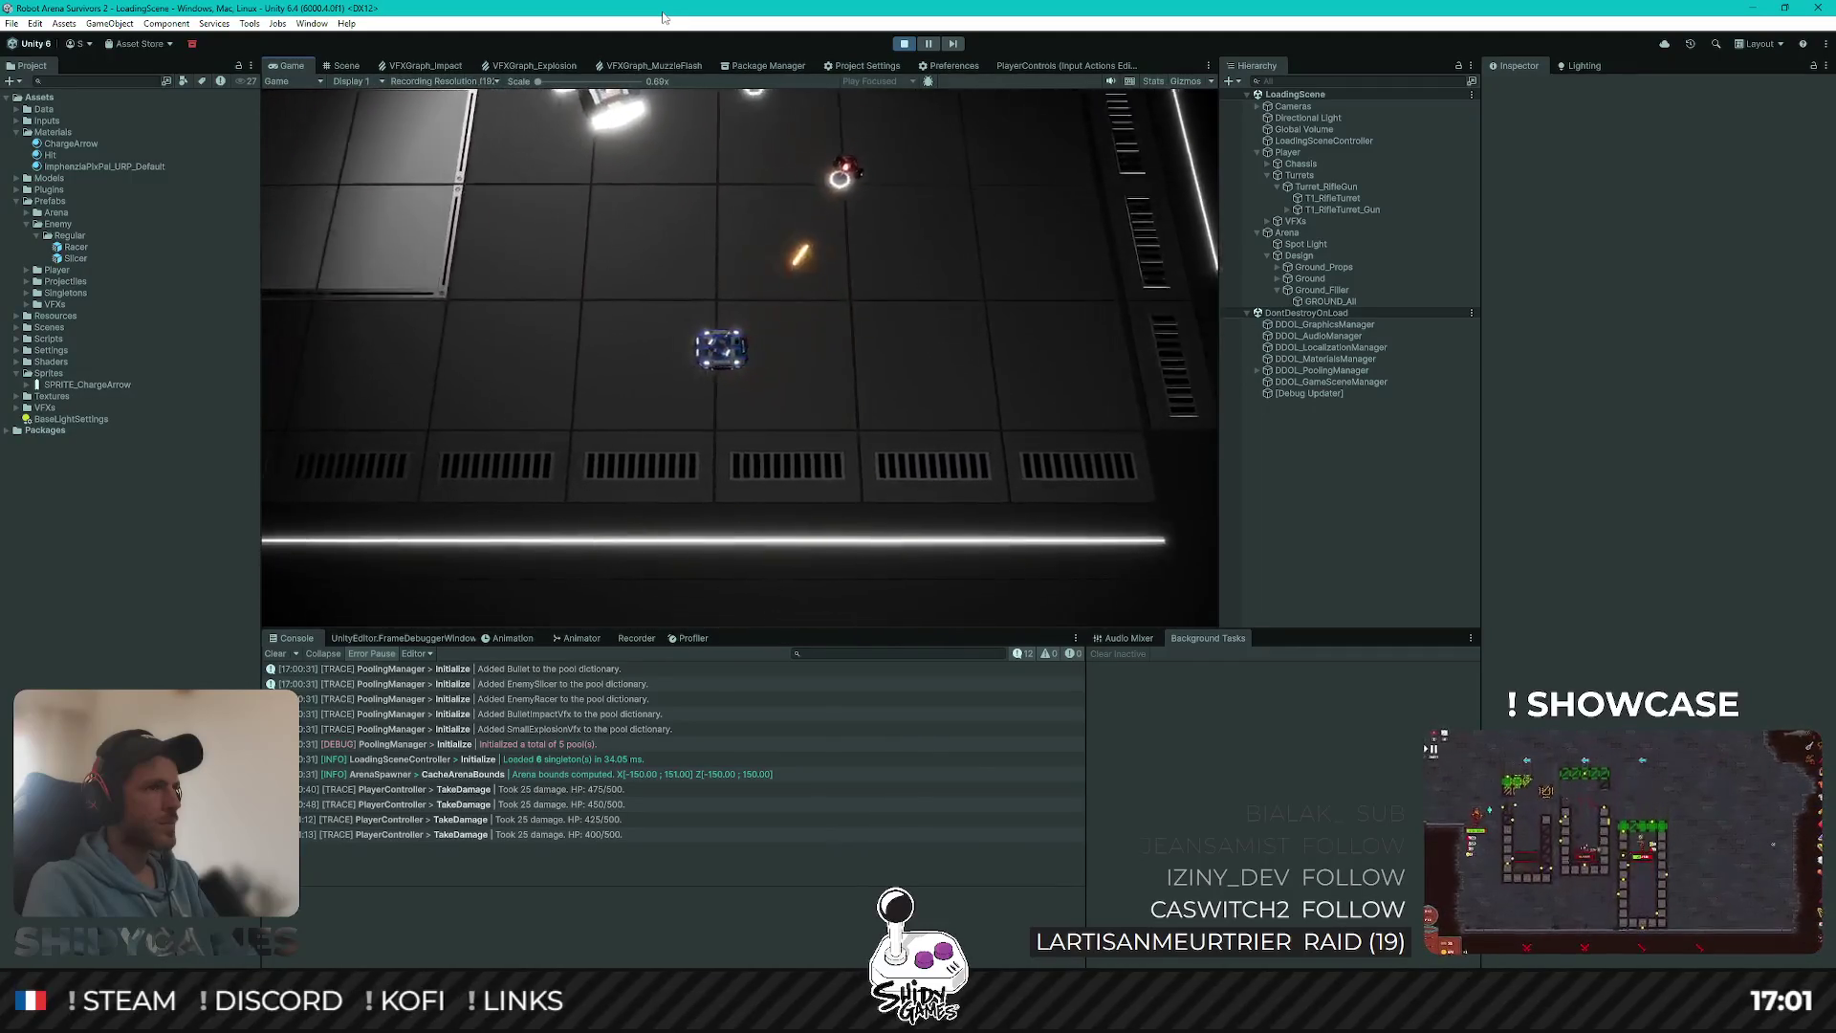
key("s")
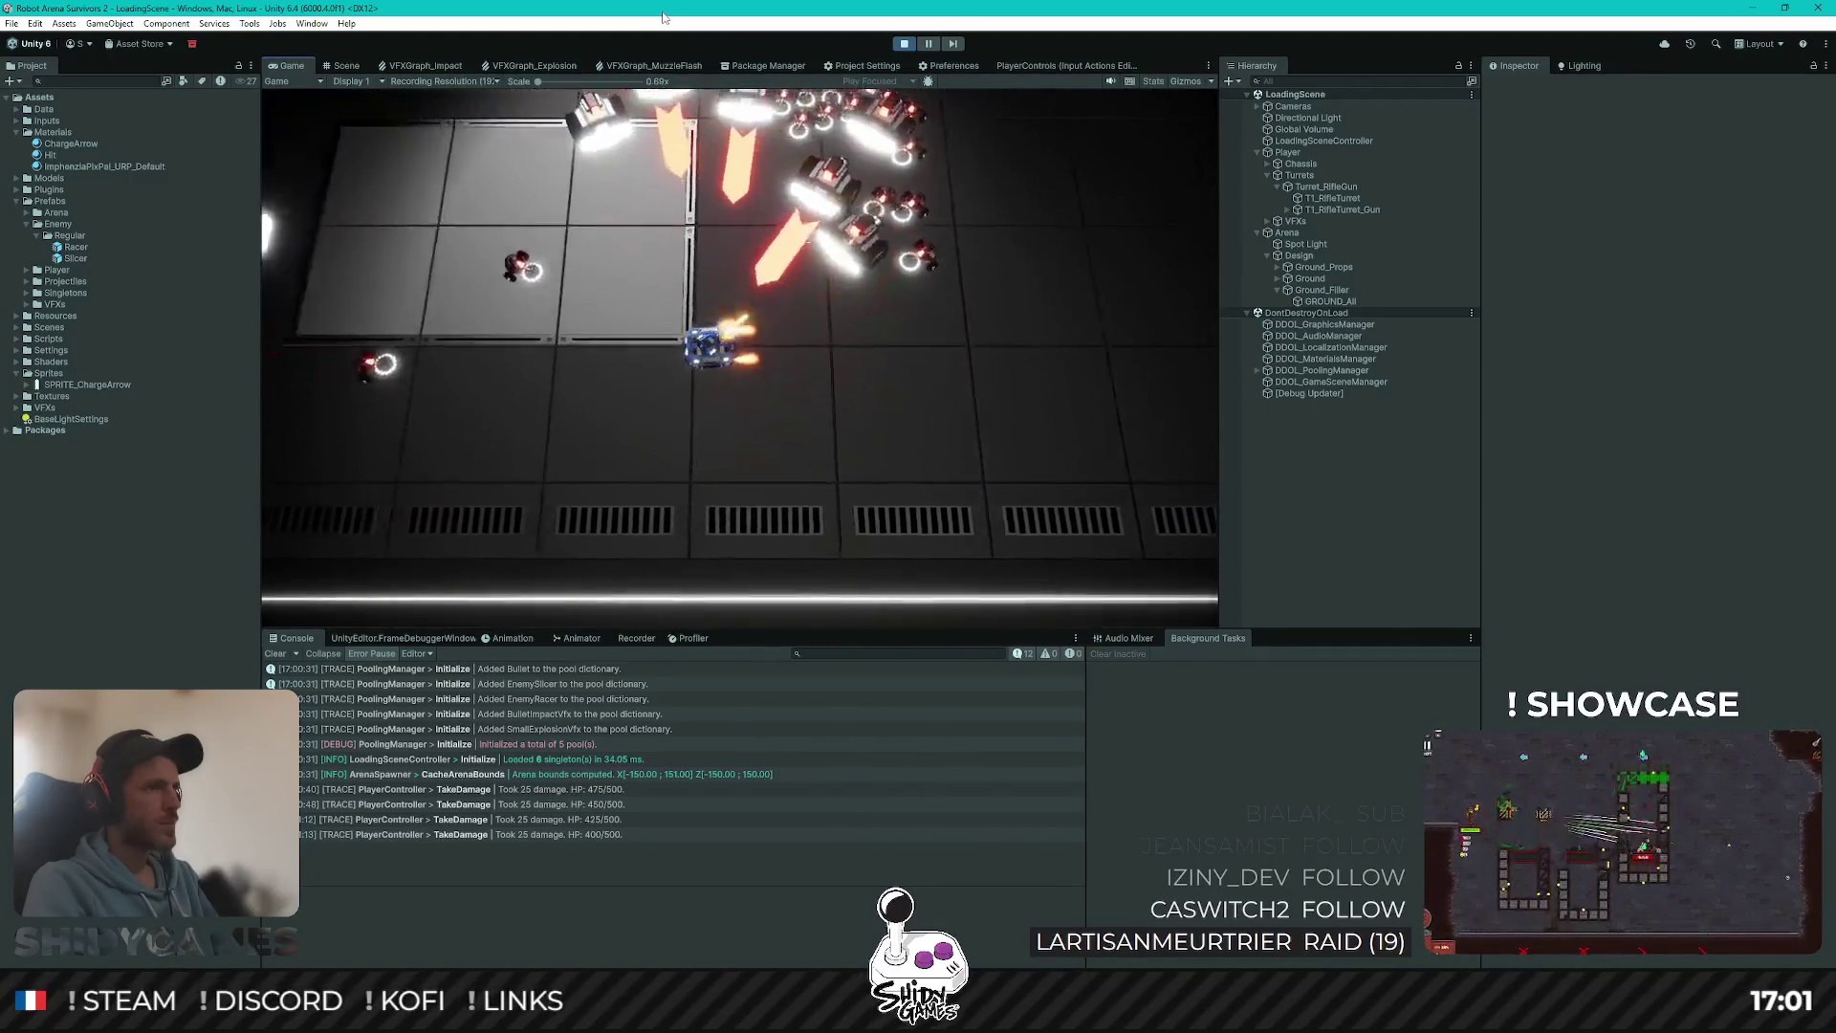
key("w")
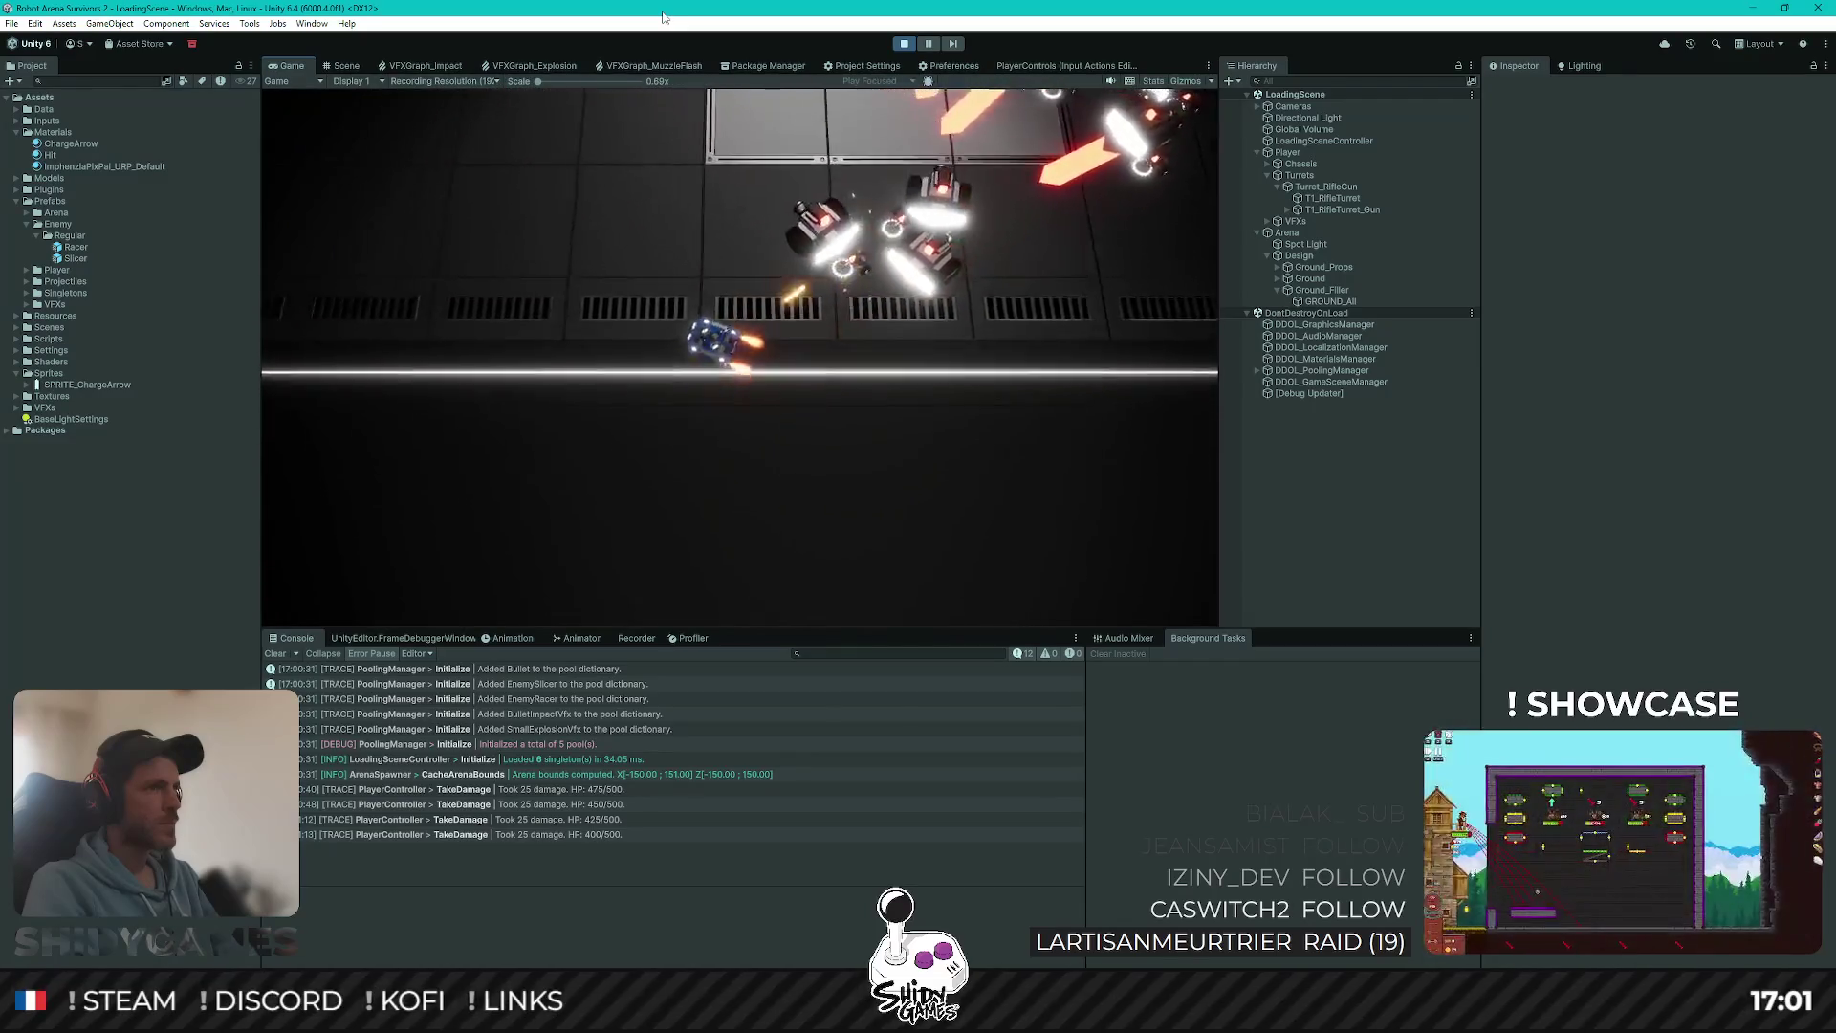
key("w")
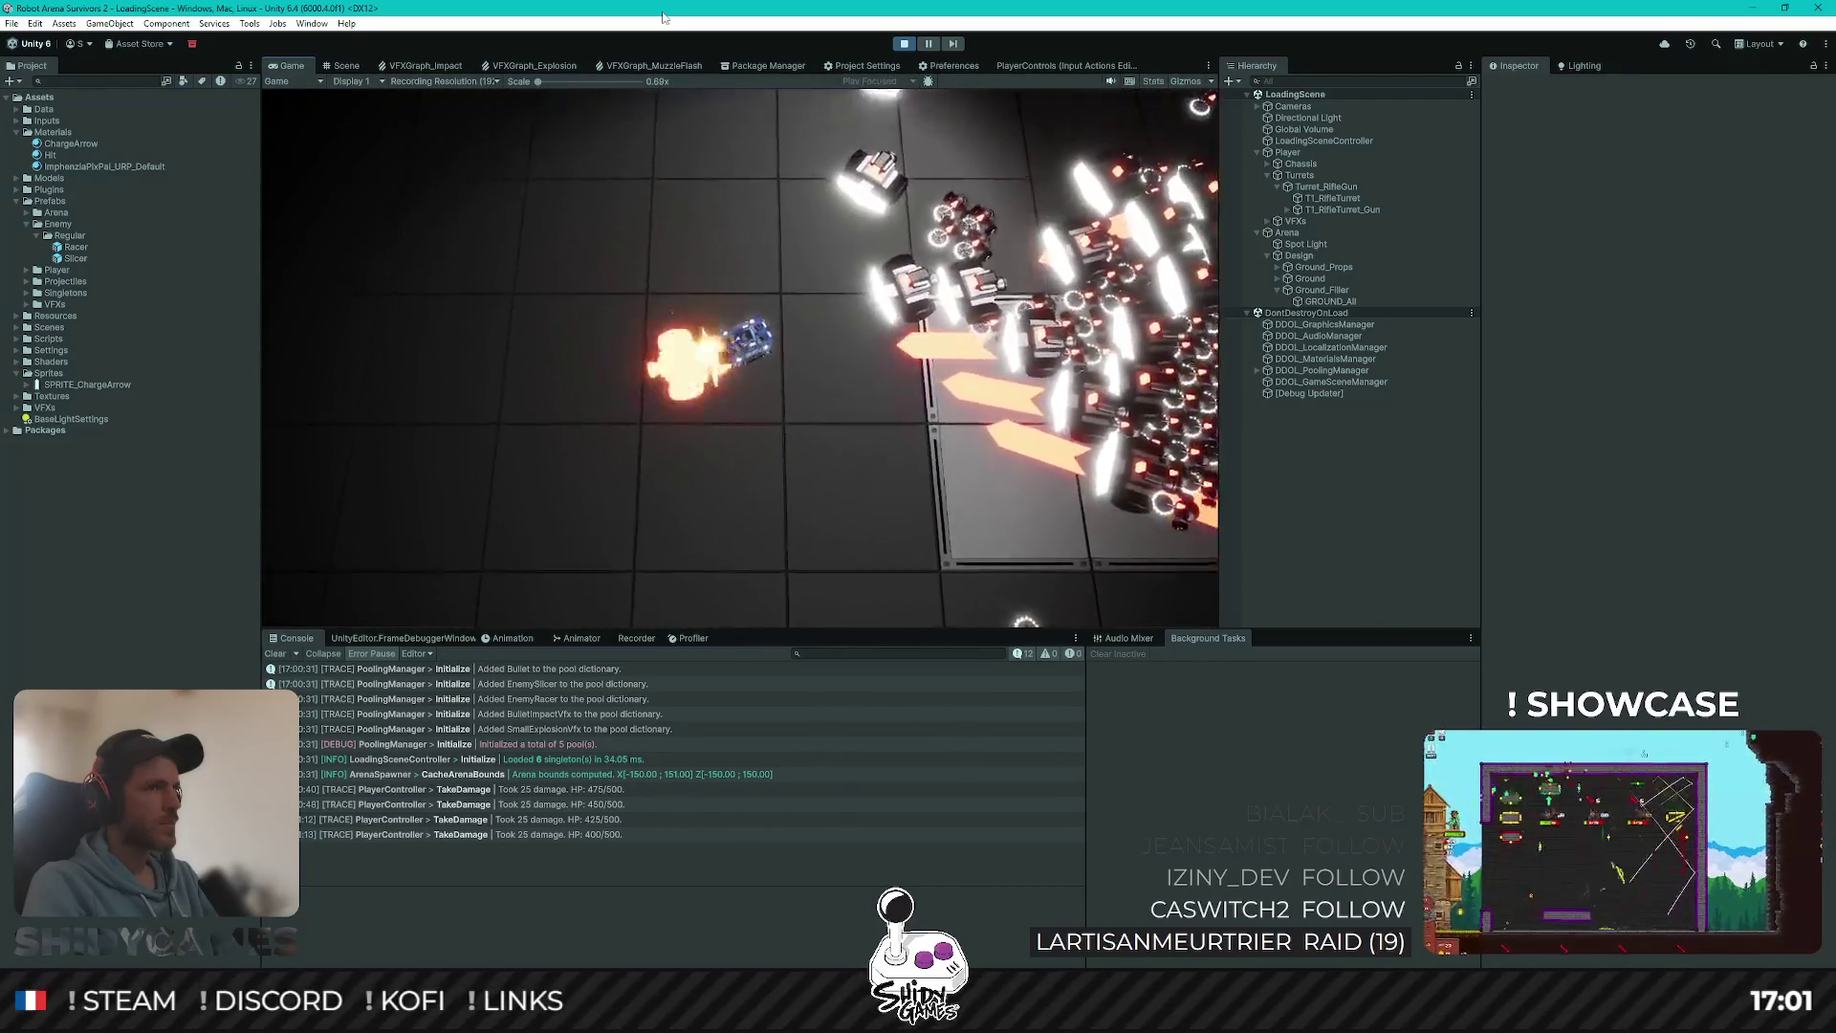
key("s")
key("a")
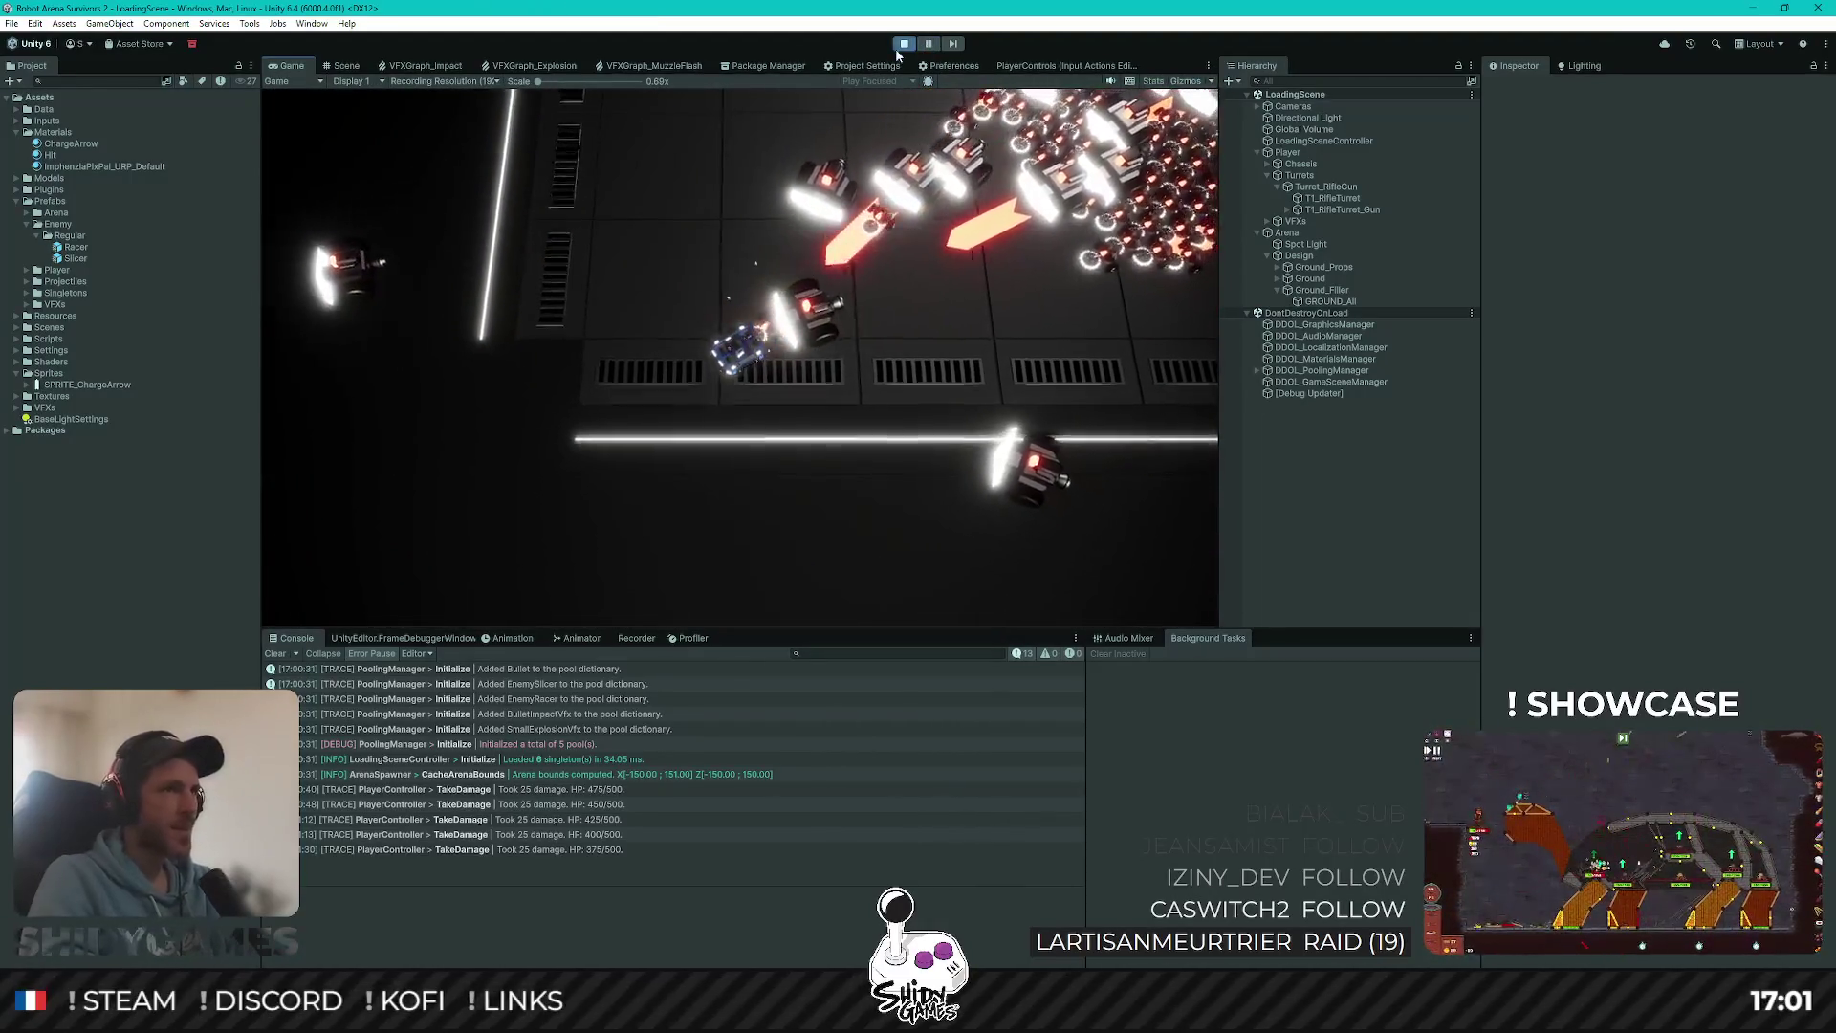
key("ctrl+p")
Step: Back in Rider, review the state-update calls such as UpdateChargingState, UpdateAimingState and CanChargeTarget
key("alt+Tab")
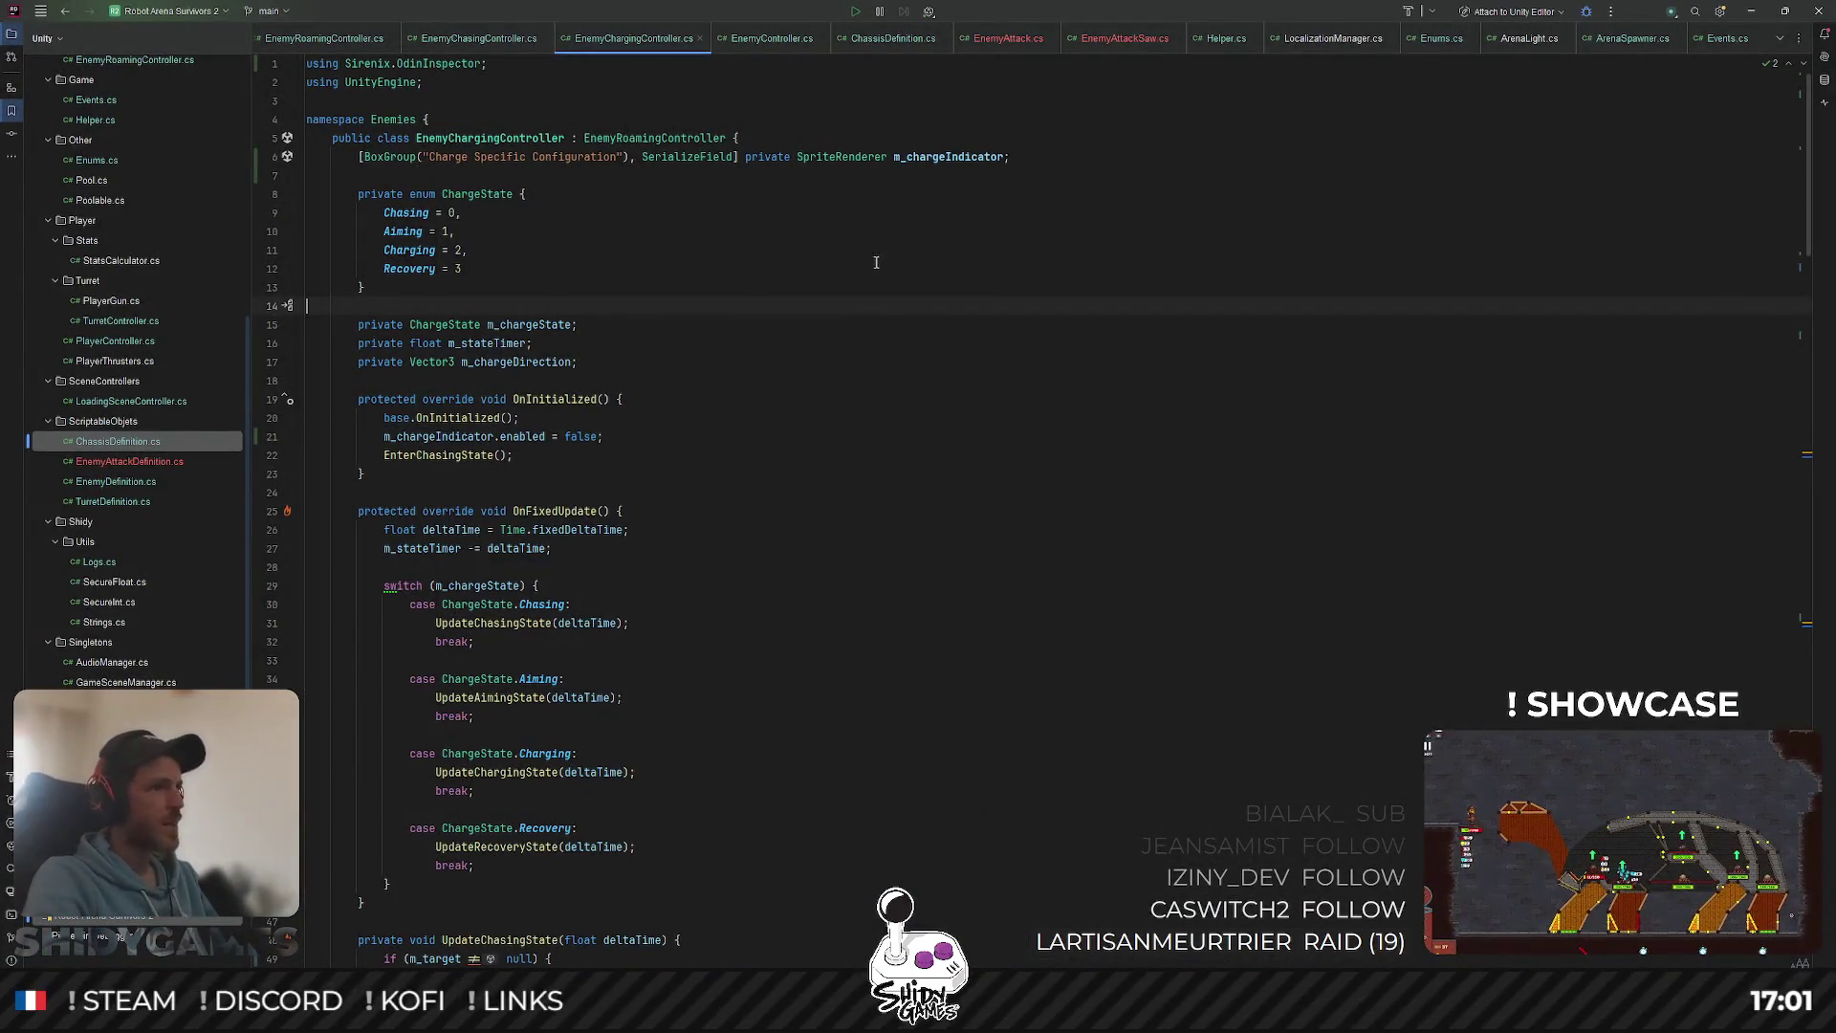
scroll(842, 249, "down", 3)
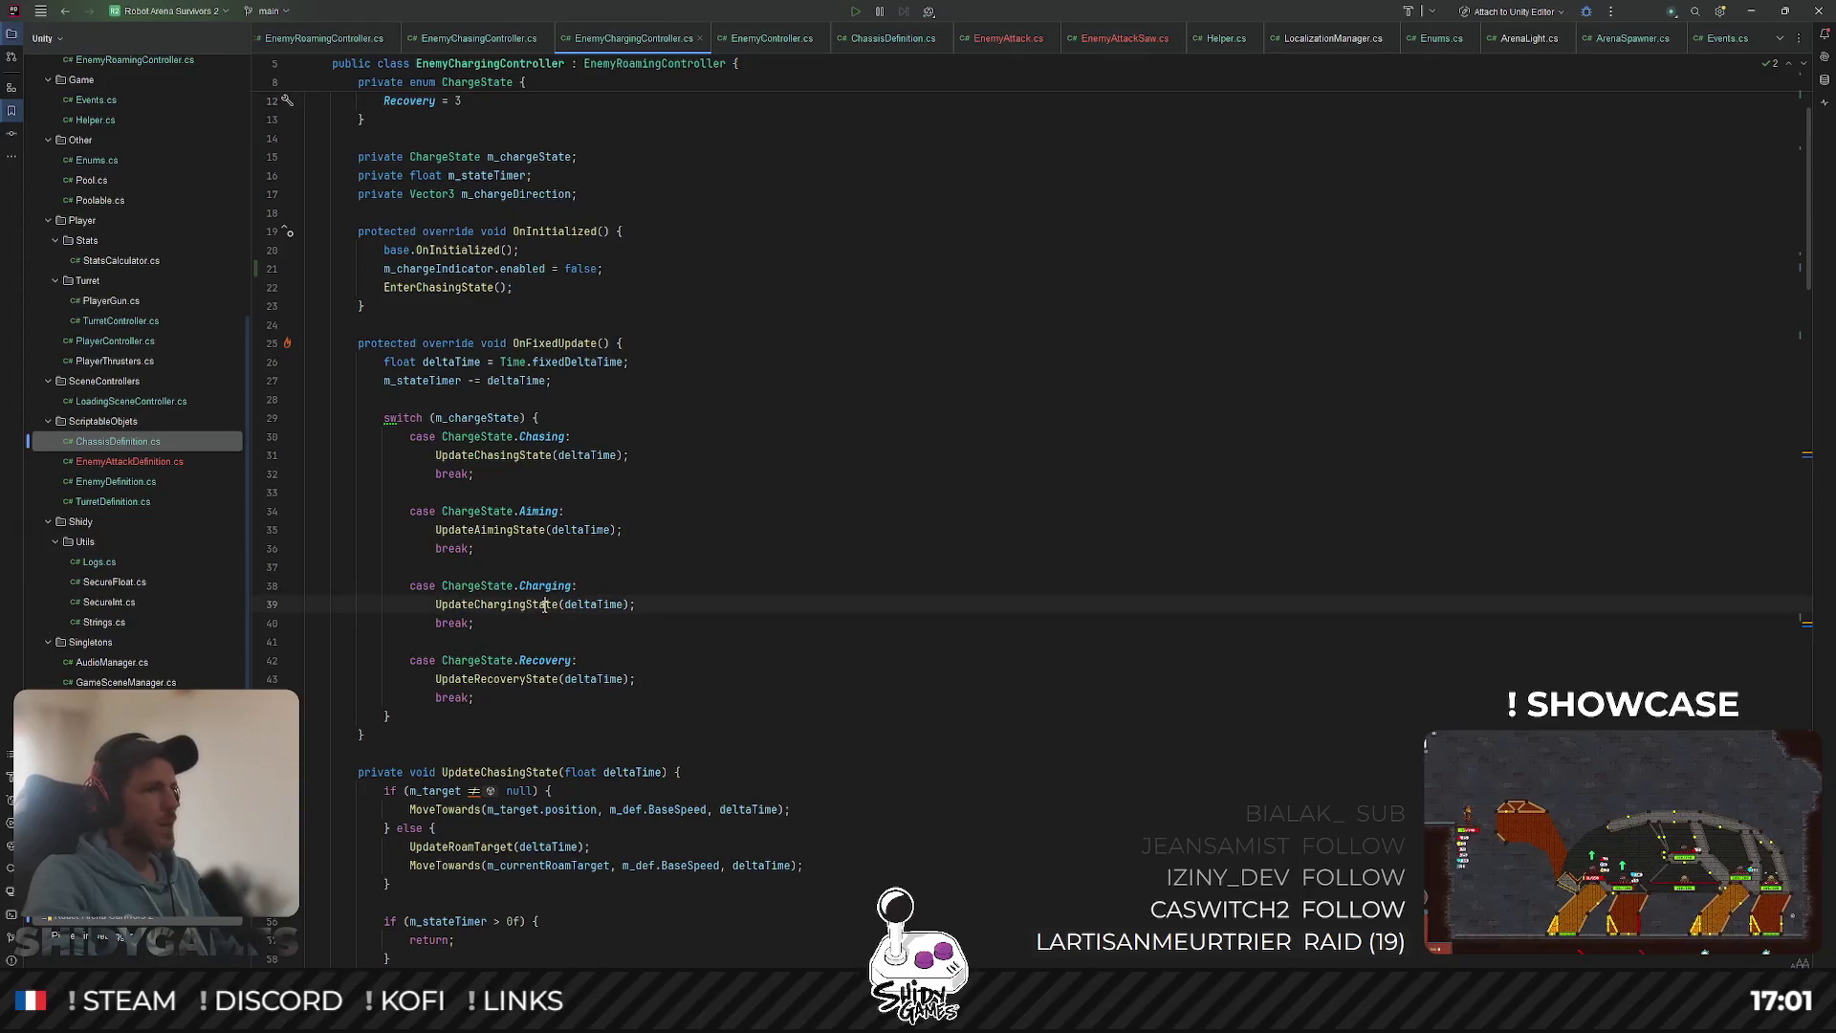
double_click(495, 605)
scroll(858, 519, "down", 2)
scroll(858, 519, "down", 4)
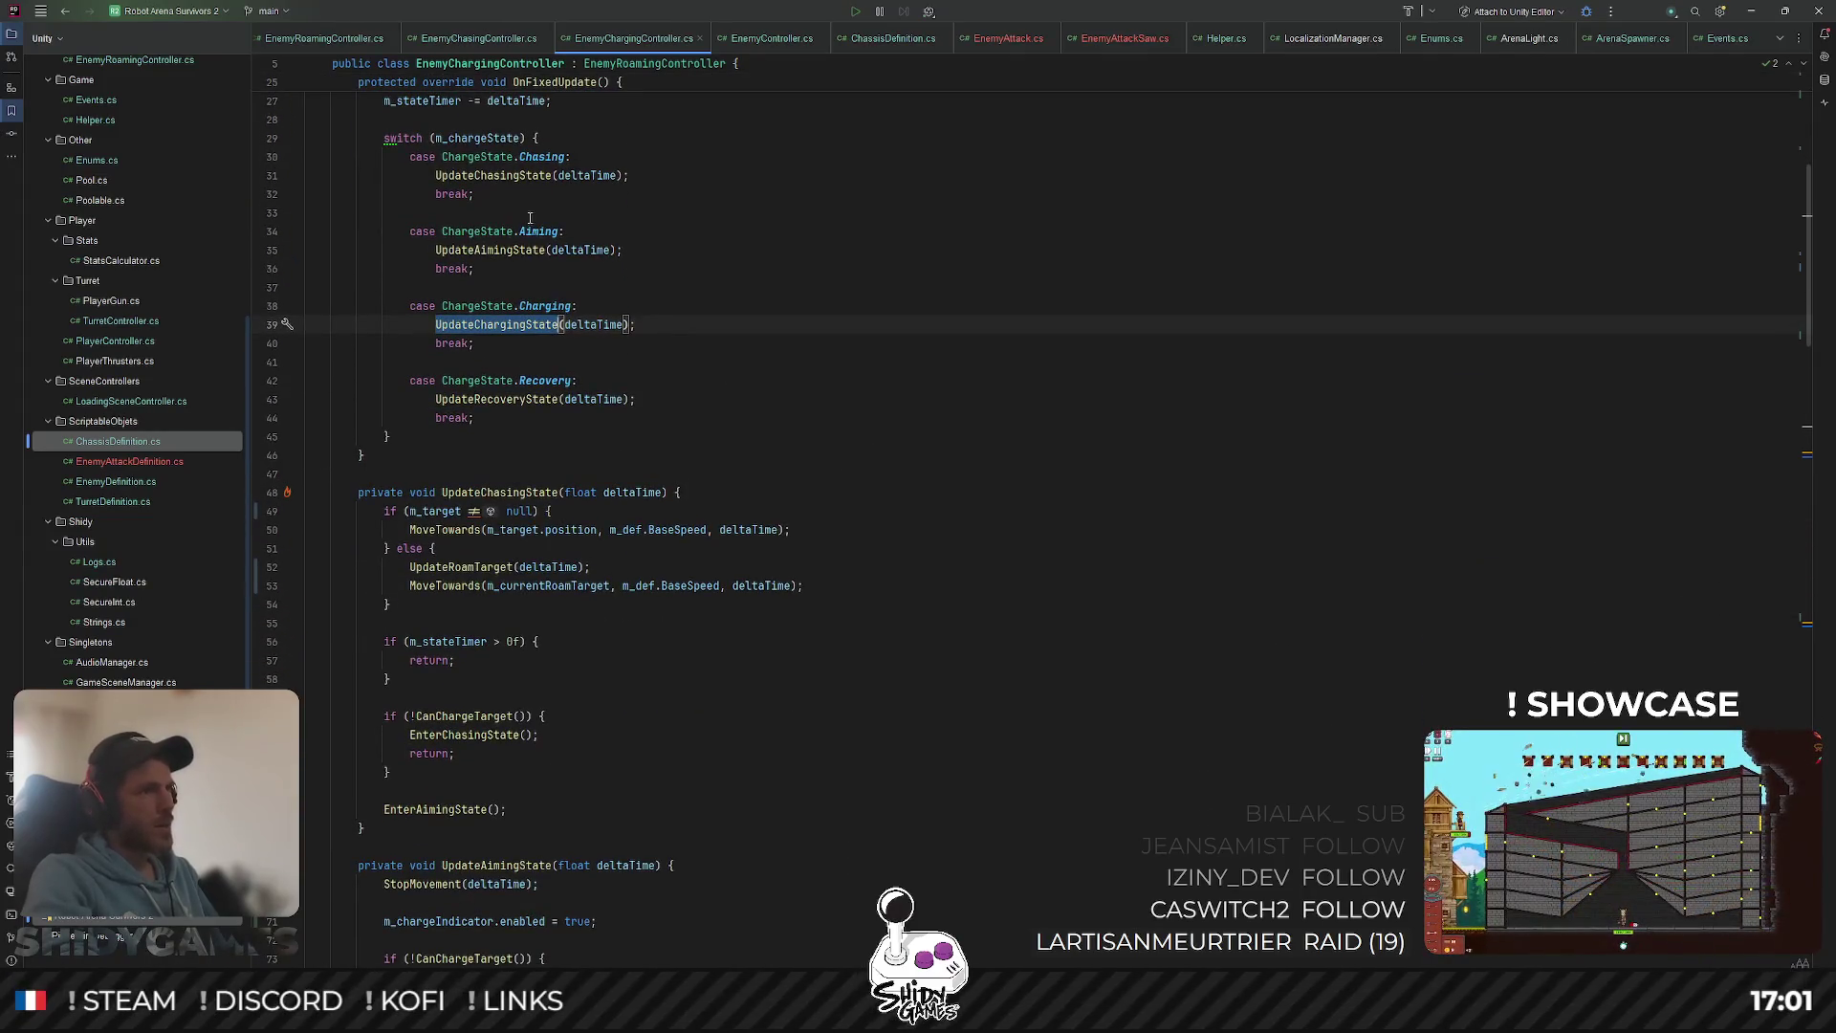
double_click(526, 251)
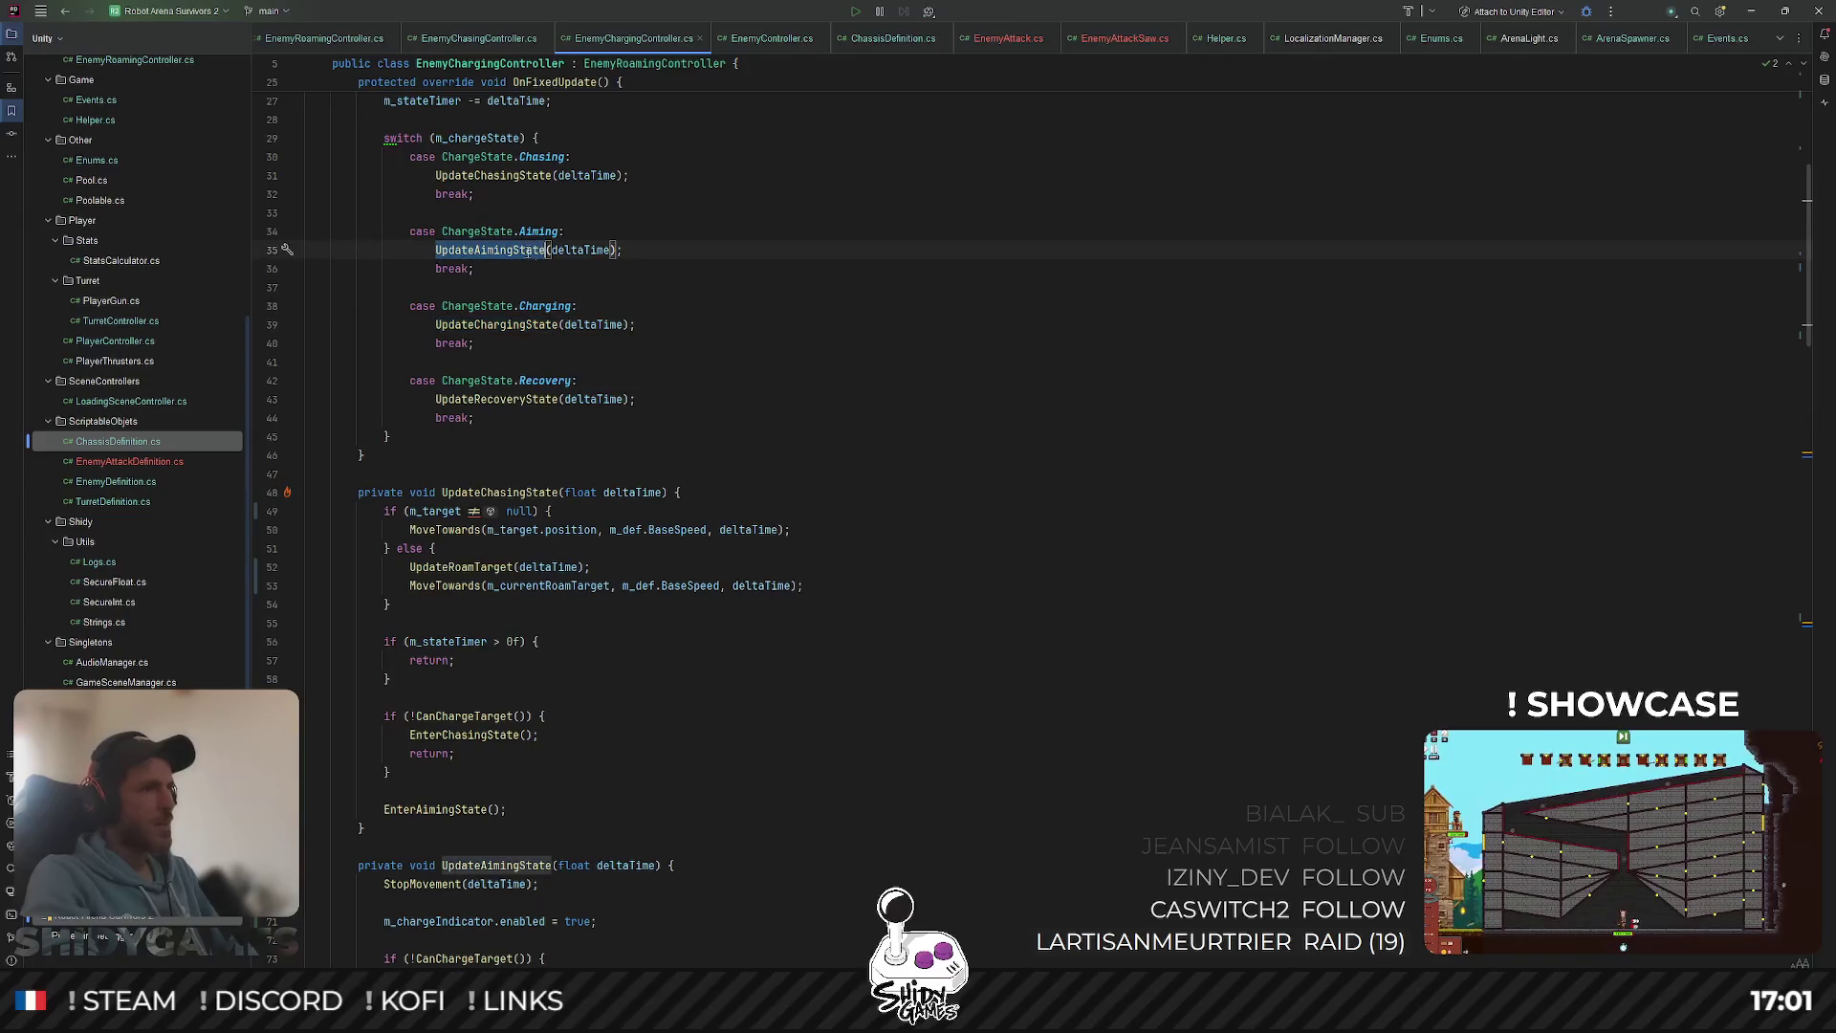
scroll(625, 271, "down", 2)
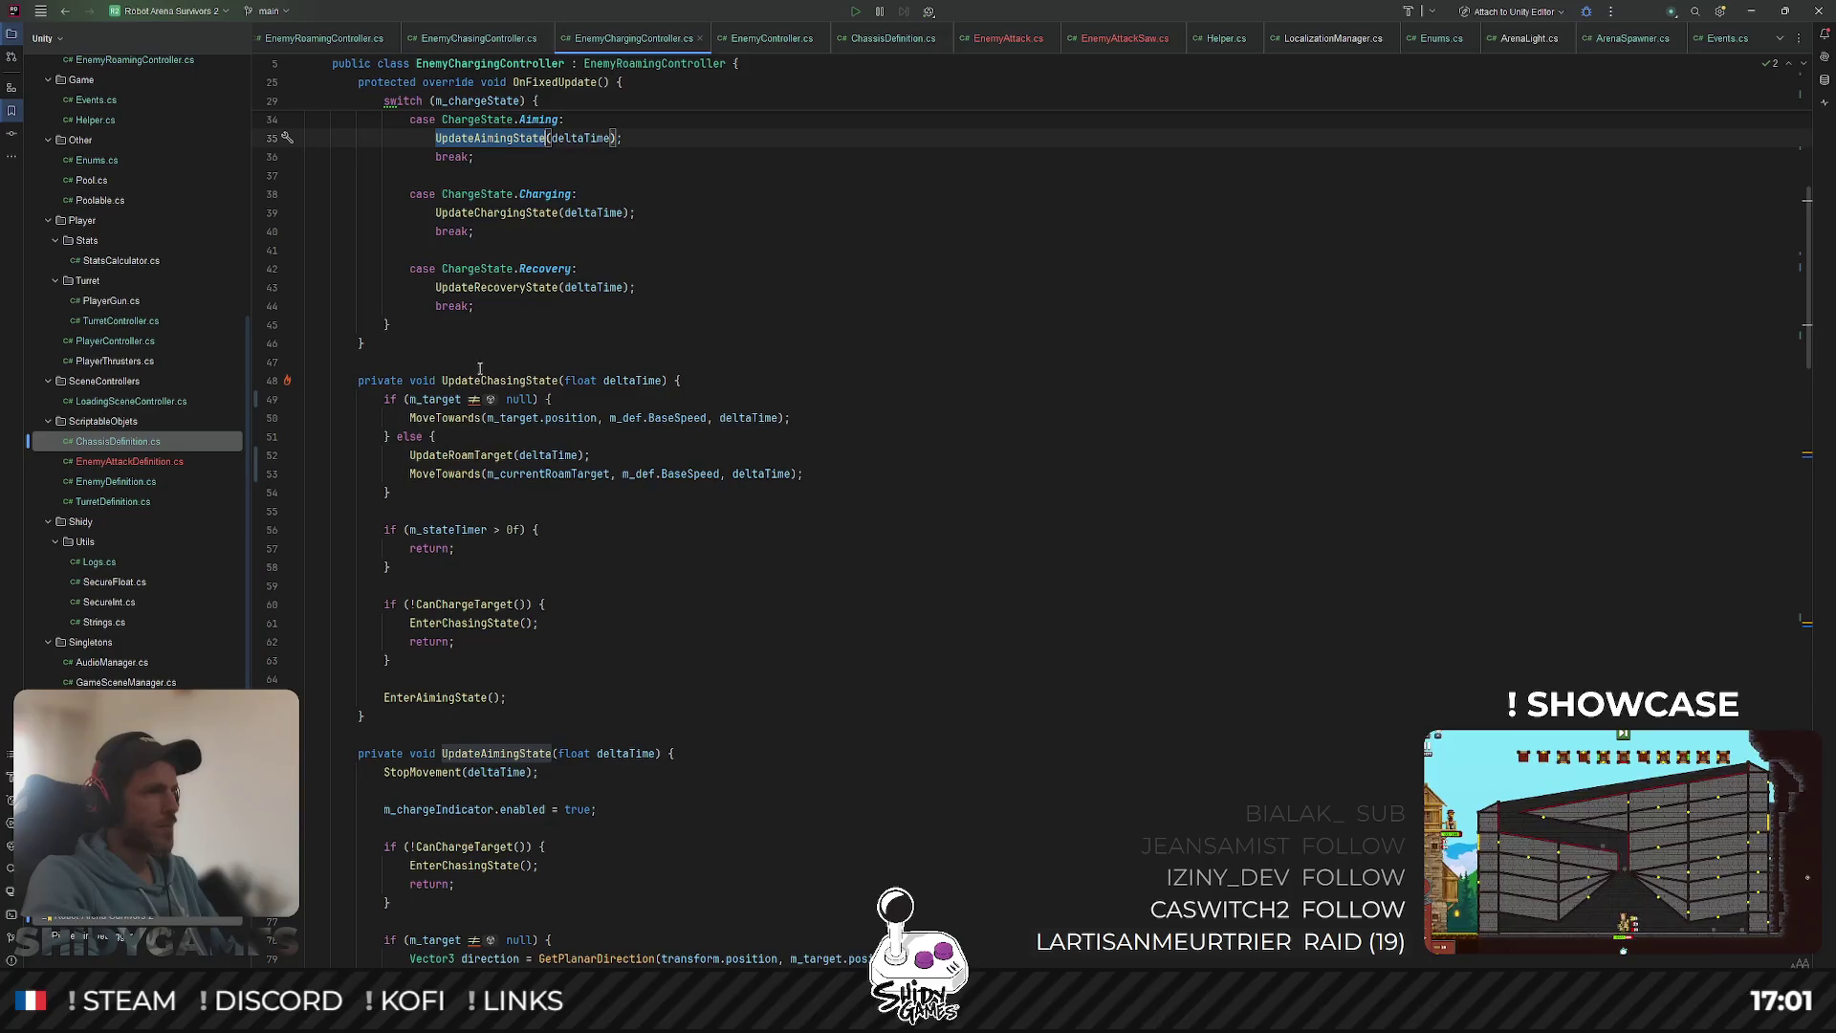
scroll(480, 369, "down", 6)
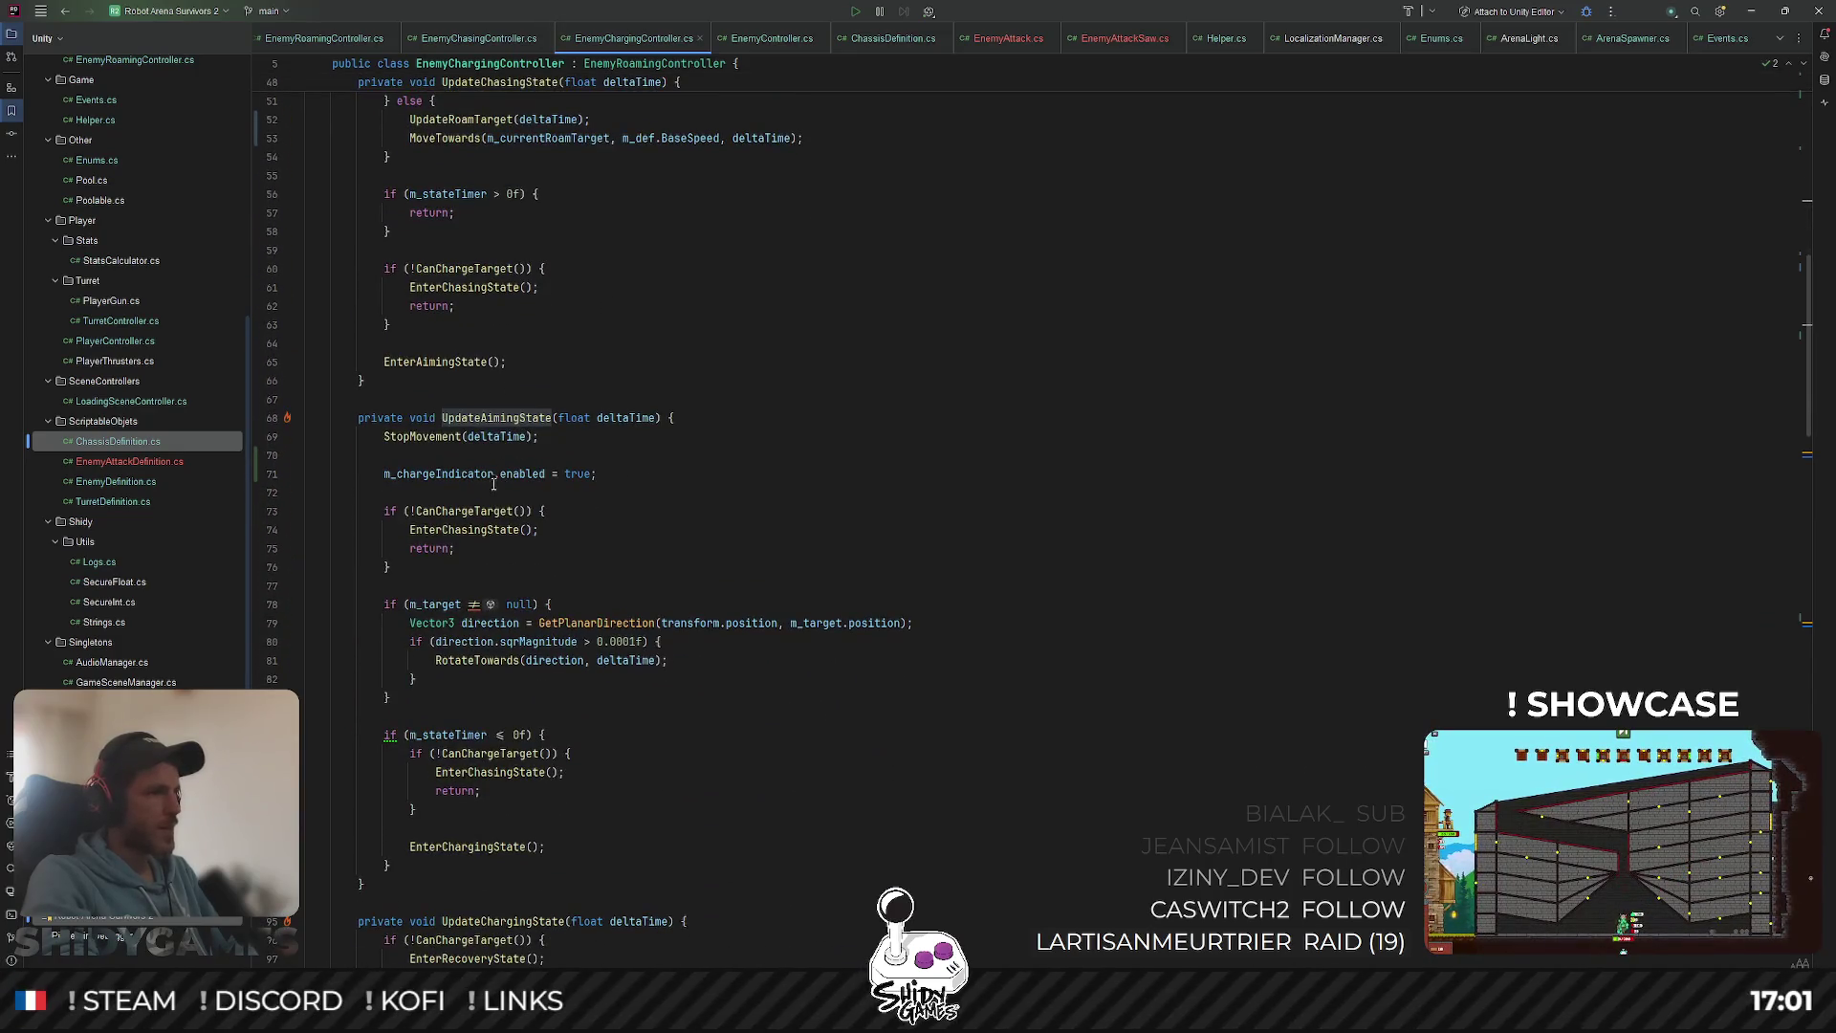
double_click(457, 513)
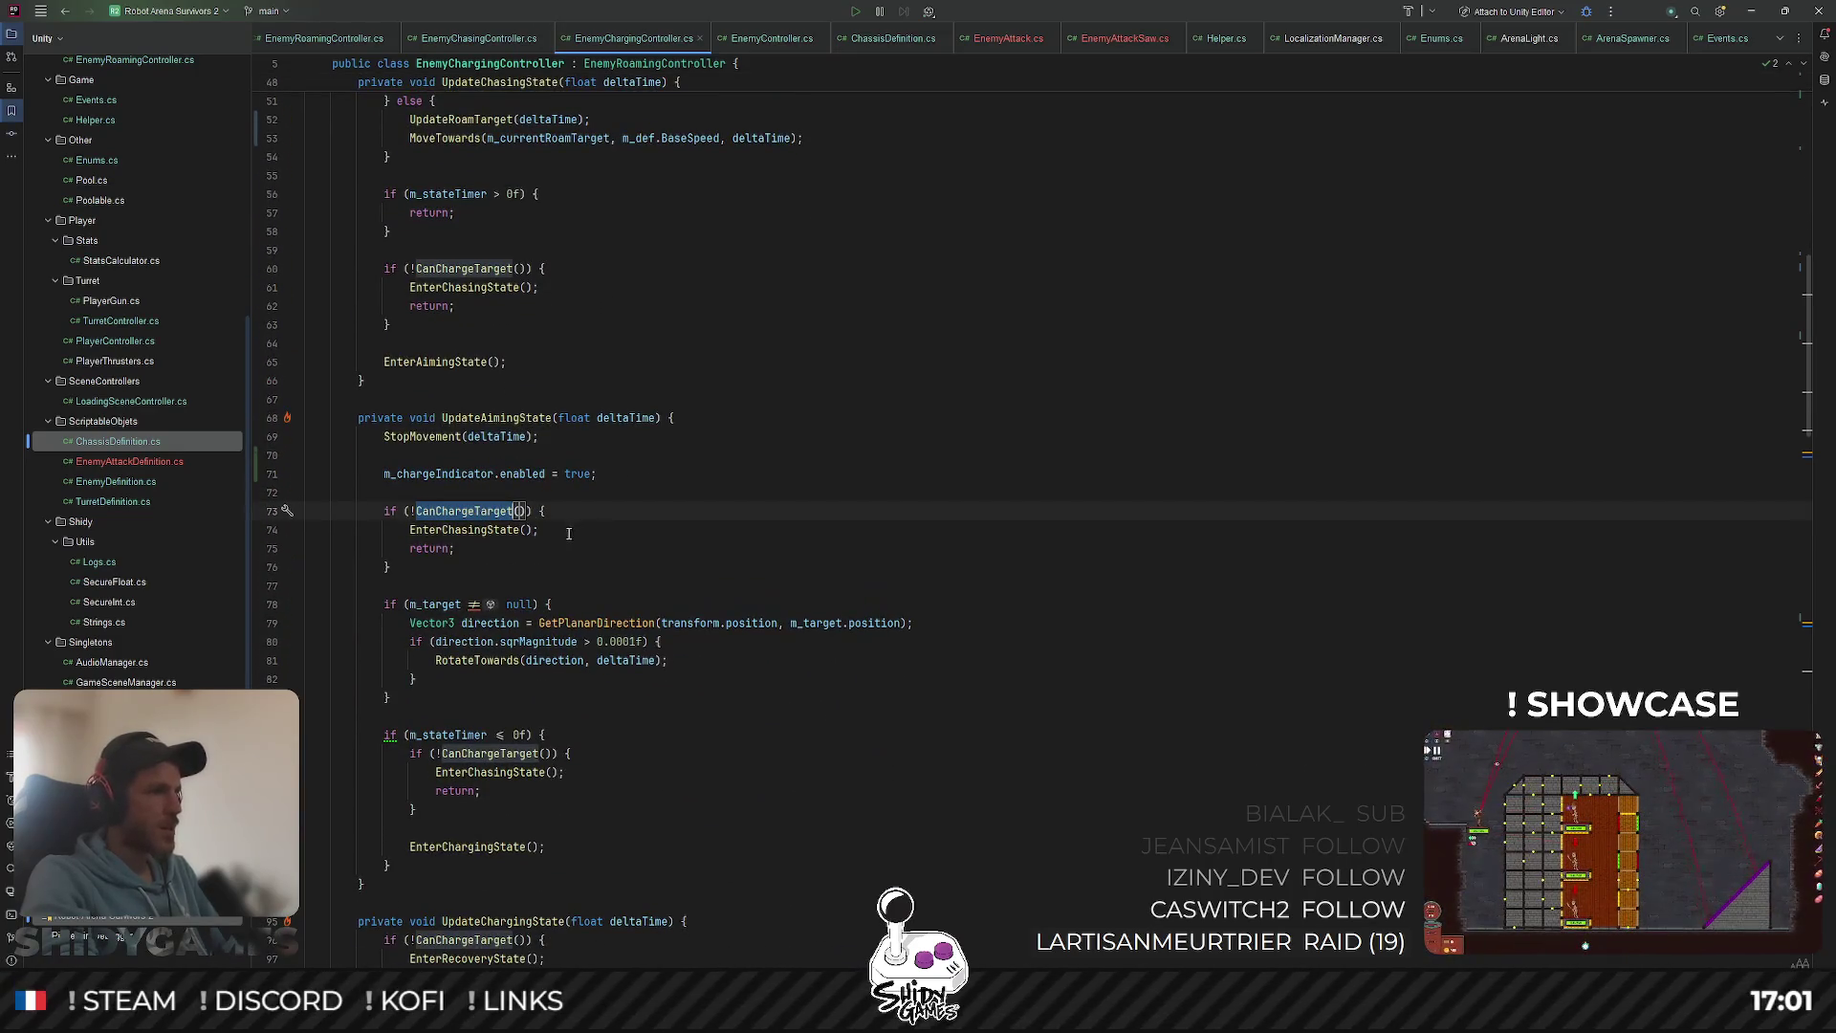
key("Down")
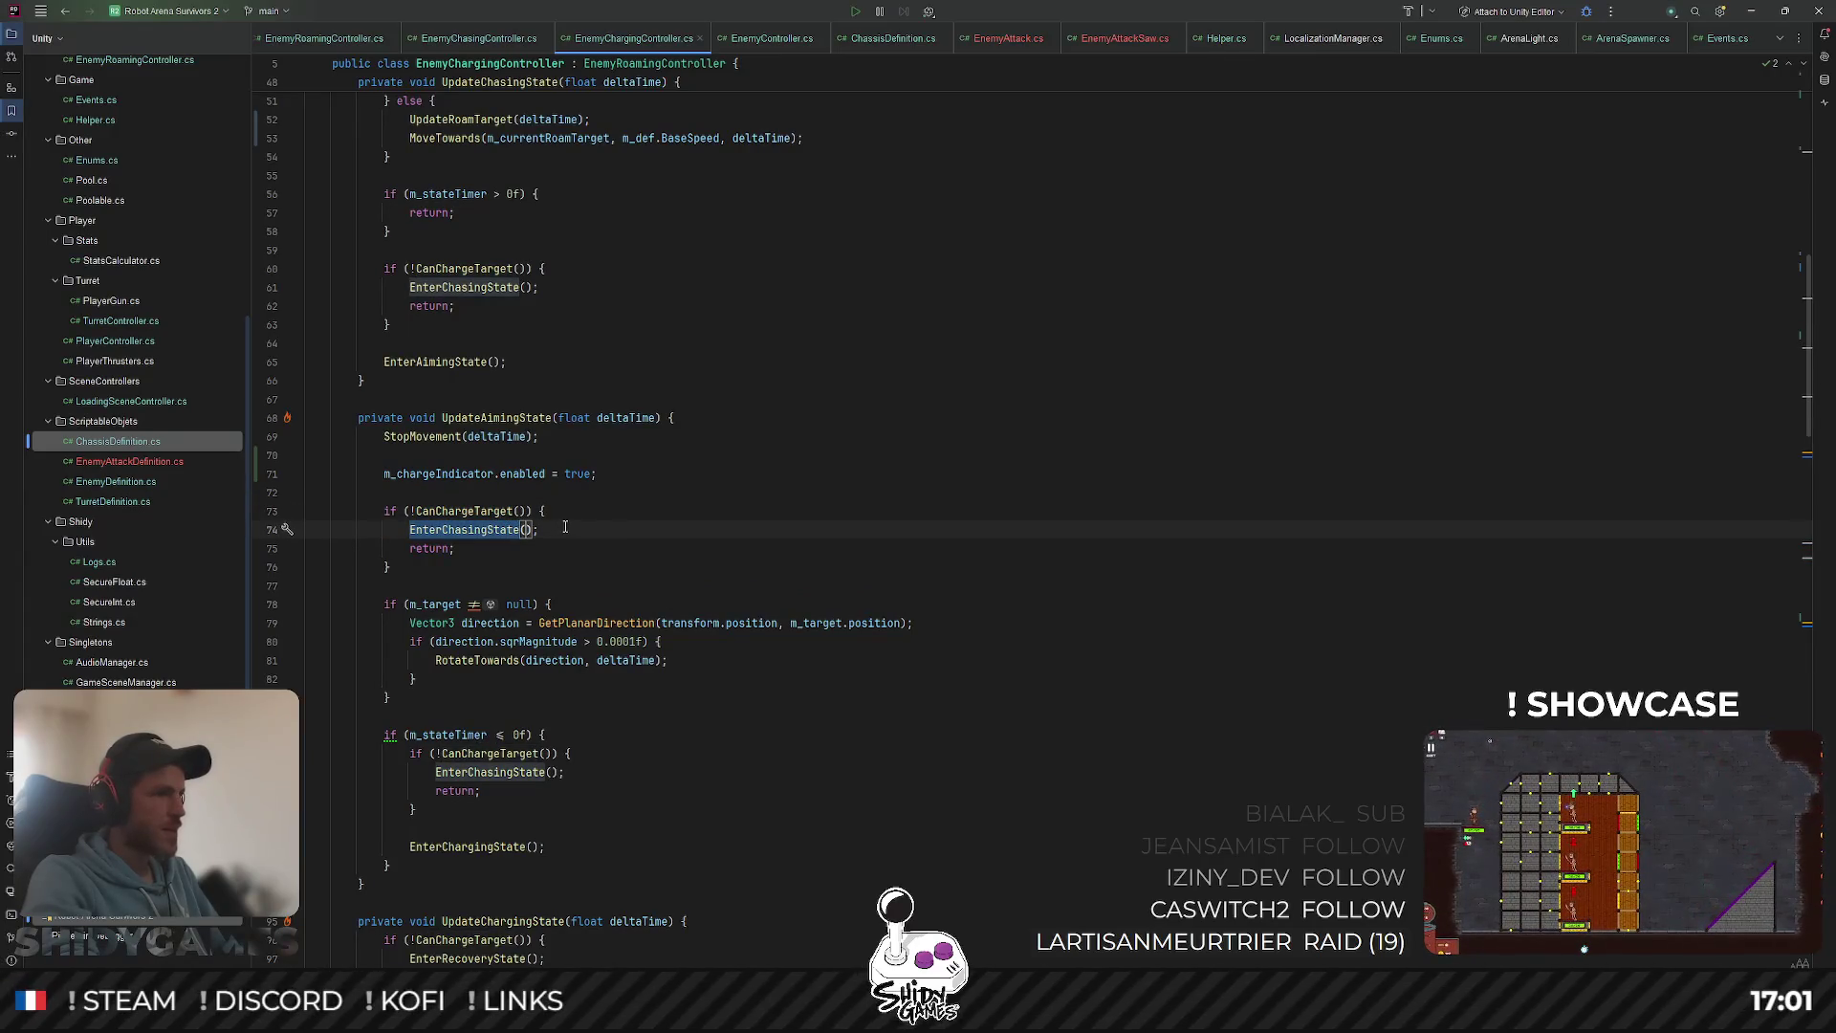
Step: Copy the indicator-enable line into UpdateChasingState, setting it to false
triple_click(504, 474)
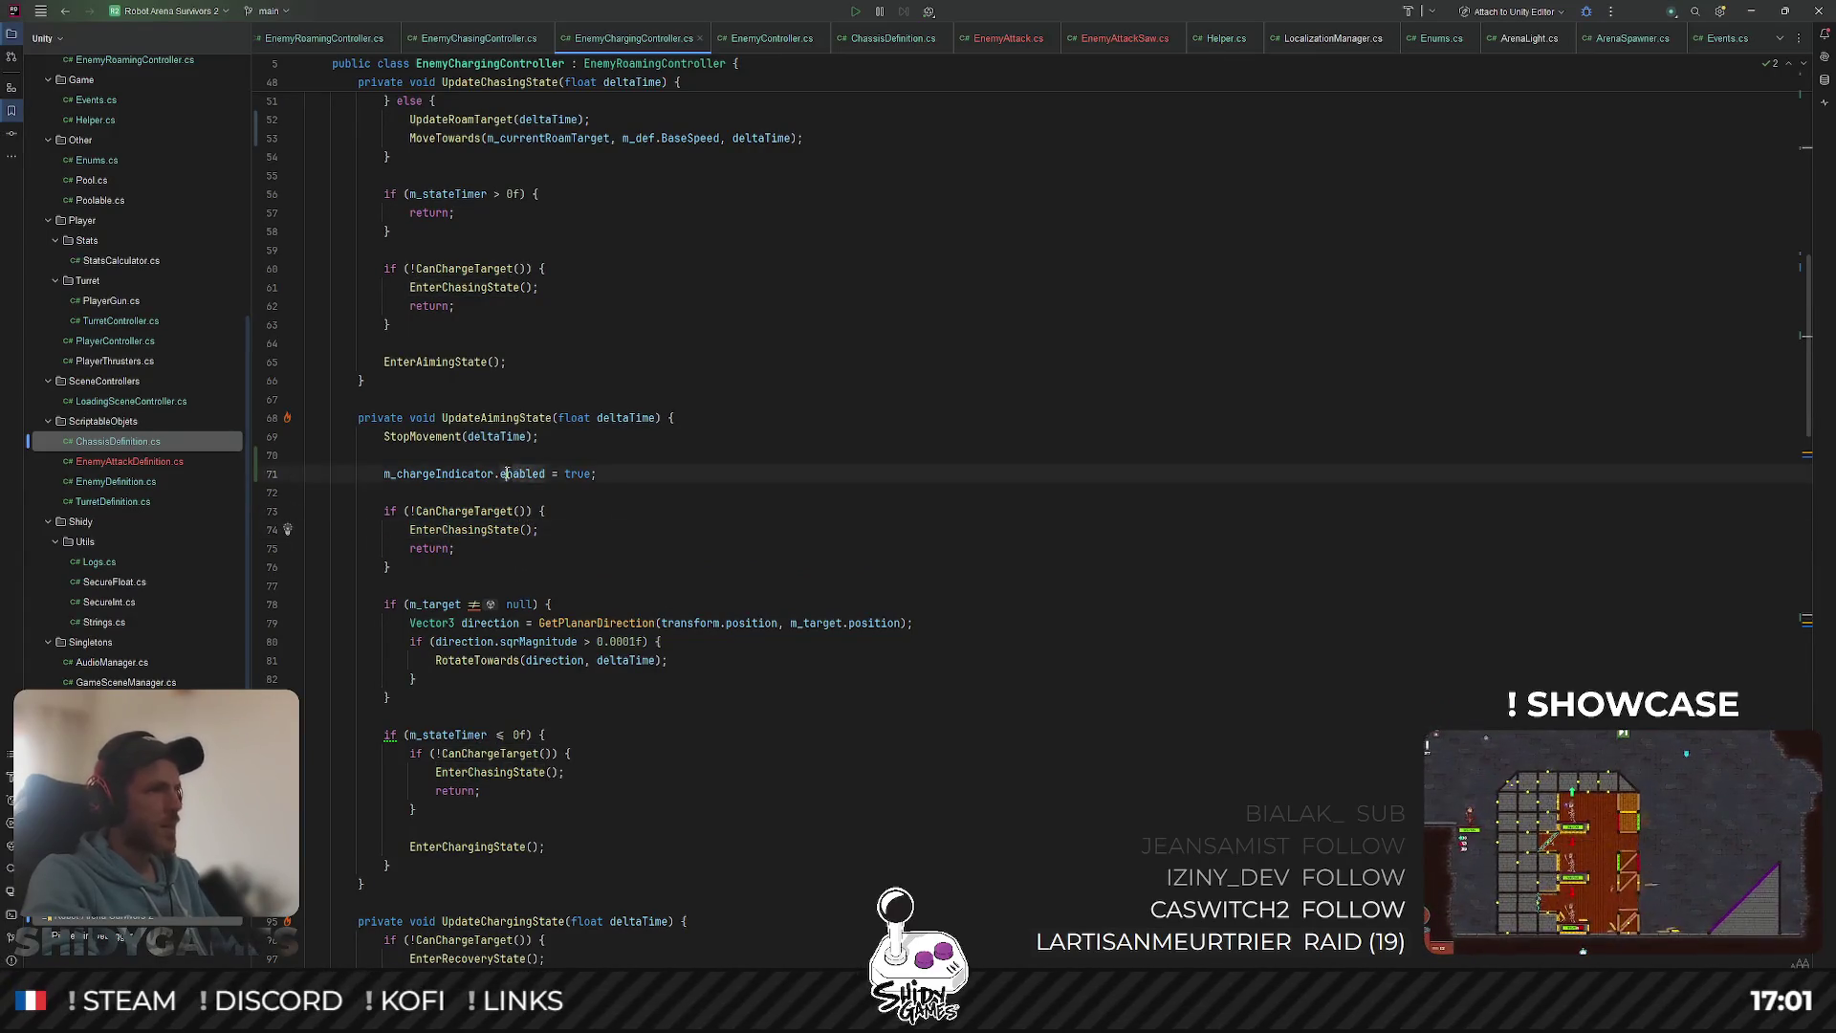
scroll(802, 475, "down", 1)
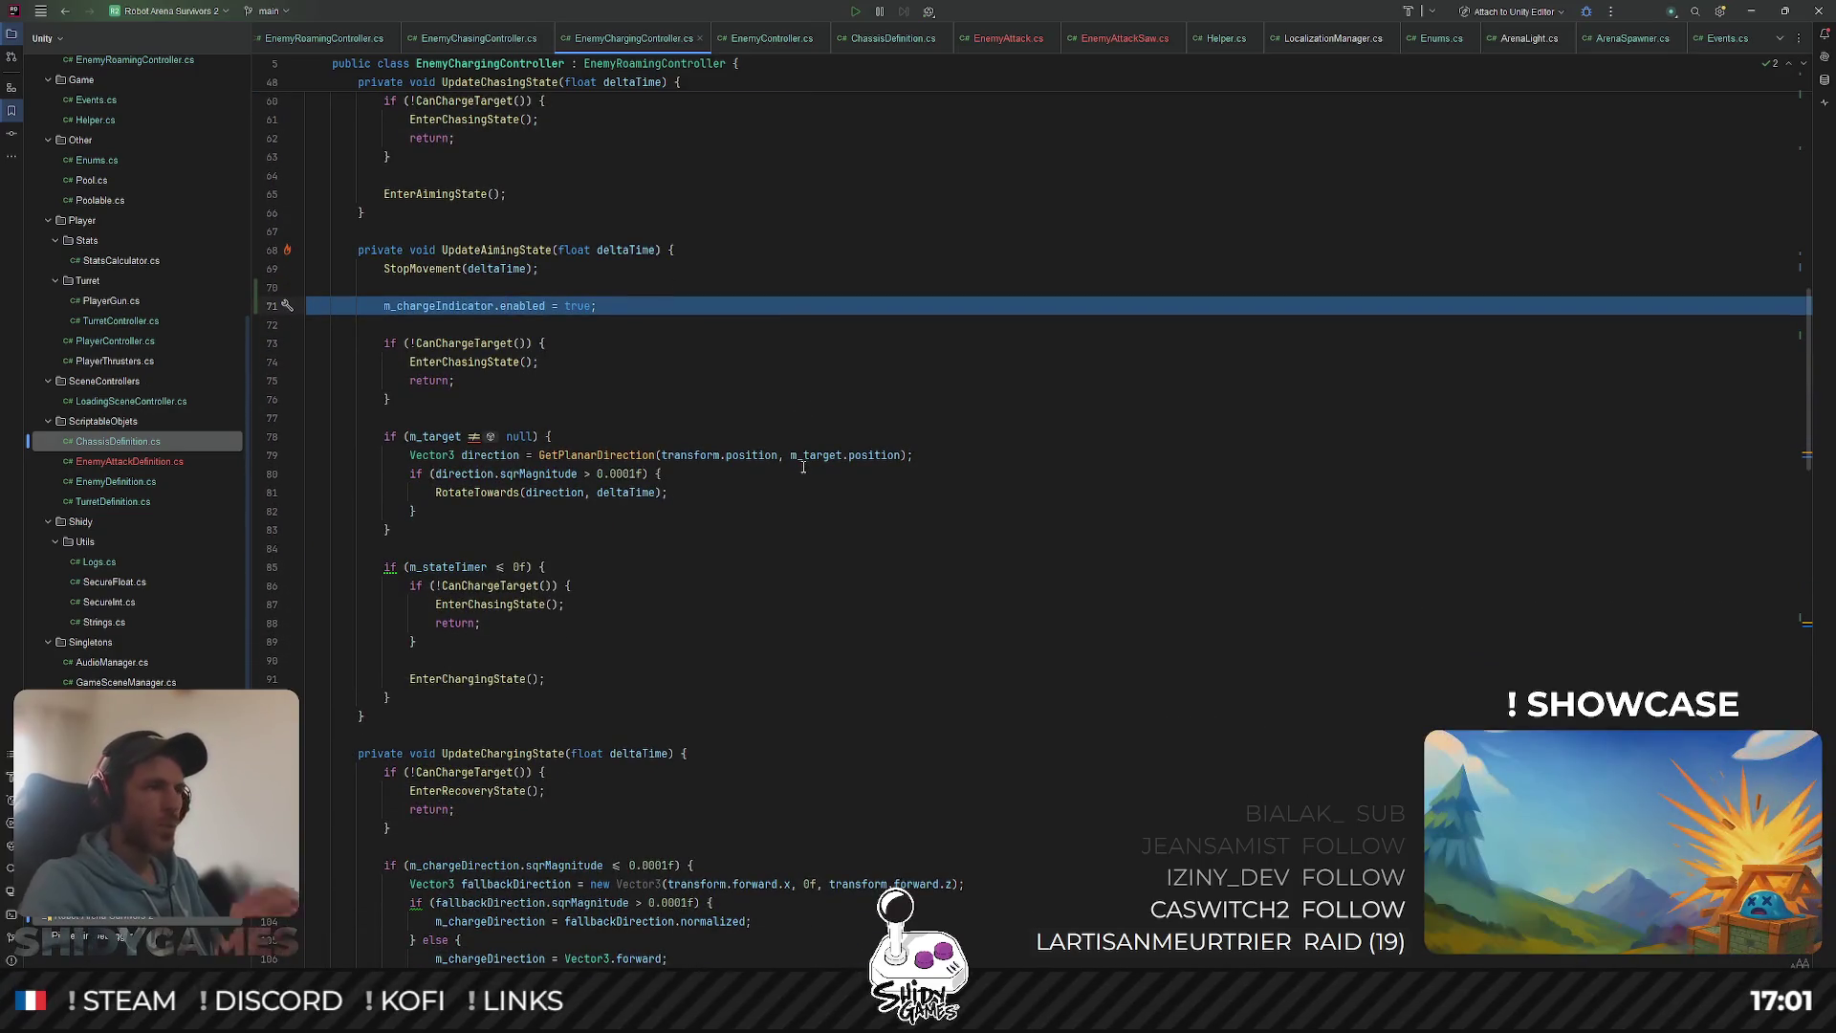
scroll(803, 458, "down", 5)
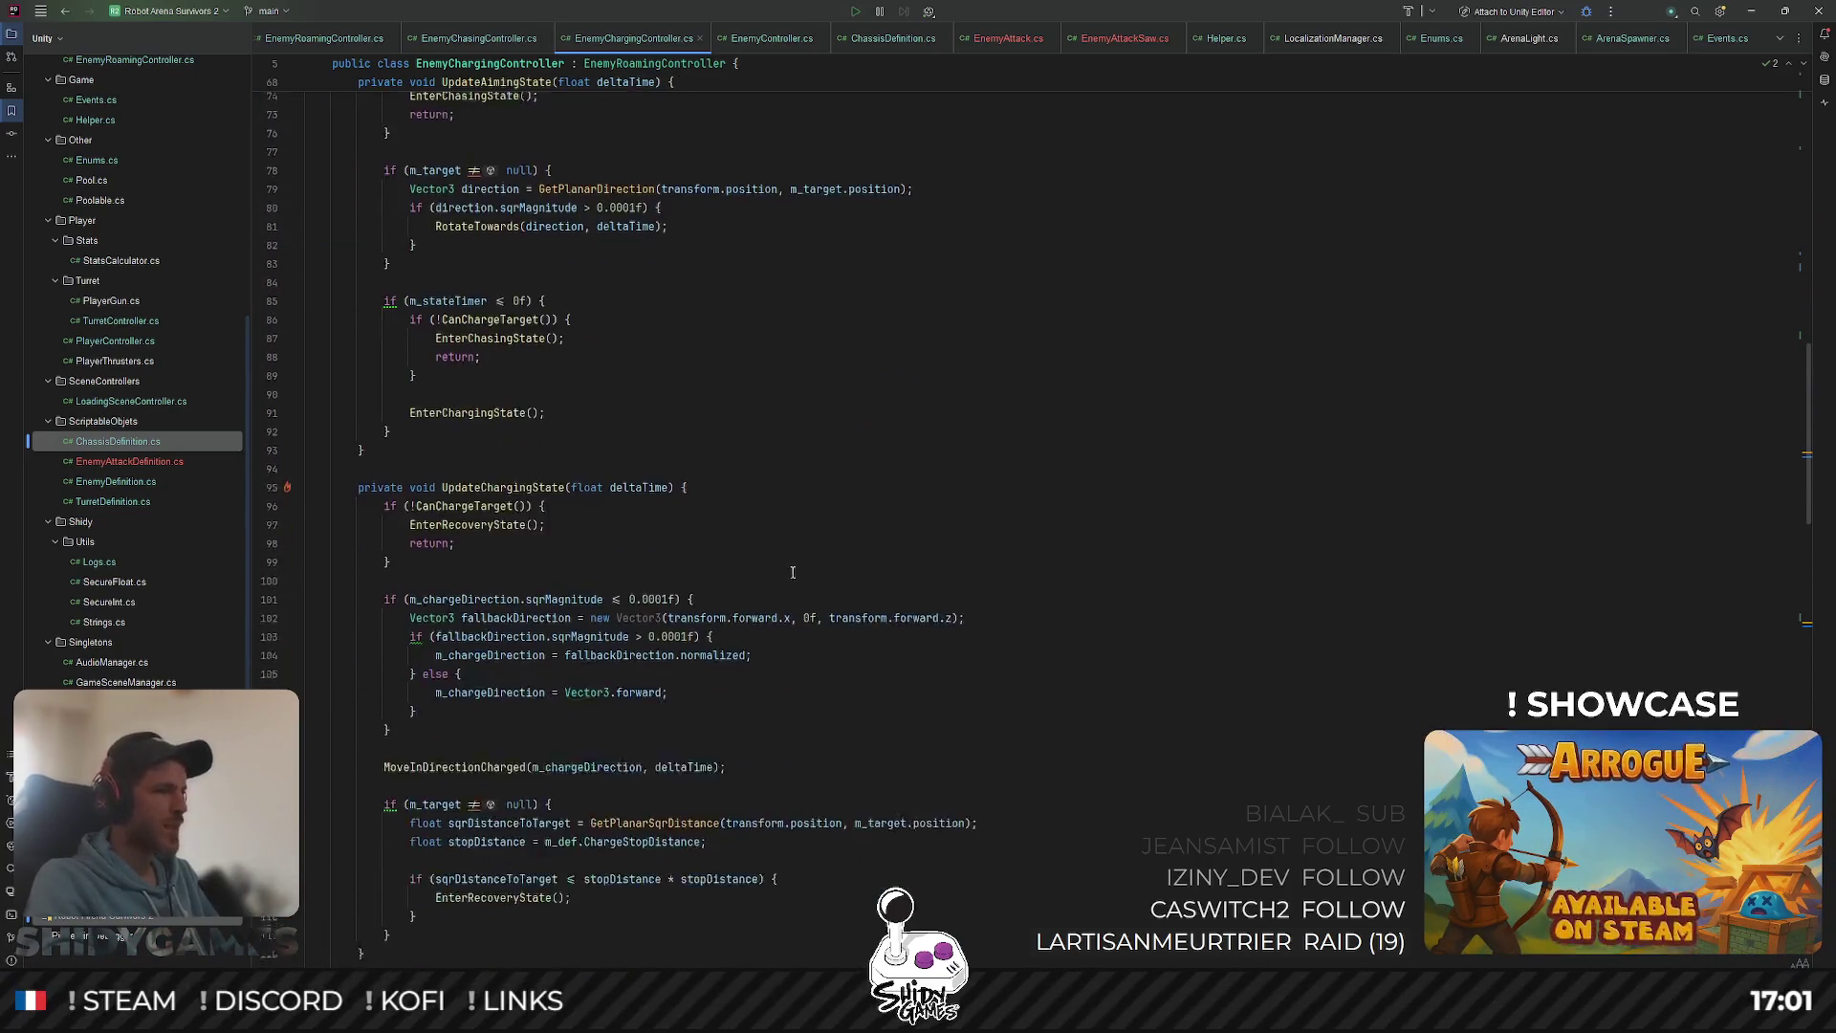
scroll(771, 439, "up", 15)
scroll(770, 439, "up", 6)
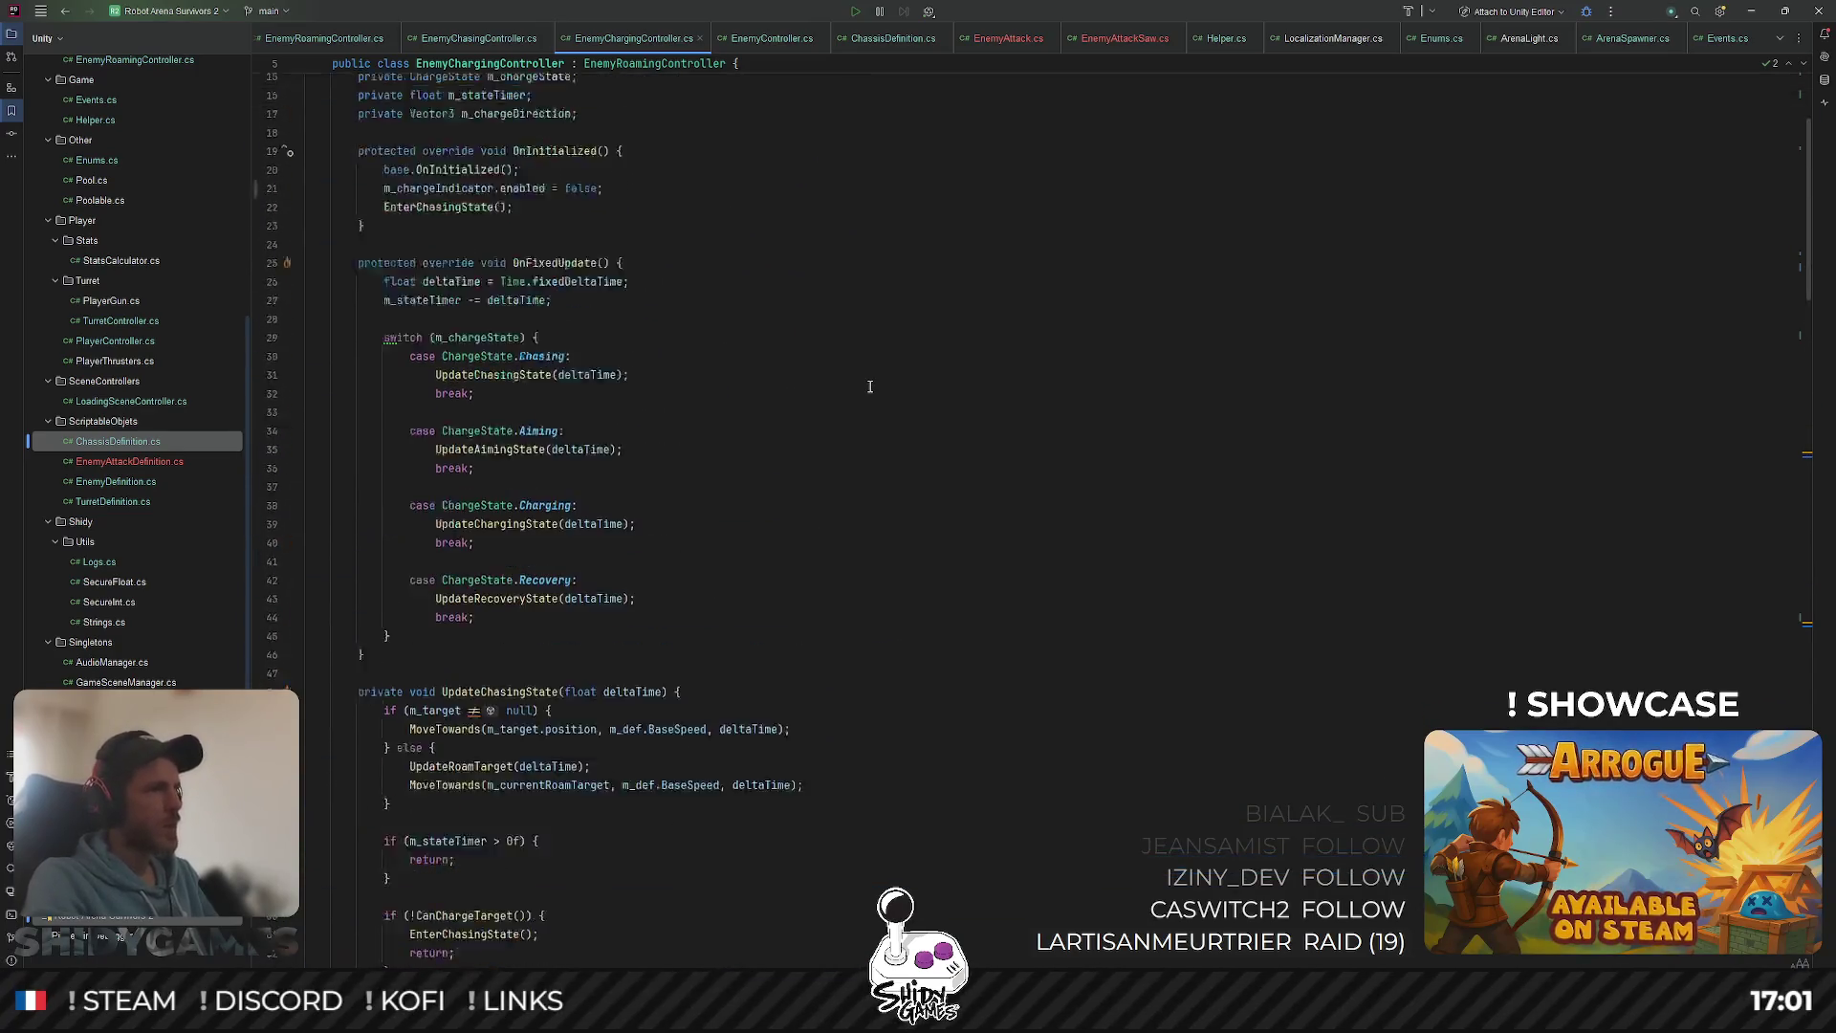
left_click(495, 457, "ctrl")
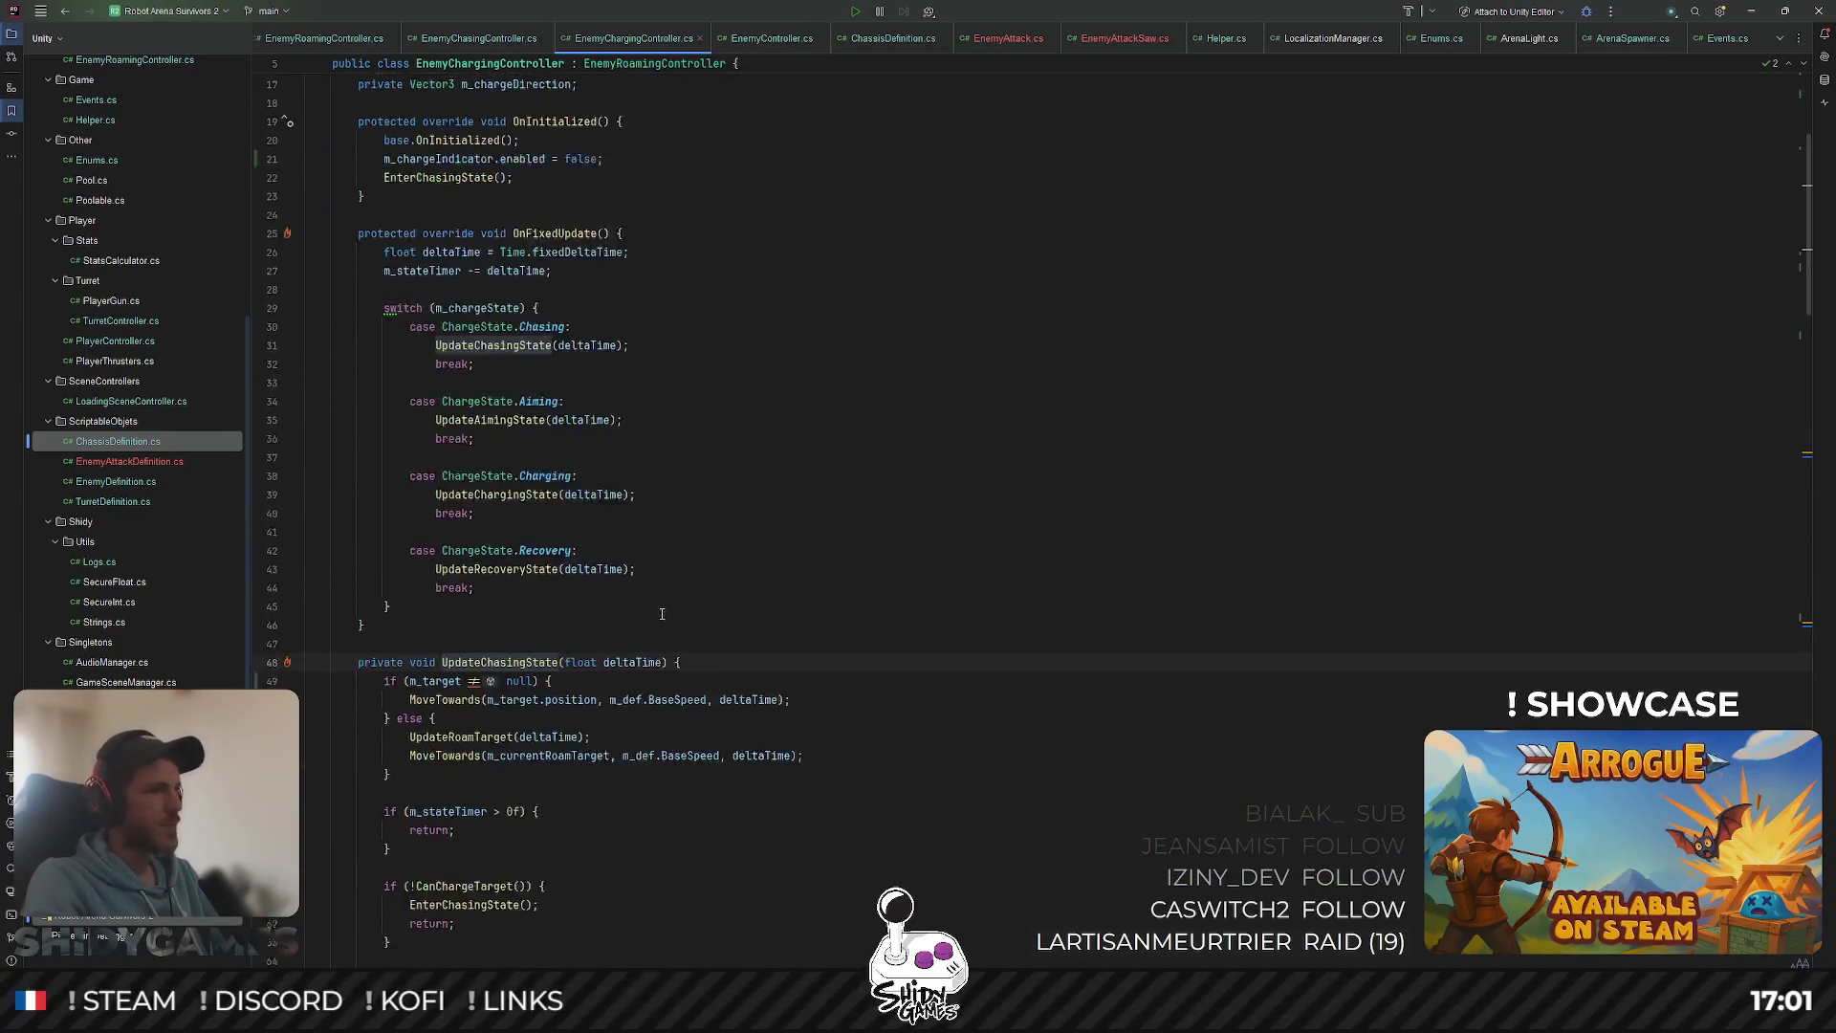
key("Return")
key("ctrl+v")
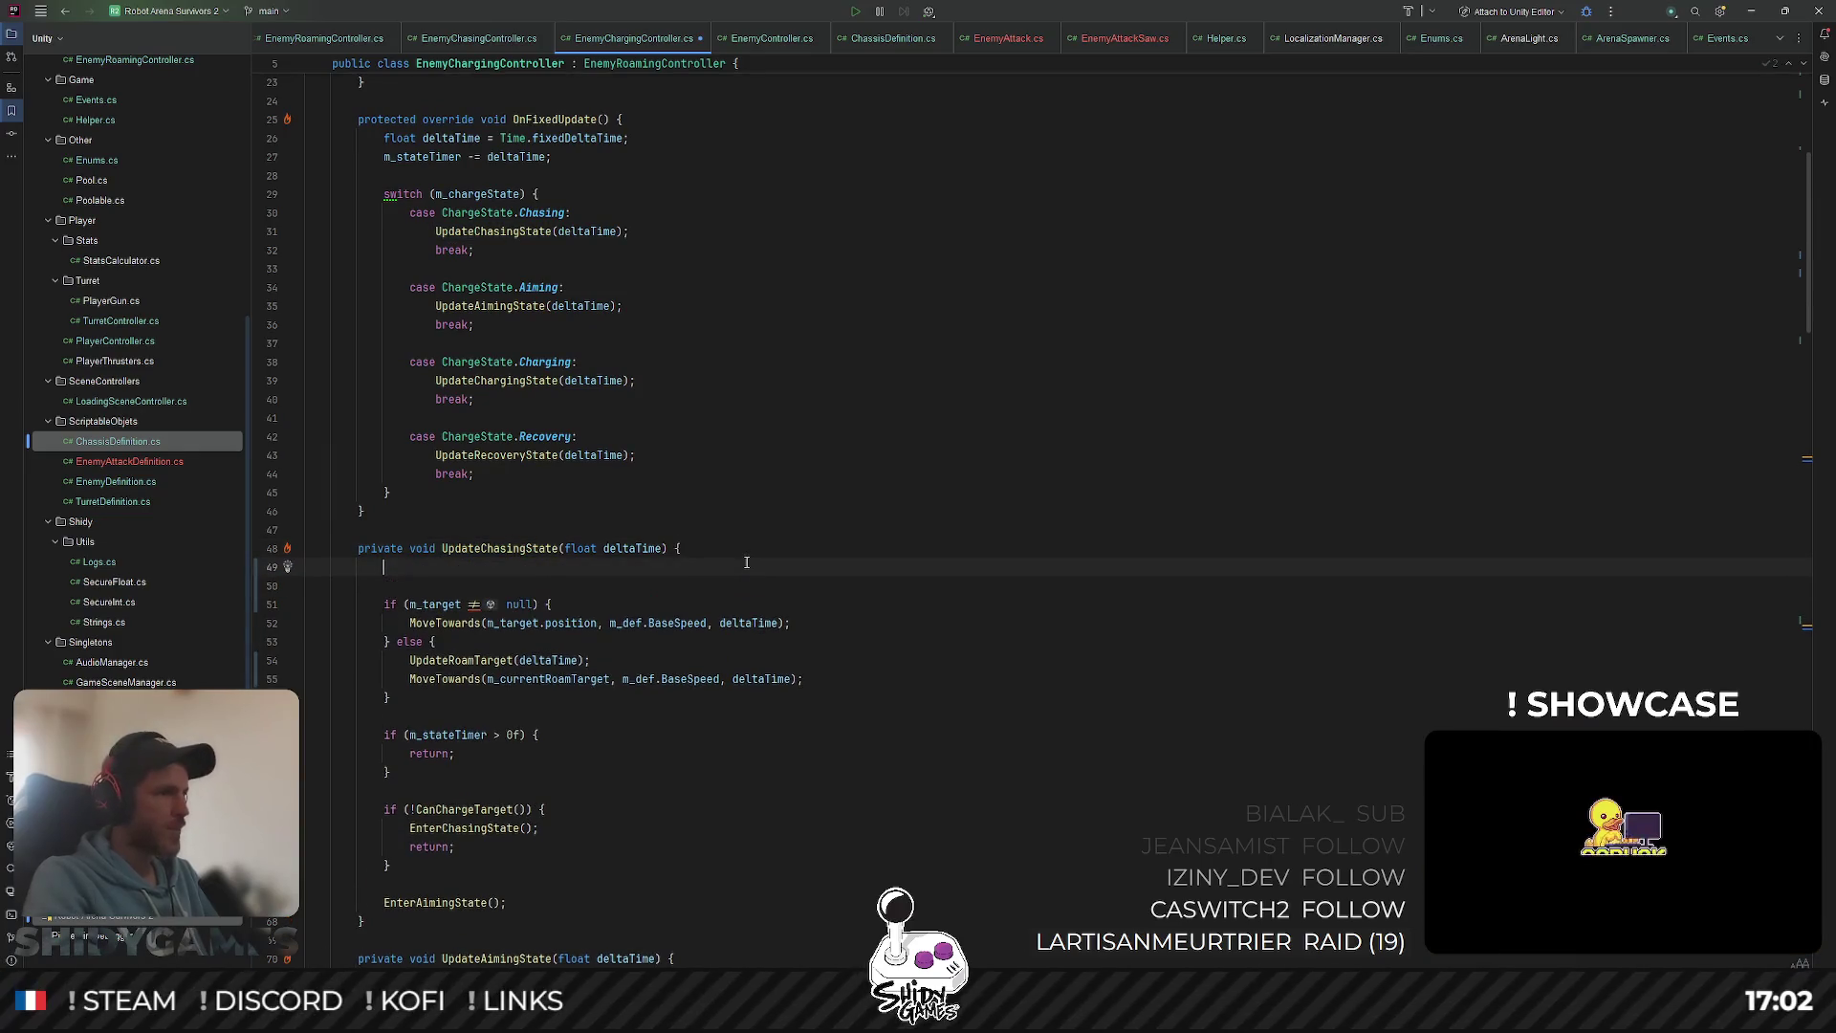
key("BackSpace")
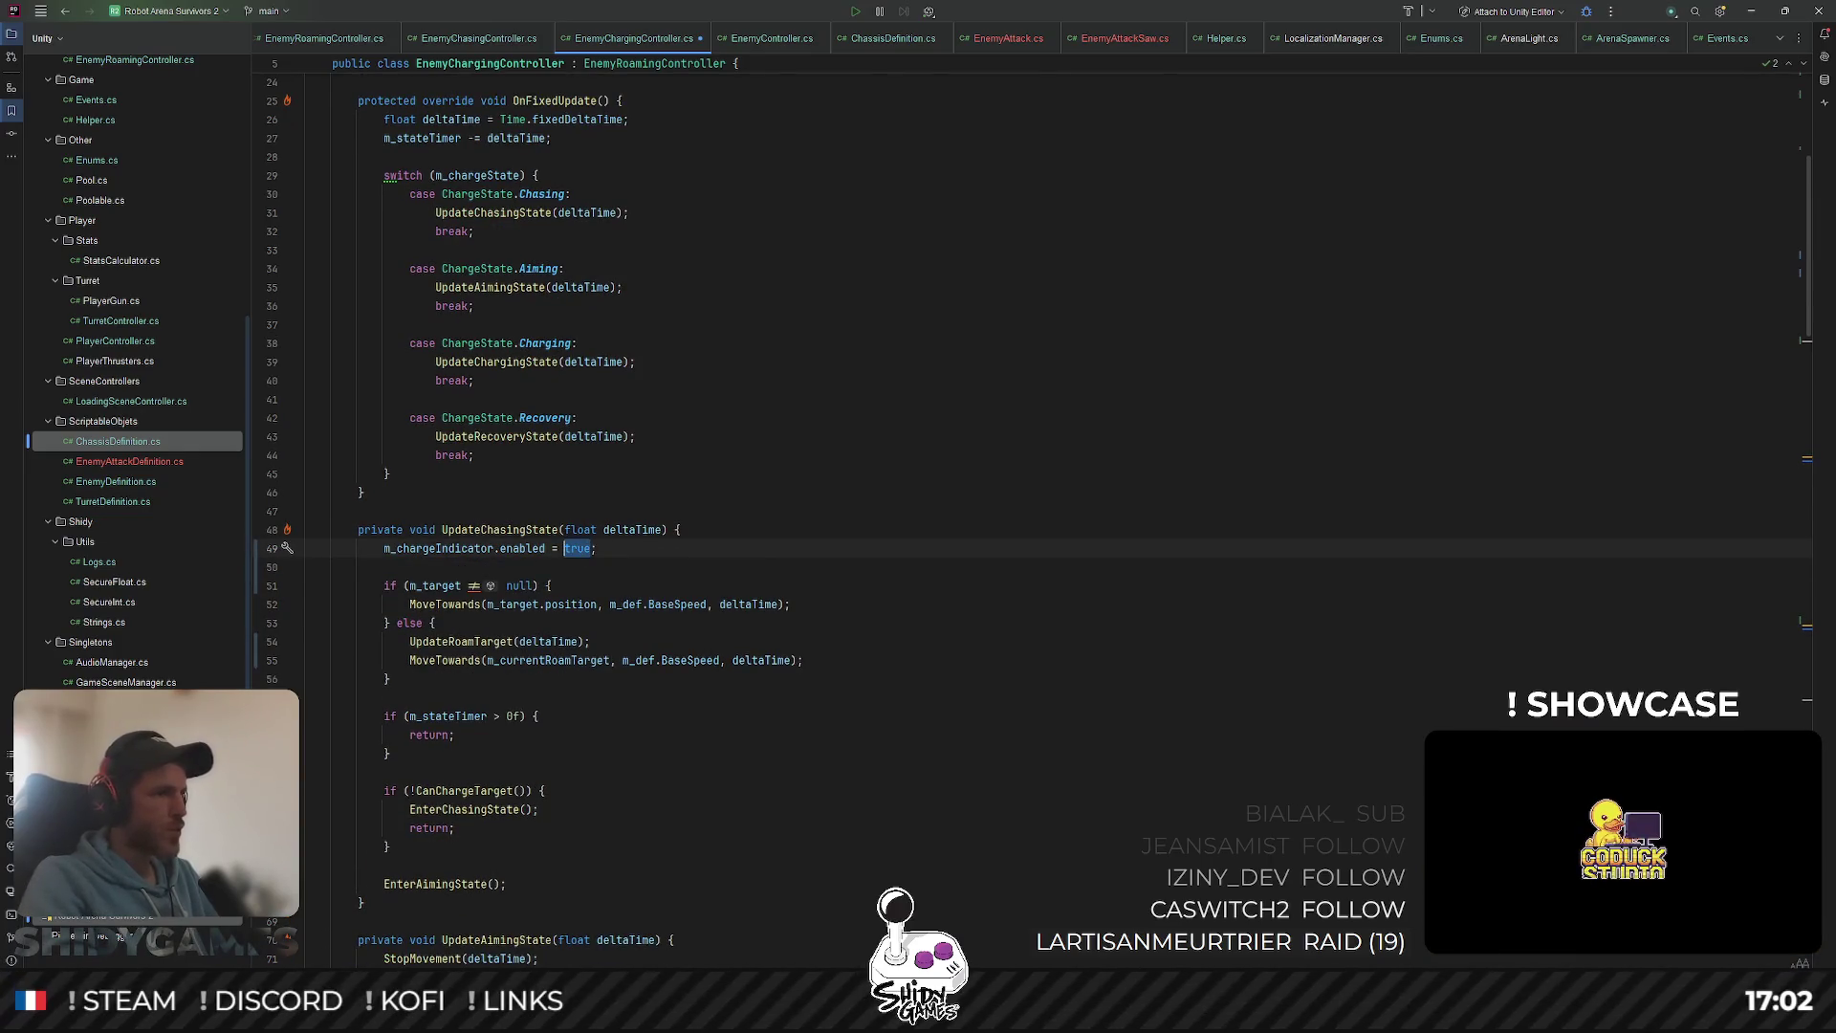
type("false")
Step: Add an m_chargeIndicator.enabled statement at the top of UpdateChargingState
scroll(513, 515, "up", 4)
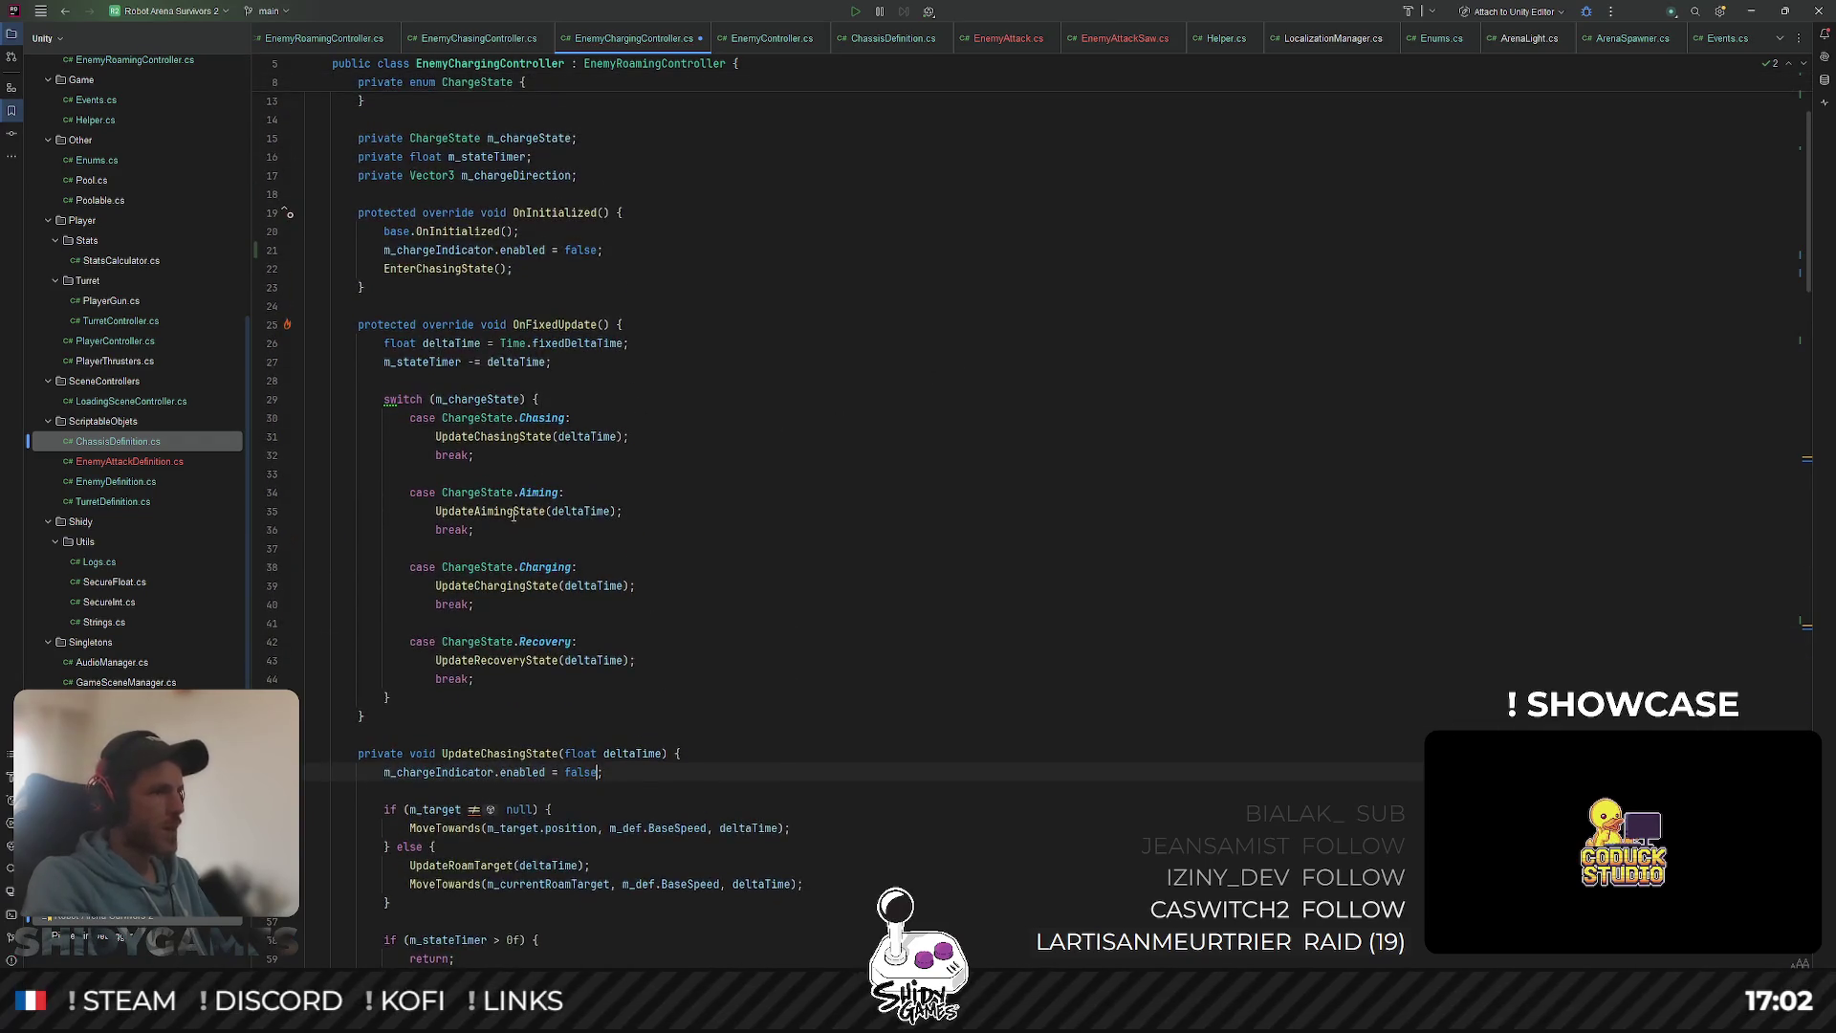
left_click(524, 586, "ctrl")
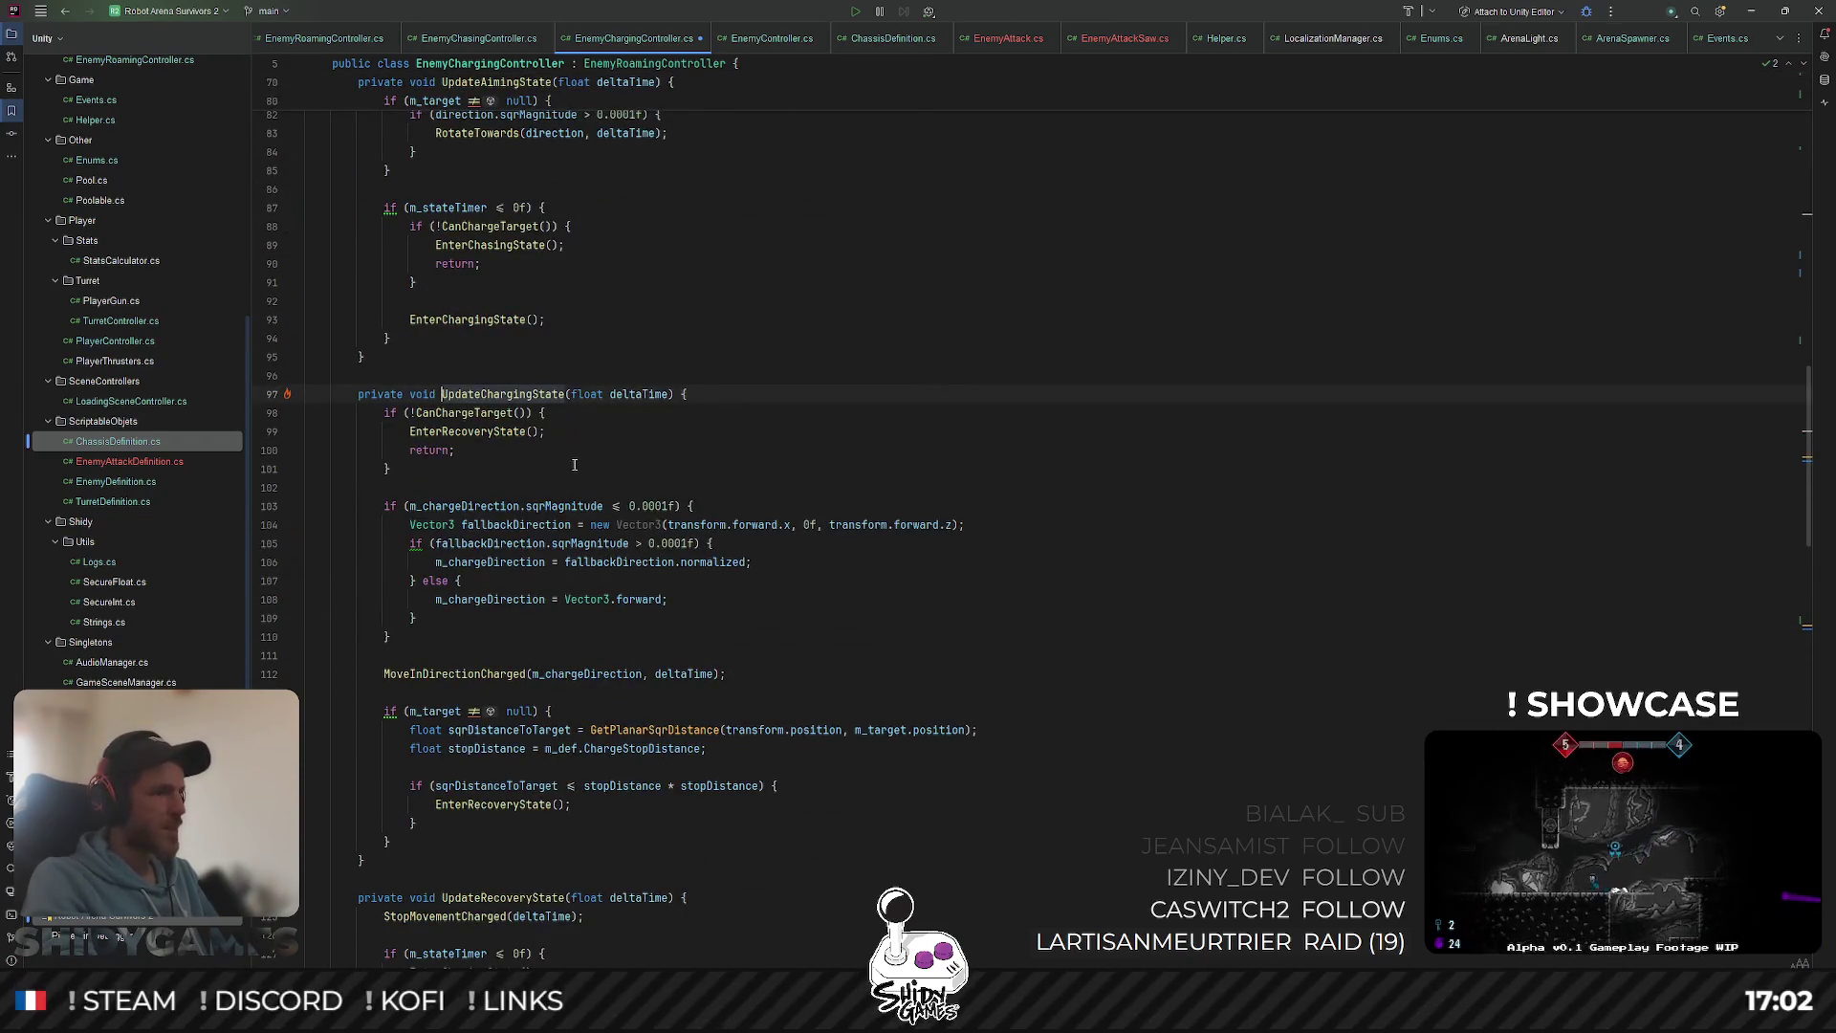
scroll(574, 465, "down", 6)
scroll(547, 541, "up", 6)
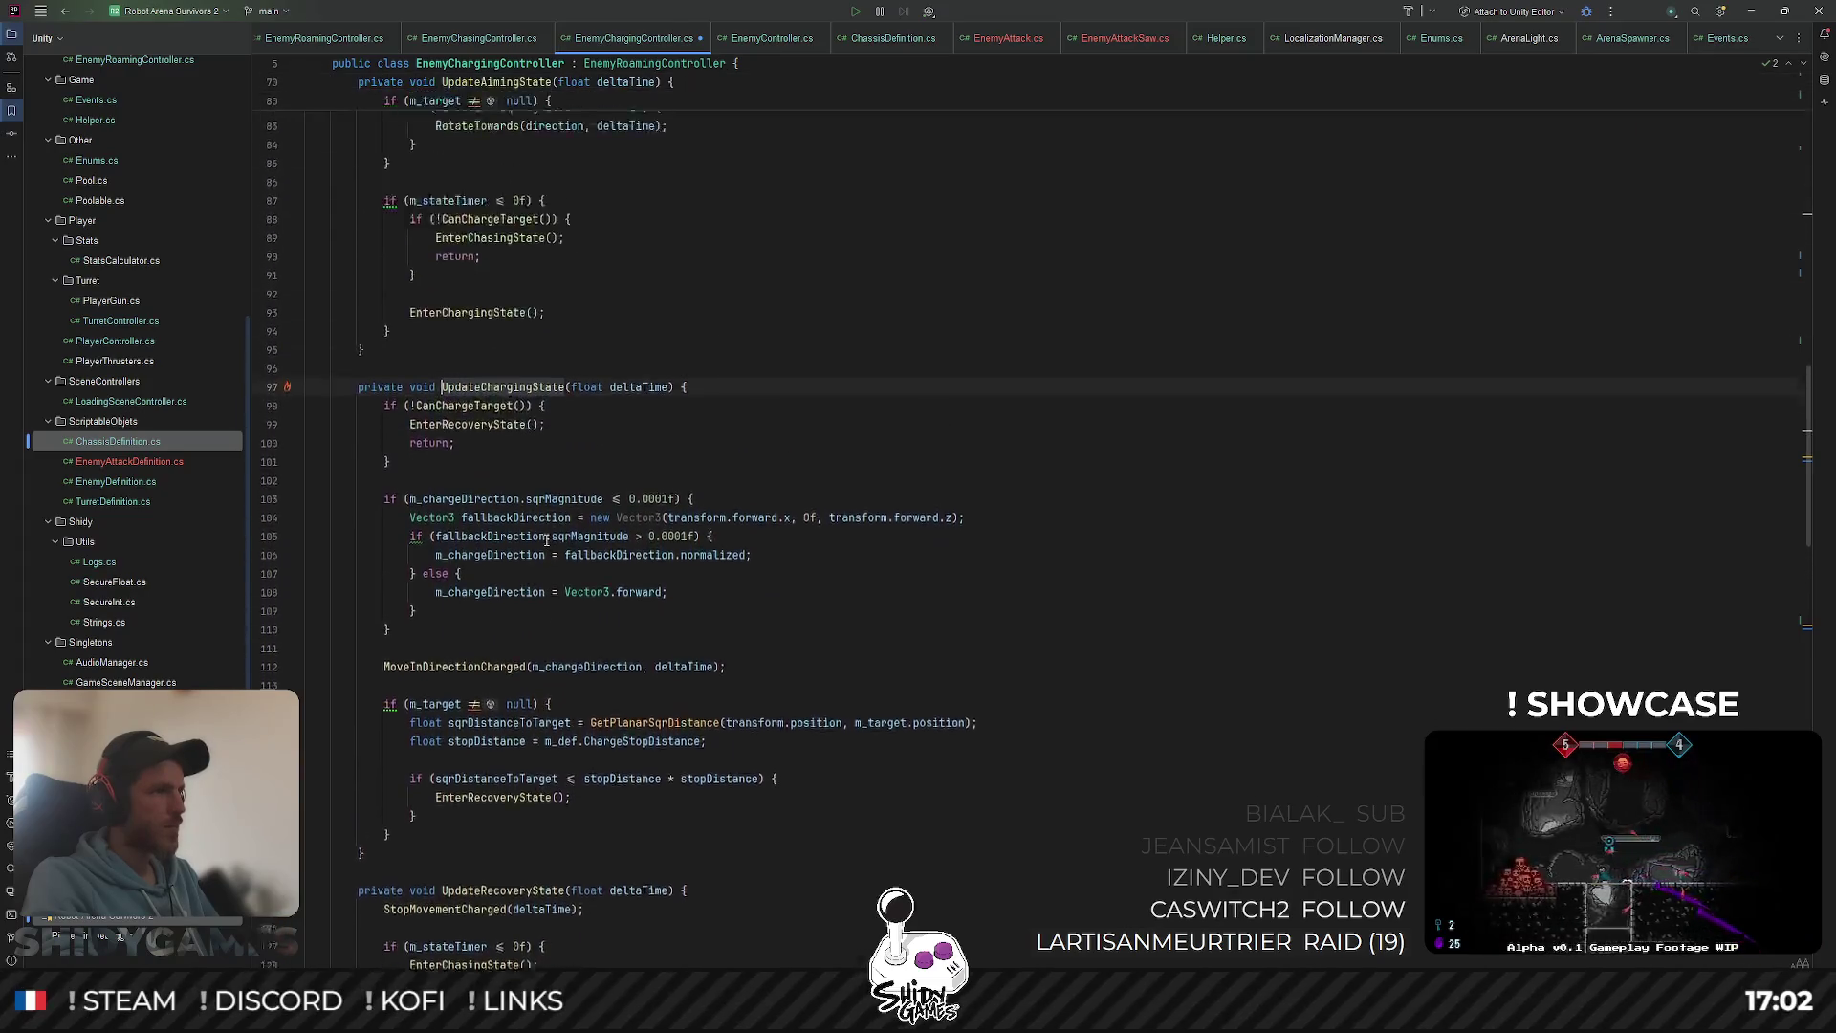
scroll(724, 472, "up", 1)
key("Return")
key("Return")
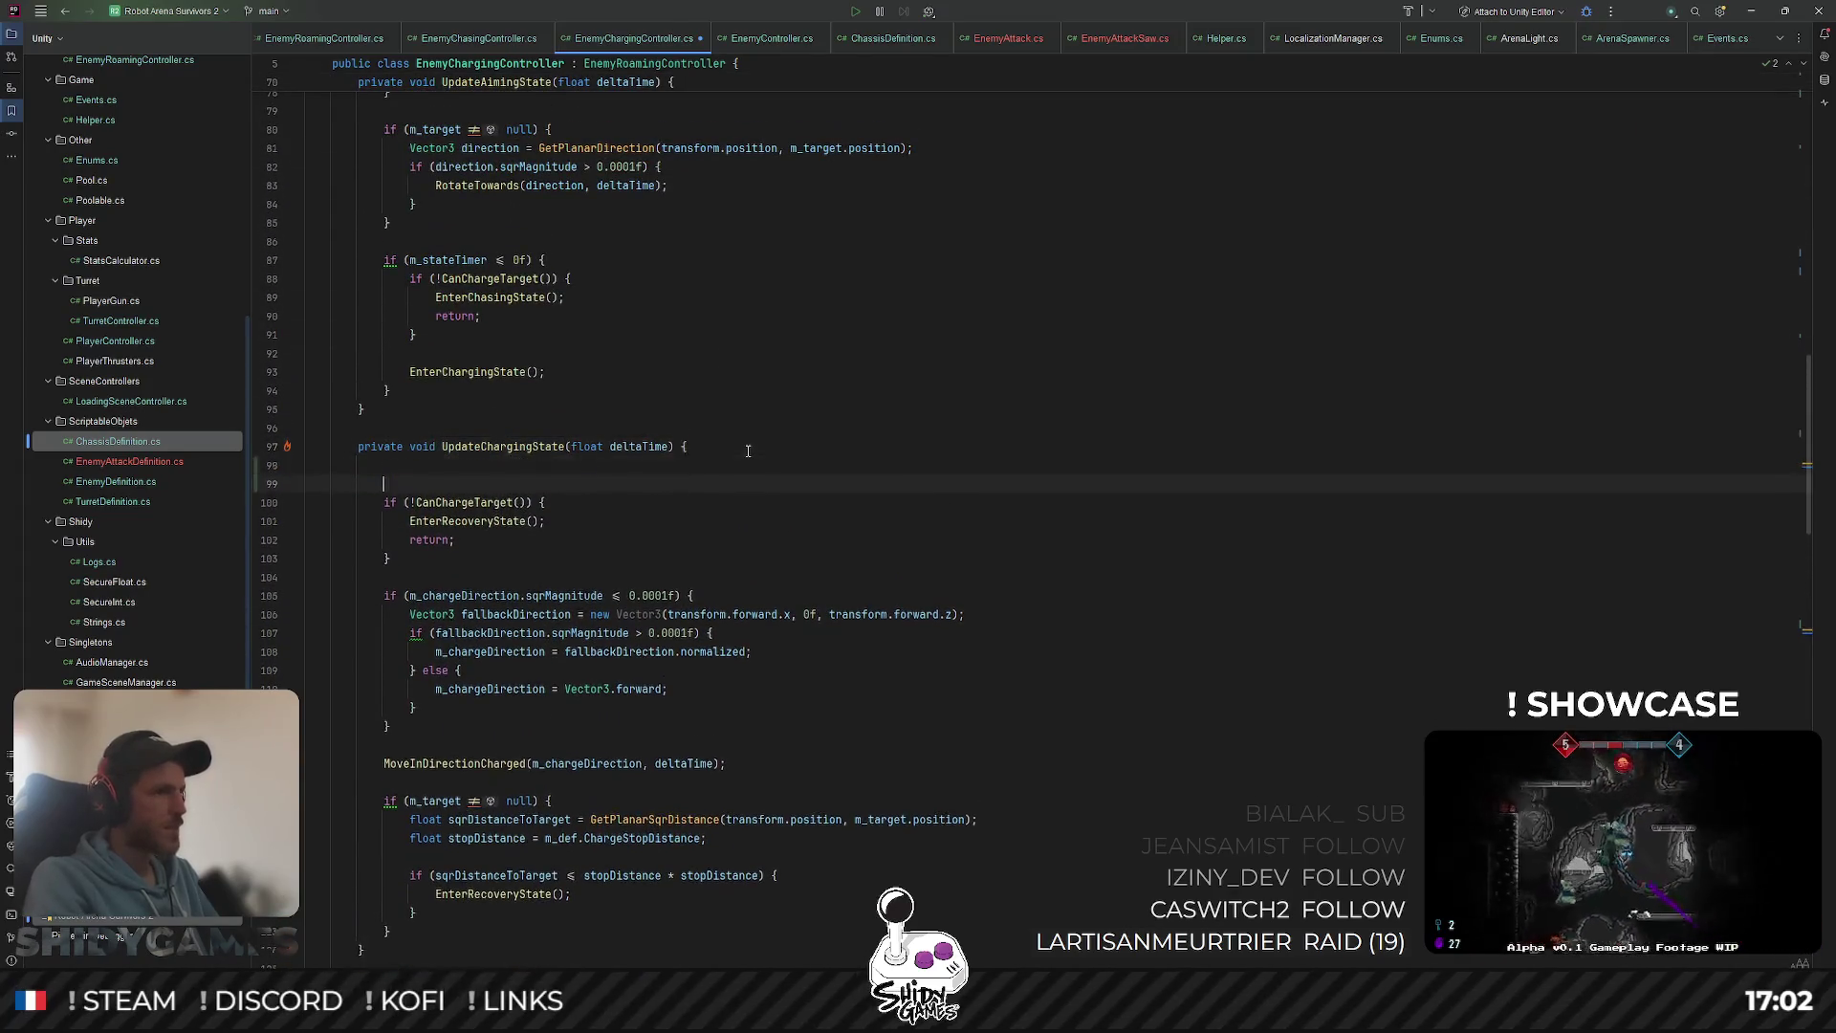
type("m_chargeIndicator.enabled = true;")
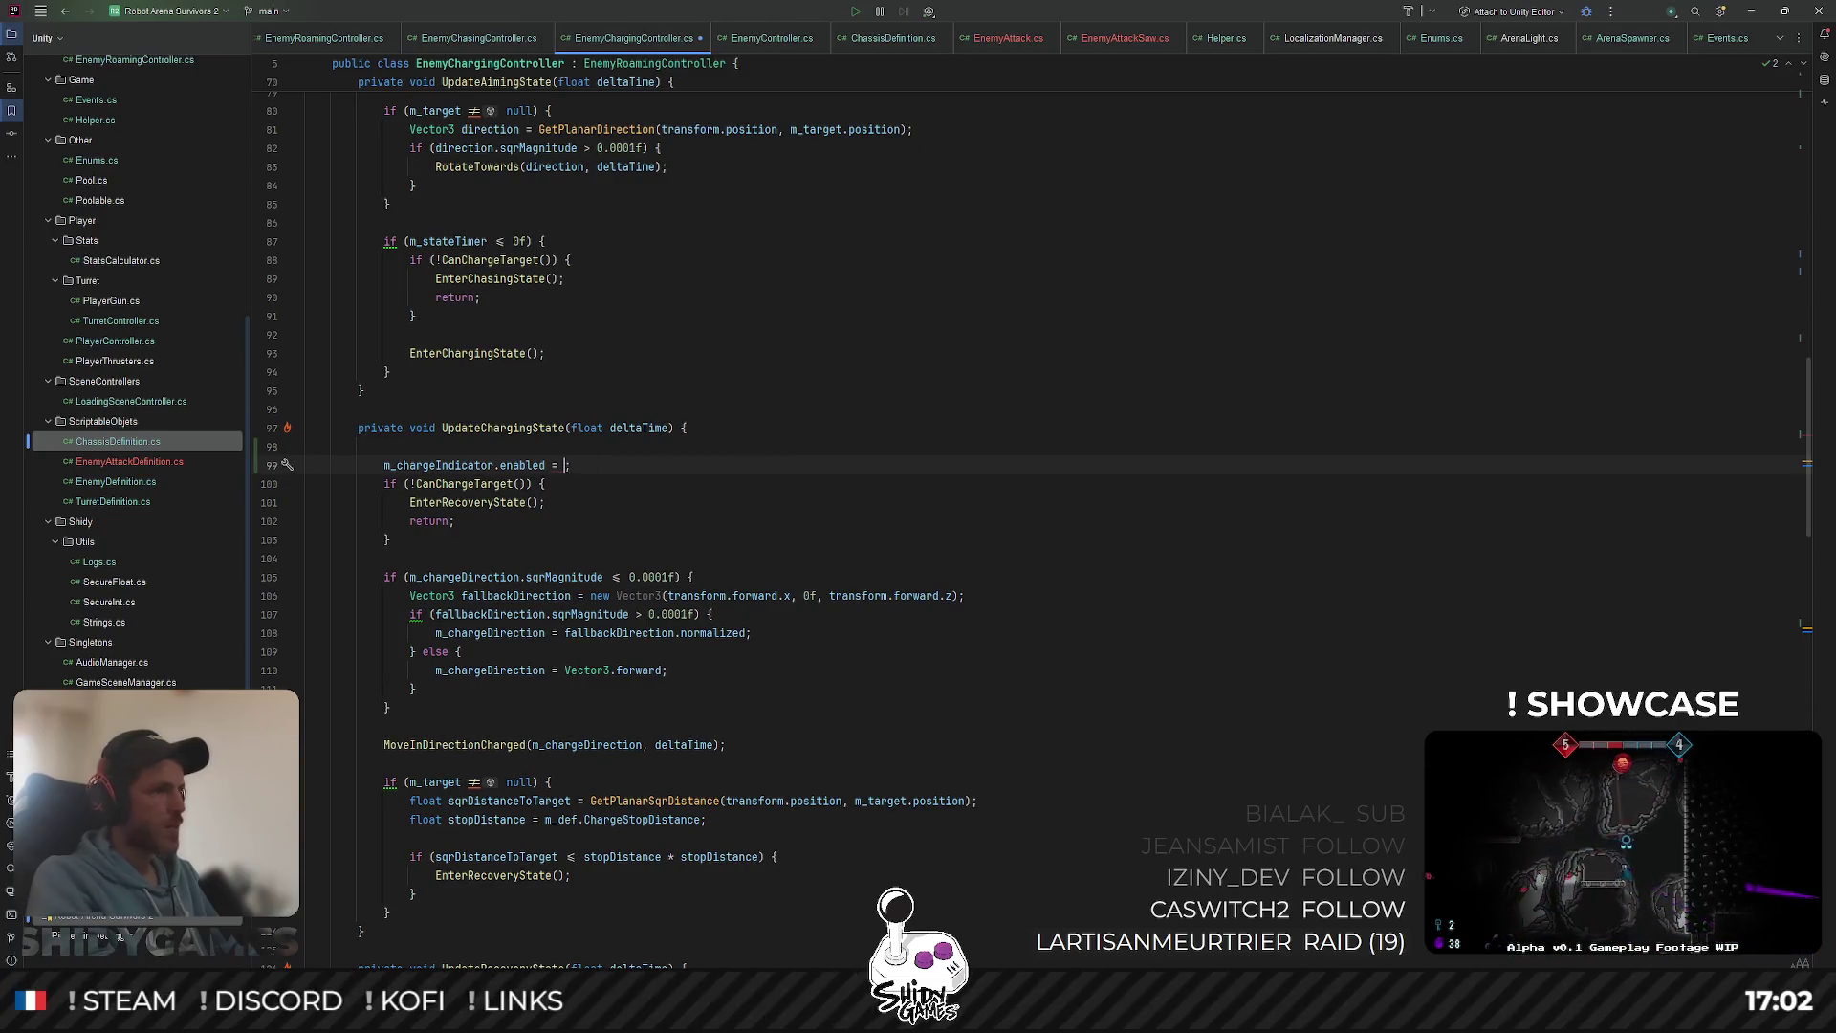
type("false")
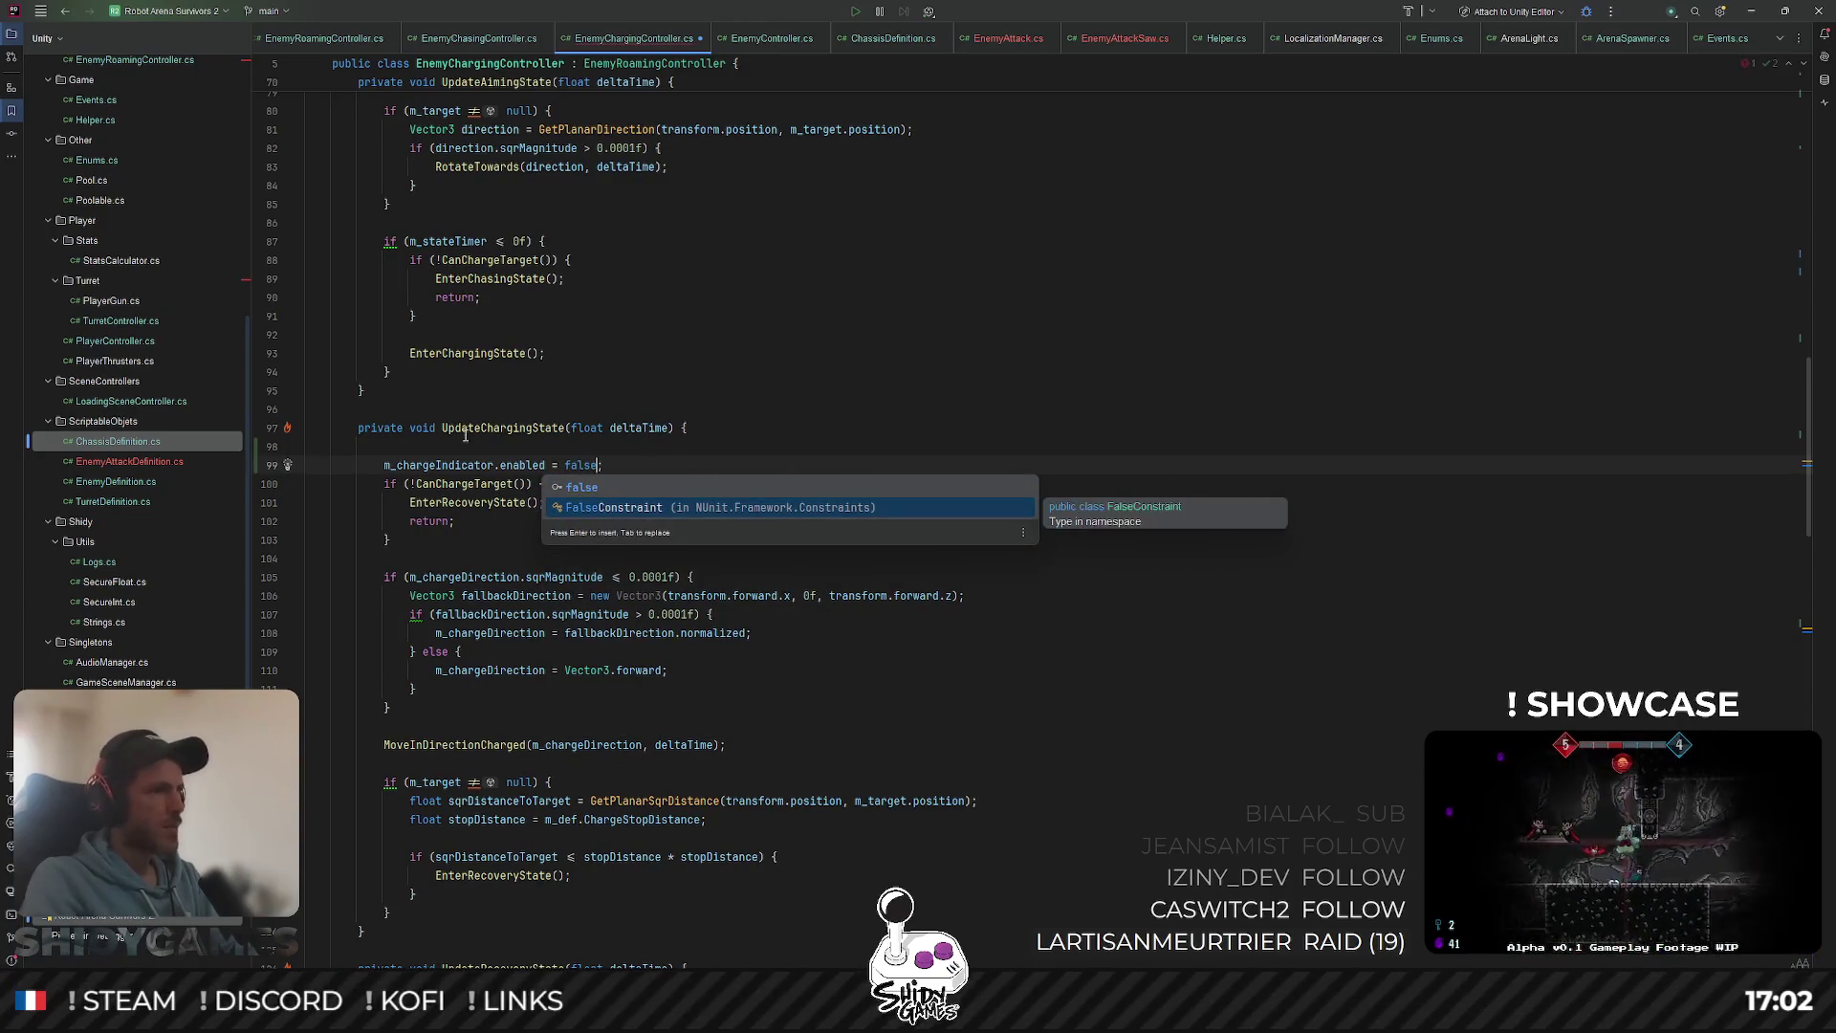
left_click(643, 446)
key("BackSpace")
key("Return")
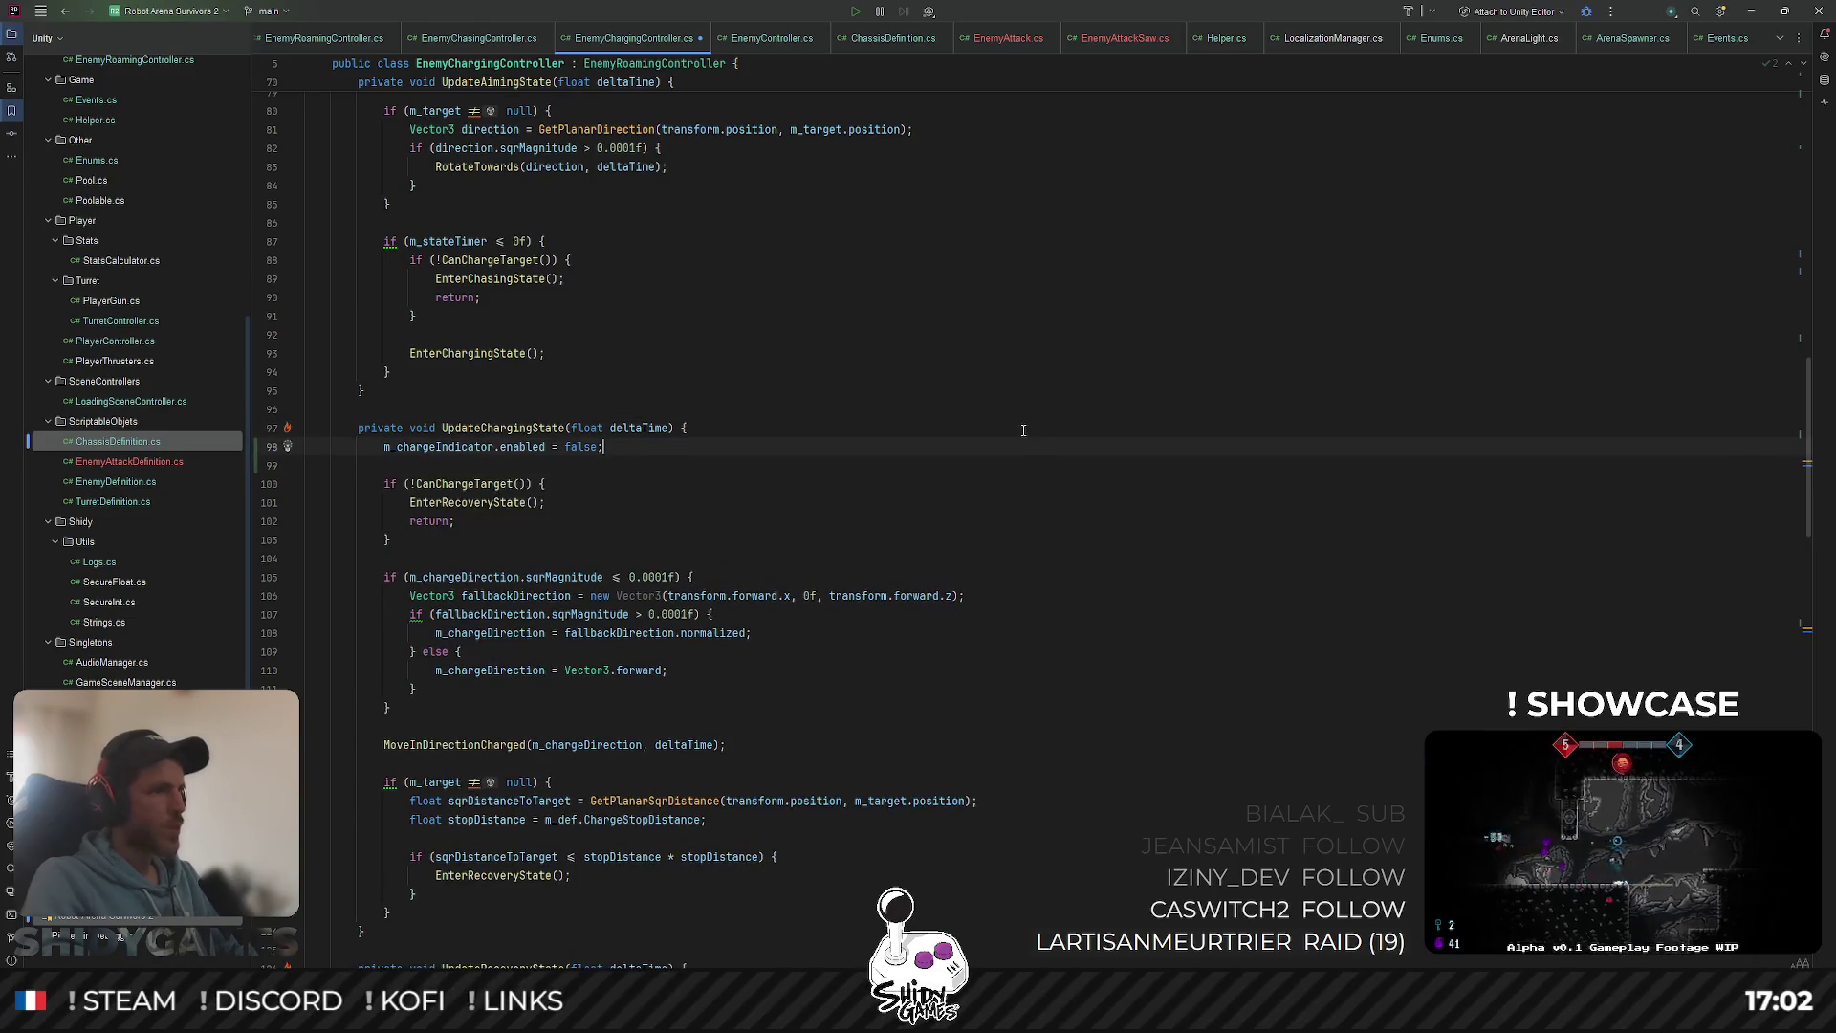
Step: Paste the indicator line into UpdateRecoveryState, set it to false, and return to Unity
scroll(865, 449, "up", 15)
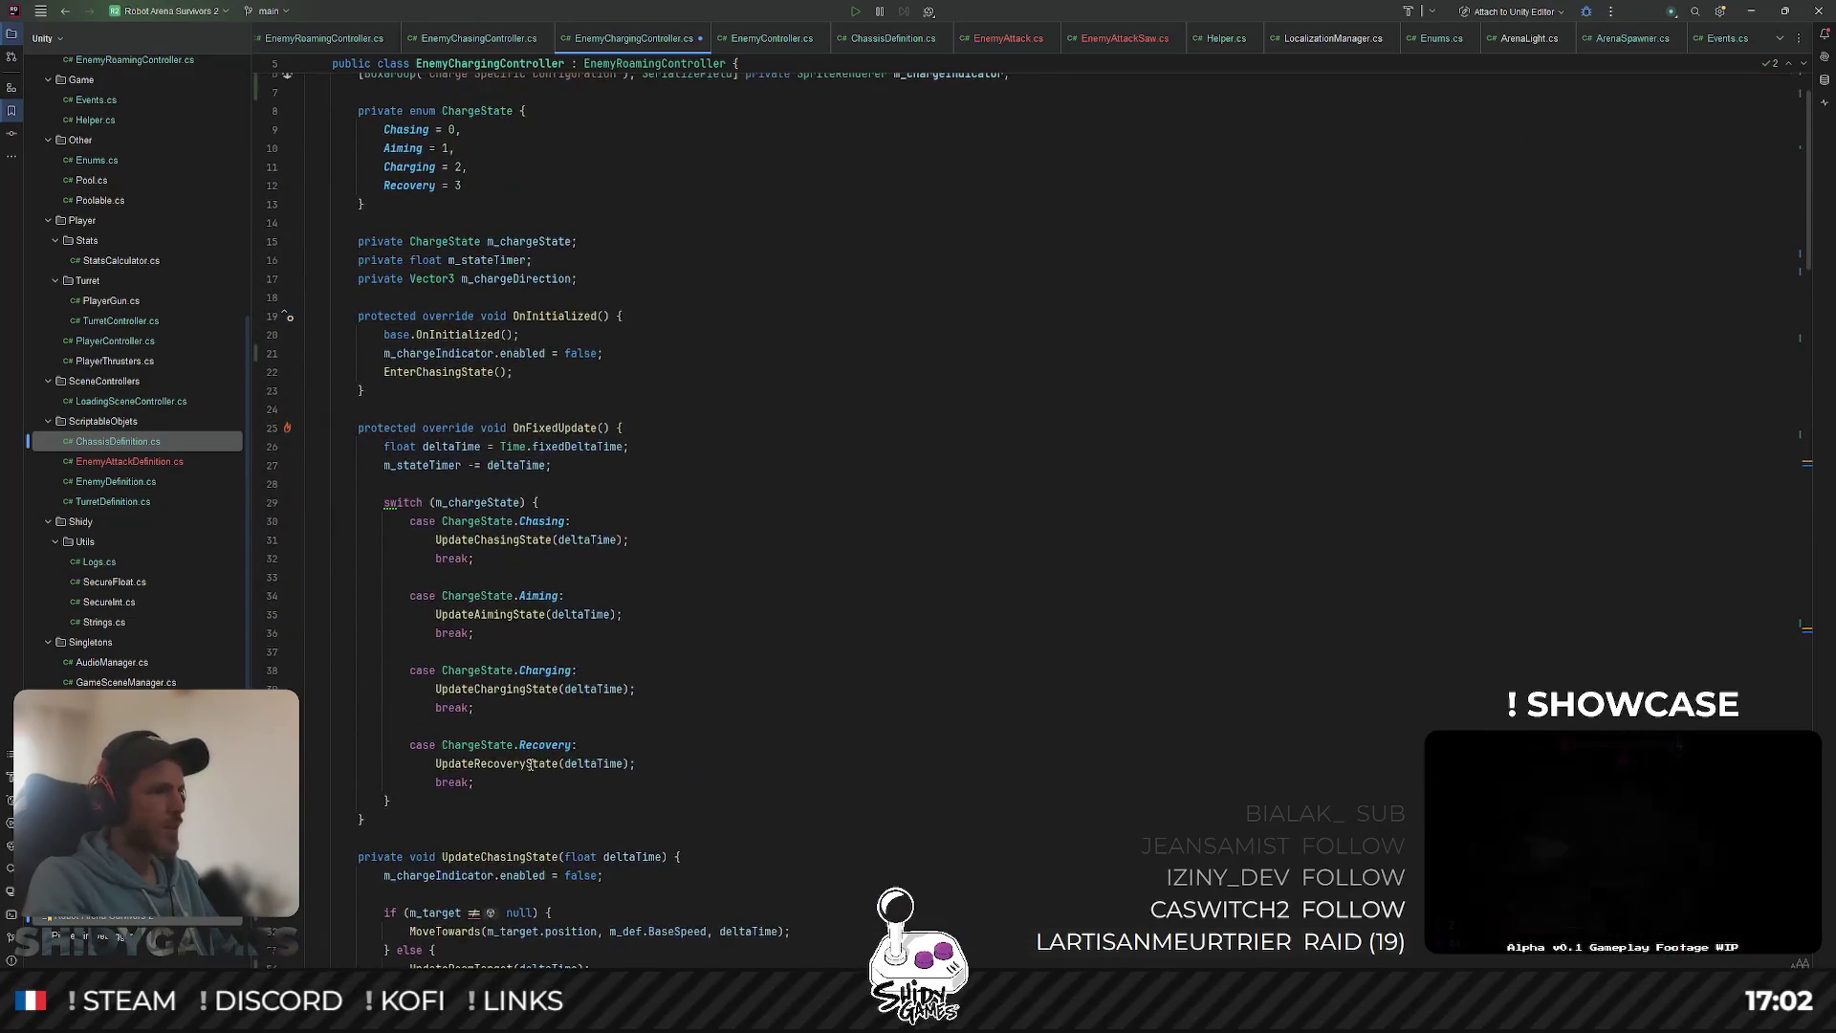
left_click(527, 765, "ctrl")
left_click(756, 379)
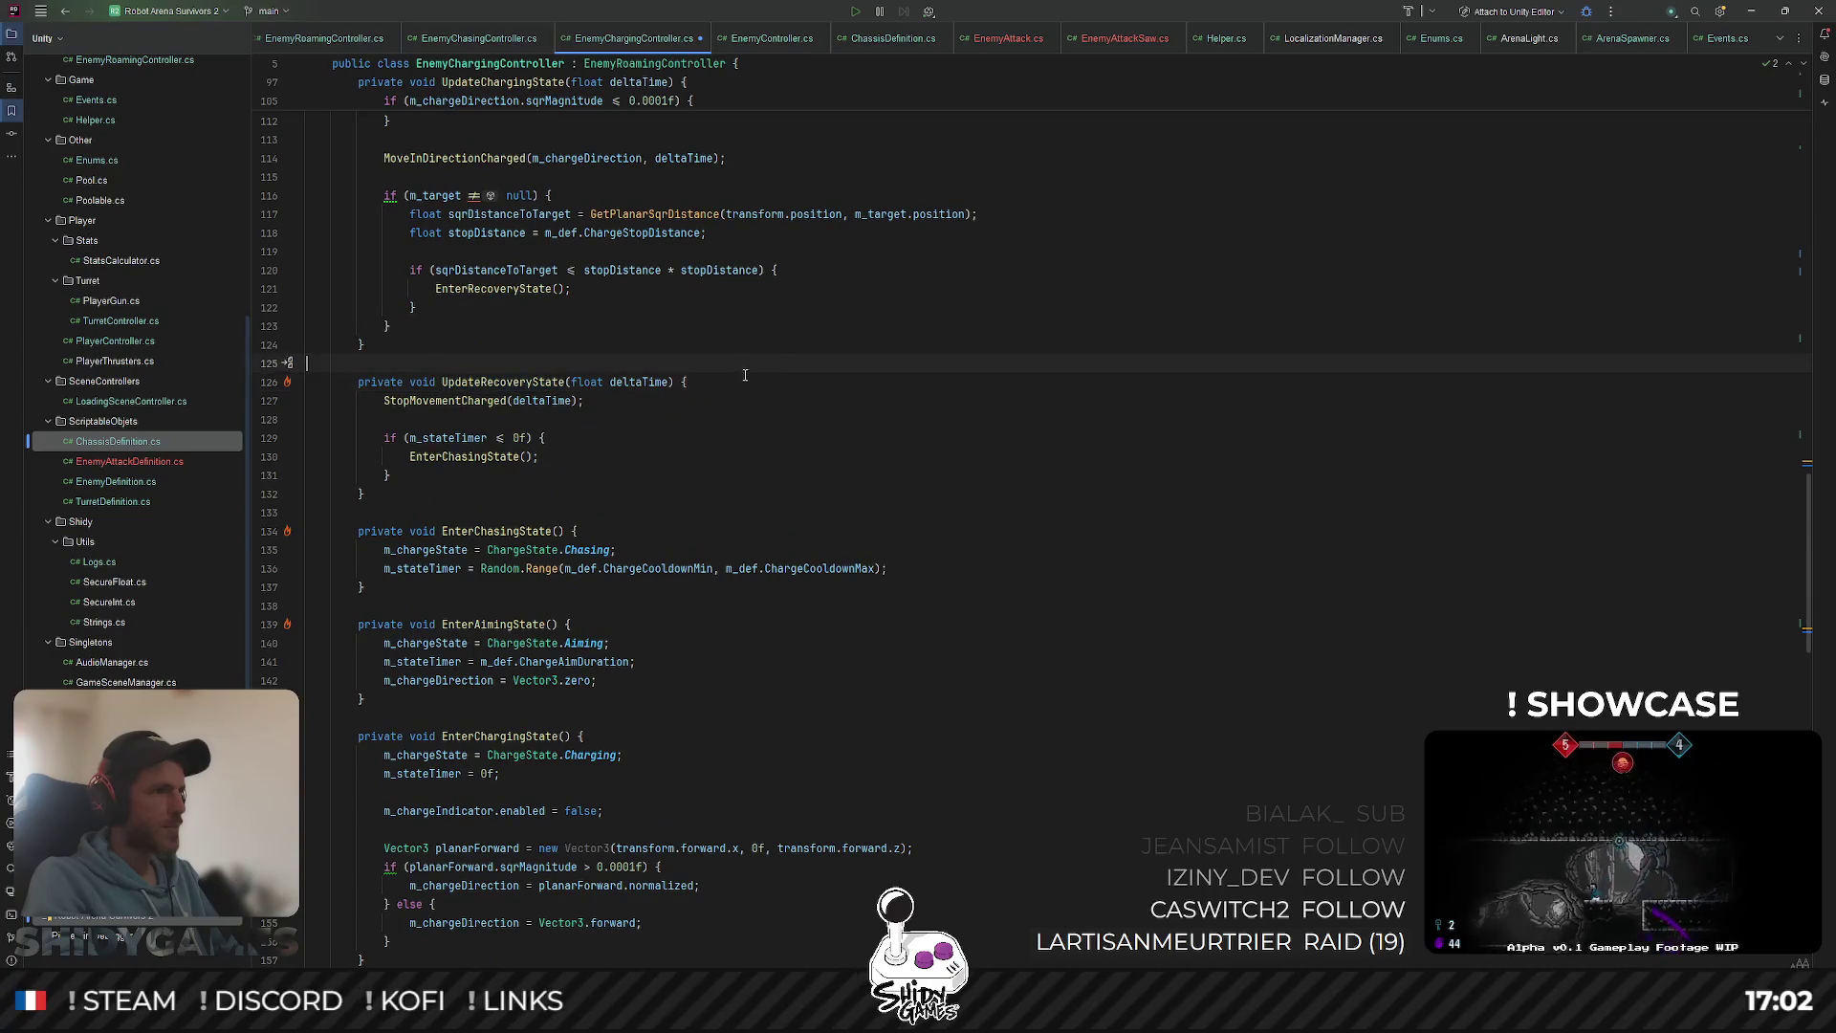
key("Return")
type("m_chargeIndicator.enabled = true;")
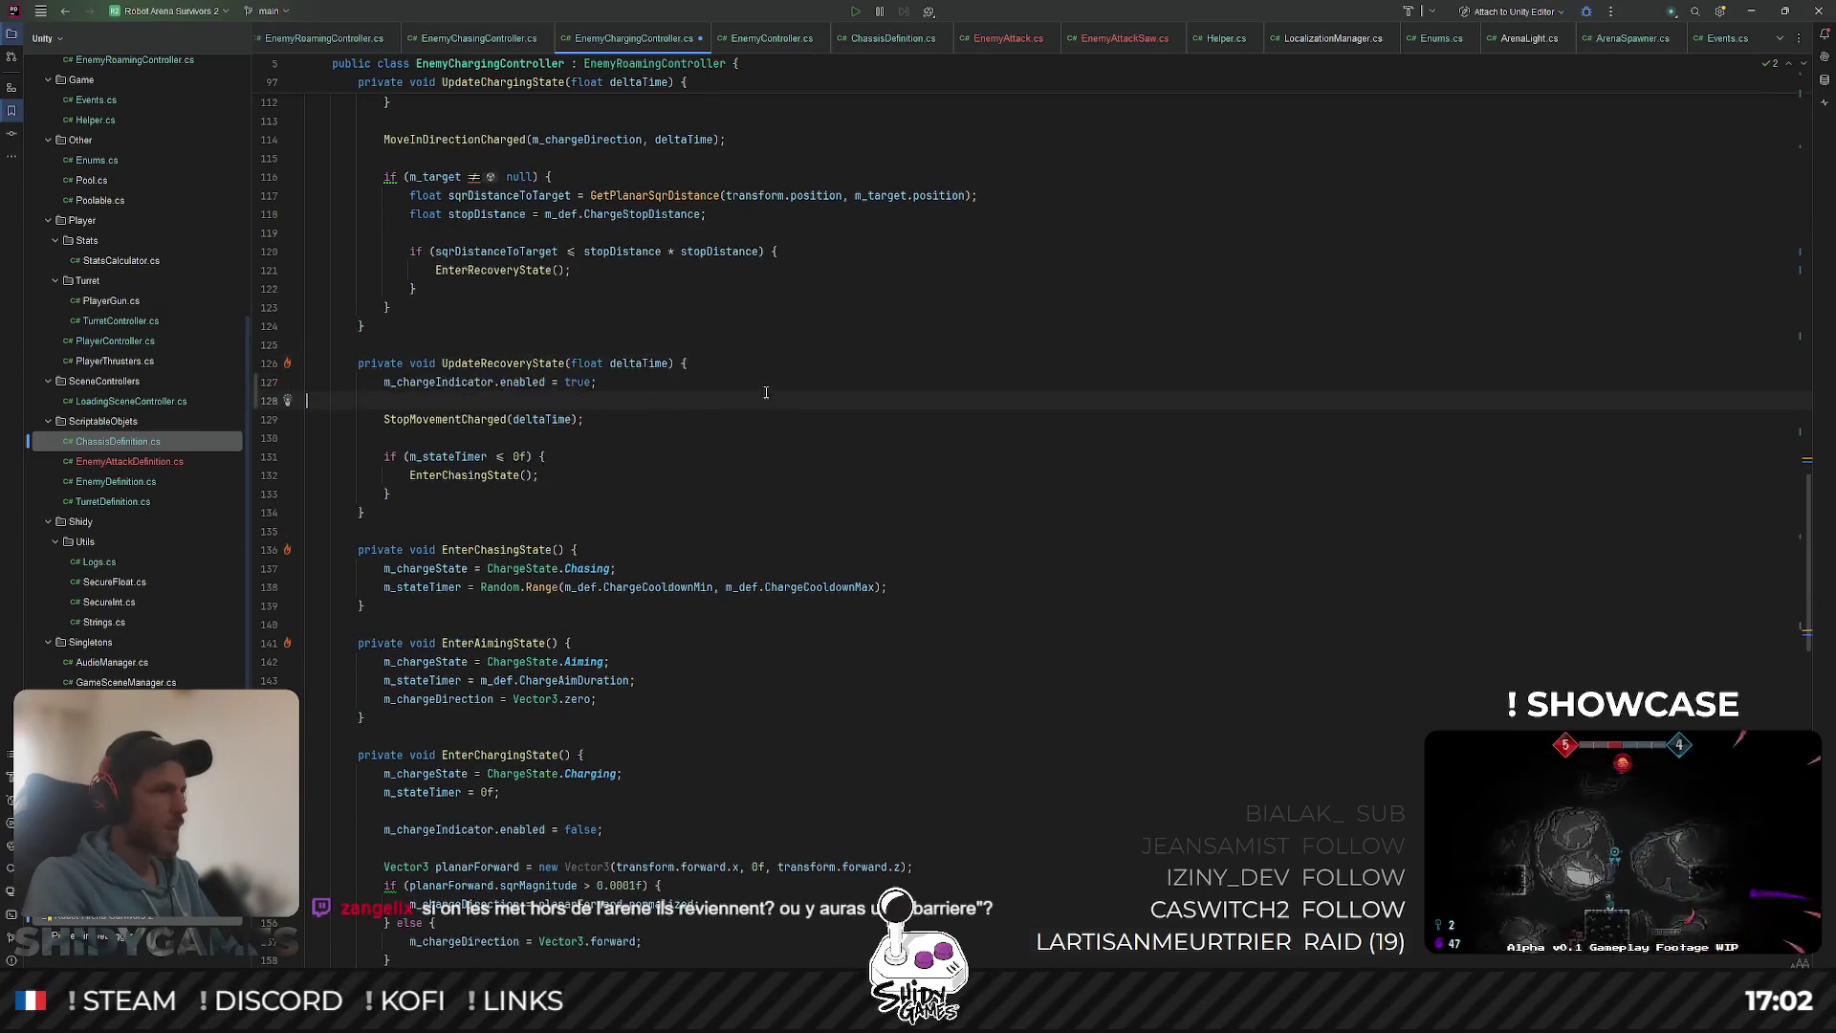
key("ctrl+w")
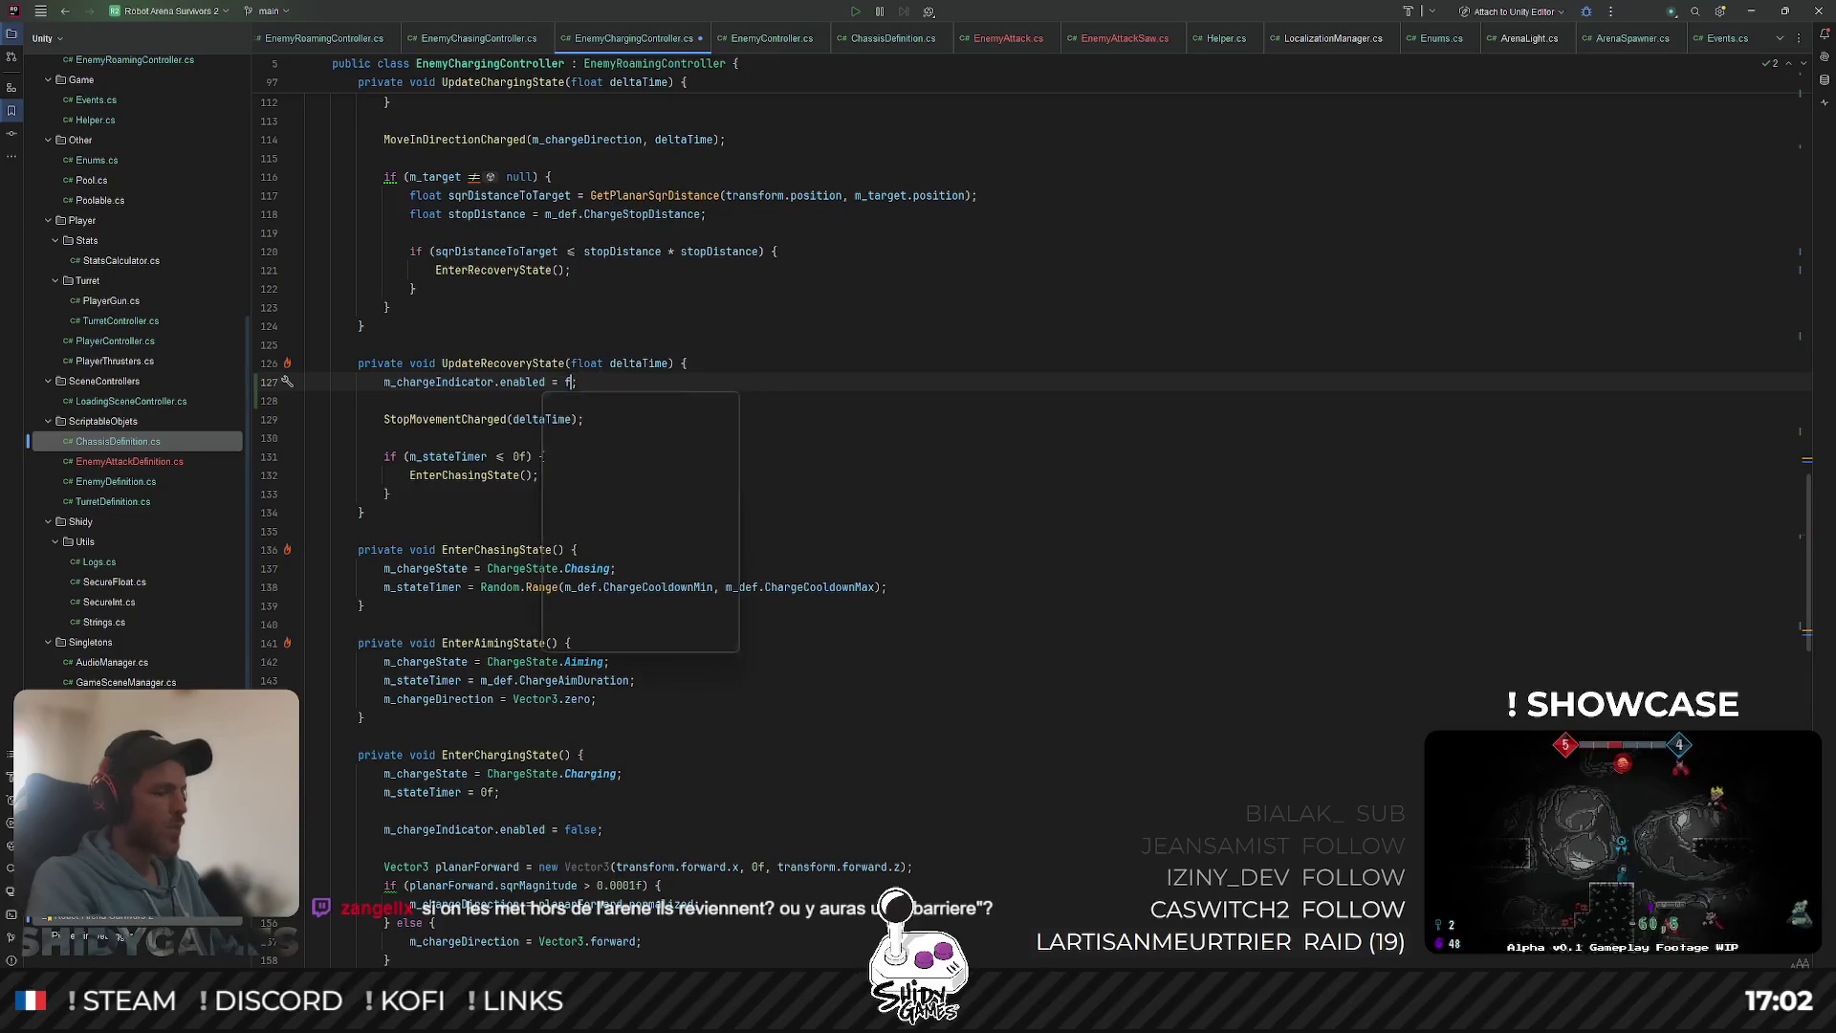
type("false")
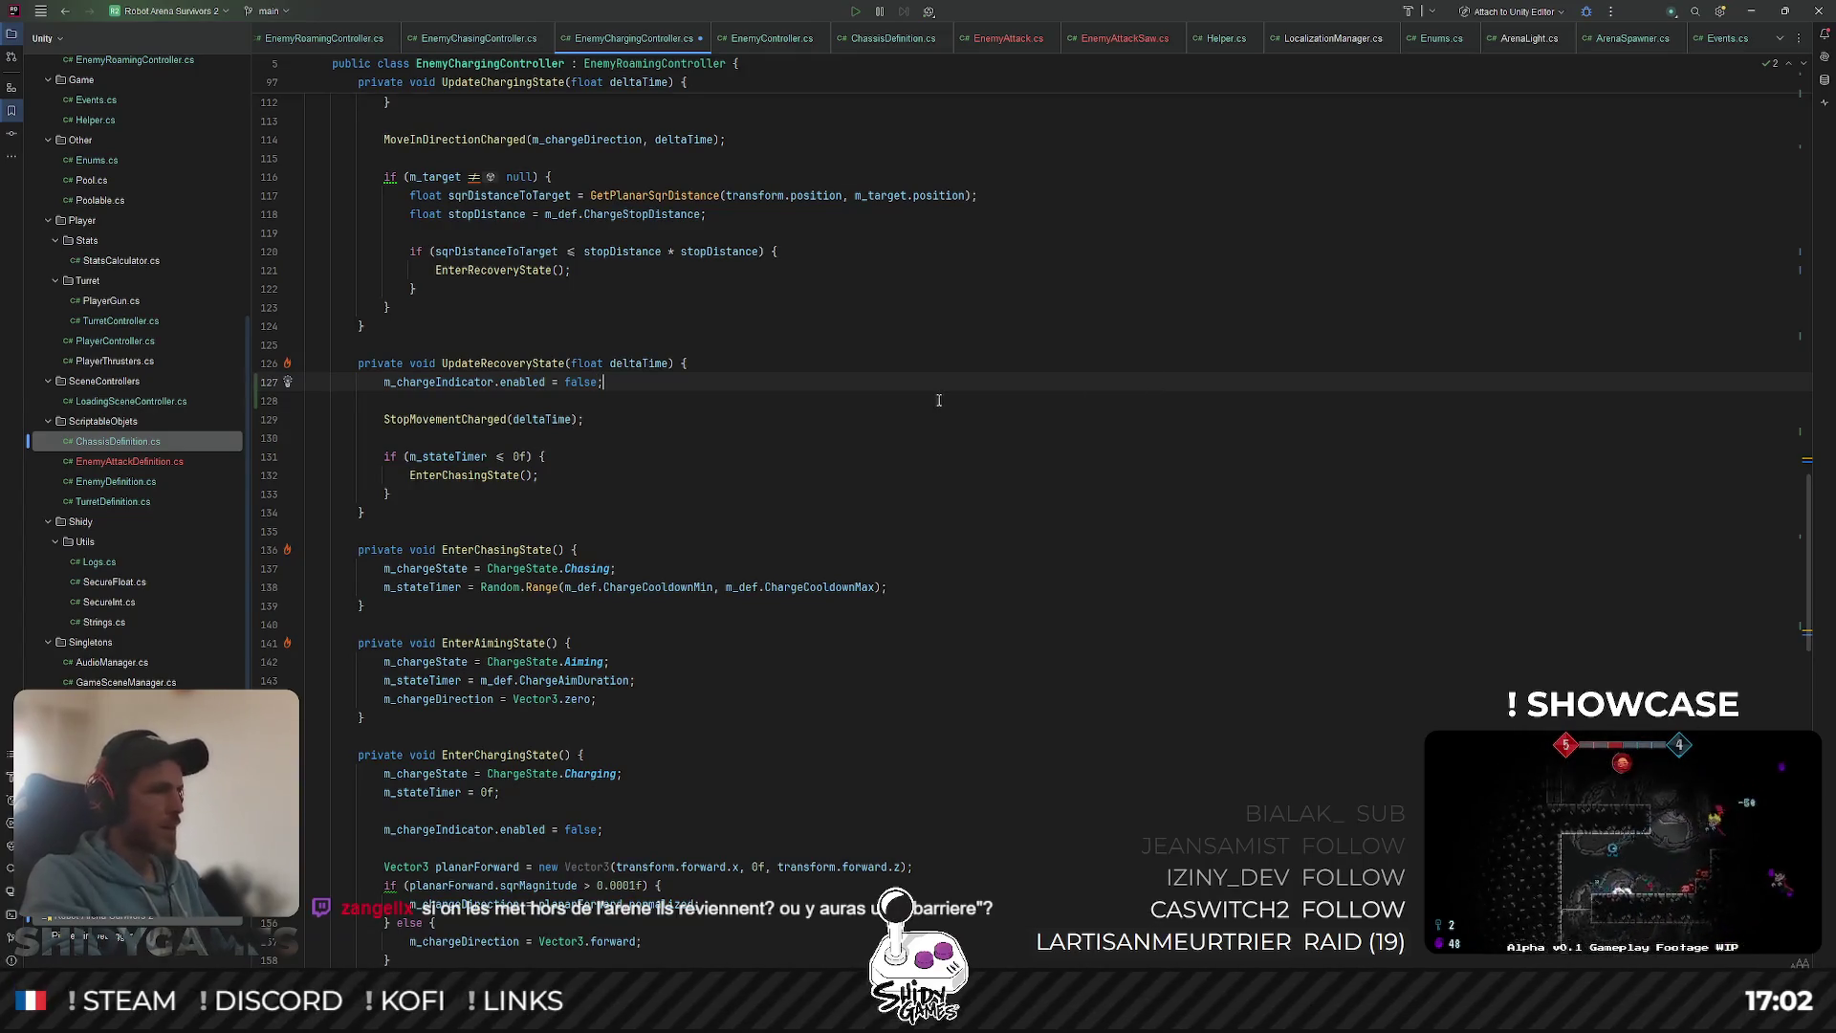
left_click(1753, 13)
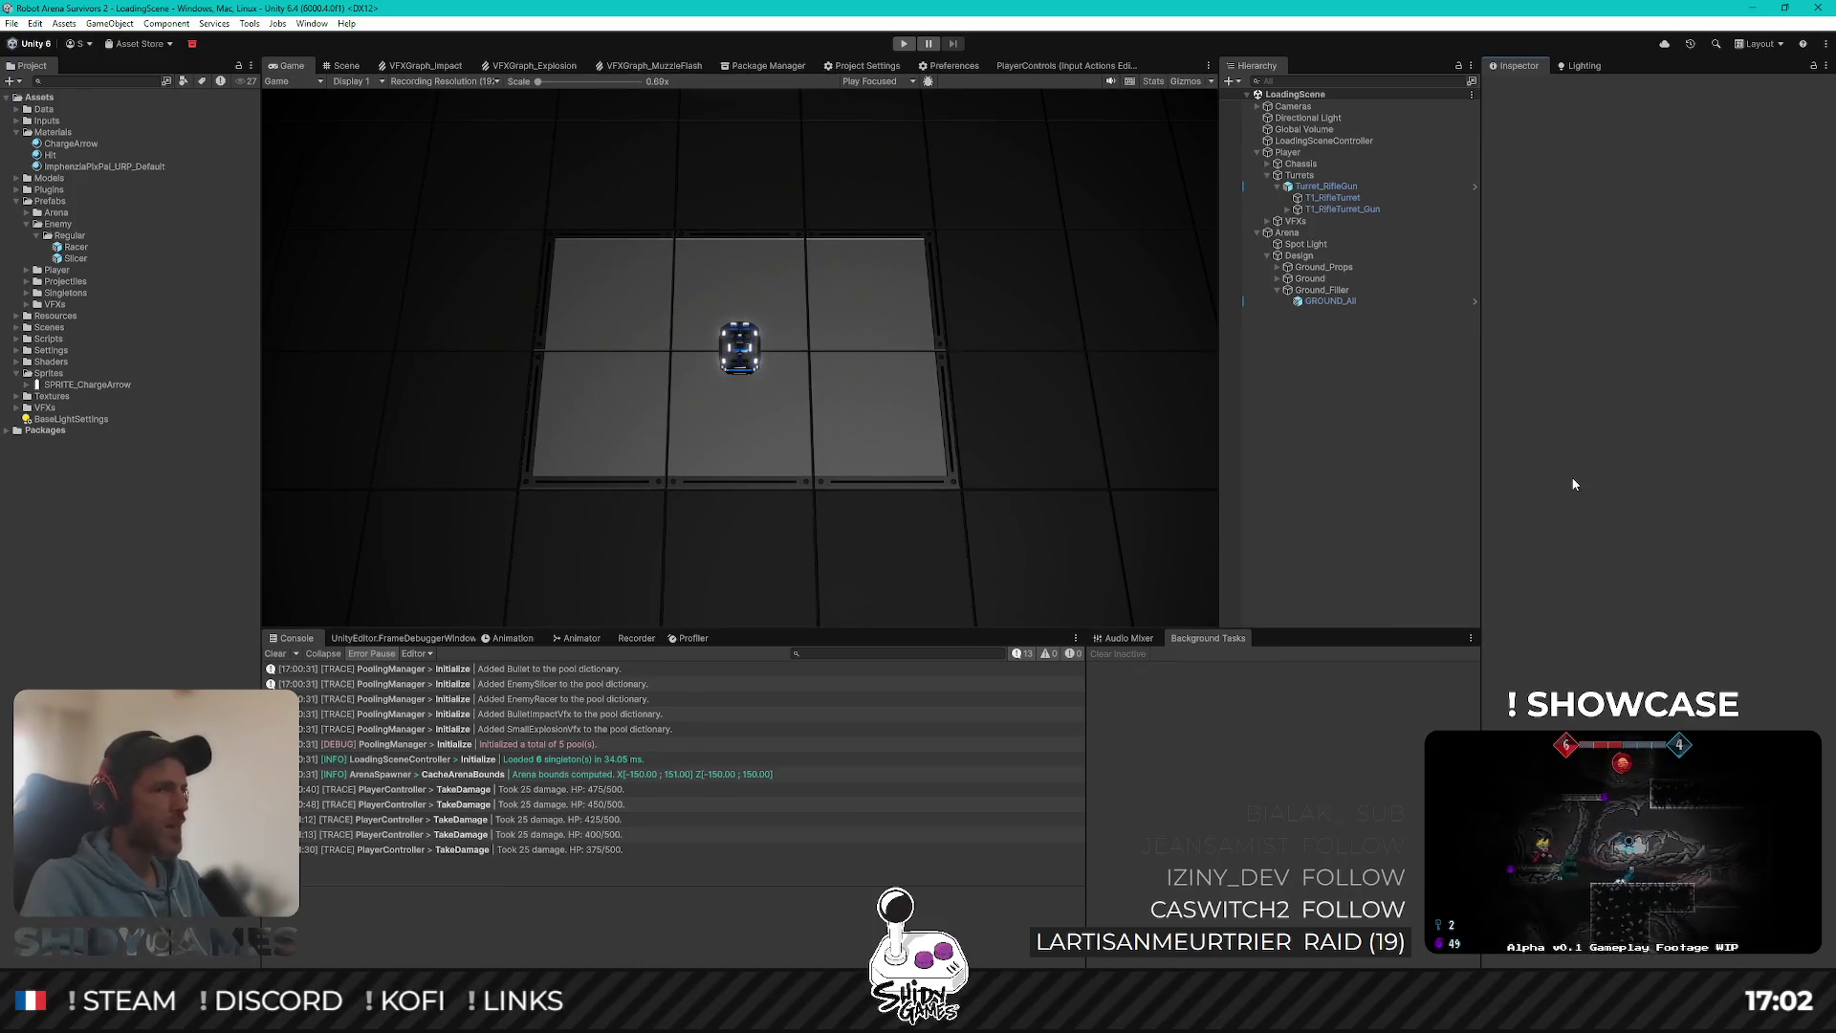
Step: Enter Play mode once the scripts finish recompiling
left_click(904, 44)
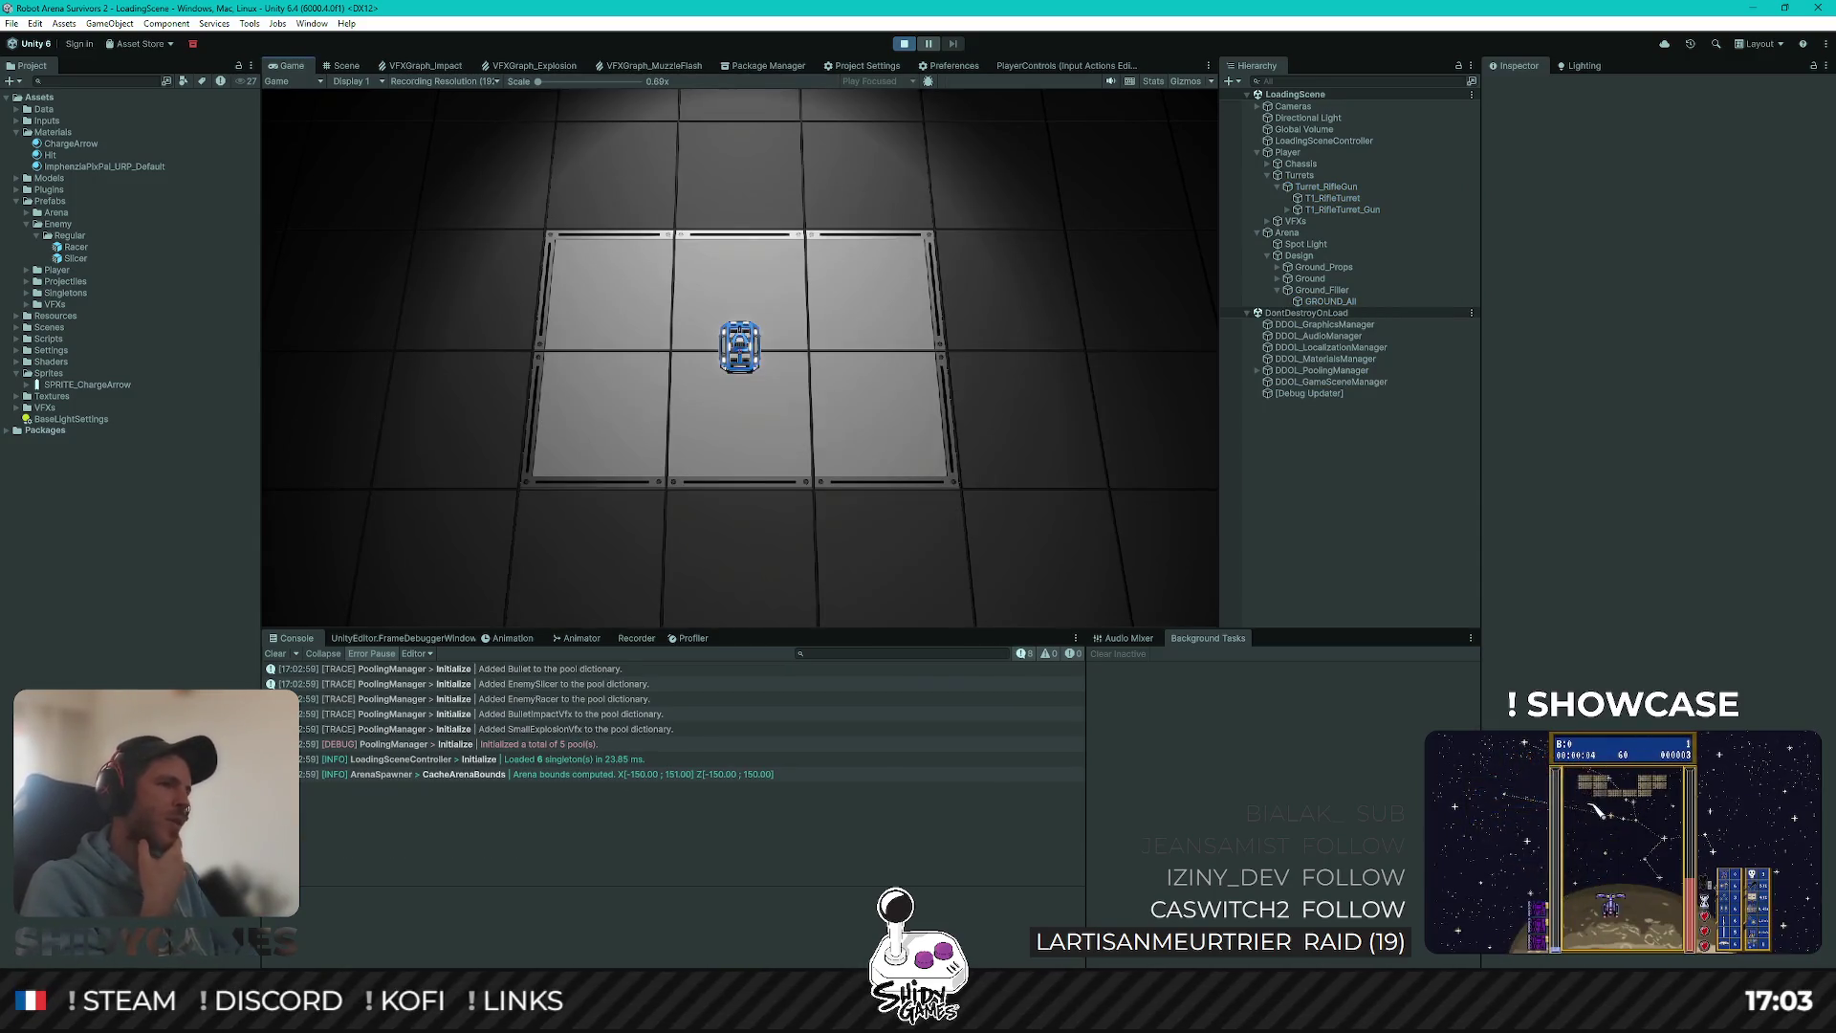
Step: Drive the robot left toward the arena wall, then back right and up past the Racers
key("a")
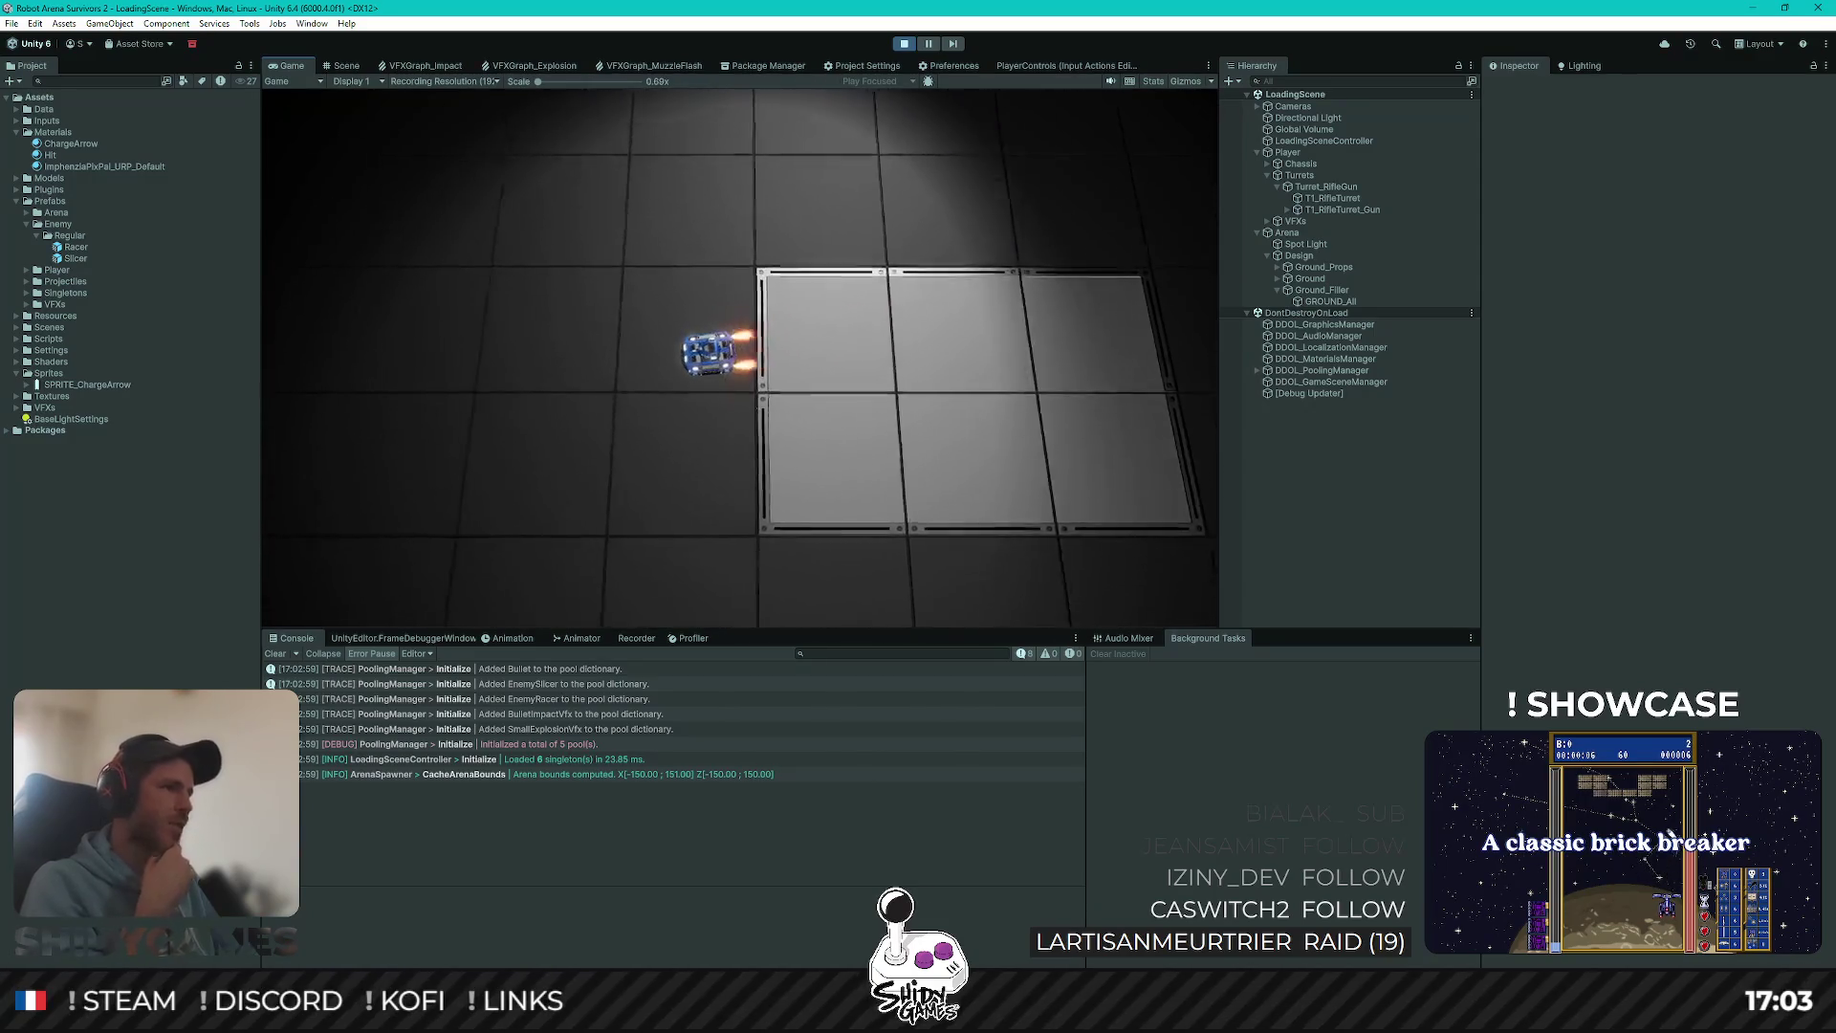
key("a")
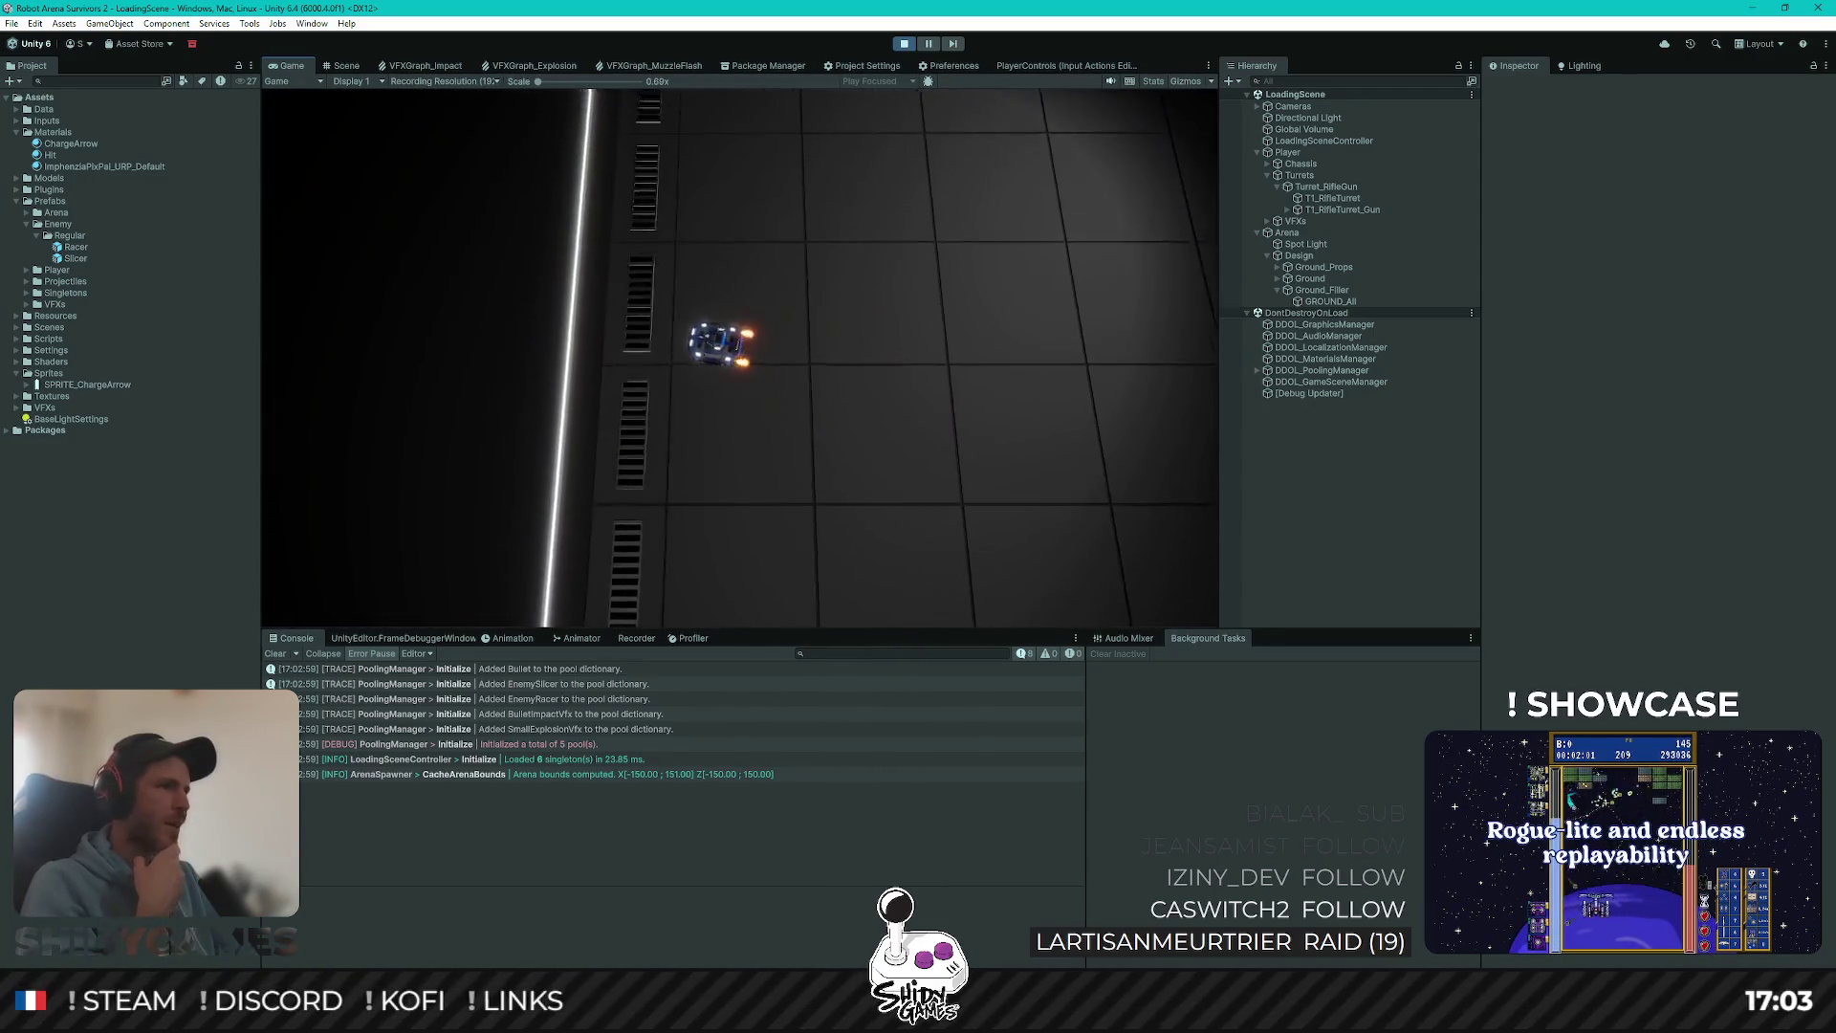
key("a")
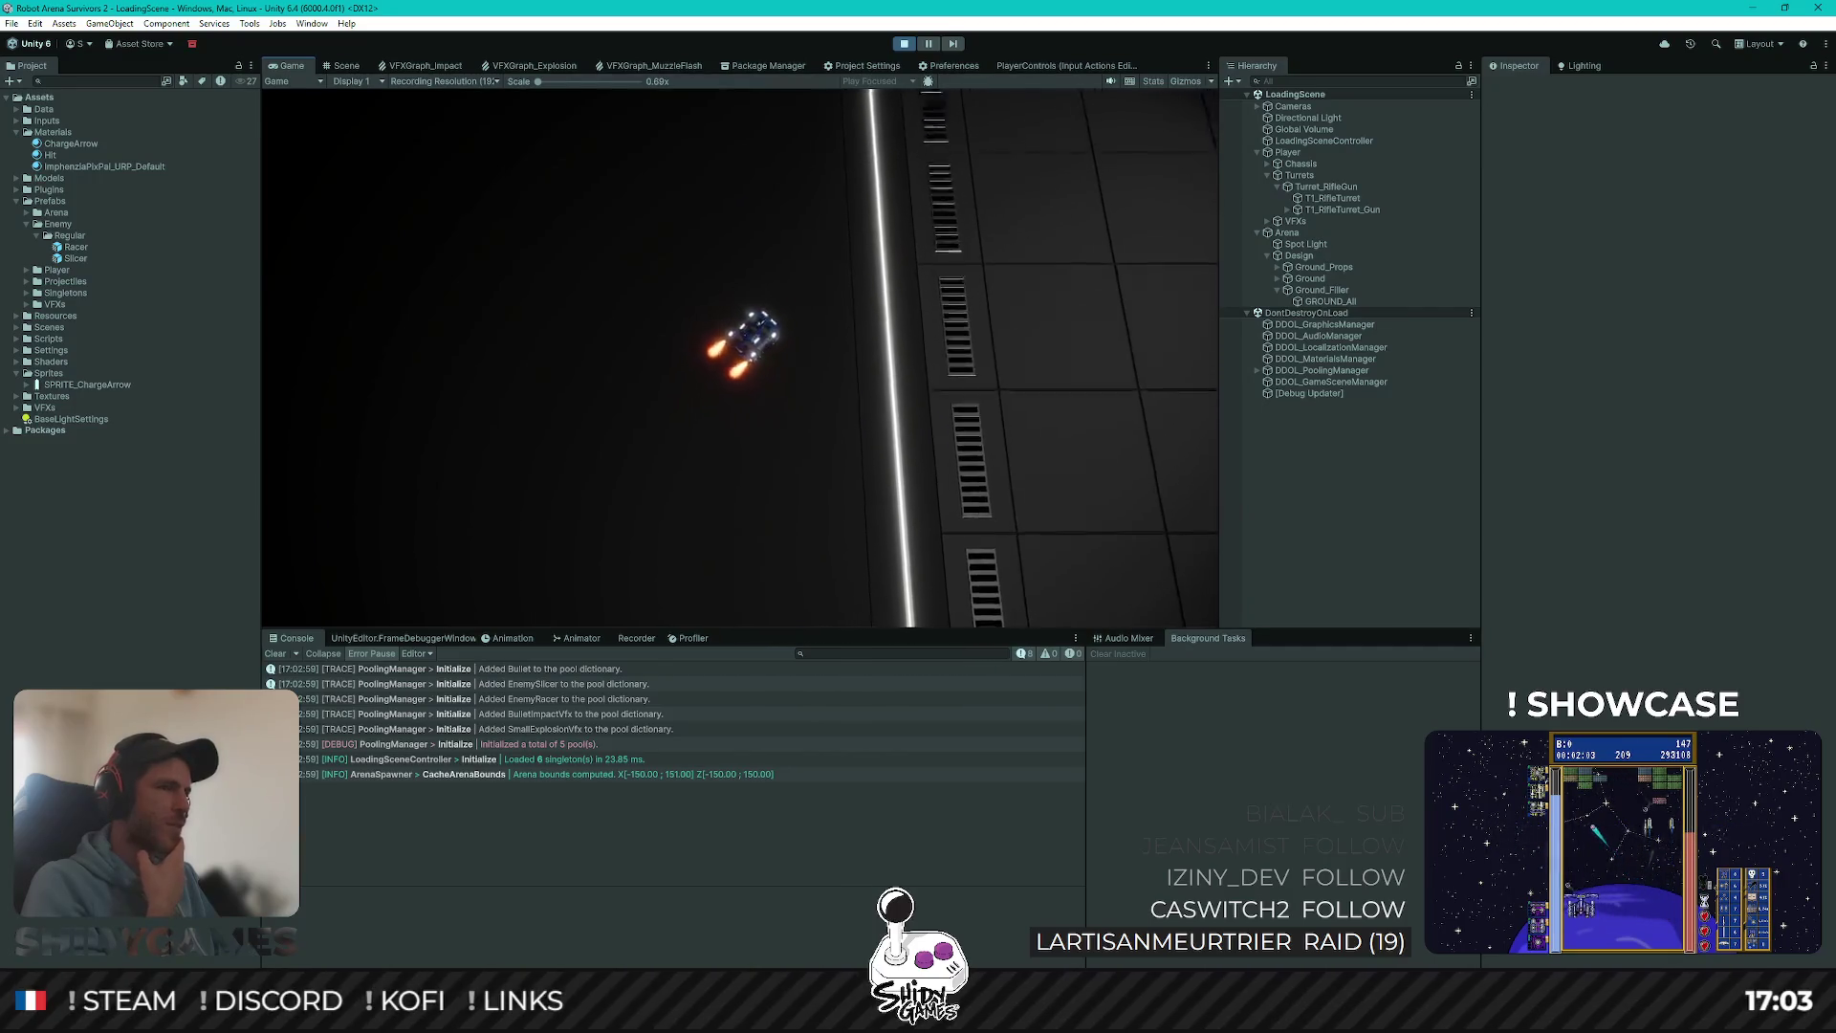
key("d")
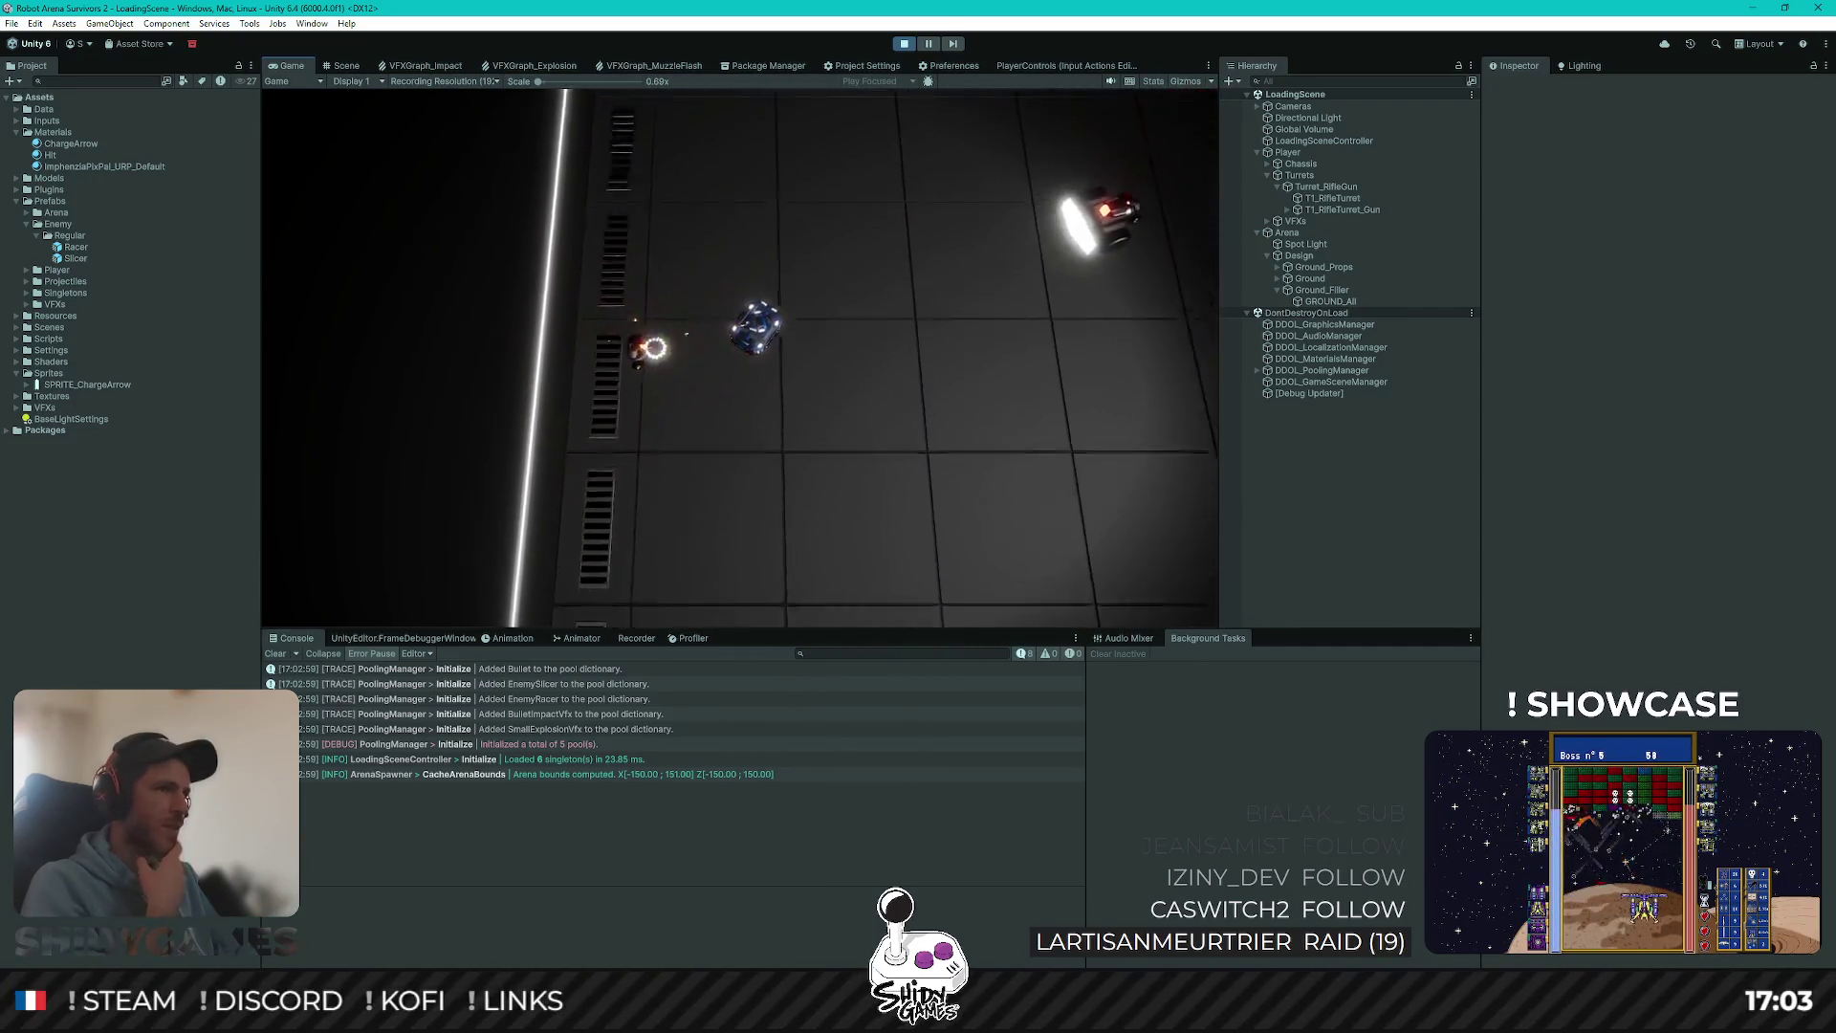
key("d")
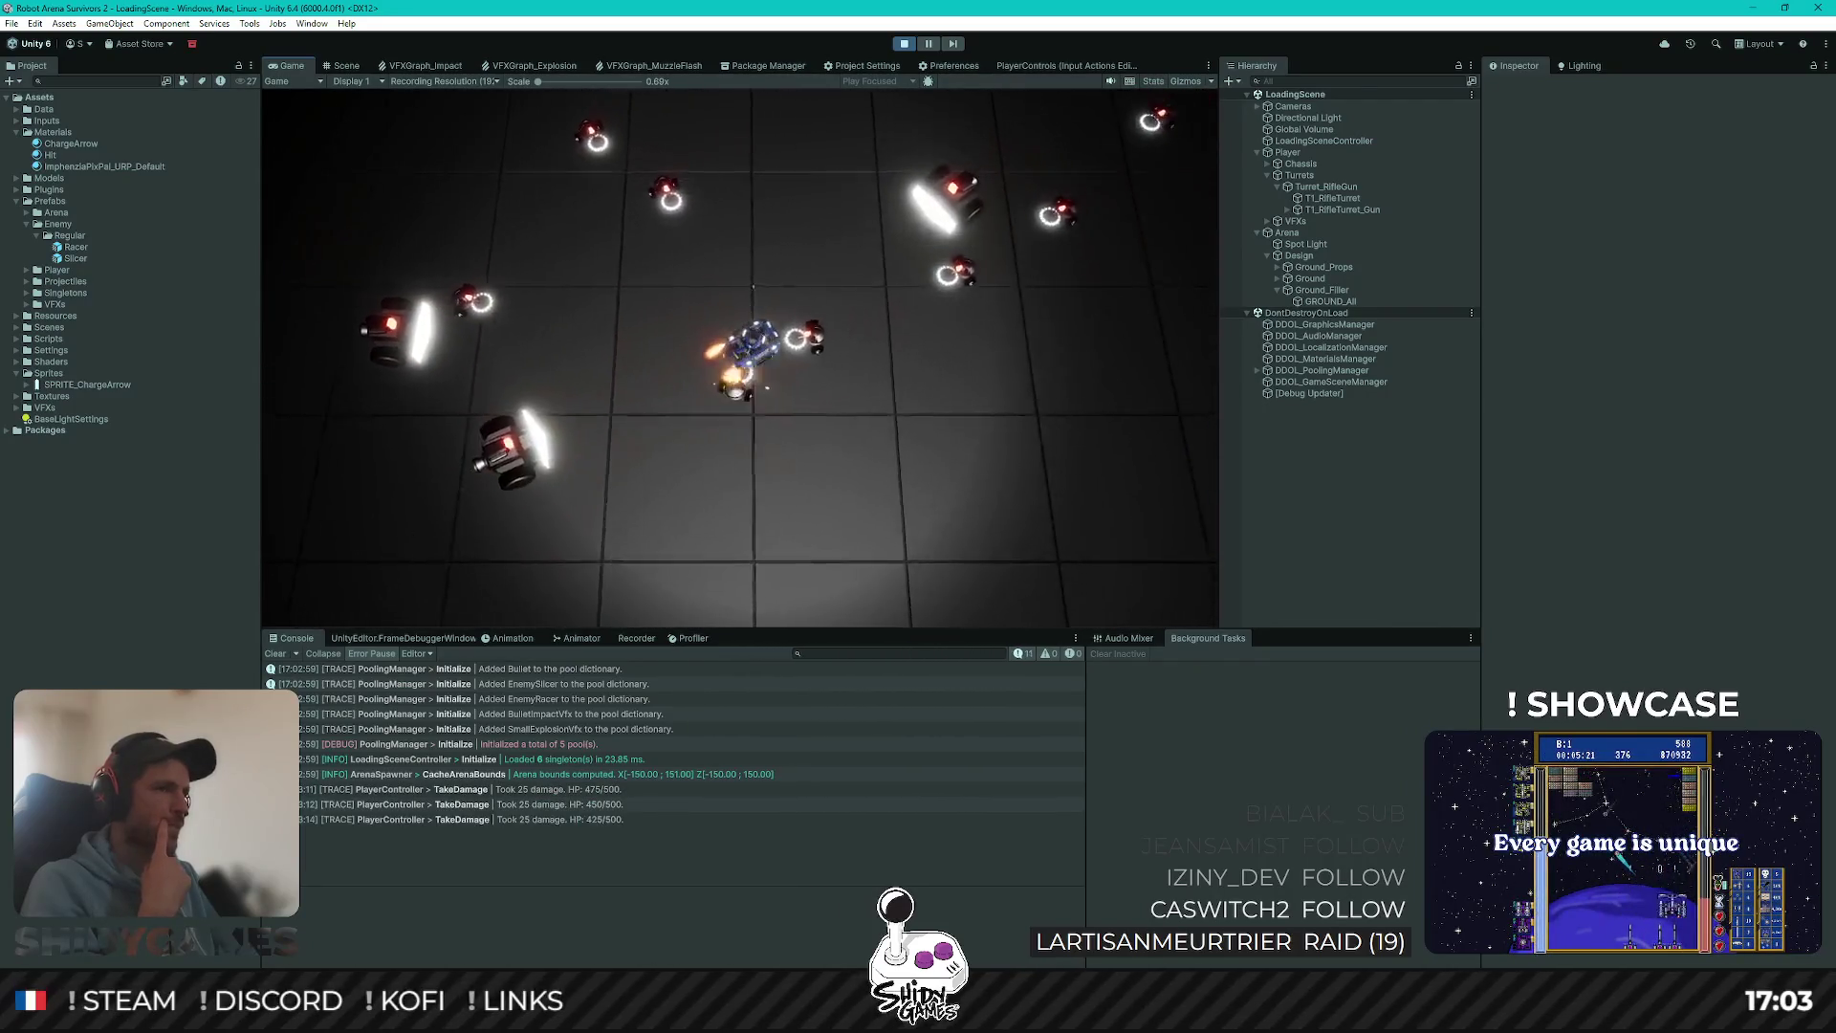
key("w")
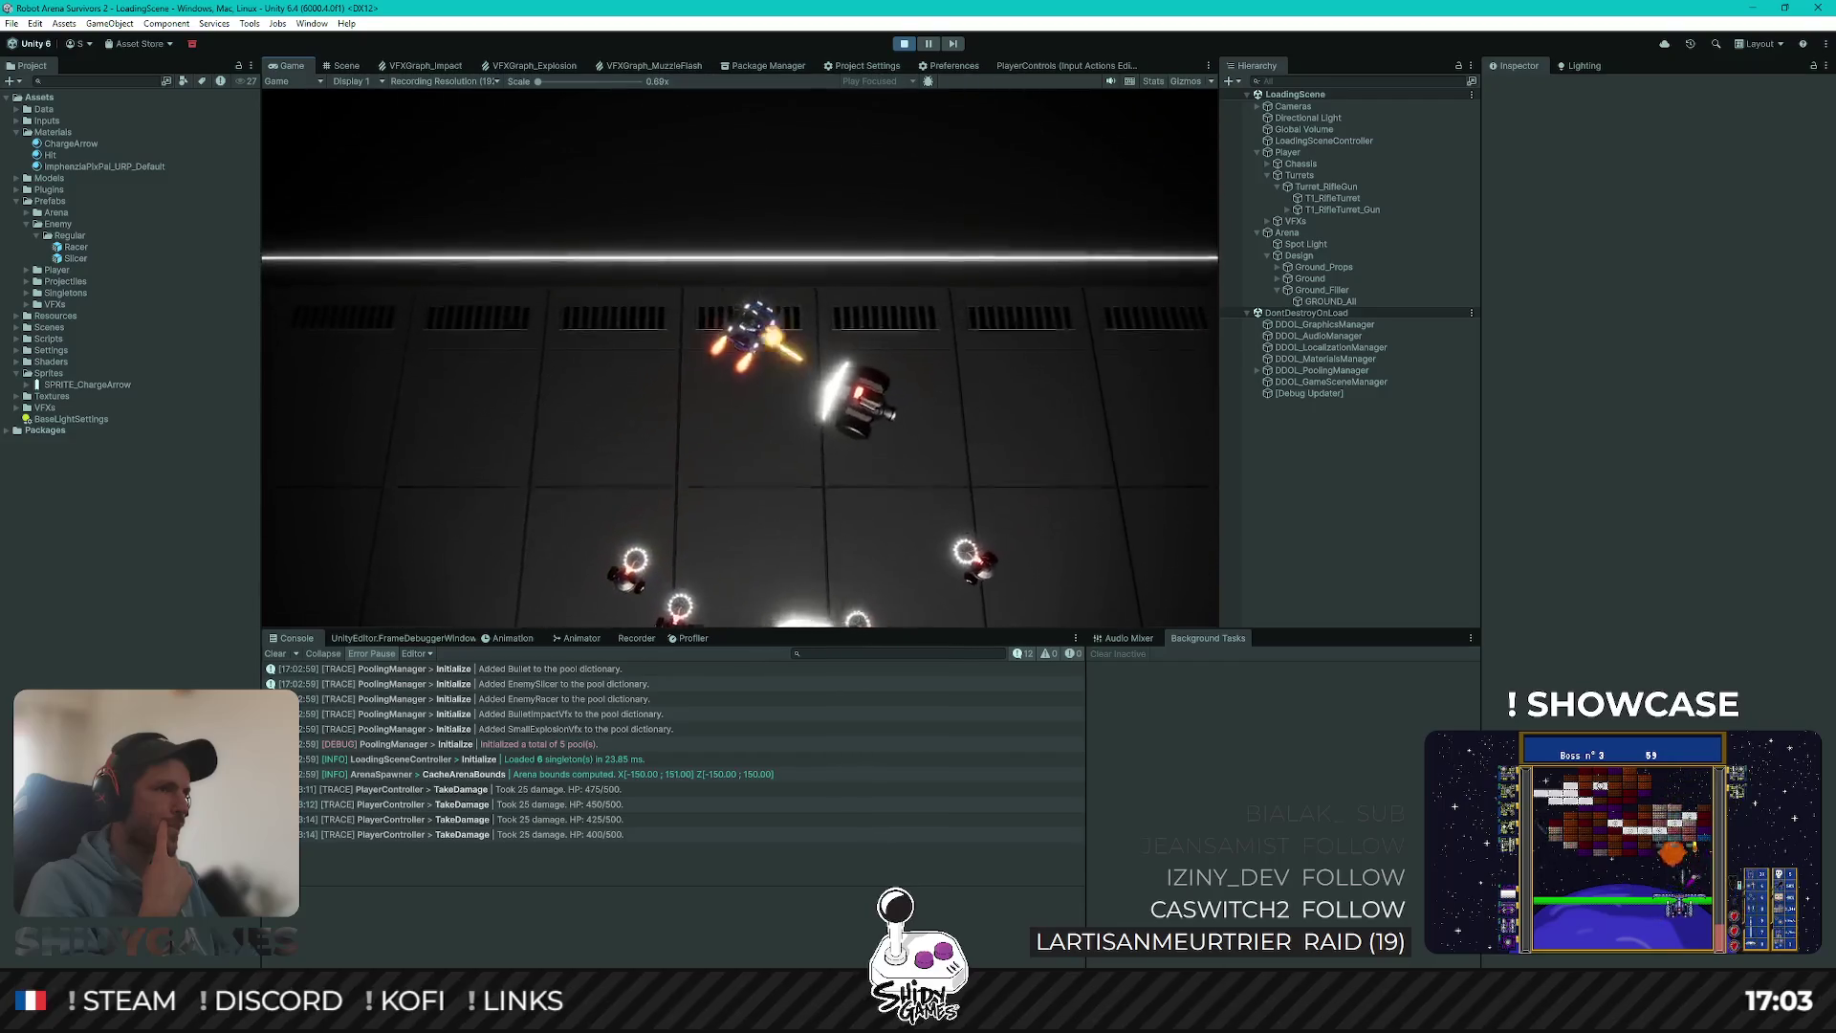
key("s")
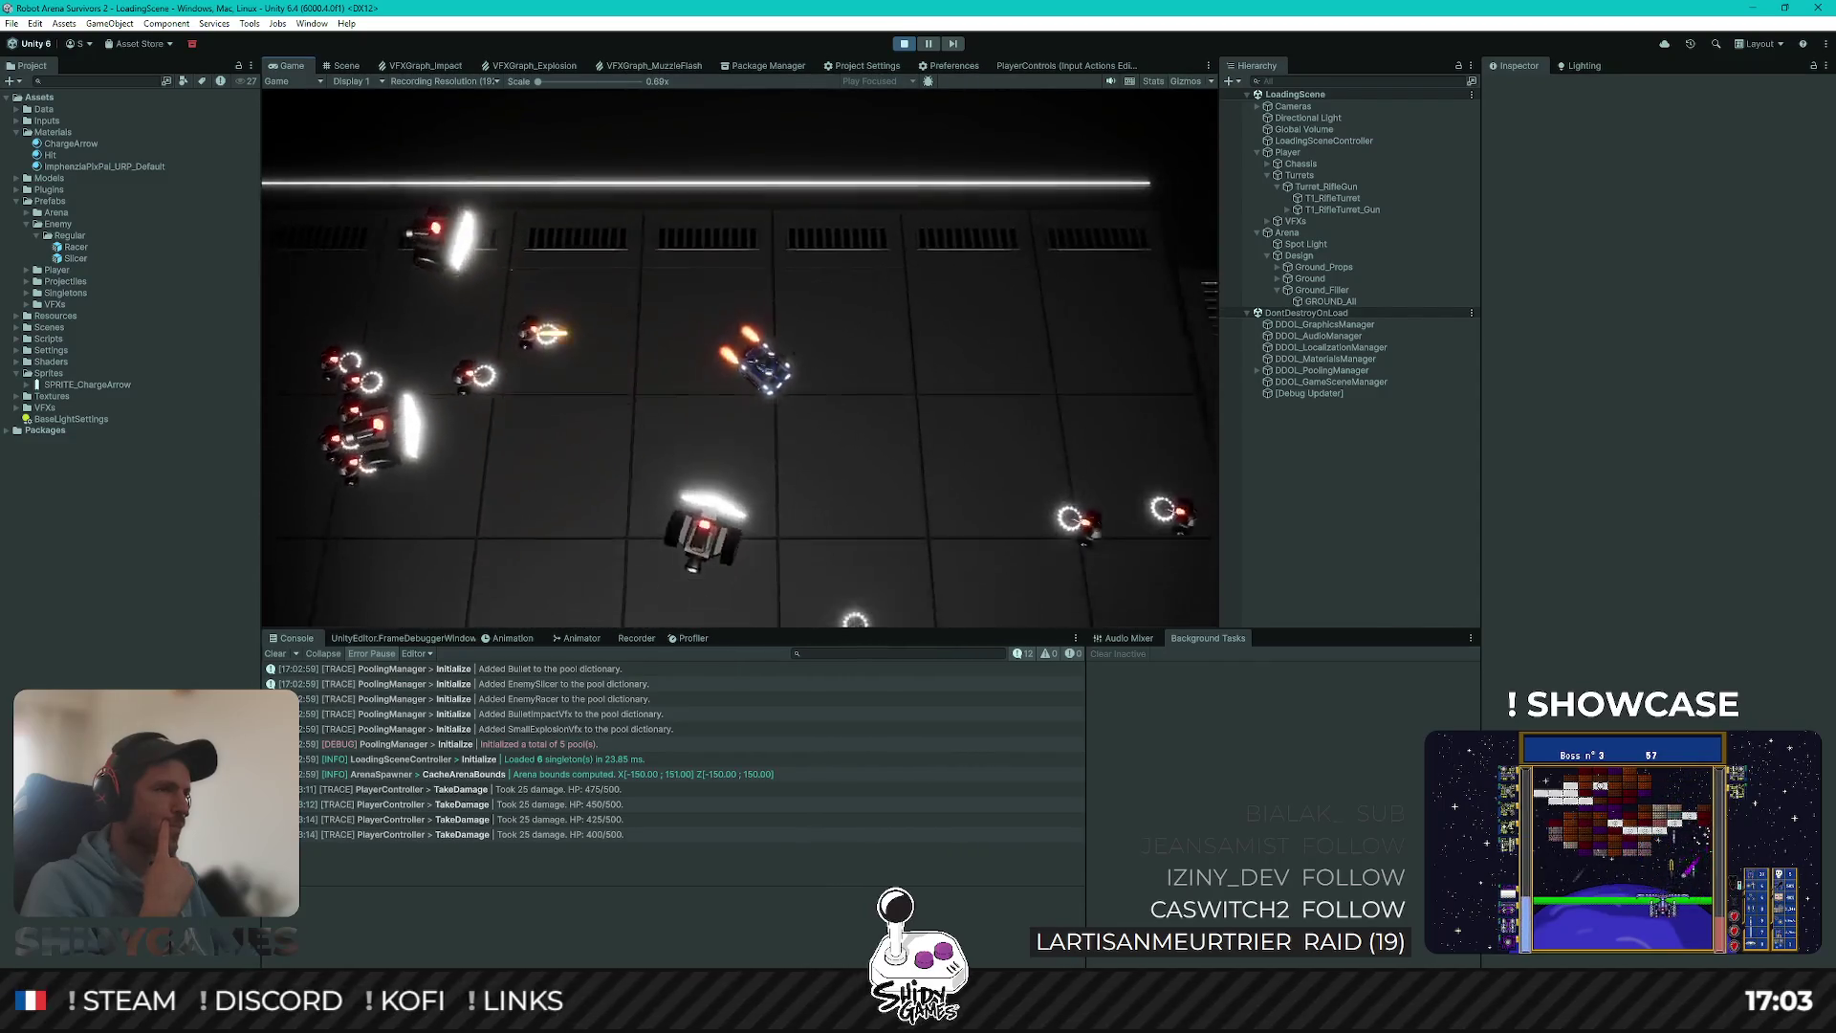
key("d")
Step: Weave the robot around the lower floor plate, then head up toward the enemy swarm
key("a")
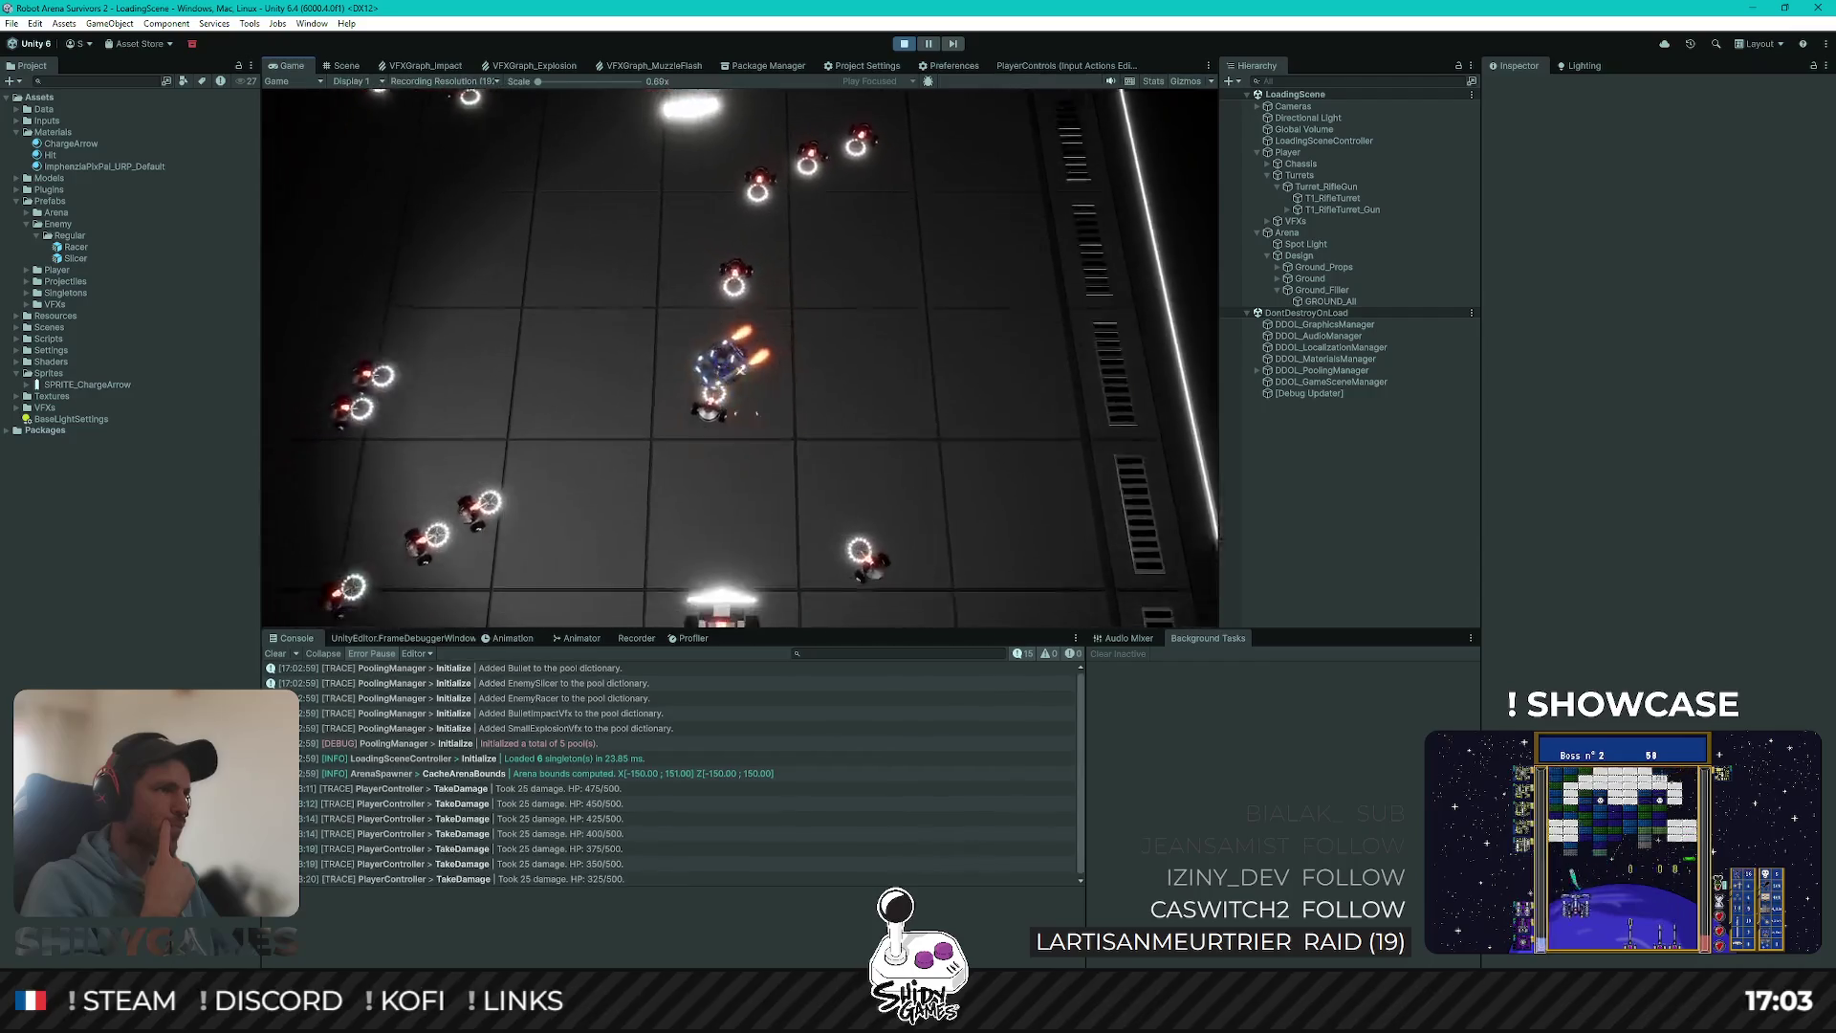
key("s")
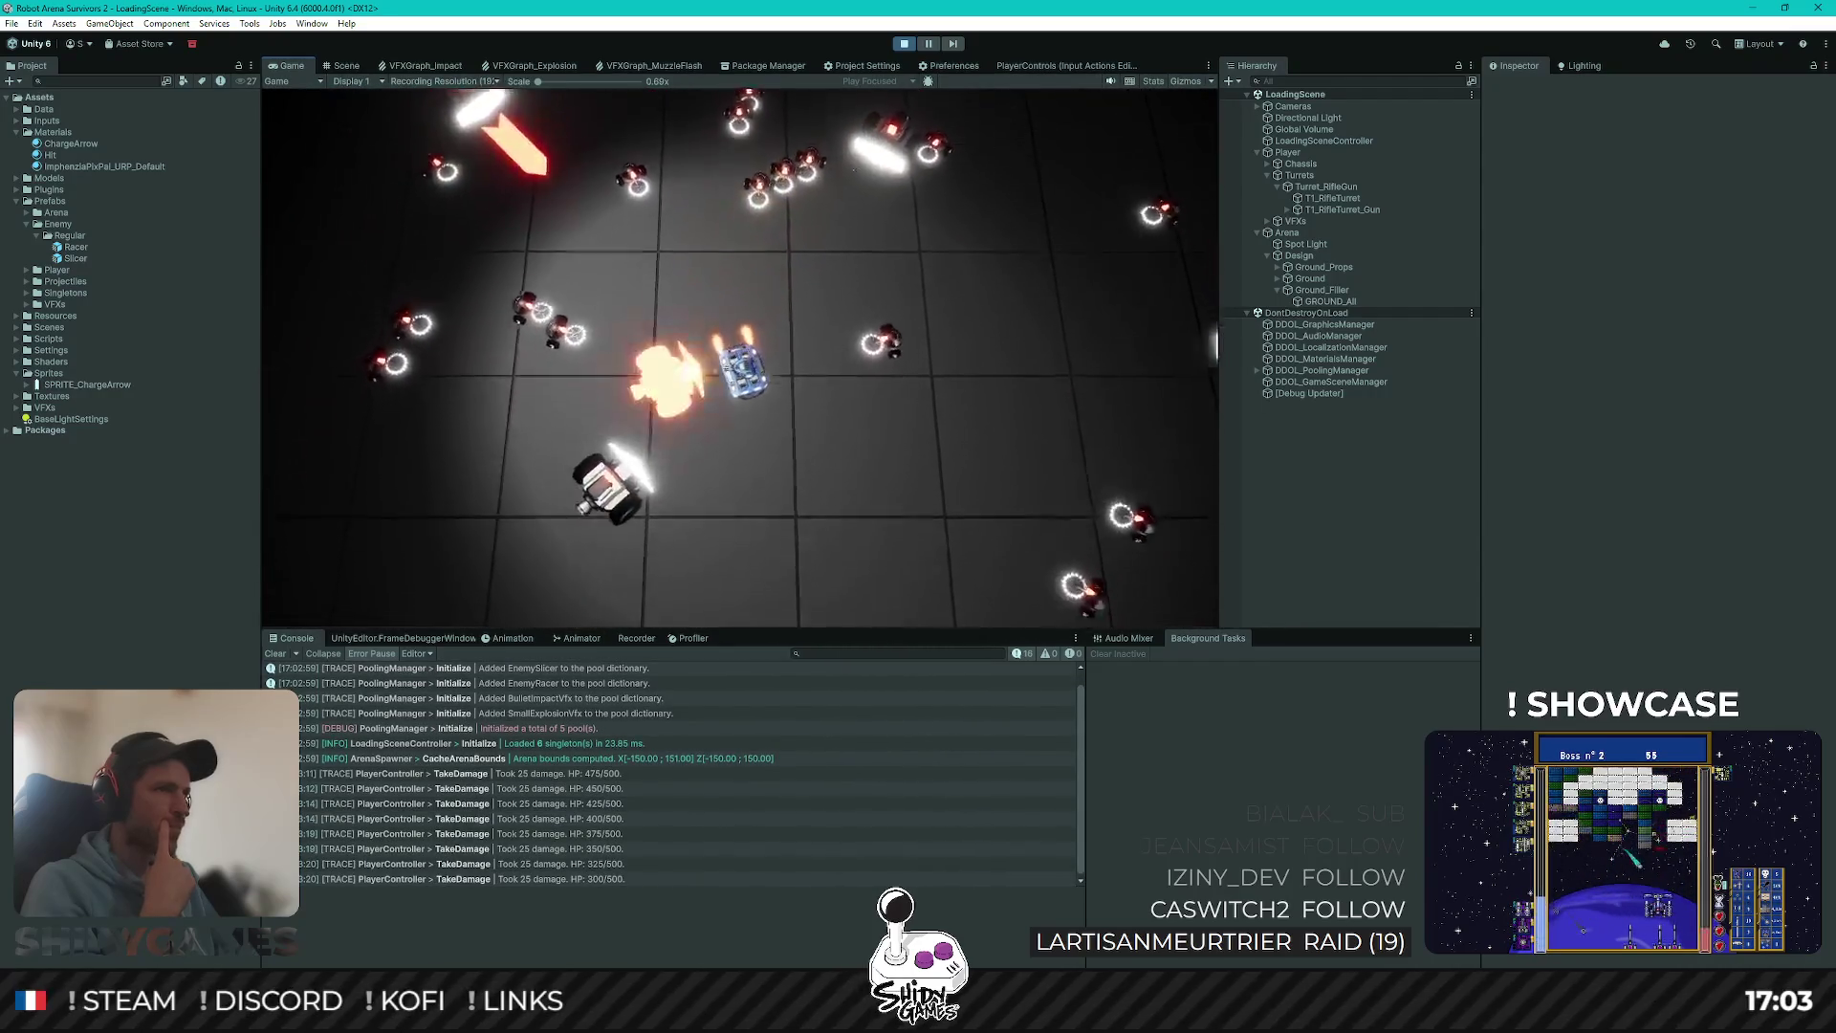
key("a")
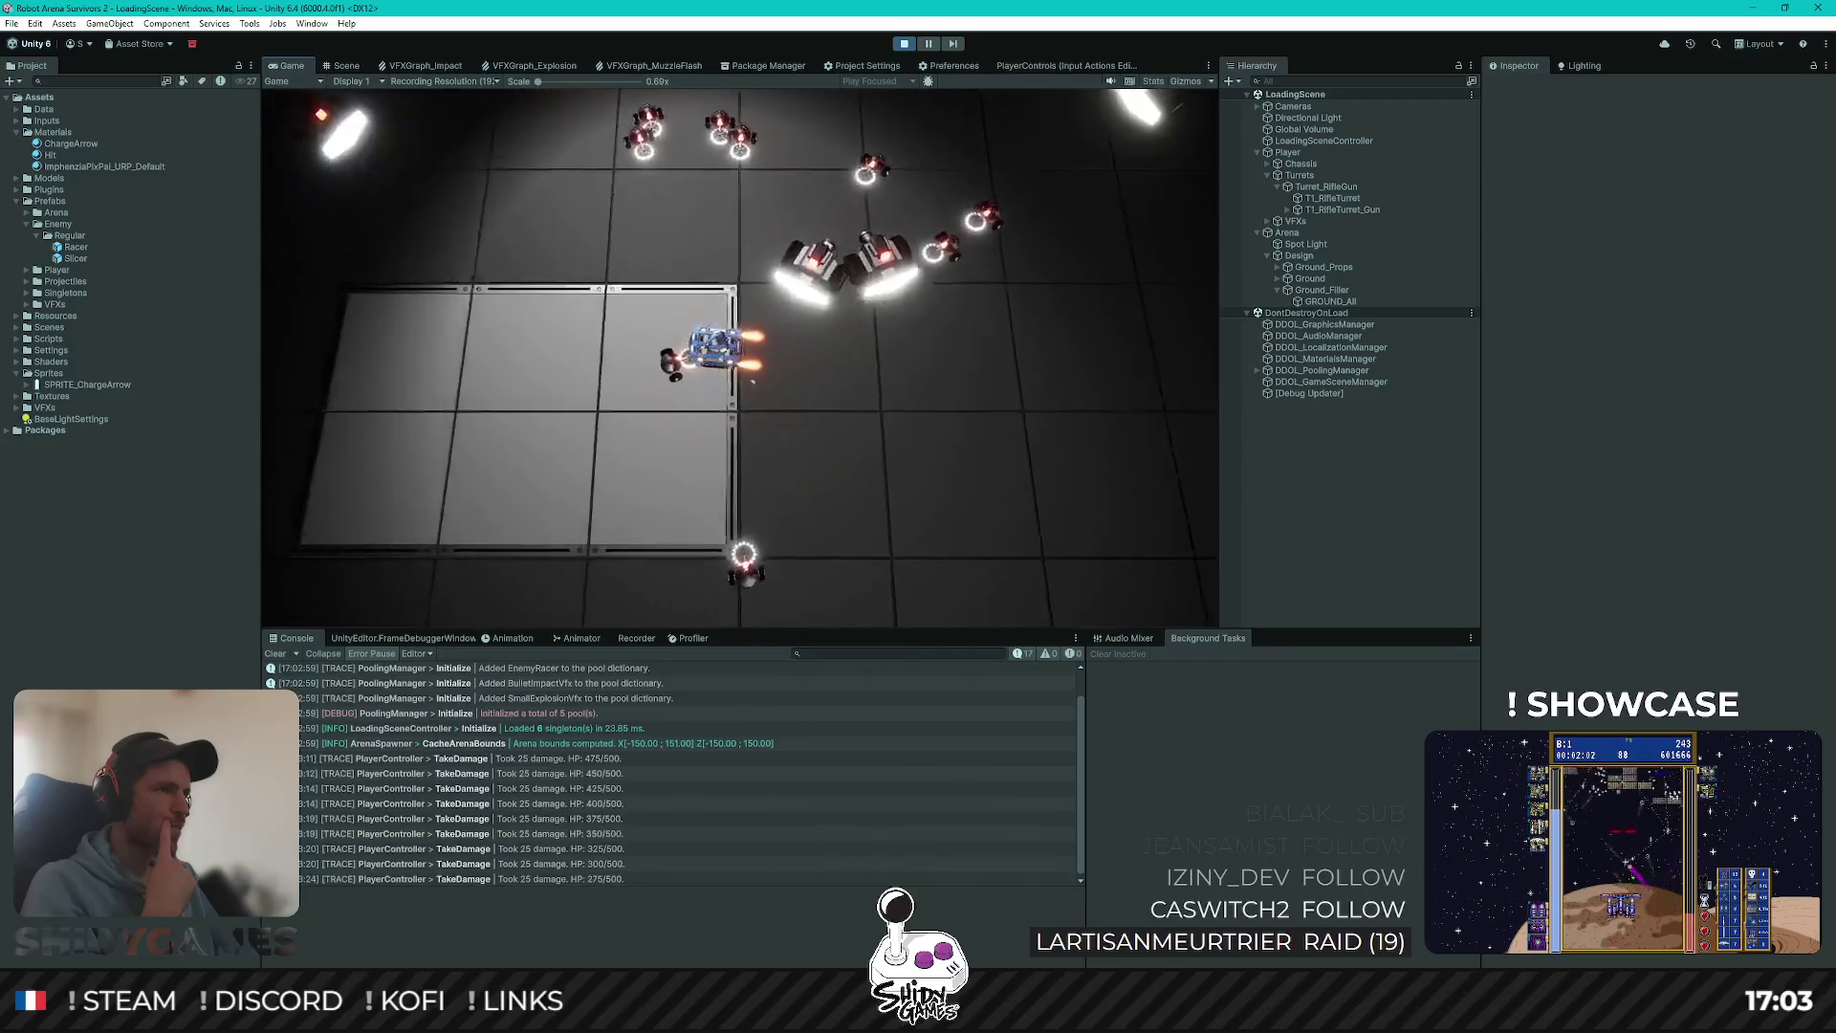
key("w")
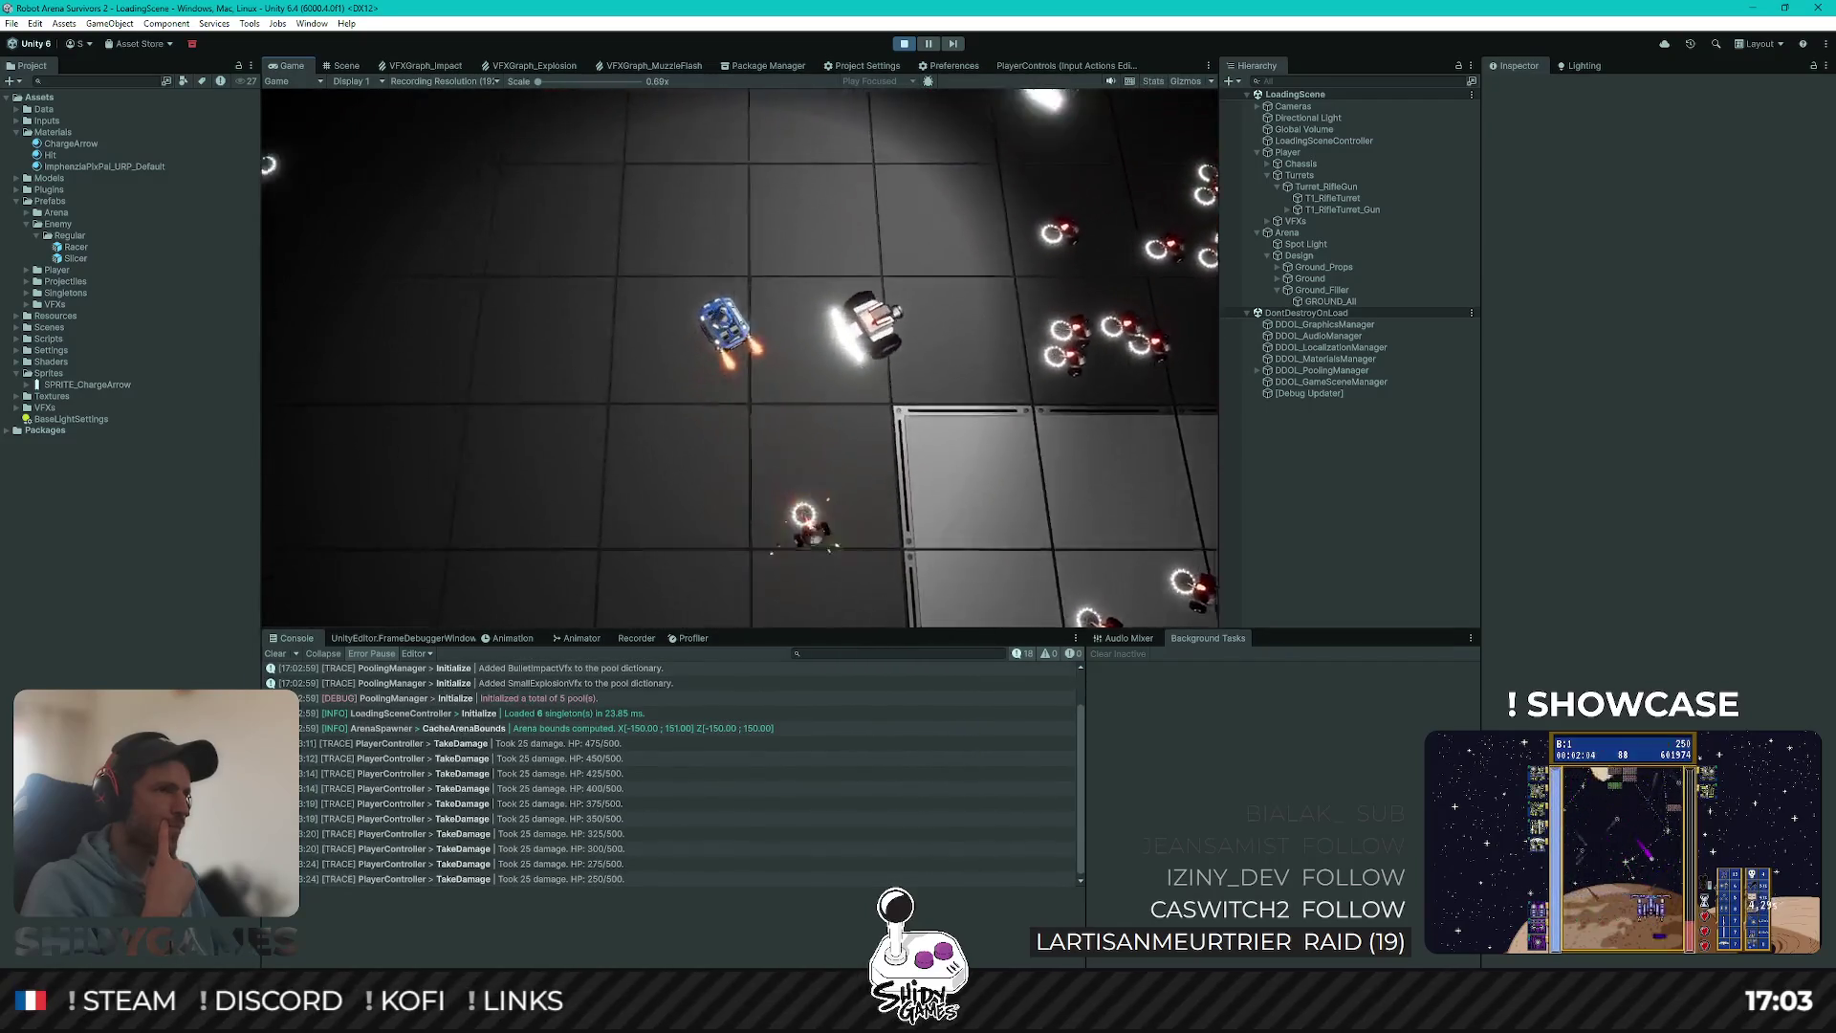
key("a")
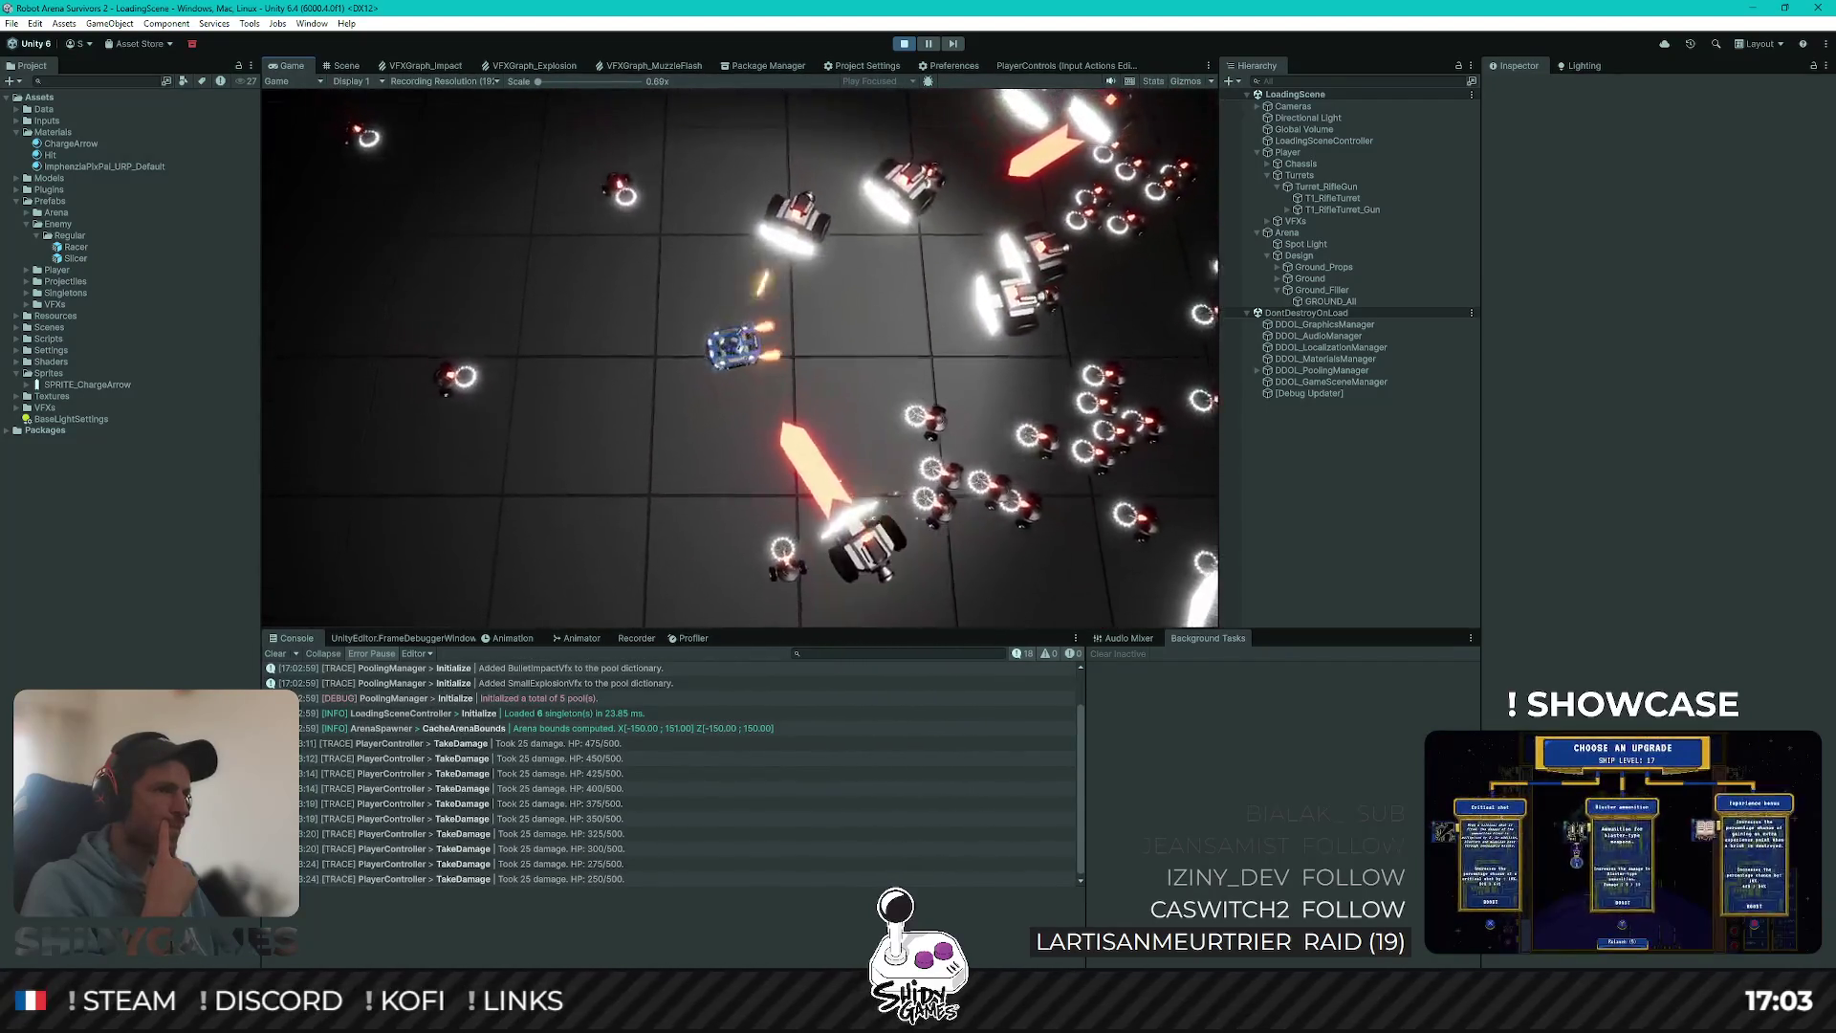
key("s")
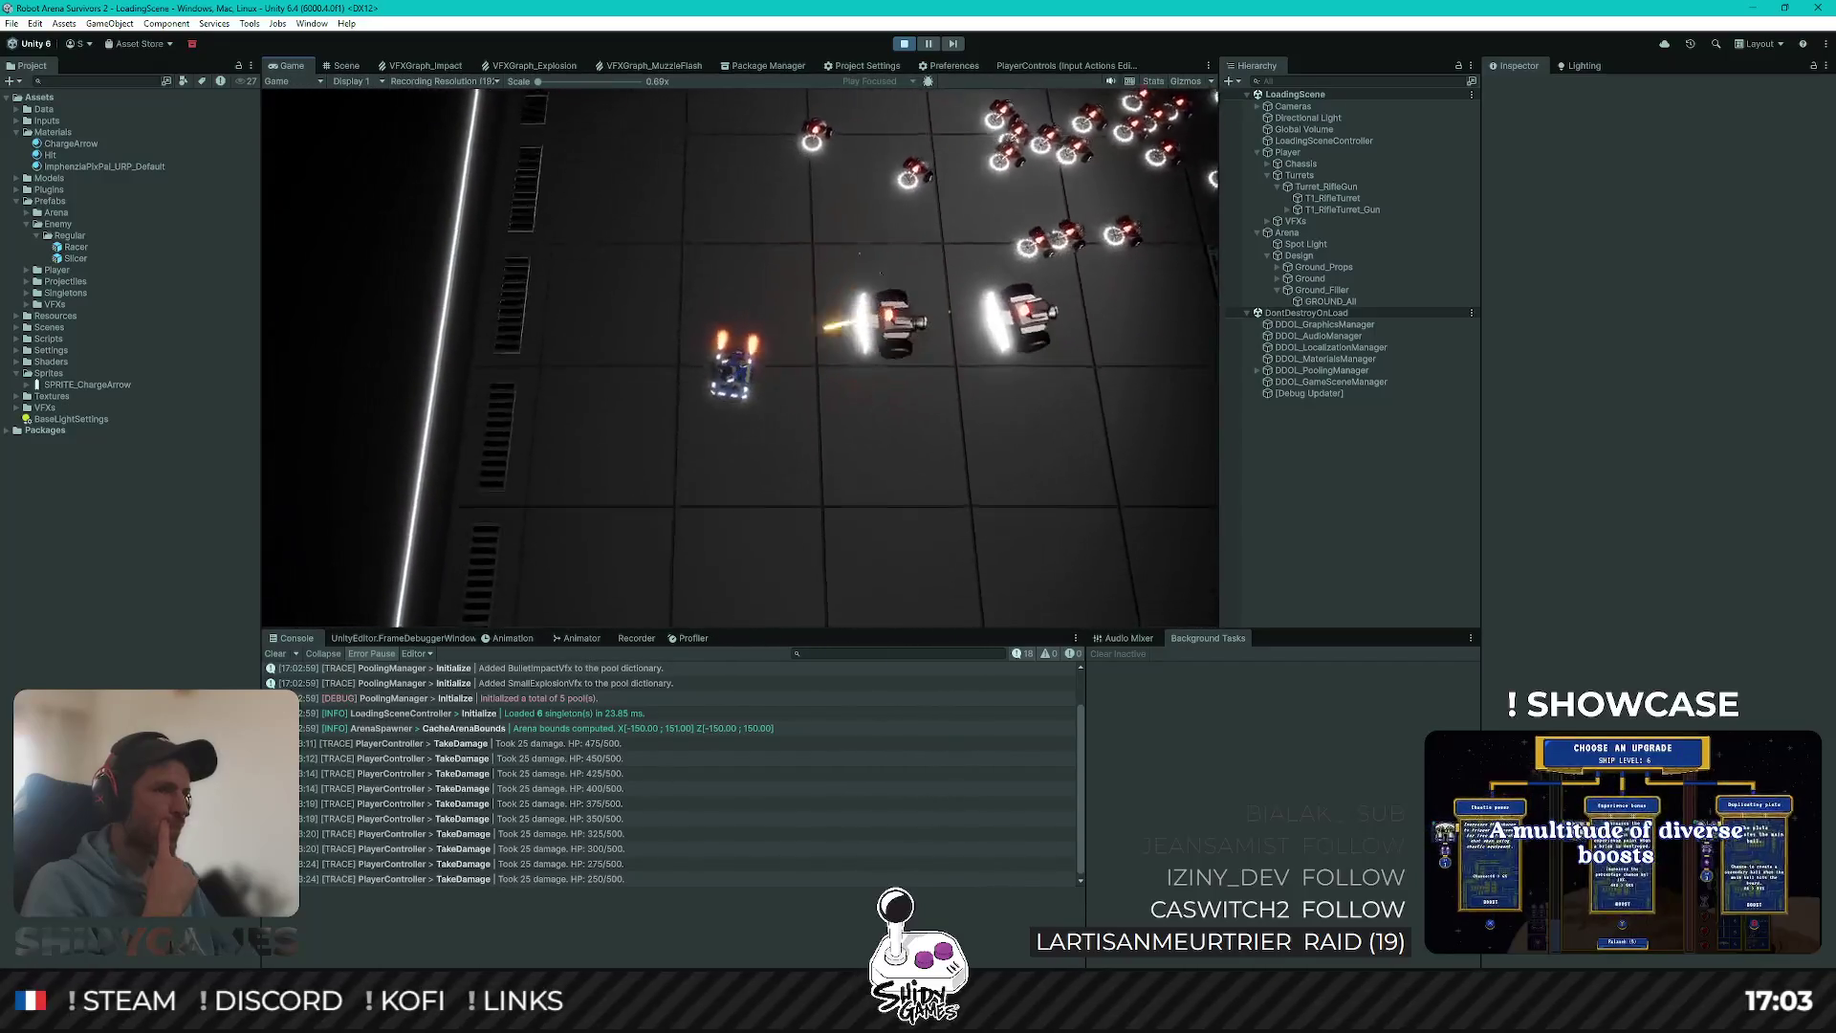
key("w")
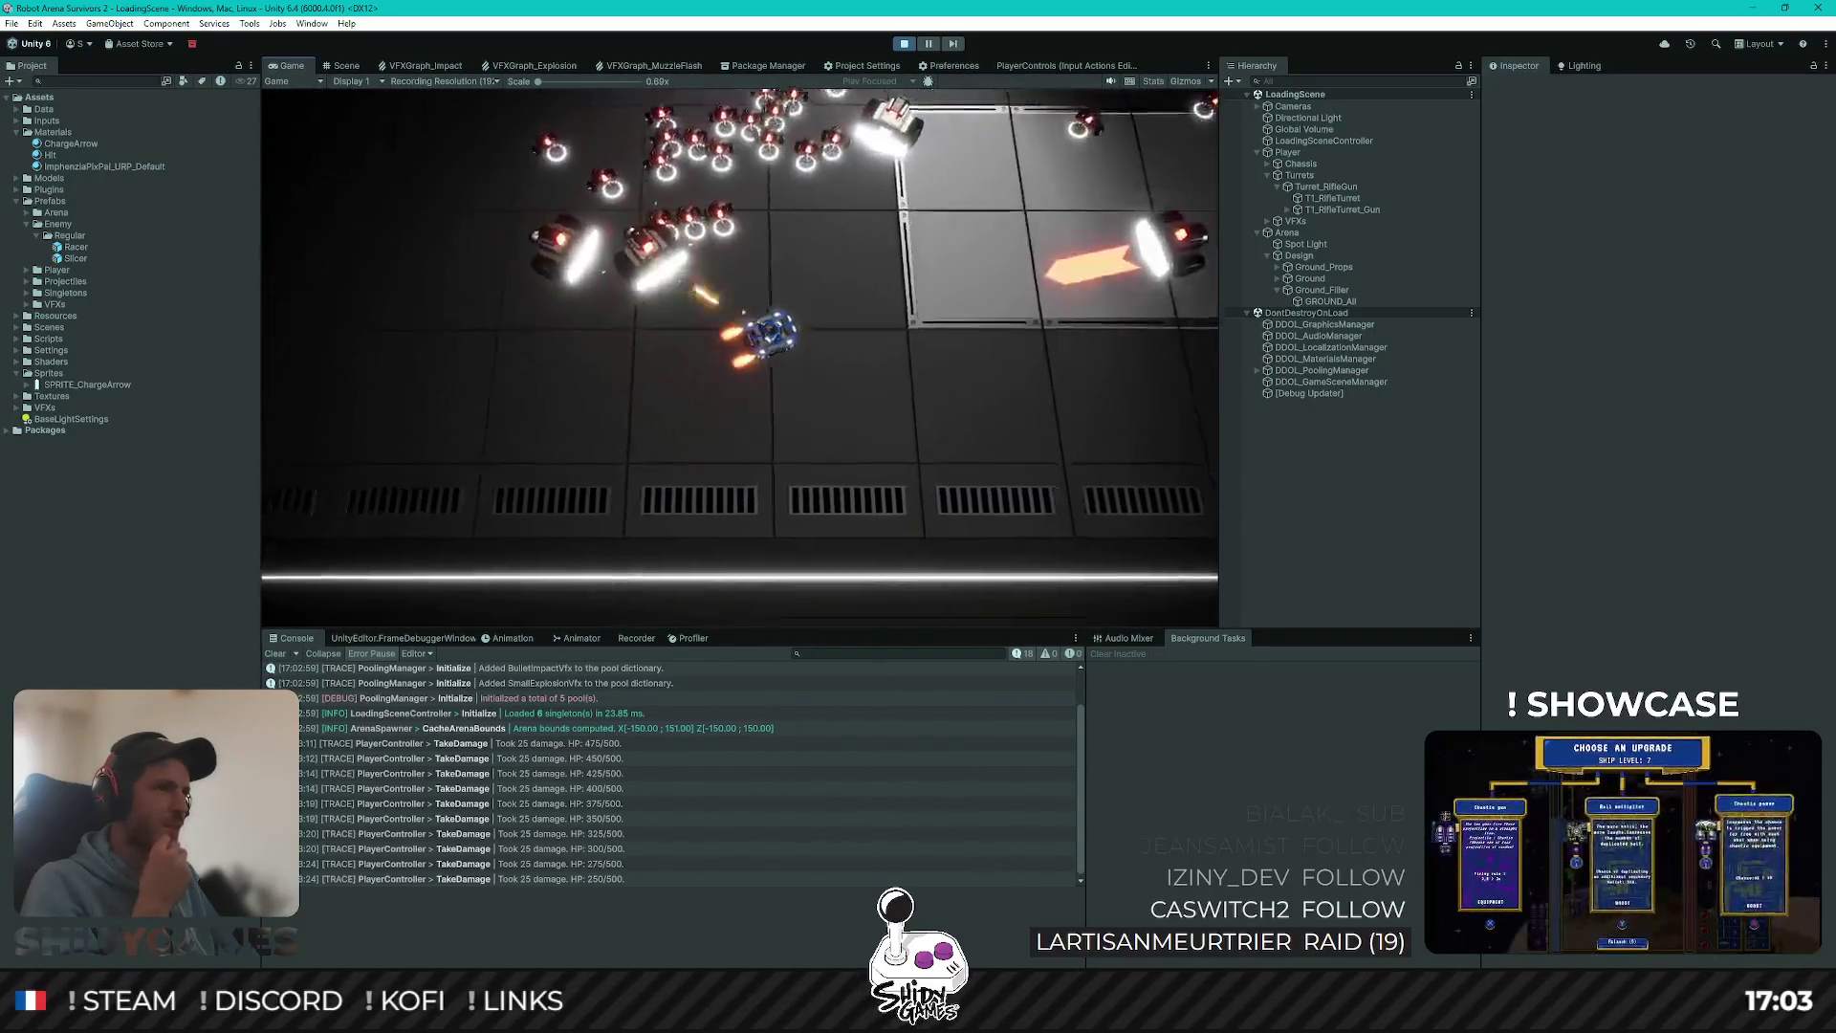
key("d")
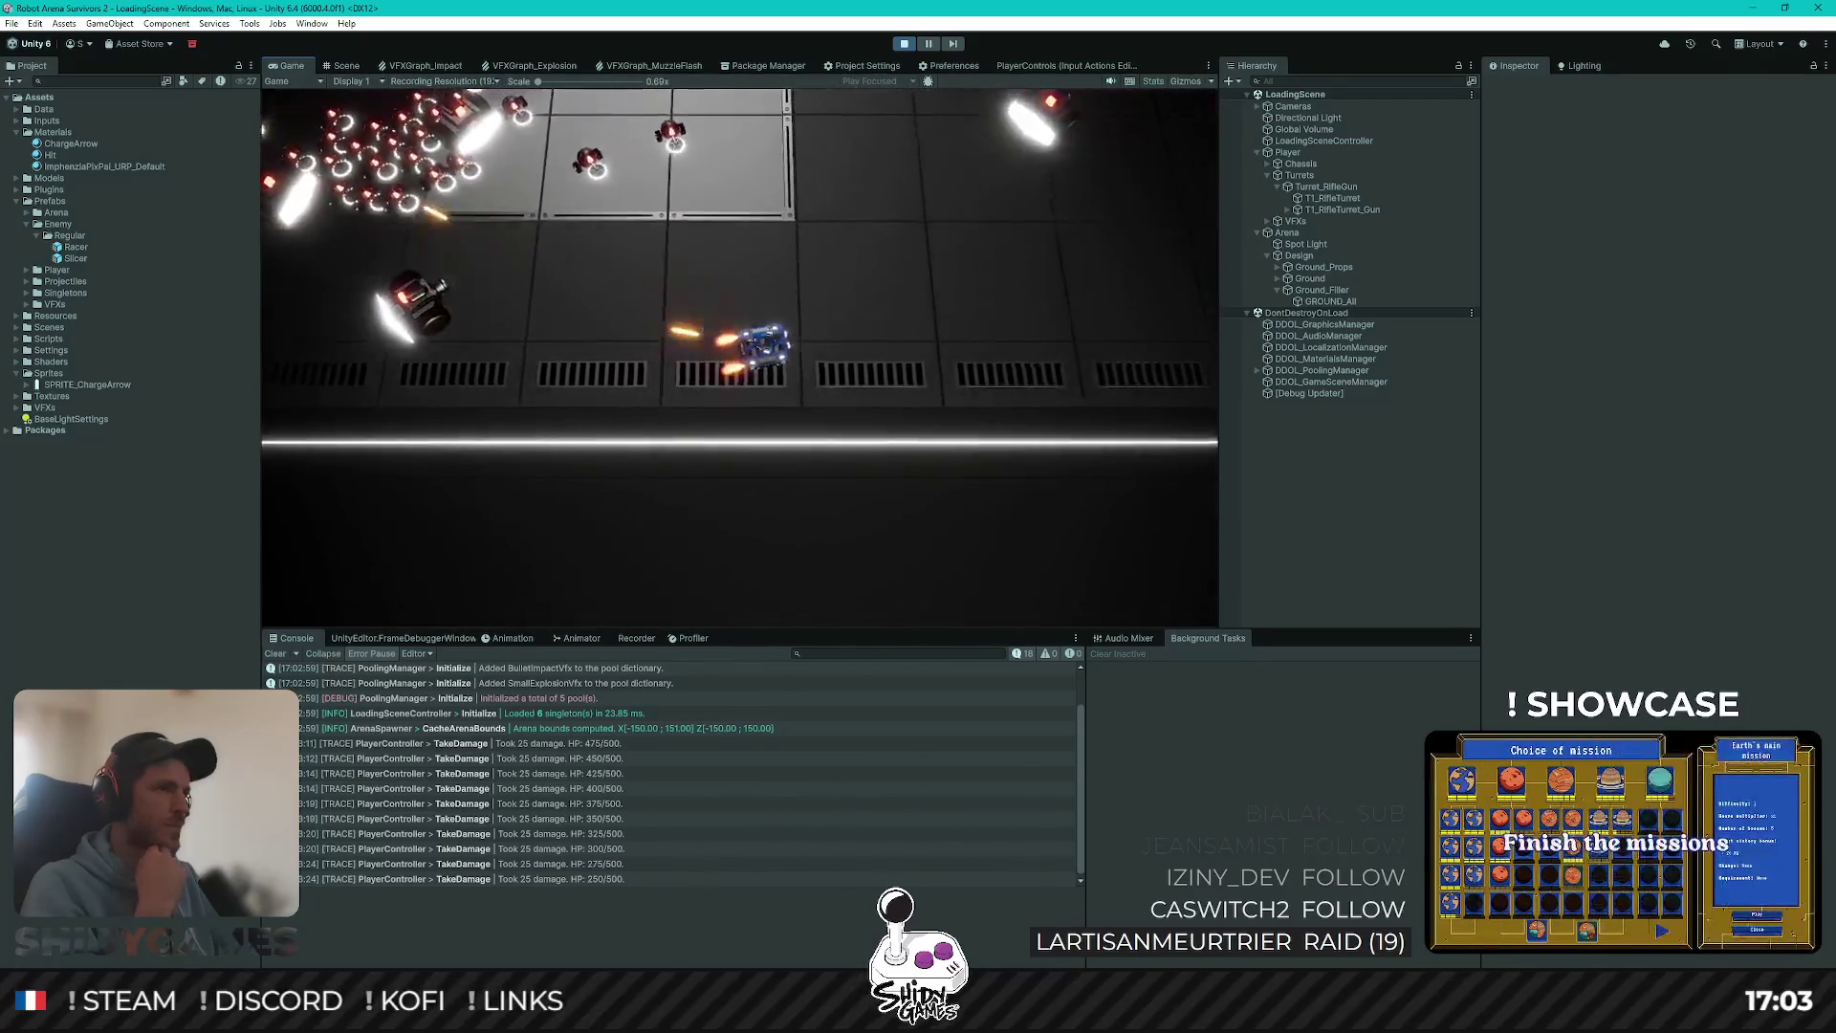
Step: Drive to the right wall, then dodge left and down until the robot's HP reaches 0/500
key("w")
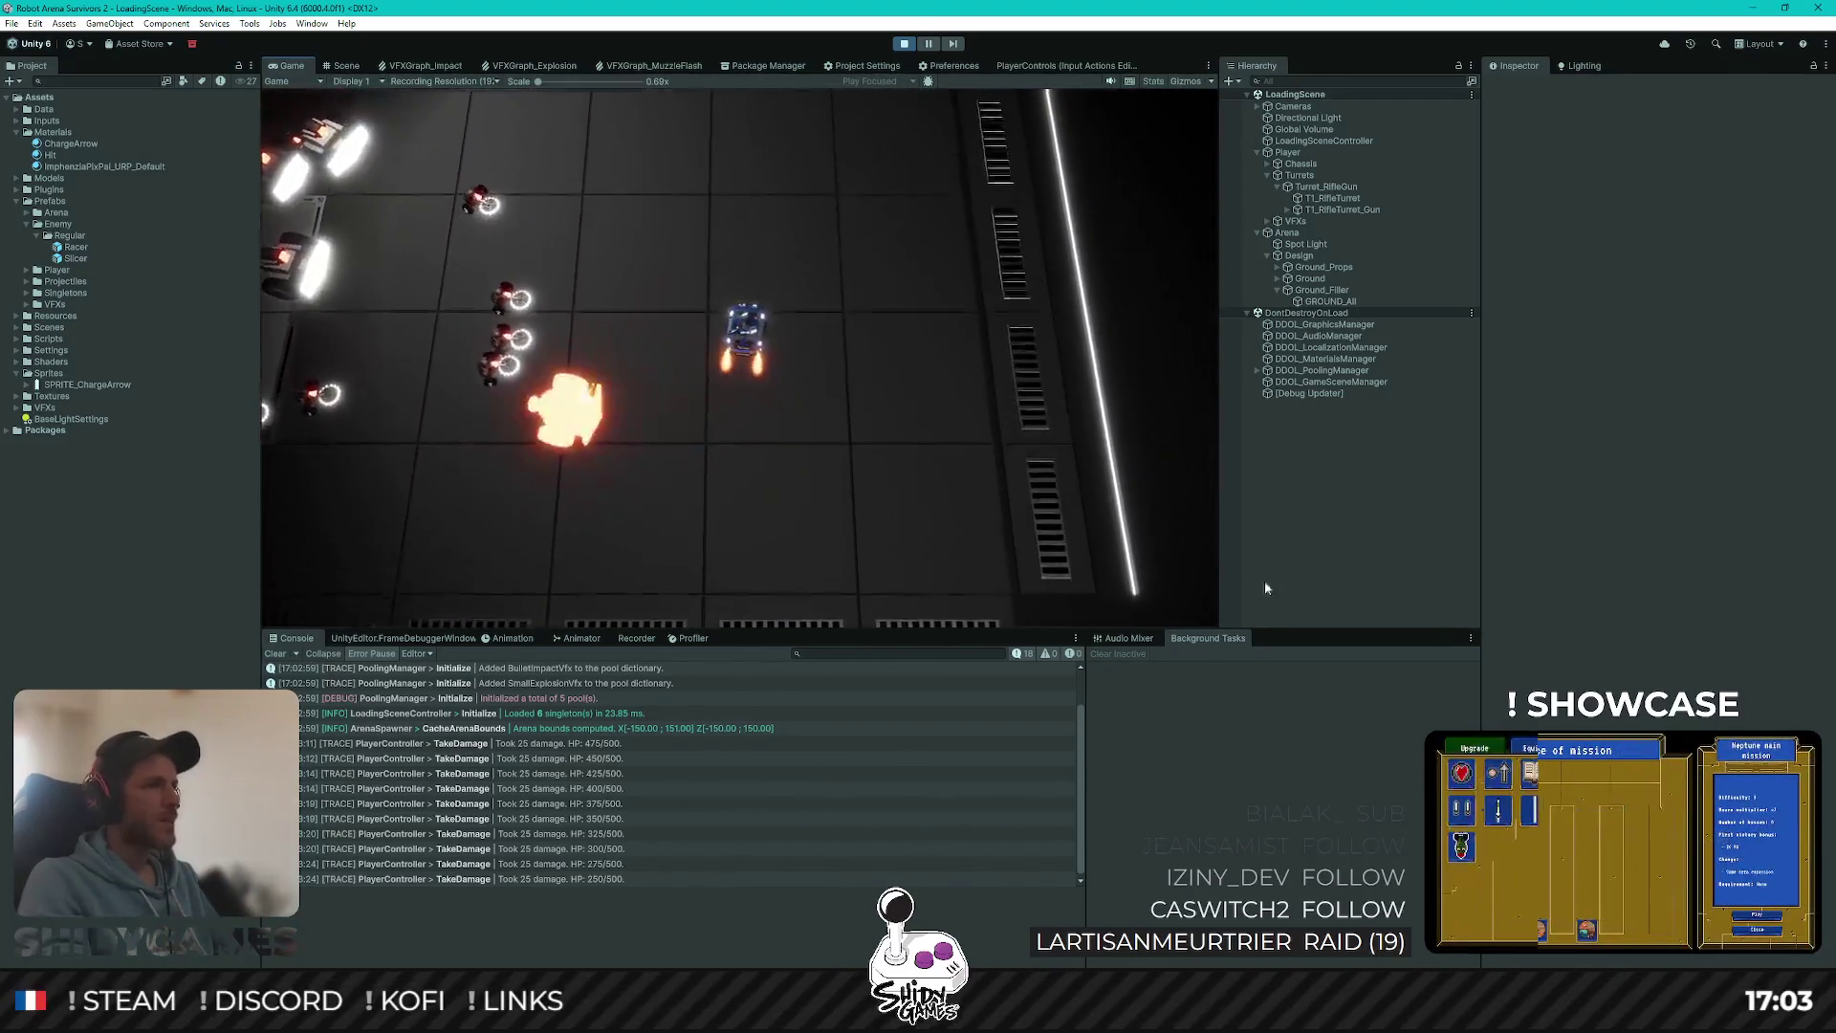
key("d")
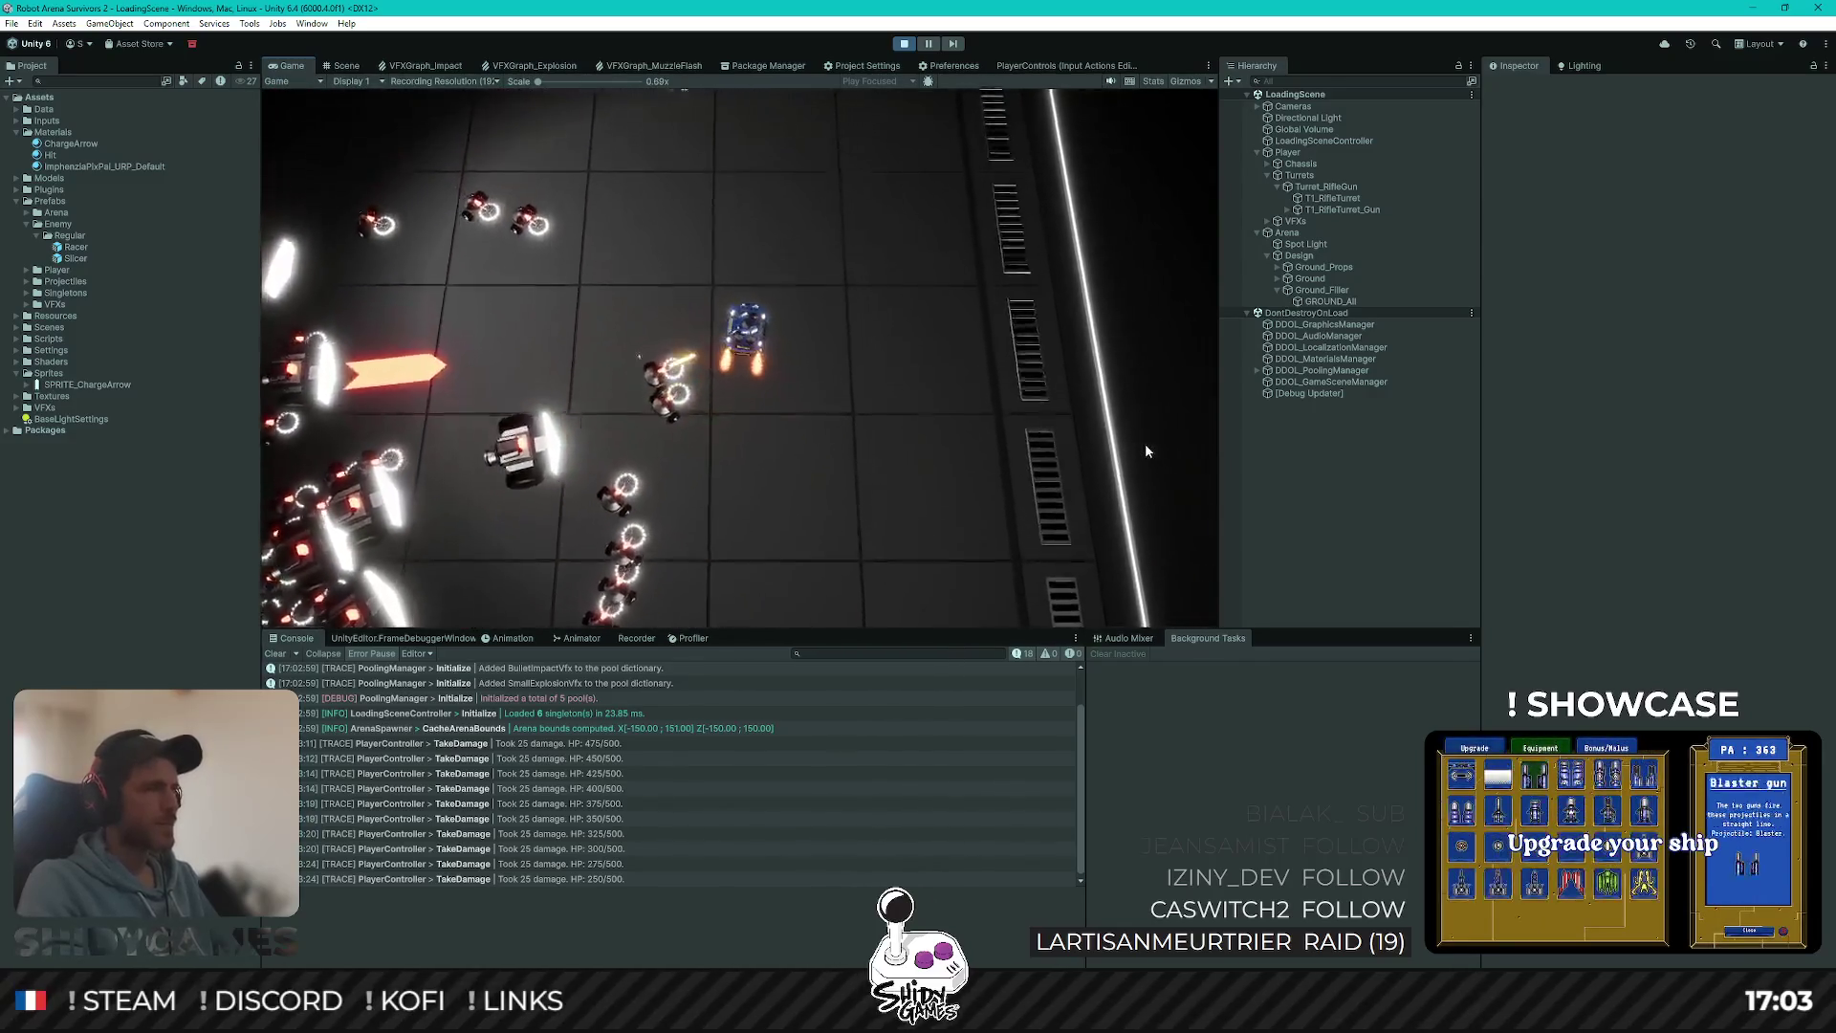
key("a")
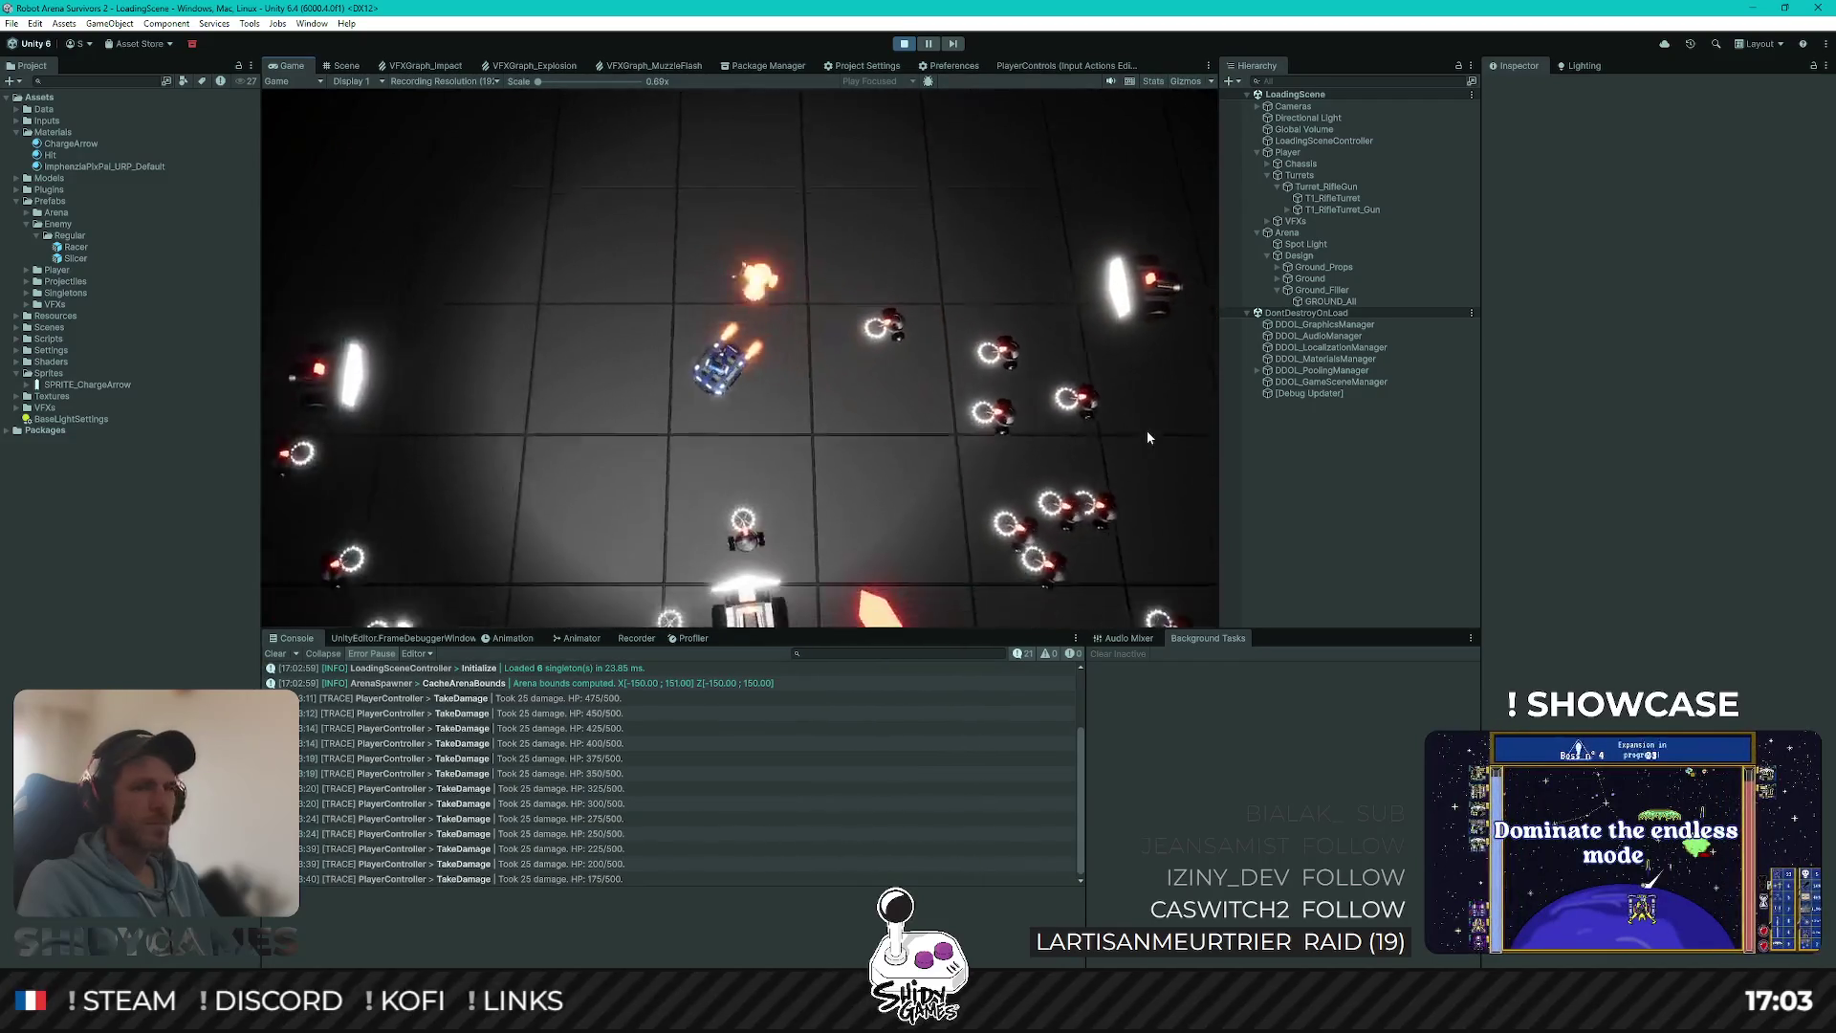
key("w")
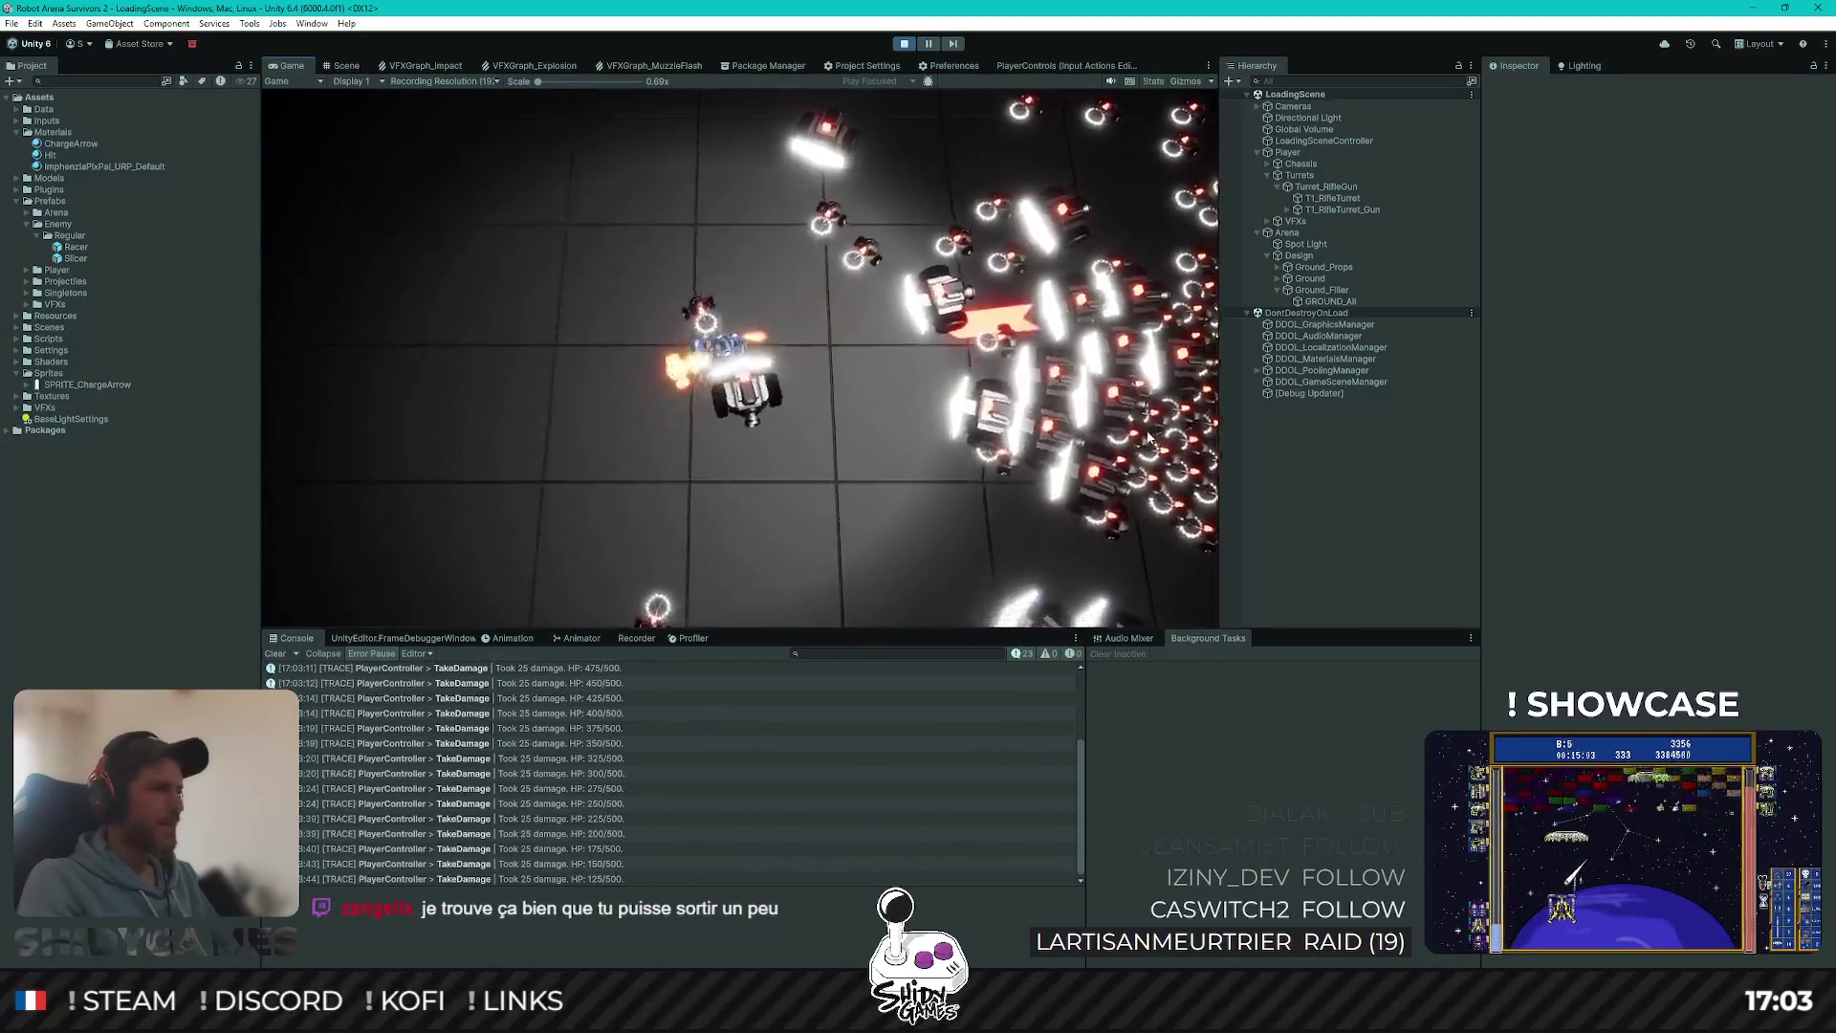
key("a")
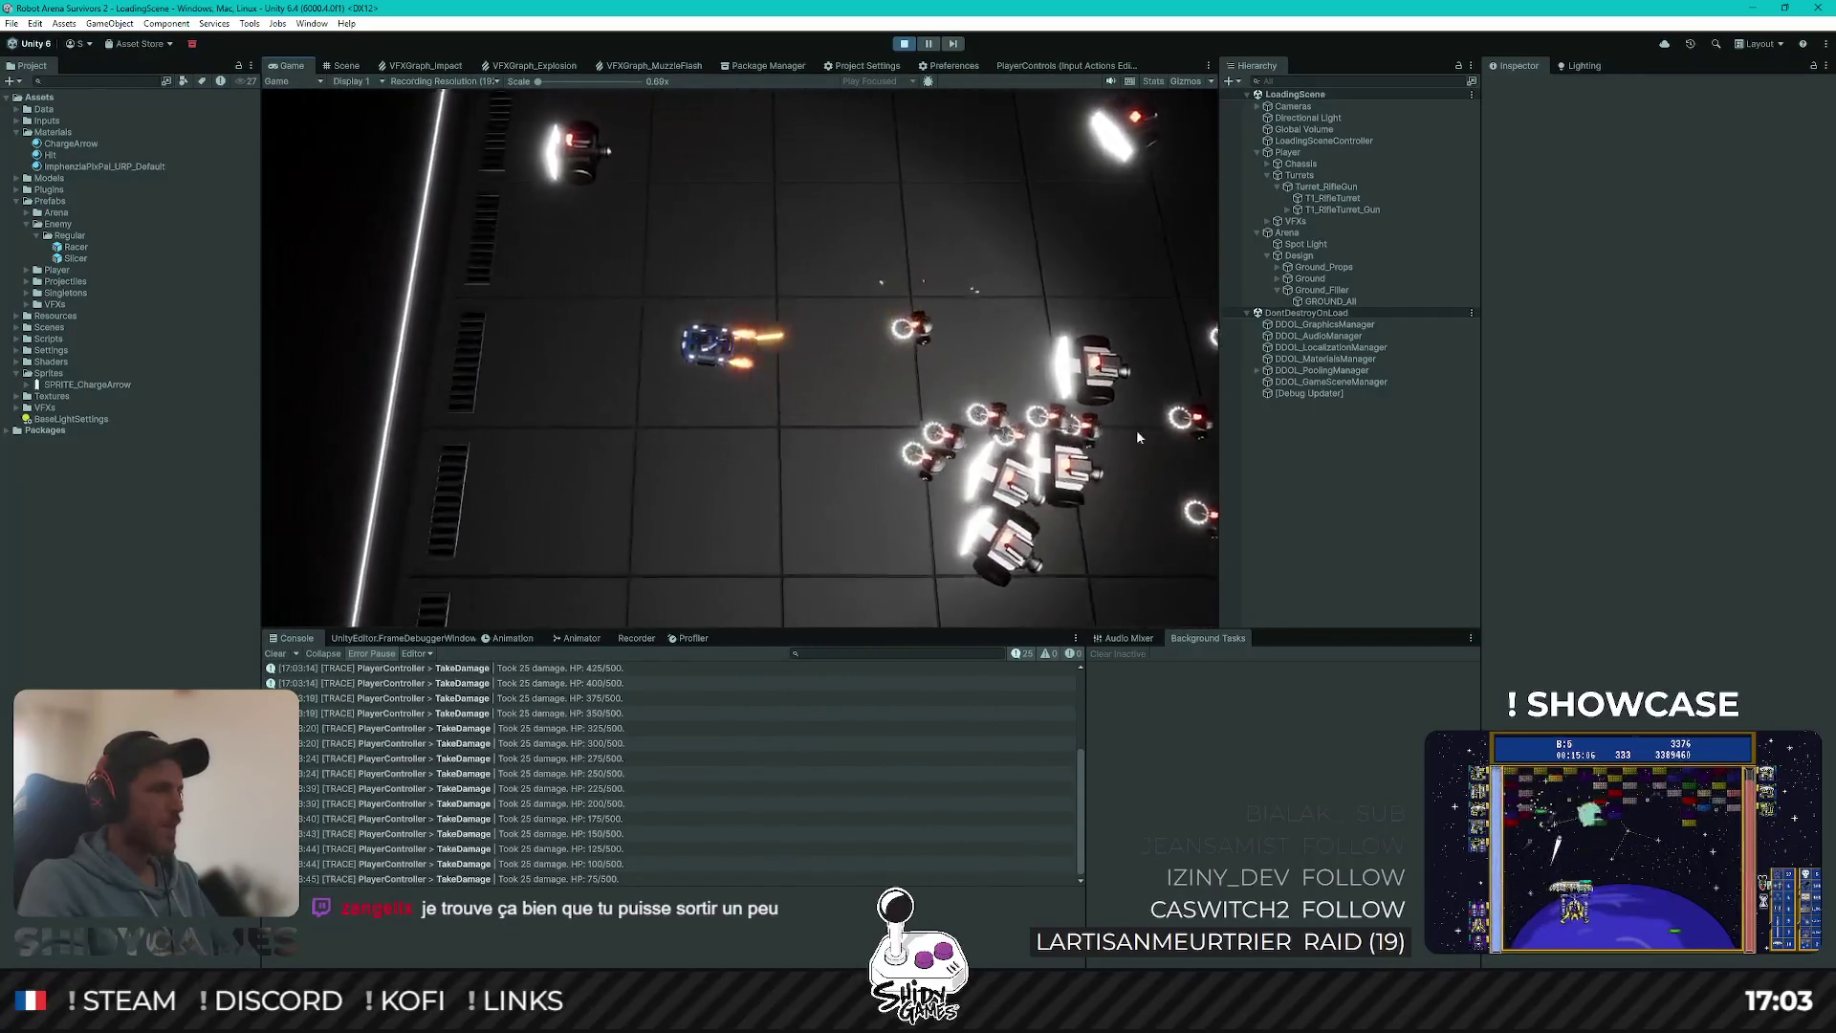
key("s")
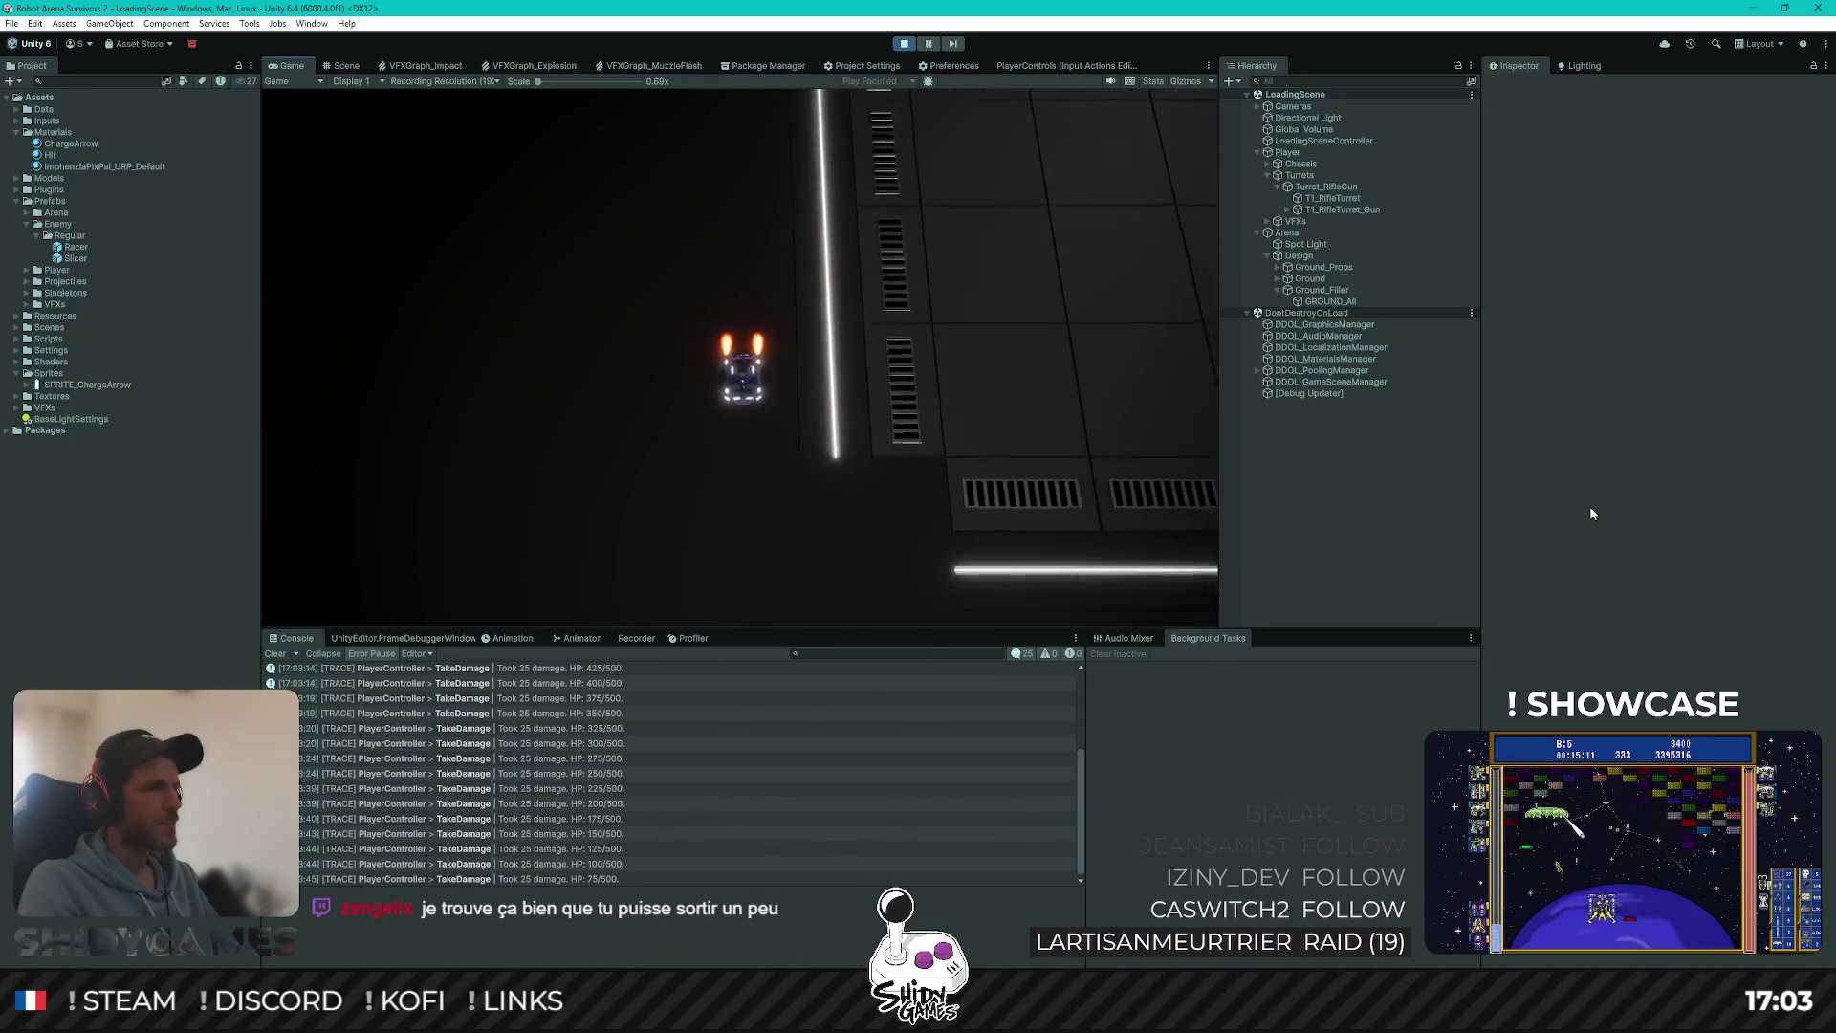
key("d")
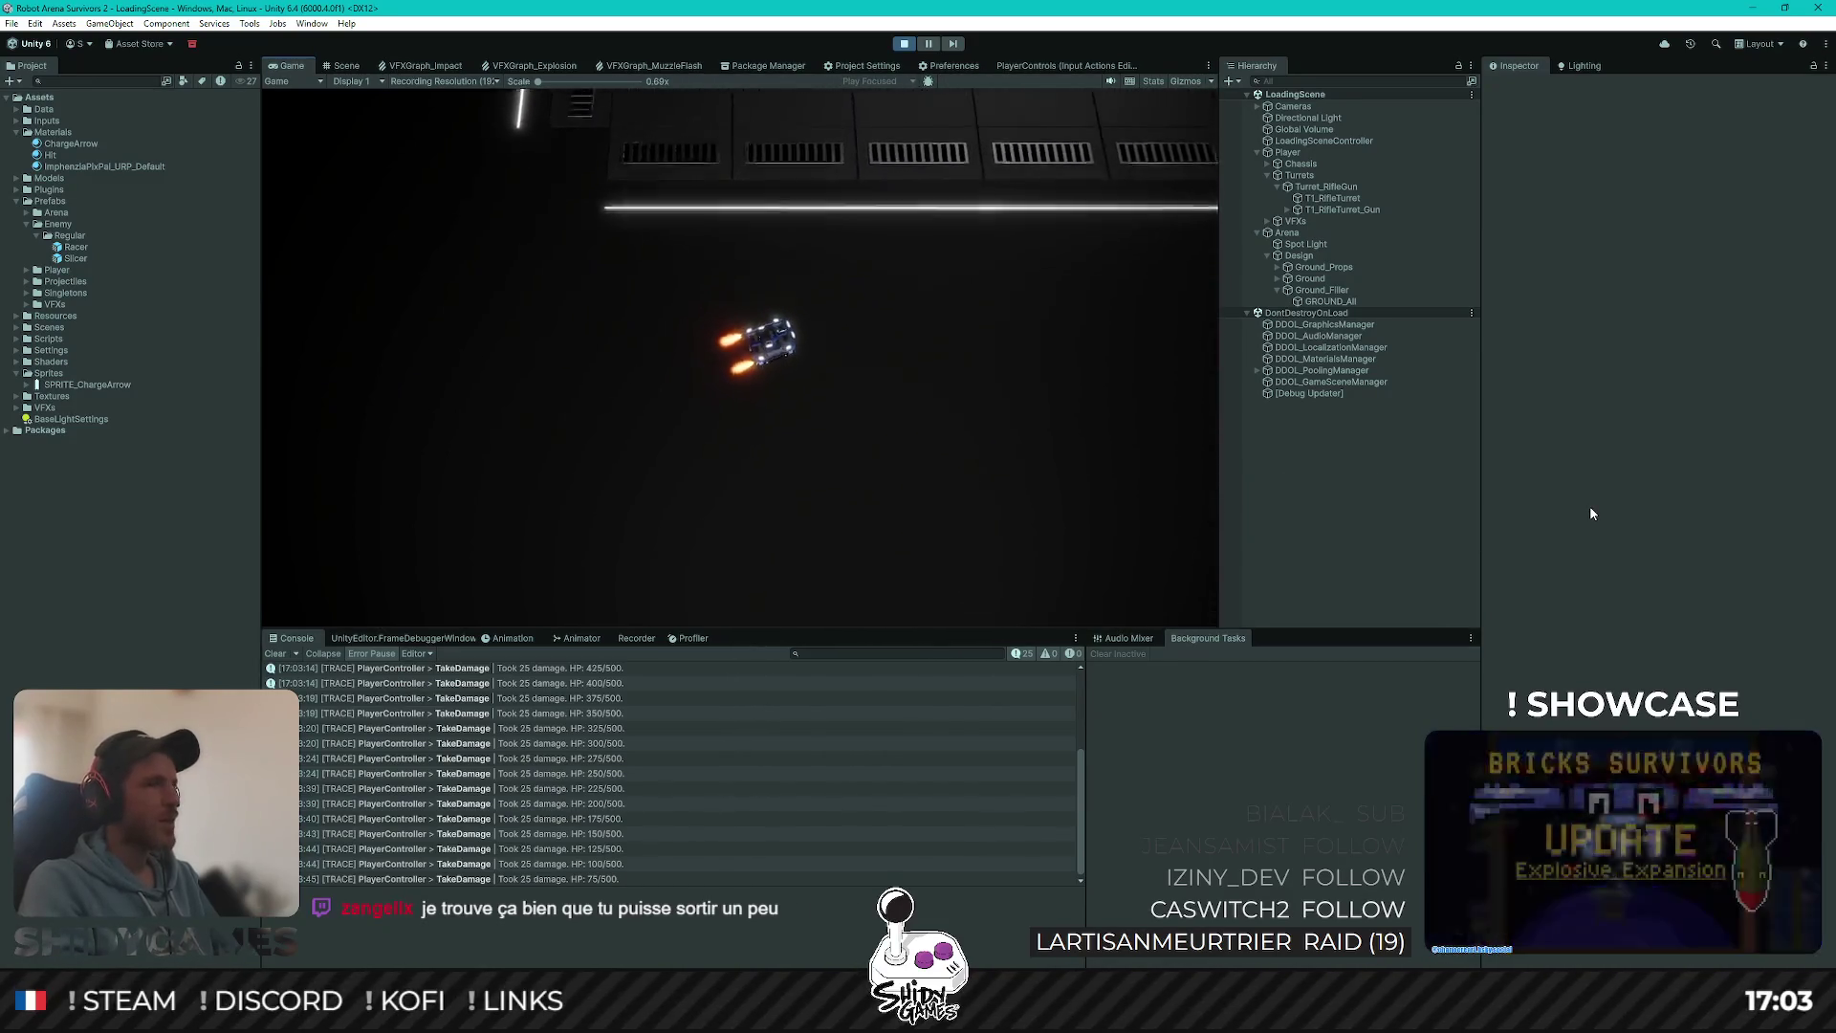
key("w")
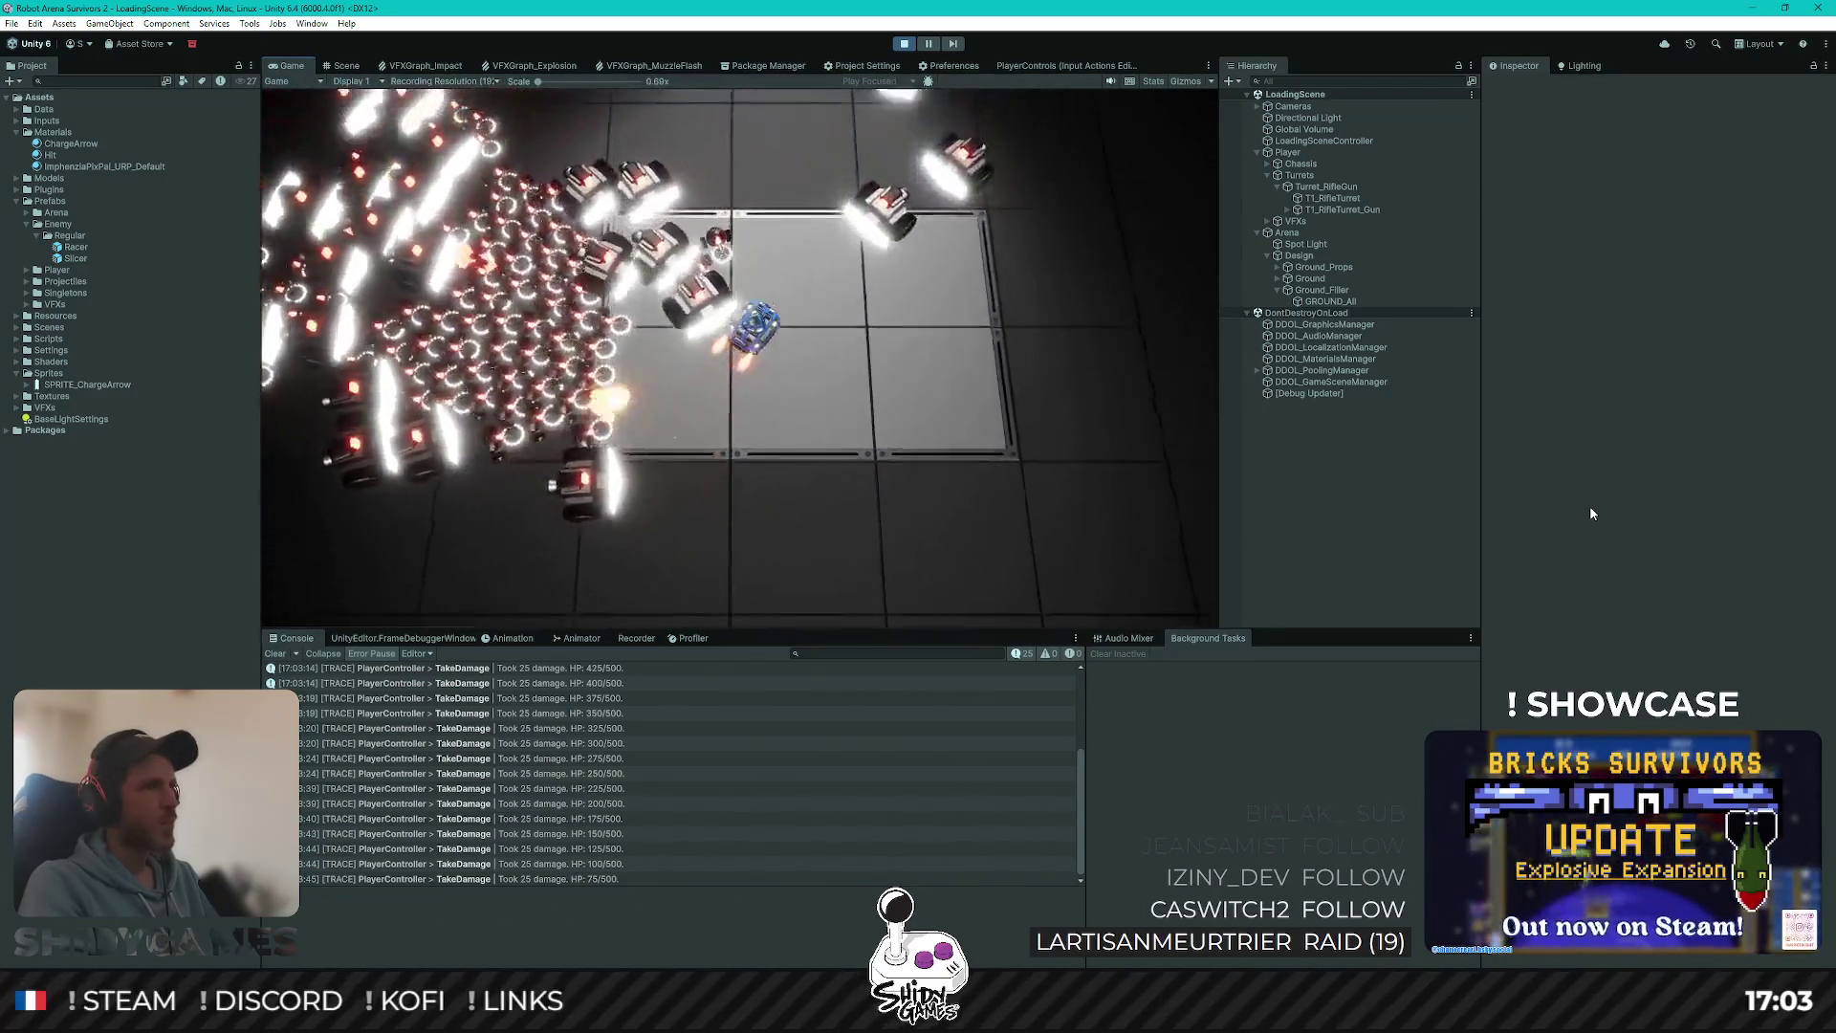
key("s")
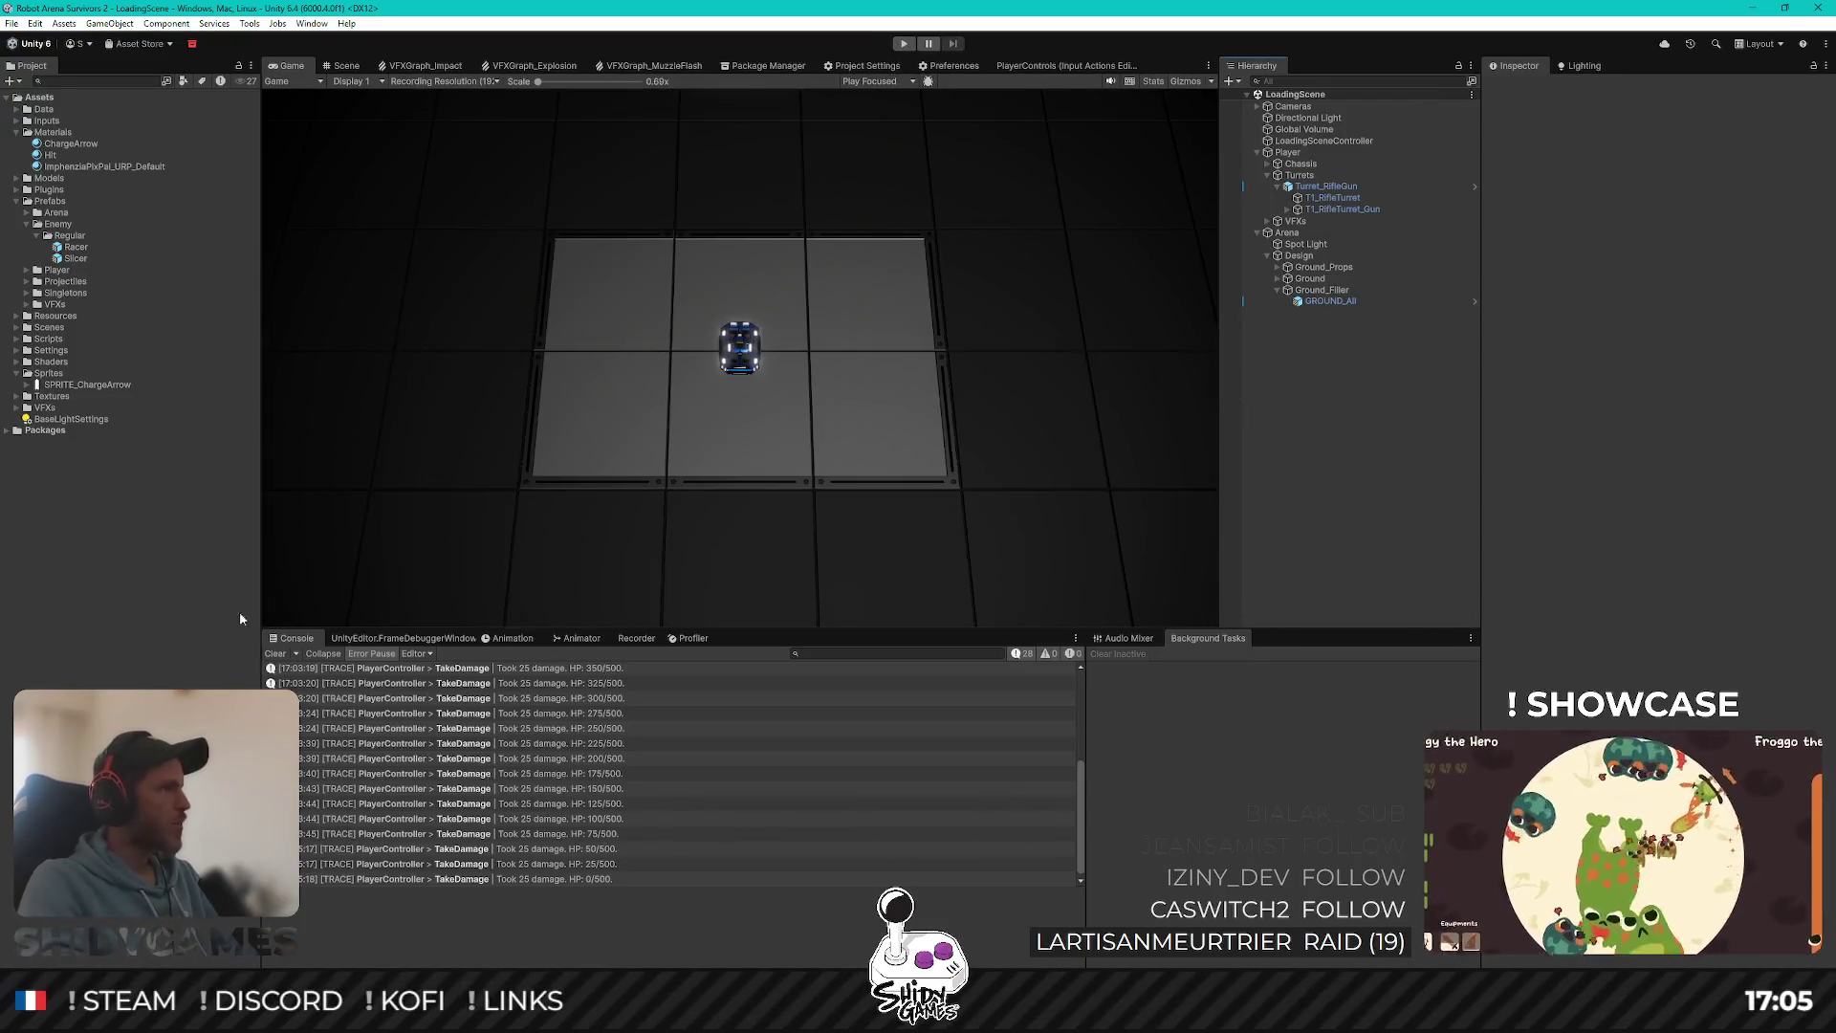
left_click(420, 1014)
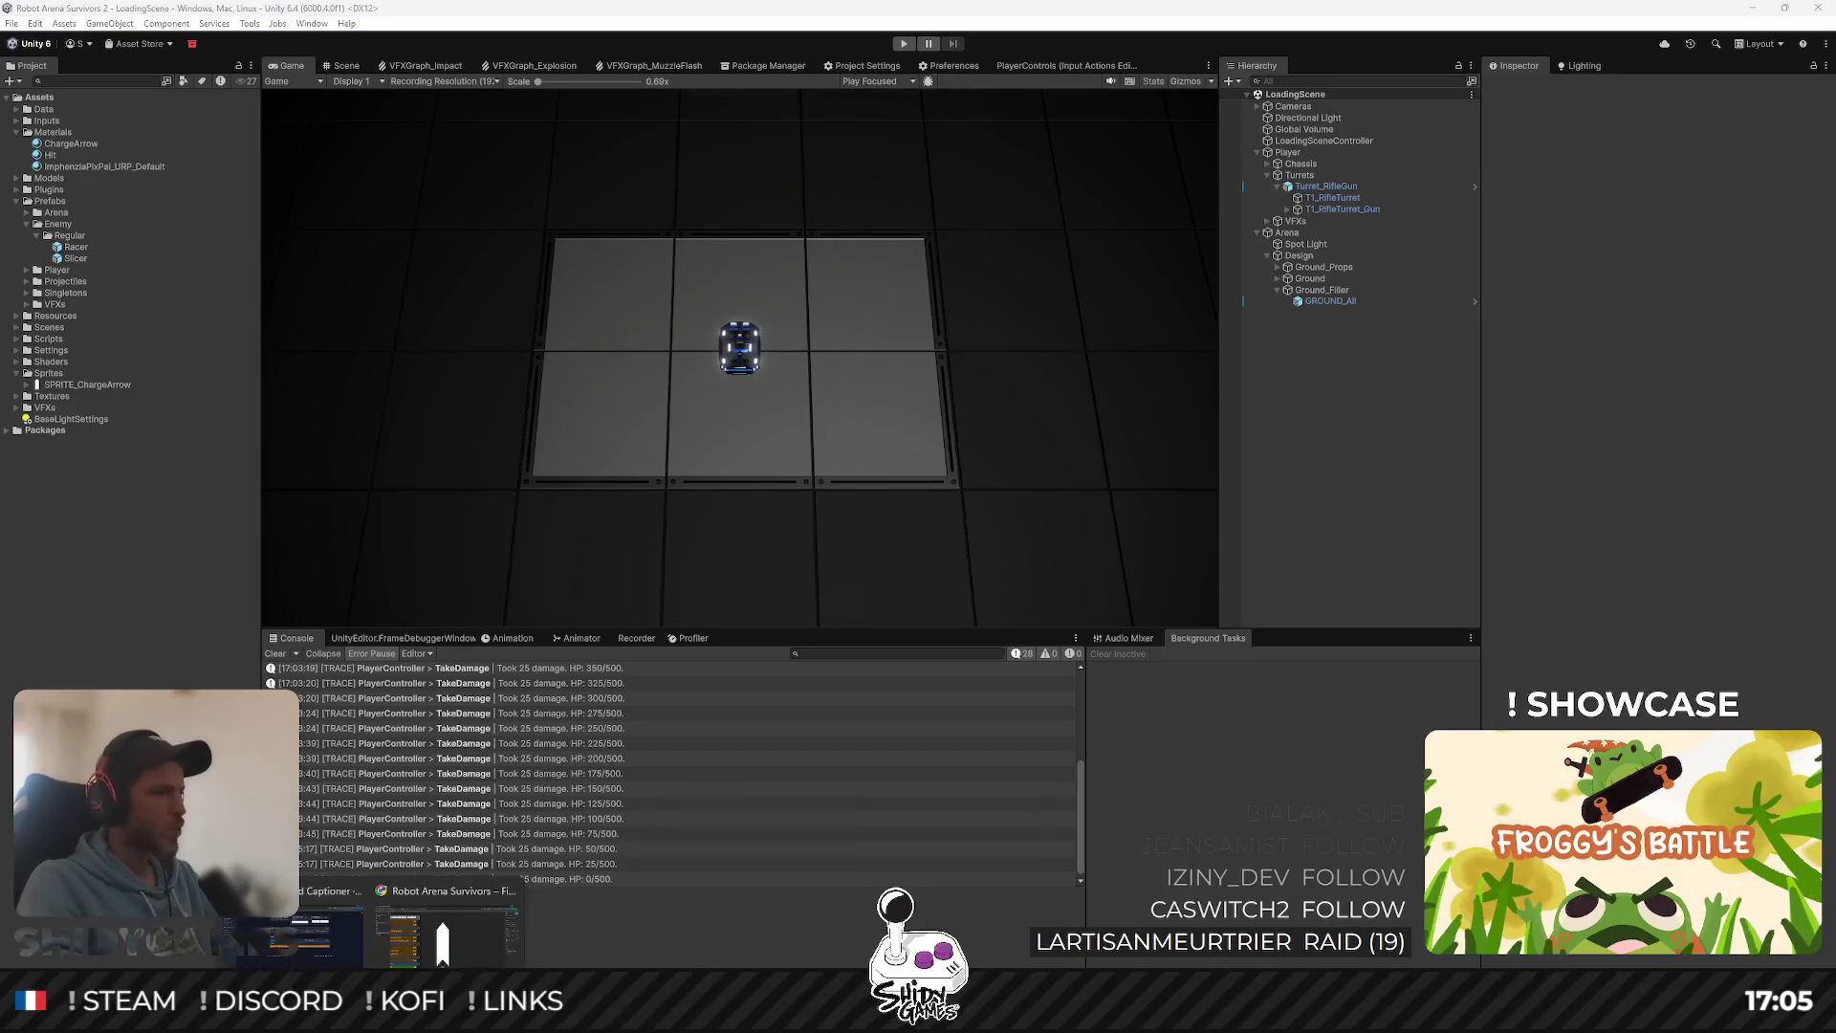
left_click(423, 937)
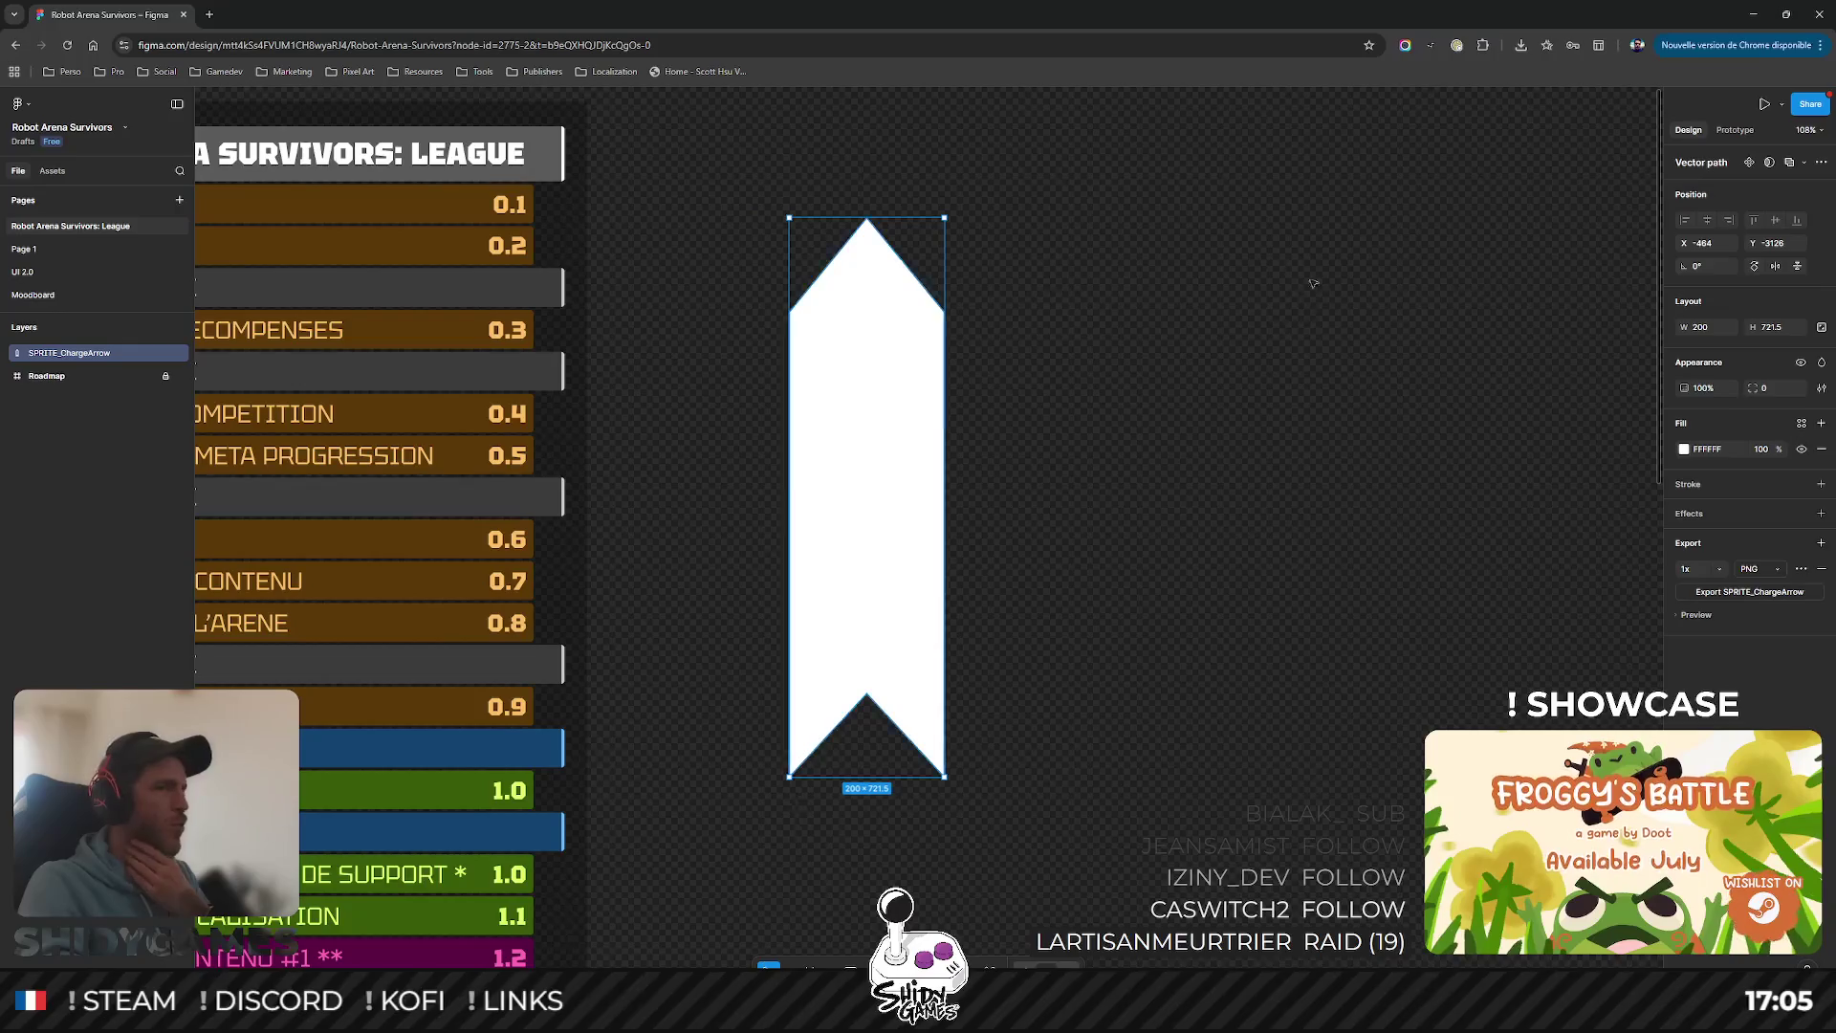
left_click(1753, 14)
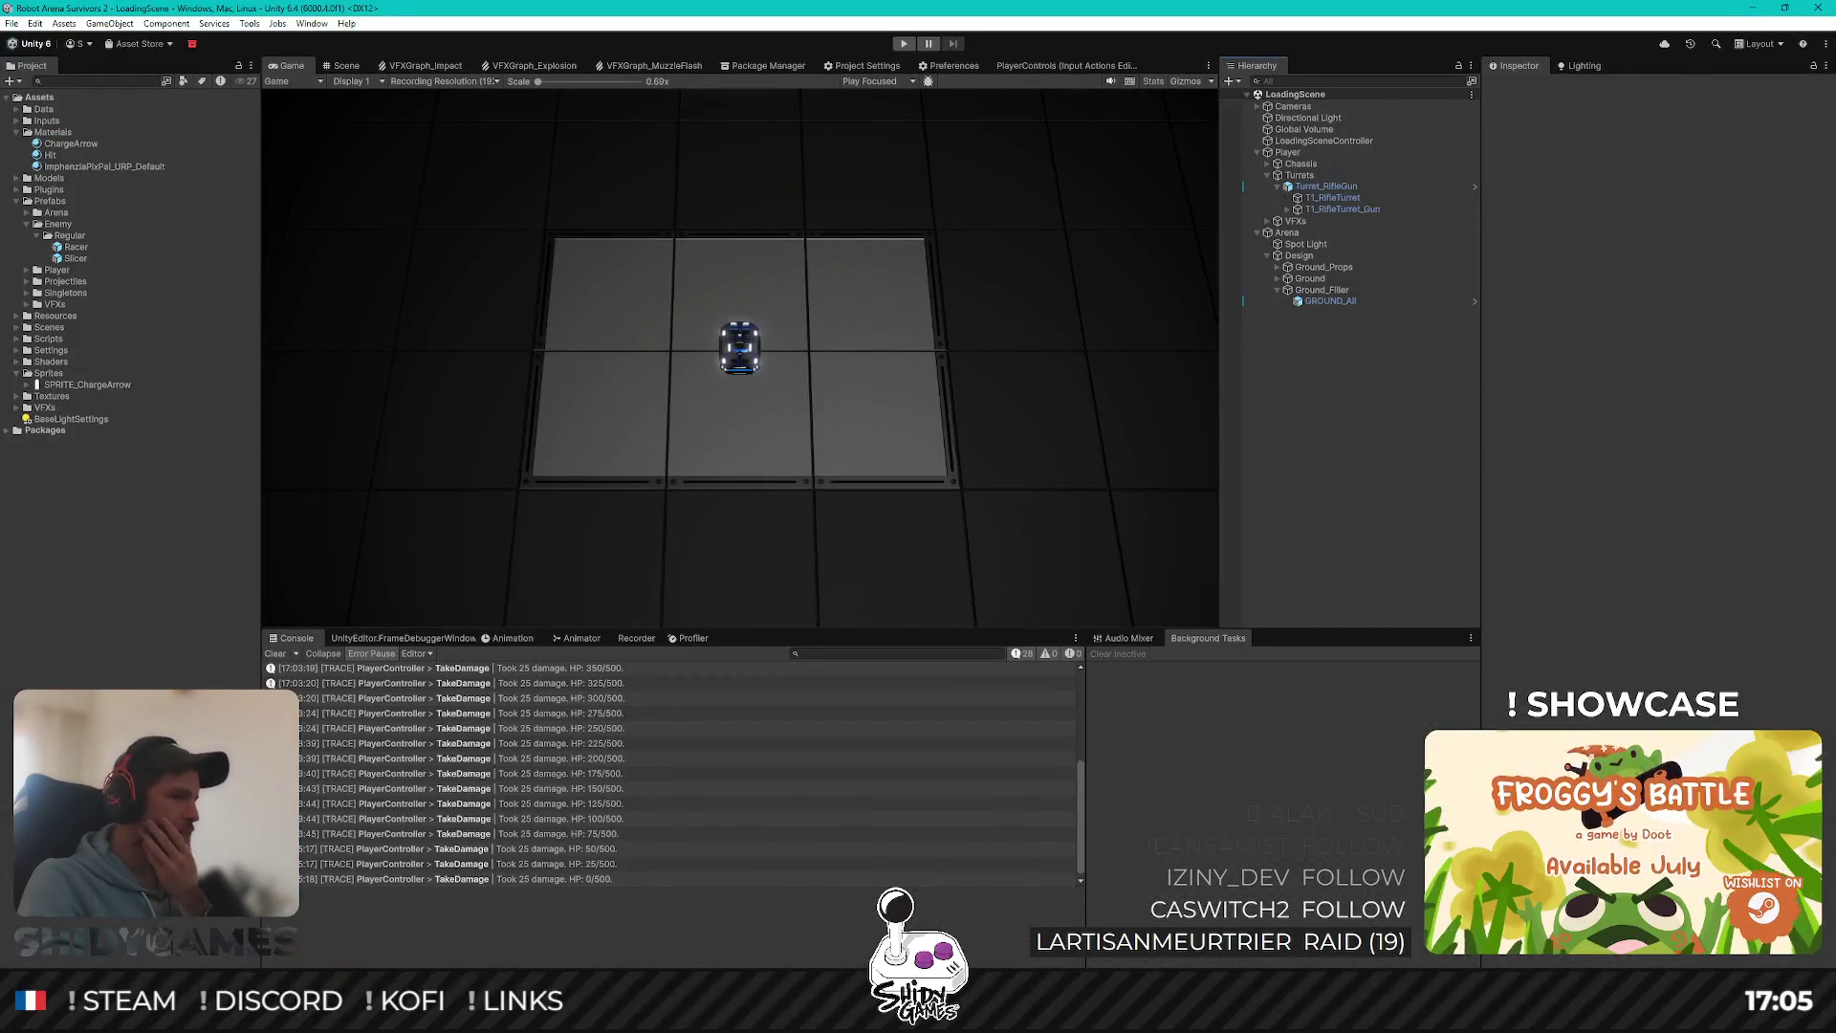